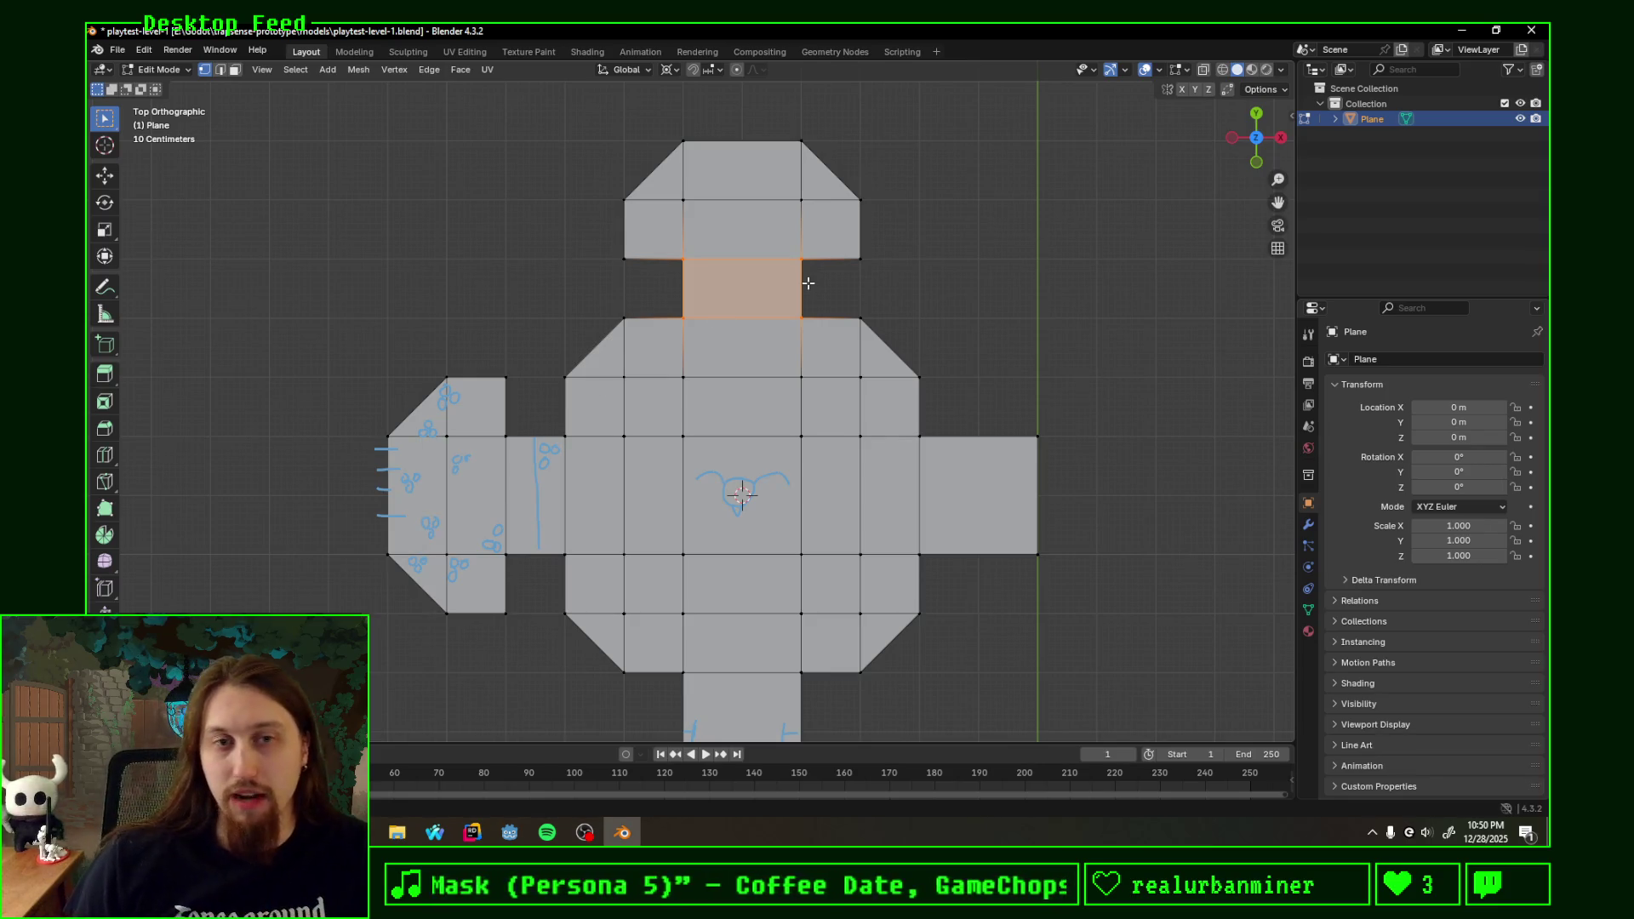
scroll(624, 238, up, 1)
- Sketch six blue plant-like annotation marks across the faces of the chamfered top room
mouse_move(565, 268)
shift+middle_down()
mouse_move(540, 401)
mouse_move(499, 414)
mouse_move(507, 437)
shift+middle_up()
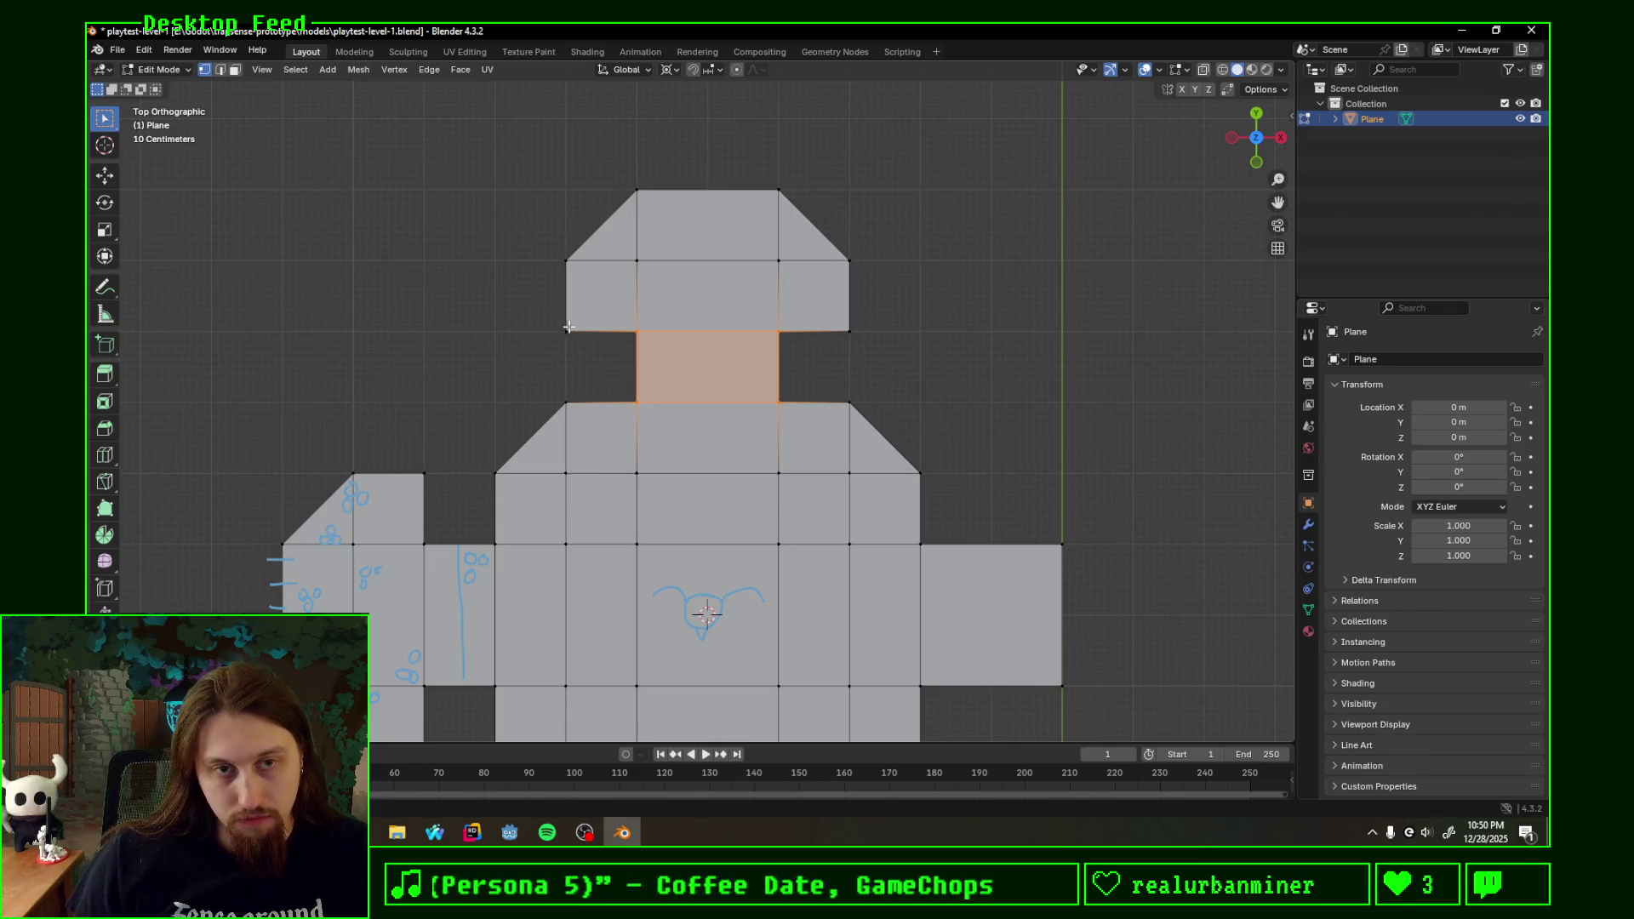
drag(570, 327, 583, 307)
drag(643, 216, 659, 210)
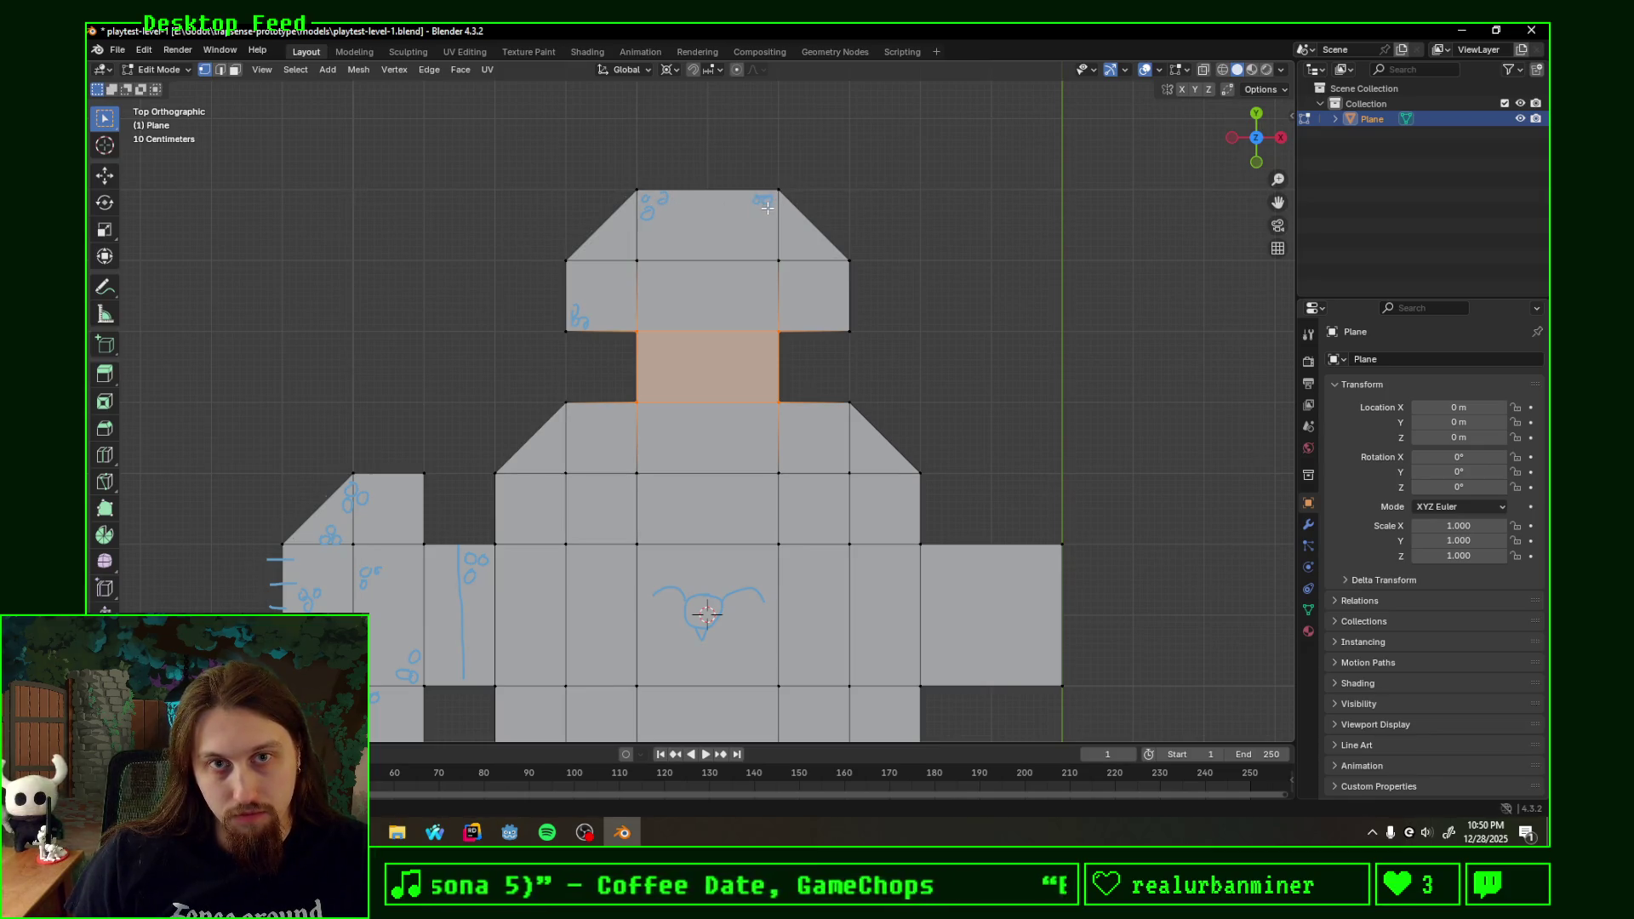
drag(790, 305, 787, 323)
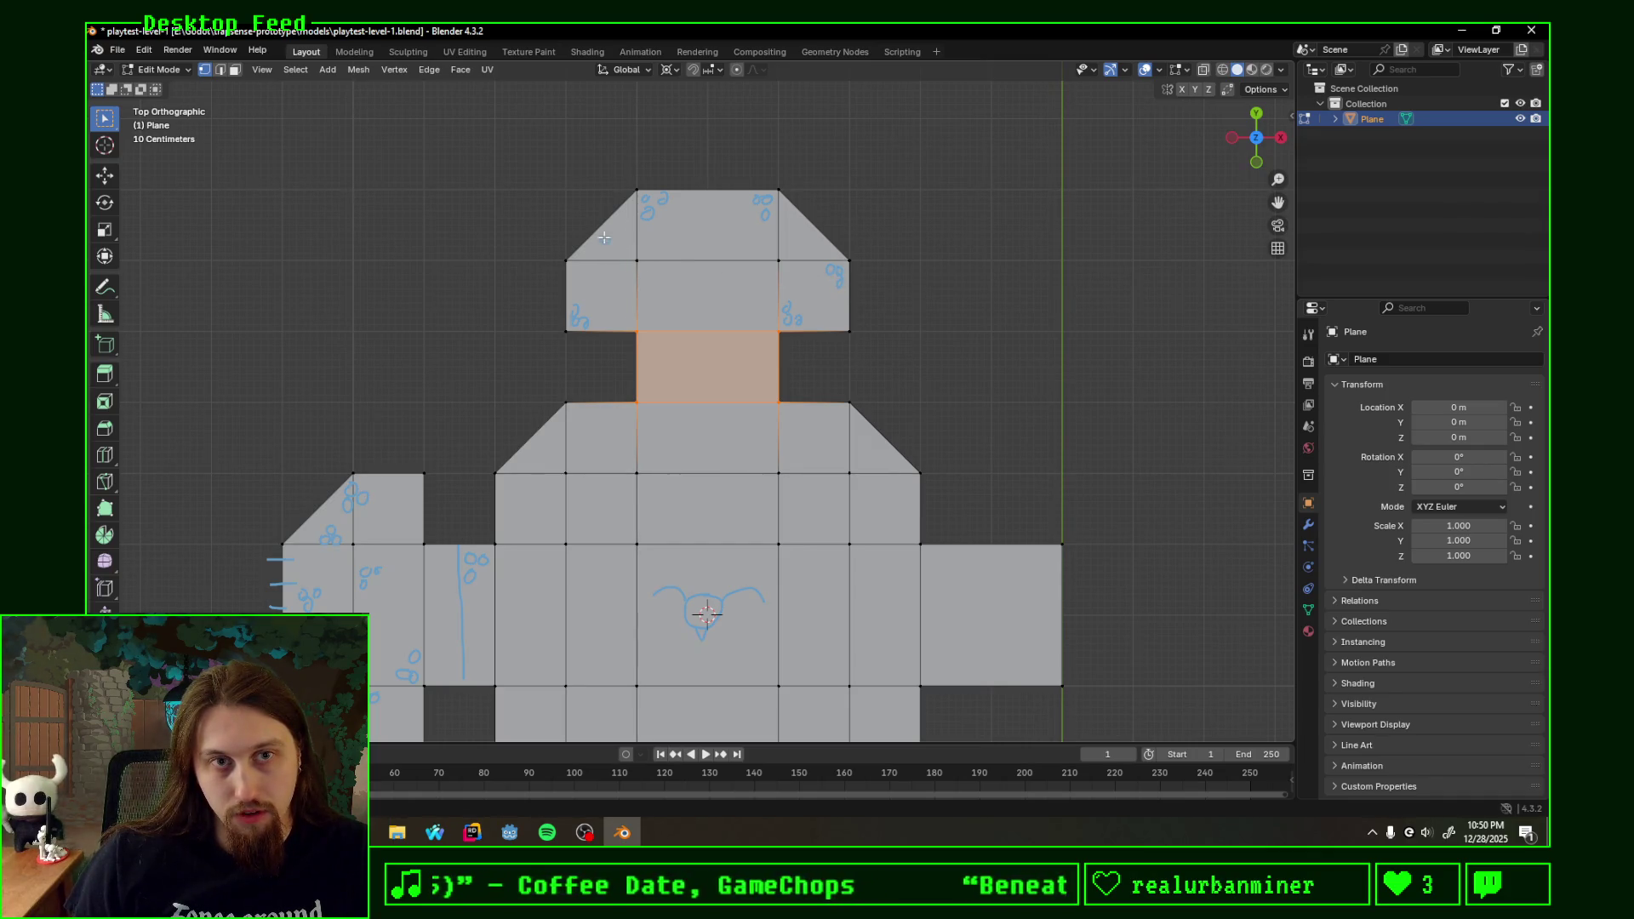
drag(618, 243, 613, 239)
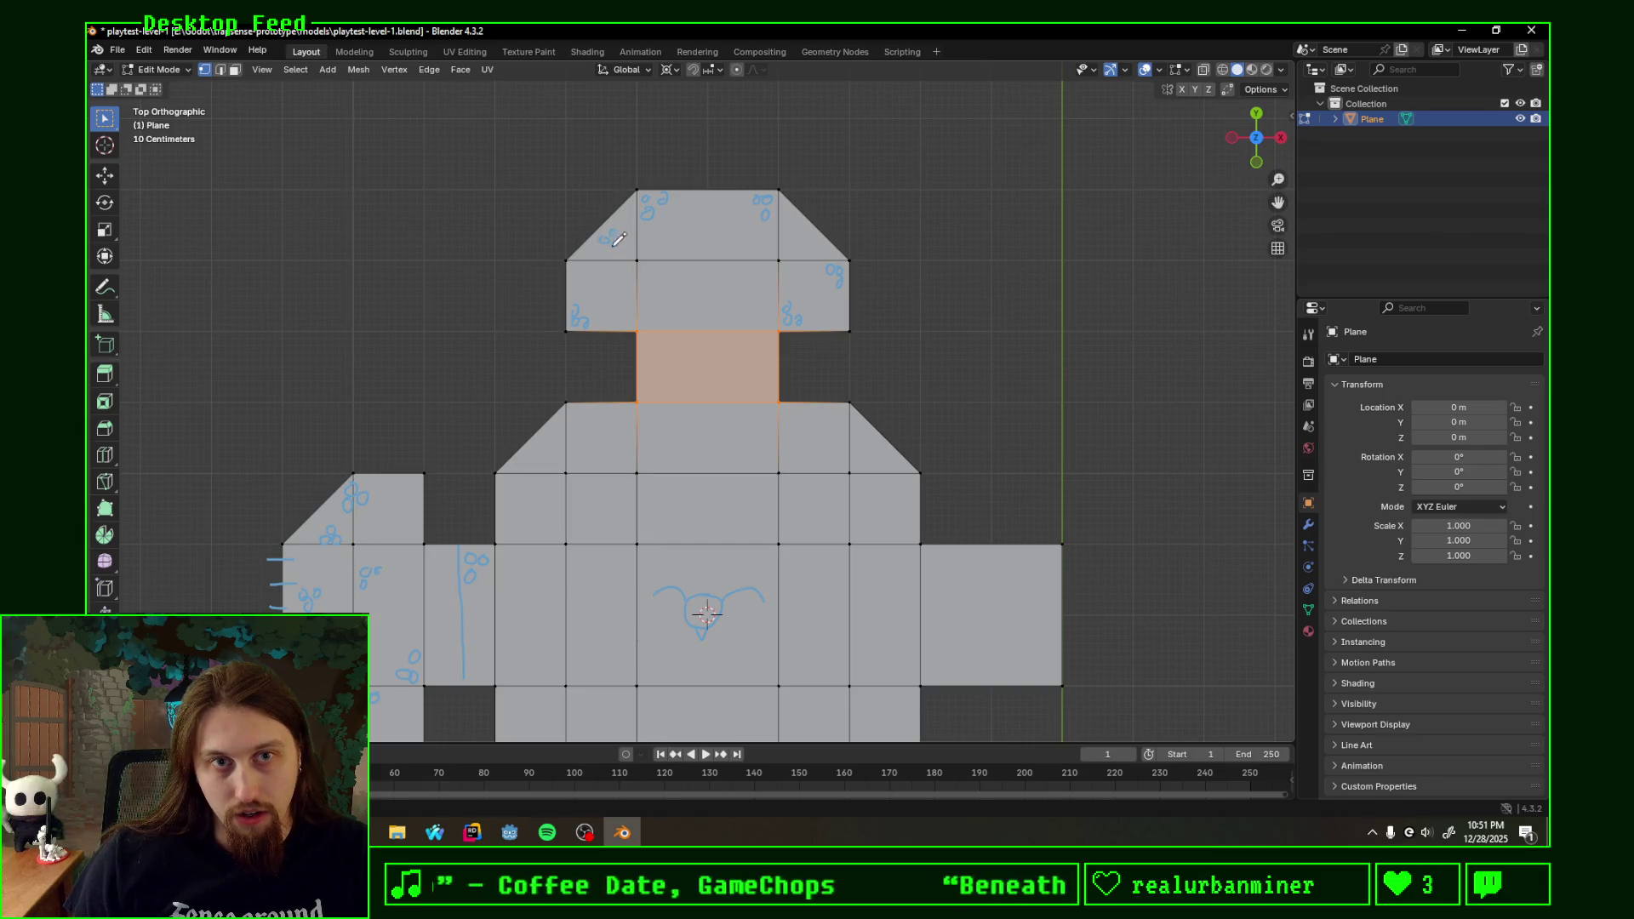
drag(741, 278, 740, 271)
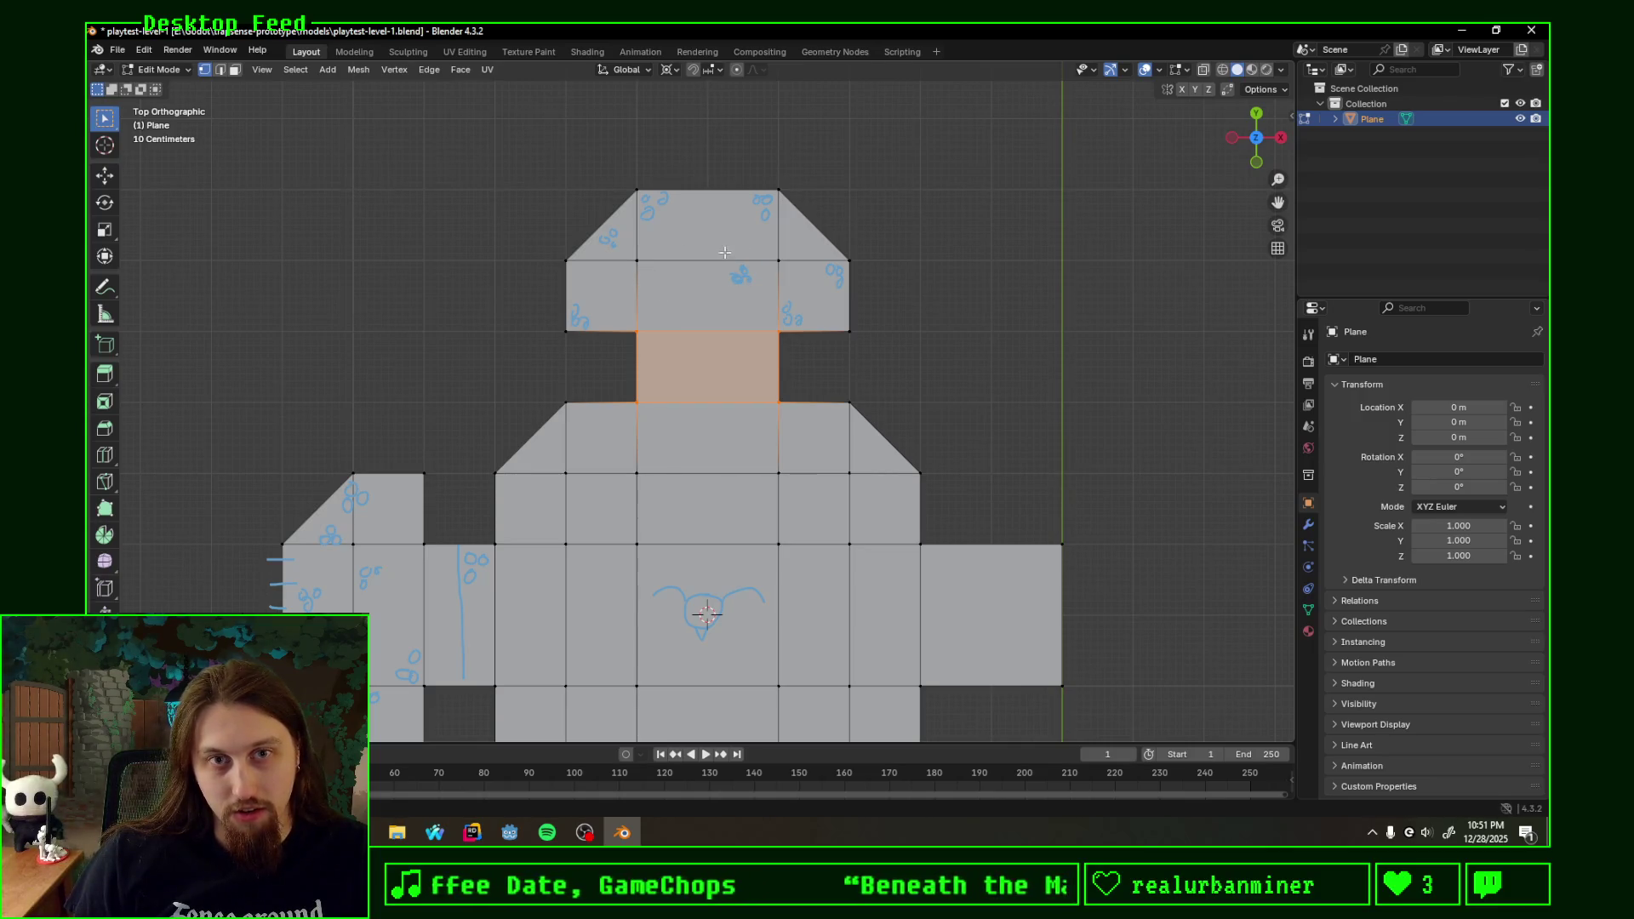
drag(727, 246, 738, 241)
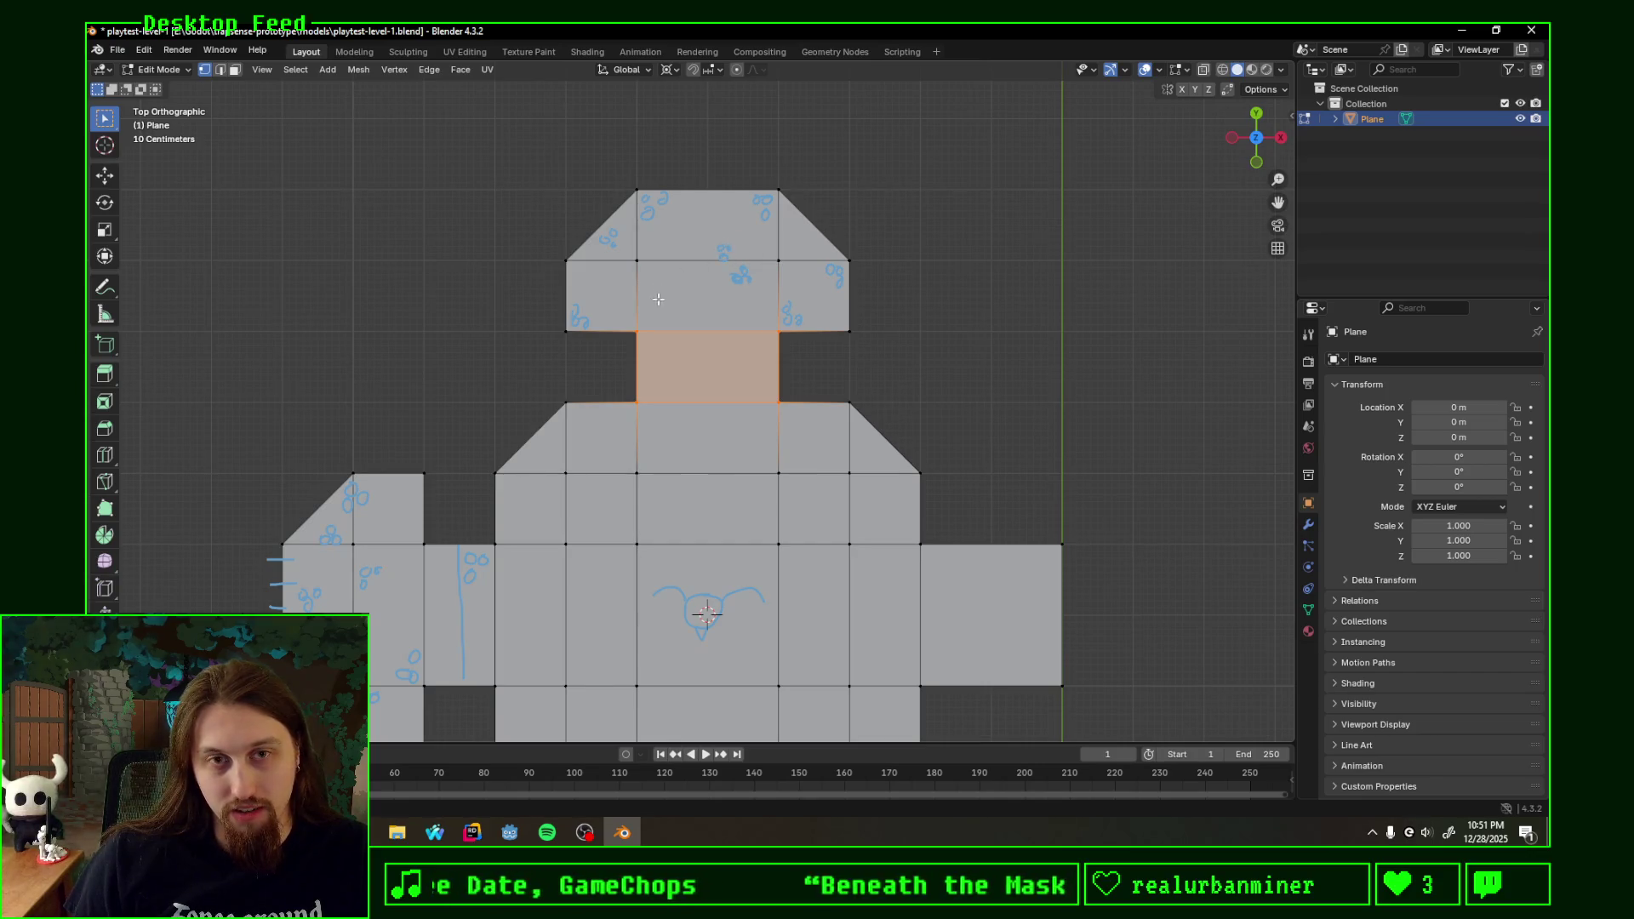
- Pan and zoom out to bring the central and west rooms into view
shift+middle_drag(901, 377, 890, 302)
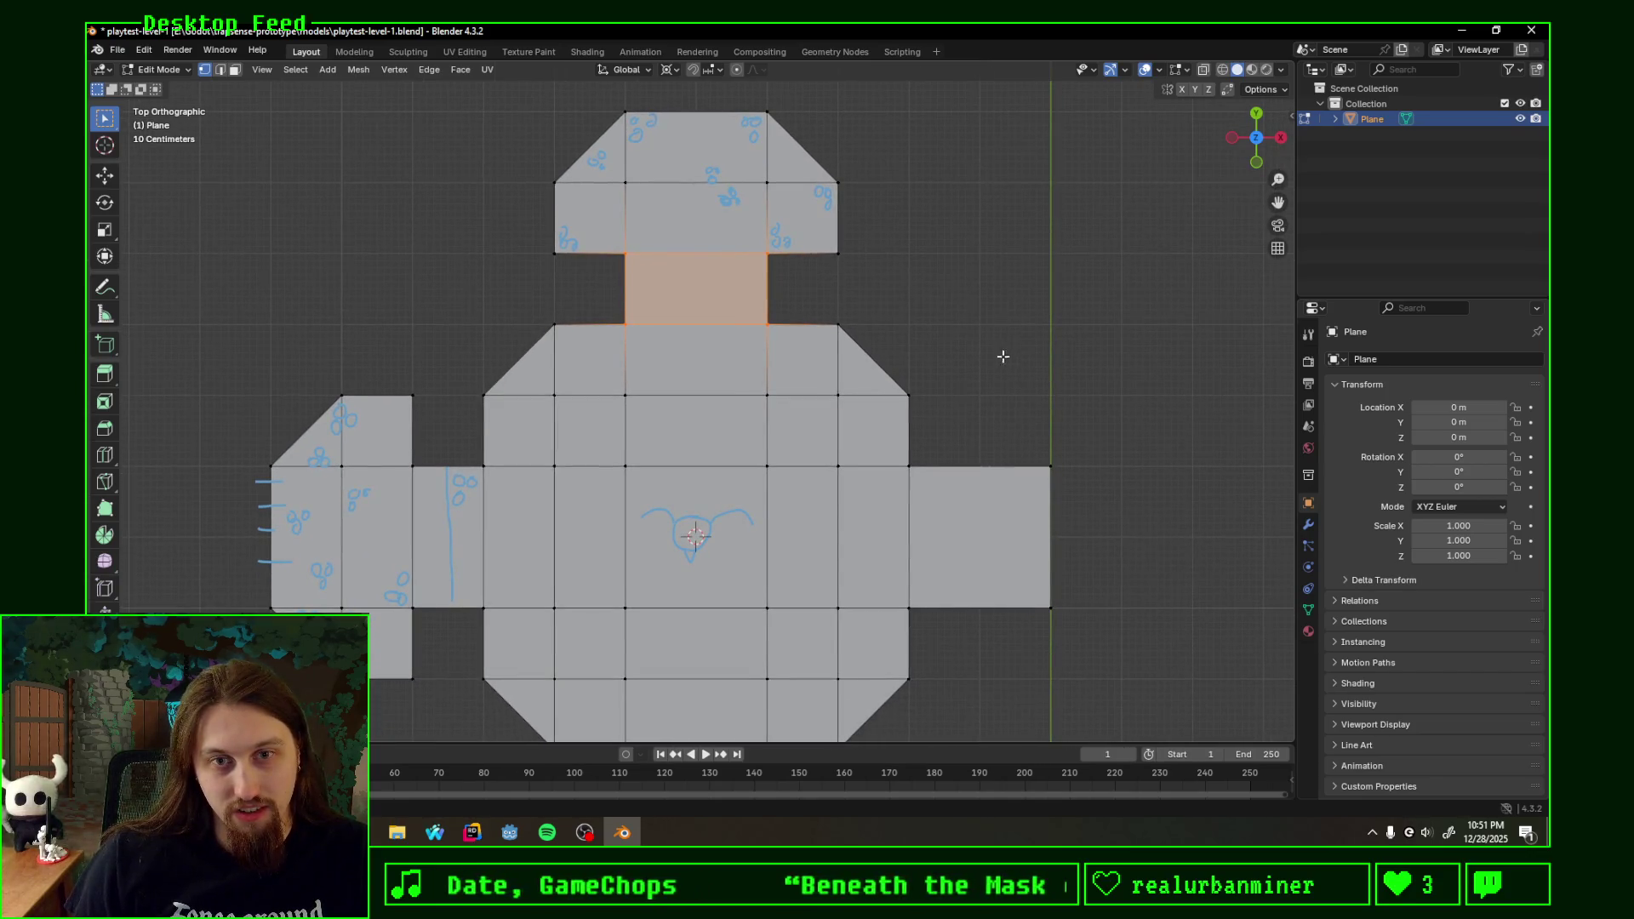
shift+middle_drag(990, 378, 913, 335)
shift+middle_drag(996, 409, 1072, 324)
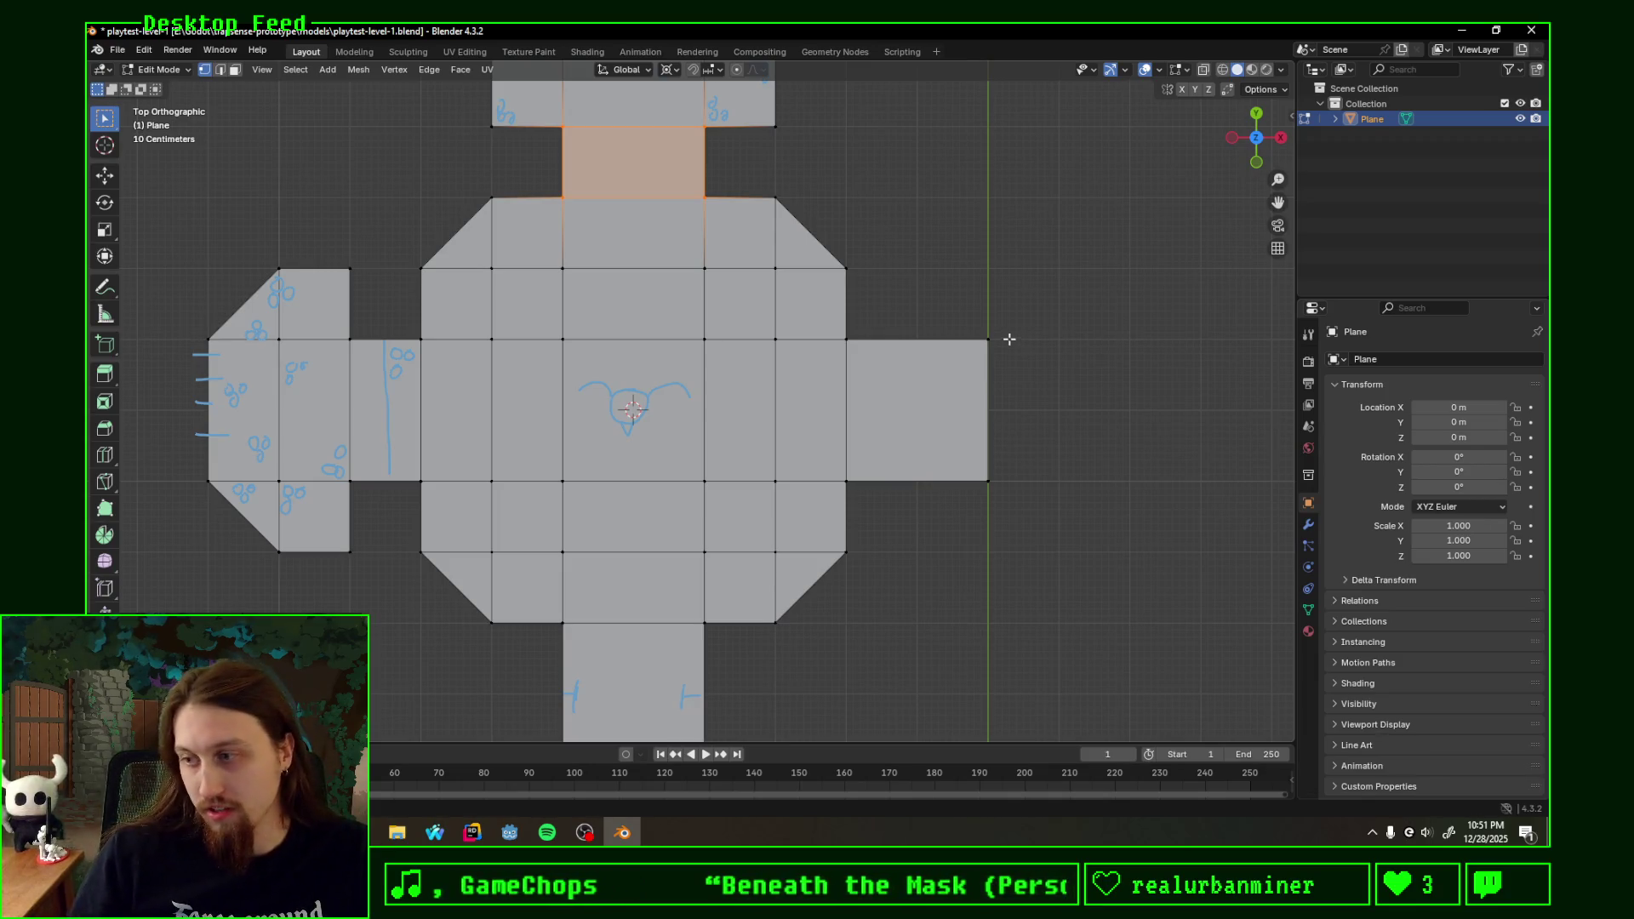
shift+middle_drag(974, 263, 1054, 361)
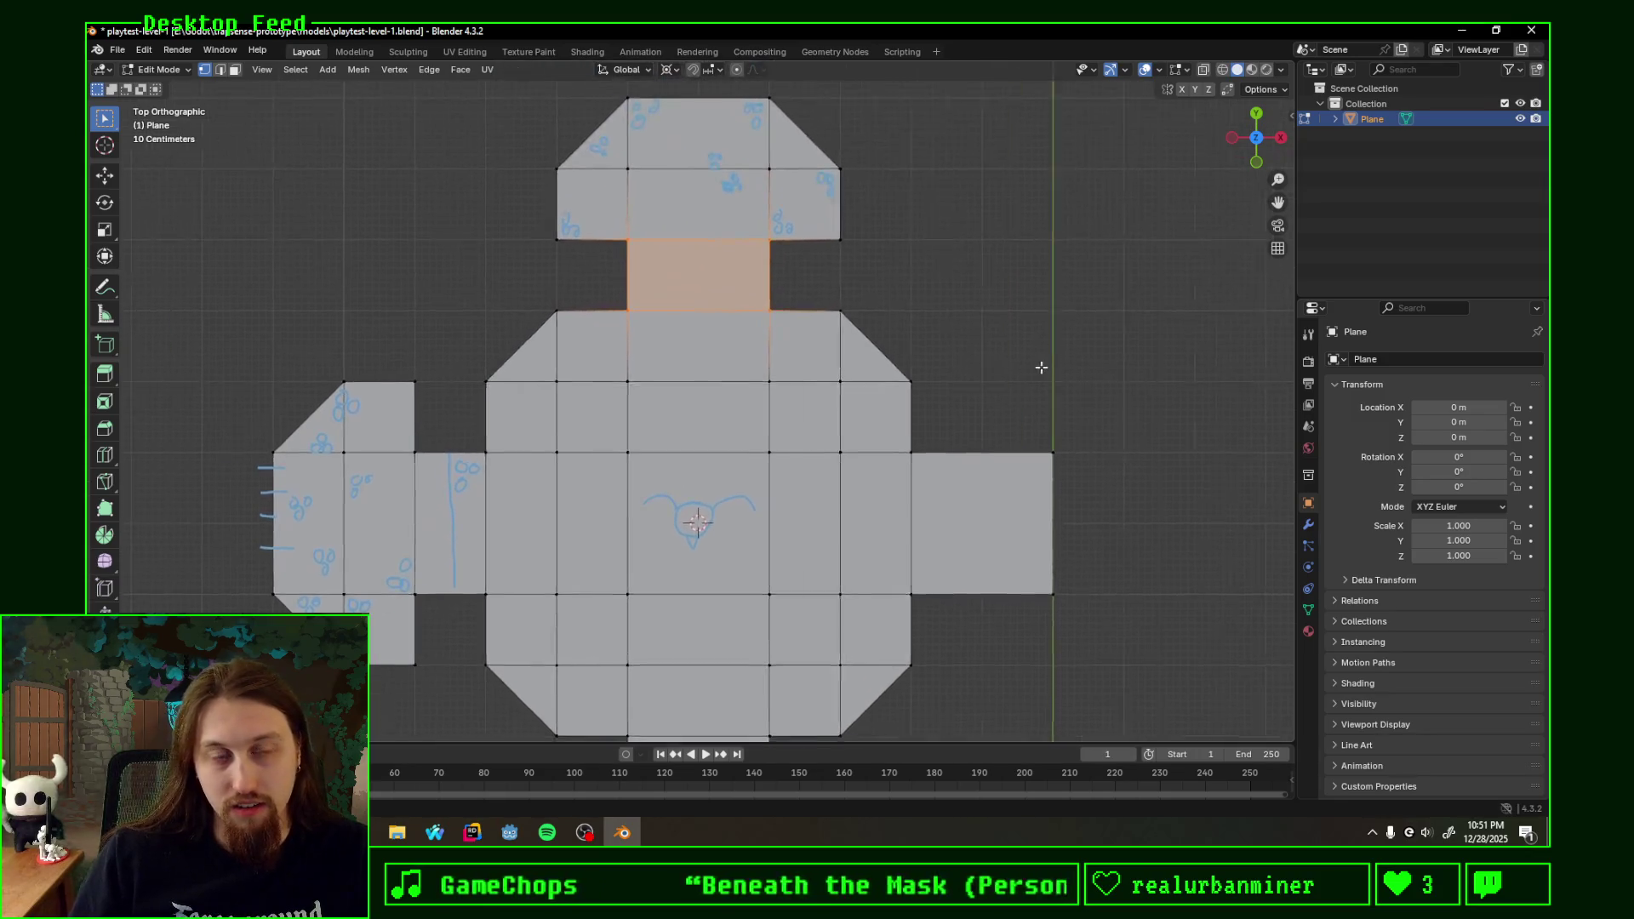
scroll(1023, 467, down, 3)
scroll(1022, 468, down, 2)
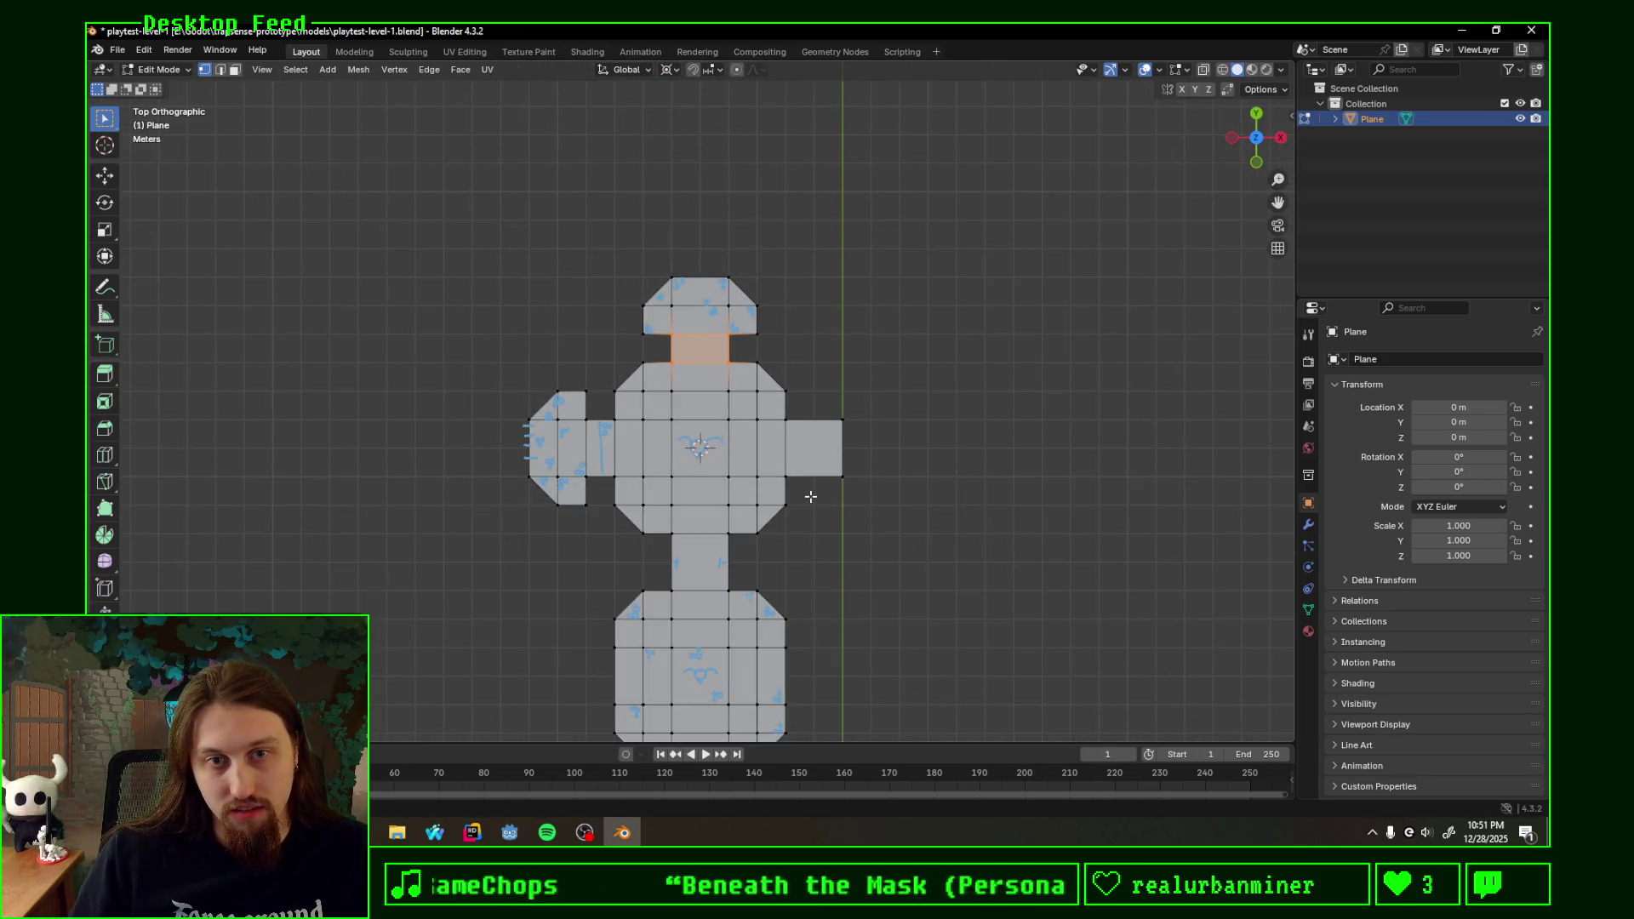
scroll(818, 494, up, 4)
- Draw small blue tick annotations on the room stub east of the central room
shift+middle_drag(946, 397, 780, 279)
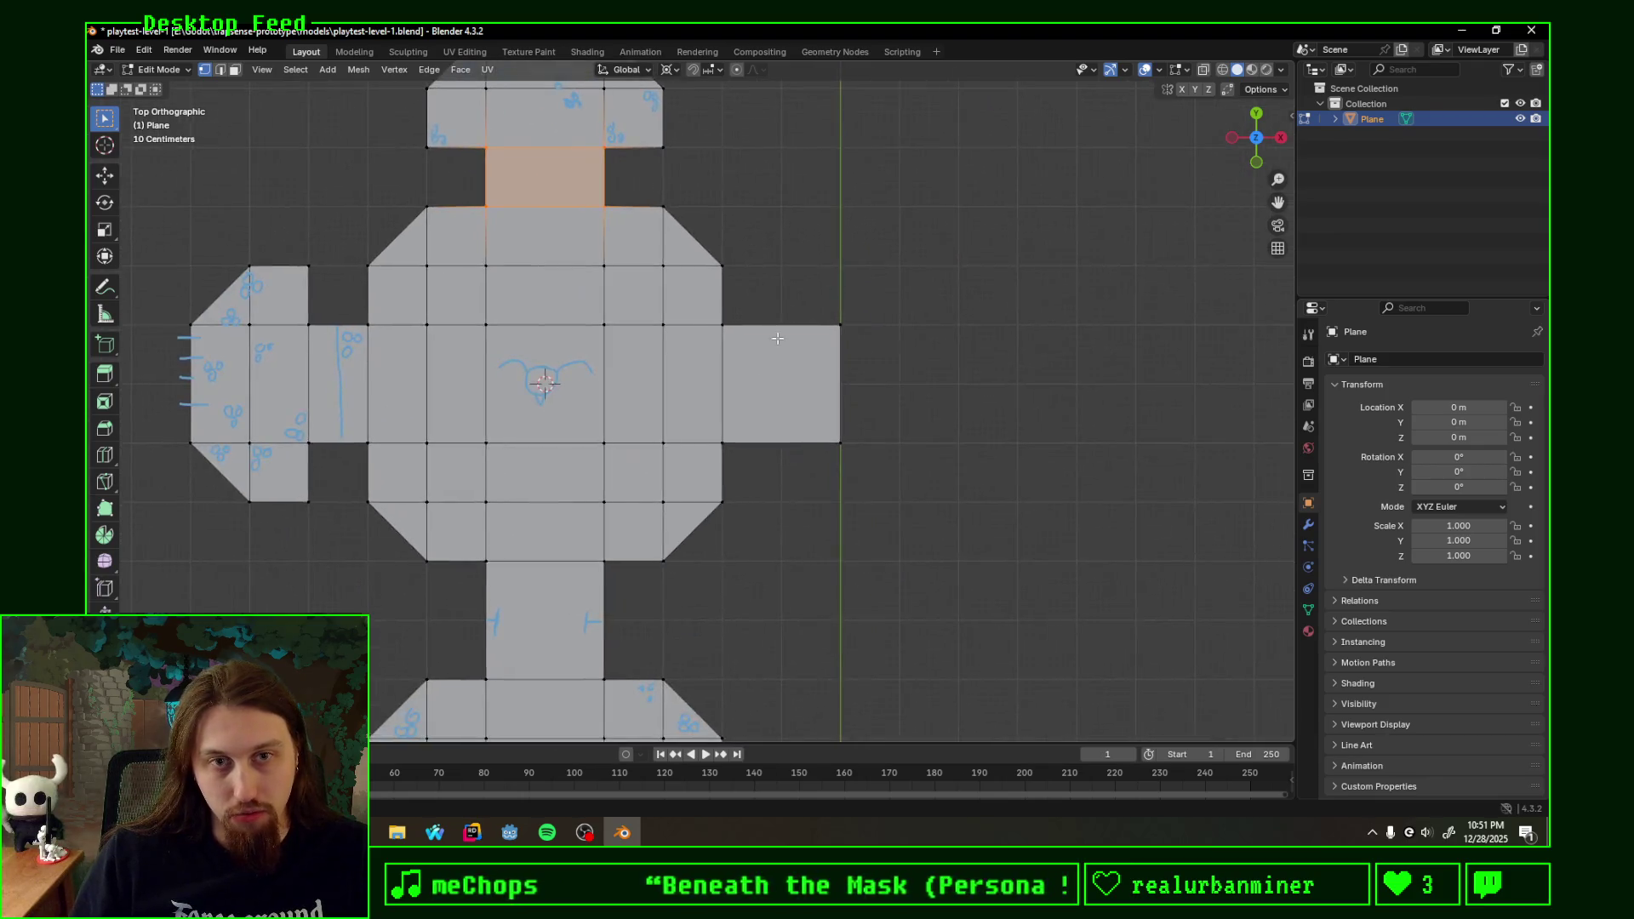
scroll(815, 321, up, 1)
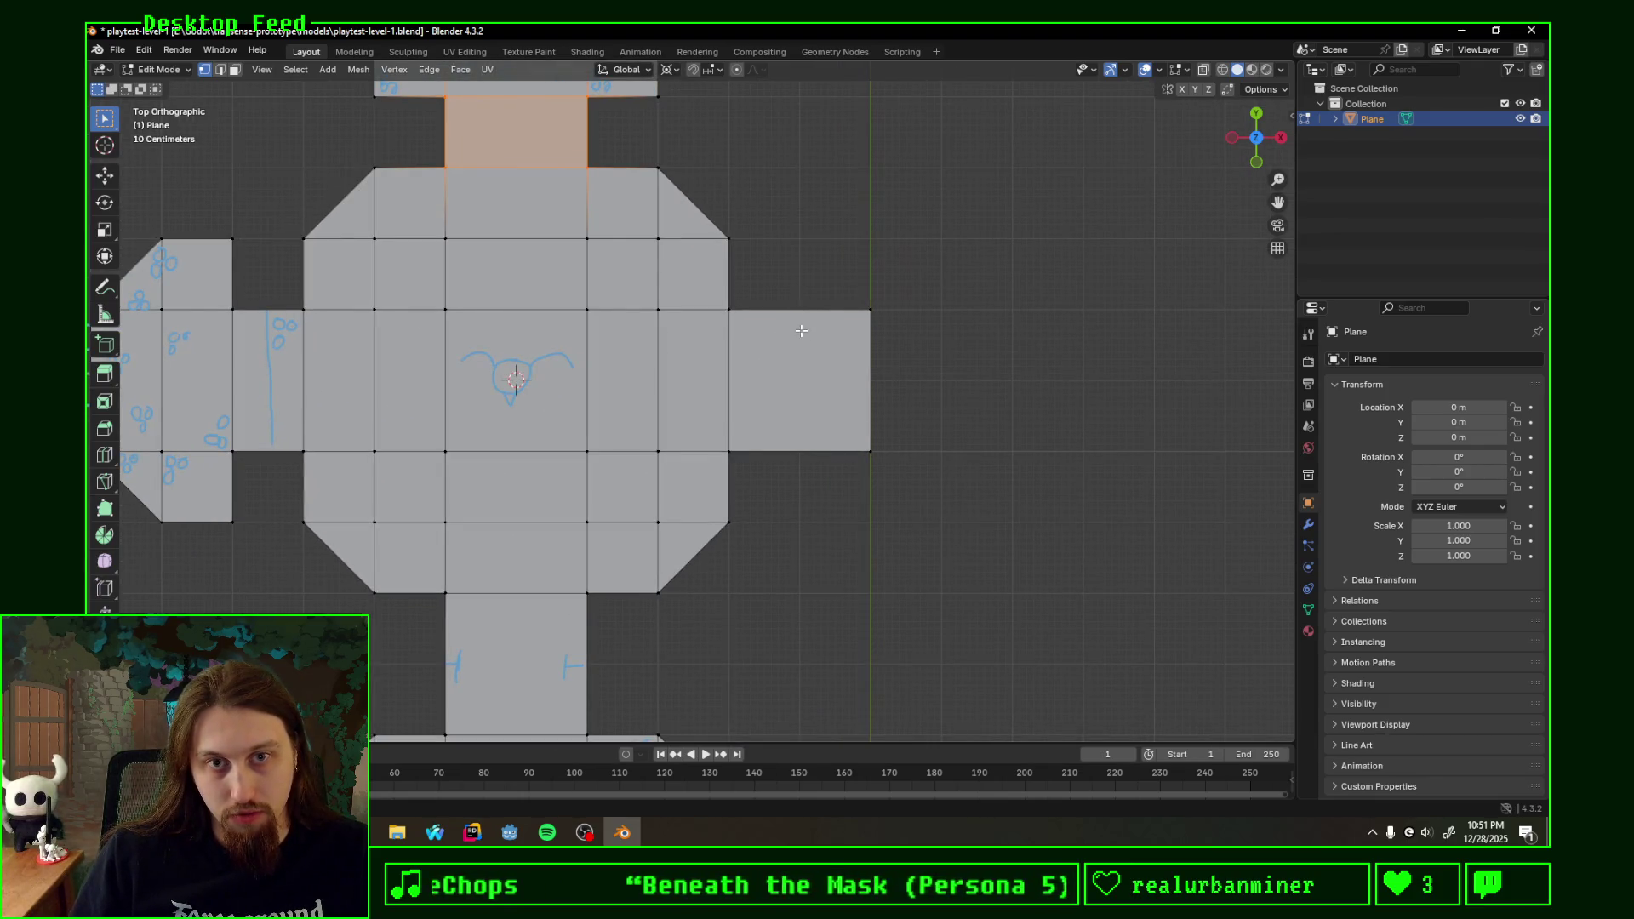
key(k)
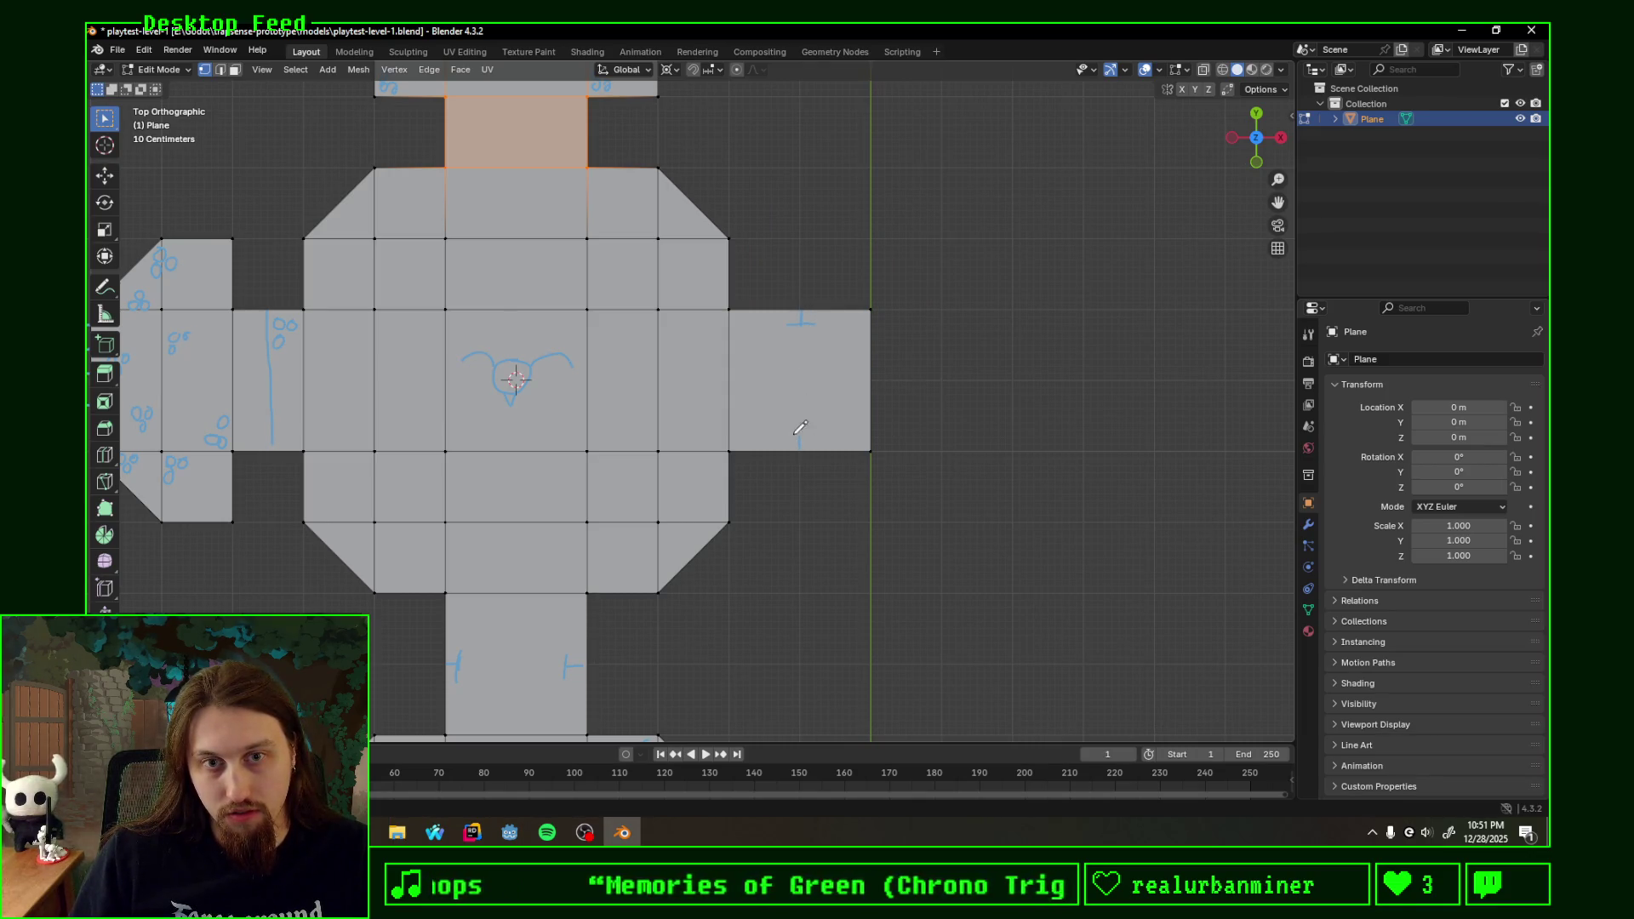
key(Escape)
scroll(800, 427, down, 3)
scroll(877, 438, down, 3)
- Orbit around the whole level, return to top view and recentre on the southern rooms
mouse_move(879, 504)
middle_down()
mouse_move(835, 522)
mouse_move(950, 494)
mouse_move(909, 303)
mouse_move(1004, 230)
mouse_move(1097, 217)
mouse_move(1074, 240)
middle_up()
mouse_move(558, 302)
middle_down()
mouse_move(675, 285)
mouse_move(438, 374)
mouse_move(1203, 151)
middle_up()
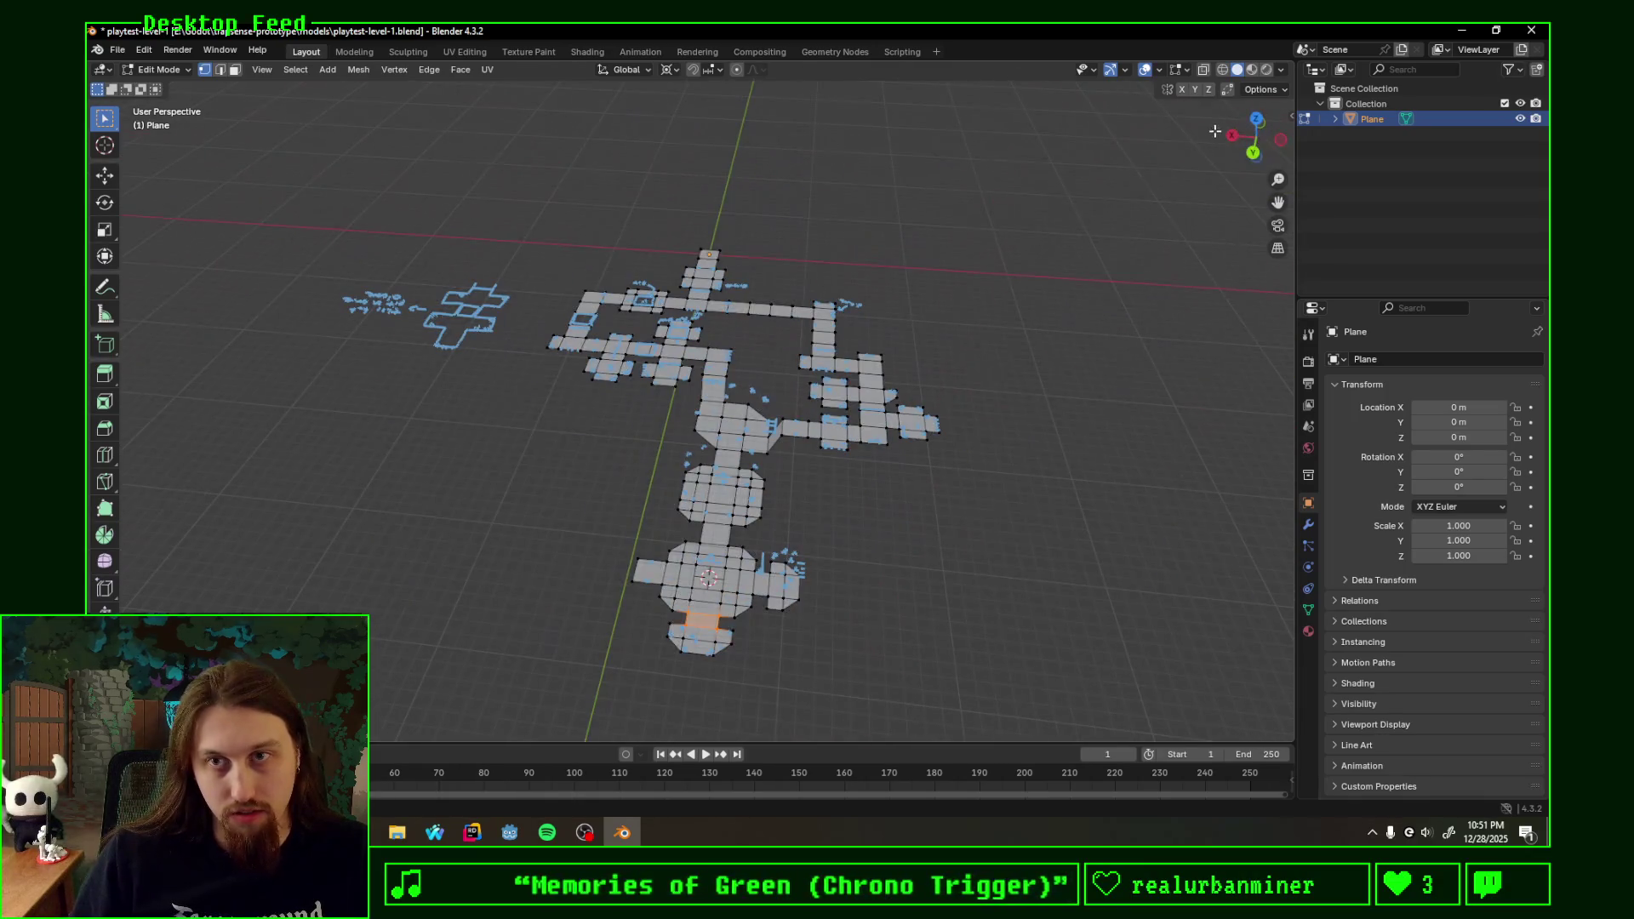
click(1258, 121)
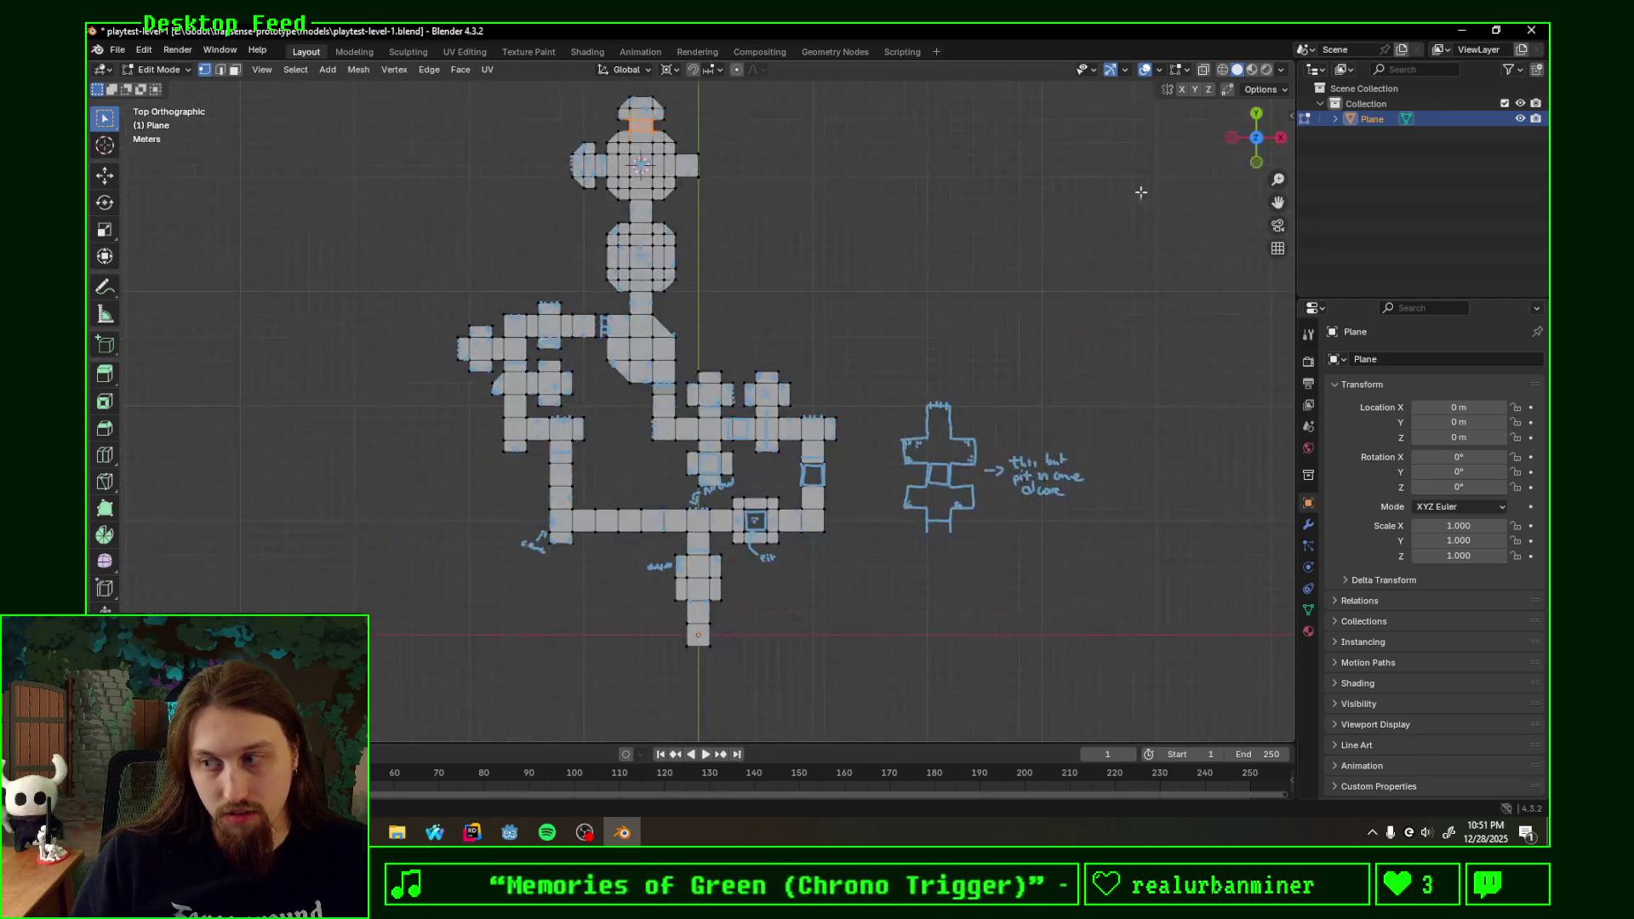
scroll(781, 304, up, 2)
scroll(702, 308, up, 2)
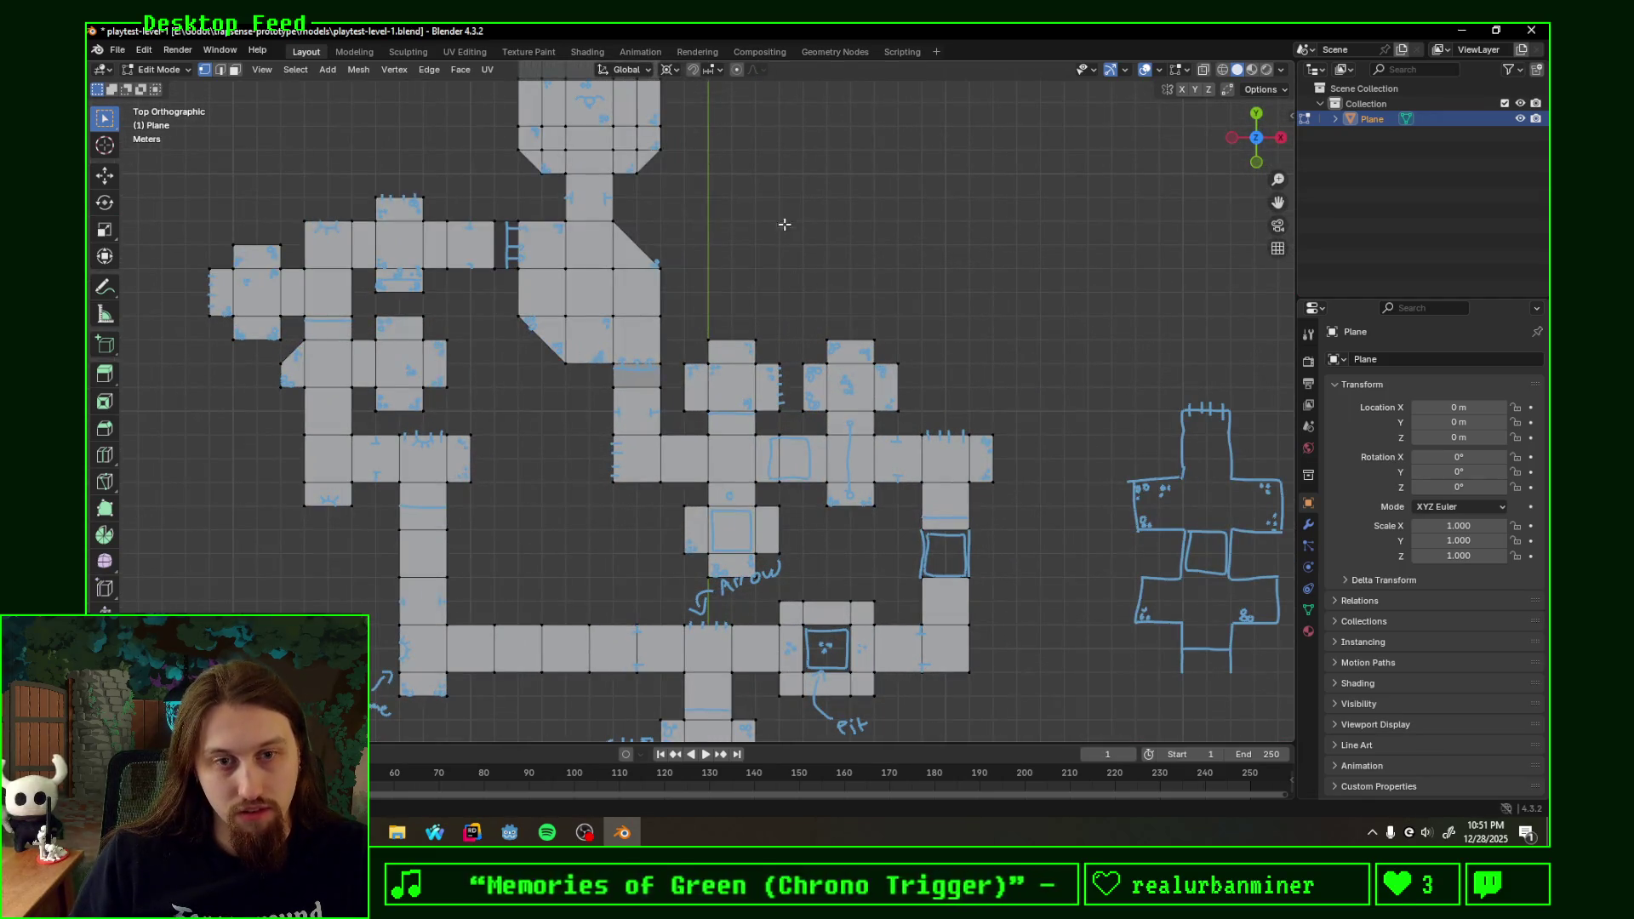
shift+middle_drag(785, 223, 828, 474)
scroll(824, 383, up, 1)
scroll(841, 380, up, 1)
scroll(818, 460, up, 1)
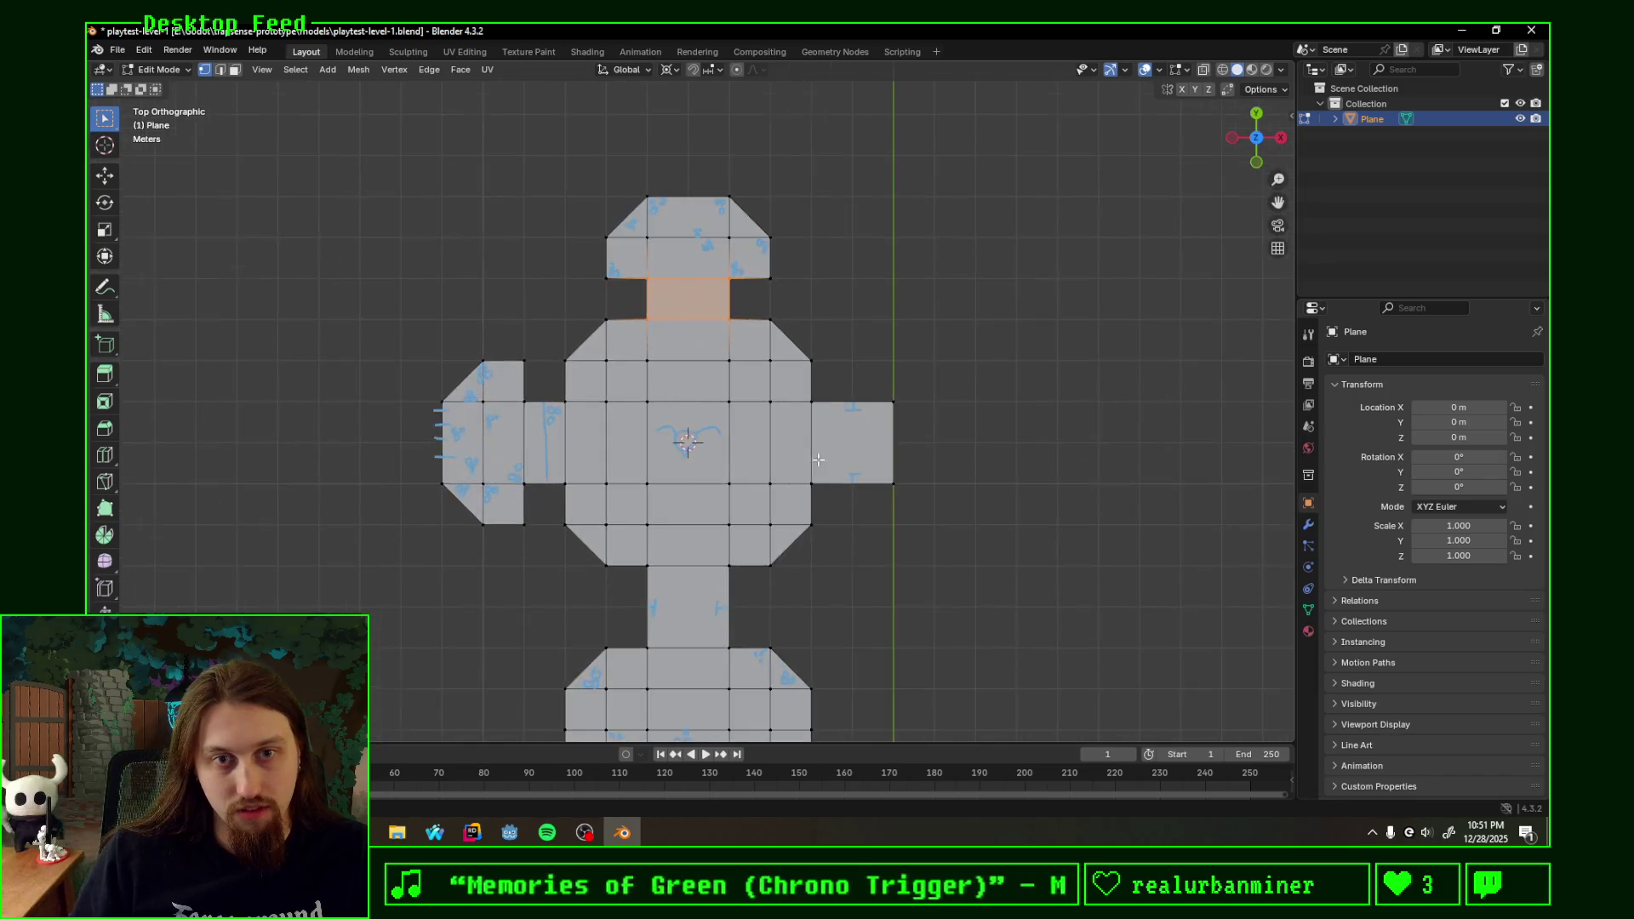
scroll(930, 503, up, 1)
scroll(904, 448, up, 1)
scroll(916, 417, up, 1)
scroll(850, 380, up, 1)
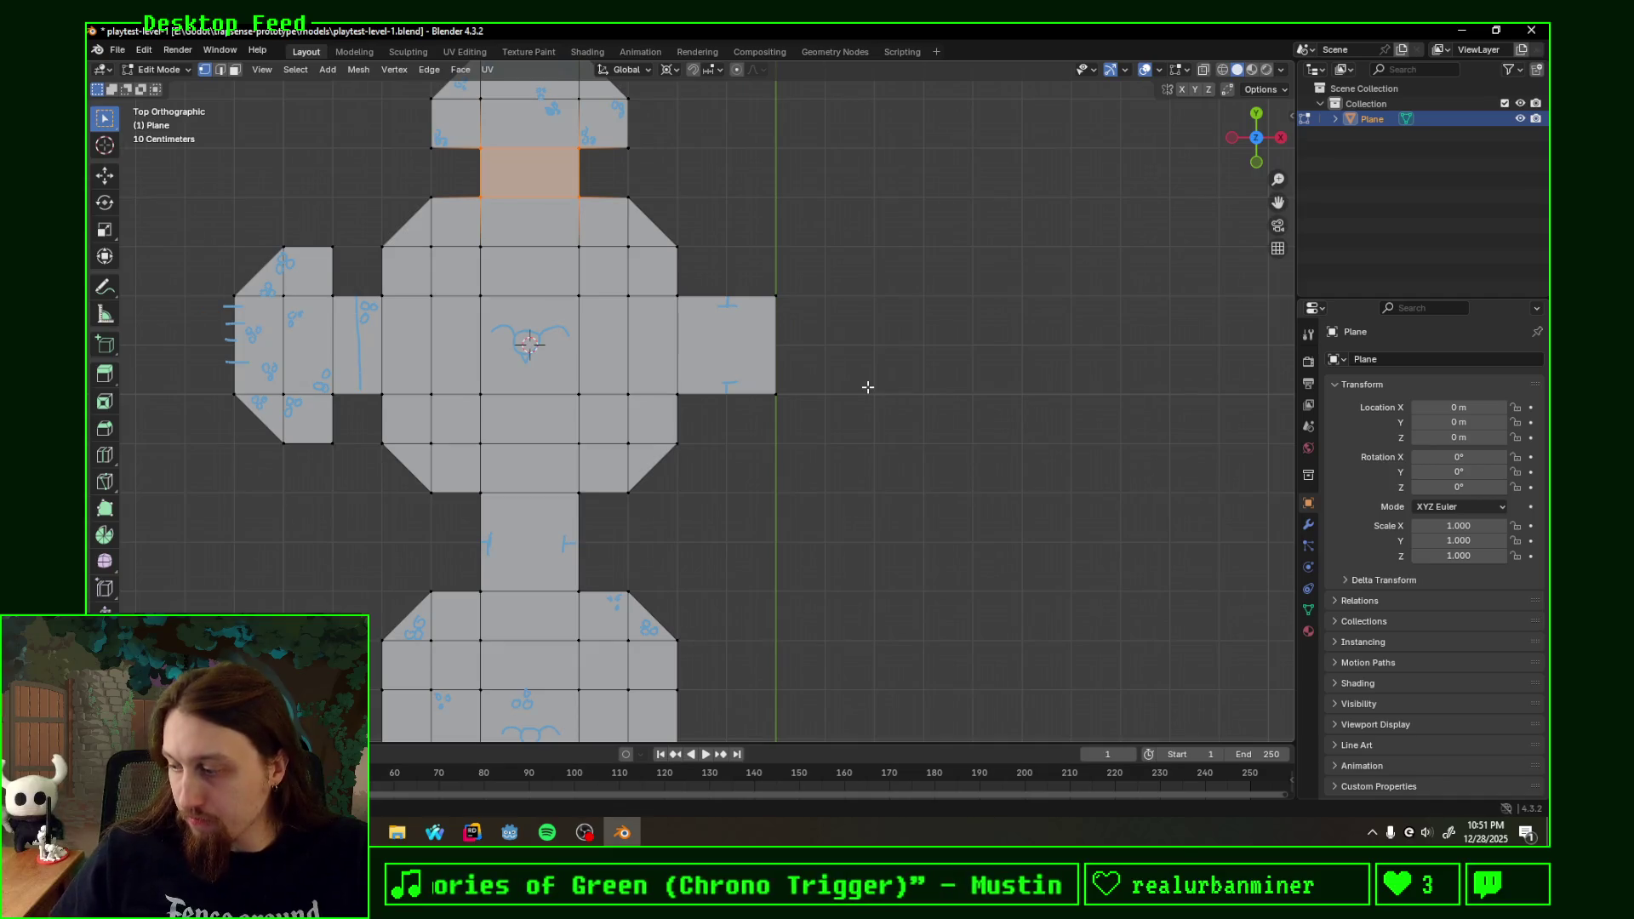
scroll(831, 401, down, 2)
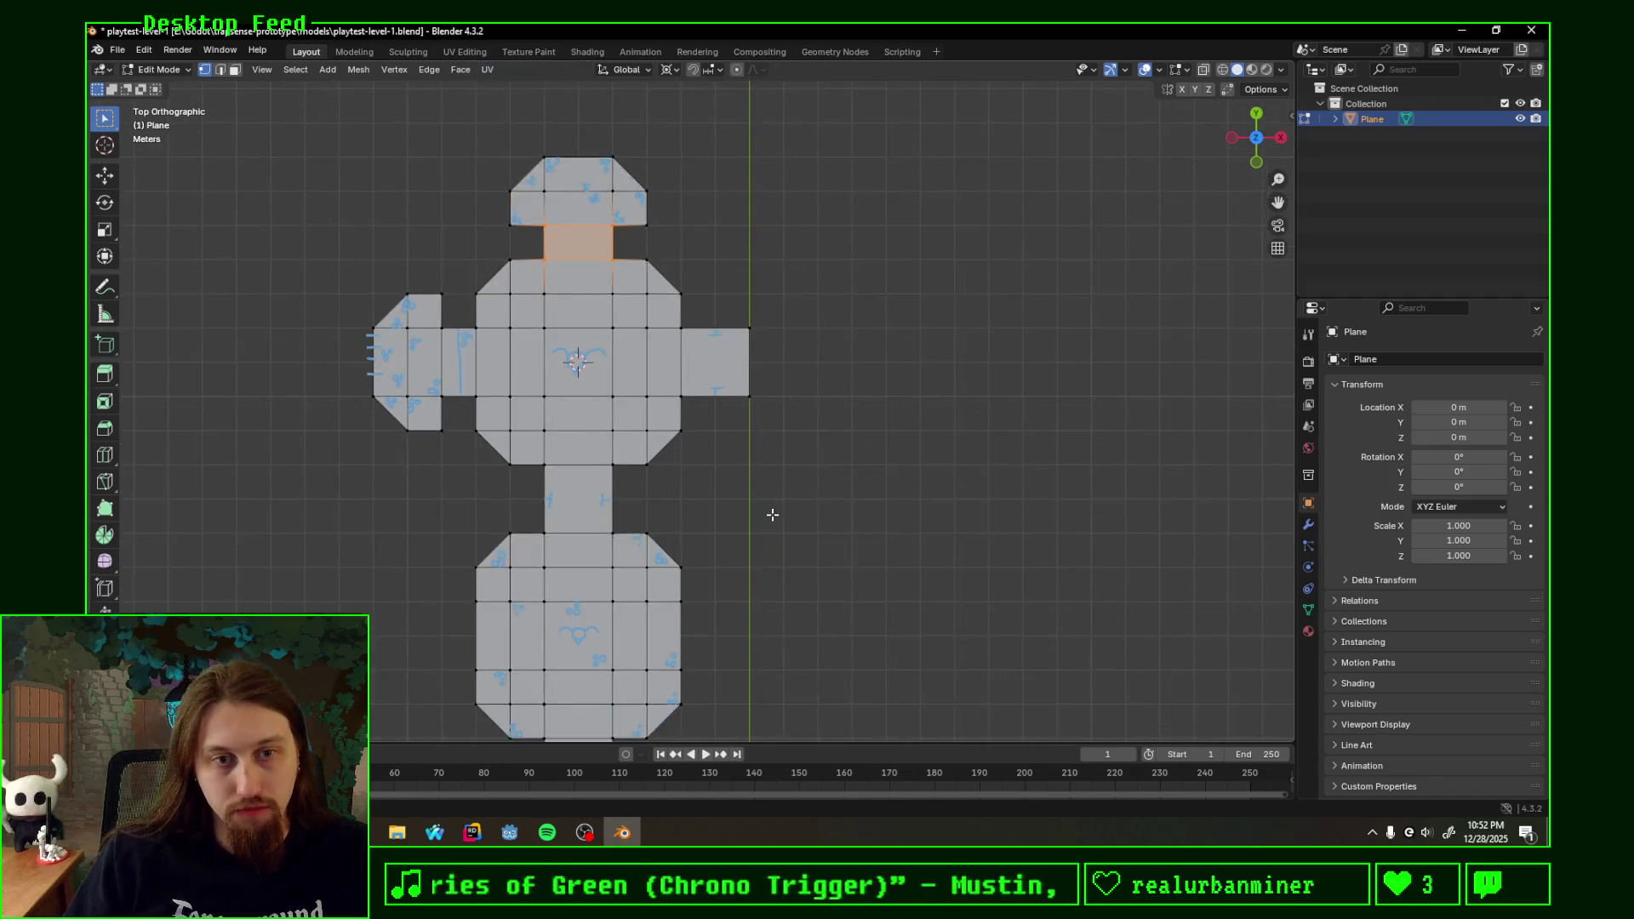
shift+middle_drag(771, 514, 778, 392)
scroll(763, 402, down, 2)
shift+middle_drag(694, 455, 753, 413)
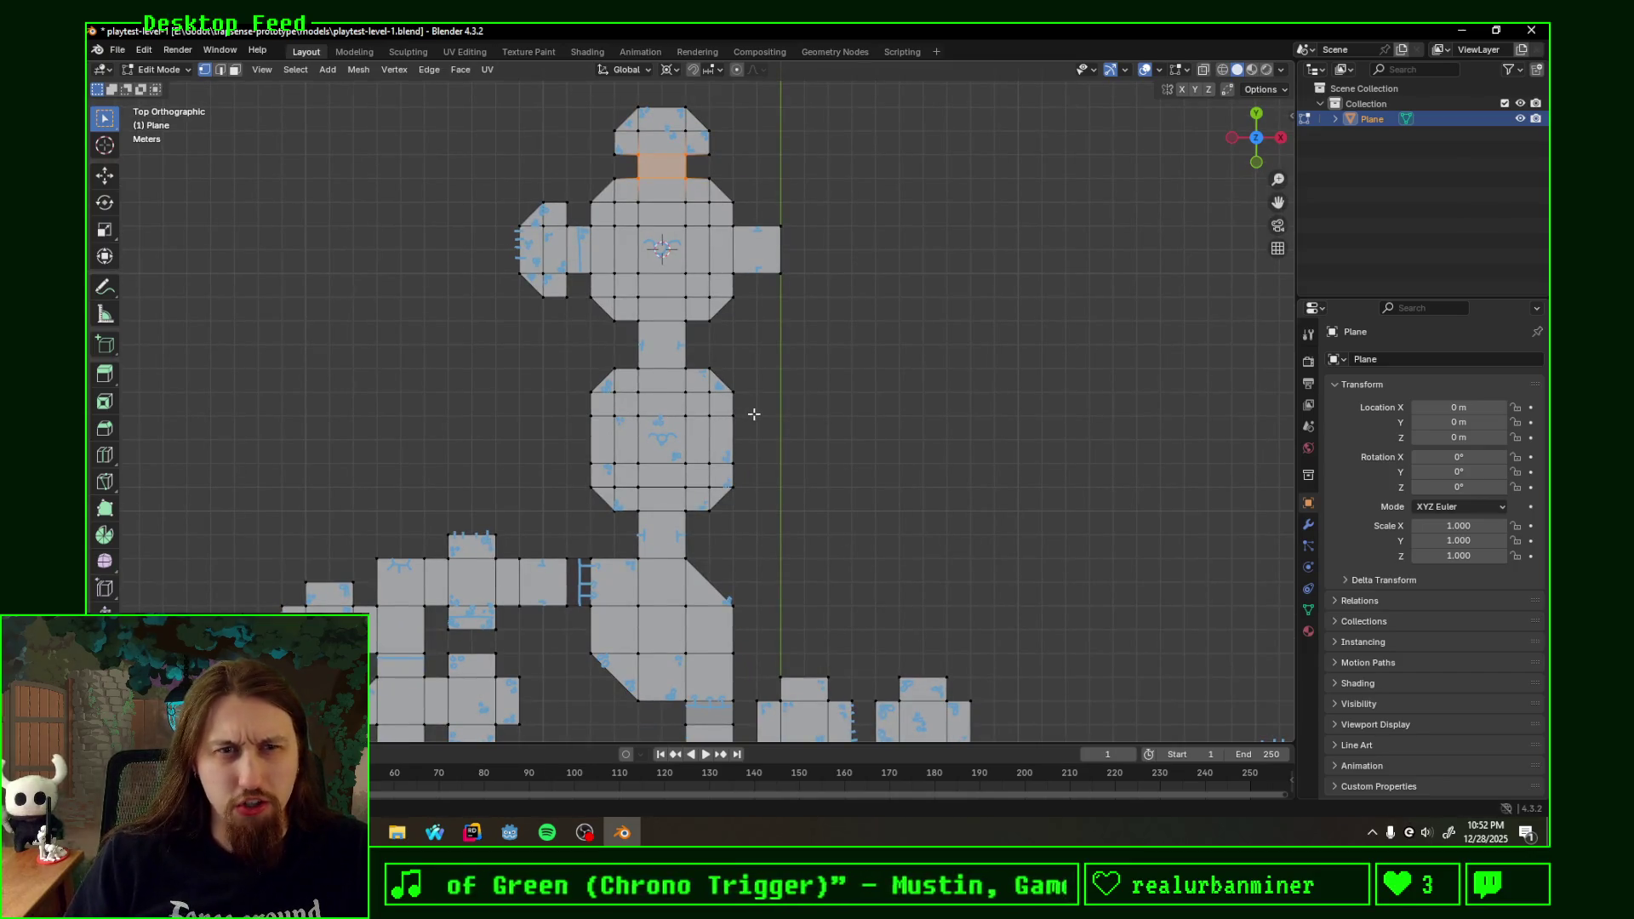
scroll(756, 406, up, 2)
- Move the upper room cluster's faces 2.011 m north along Y, lengthening its corridor
shift+middle_drag(843, 249, 840, 493)
drag(367, 191, 860, 590)
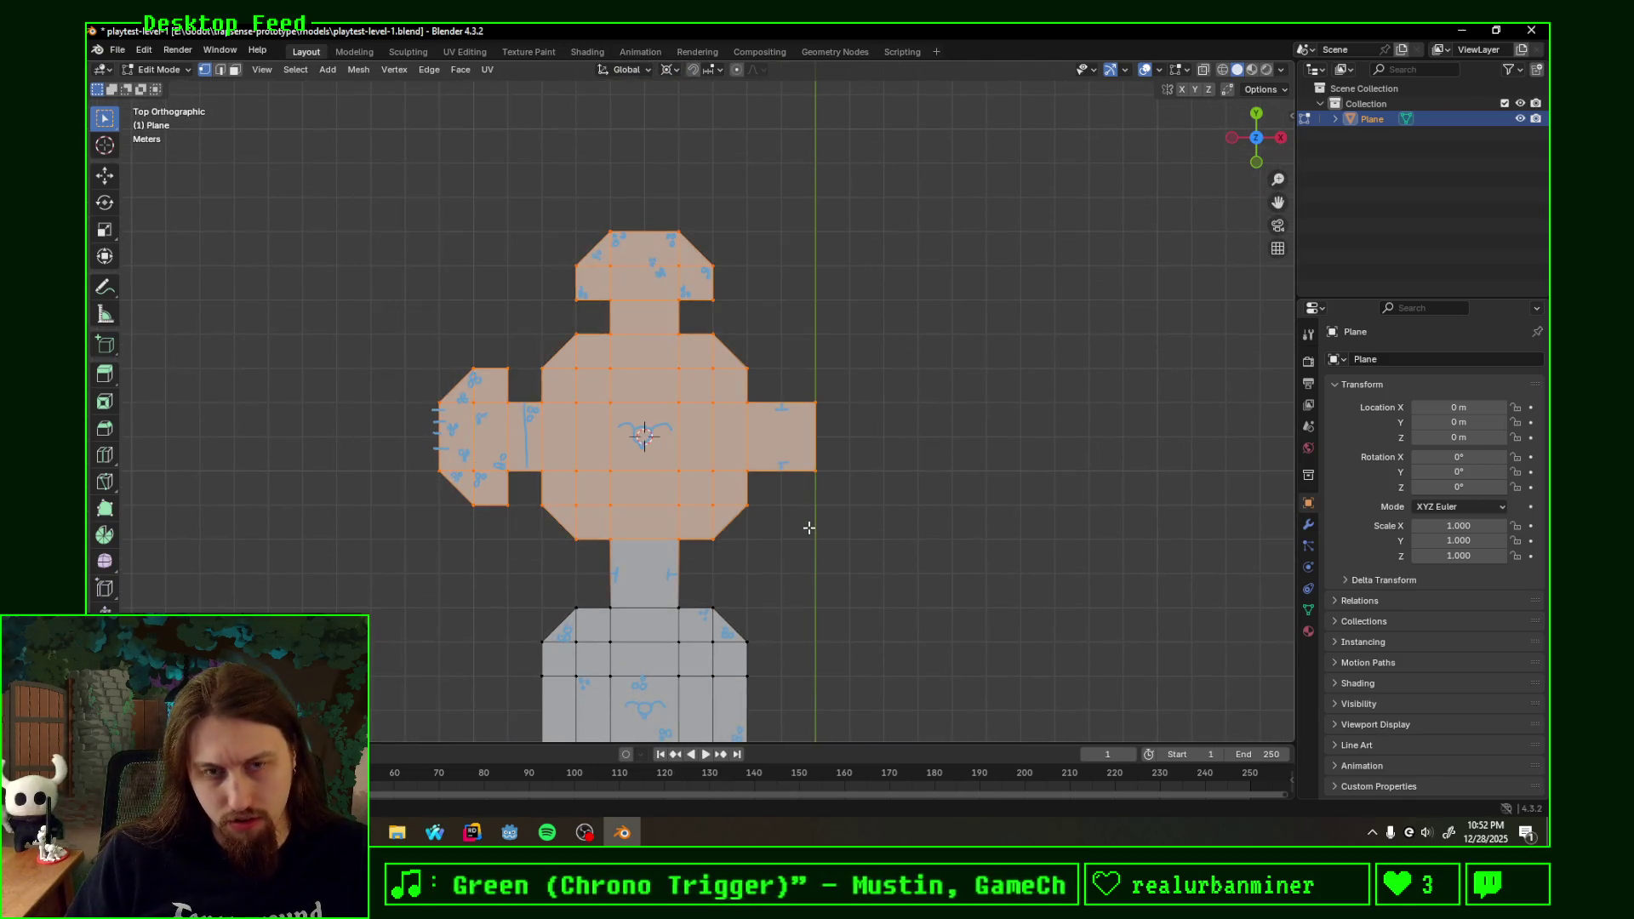
key(g)
key(y)
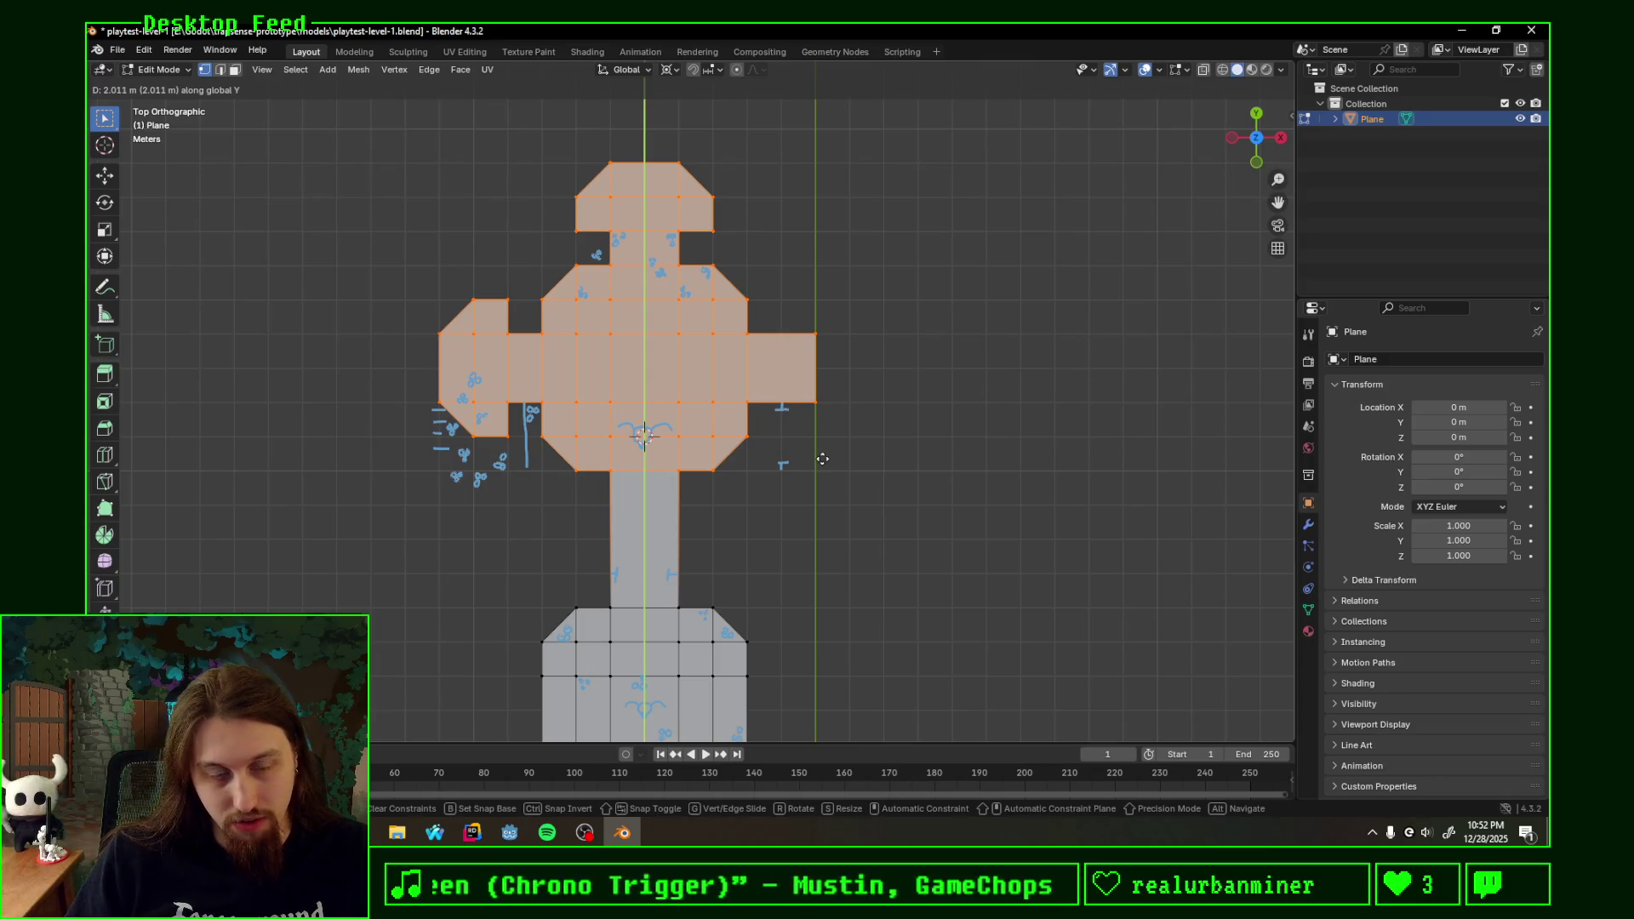
click(823, 459)
- Split the lengthened corridor with a new cross edge, then switch to another application
click(664, 538)
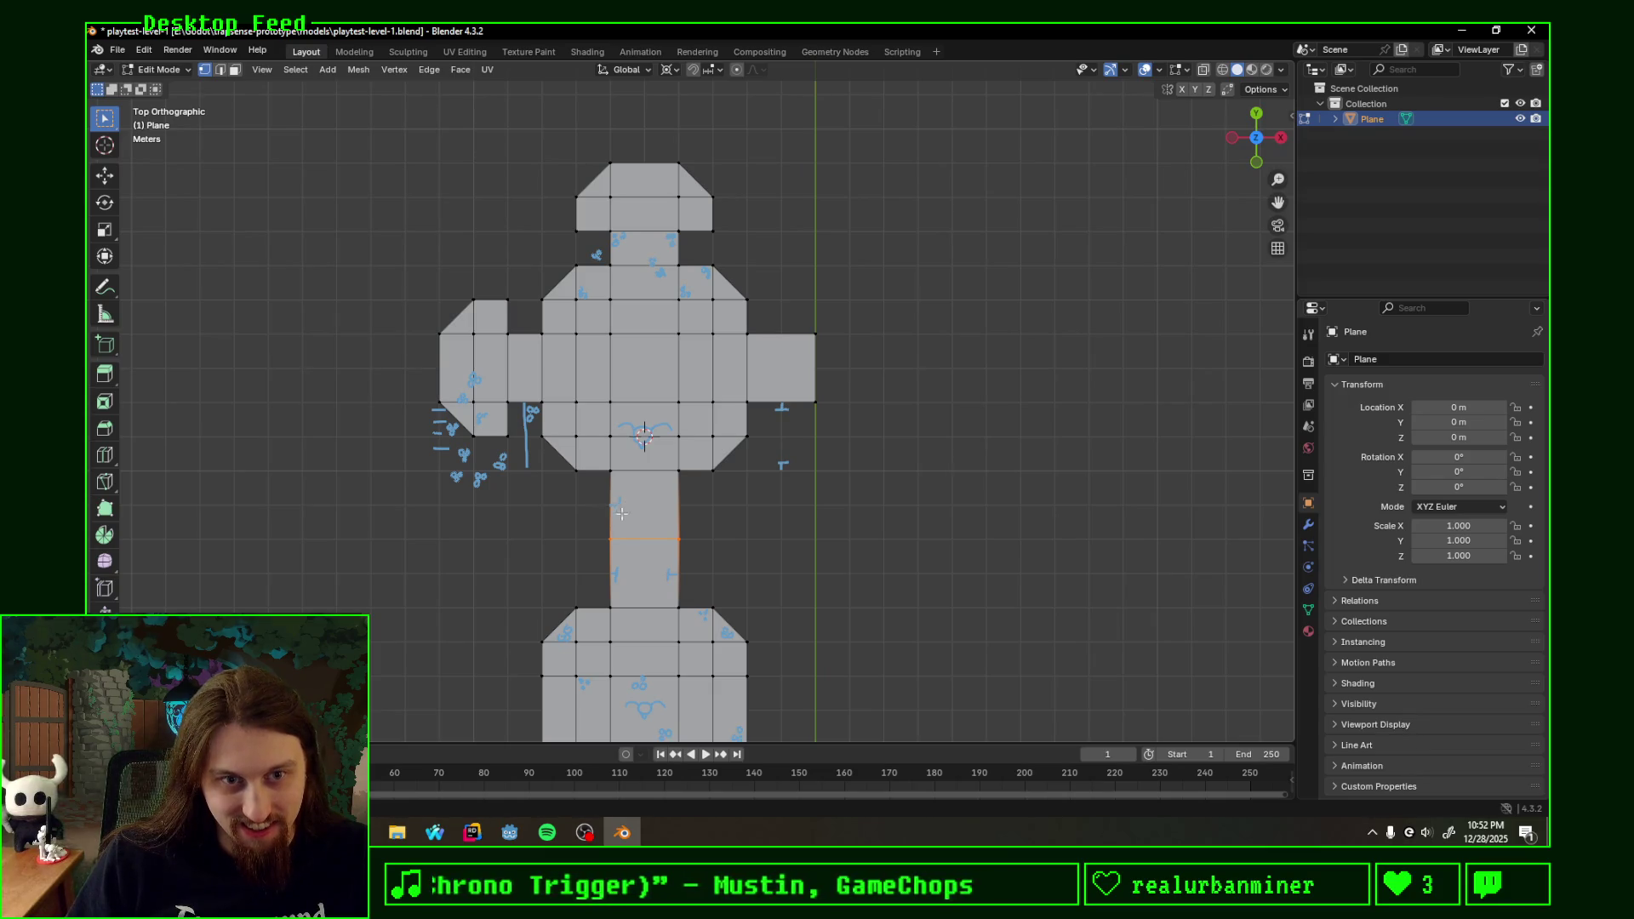
key(Escape)
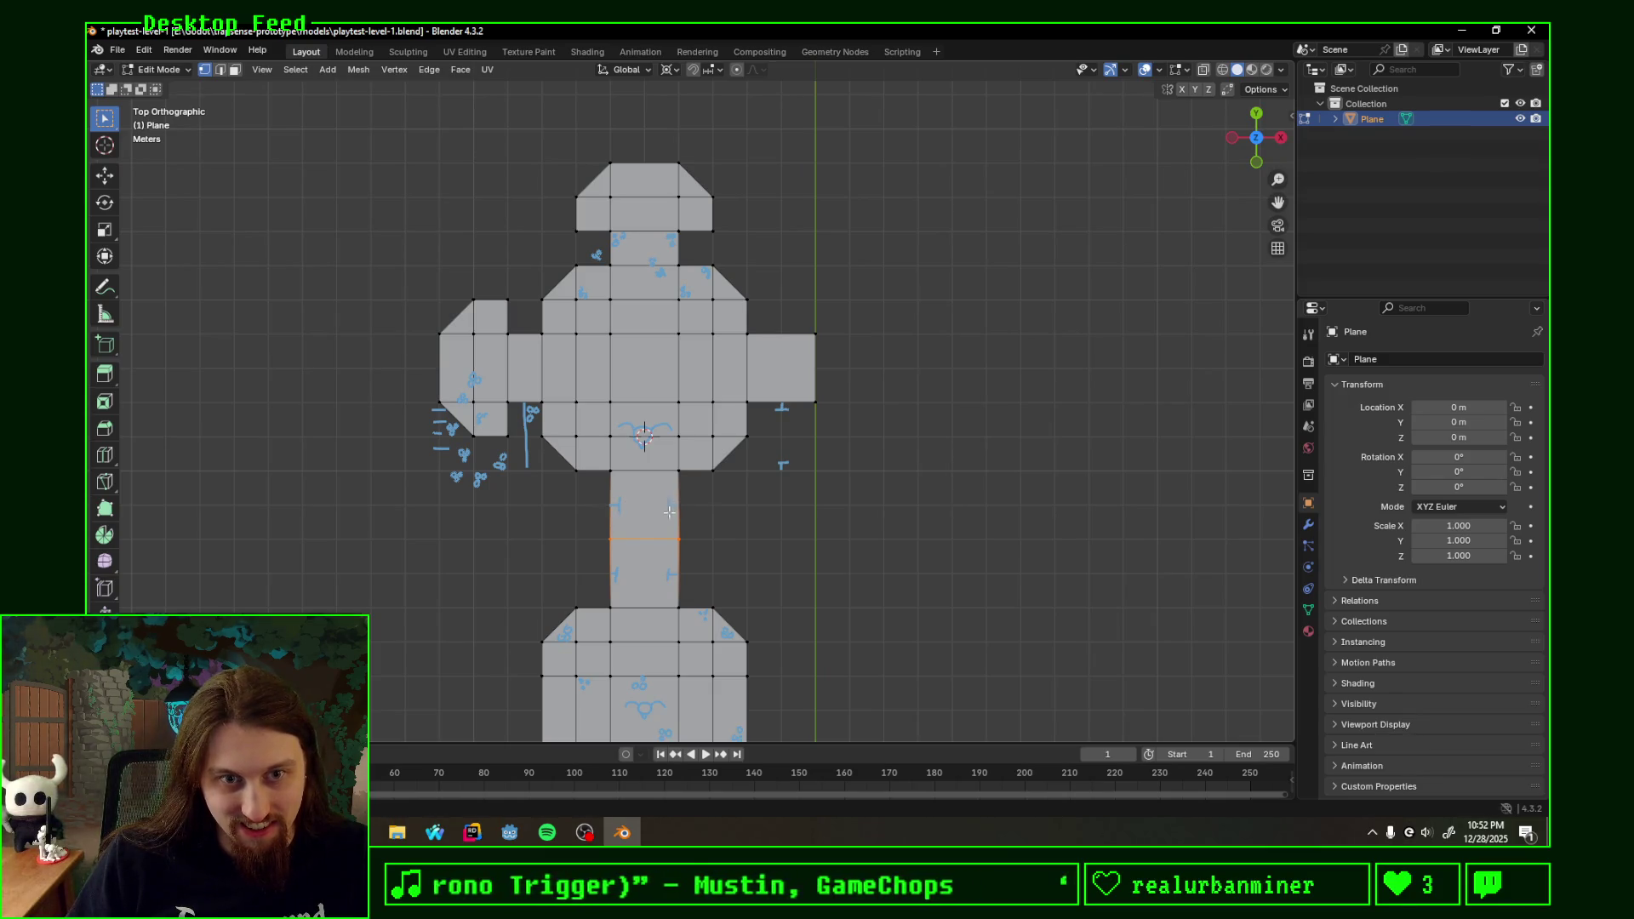
key(alt+Tab)
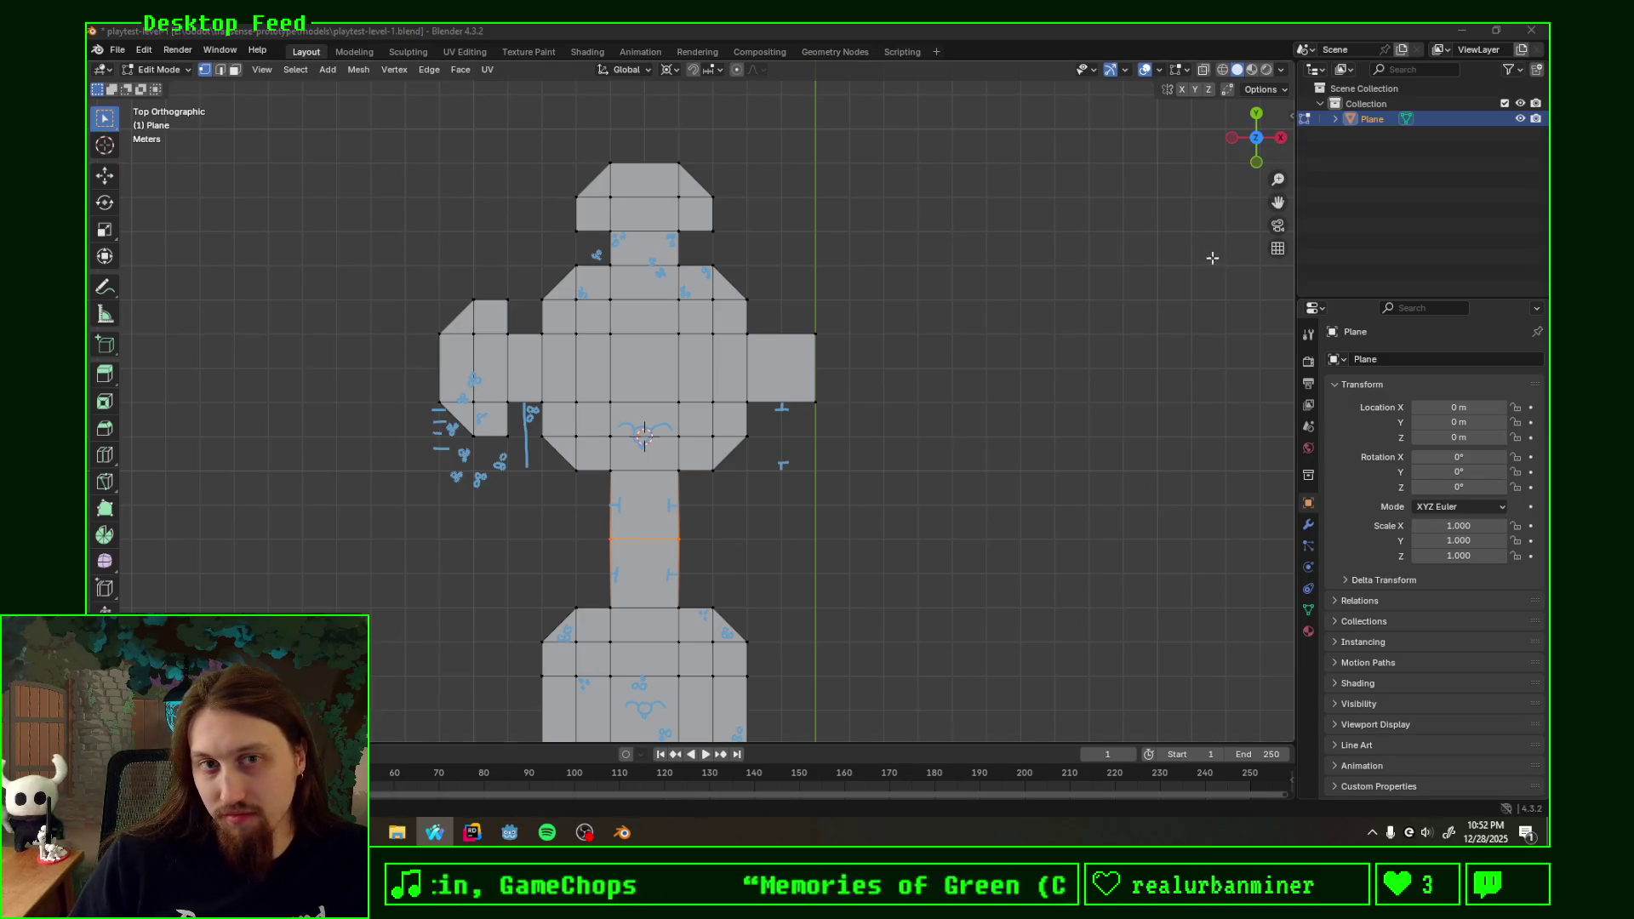
scroll(881, 423, up, 2)
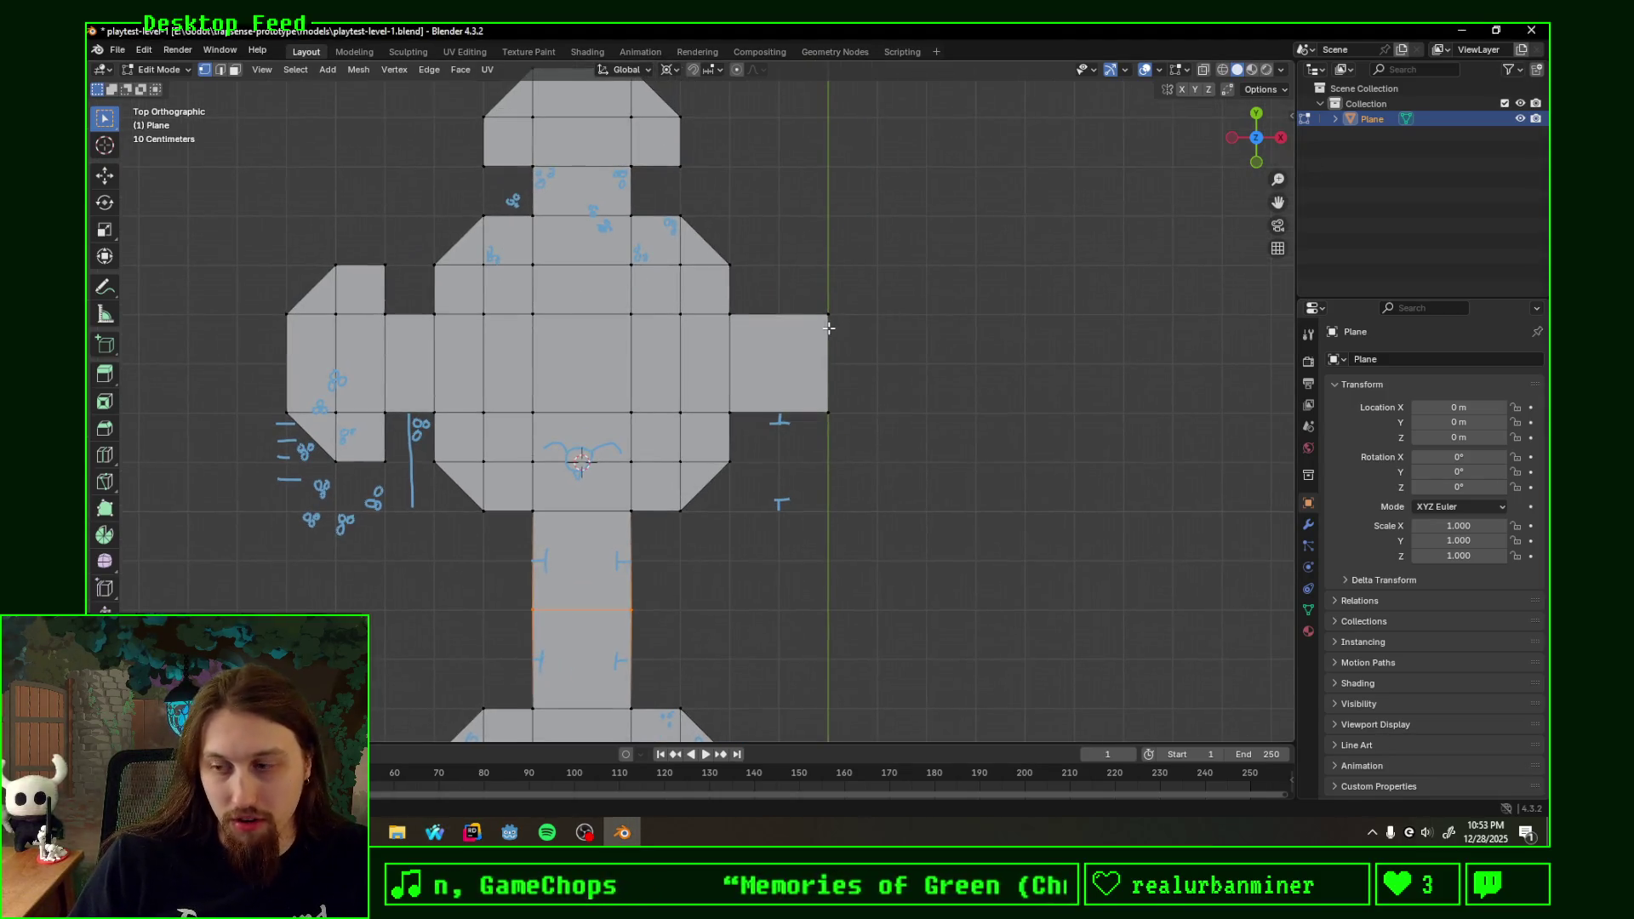
- Pan and zoom out so the full blockout and the southern sketched rooms are visible
shift+middle_drag(928, 309, 645, 367)
scroll(653, 392, down, 2)
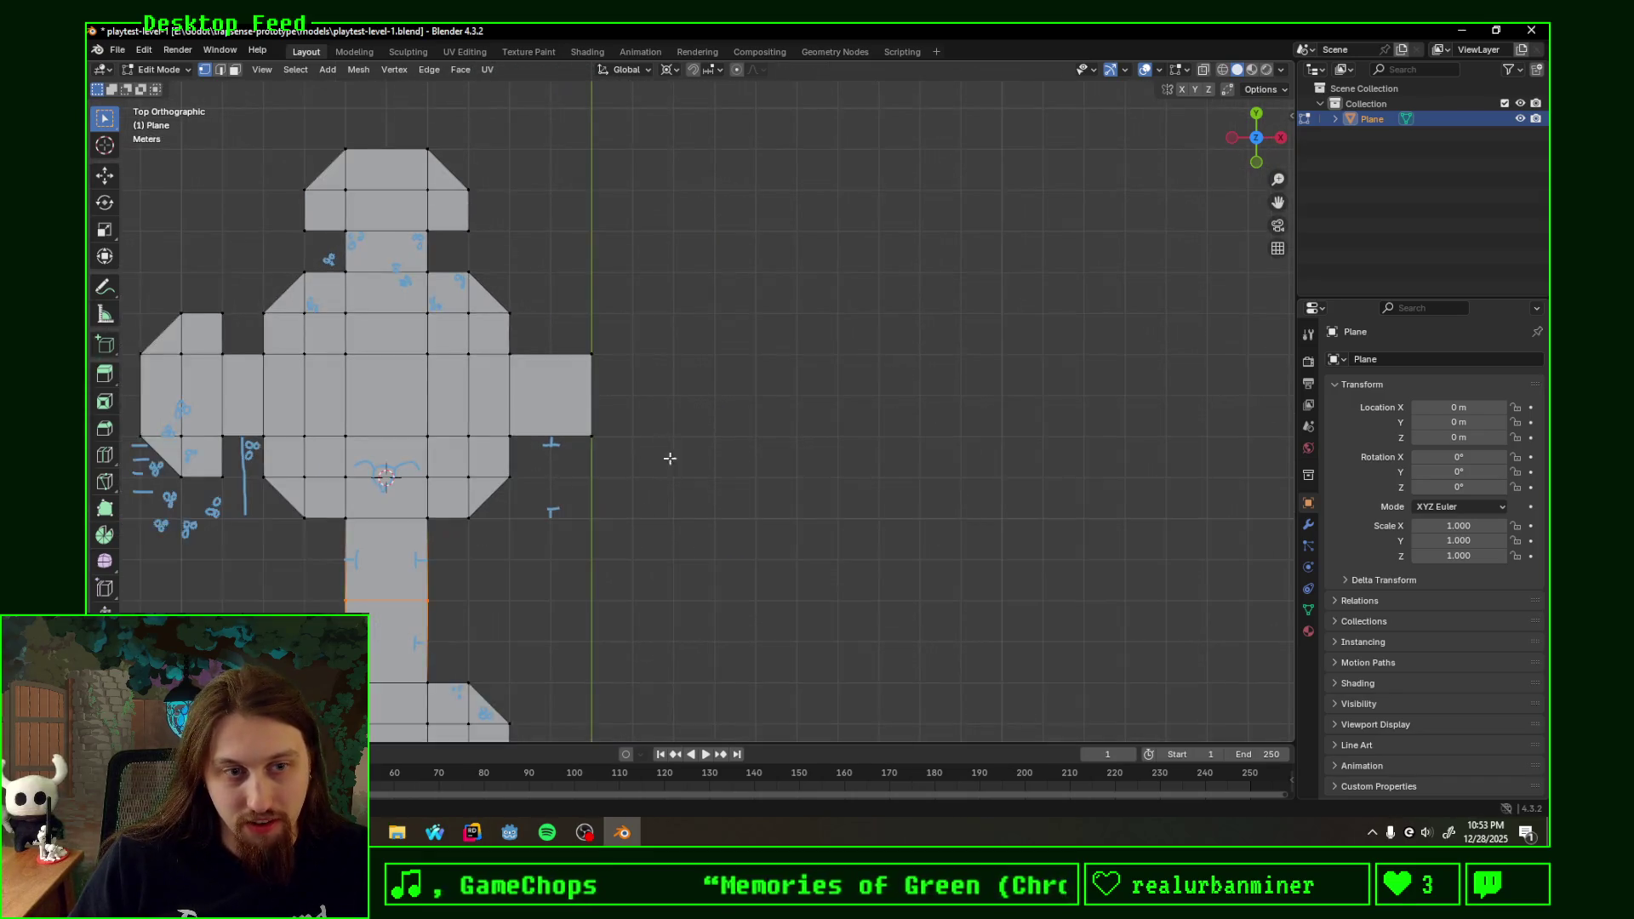
shift+middle_drag(670, 461, 813, 355)
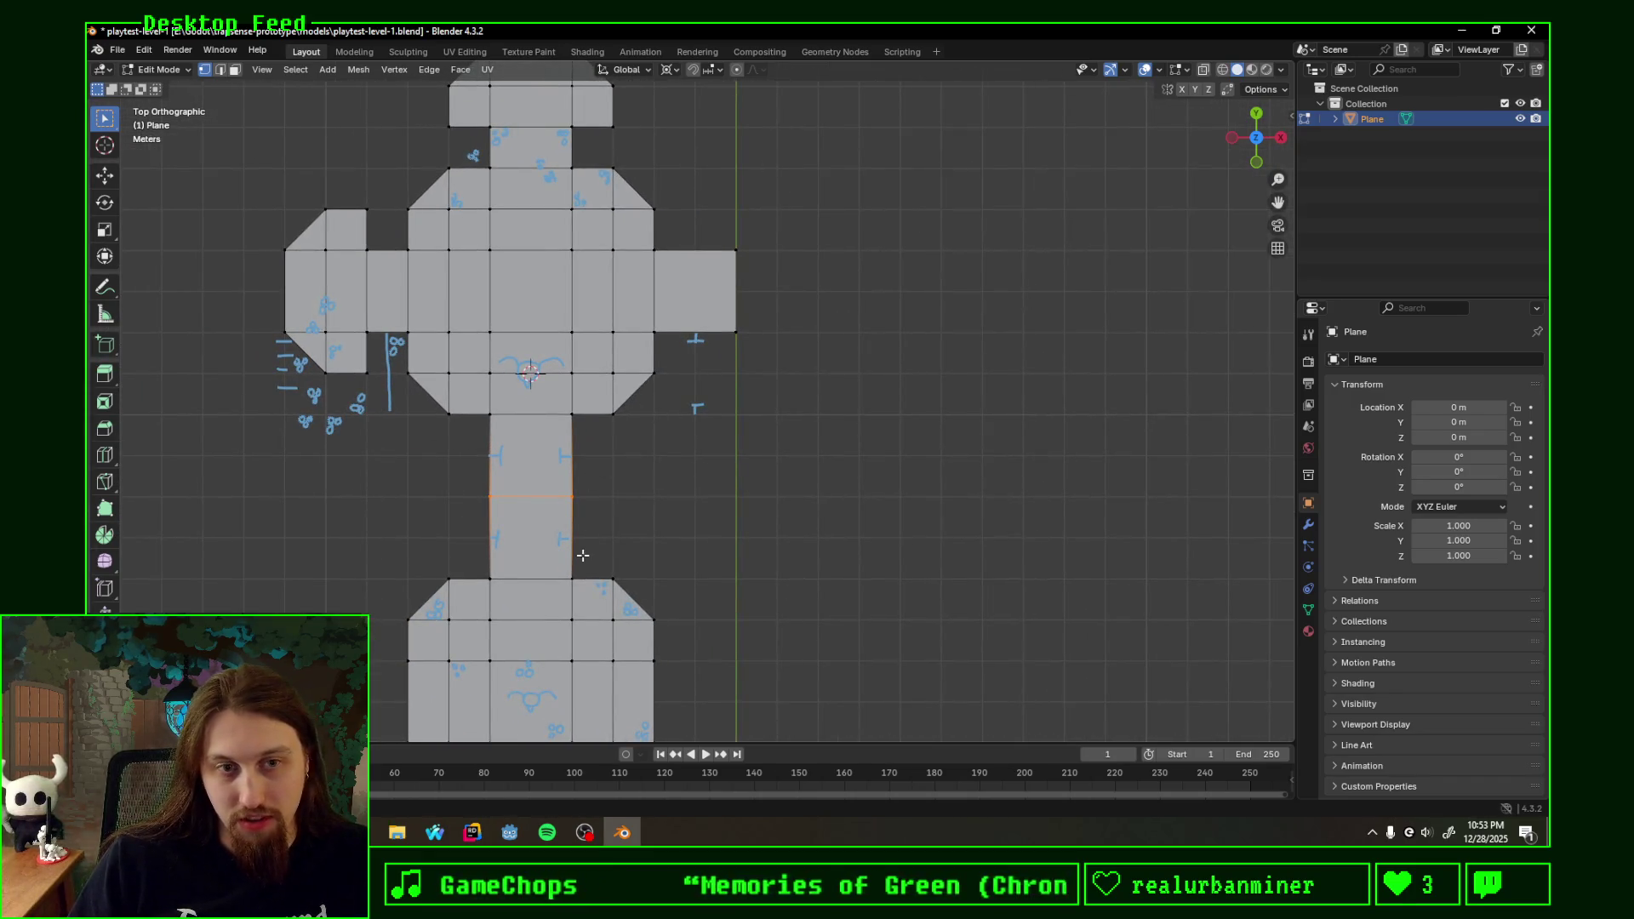
shift+middle_drag(623, 523, 730, 392)
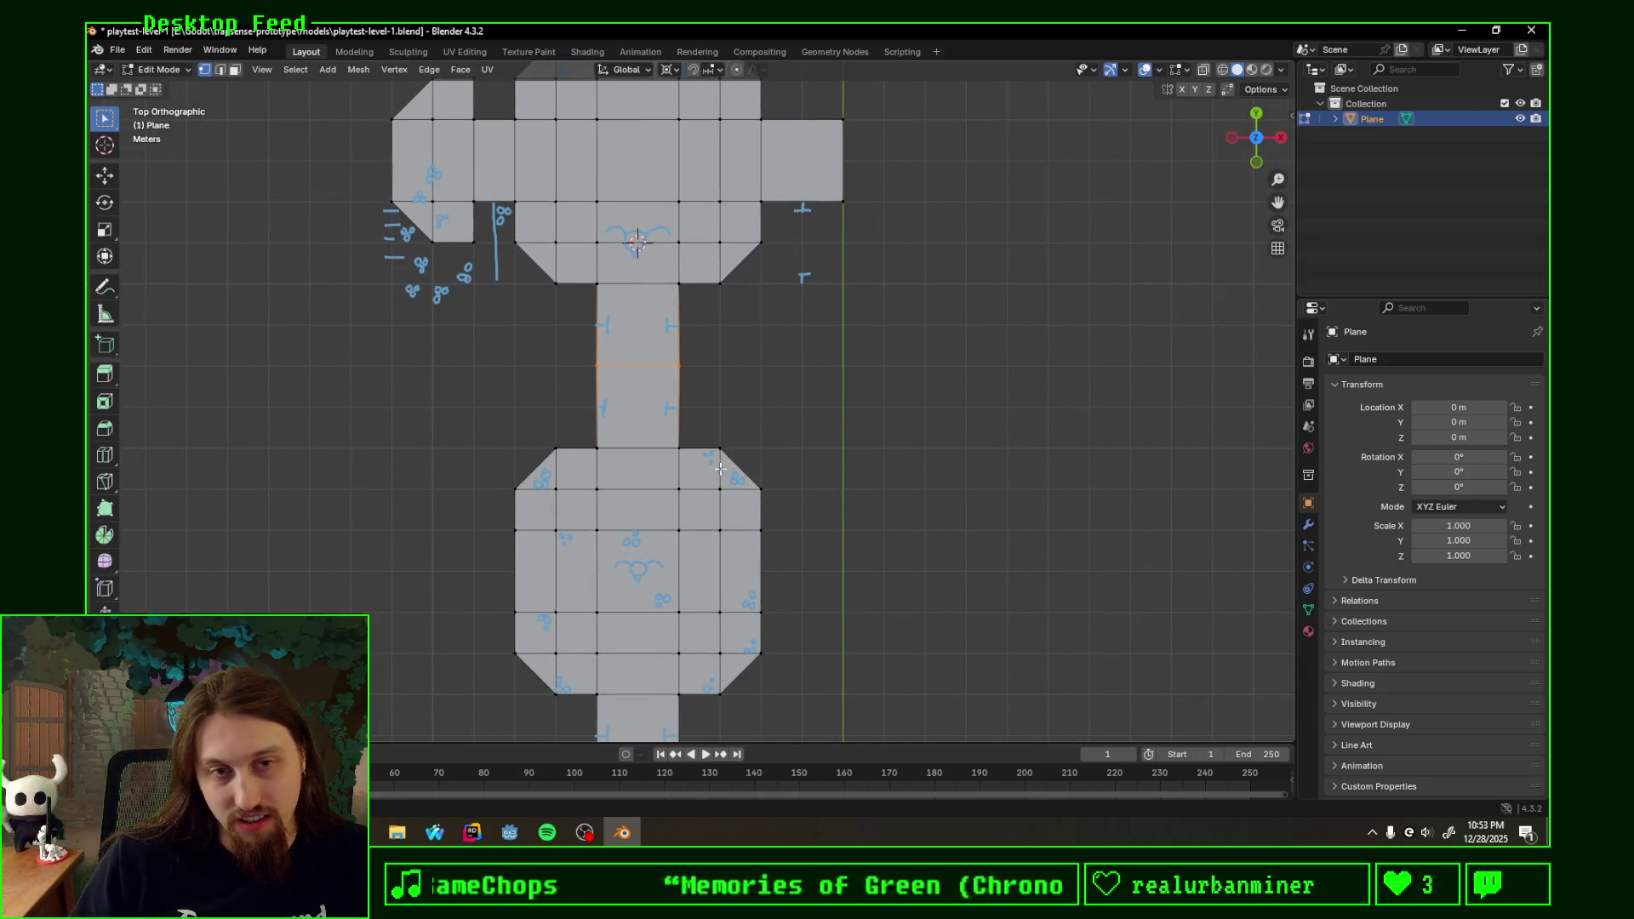
scroll(686, 471, down, 1)
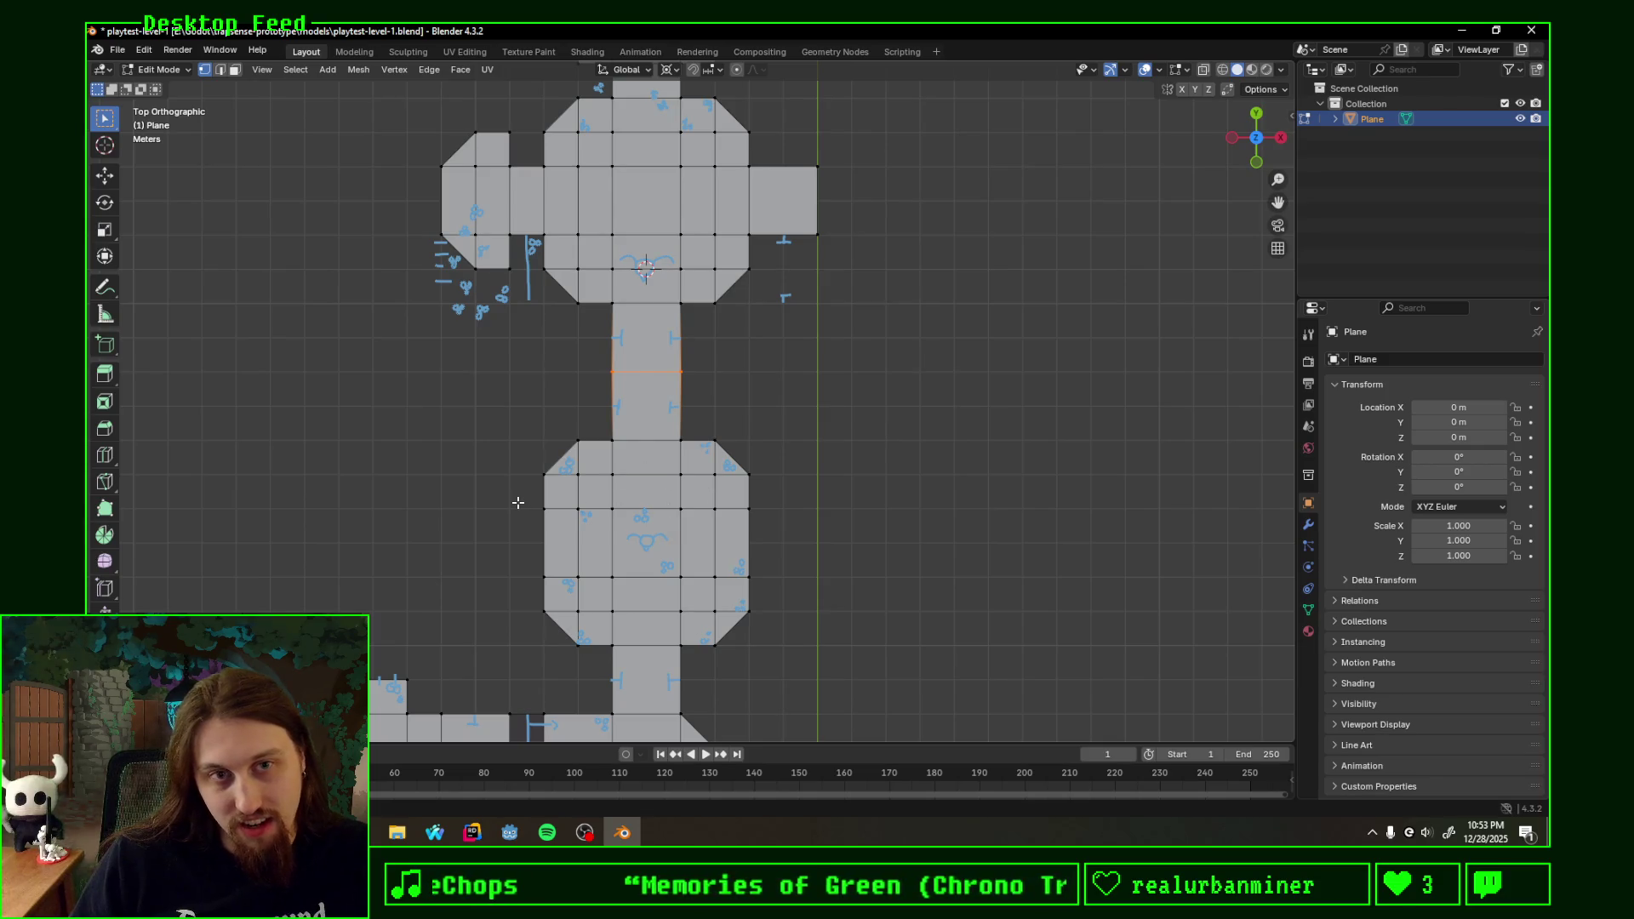
scroll(529, 501, down, 2)
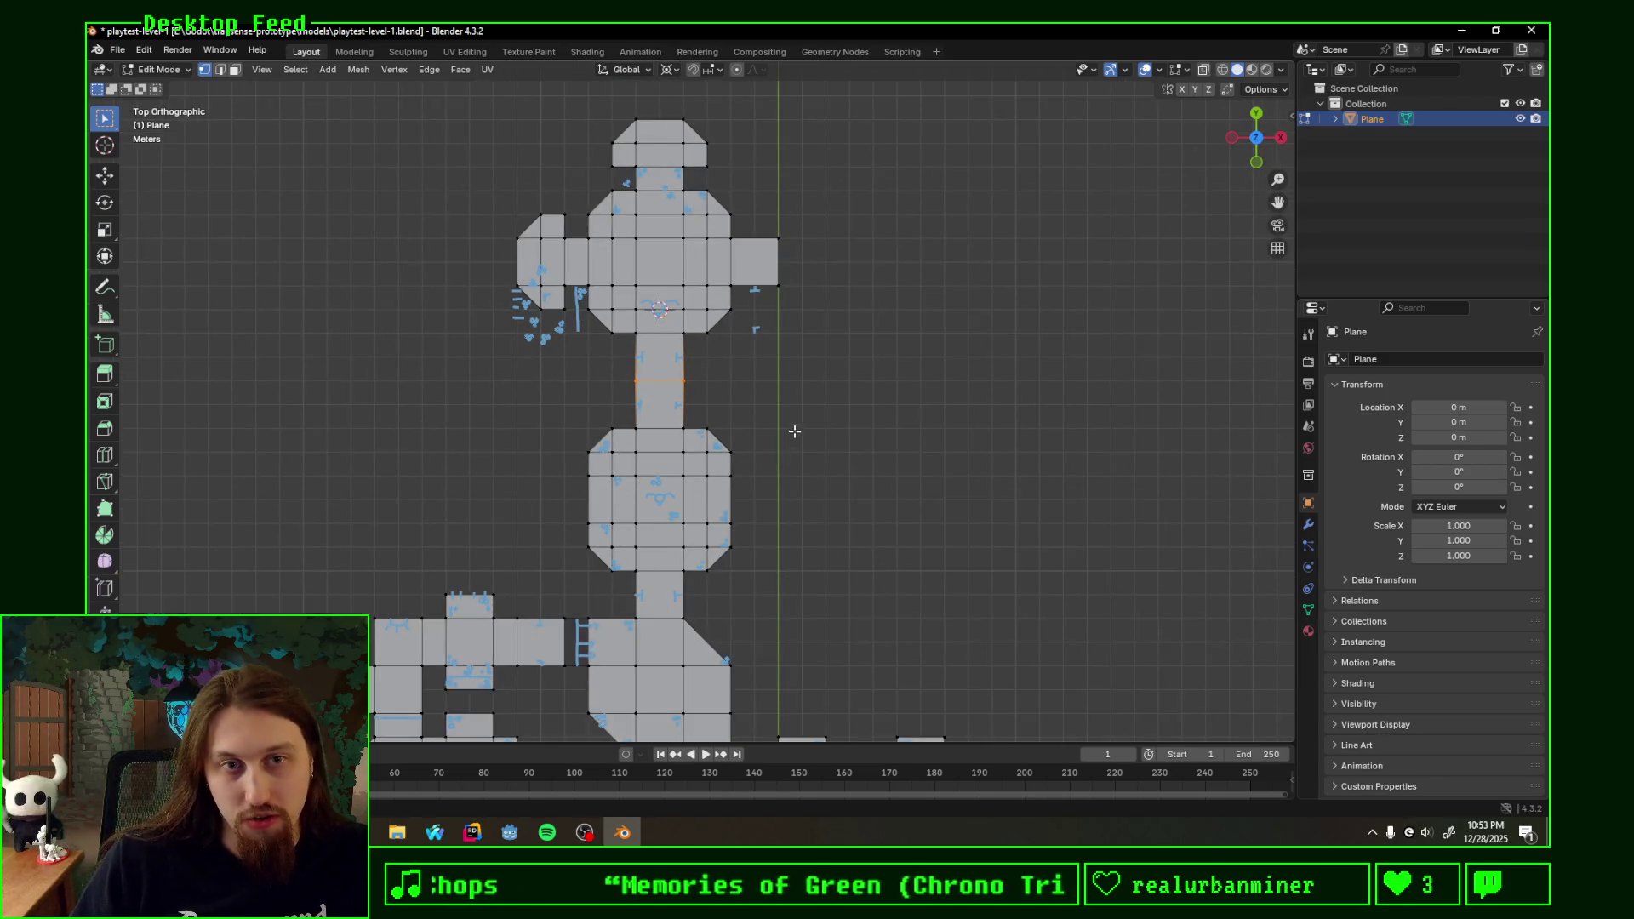
scroll(796, 452, down, 2)
scroll(793, 462, down, 1)
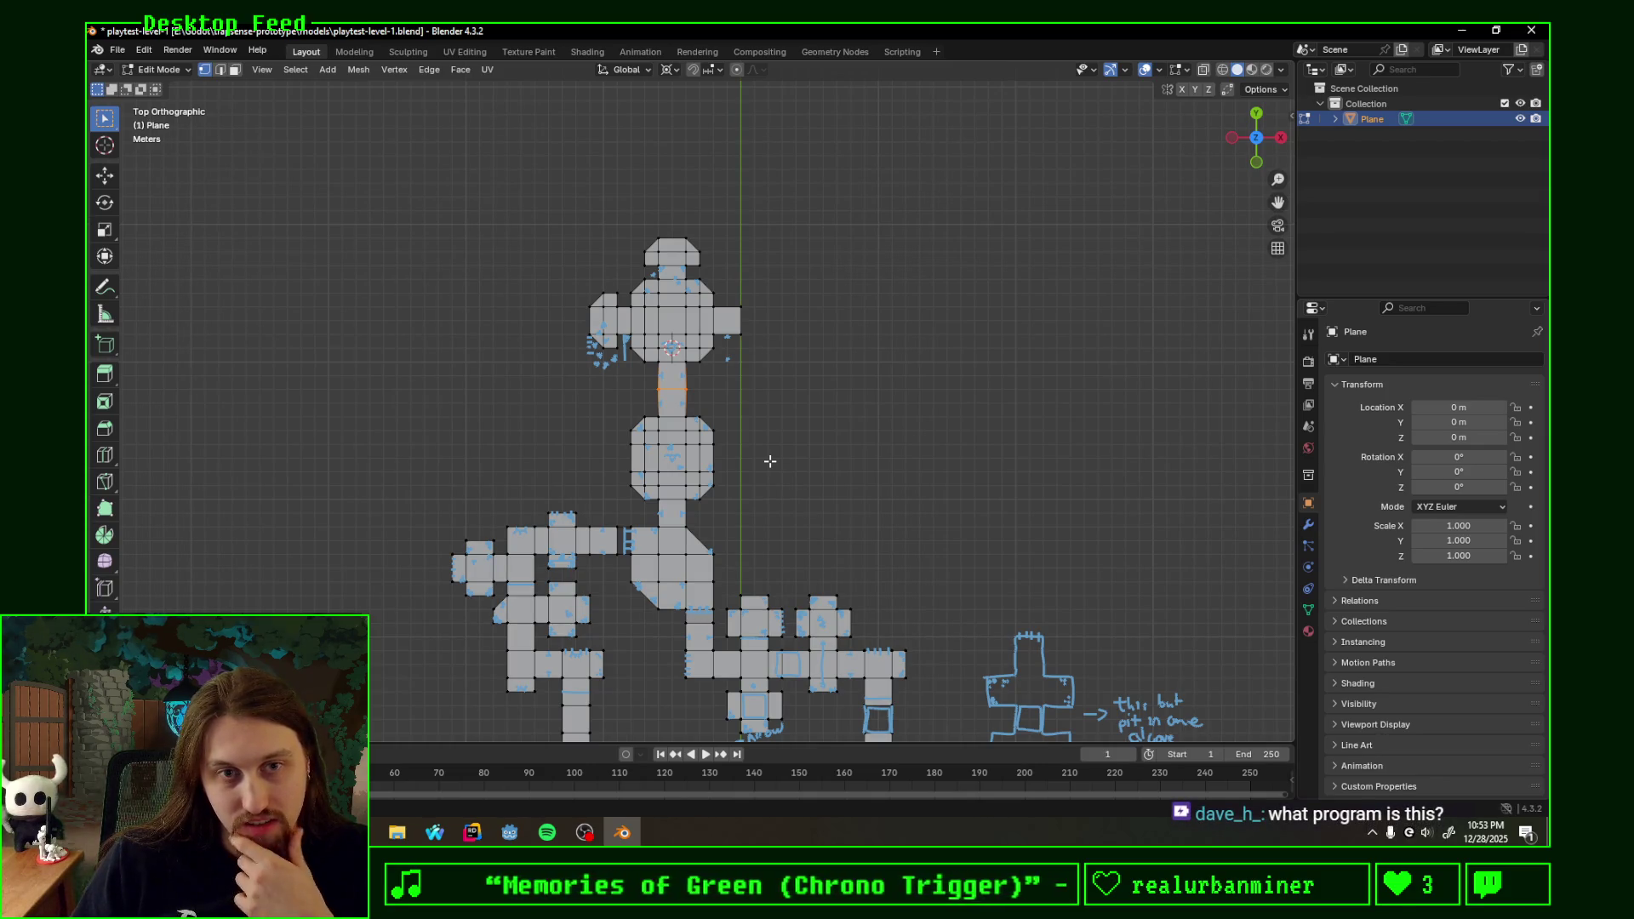
scroll(771, 462, up, 3)
scroll(754, 422, up, 3)
shift+scroll(843, 269, up, 3)
- Move the upper octagonal room's faces about 1.9 m north along Y
mouse_move(972, 510)
mouse_down()
mouse_move(655, 314)
mouse_move(384, 57)
mouse_up()
scroll(767, 383, down, 2)
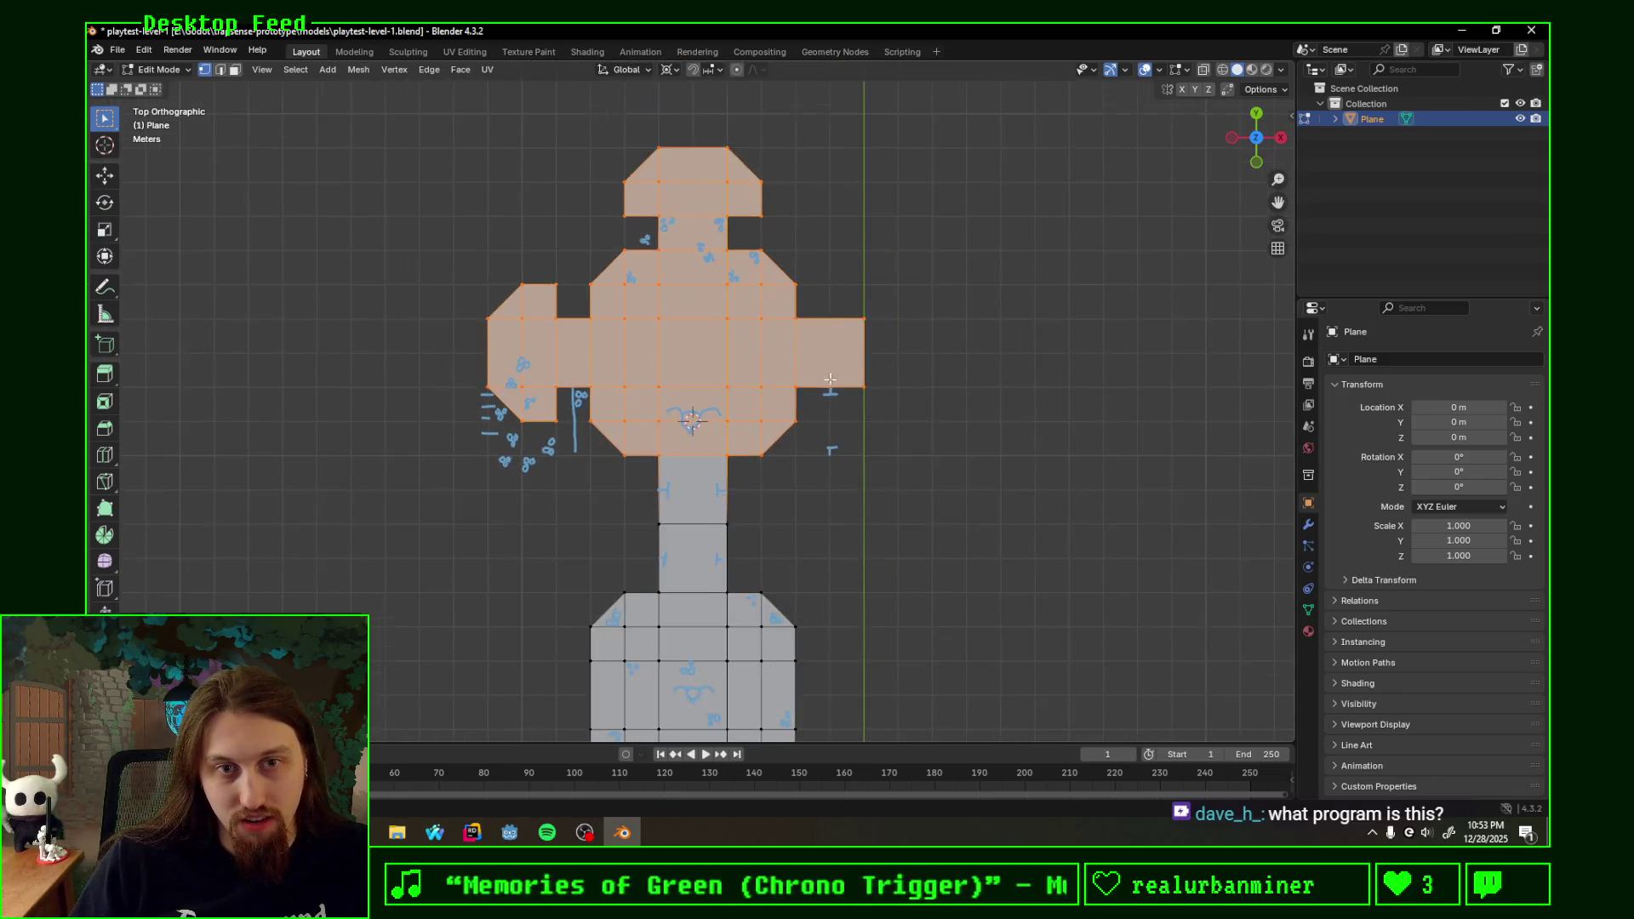
scroll(890, 427, down, 1)
key(g)
key(y)
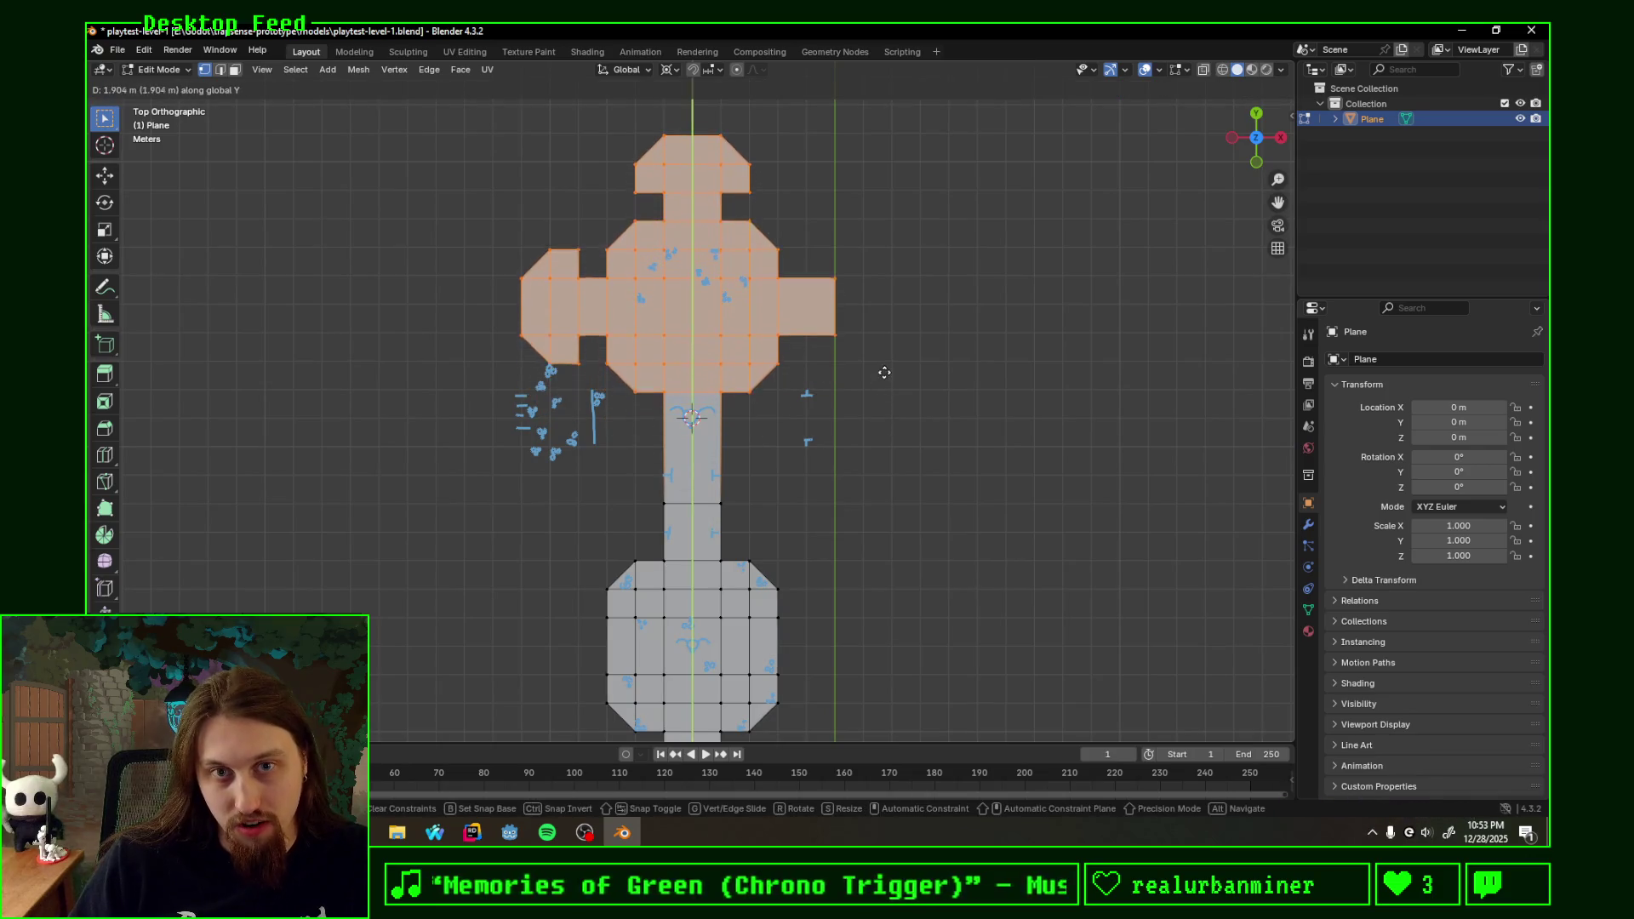
click(883, 370)
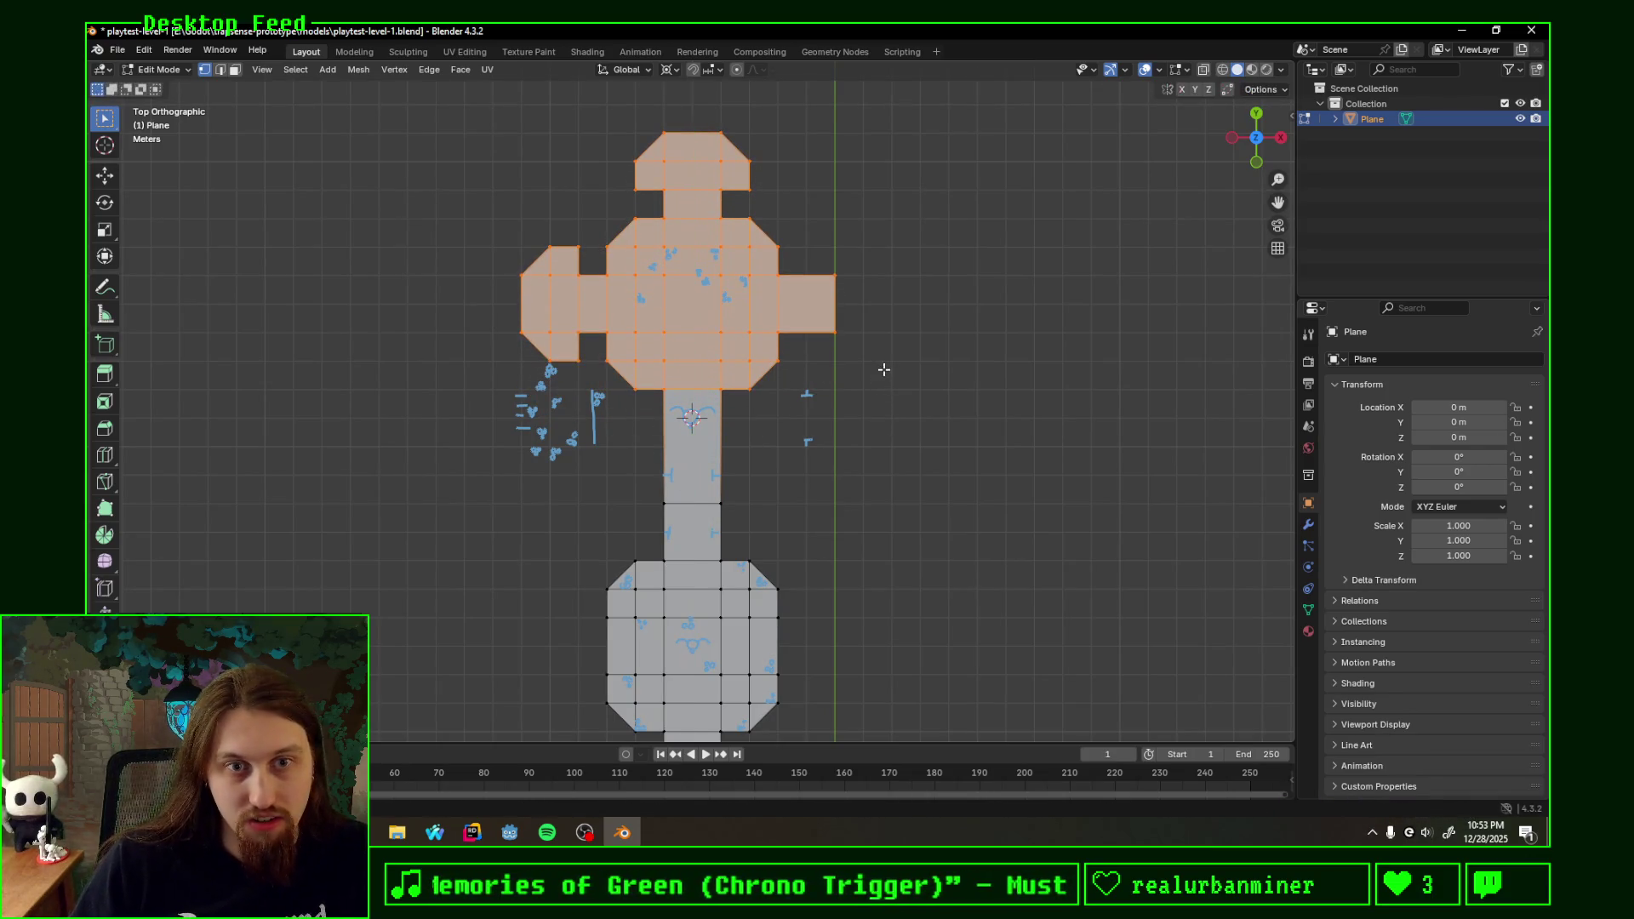
- Add an extra edge loop across the lengthened corridor below the room
key(ctrl+r)
click(773, 473)
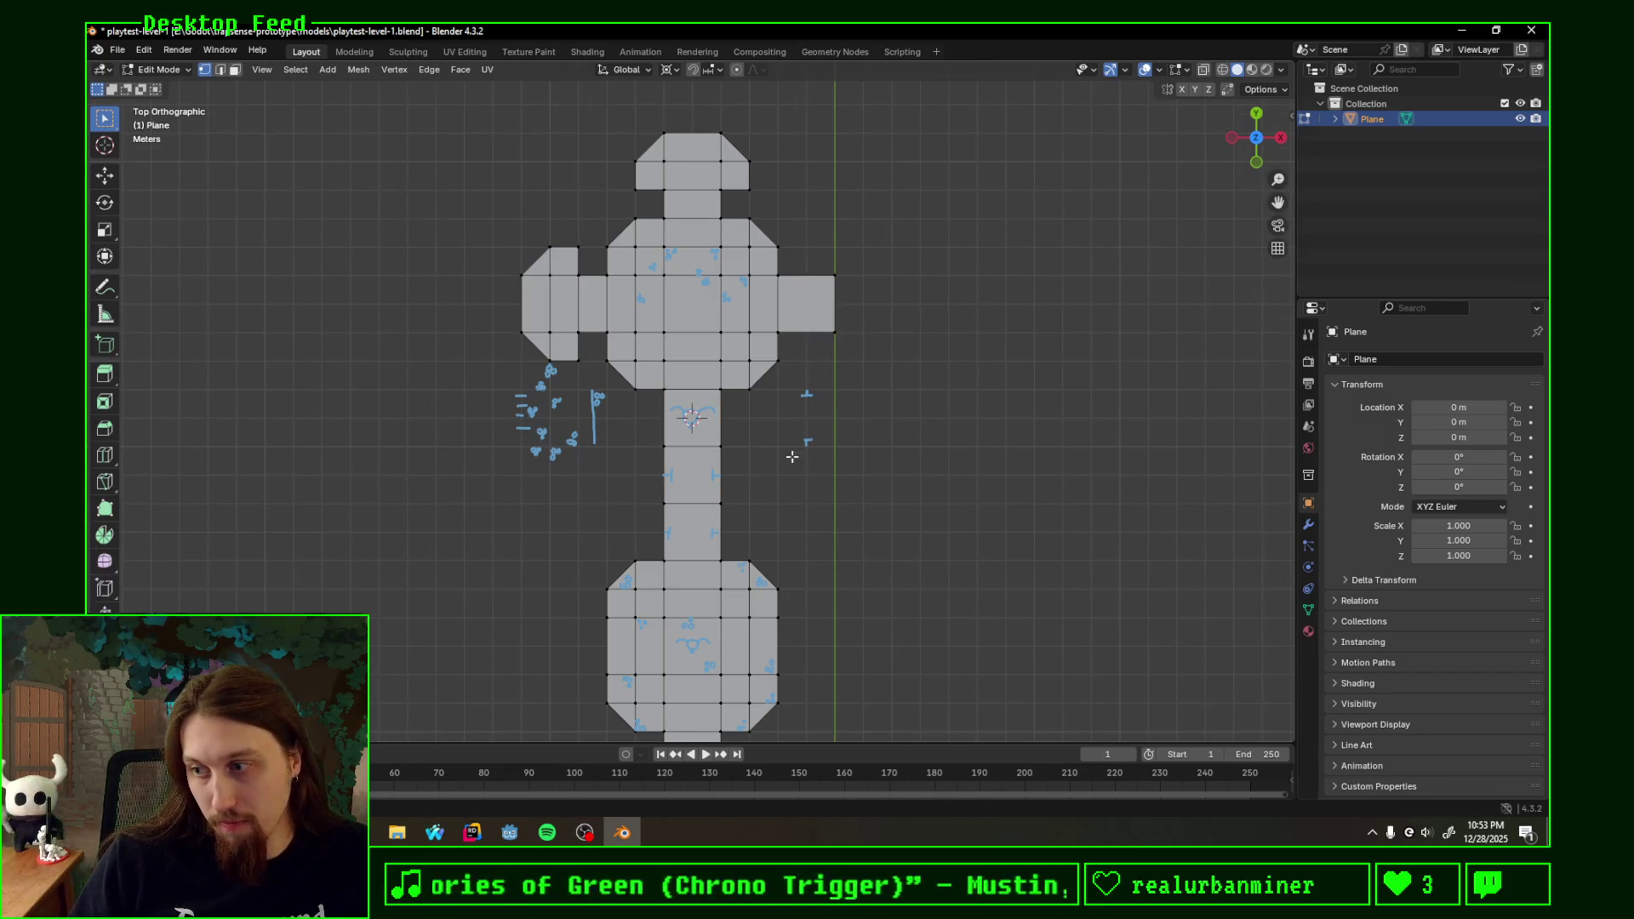
scroll(696, 478, up, 2)
mouse_move(725, 454)
shift+middle_down()
mouse_move(674, 561)
mouse_move(710, 465)
shift+middle_up()
scroll(675, 562, up, 1)
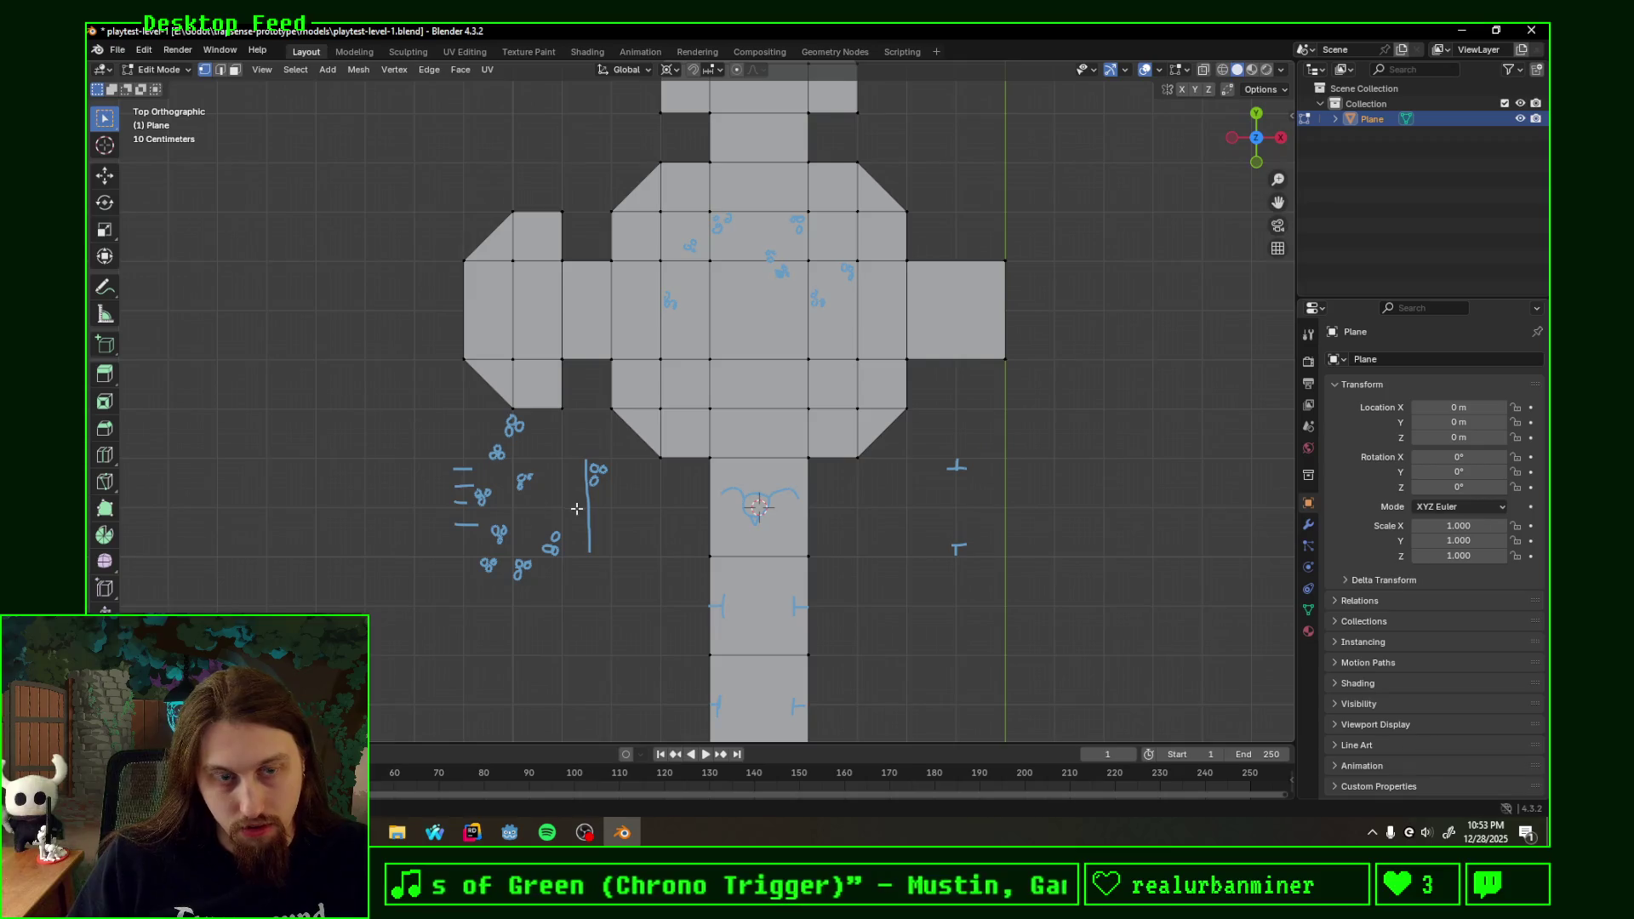
- Erase the old blue sketch strokes beside the left arm and across the central room
right_click(474, 452)
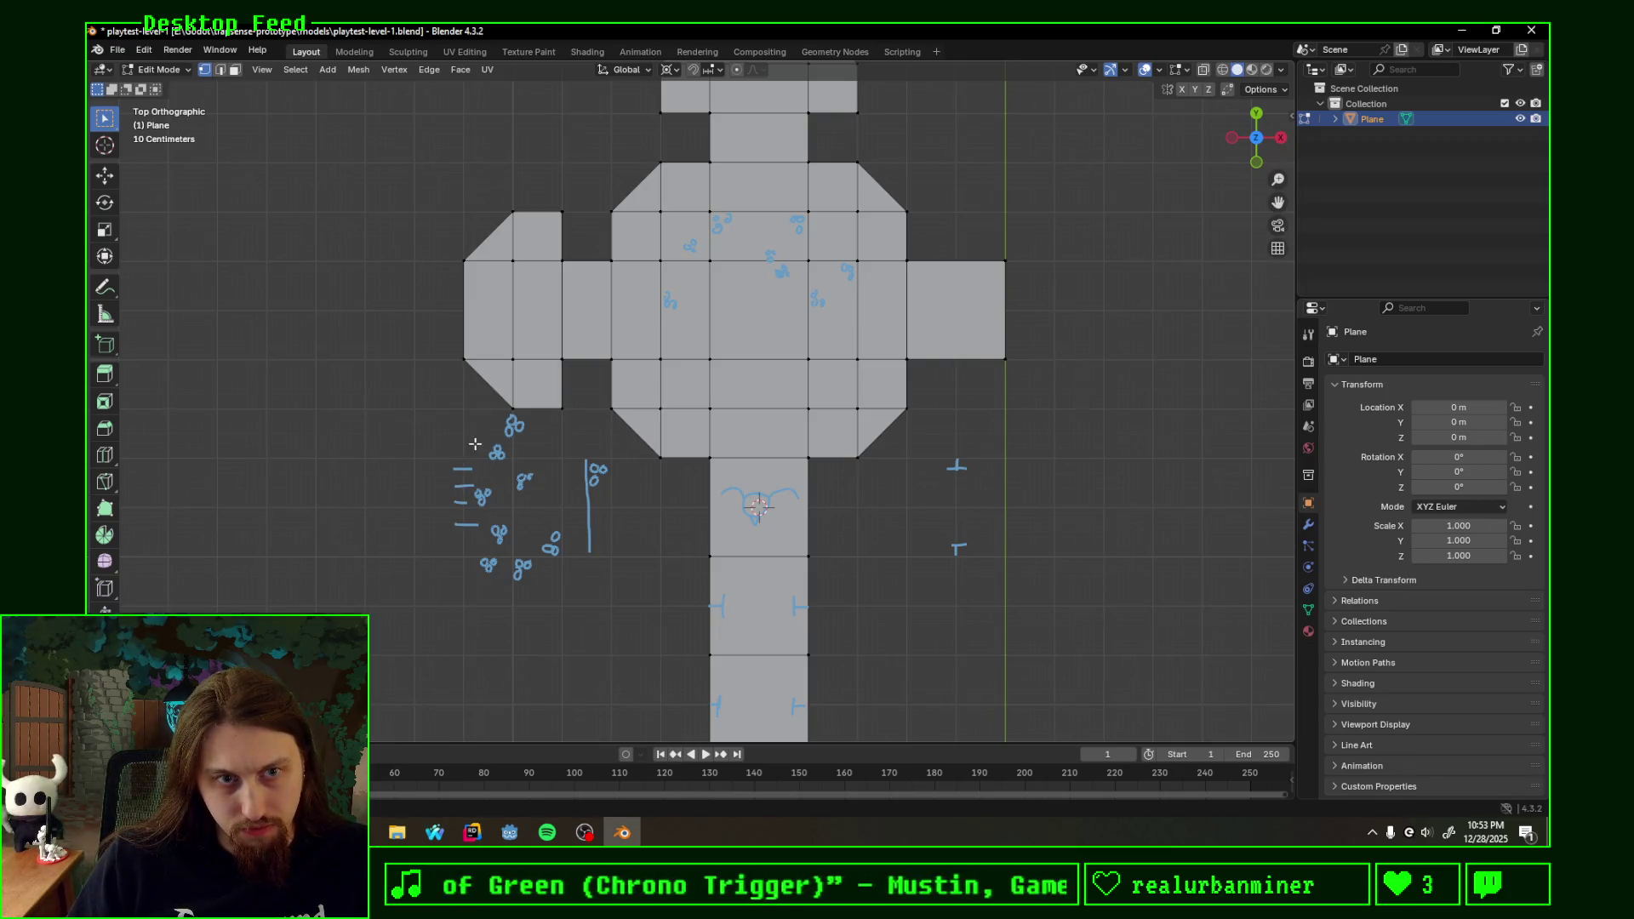
mouse_move(515, 430)
ctrl+right_down()
mouse_move(536, 456)
mouse_move(500, 445)
mouse_move(509, 424)
mouse_move(548, 467)
mouse_move(540, 576)
mouse_move(576, 566)
ctrl+right_up()
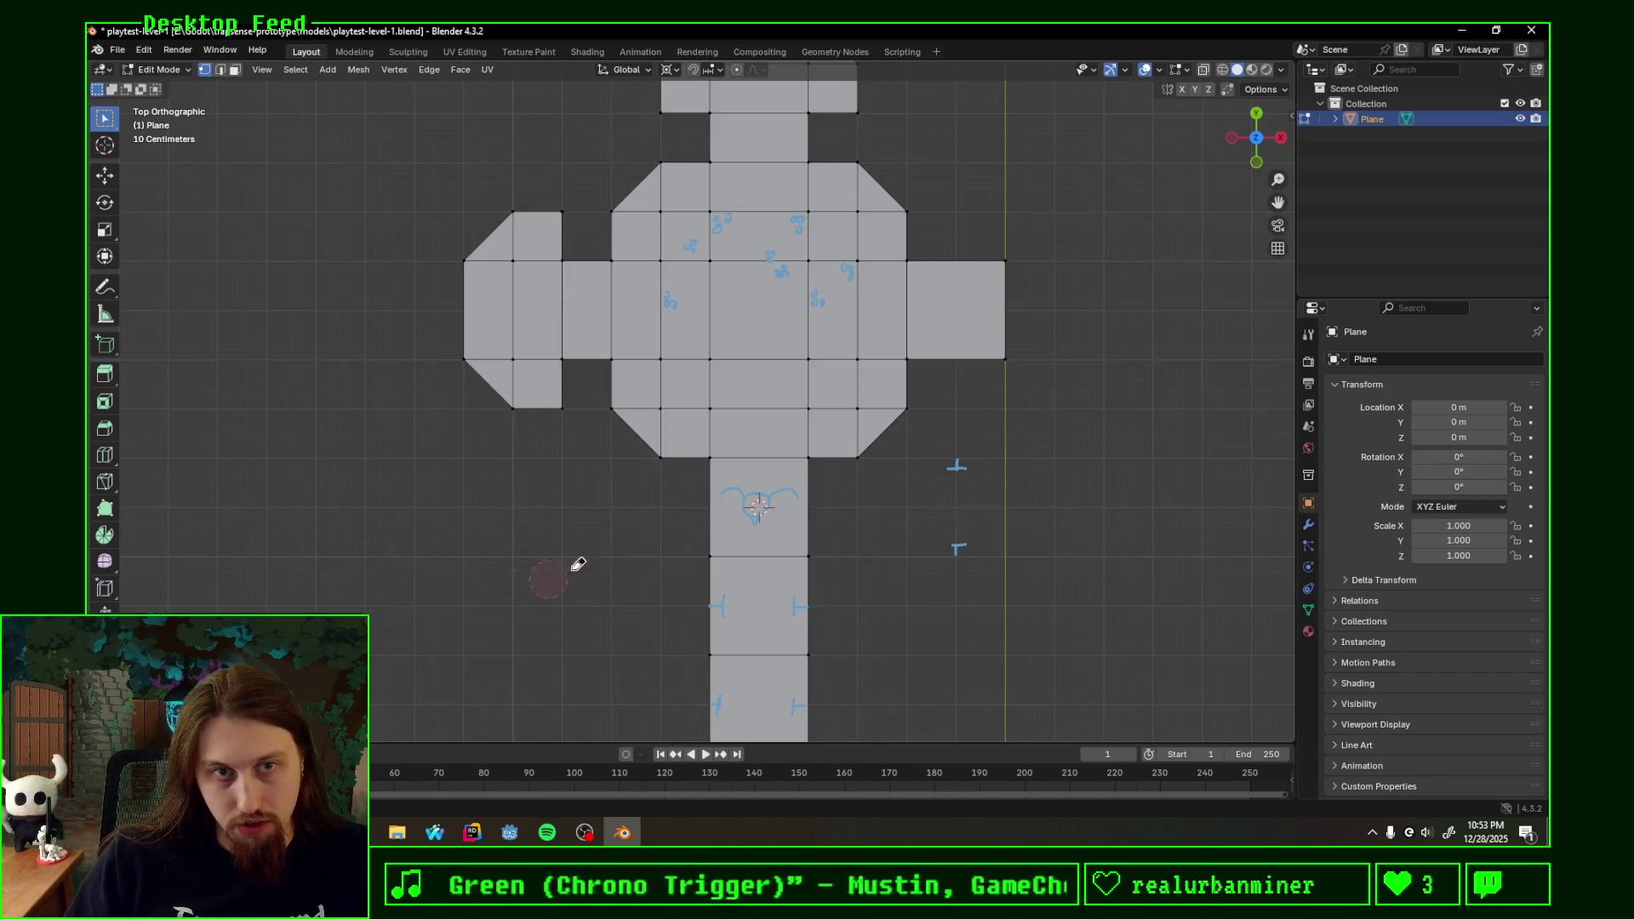
mouse_move(662, 422)
ctrl+right_down()
mouse_move(791, 488)
mouse_move(980, 515)
mouse_move(842, 294)
mouse_move(552, 260)
mouse_move(812, 218)
ctrl+right_up()
shift+scroll(963, 321, up, 3)
shift+scroll(962, 335, up, 1)
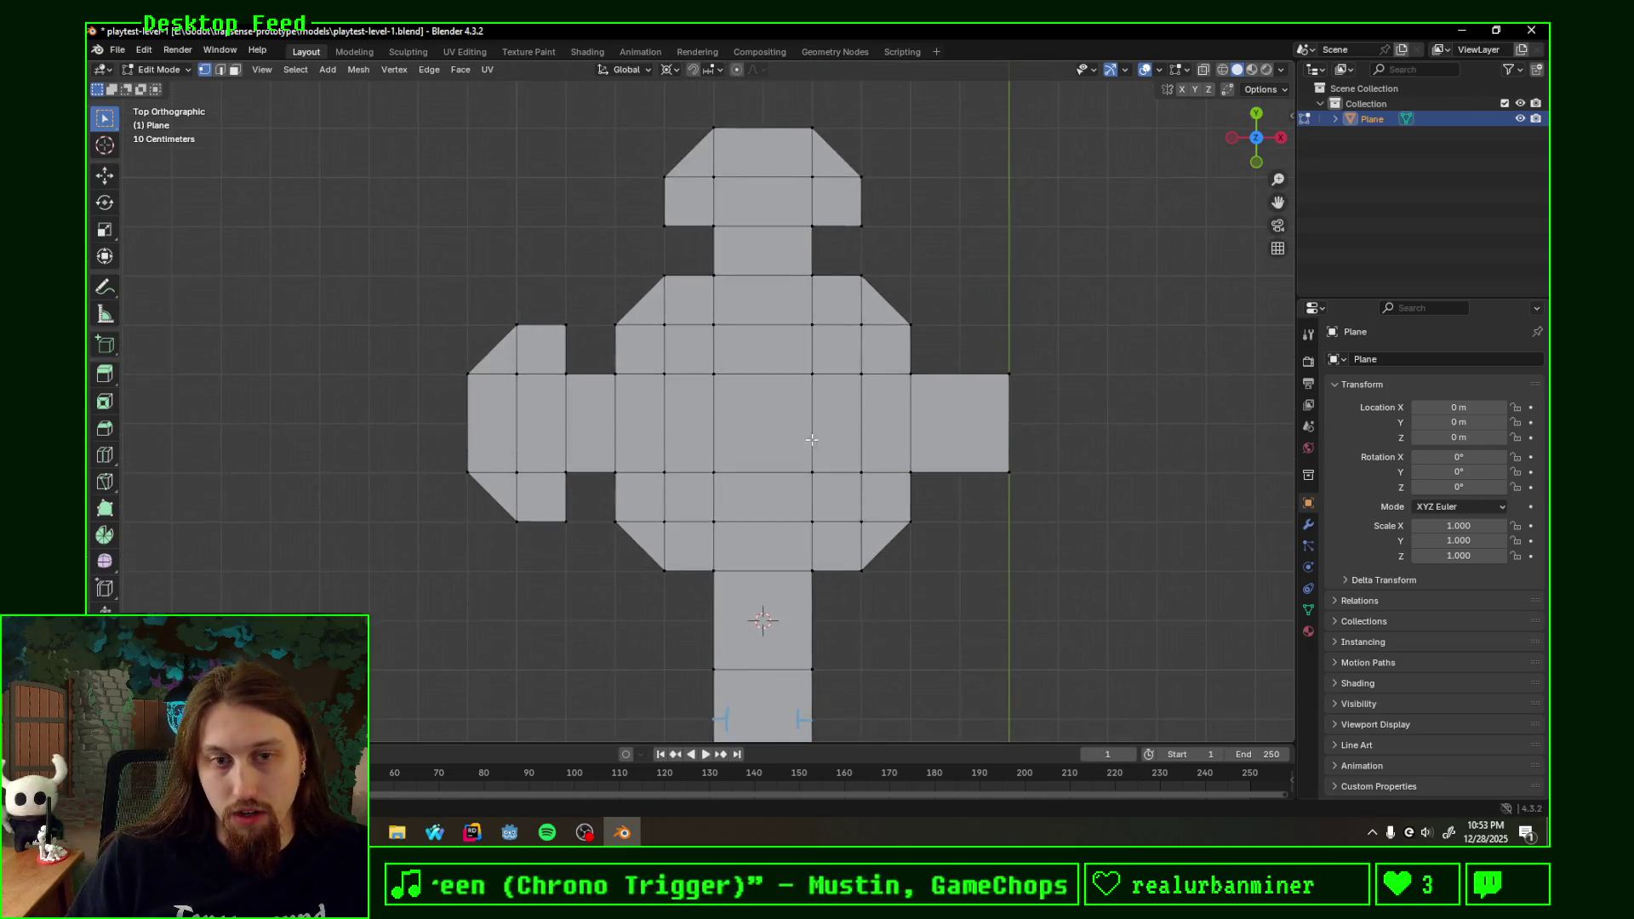
scroll(685, 464, up, 1)
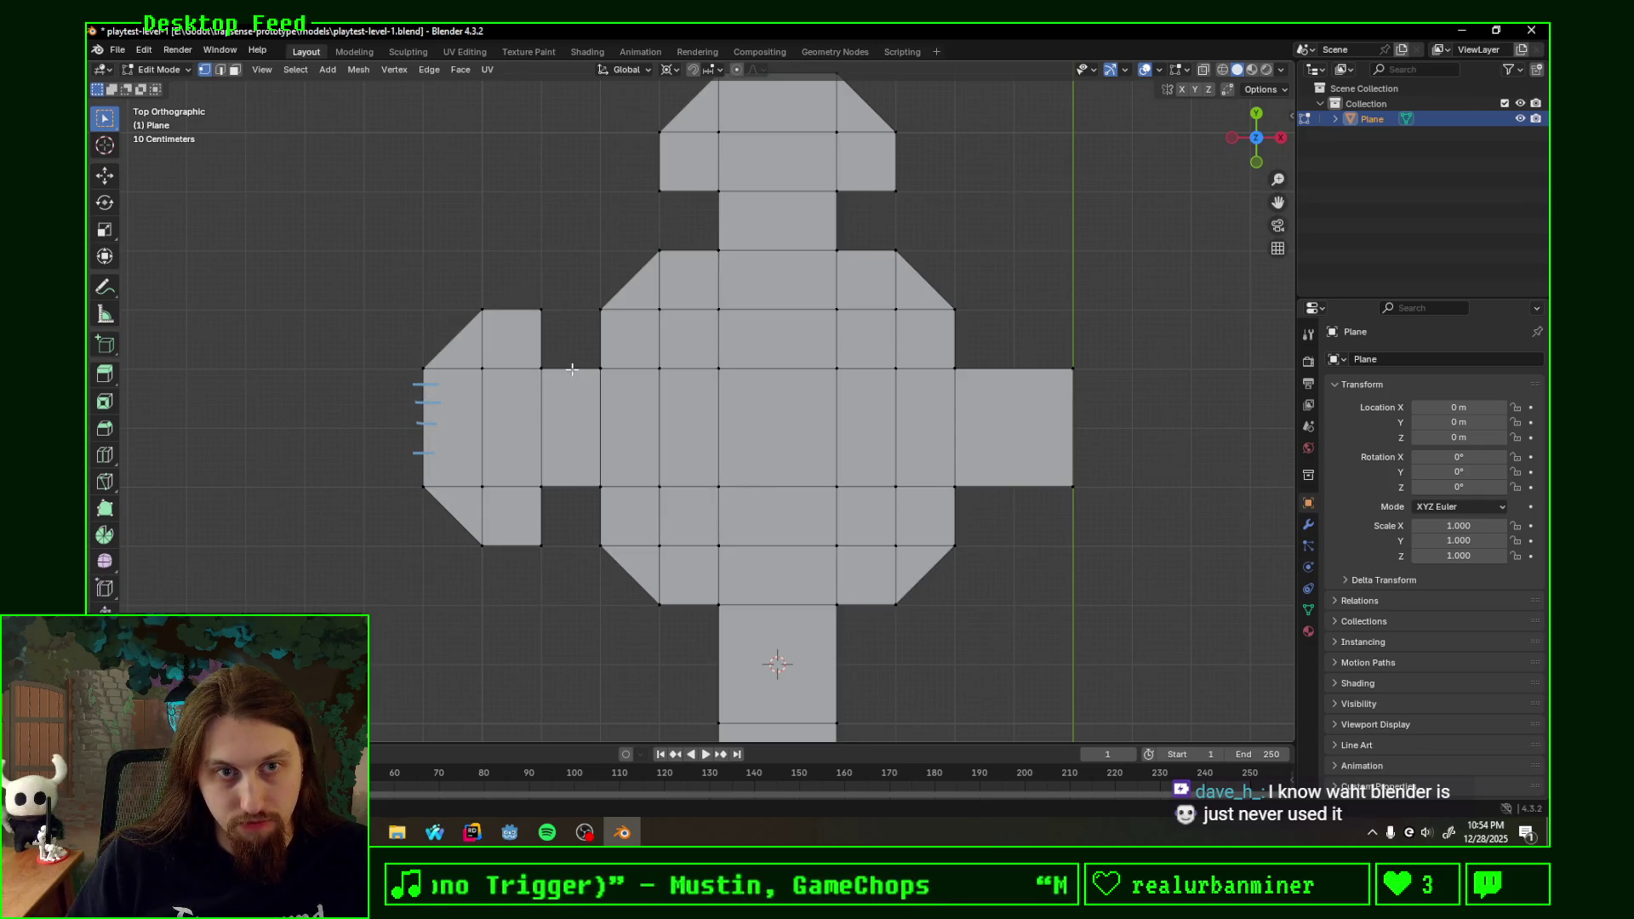
- Sketch a wavy line on the left passage, a curl in the centre and two door marks on the right arm
drag(572, 372, 571, 483)
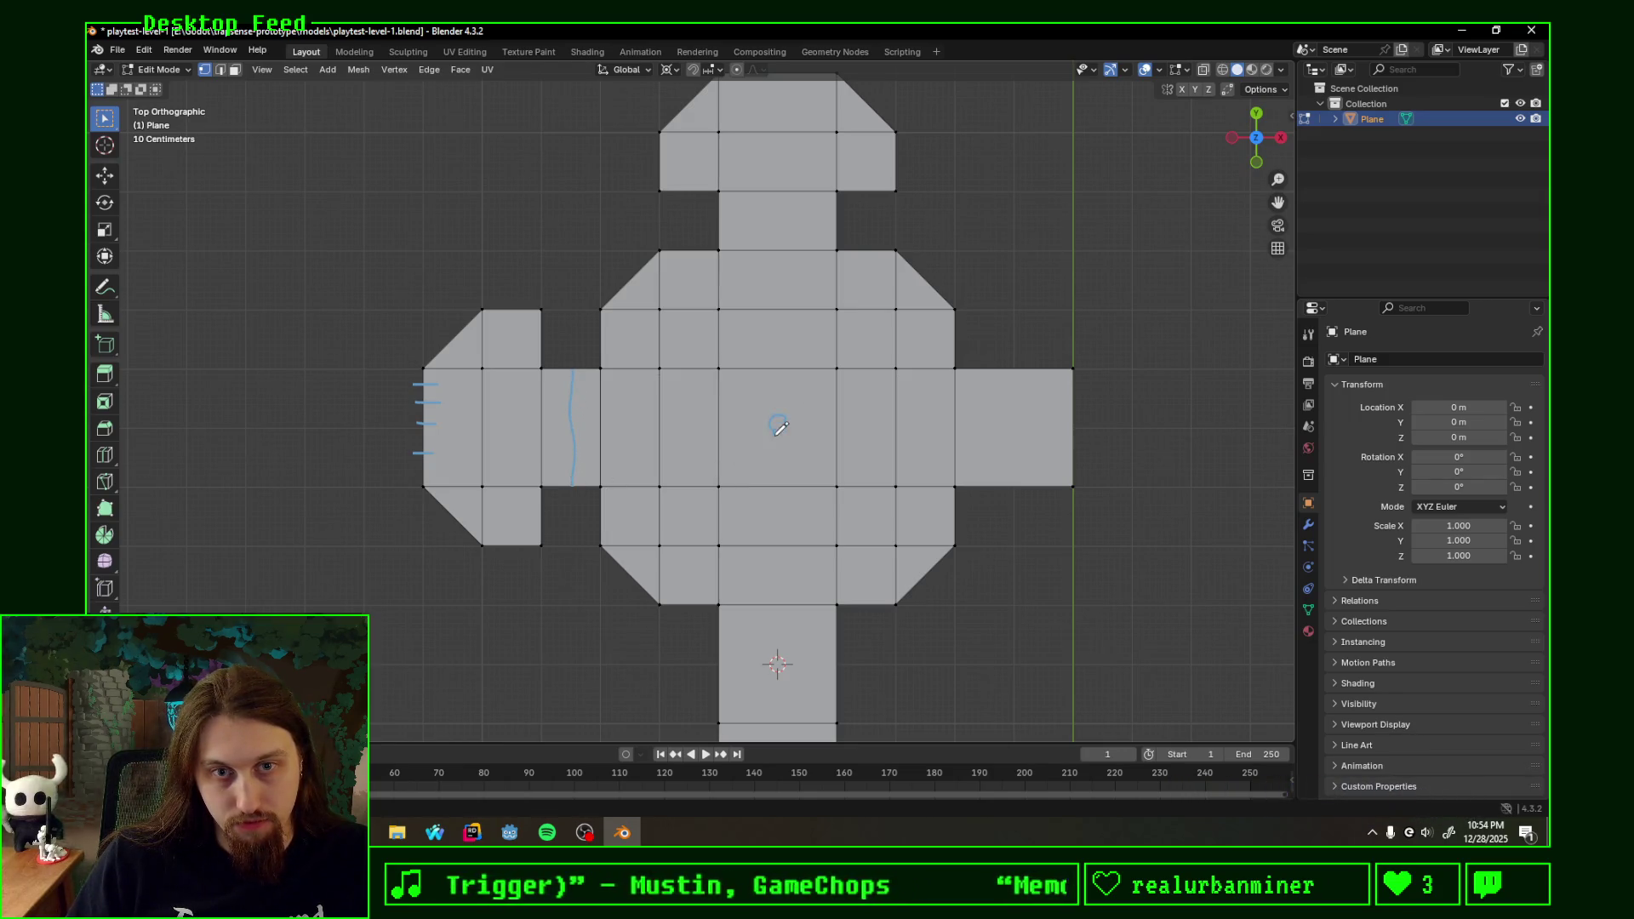
drag(808, 413, 767, 412)
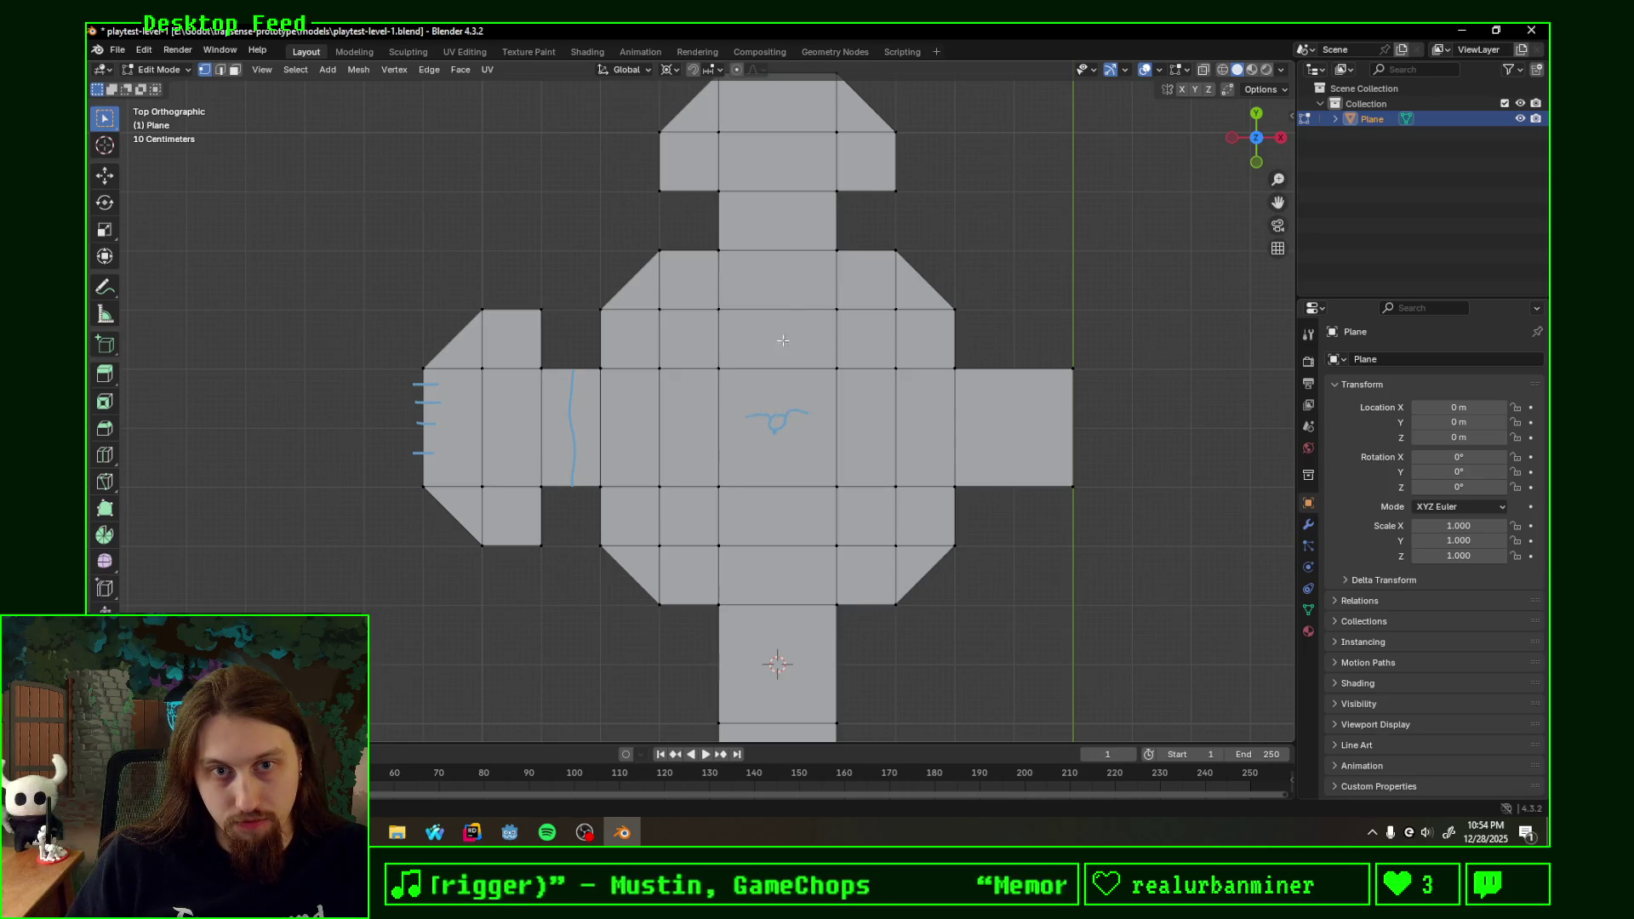
scroll(812, 424, right, 5)
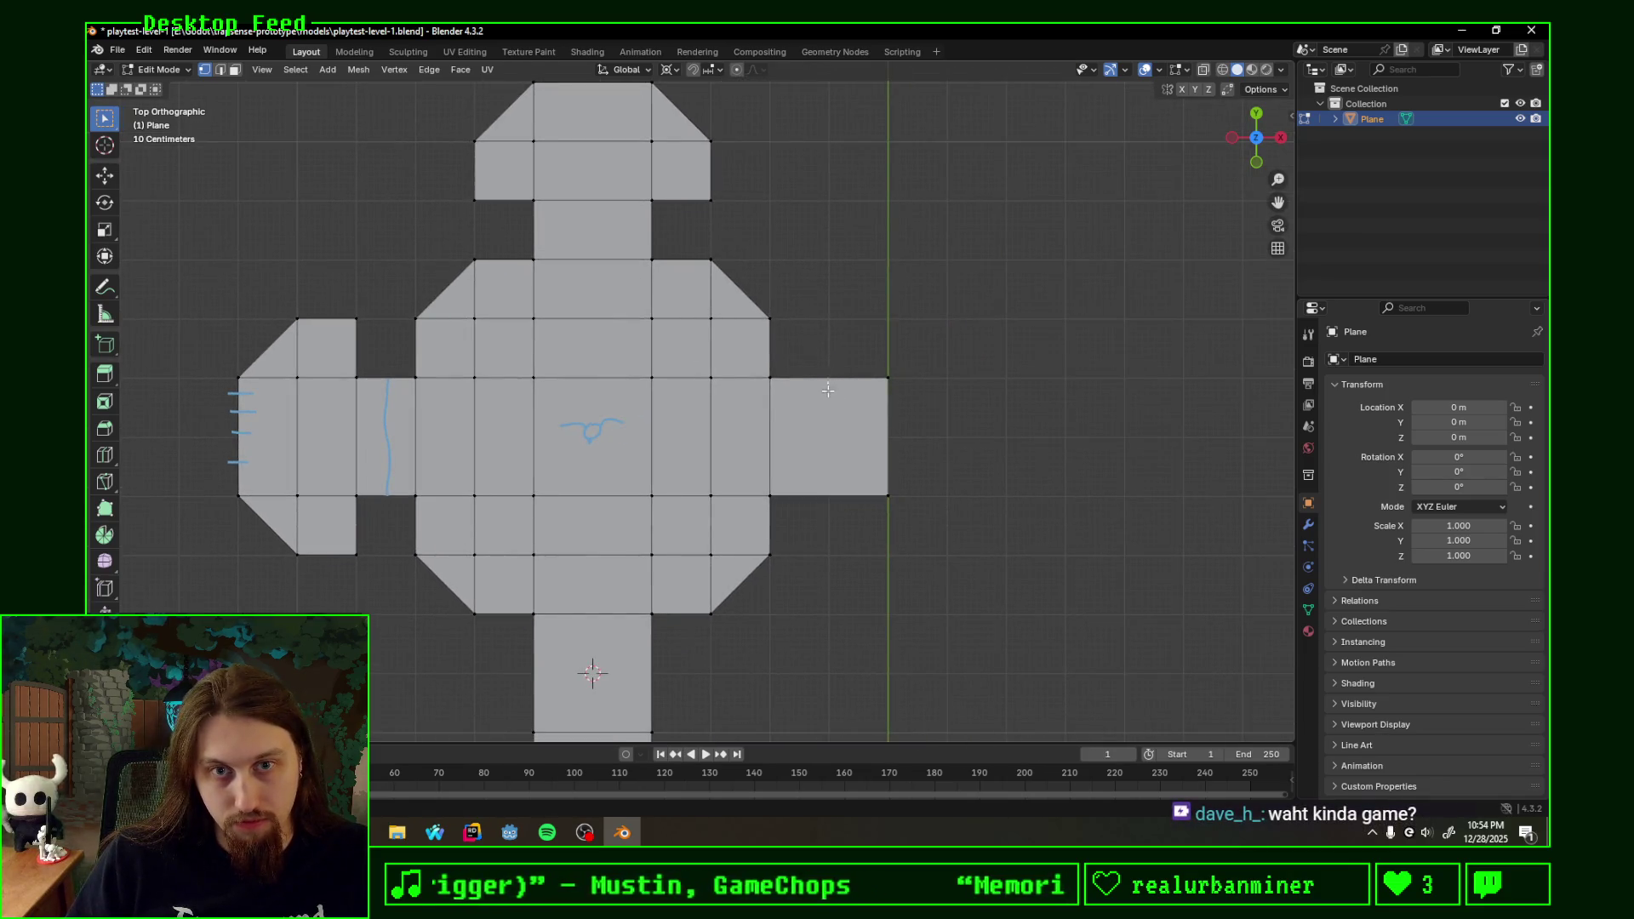
drag(831, 381, 843, 400)
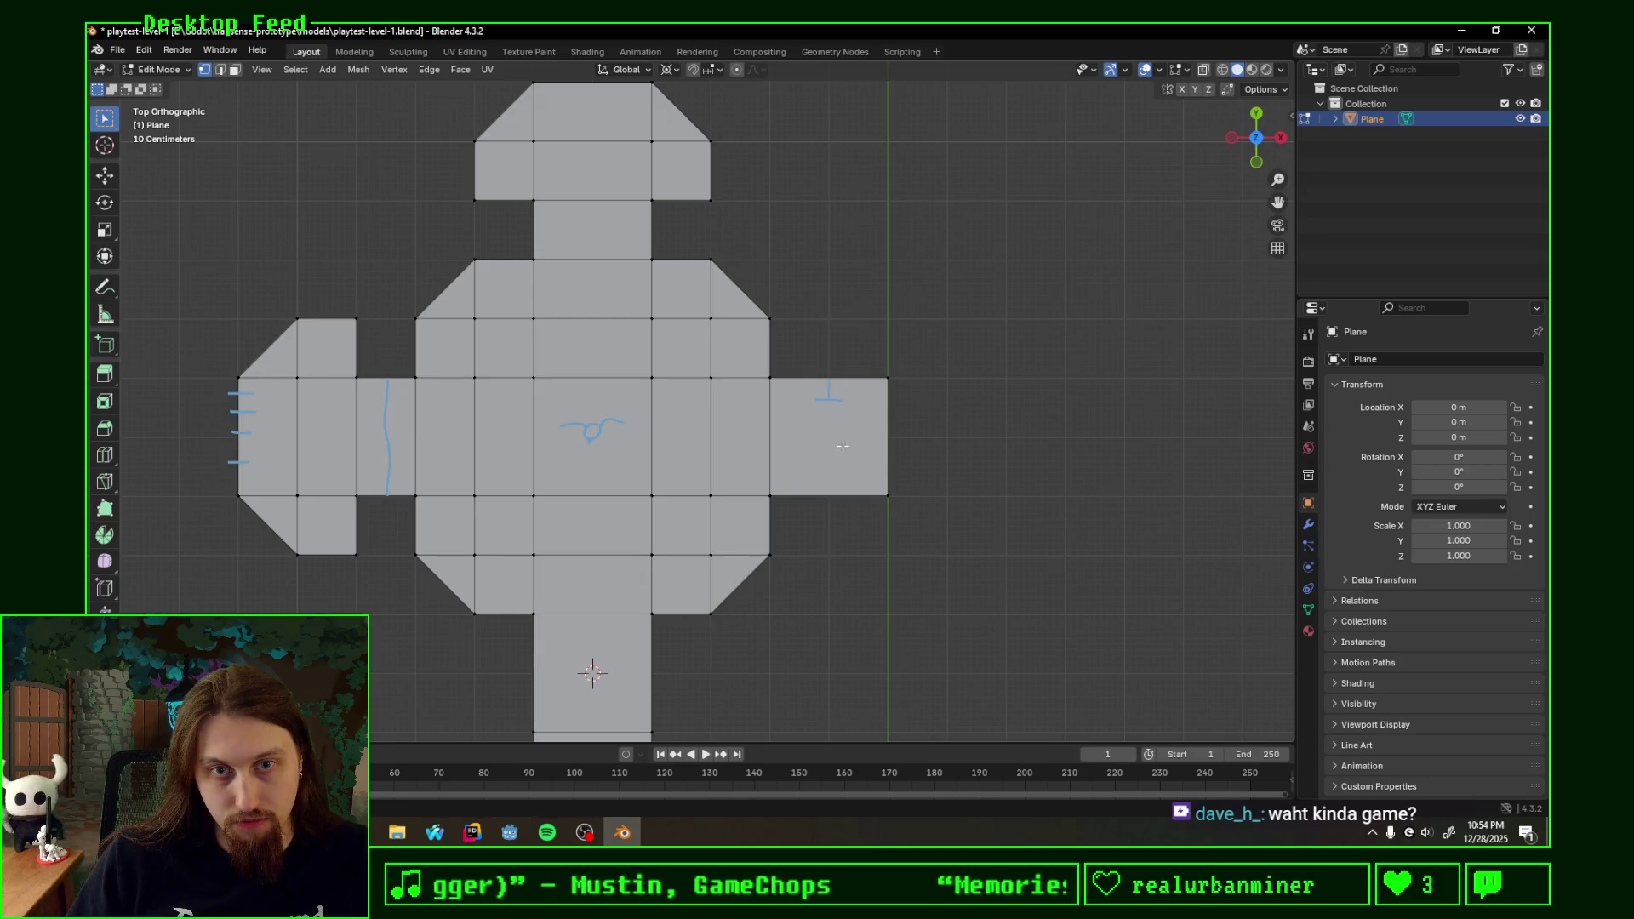
drag(831, 472, 830, 490)
drag(821, 472, 839, 471)
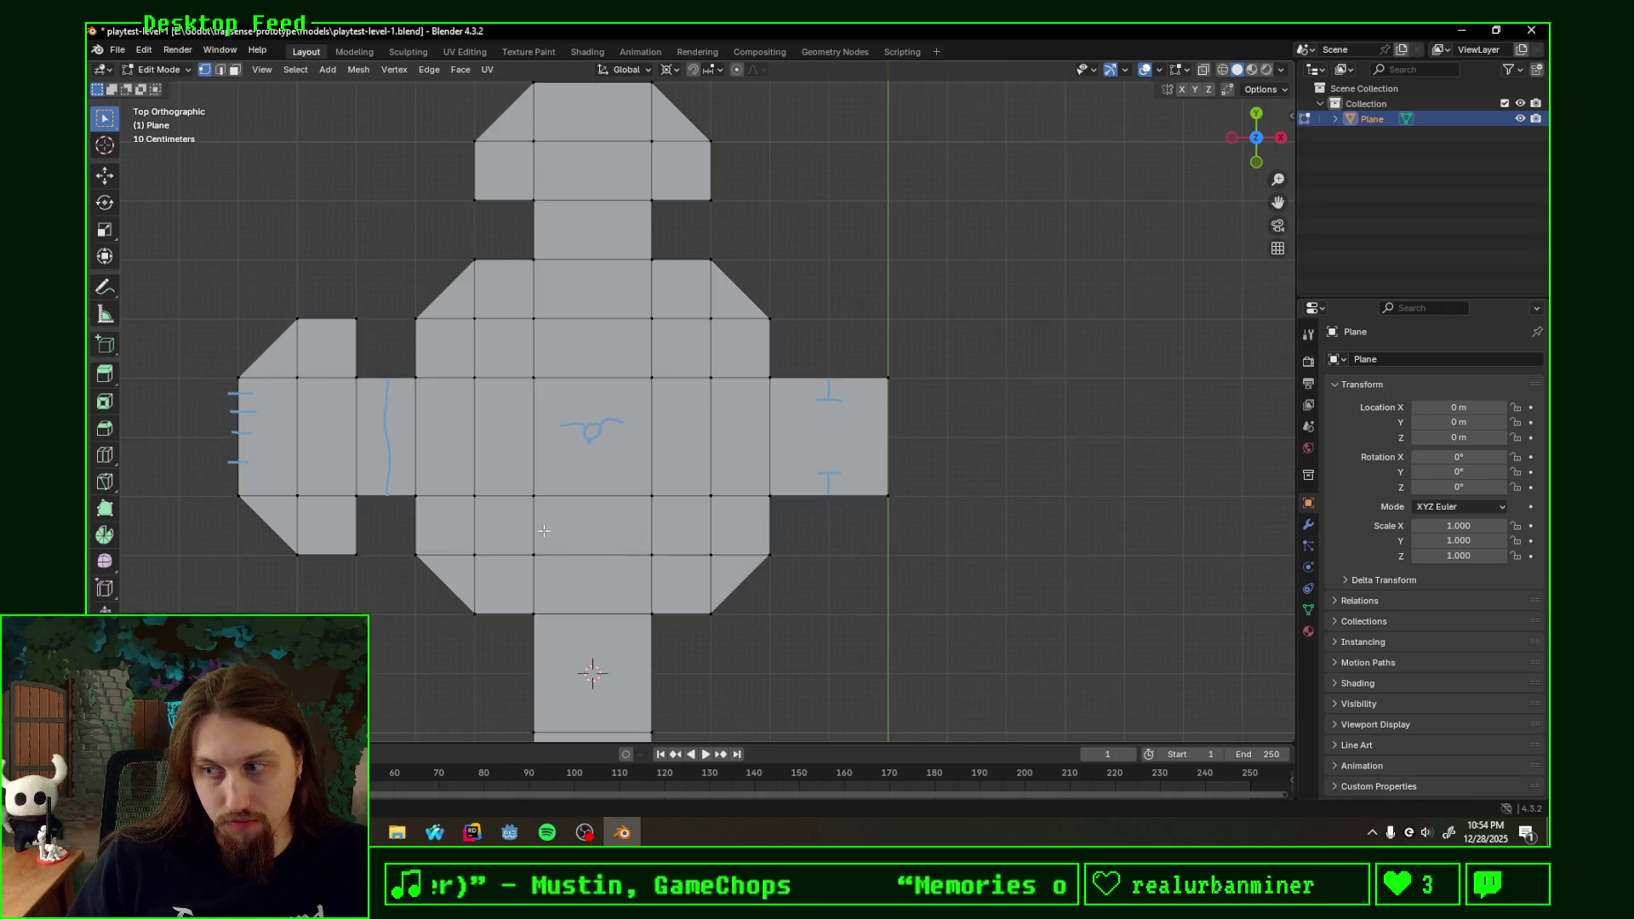
- Recentre on the top room and draw a small mark at its corner
mouse_move(600, 552)
shift+middle_down()
mouse_move(694, 430)
mouse_move(639, 433)
mouse_move(645, 449)
shift+middle_up()
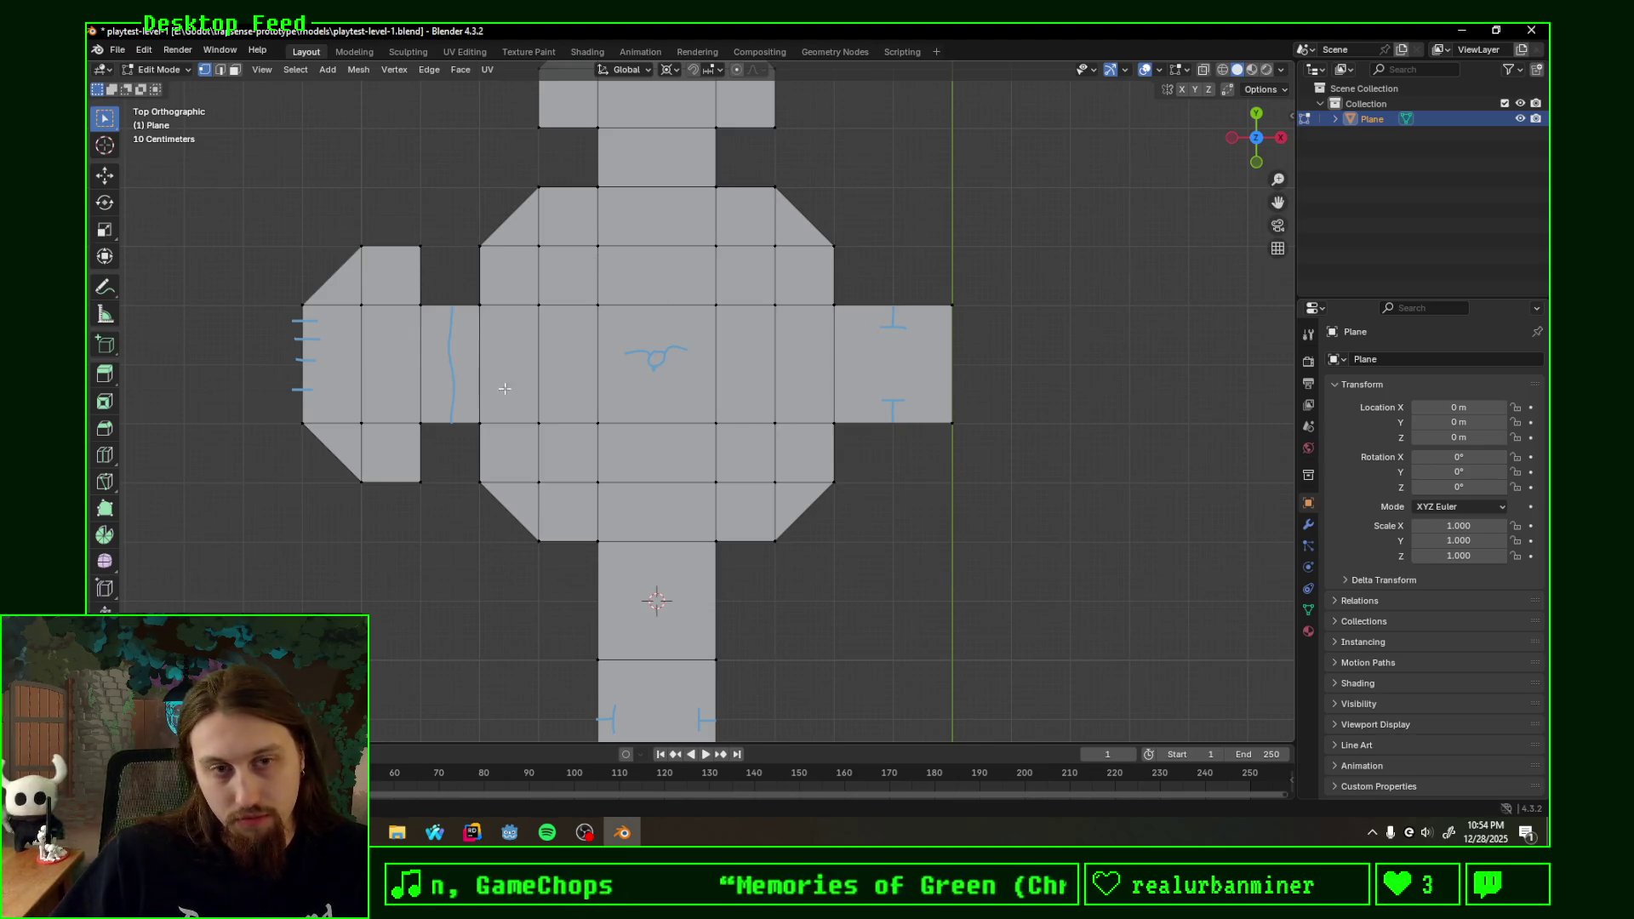
mouse_move(560, 249)
shift+middle_down()
mouse_move(619, 361)
mouse_move(607, 372)
shift+middle_up()
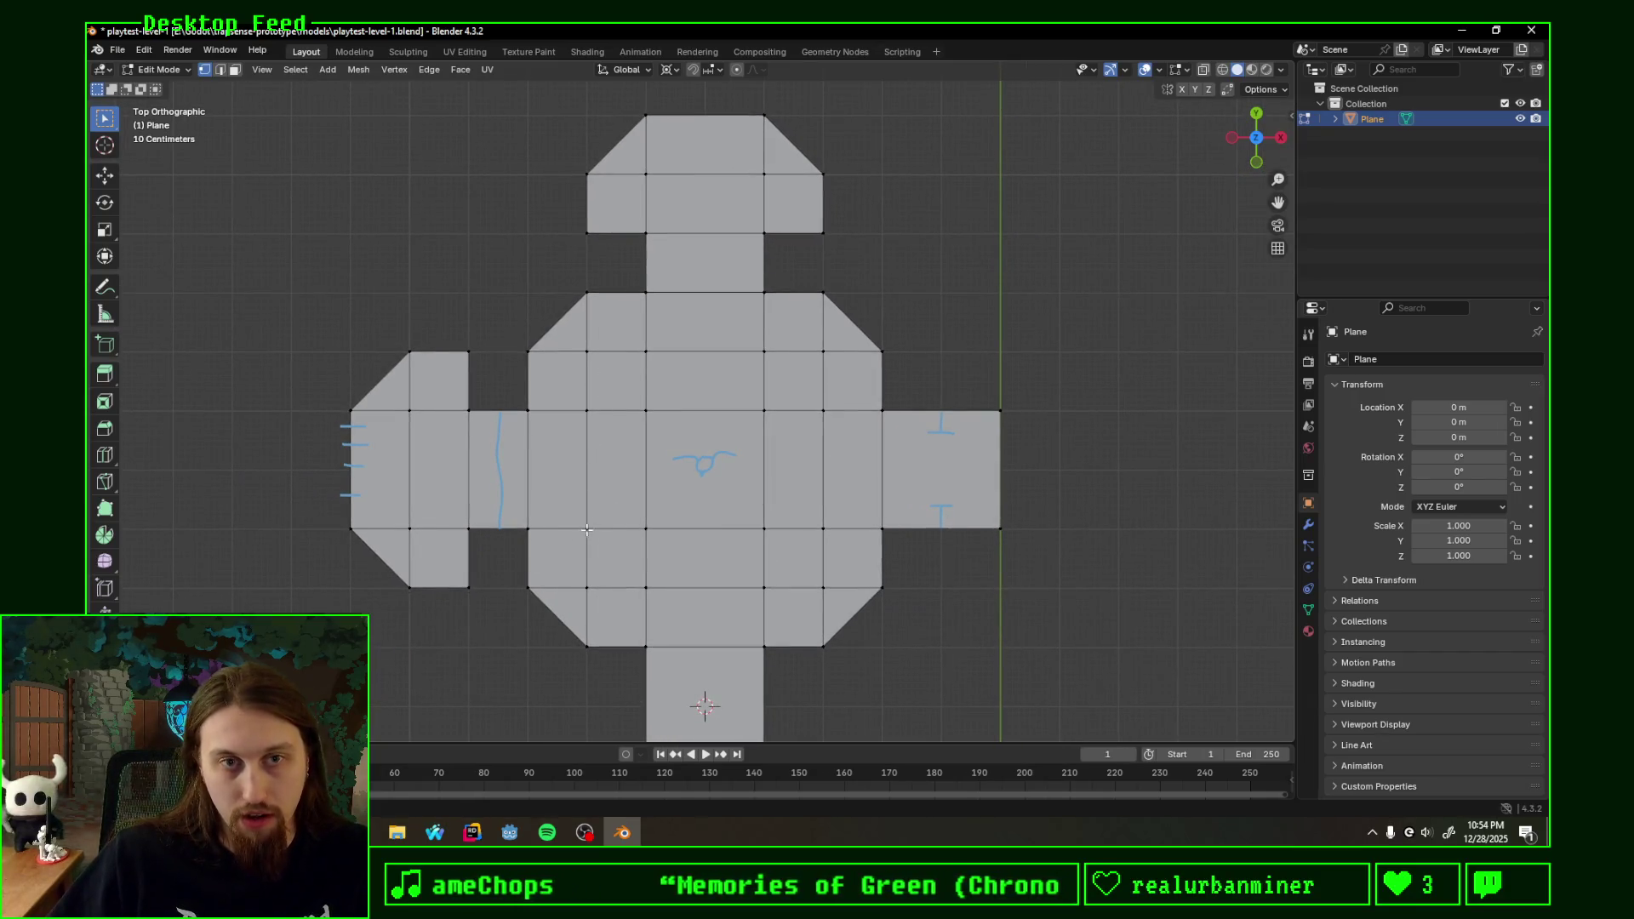
shift+middle_drag(563, 235, 574, 357)
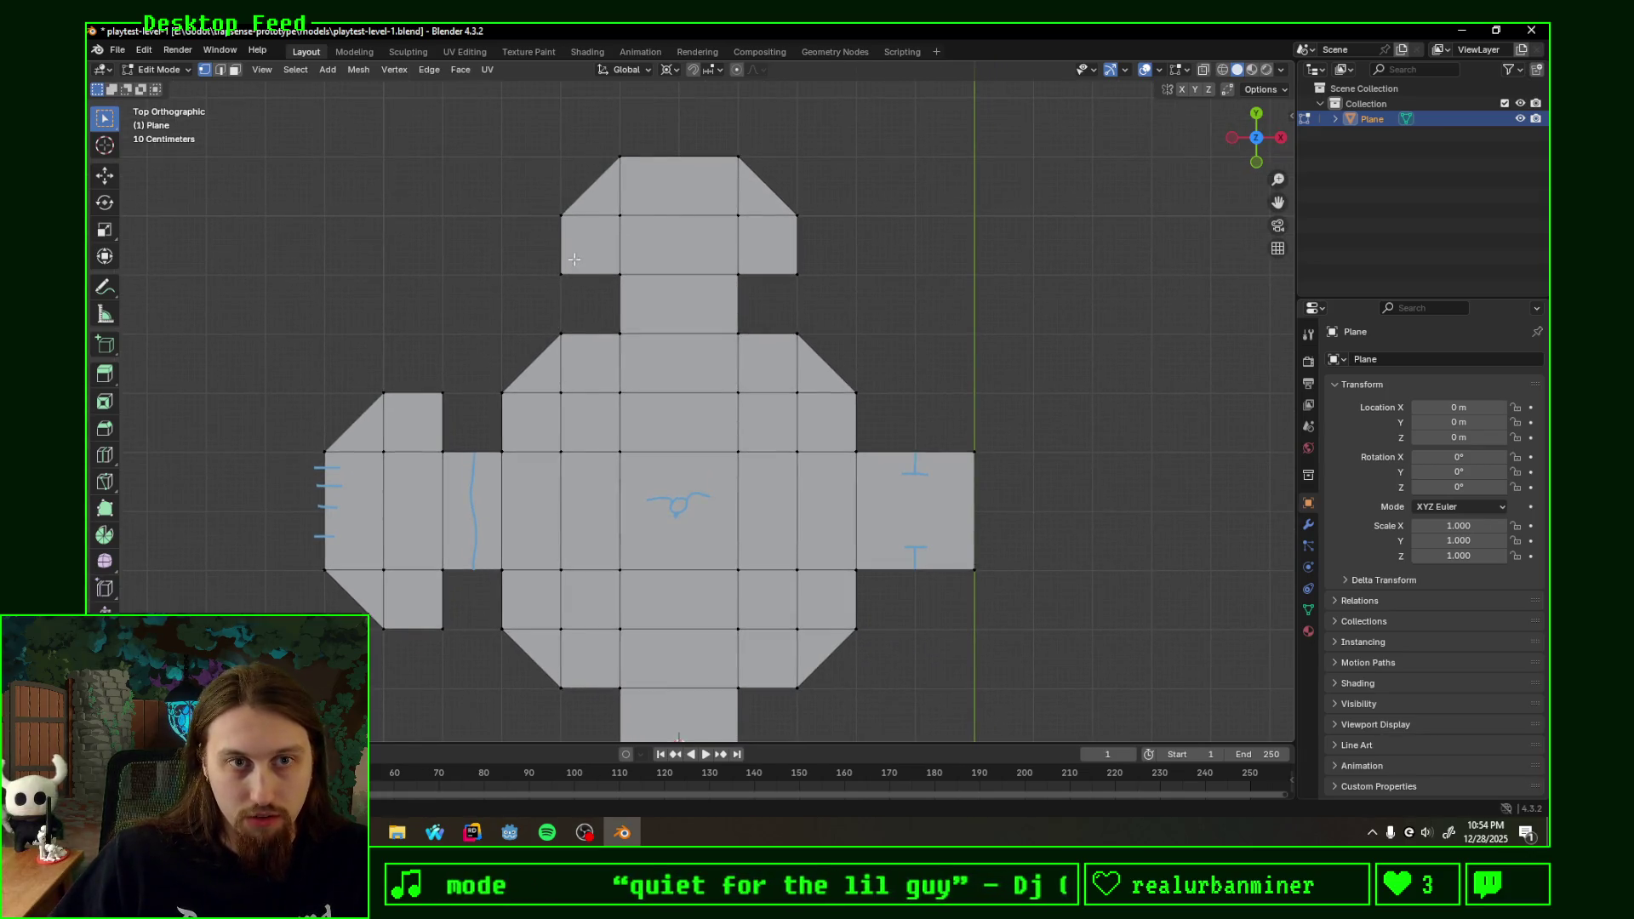
drag(564, 268, 585, 262)
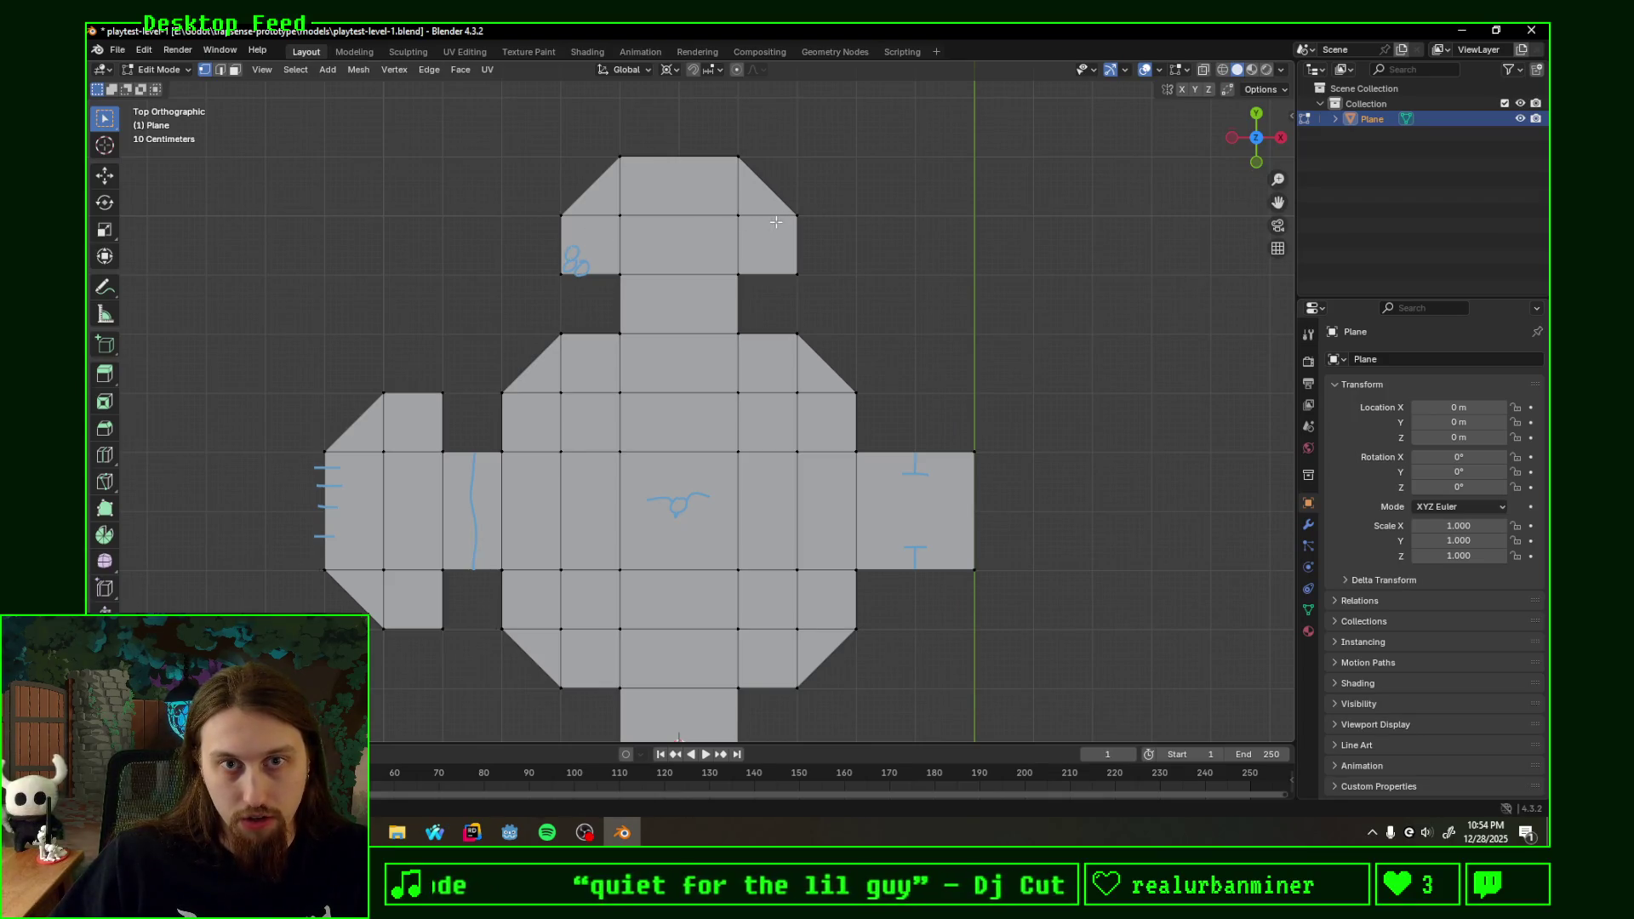
- Sketch small scribbles and curls on the upper room's top-left, left, lower-left and lower-right faces
drag(767, 226, 788, 240)
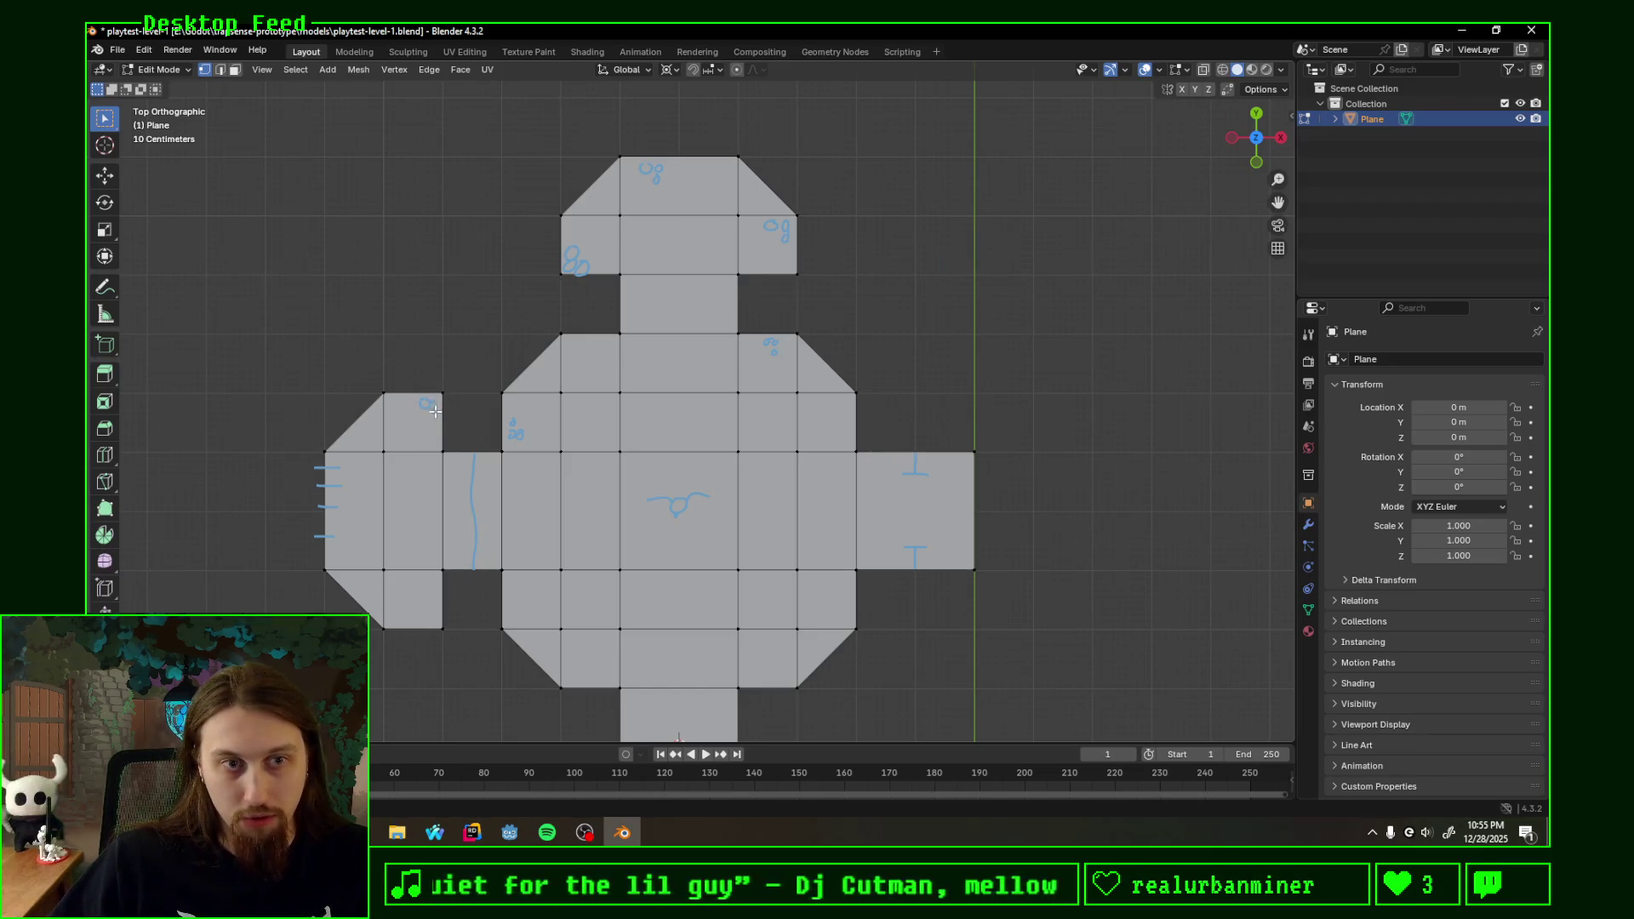
drag(441, 406, 433, 422)
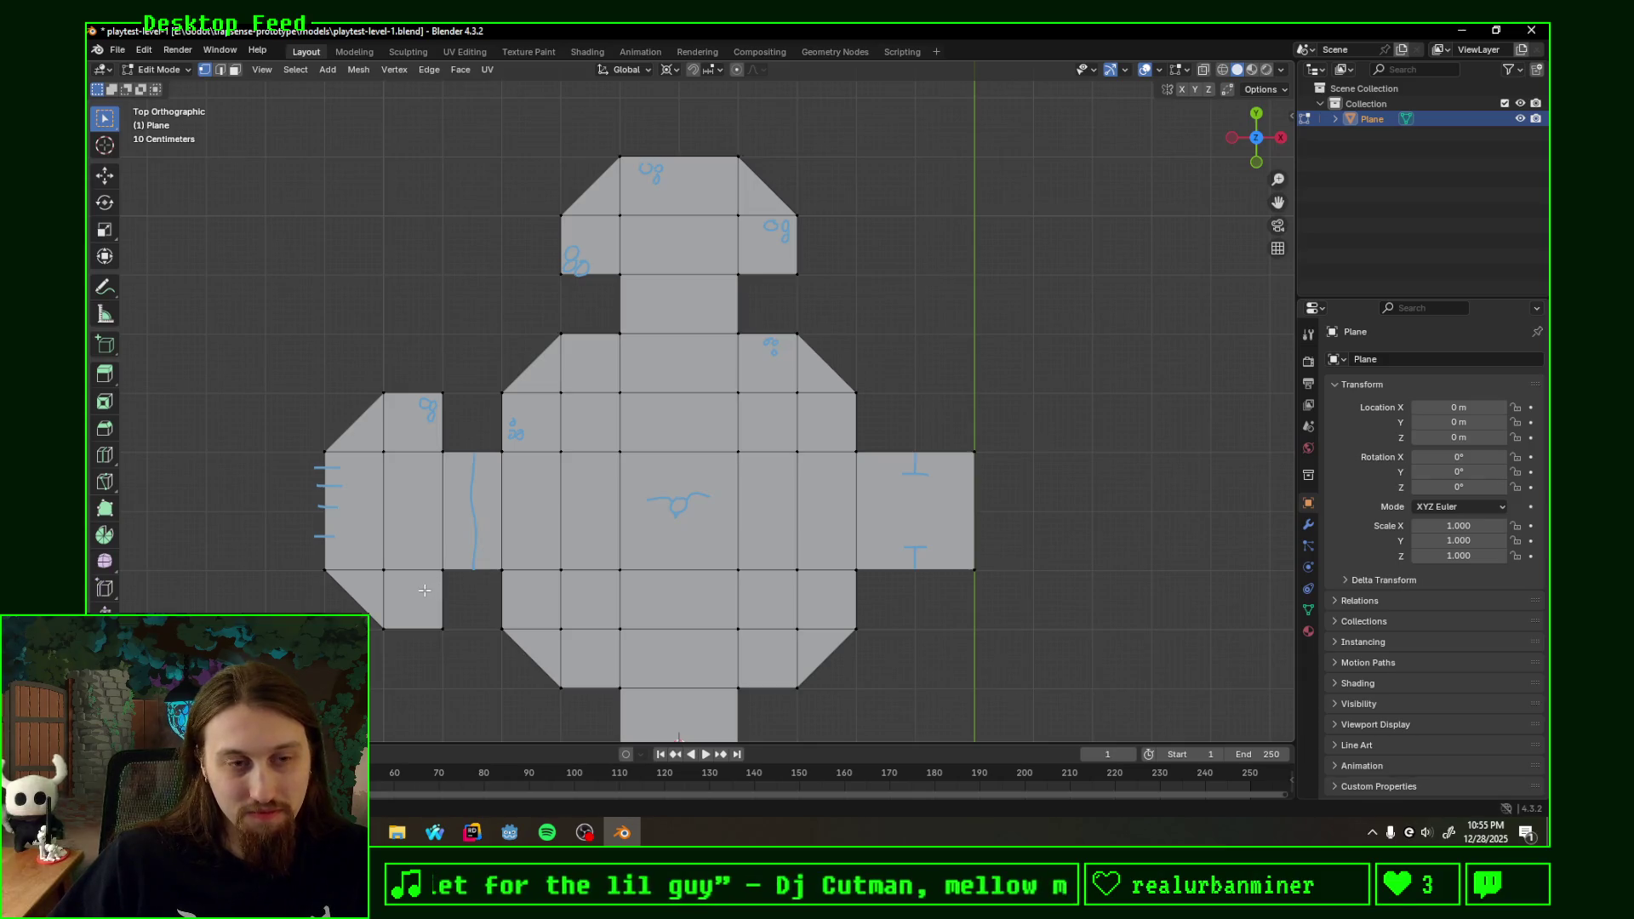
drag(424, 590, 437, 595)
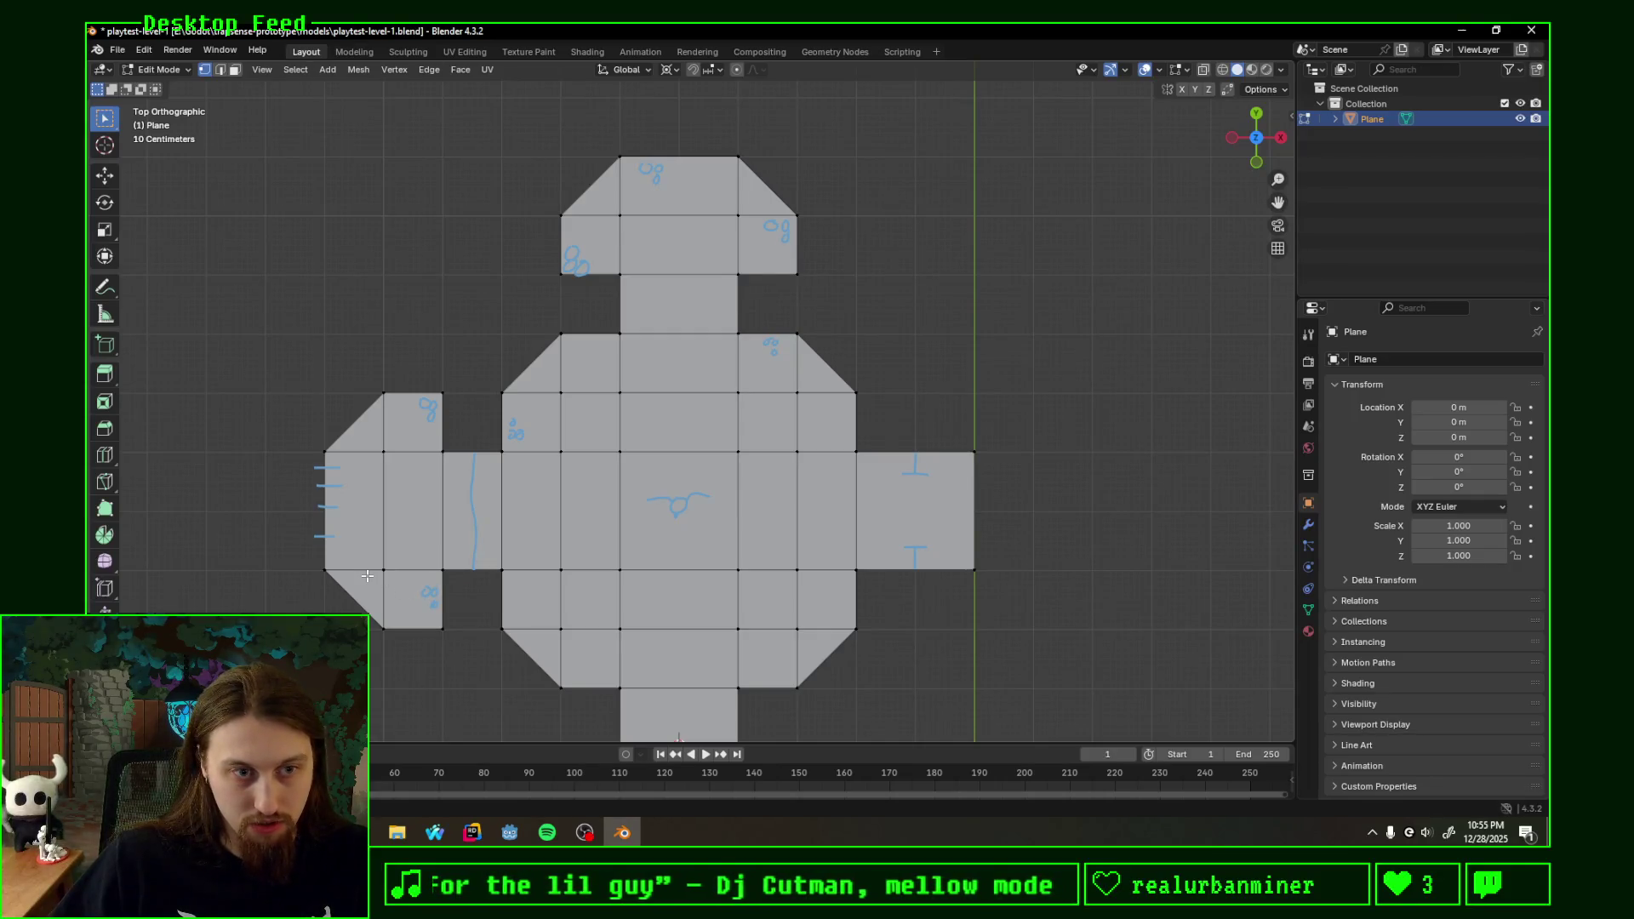
drag(379, 576, 378, 587)
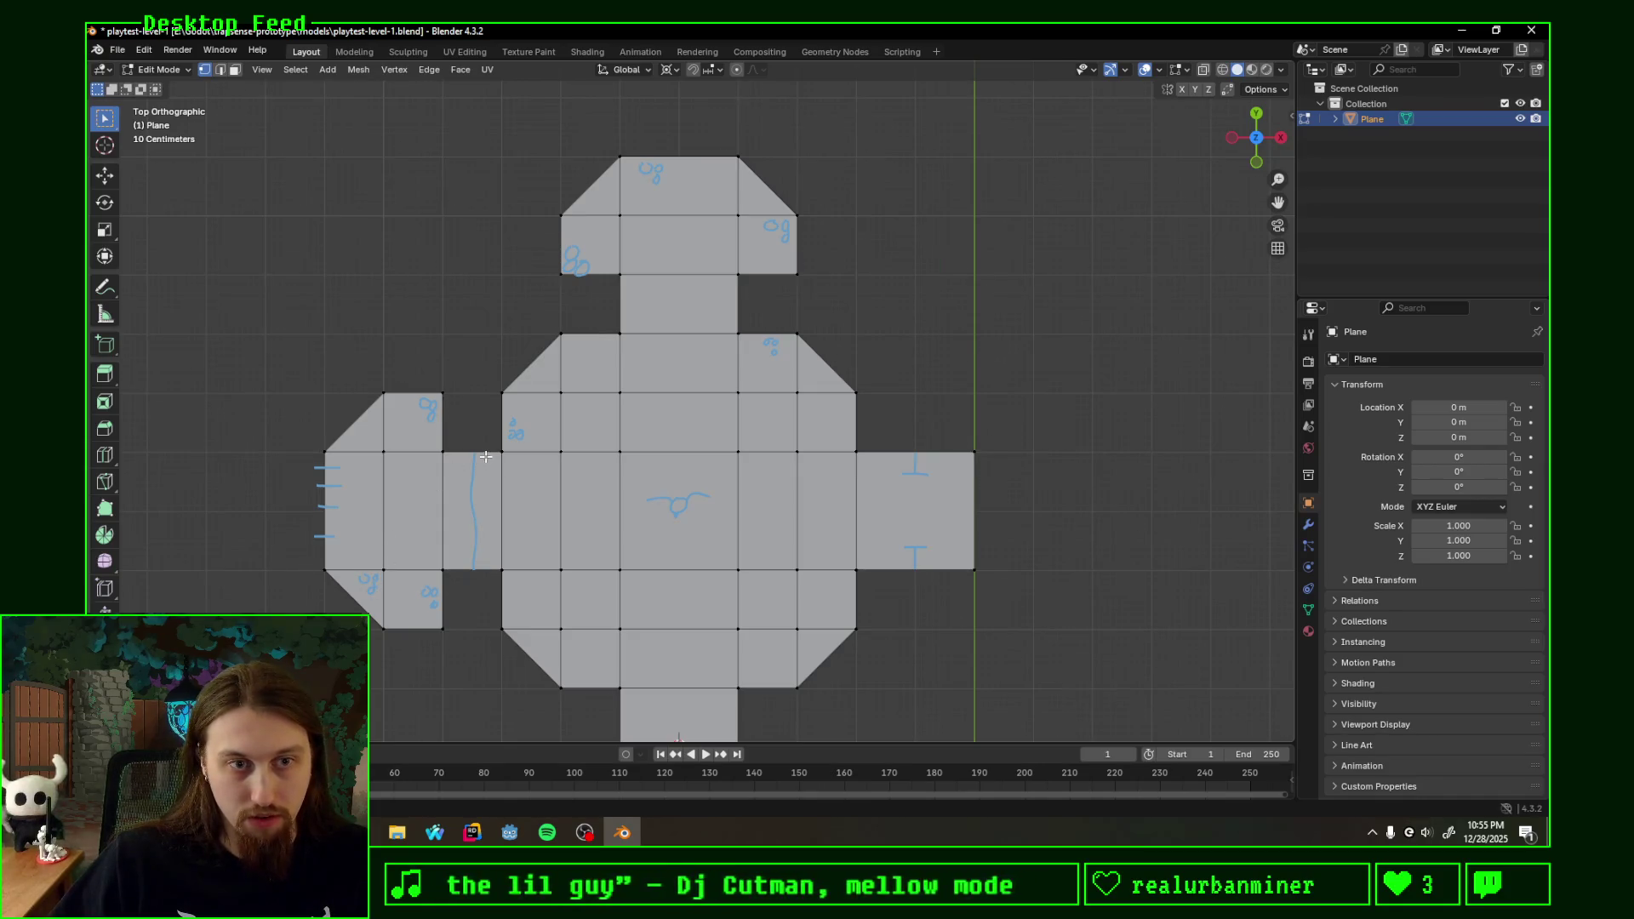
drag(490, 463, 480, 475)
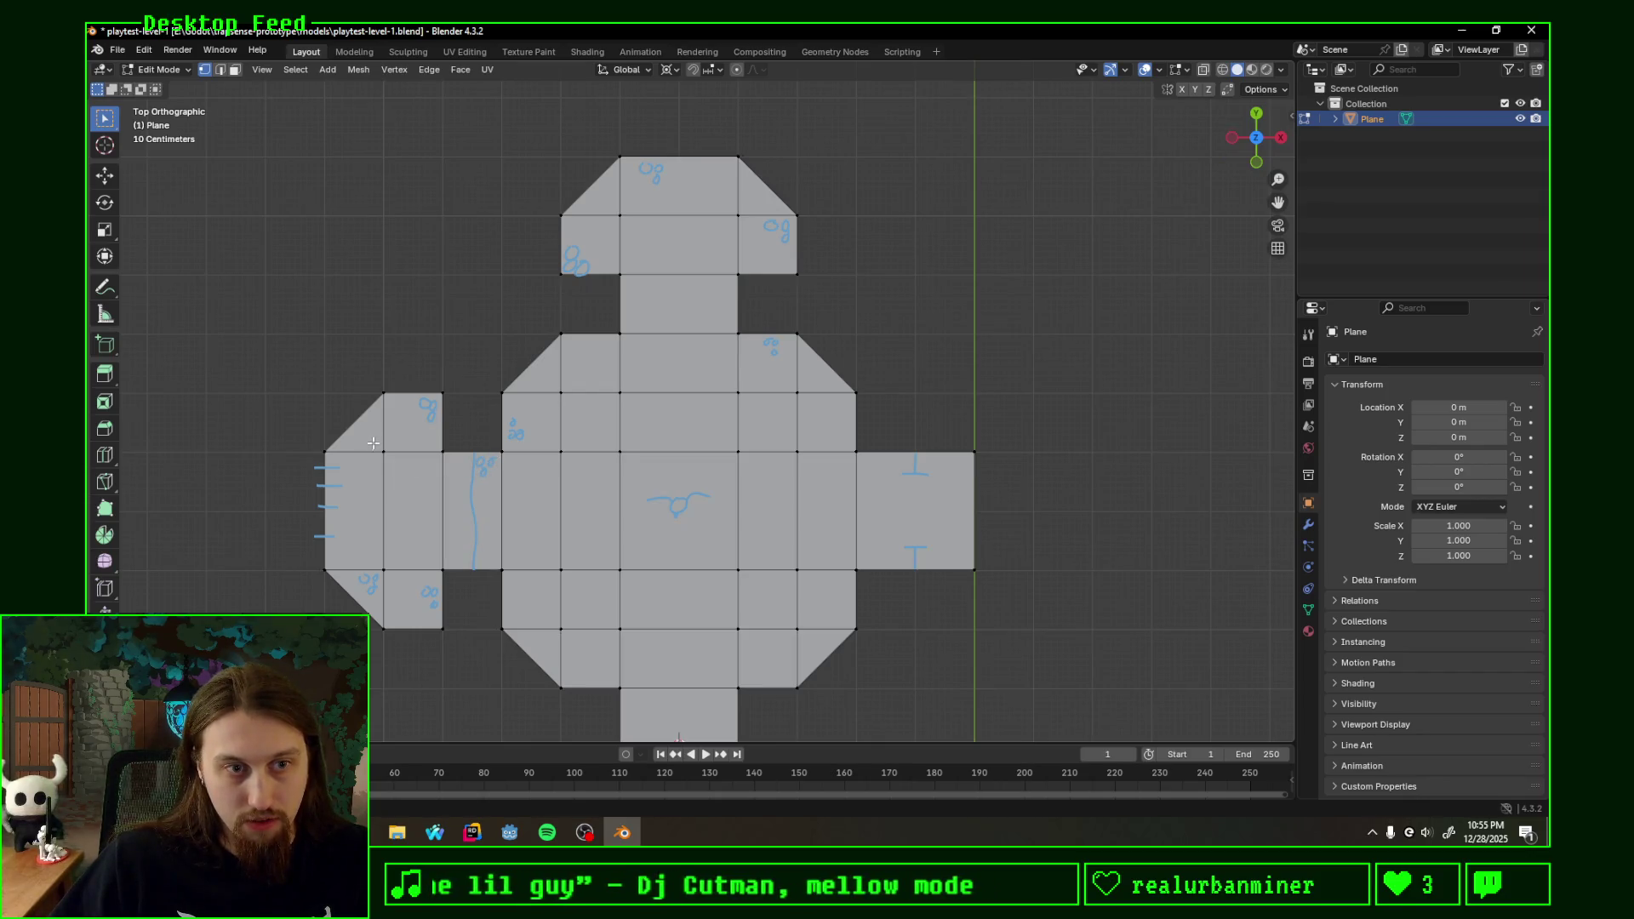
drag(392, 457, 415, 459)
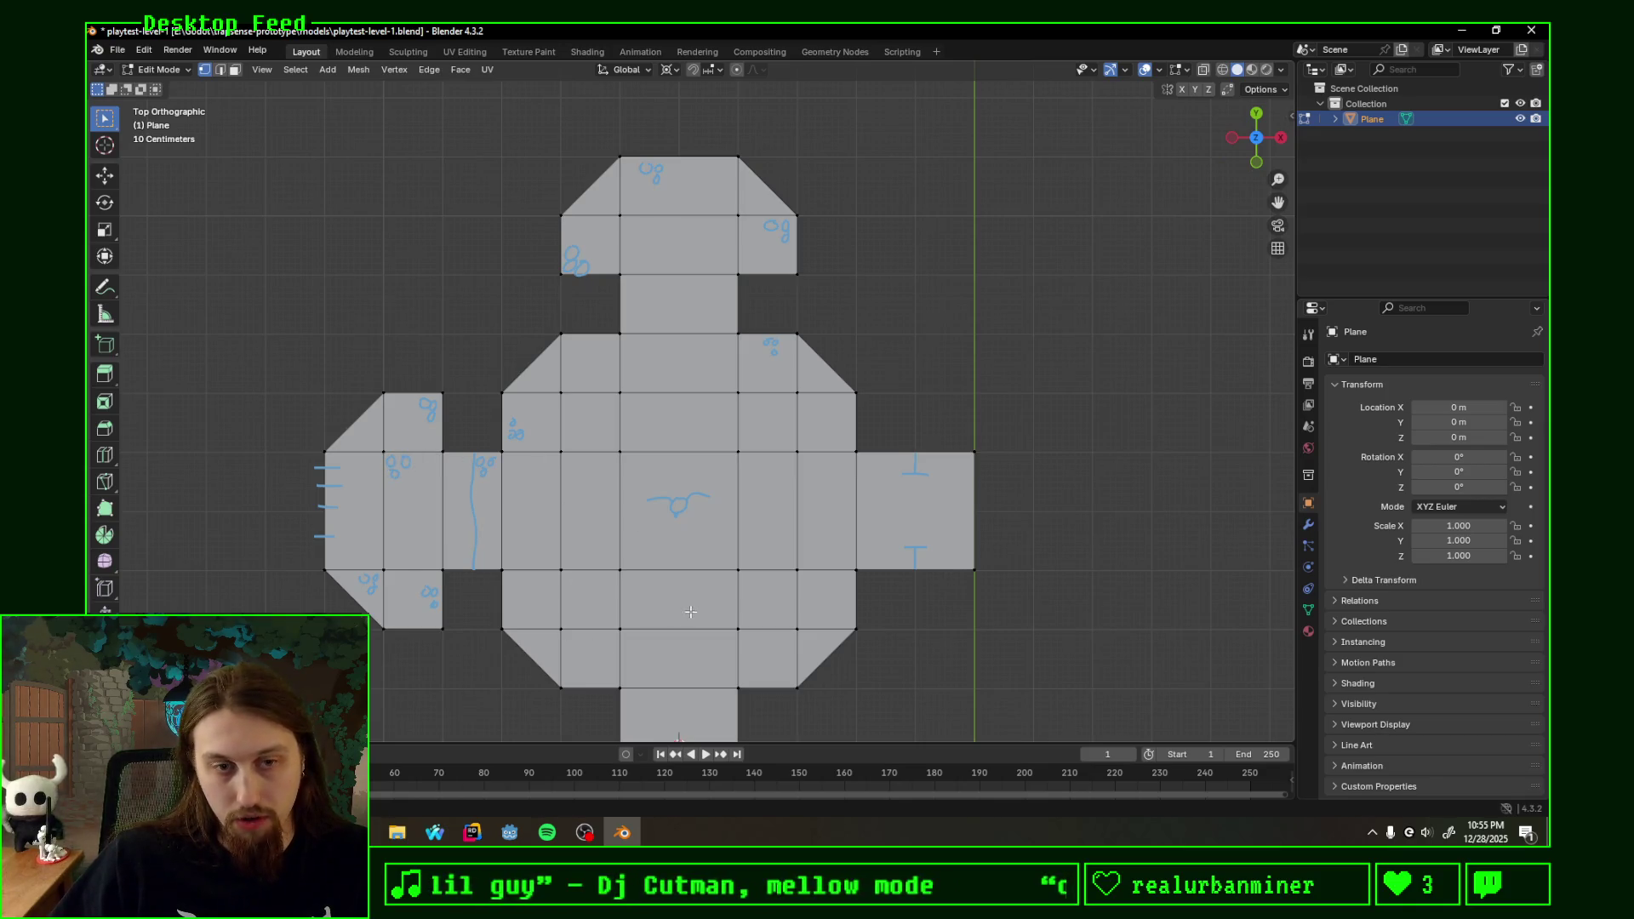
drag(776, 622, 798, 603)
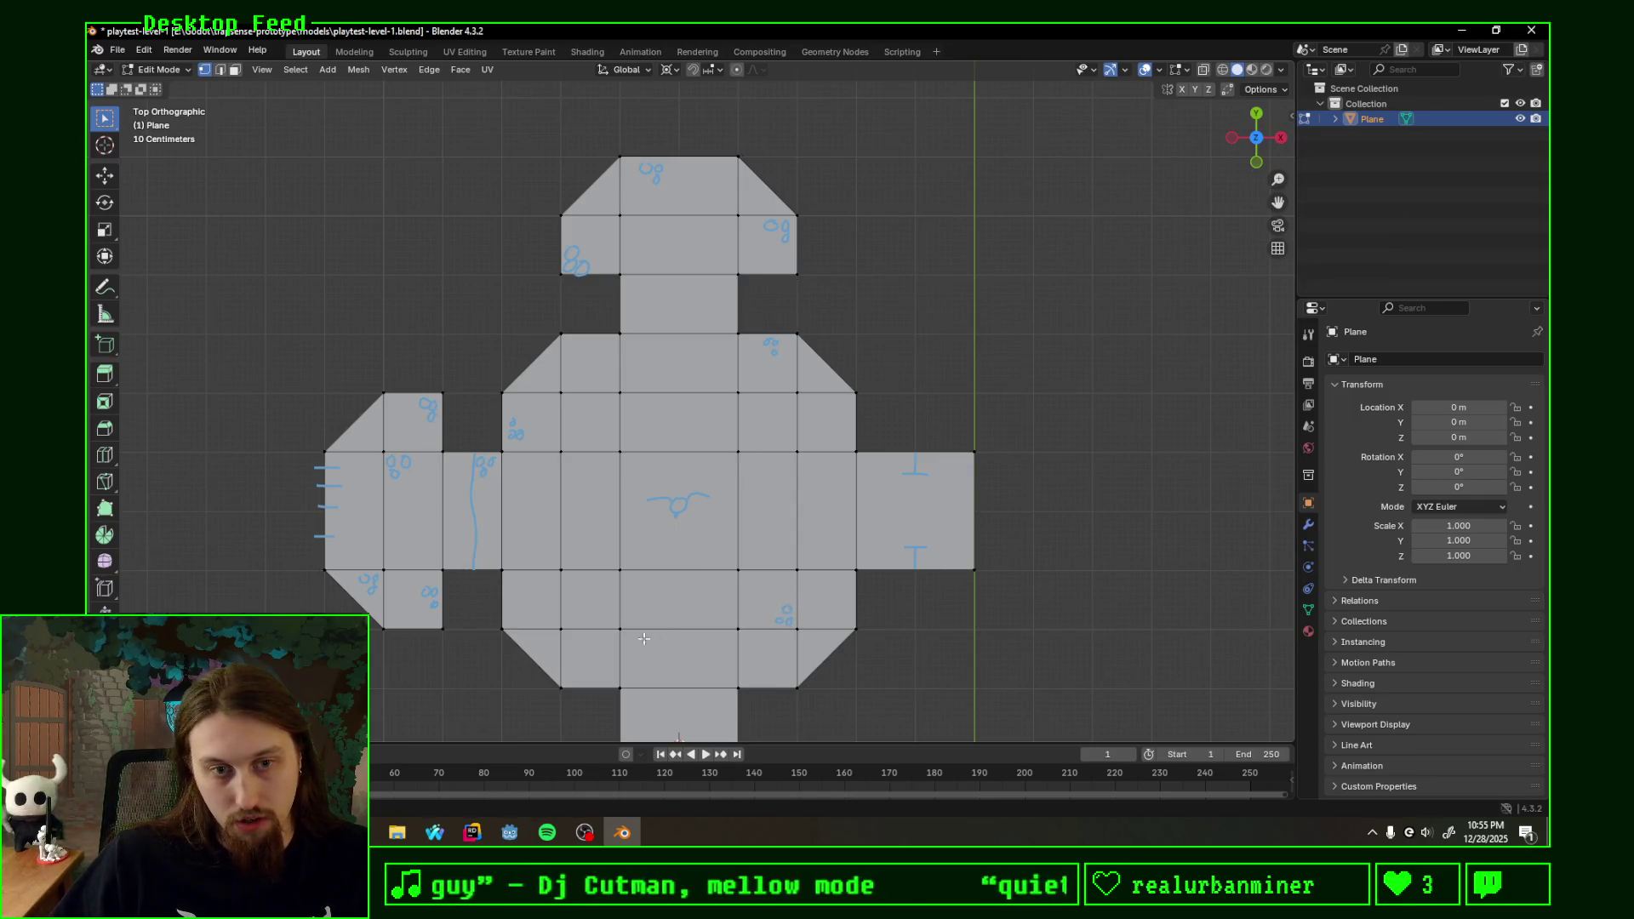
drag(627, 554, 637, 562)
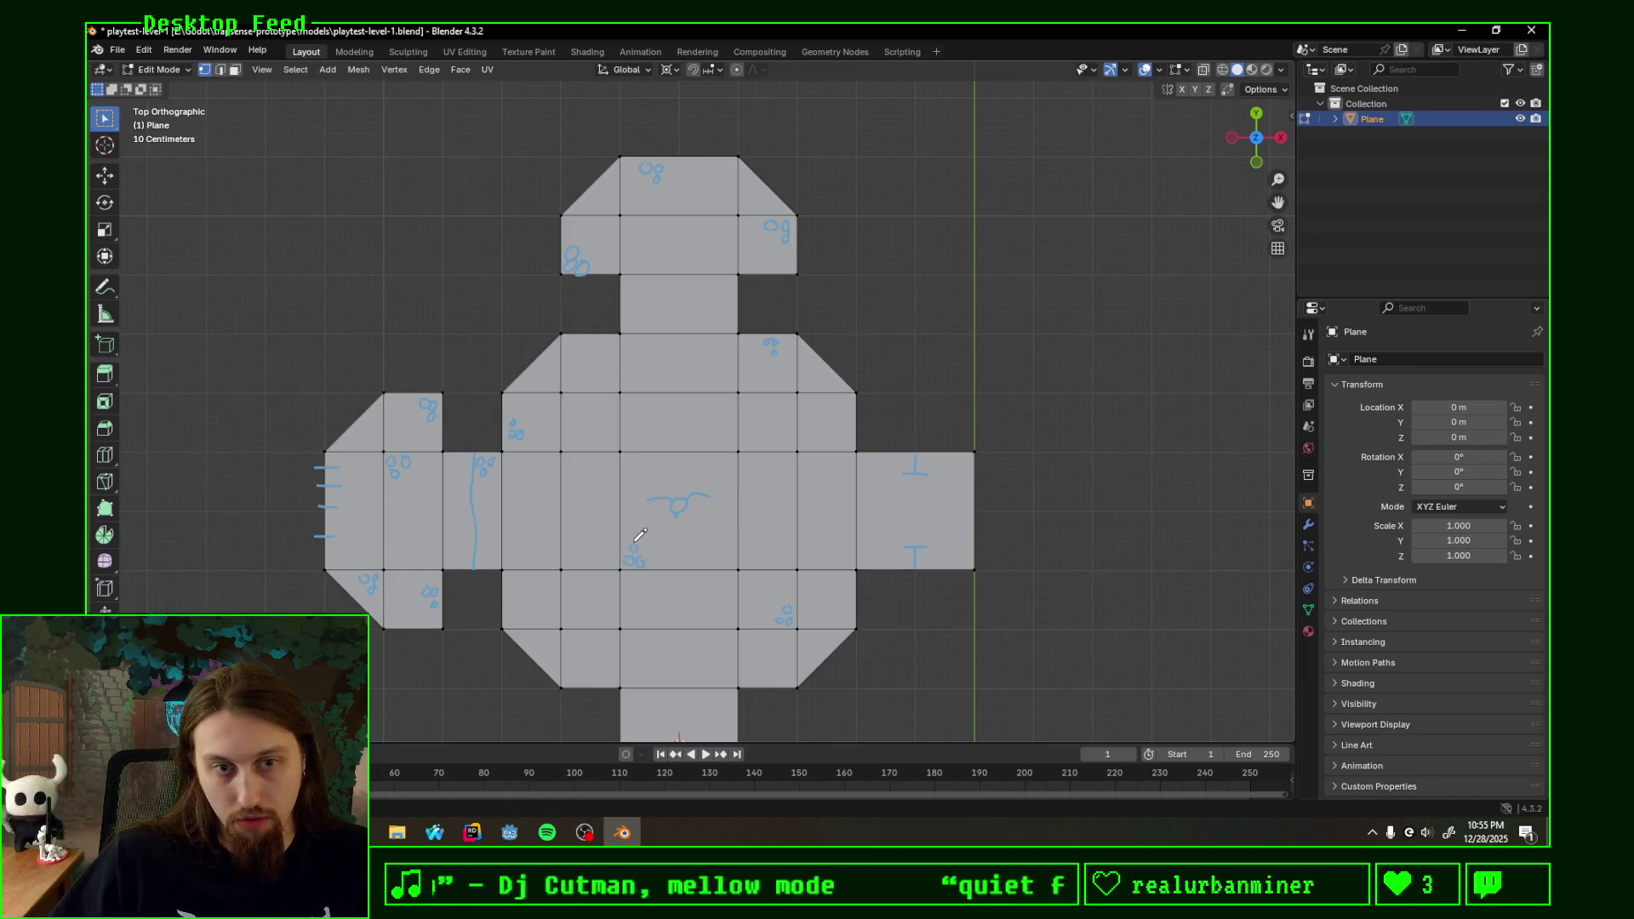
- Frame the top room together with its corridor running south
mouse_move(992, 558)
shift+middle_down()
mouse_move(855, 456)
mouse_move(741, 446)
shift+middle_up()
scroll(616, 475, down, 2)
scroll(626, 478, down, 1)
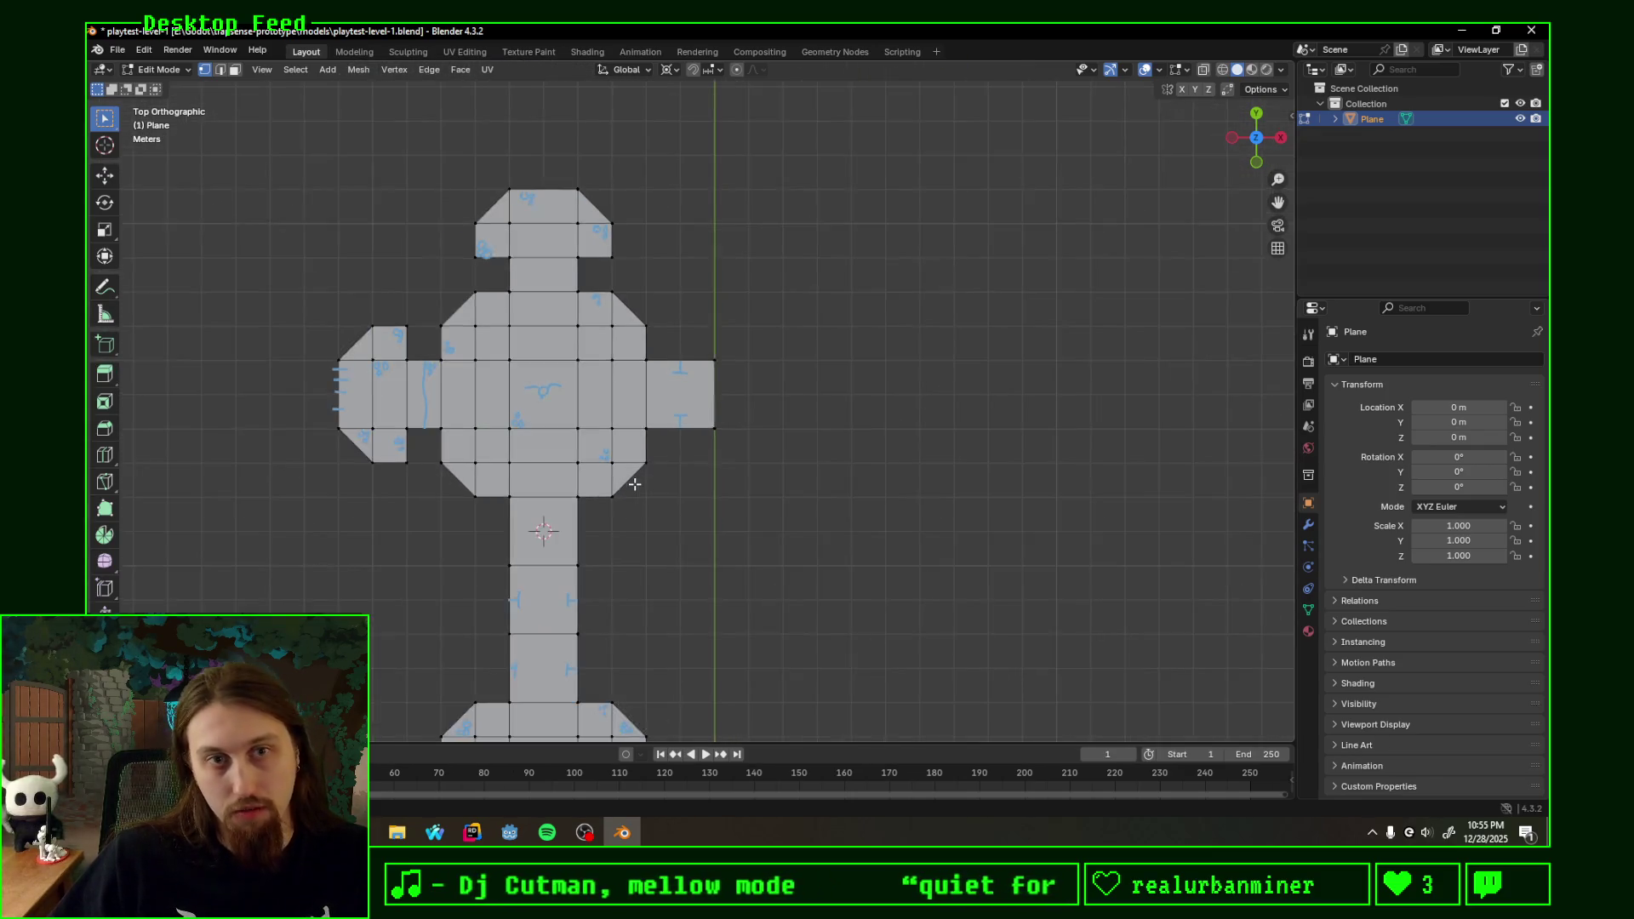
scroll(678, 476, down, 1)
- Knife-cut a new edge across the corridor just below the top octagonal room at the door marks
shift+middle_drag(663, 552, 715, 480)
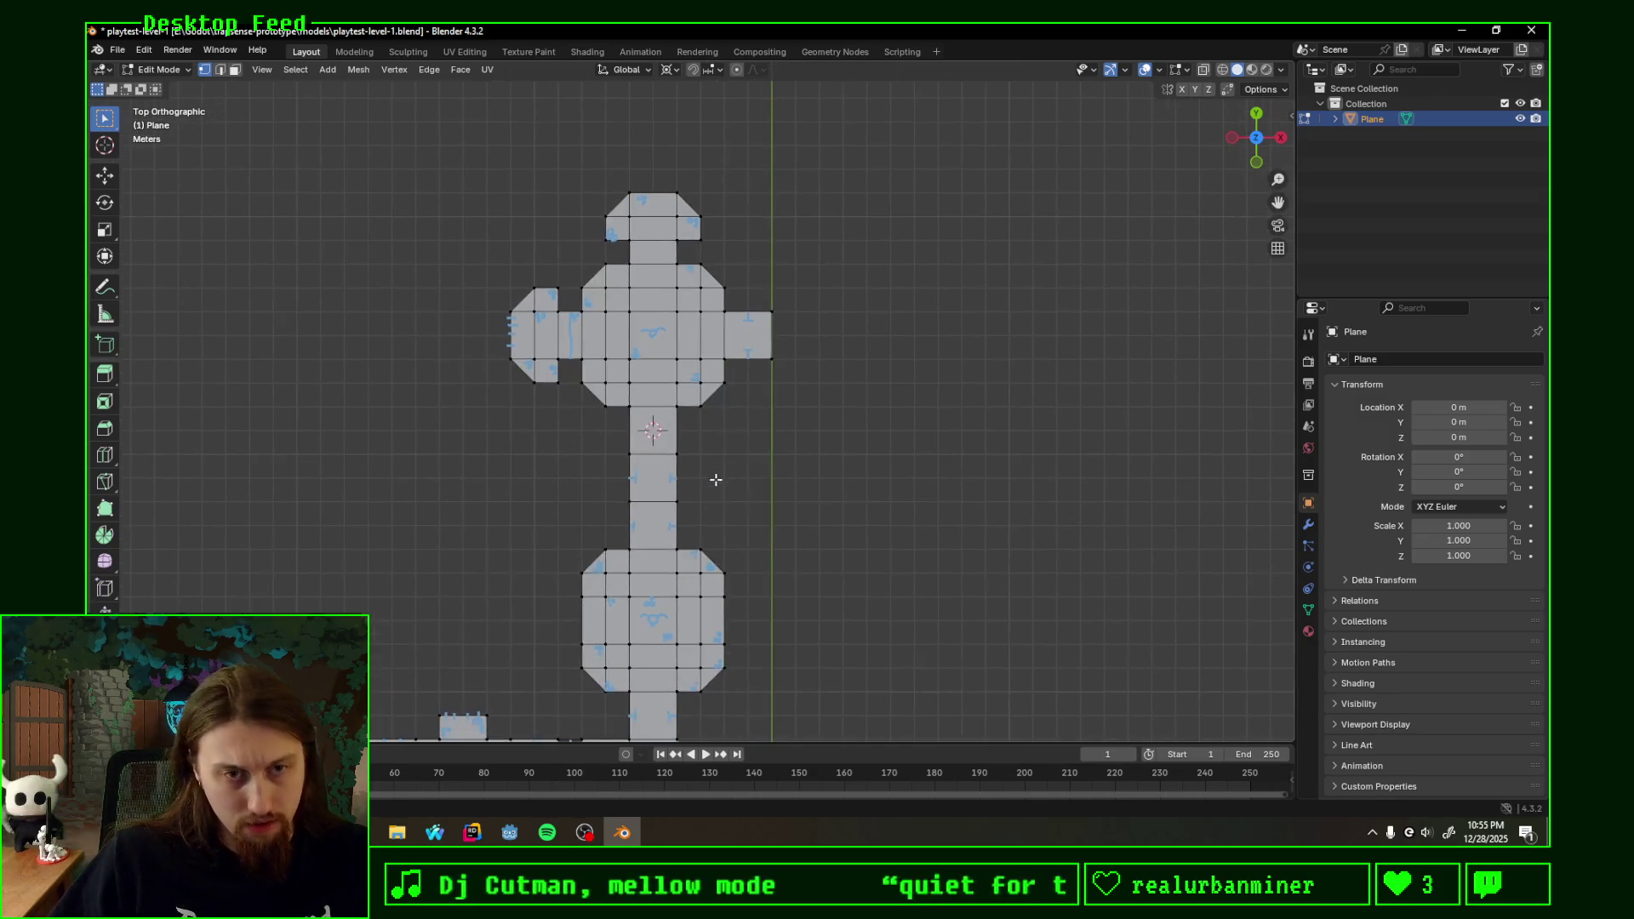
scroll(701, 494, up, 3)
scroll(715, 481, up, 2)
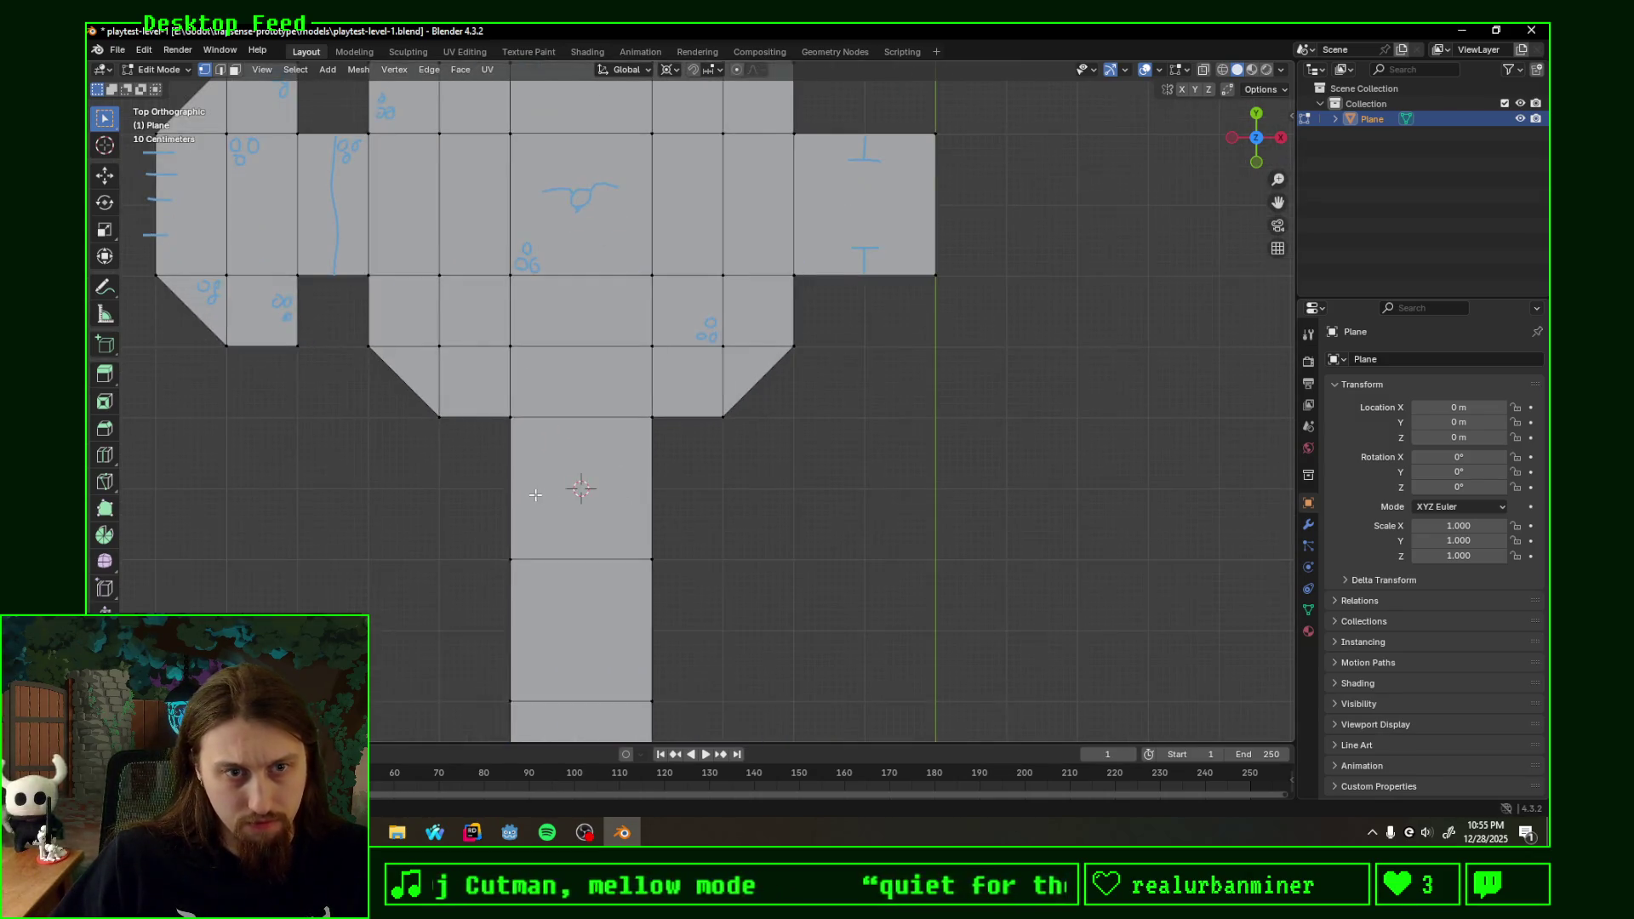
key(k)
click(524, 485)
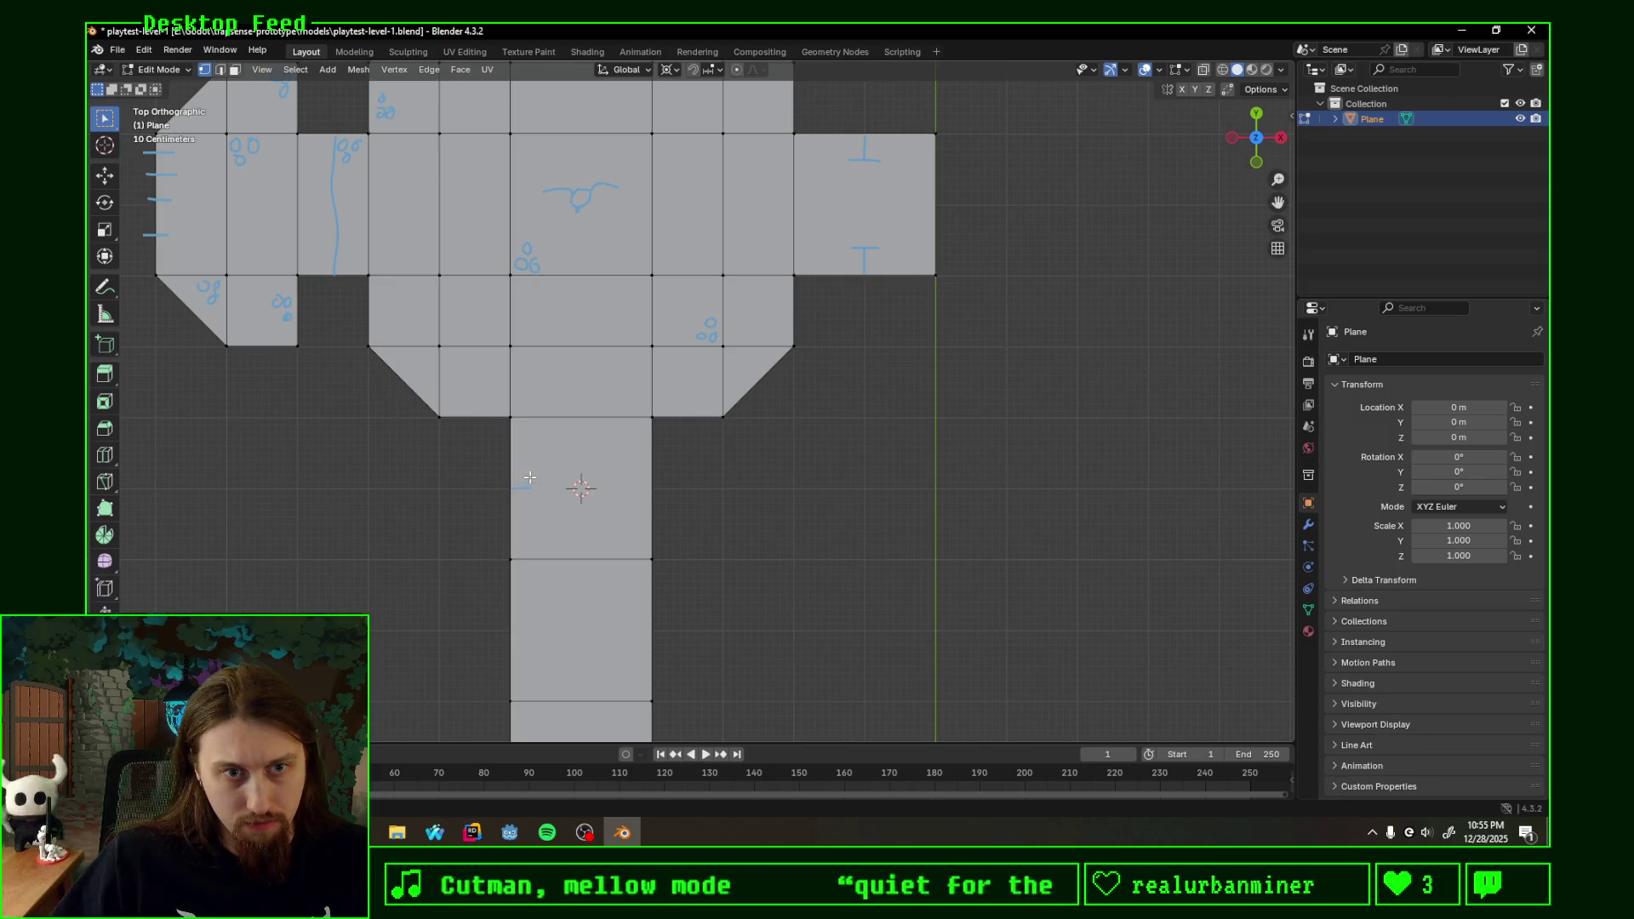
click(651, 489)
scroll(847, 452, down, 1)
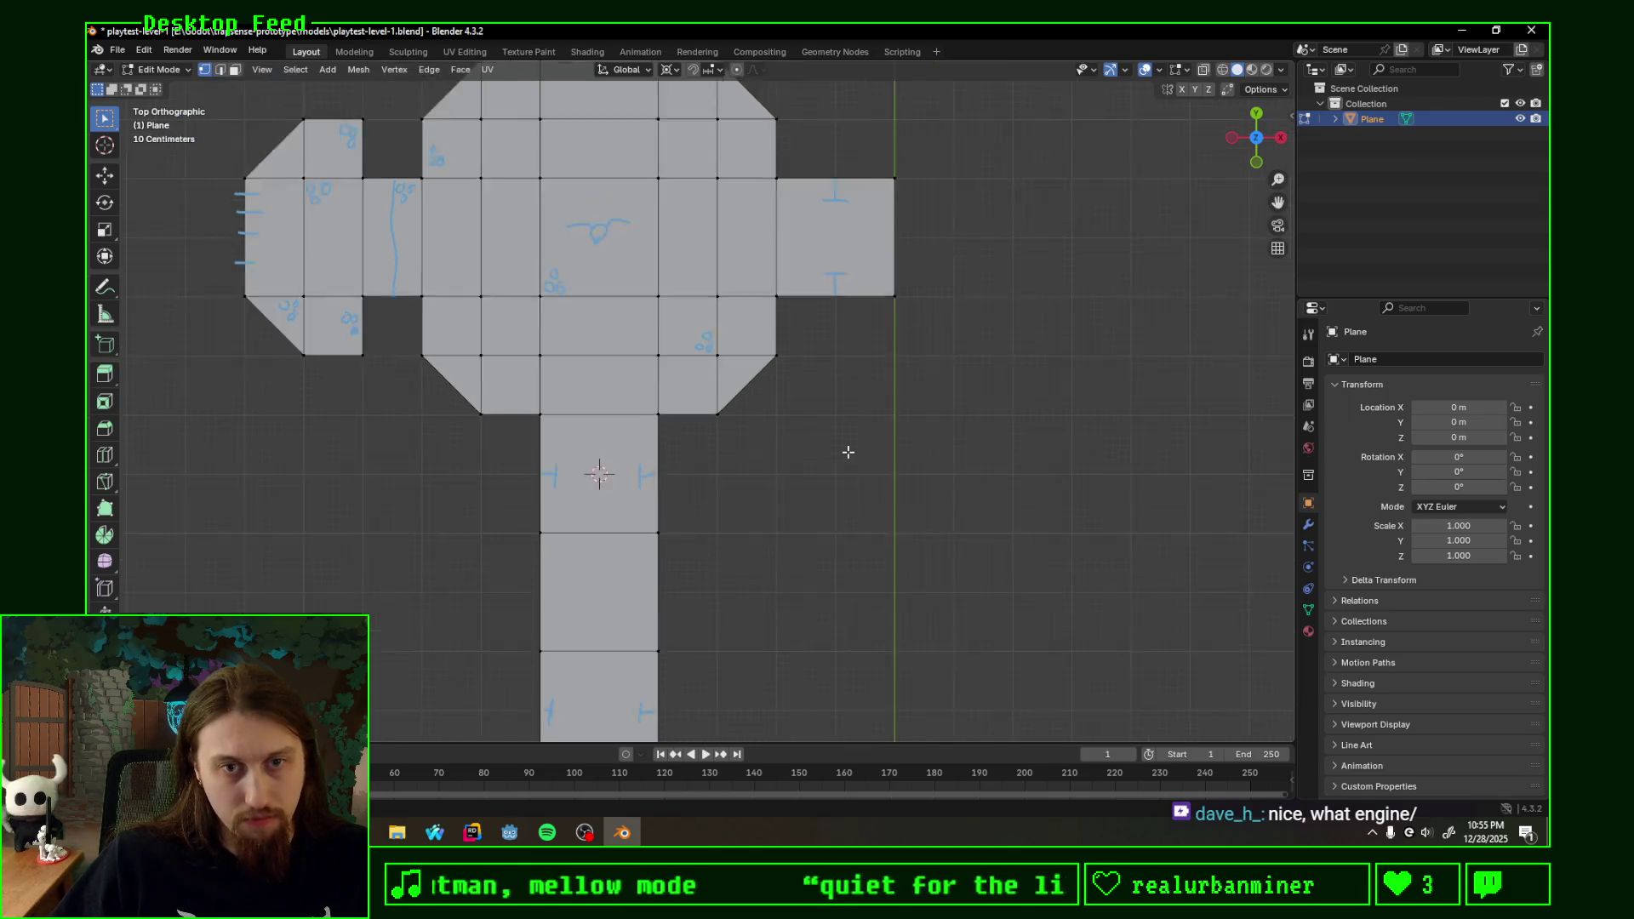
scroll(855, 493, down, 1)
scroll(868, 529, down, 1)
scroll(787, 431, down, 2)
shift+middle_drag(788, 432, 784, 434)
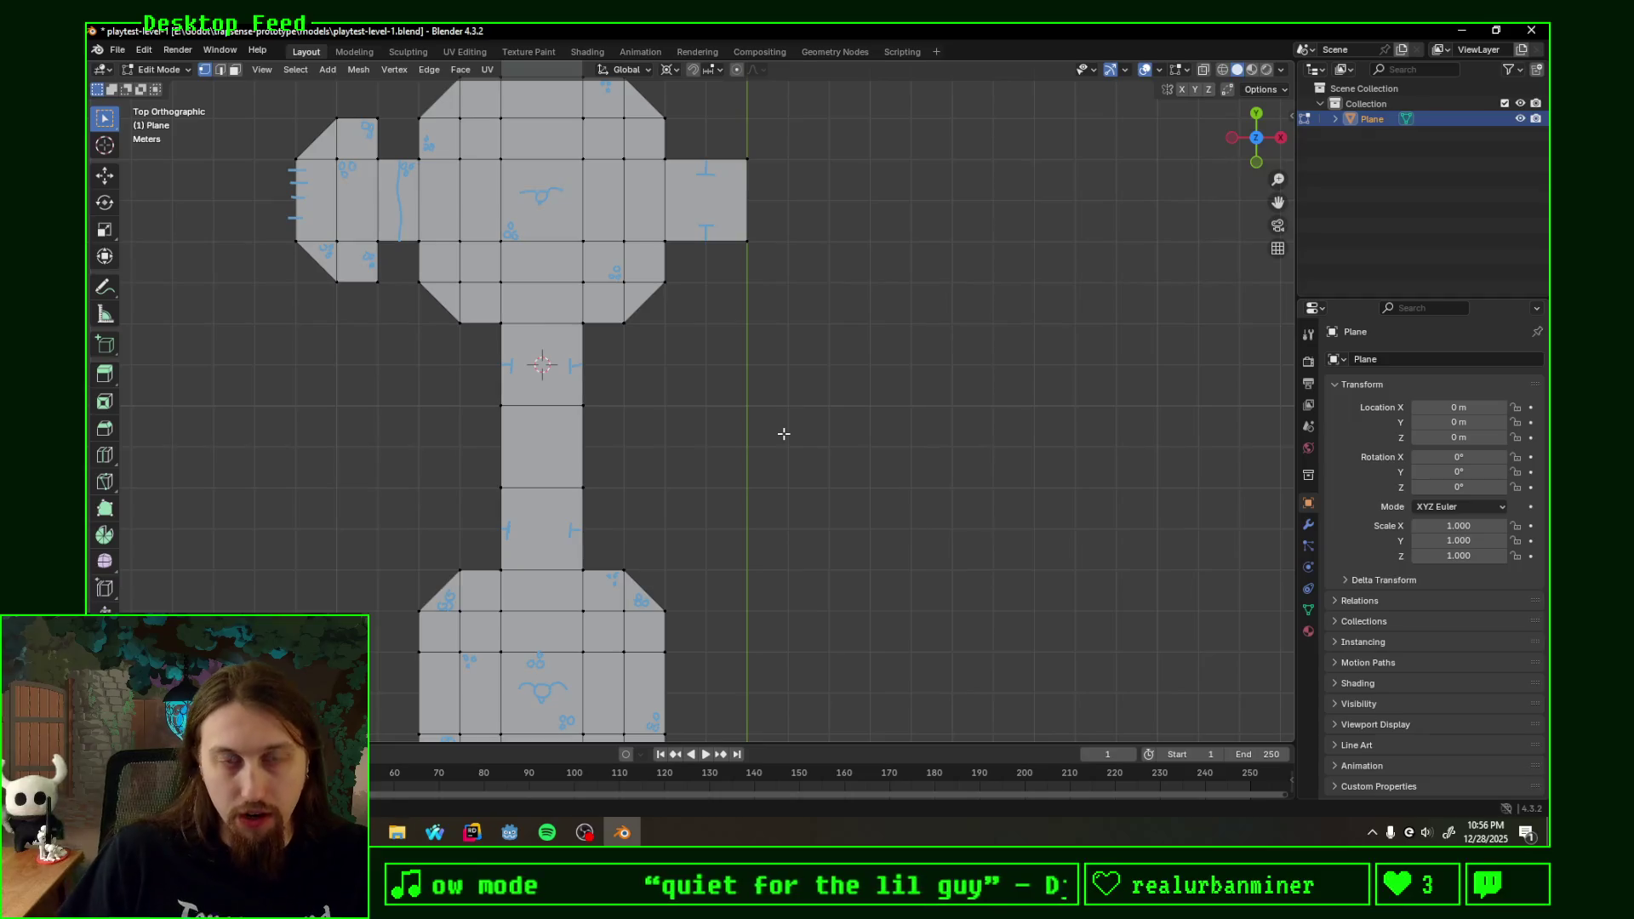
scroll(704, 419, down, 2)
scroll(737, 552, down, 1)
scroll(736, 551, up, 1)
shift+middle_drag(740, 540, 711, 383)
scroll(711, 394, down, 1)
scroll(703, 438, down, 1)
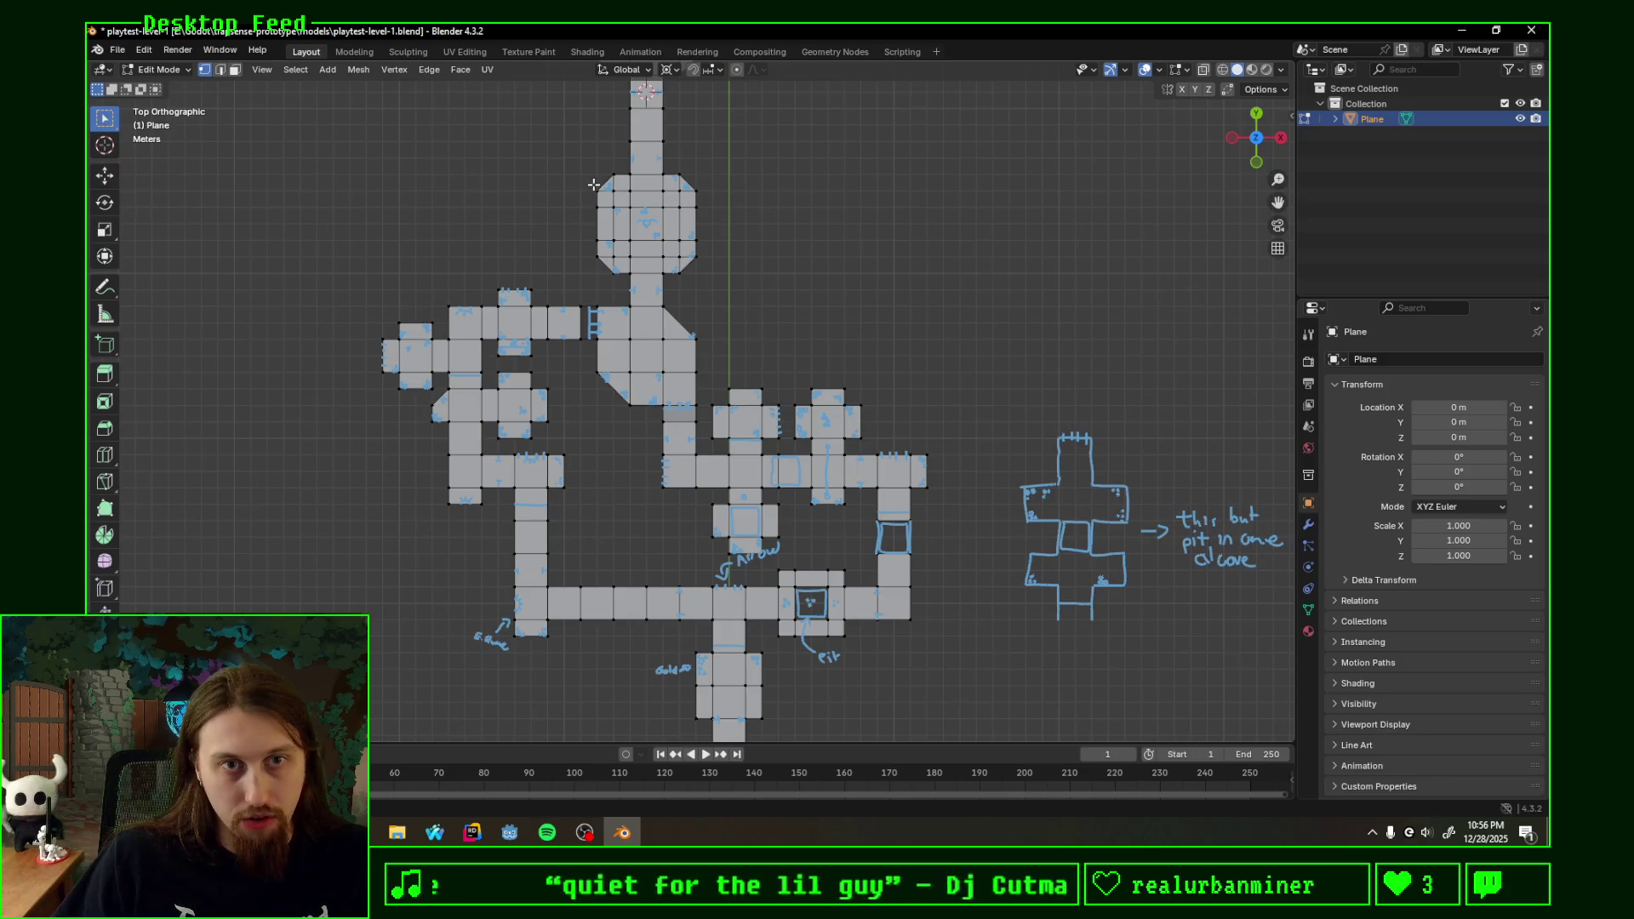
shift+middle_drag(595, 167, 556, 409)
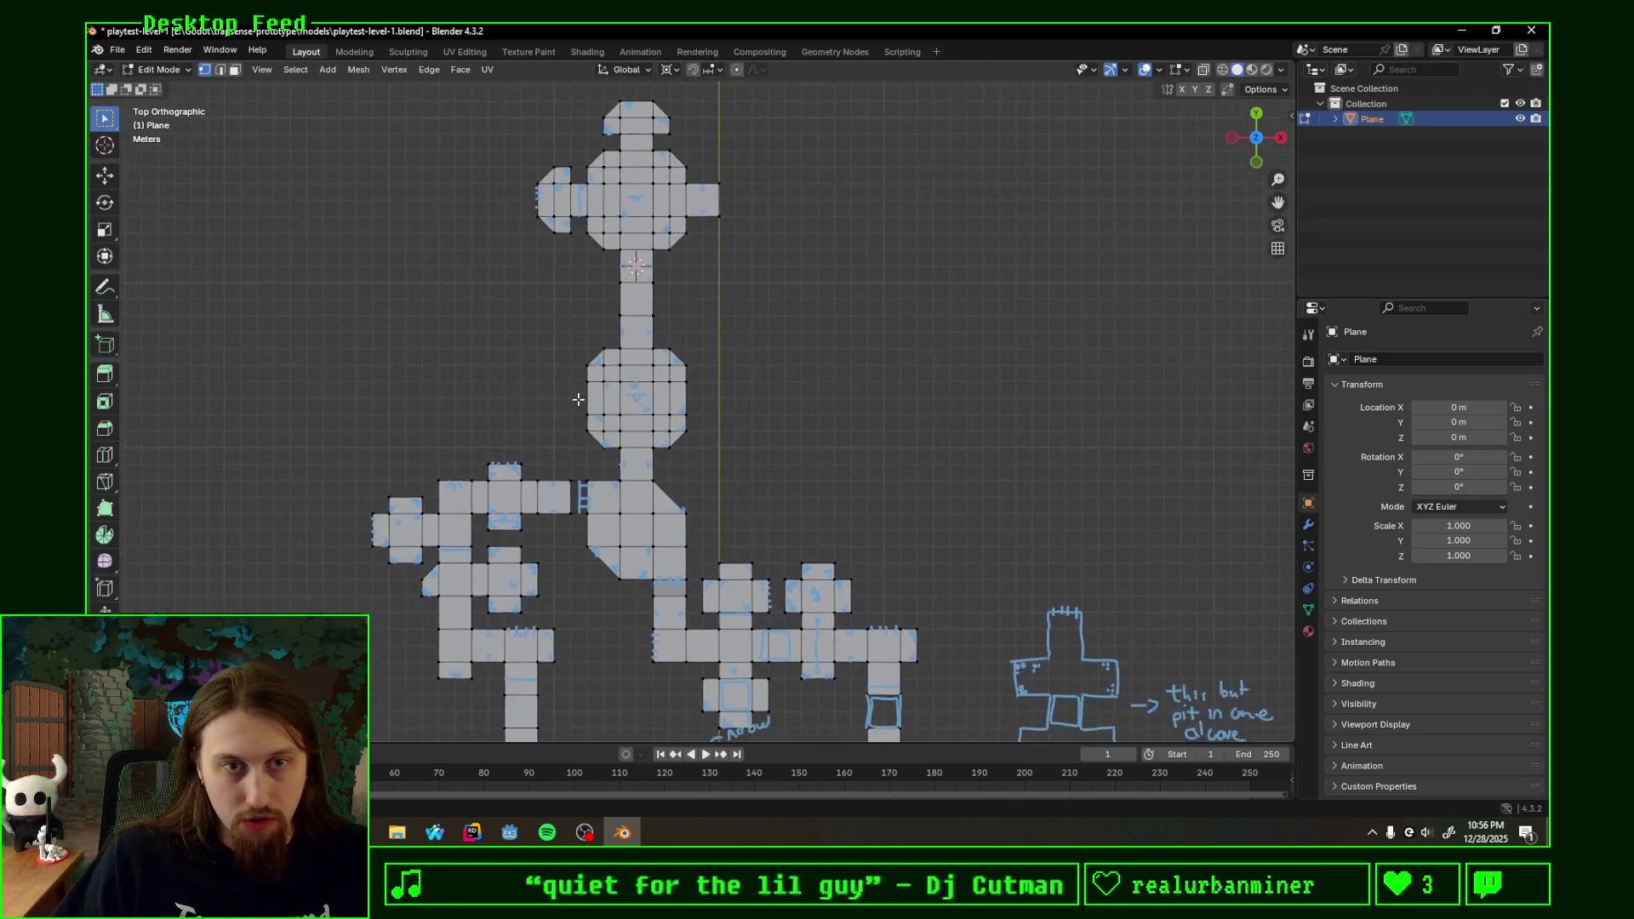
scroll(625, 518, down, 2)
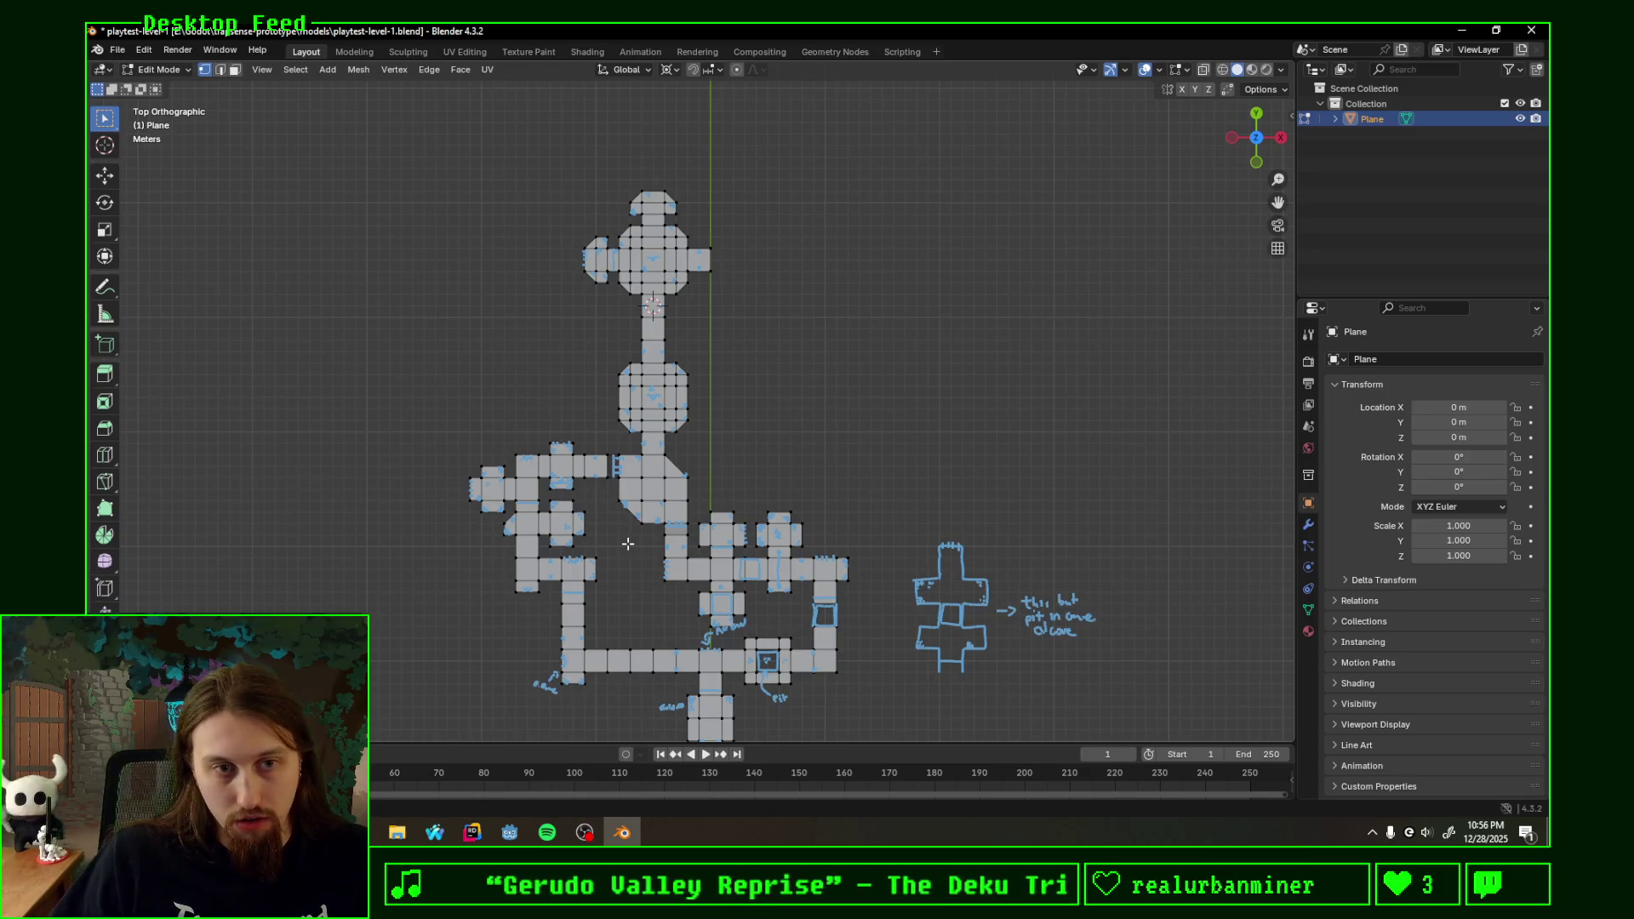
scroll(617, 541, up, 2)
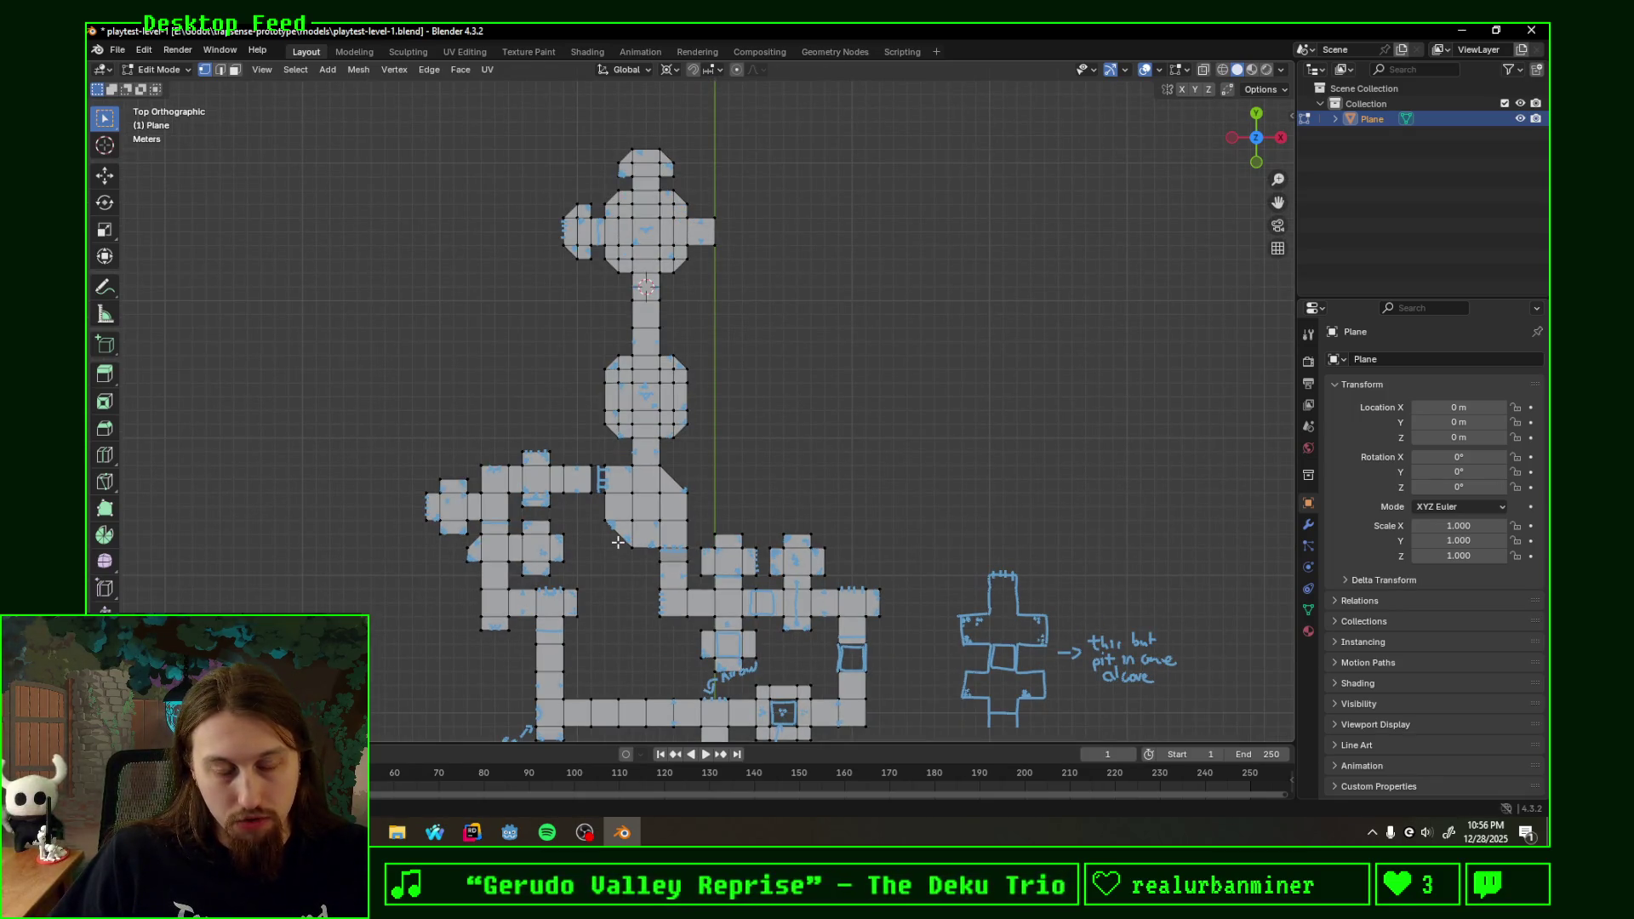
ctrl+scroll(617, 537, down, 4)
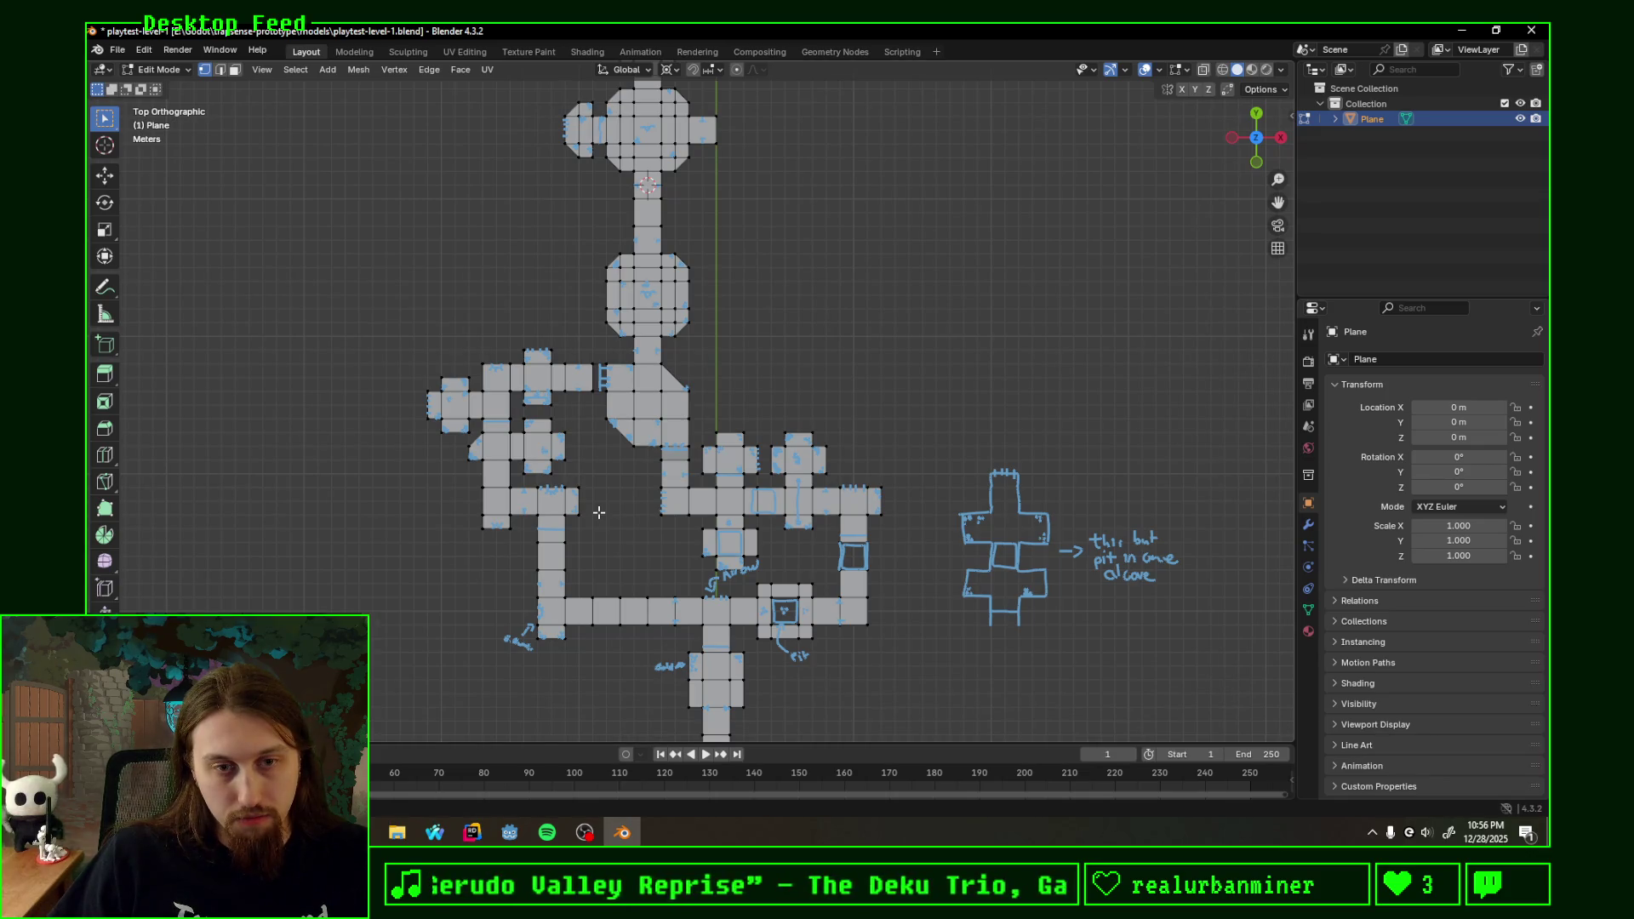
shift+scroll(749, 346, up, 2)
shift+scroll(686, 533, up, 6)
shift+scroll(682, 460, down, 1)
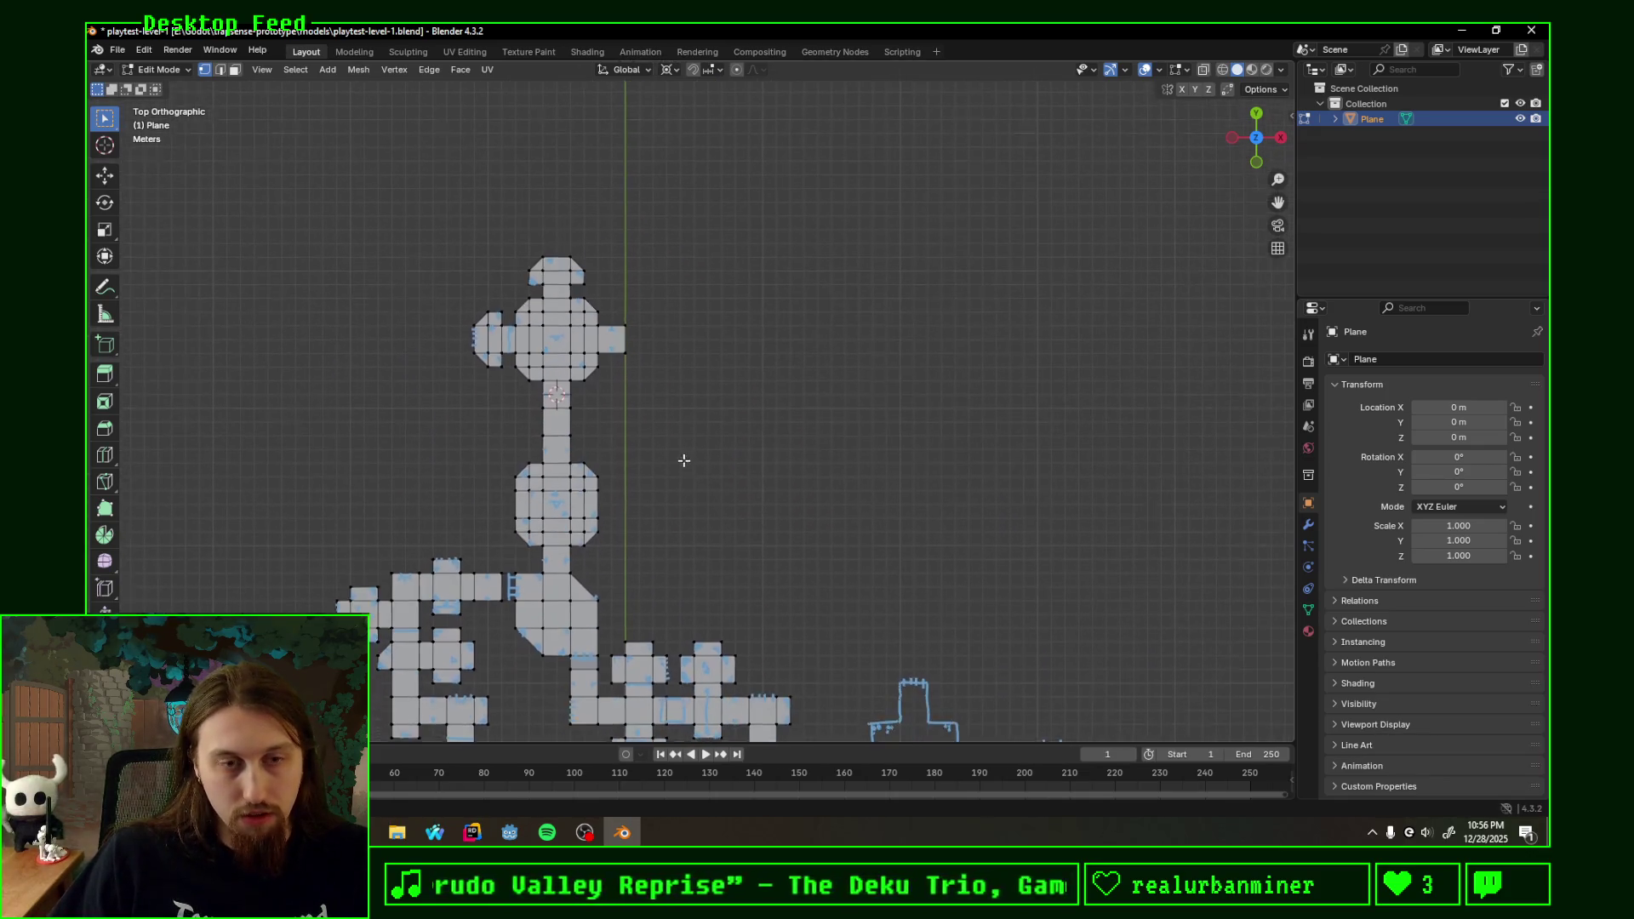
scroll(666, 453, up, 2)
scroll(677, 421, up, 2)
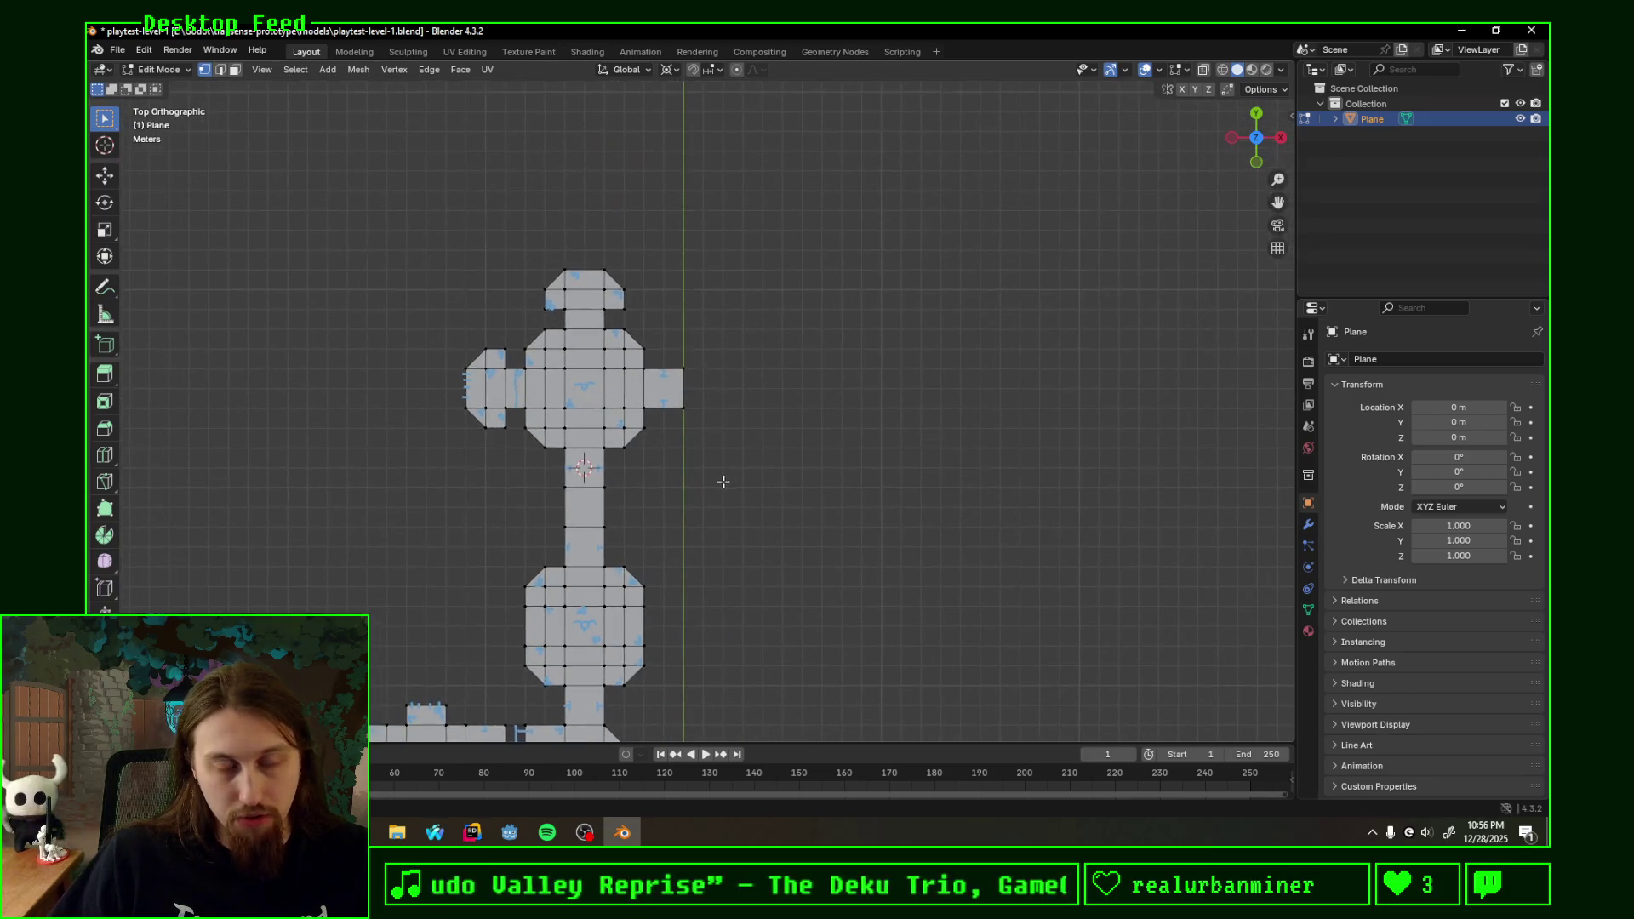
shift+scroll(682, 480, up, 1)
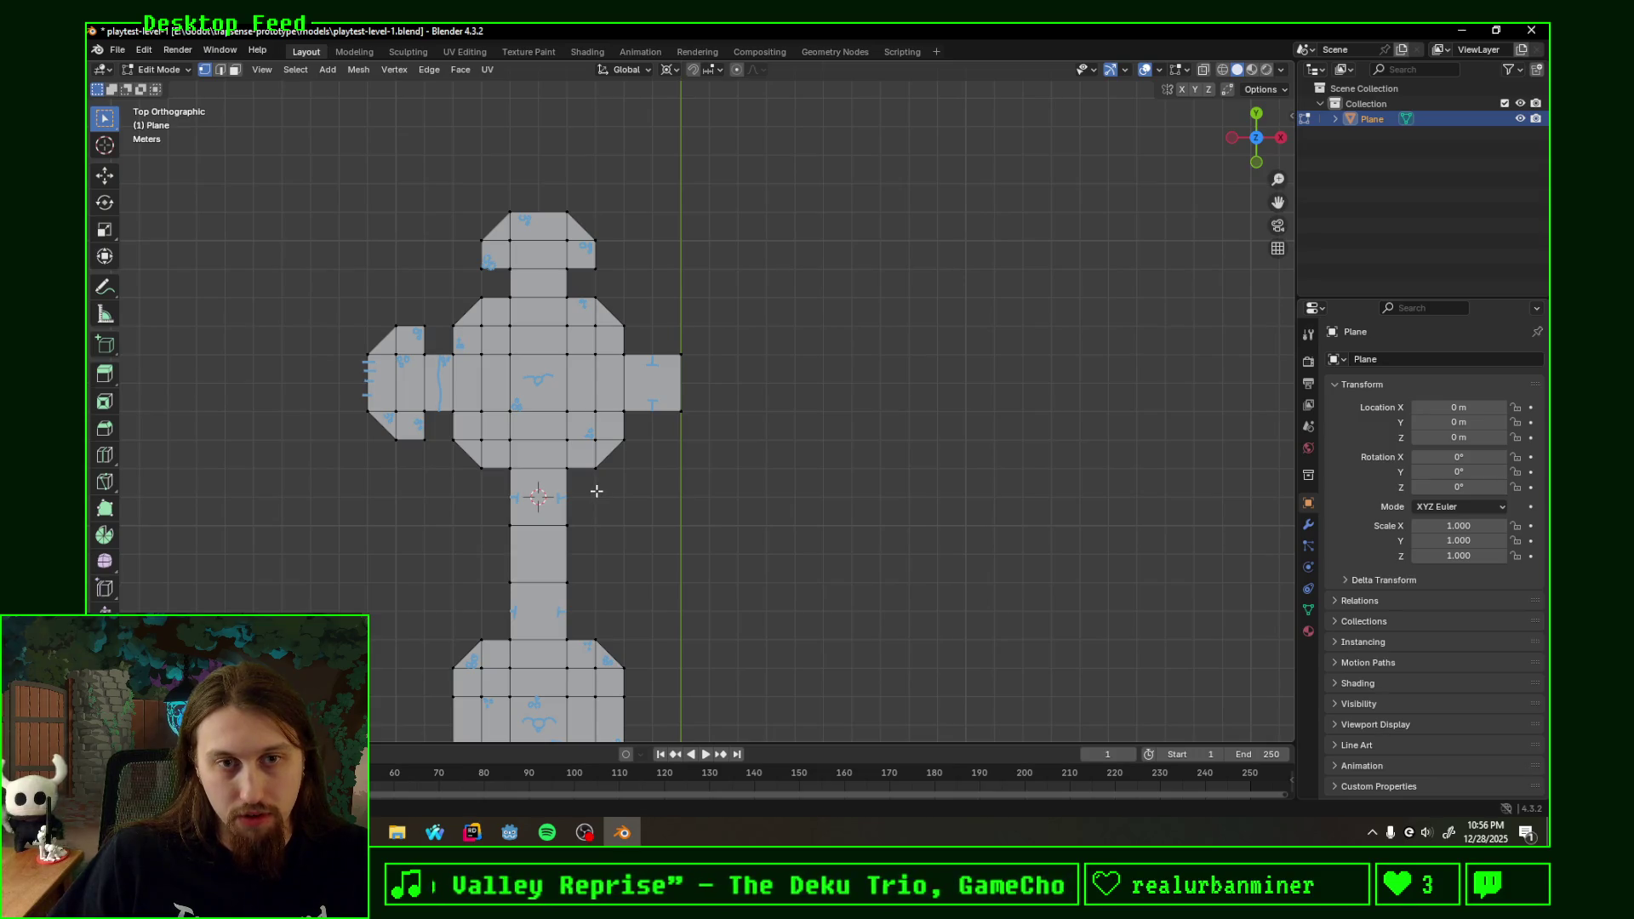
shift+middle_drag(792, 512, 665, 495)
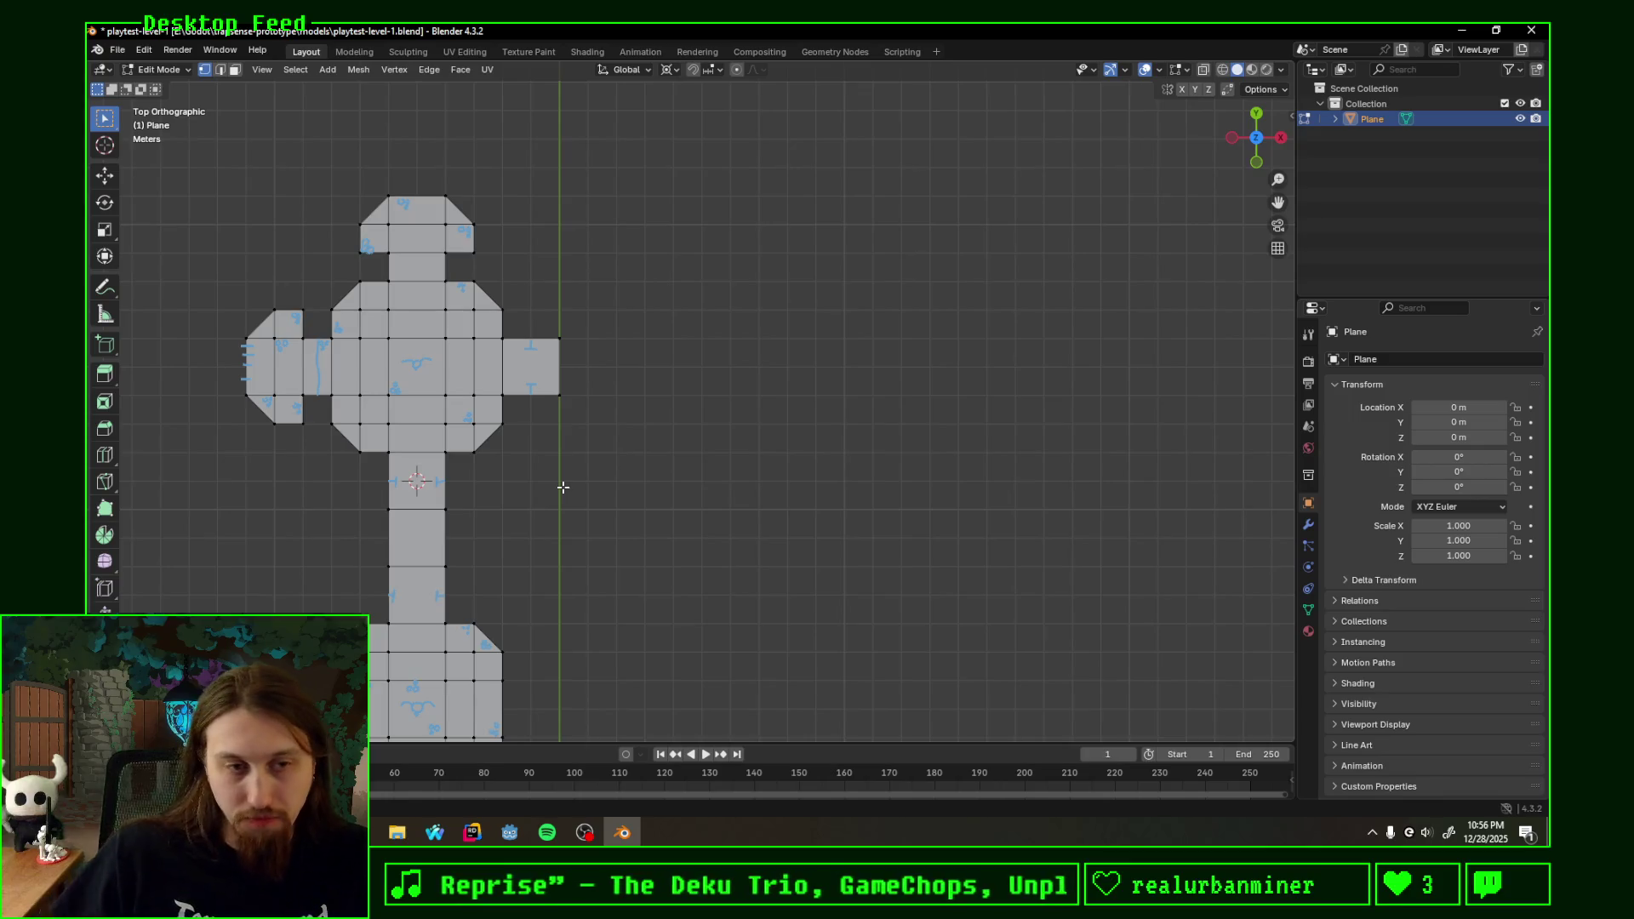
scroll(563, 511, down, 2)
- Zoom out to review the full layout and notes, then zoom in on the angled central room
shift+middle_drag(562, 511, 647, 168)
shift+scroll(817, 365, down, 3)
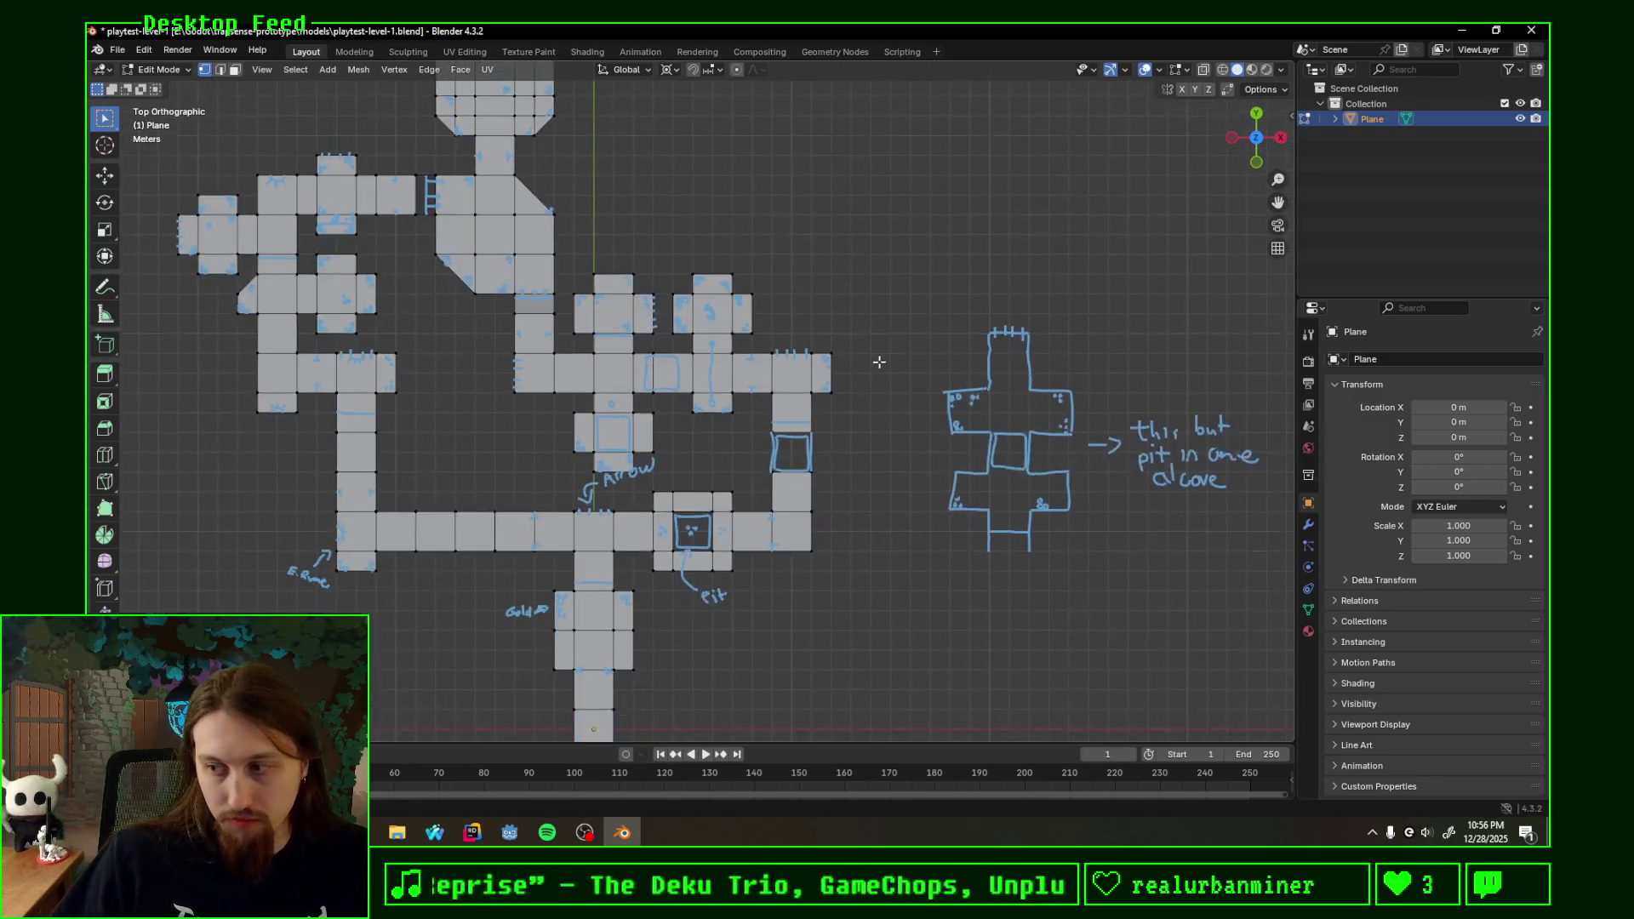
shift+scroll(877, 357, down, 1)
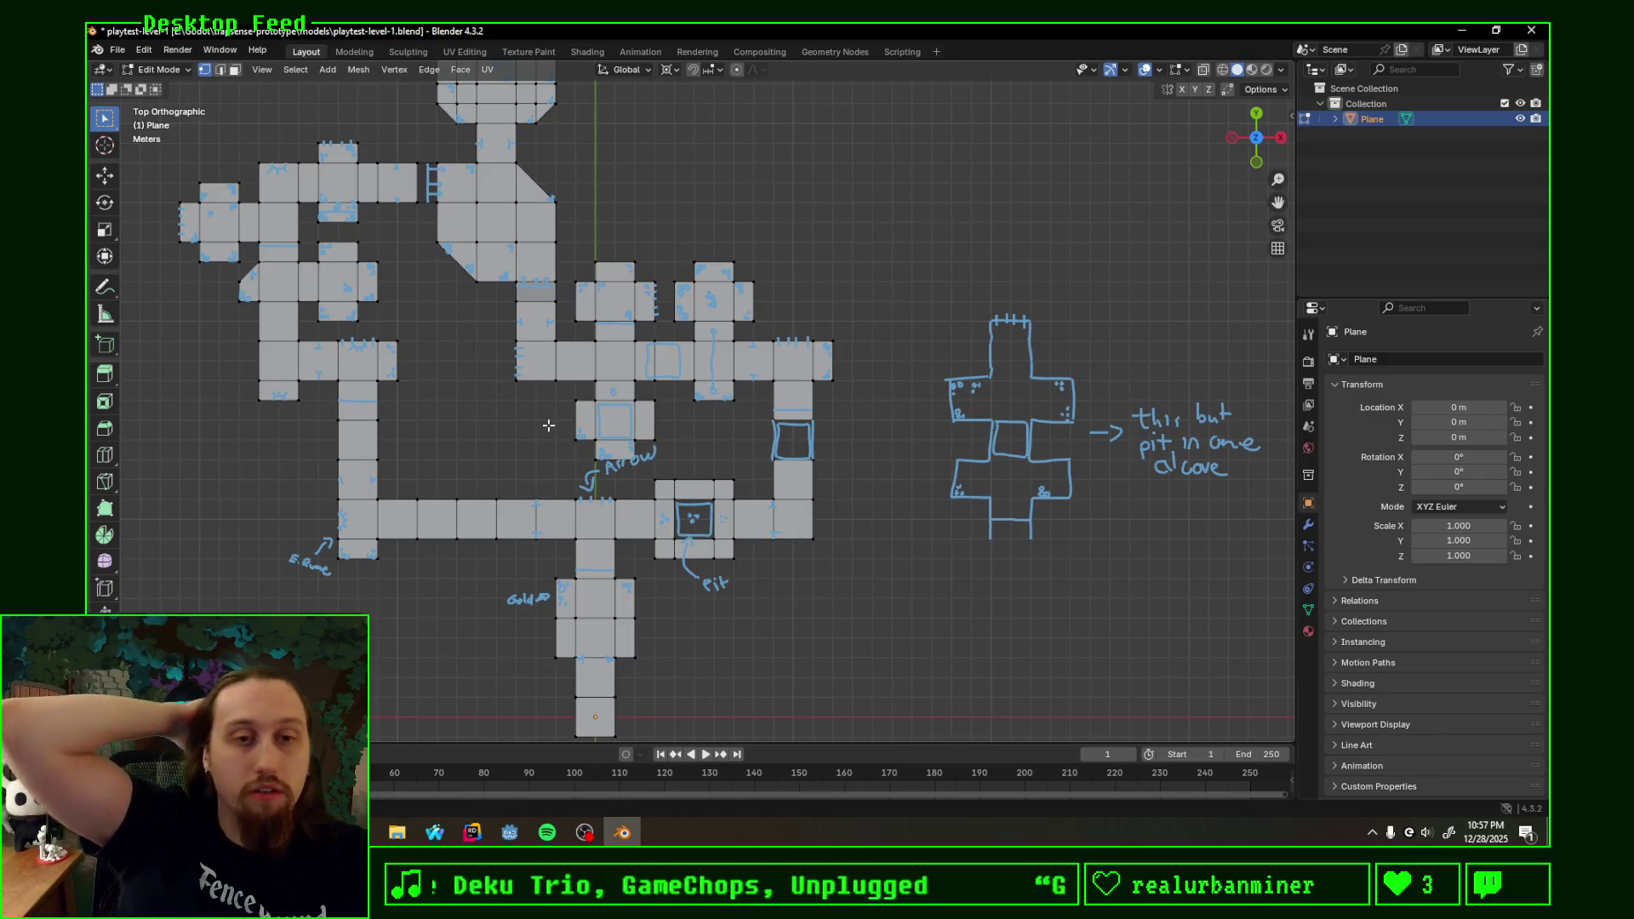
mouse_move(482, 344)
shift+middle_down()
mouse_move(572, 453)
mouse_move(573, 508)
shift+middle_up()
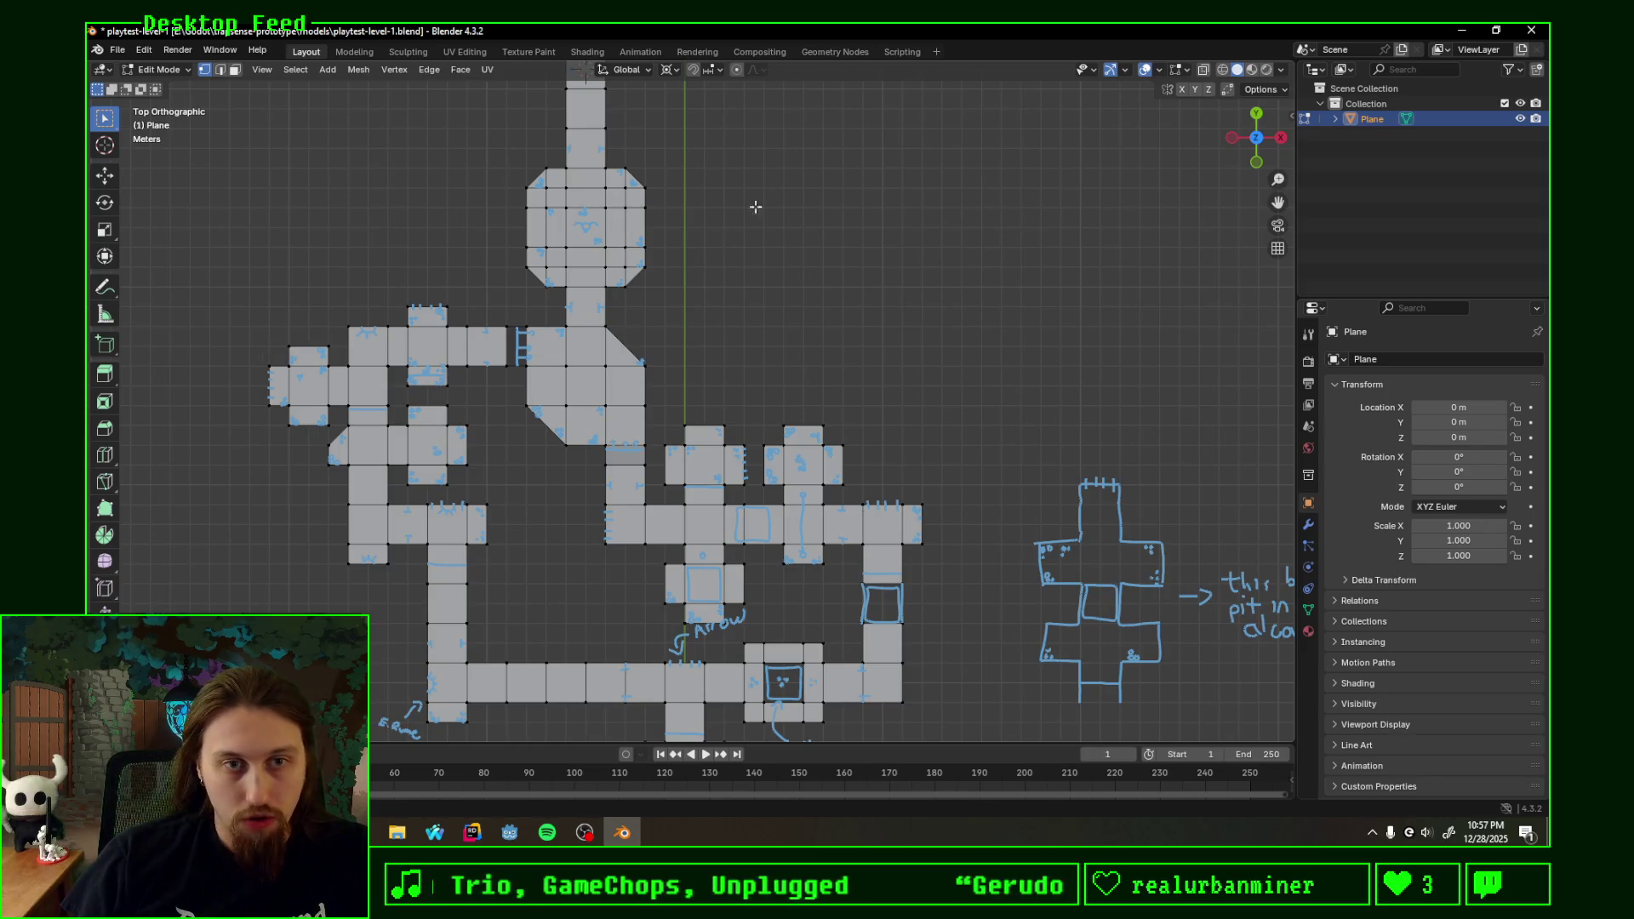
scroll(656, 401, up, 3)
scroll(630, 254, up, 2)
shift+middle_drag(629, 254, 806, 377)
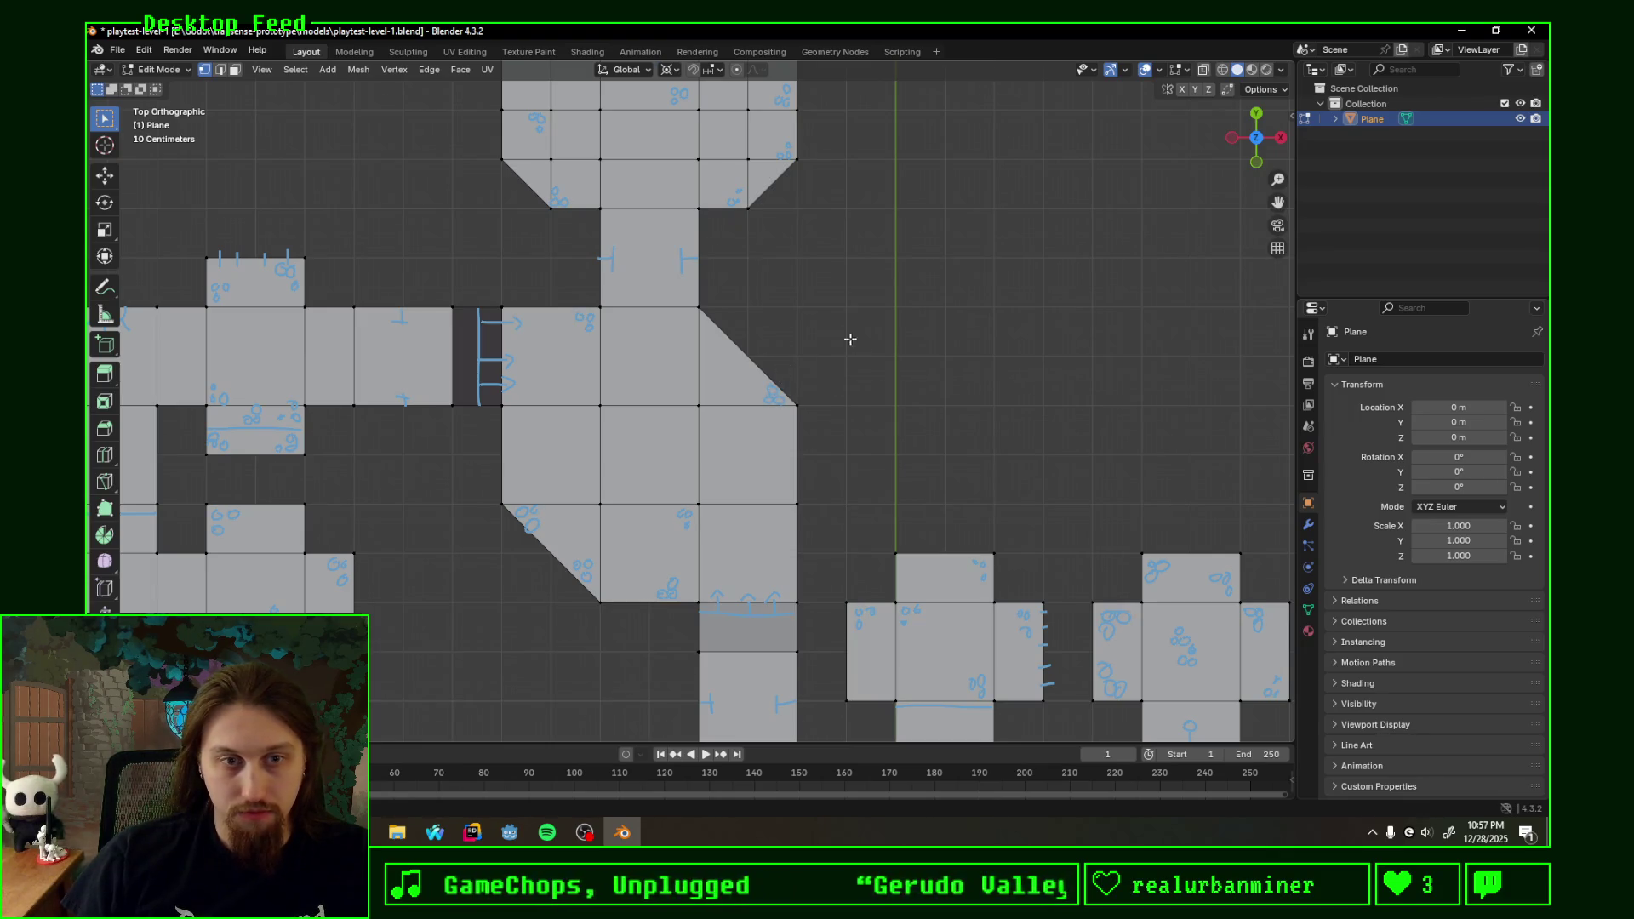
shift+scroll(875, 256, up, 2)
shift+scroll(963, 252, up, 2)
shift+scroll(933, 274, up, 2)
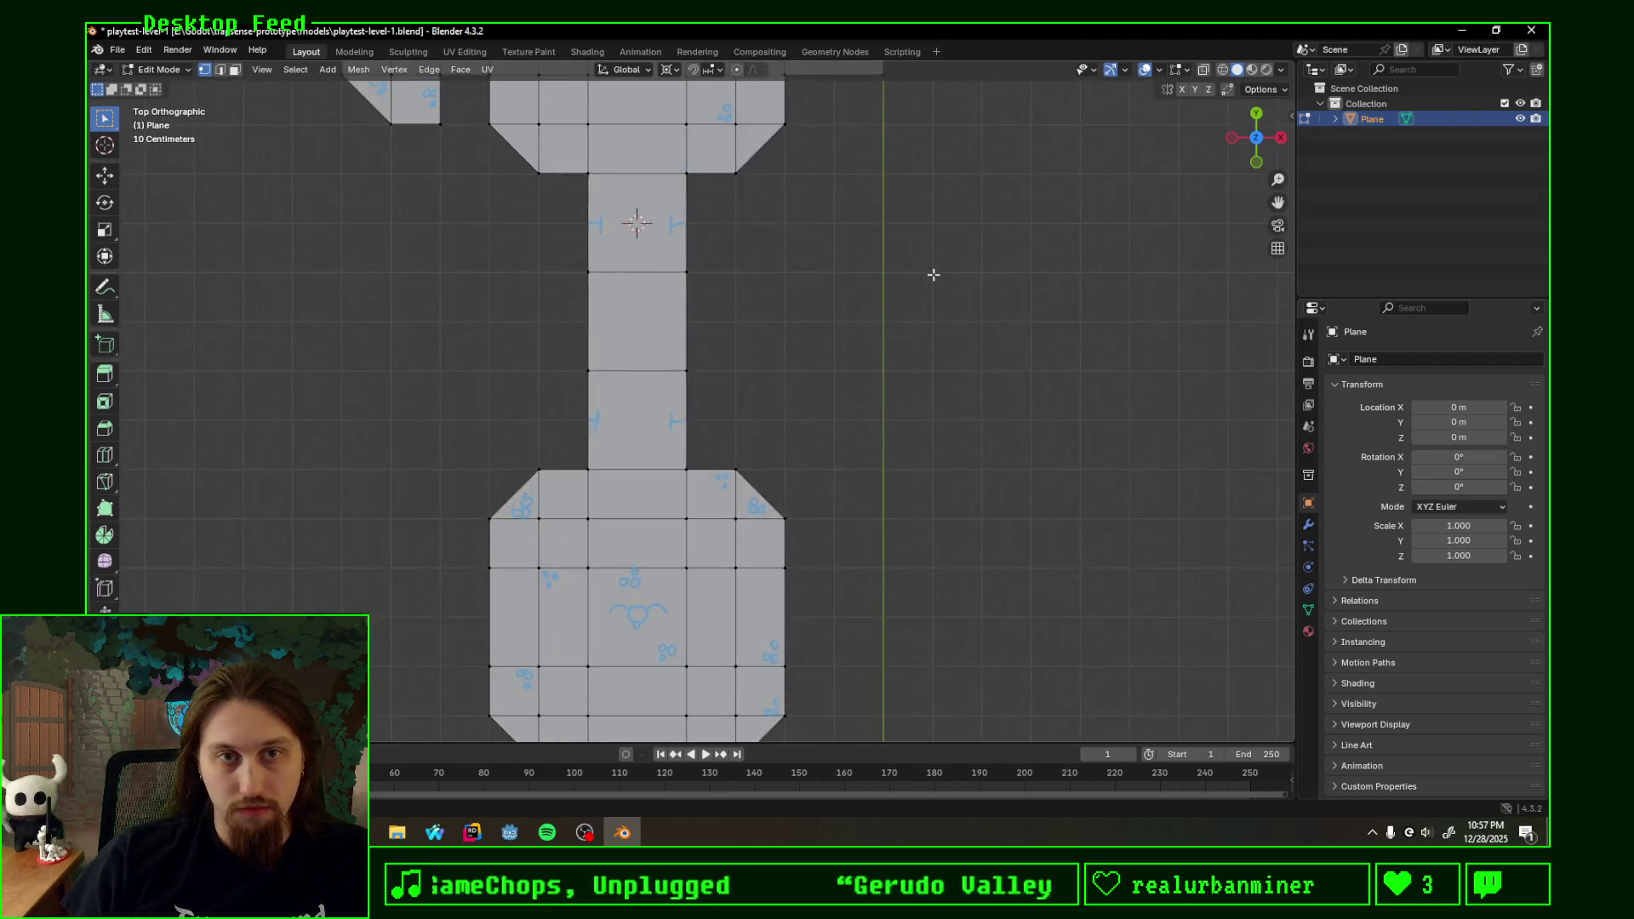
shift+scroll(953, 319, up, 2)
- Pan back to the top room and box-select the two outer vertices of its east alcove
shift+middle_drag(956, 405, 649, 359)
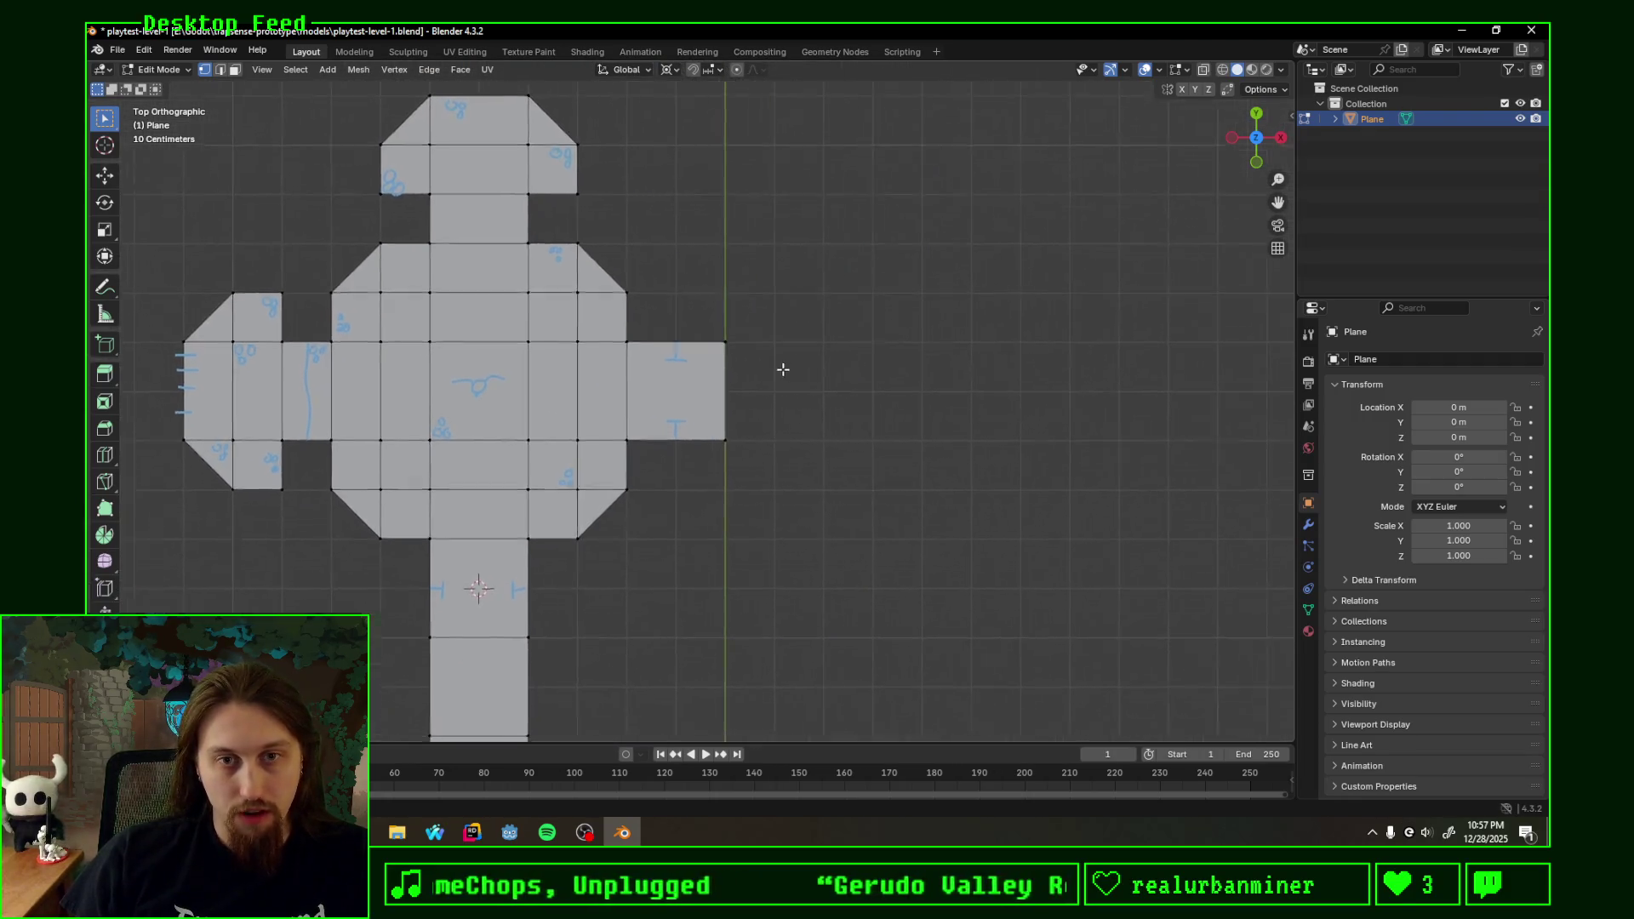
right_click(574, 300)
drag(573, 293, 687, 450)
scroll(661, 395, down, 2)
scroll(674, 413, down, 3)
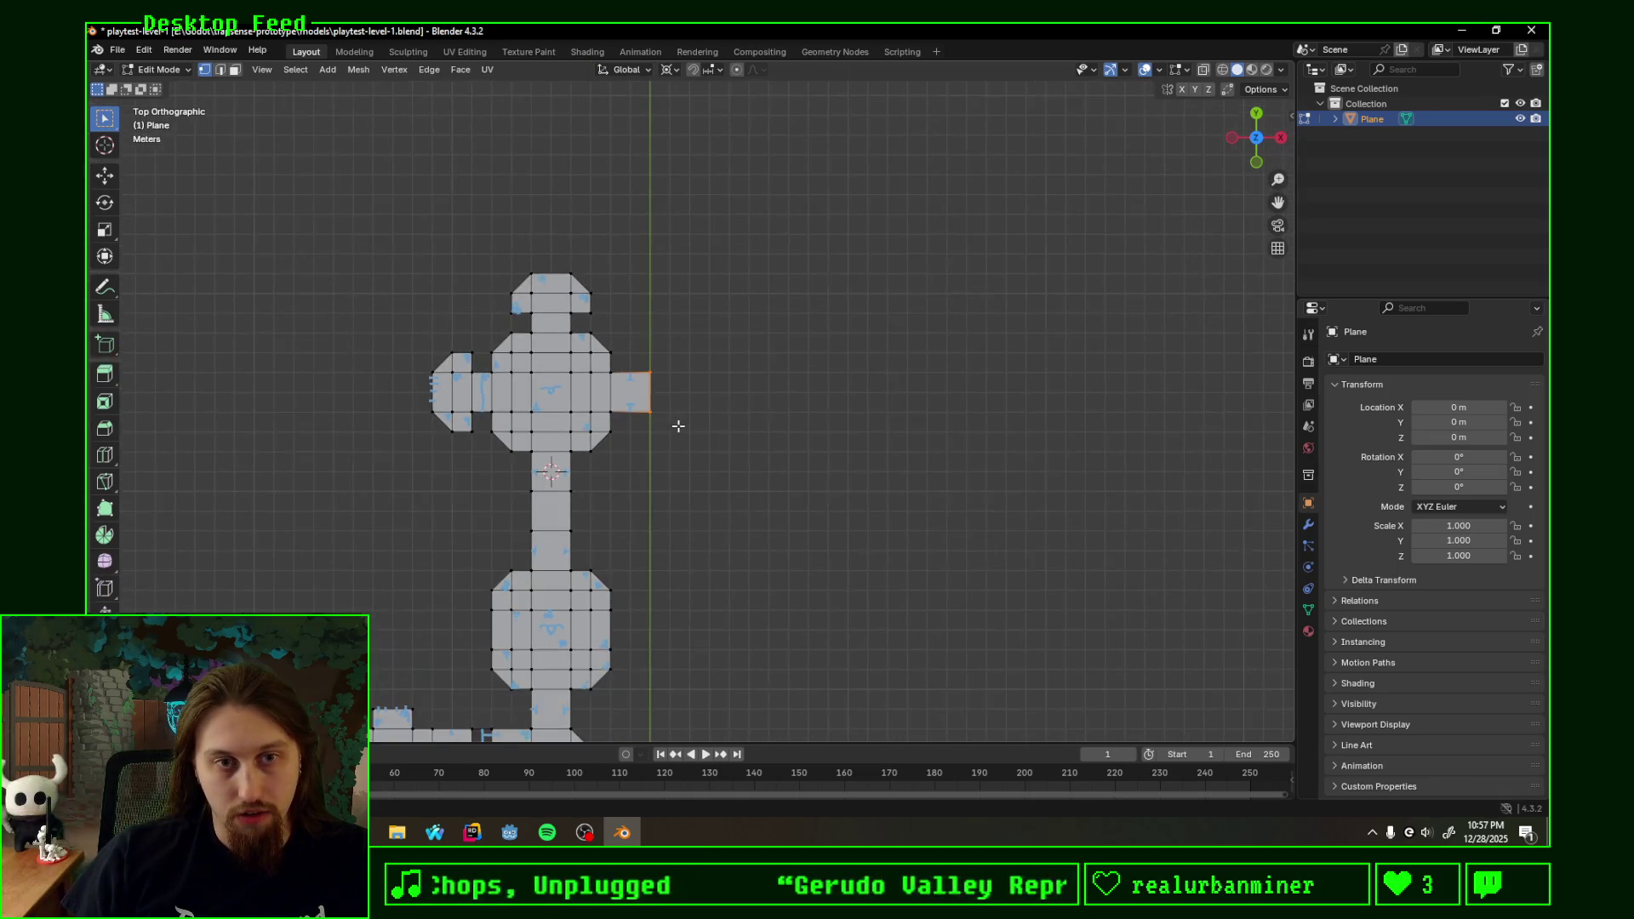
scroll(678, 425, up, 1)
scroll(674, 423, up, 1)
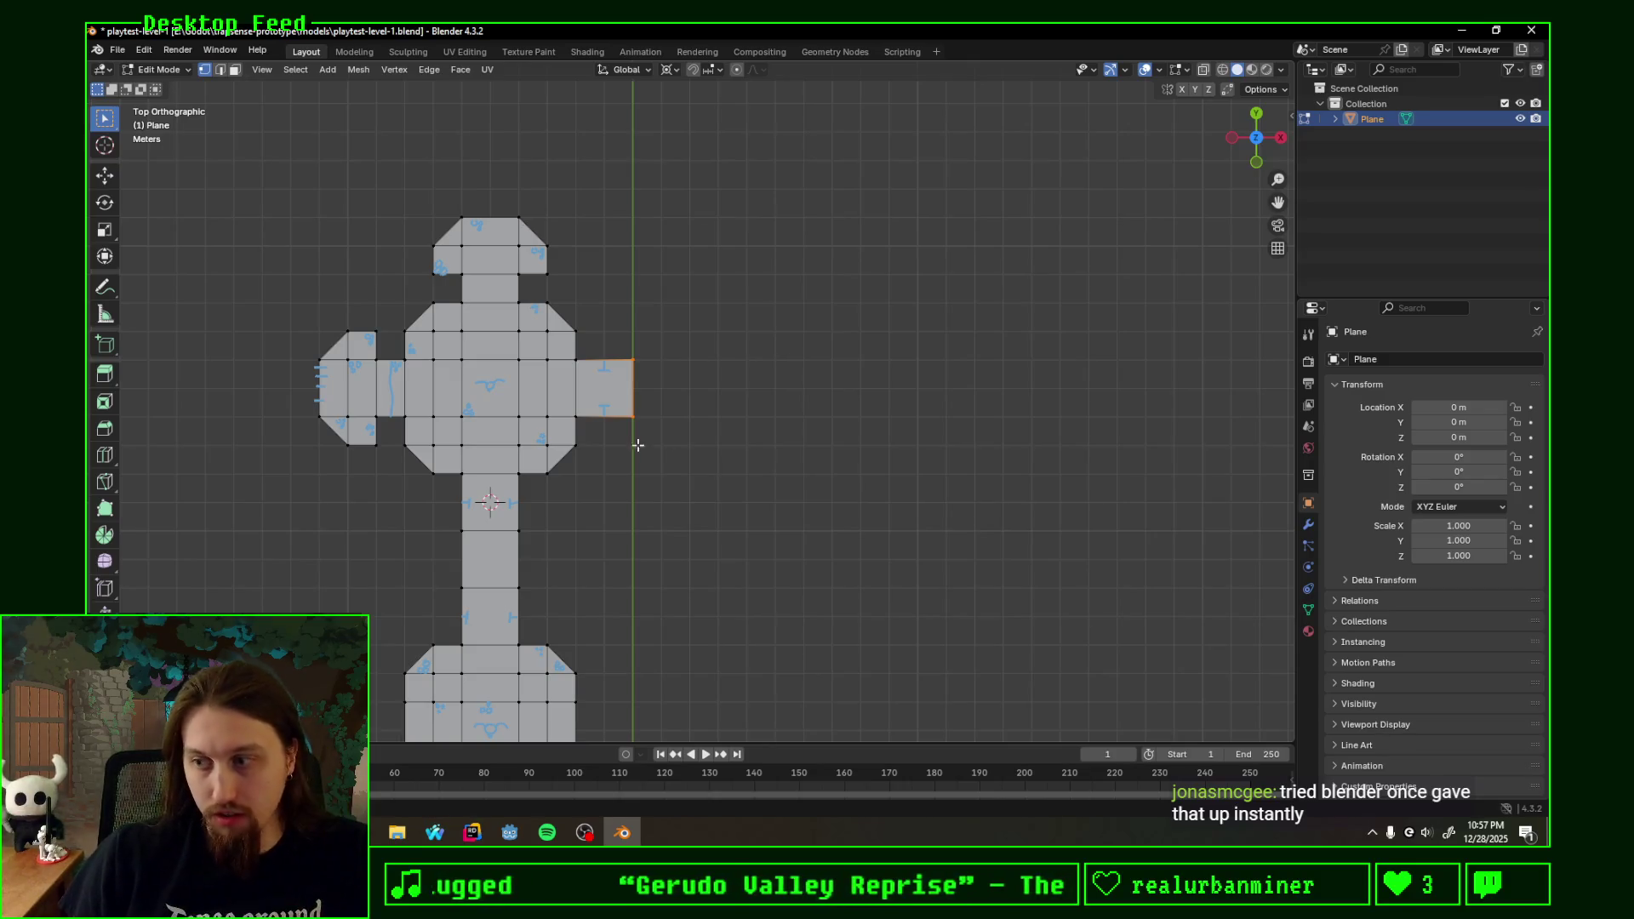
shift+middle_drag(641, 456, 731, 454)
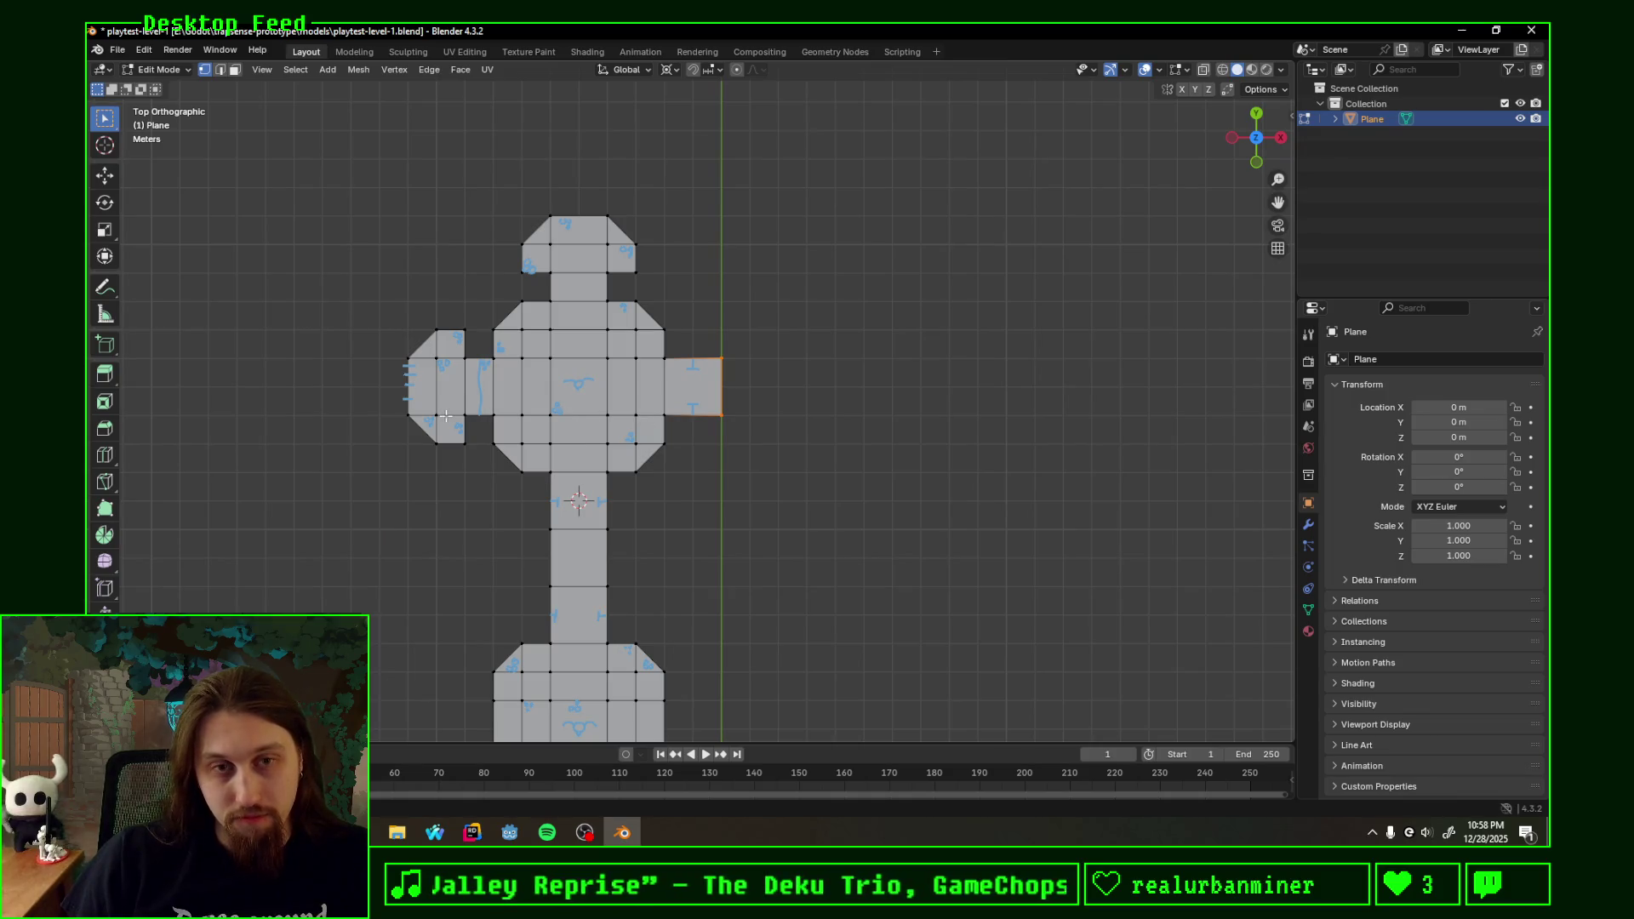
scroll(750, 446, up, 2)
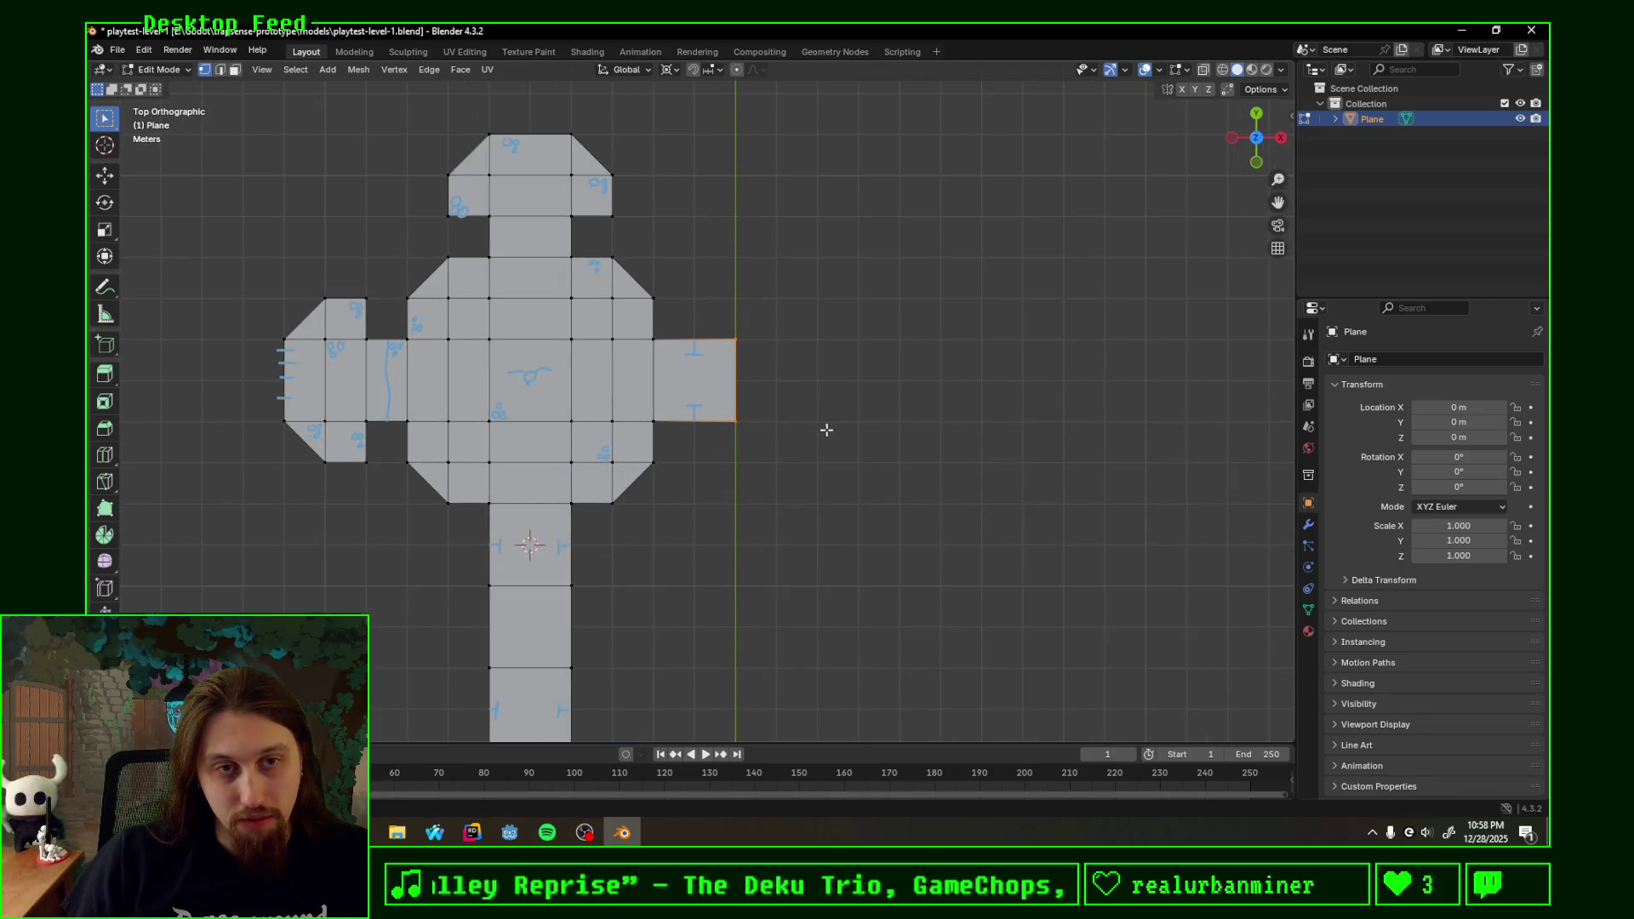
mouse_move(826, 429)
shift+middle_down()
mouse_move(777, 523)
mouse_move(796, 460)
mouse_move(739, 466)
shift+middle_up()
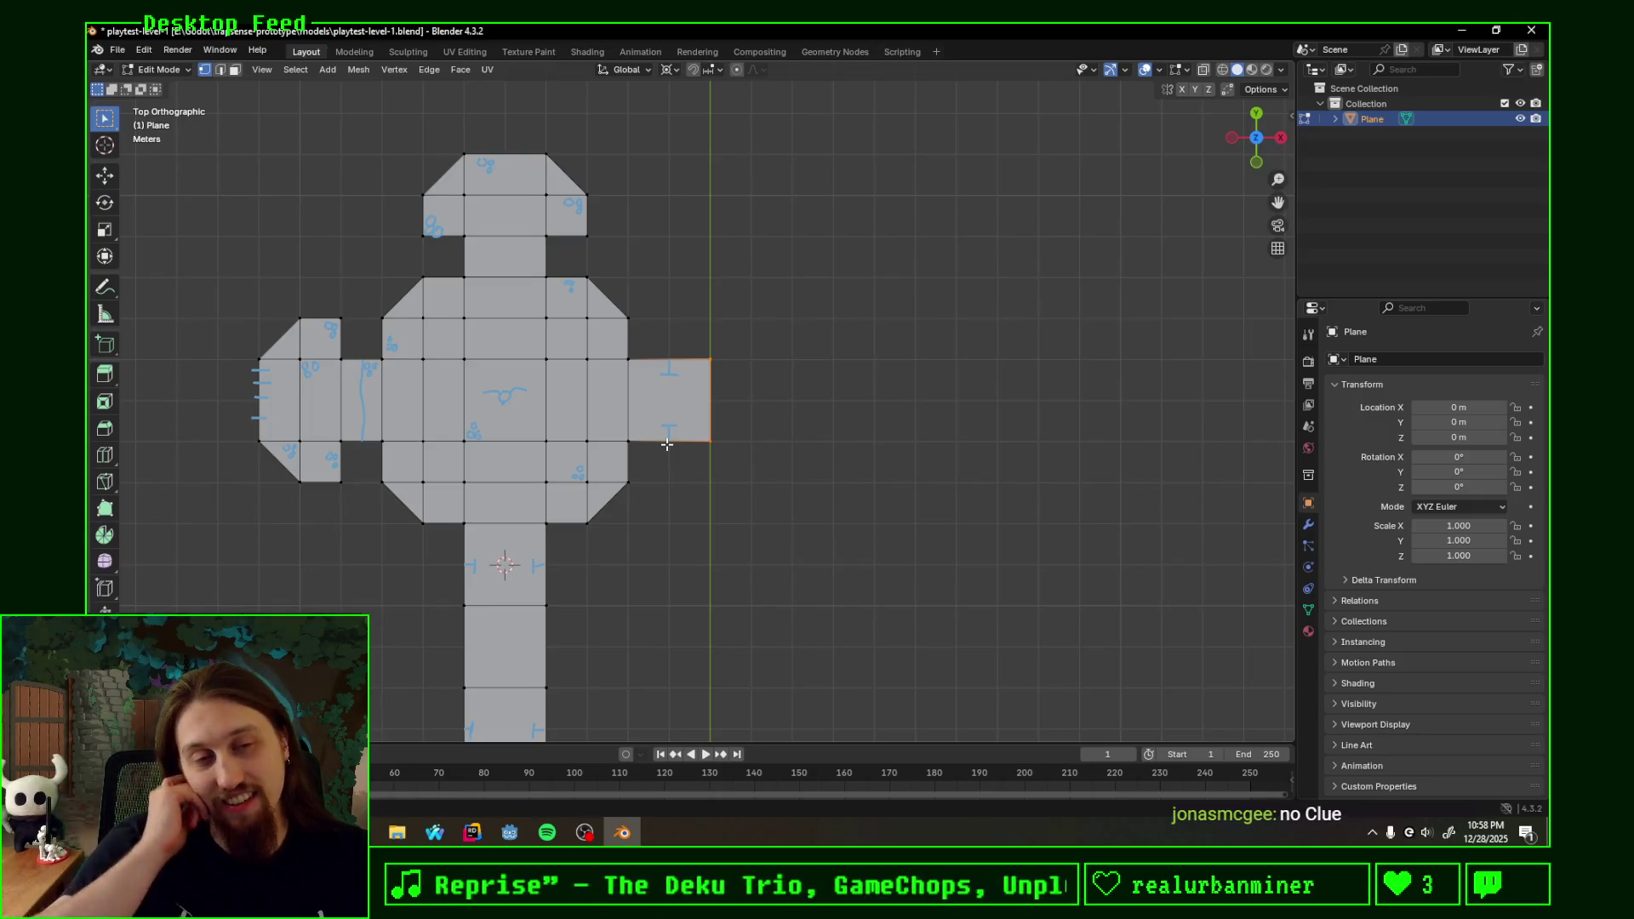
mouse_move(717, 450)
shift+middle_down()
mouse_move(803, 455)
mouse_move(758, 448)
shift+middle_up()
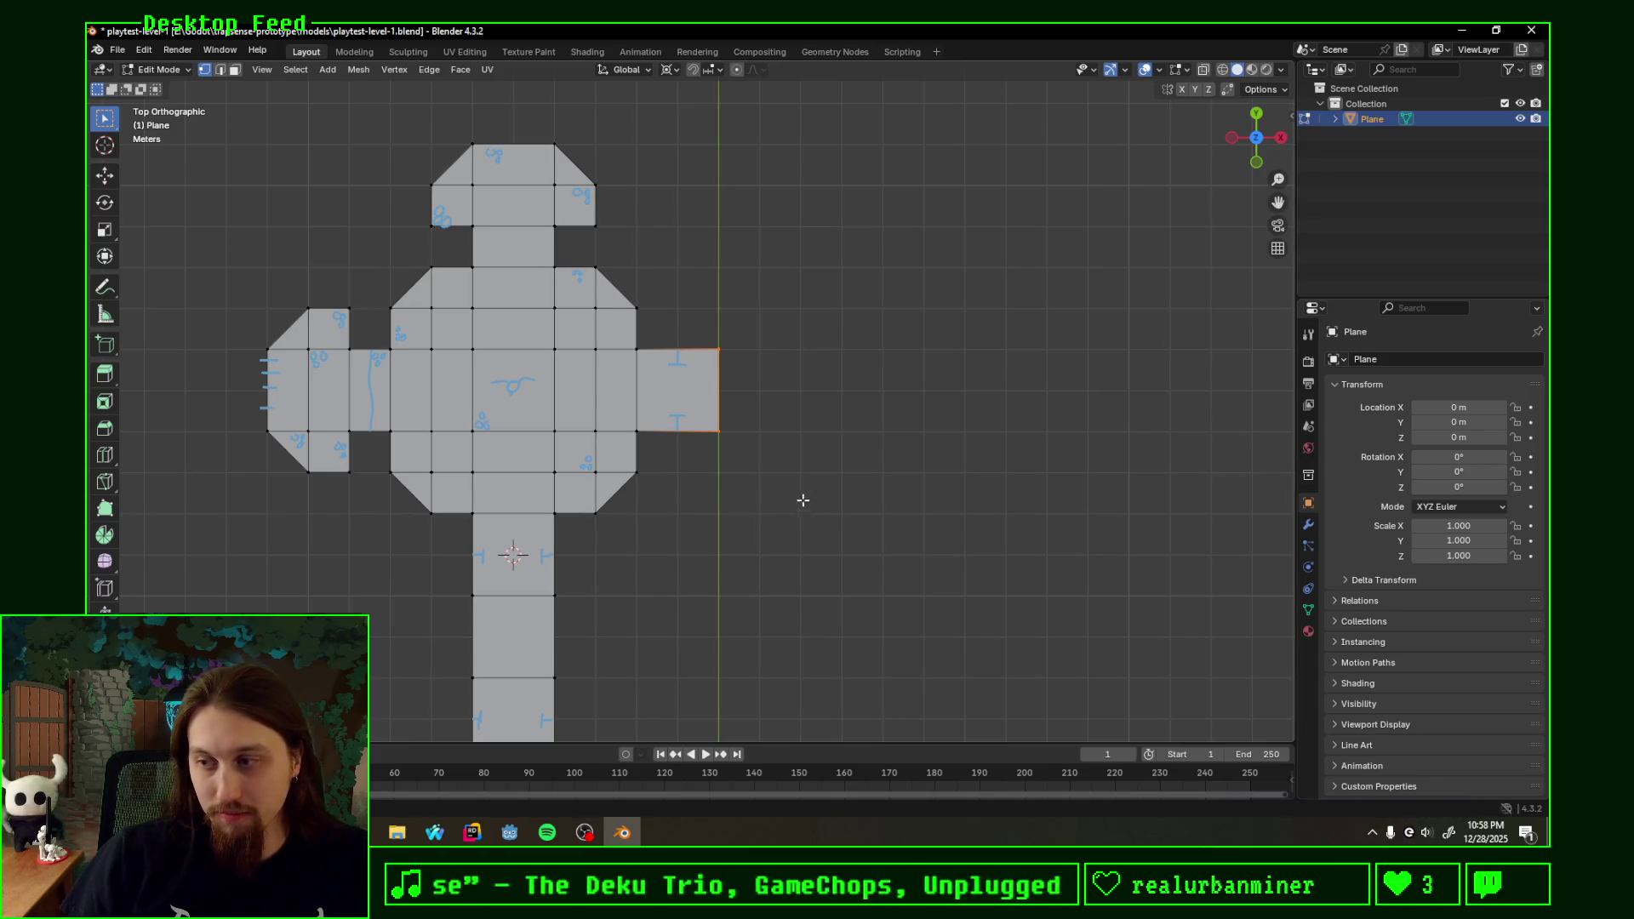
mouse_move(686, 492)
shift+middle_down()
mouse_move(810, 477)
mouse_move(730, 480)
shift+middle_up()
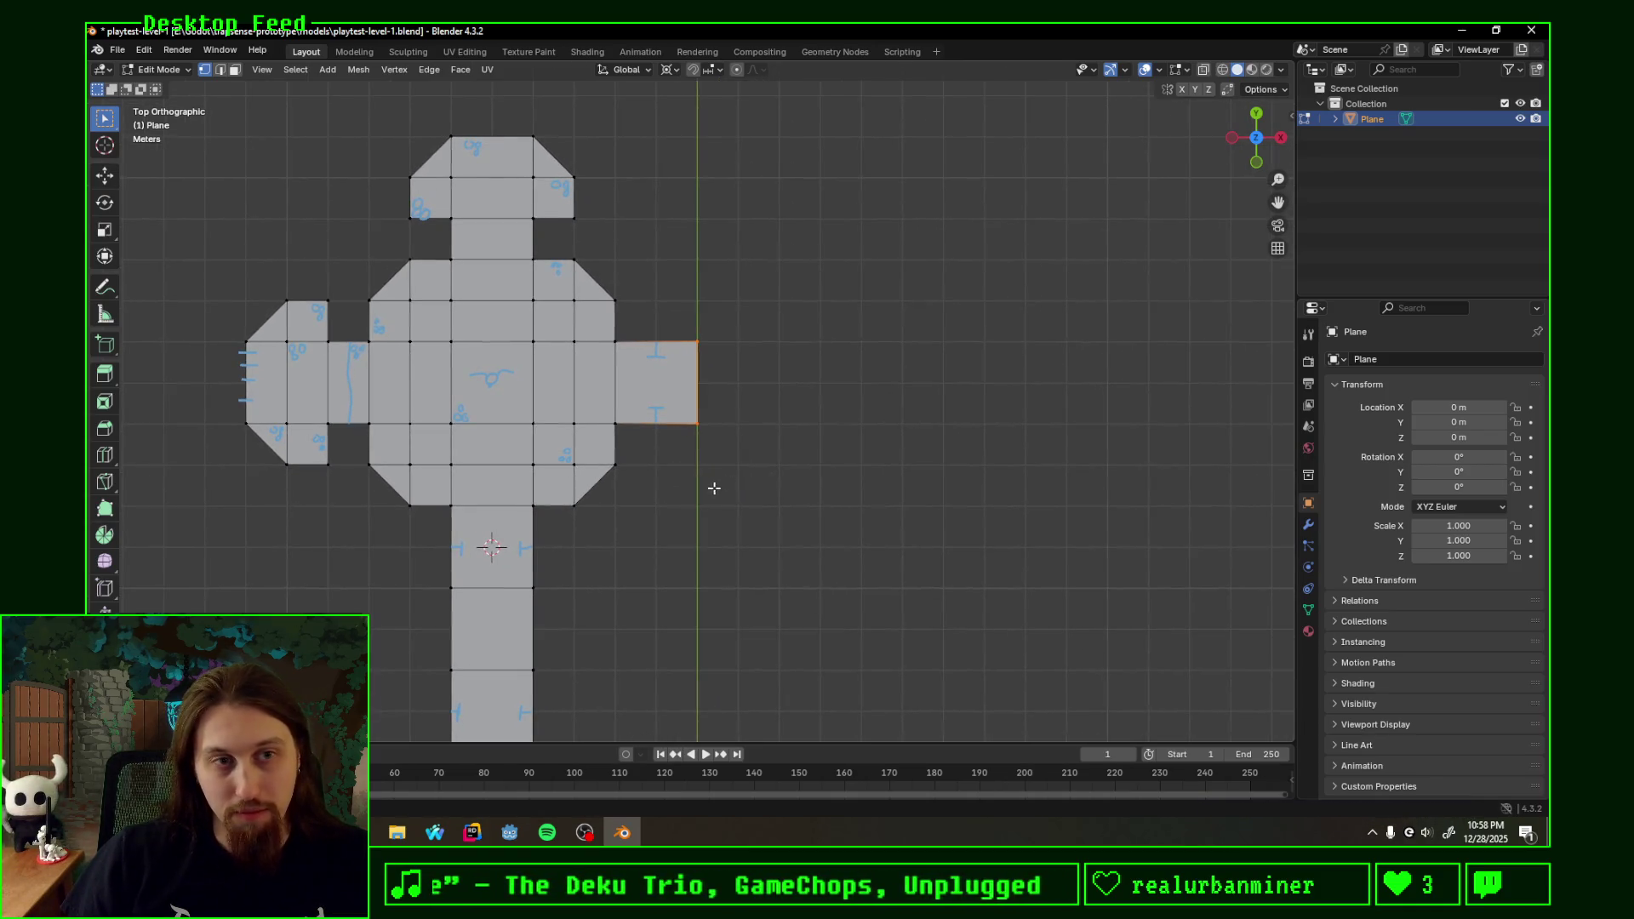
scroll(700, 501, down, 1)
scroll(687, 508, down, 1)
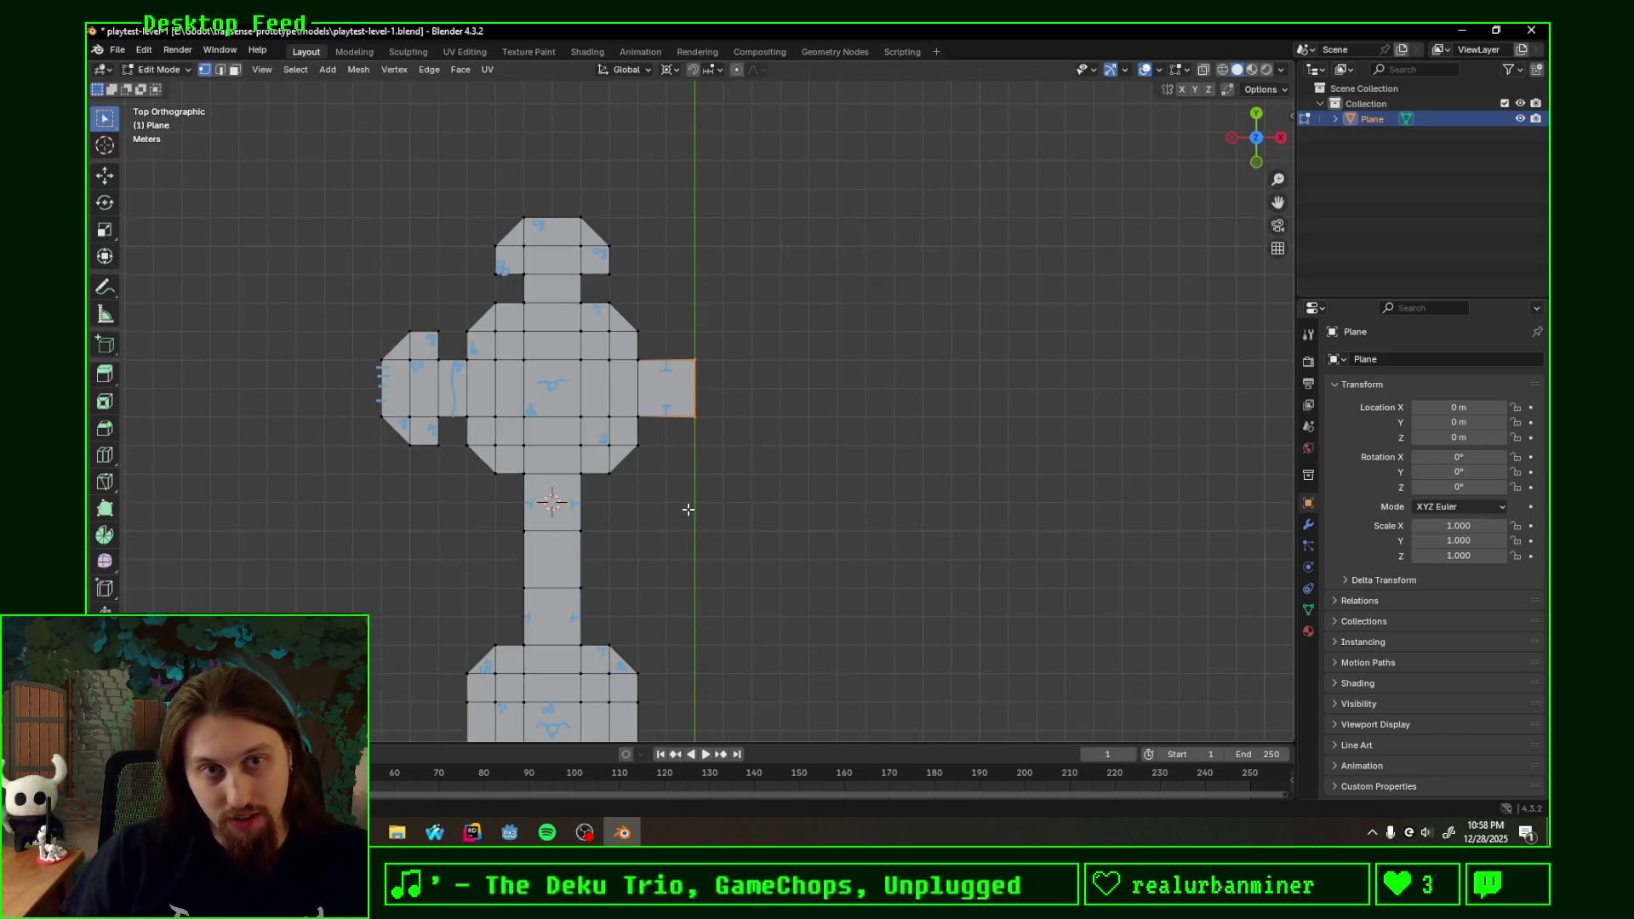
shift+scroll(728, 514, down, 3)
shift+middle_drag(728, 516, 732, 531)
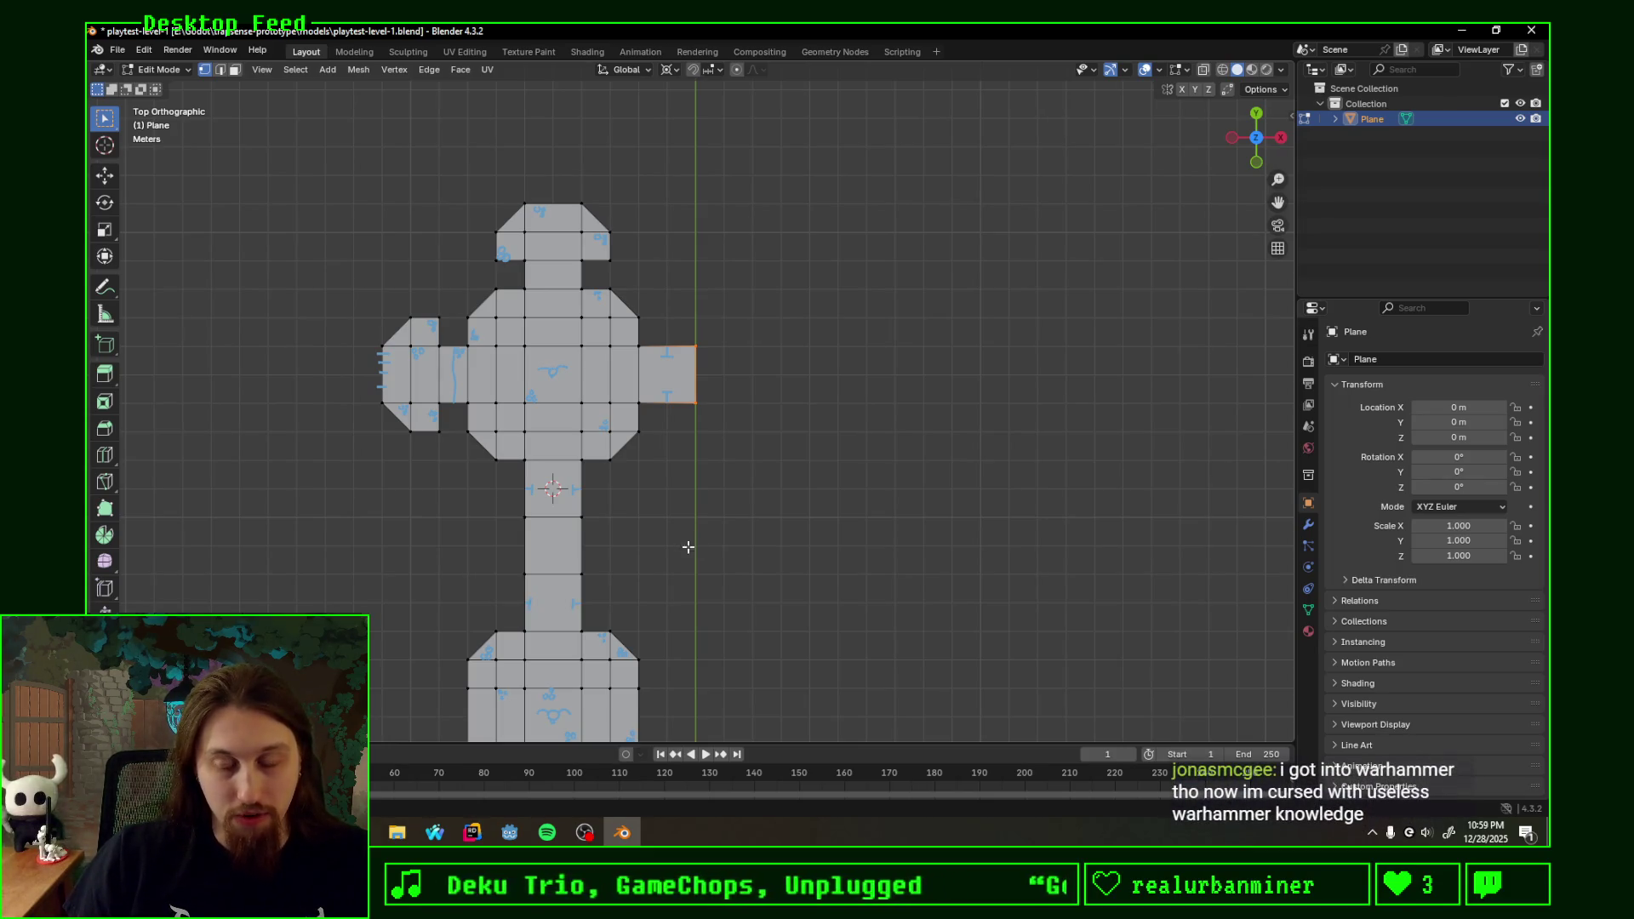
mouse_move(776, 538)
shift+middle_down()
mouse_move(781, 441)
mouse_move(770, 488)
shift+middle_up()
scroll(780, 561, down, 2)
scroll(781, 562, down, 1)
mouse_move(780, 563)
shift+middle_down()
mouse_move(846, 321)
mouse_move(851, 627)
shift+middle_up()
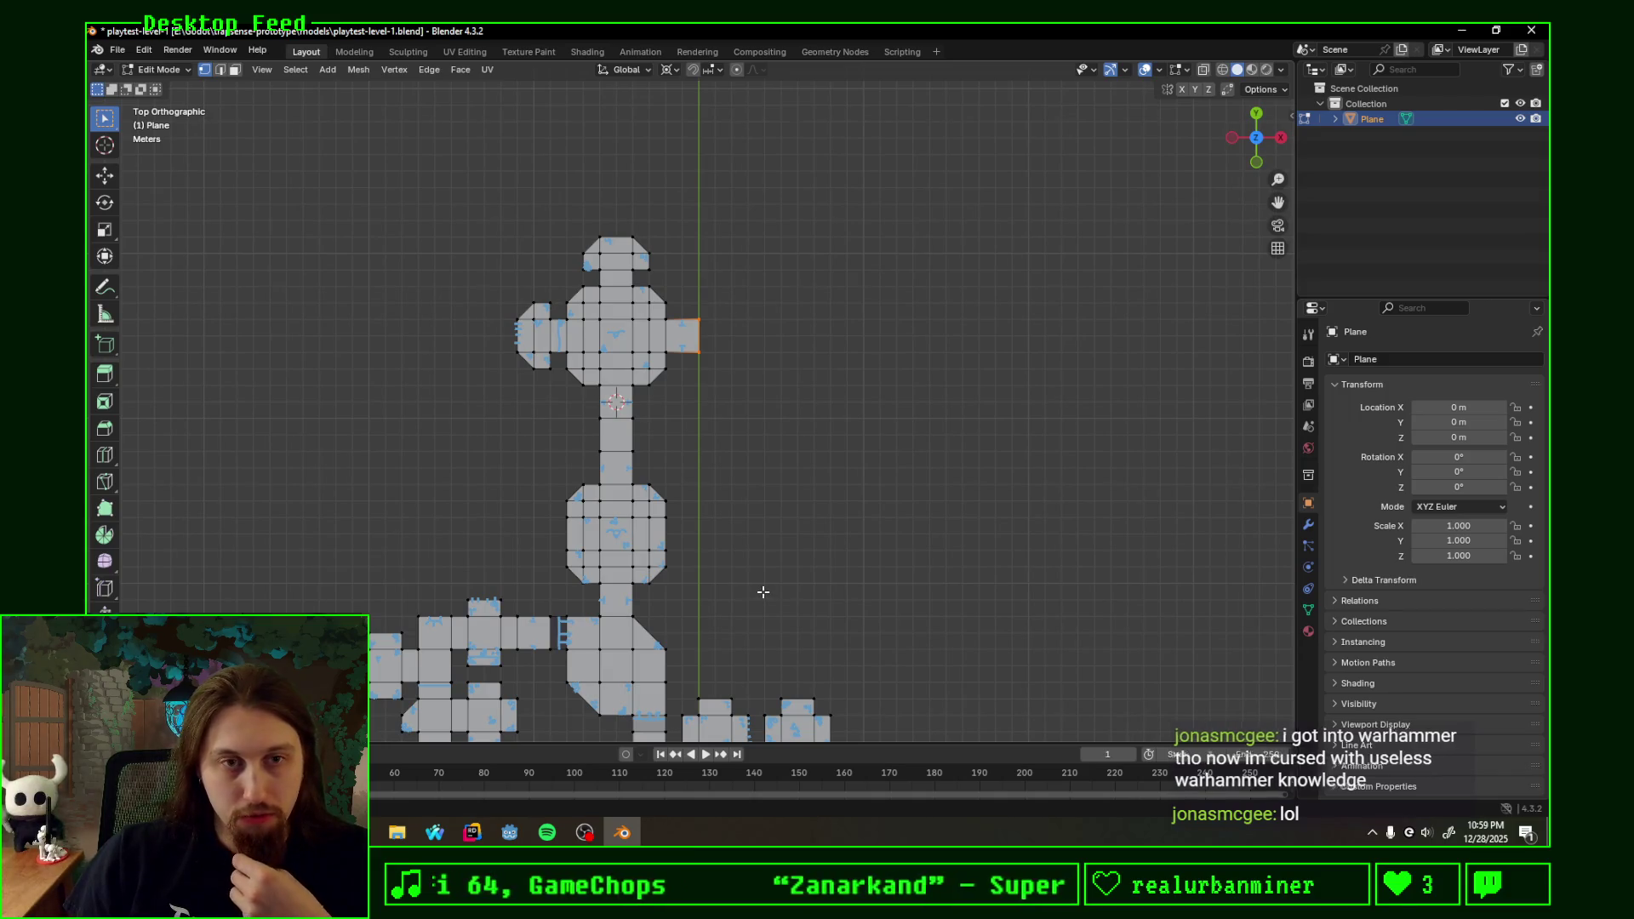
scroll(597, 468, up, 3)
scroll(595, 477, up, 2)
shift+middle_drag(595, 504, 828, 485)
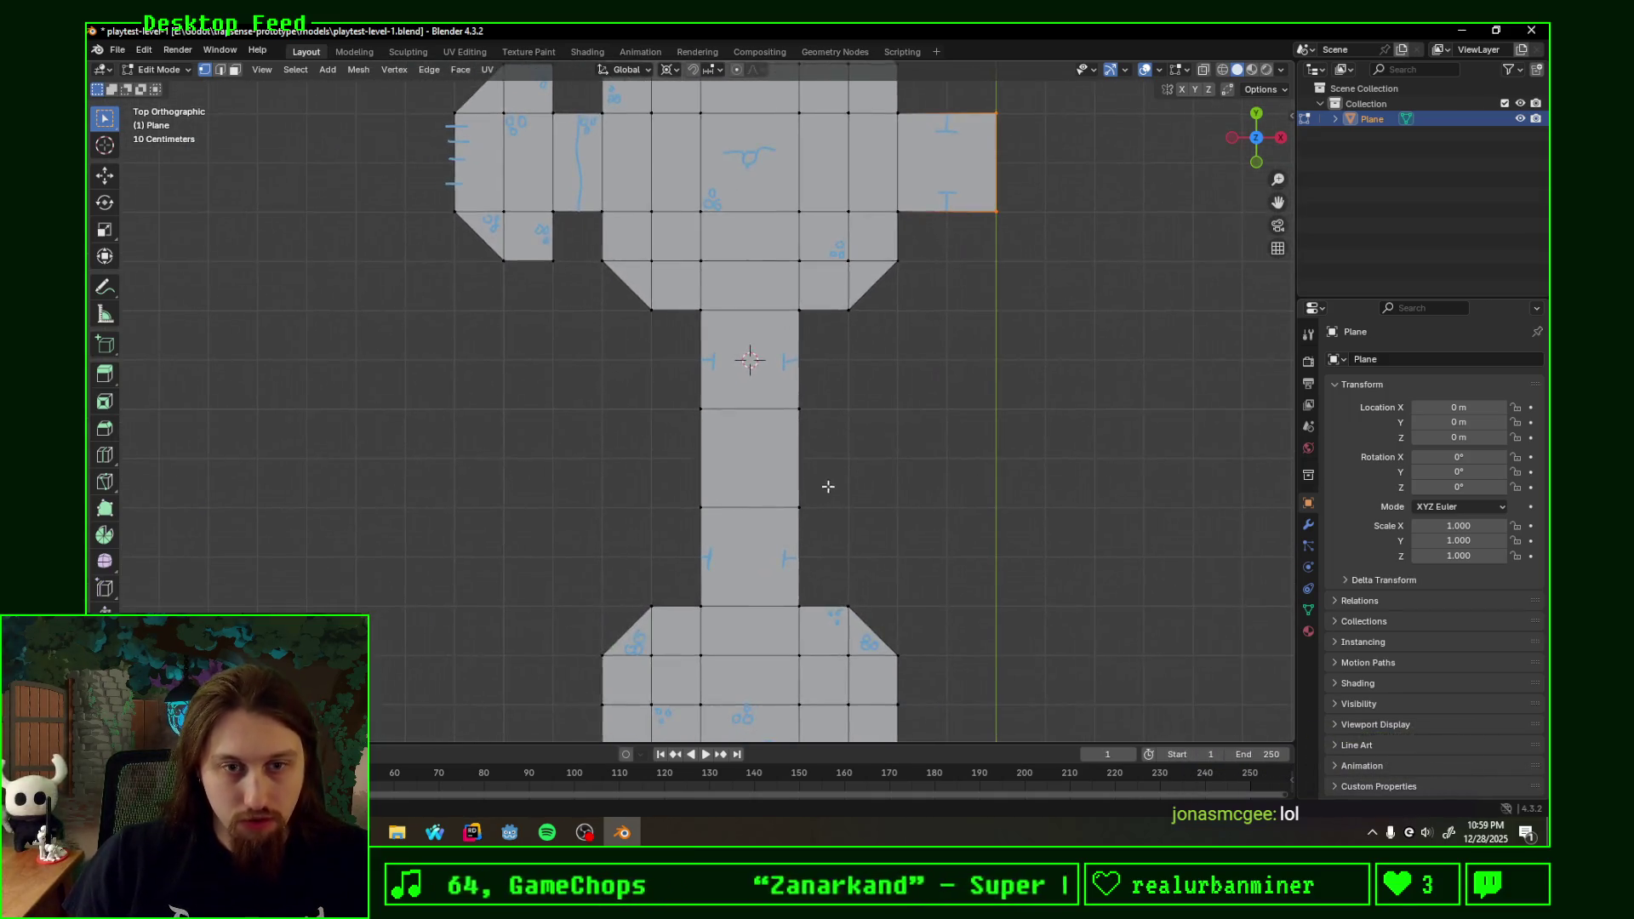
scroll(829, 485, up, 1)
shift+middle_drag(915, 532, 851, 500)
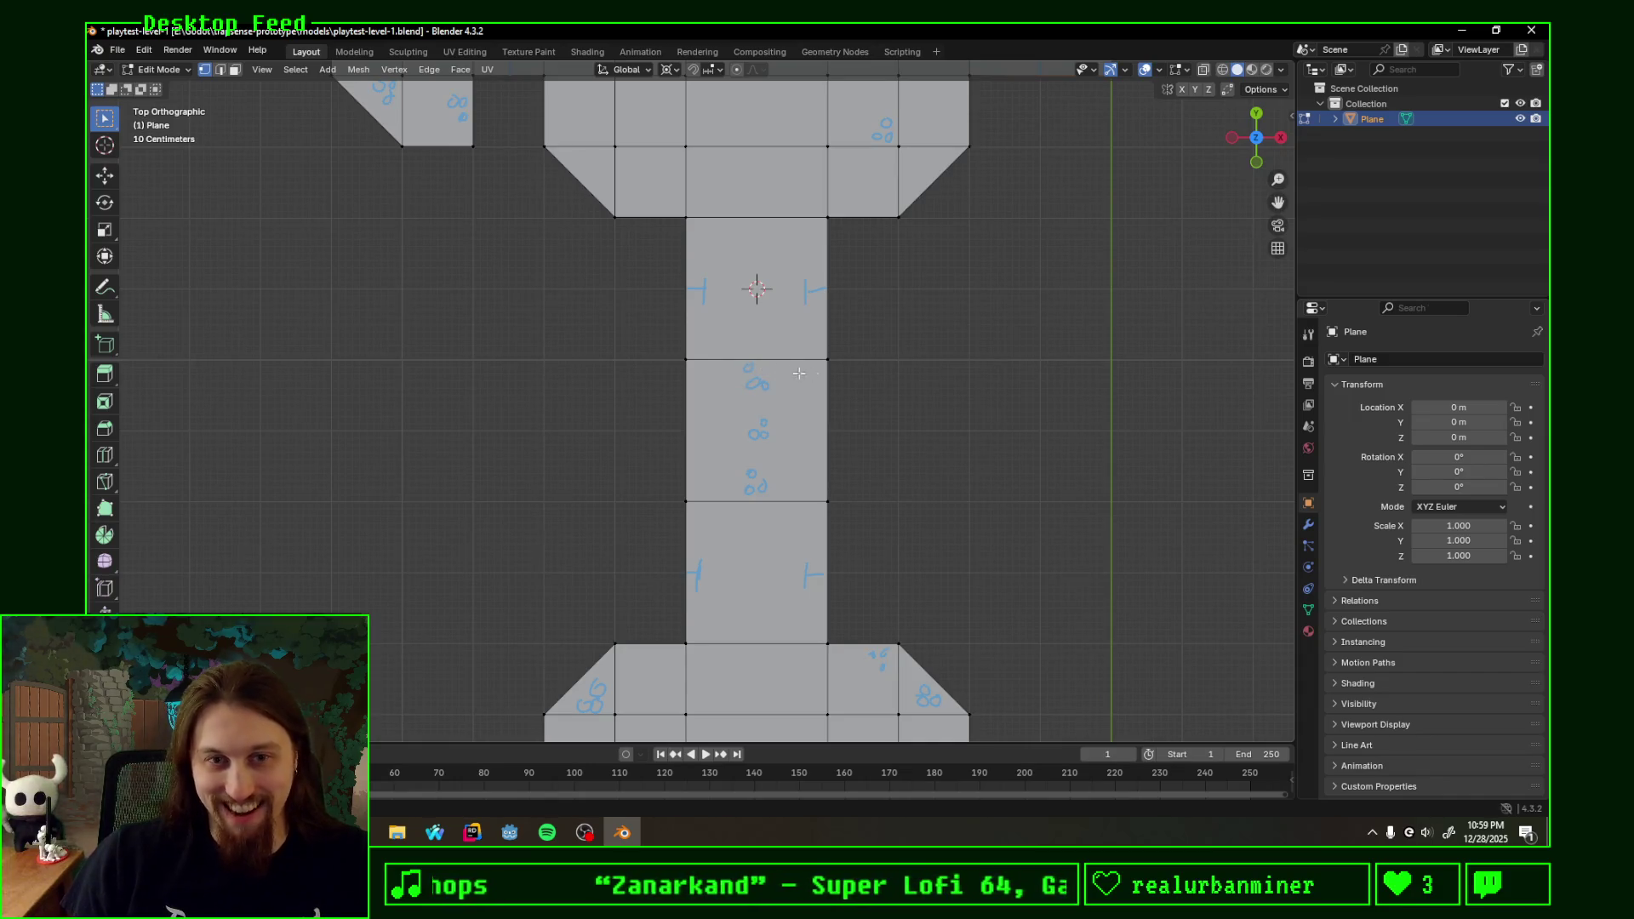
scroll(897, 276, up, 5)
scroll(664, 528, right, 5)
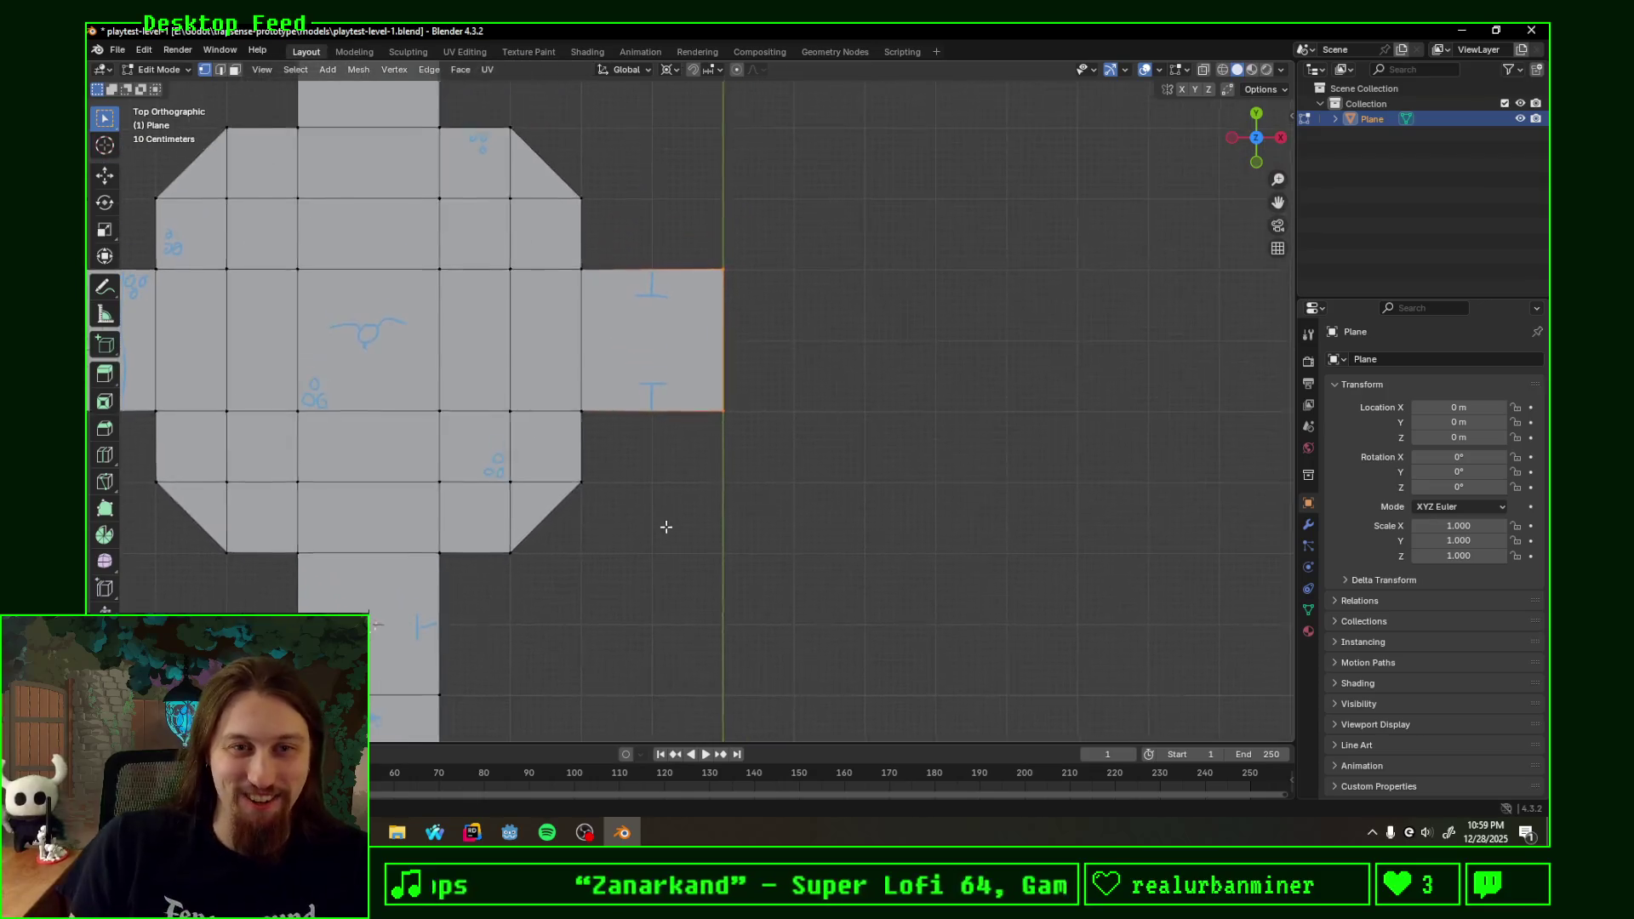
scroll(794, 386, down, 2)
scroll(832, 485, up, 3)
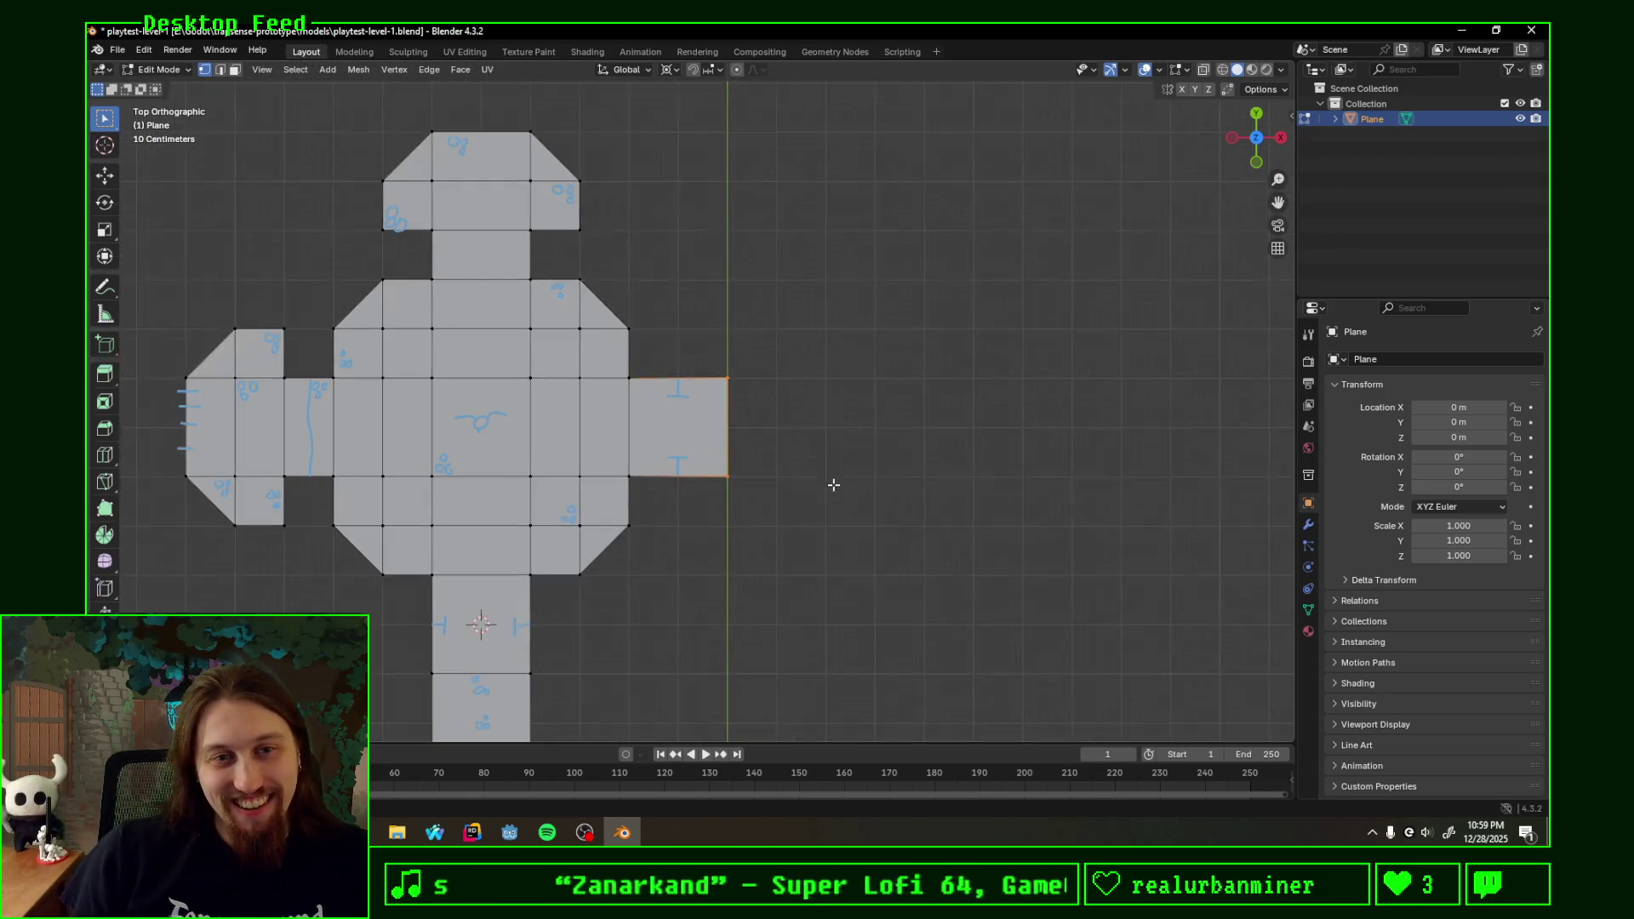
scroll(877, 492, down, 3)
scroll(830, 503, down, 5)
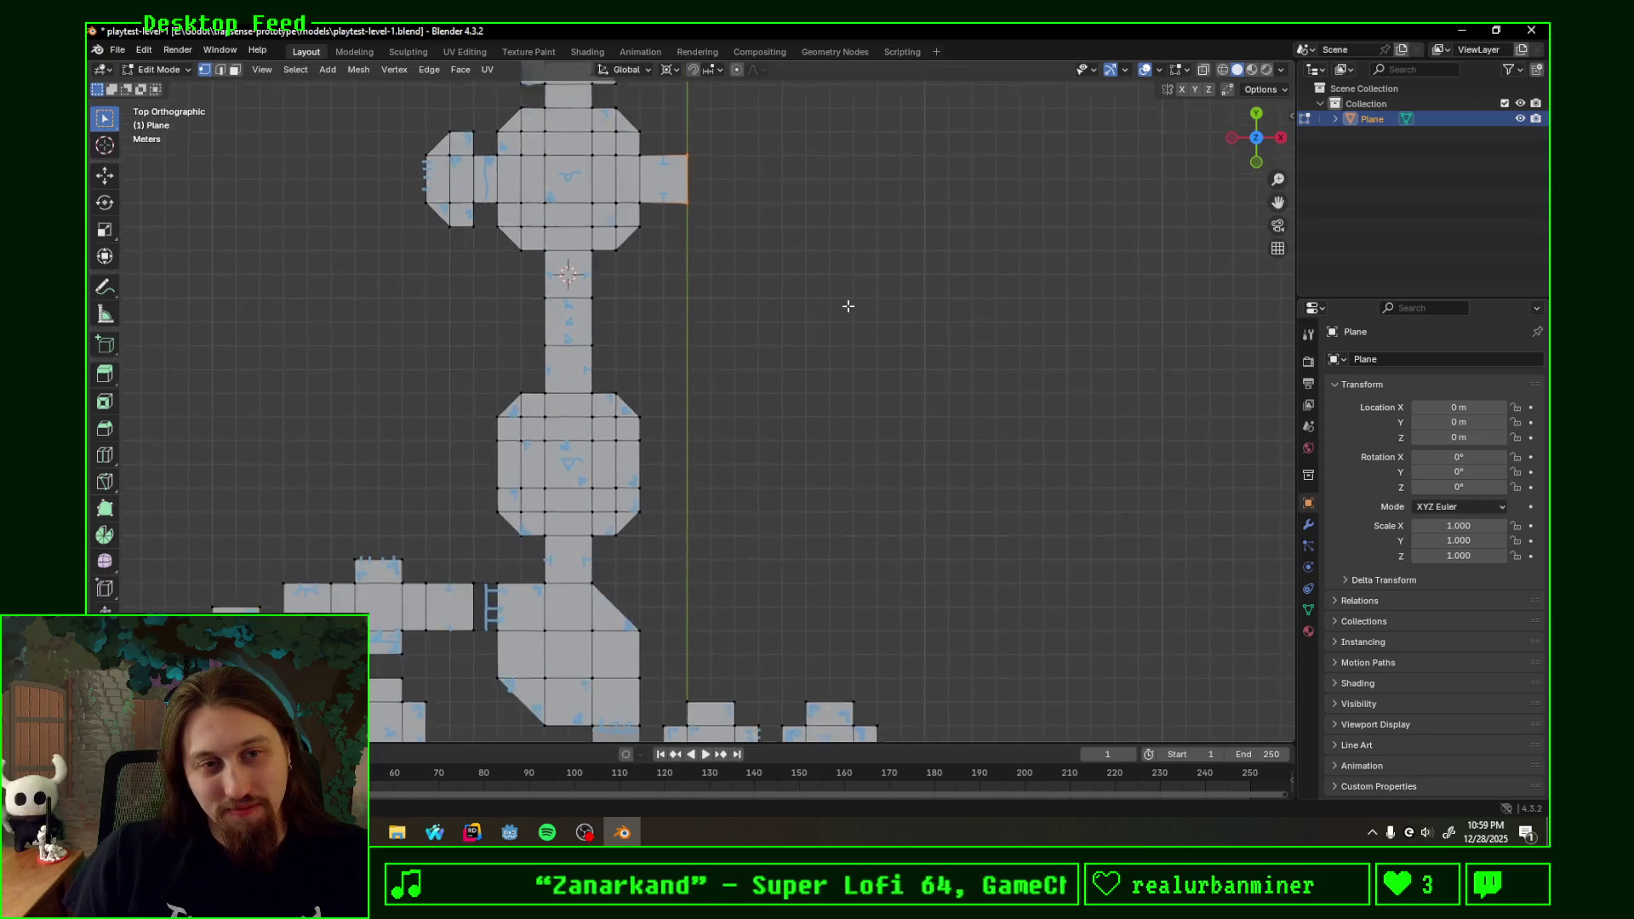
ctrl+scroll(816, 375, up, 2)
ctrl+scroll(816, 384, up, 1)
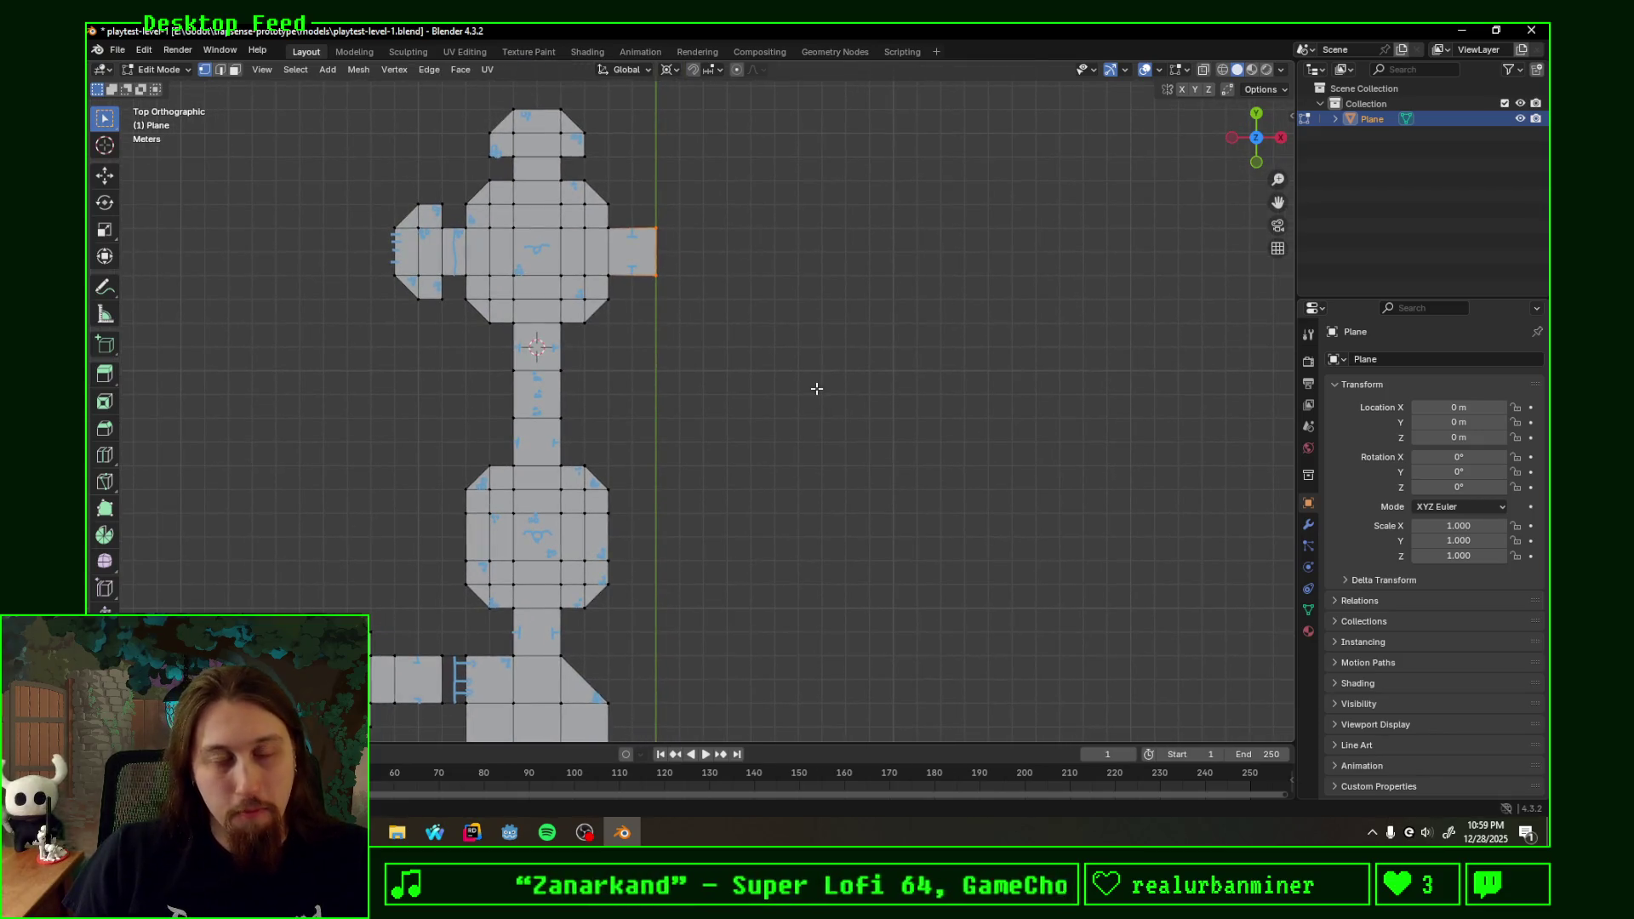
scroll(813, 393, down, 2)
scroll(808, 398, down, 1)
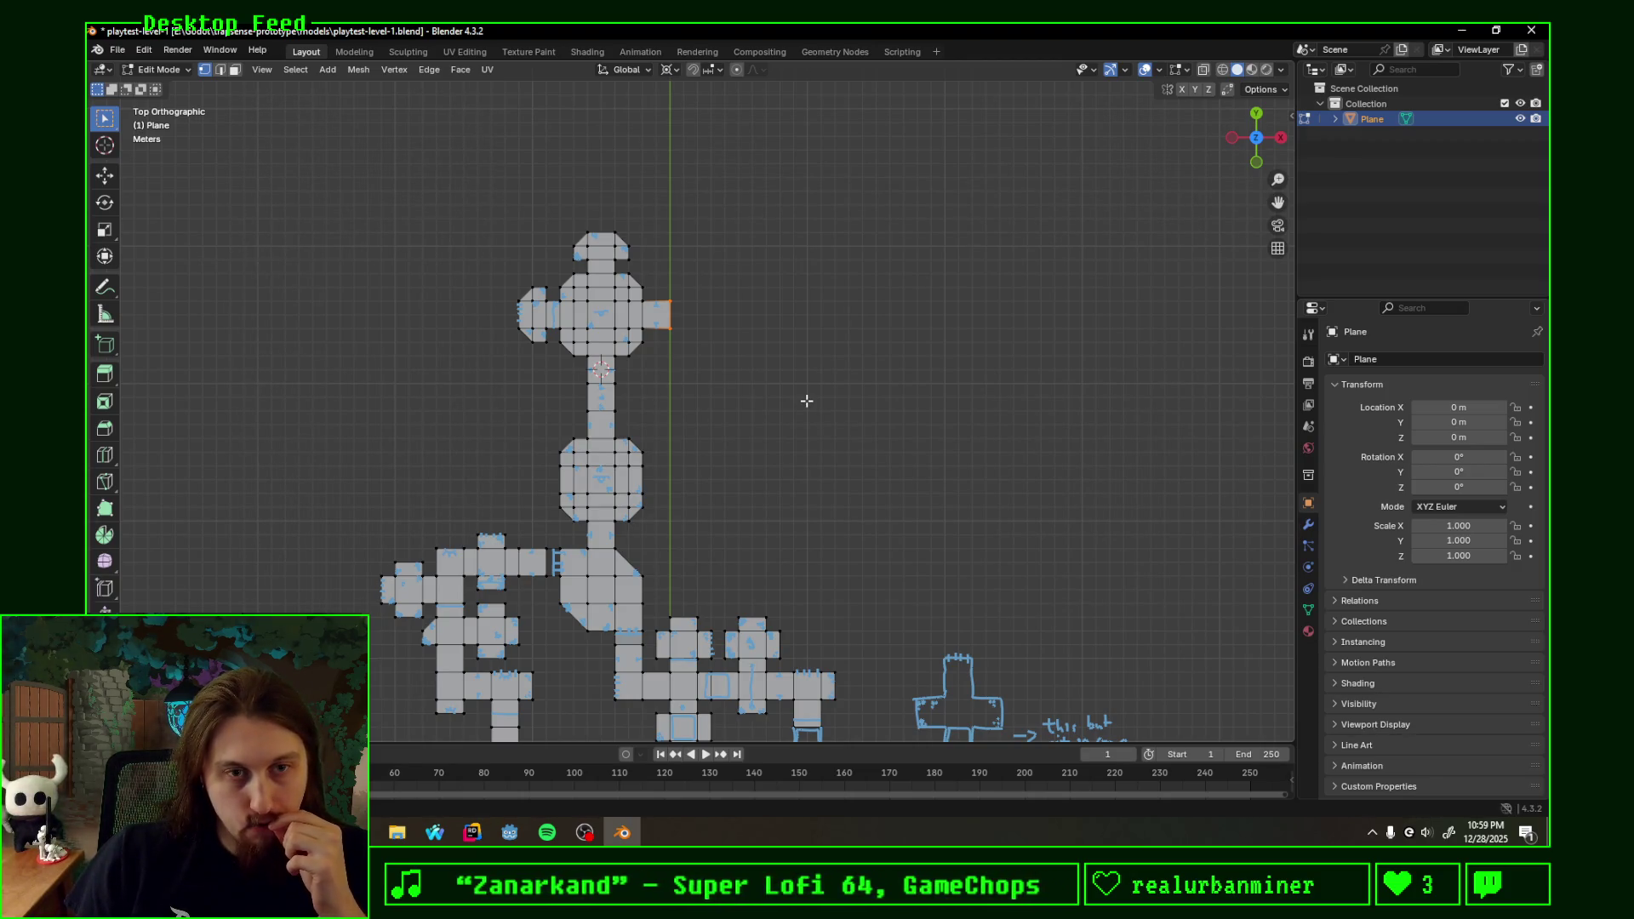
scroll(803, 403, down, 1)
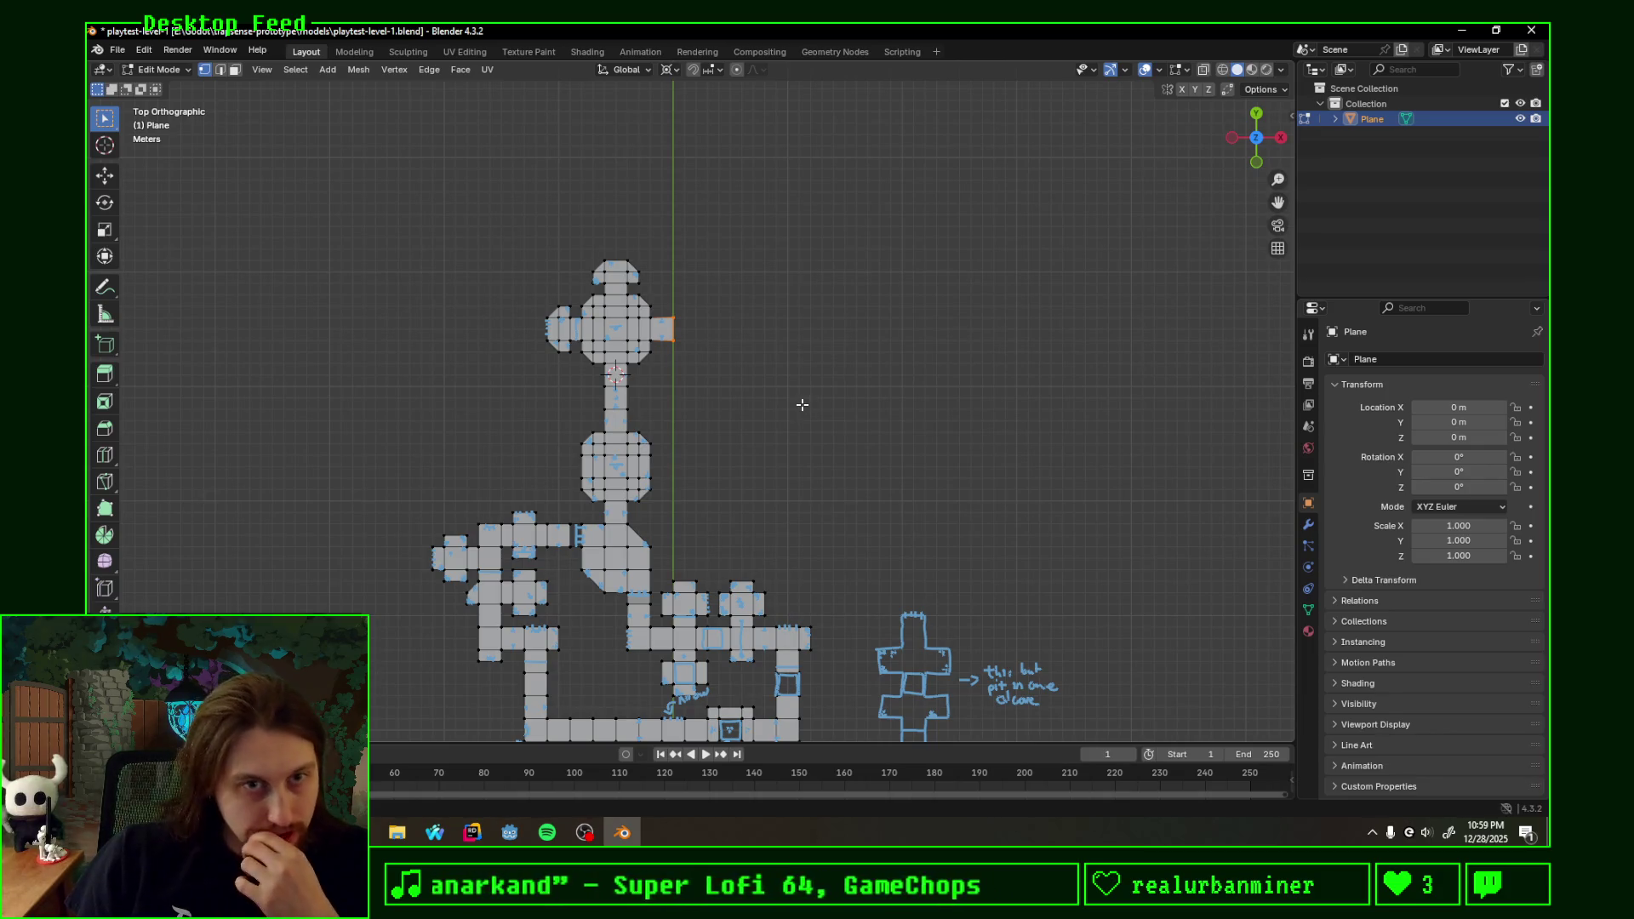
- Rub out the pit-room sketch and its handwritten note with the annotation eraser, leaving the mesh untouched
shift+middle_drag(758, 474, 840, 321)
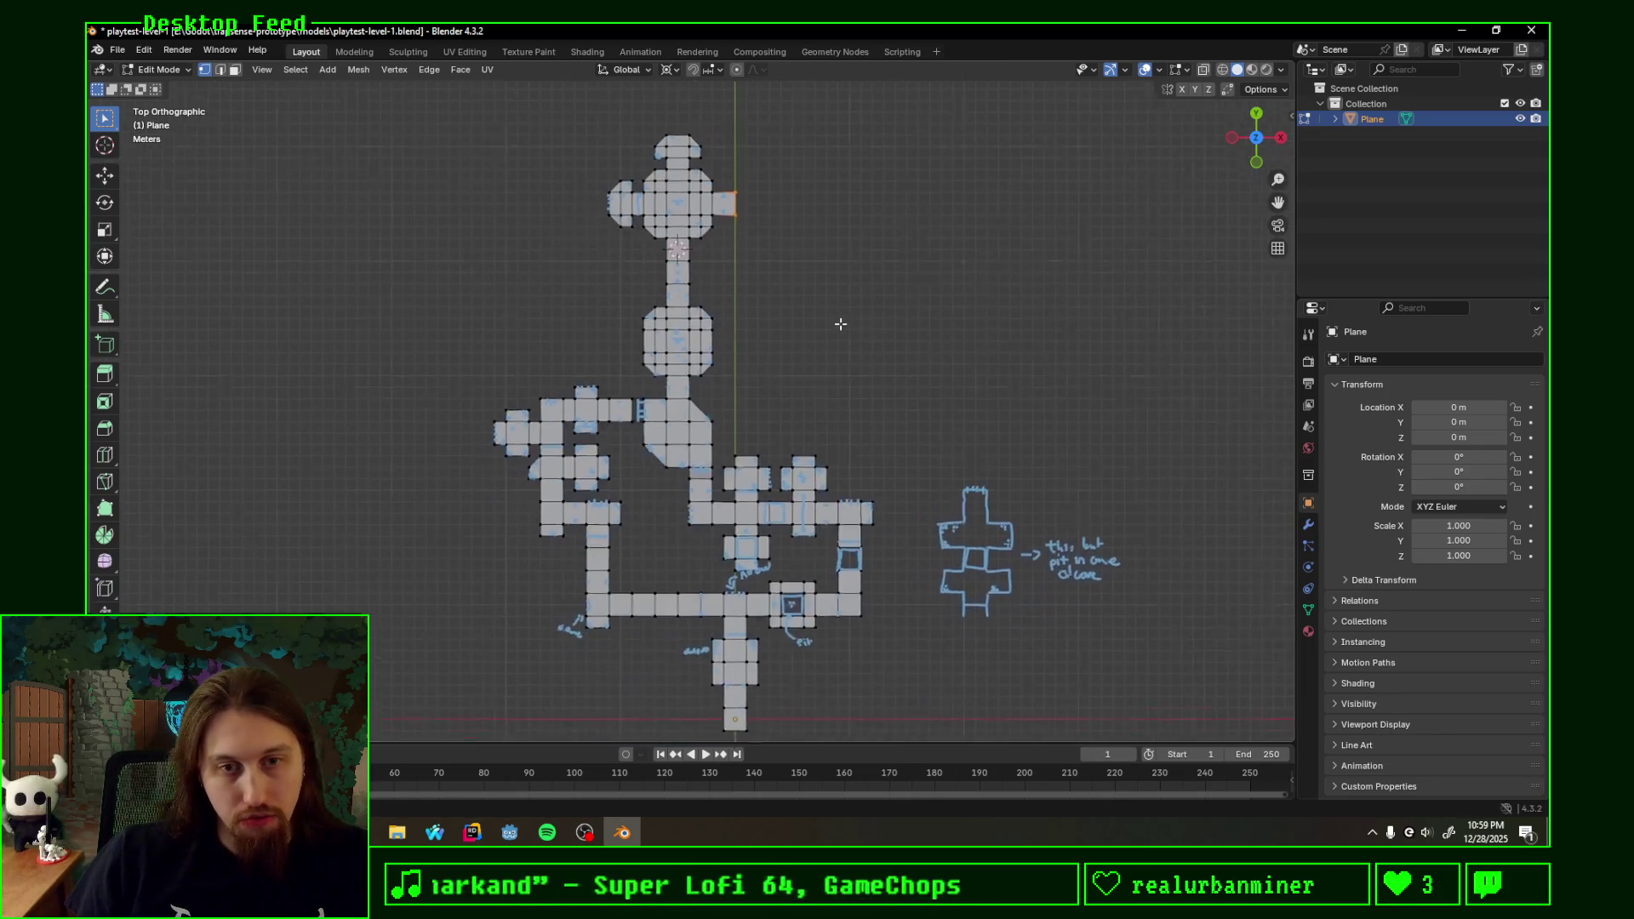
scroll(886, 371, up, 1)
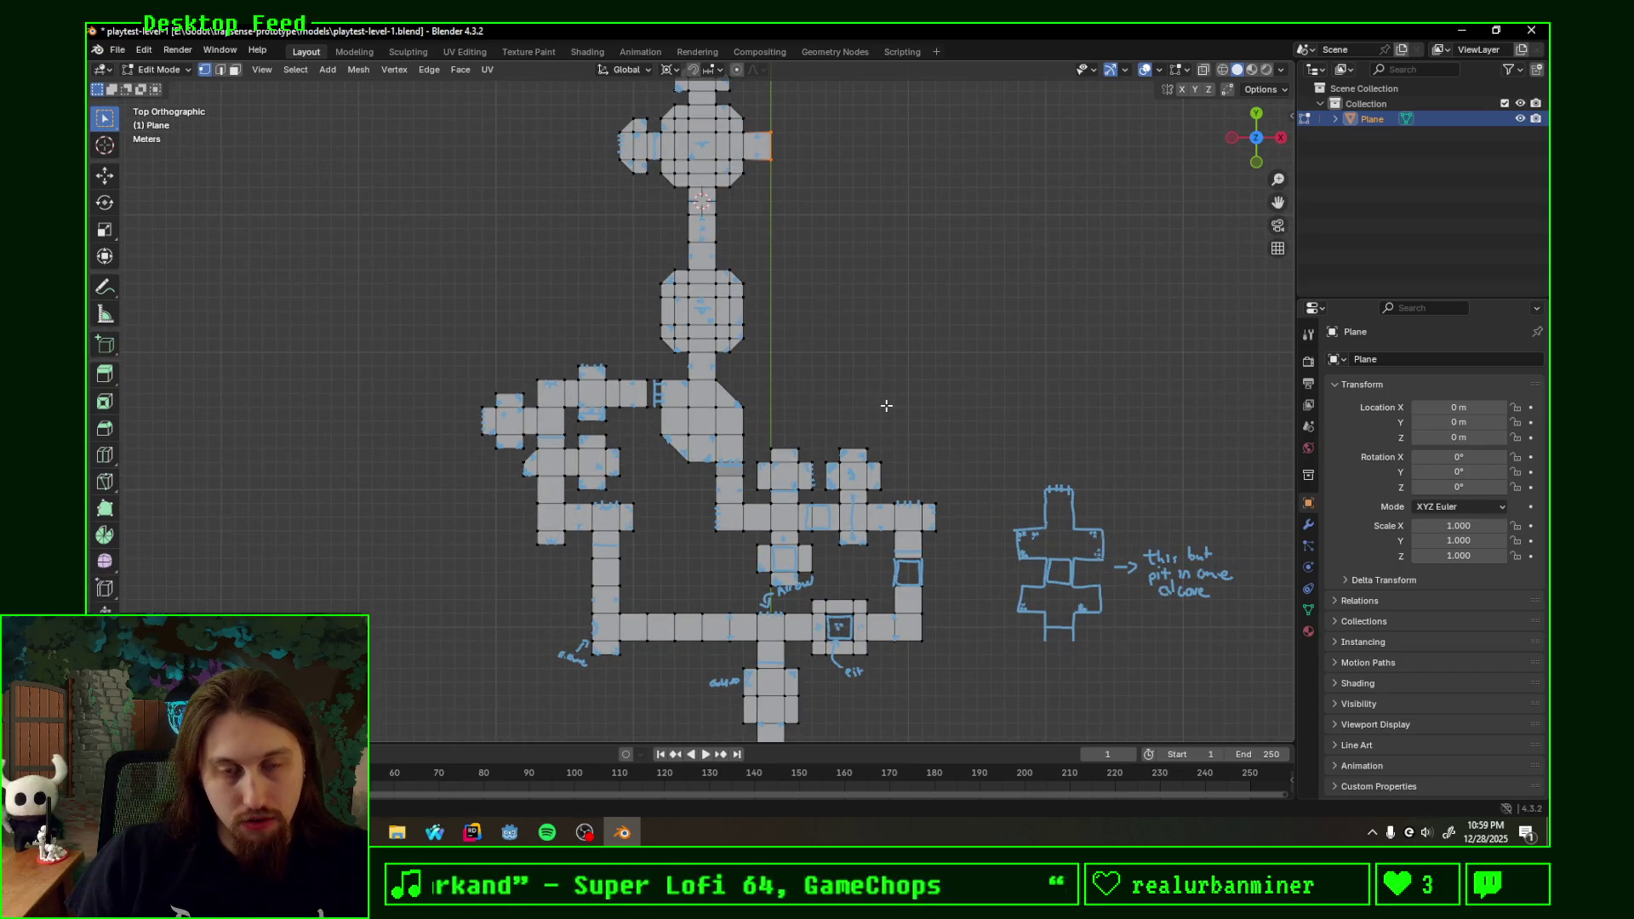
shift+middle_drag(887, 405, 817, 362)
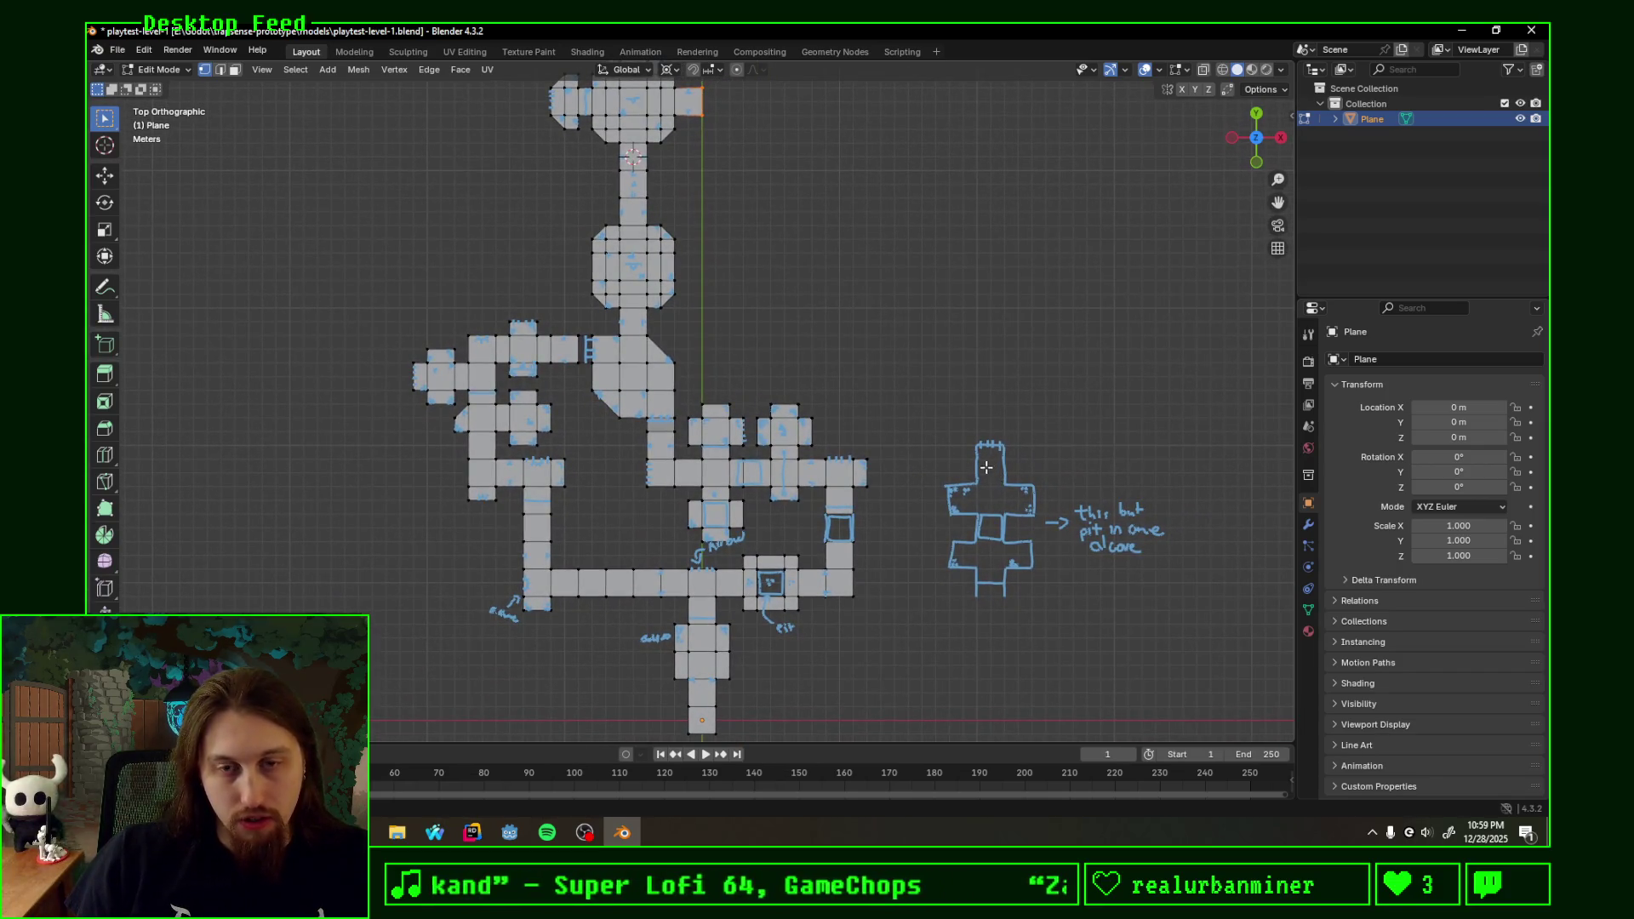
ctrl+drag(1012, 502, 998, 501)
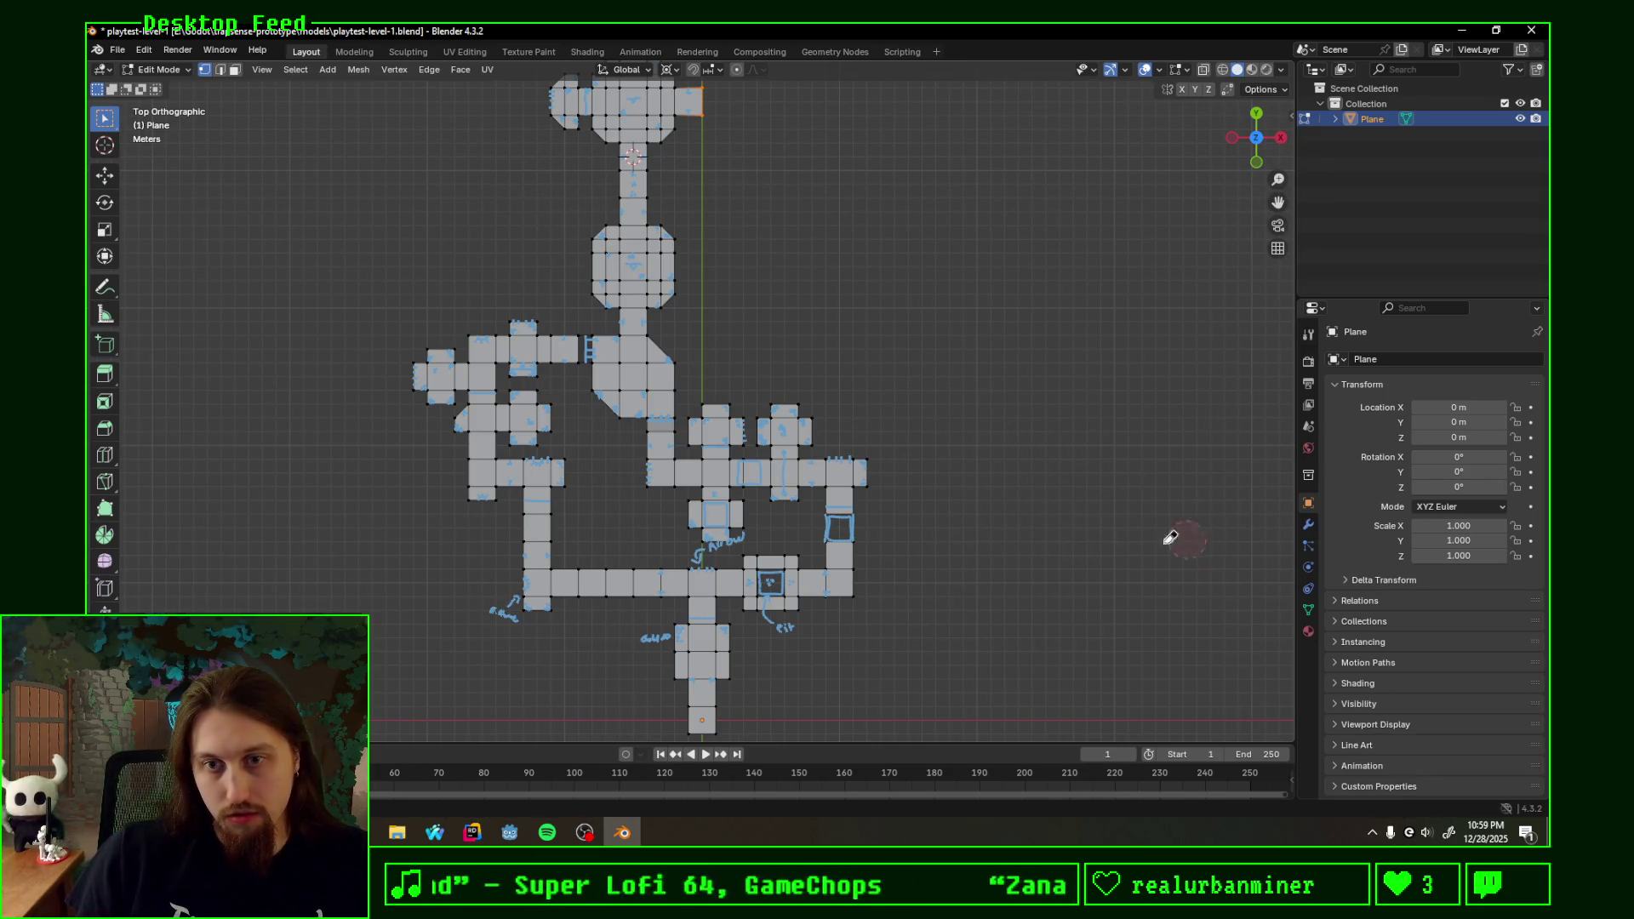
shift+middle_drag(891, 342, 1005, 344)
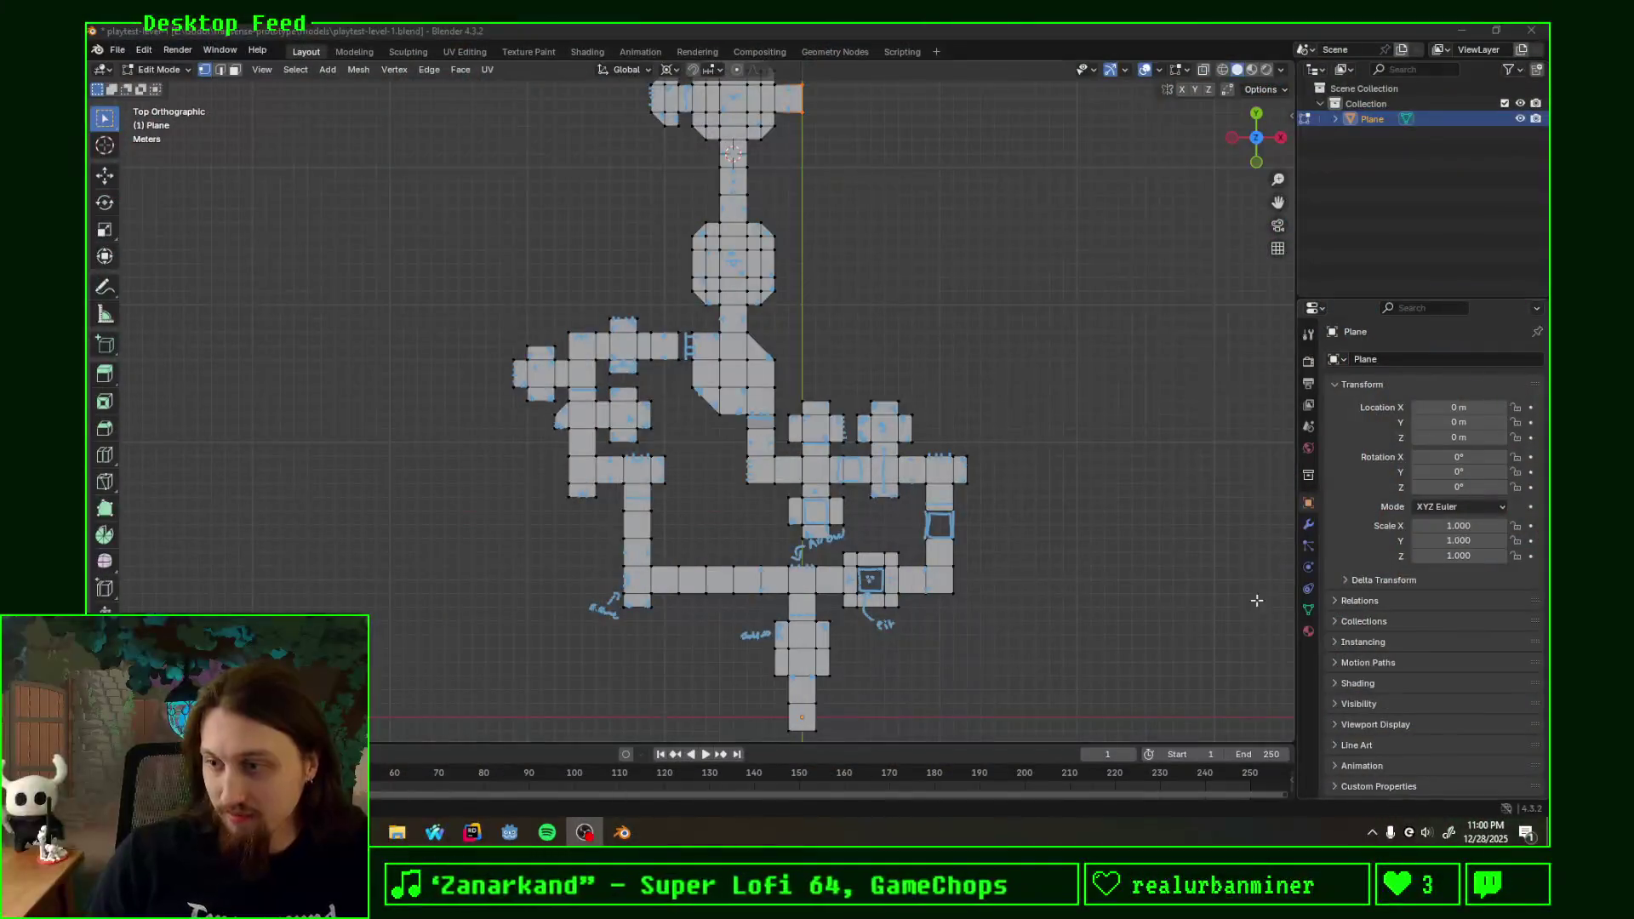
mouse_move(932, 242)
shift+middle_down()
mouse_move(789, 424)
mouse_move(744, 378)
shift+middle_up()
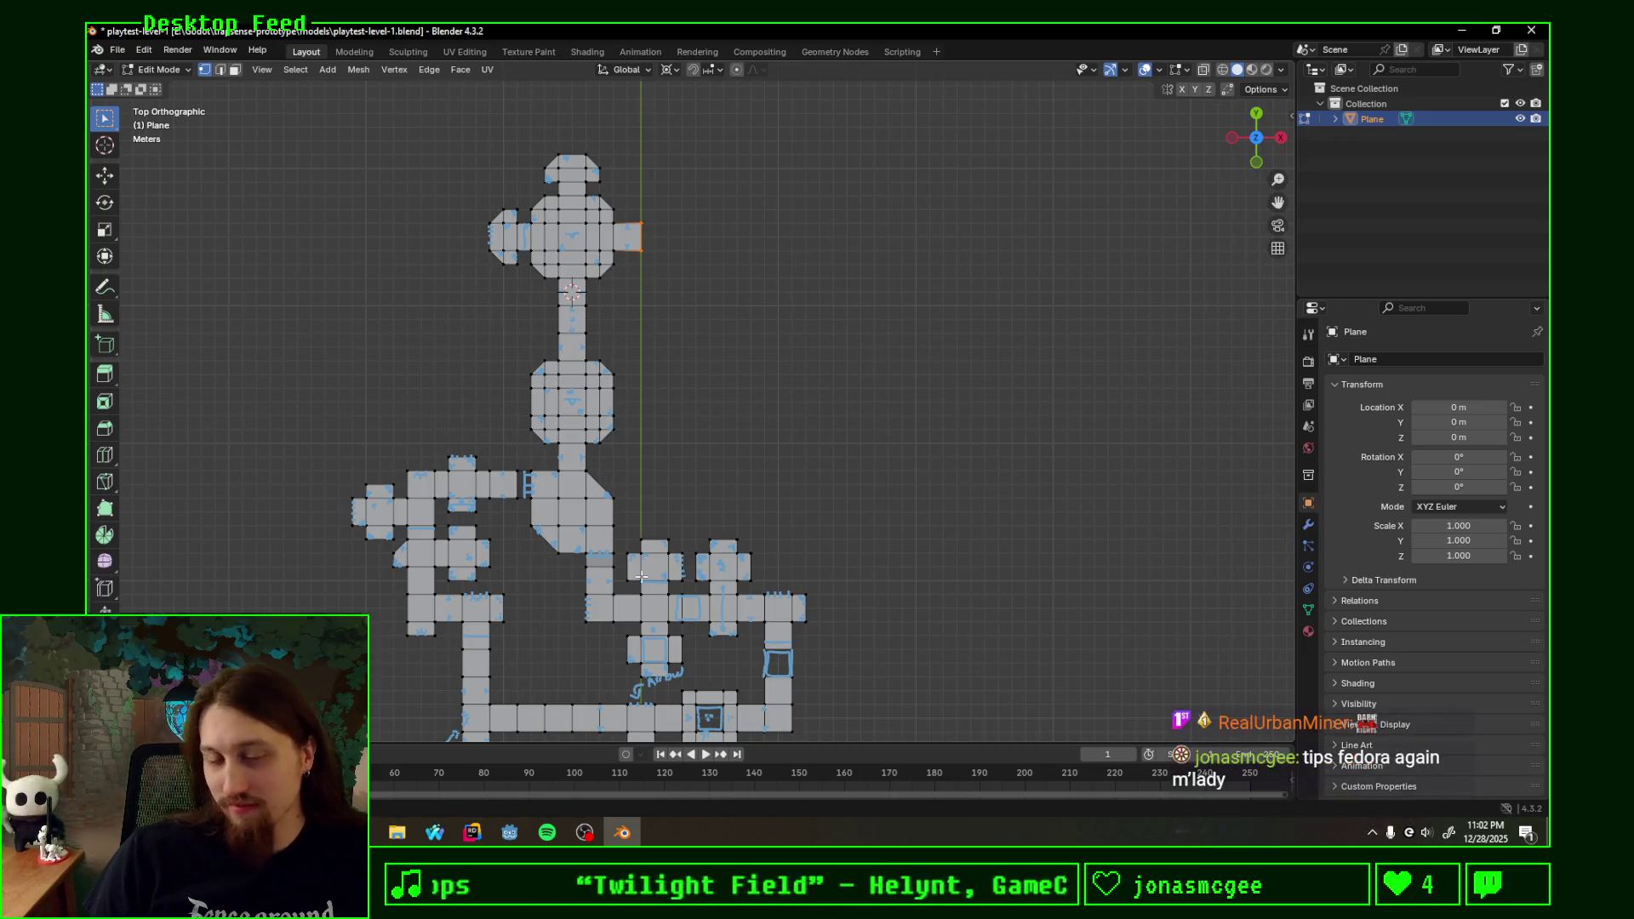
scroll(630, 306, up, 1)
mouse_move(577, 296)
shift+middle_down()
mouse_move(734, 379)
mouse_move(940, 528)
mouse_move(899, 371)
shift+middle_up()
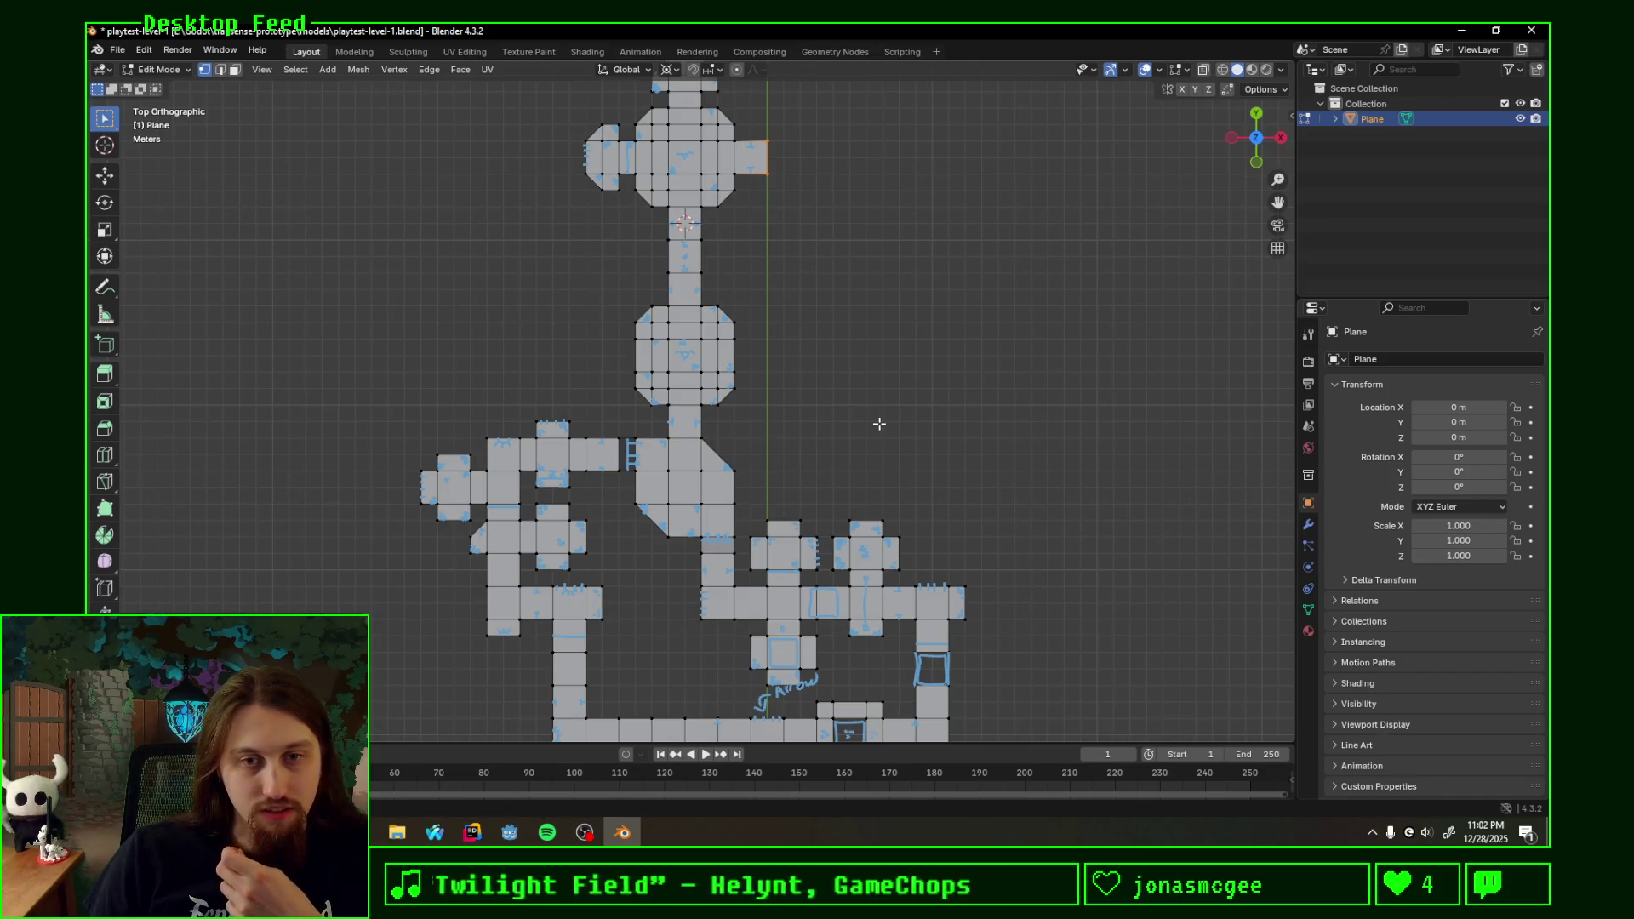
scroll(879, 397, down, 2)
- Focus on the top room and corridor and bring up the mesh Delete menu
shift+middle_drag(872, 208, 799, 426)
scroll(800, 427, up, 3)
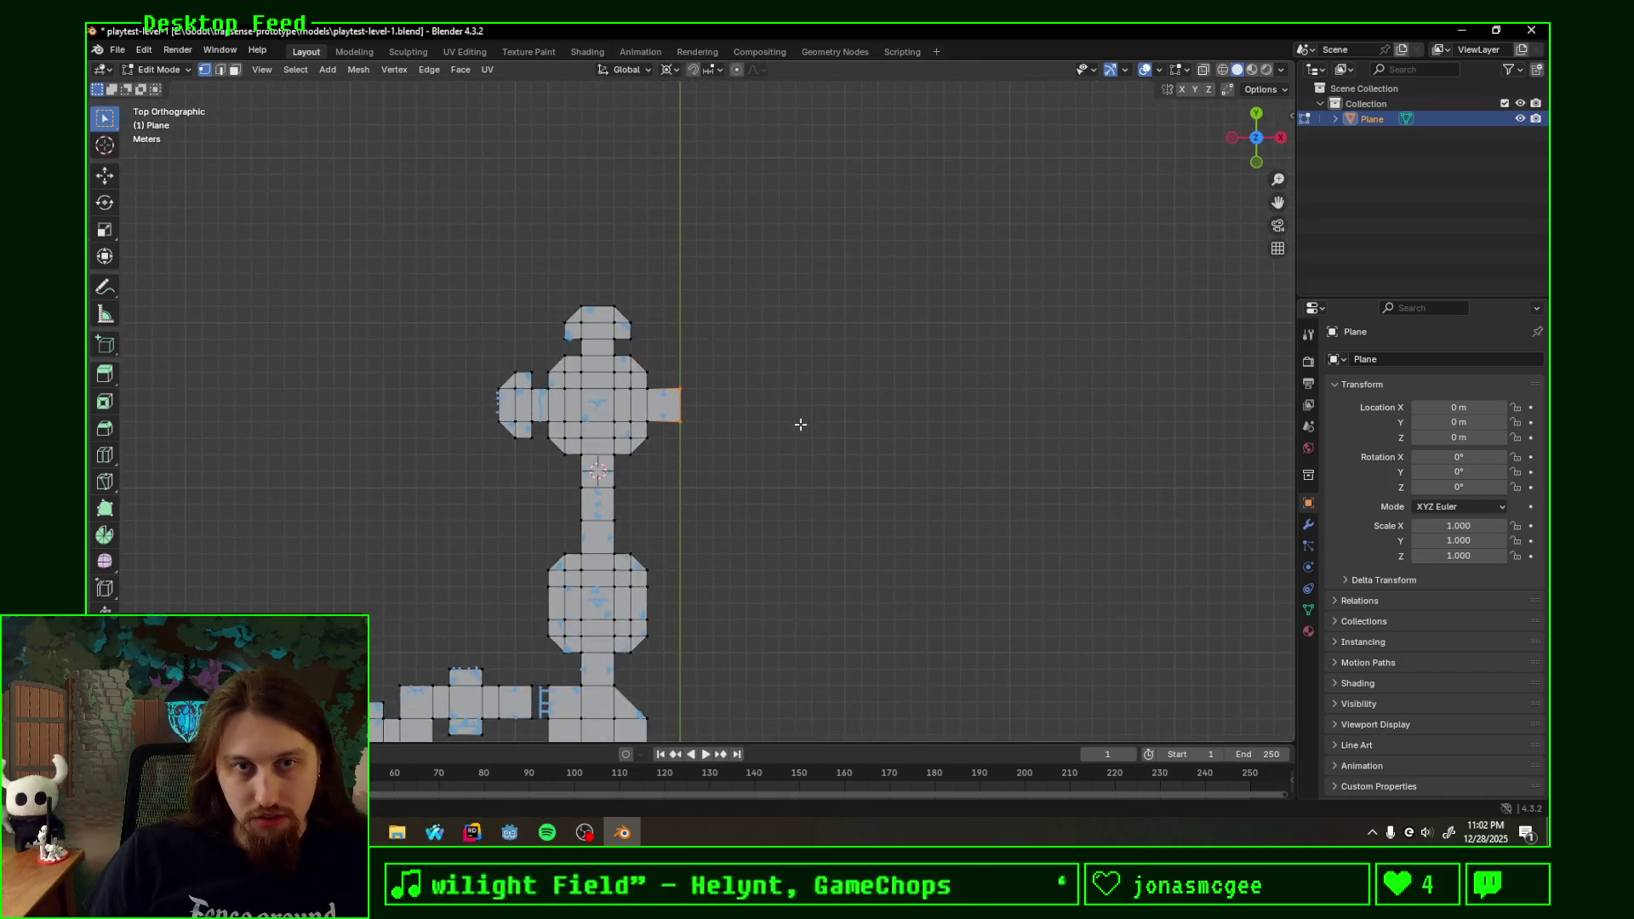
scroll(788, 461, up, 1)
scroll(793, 421, up, 1)
scroll(747, 357, down, 1)
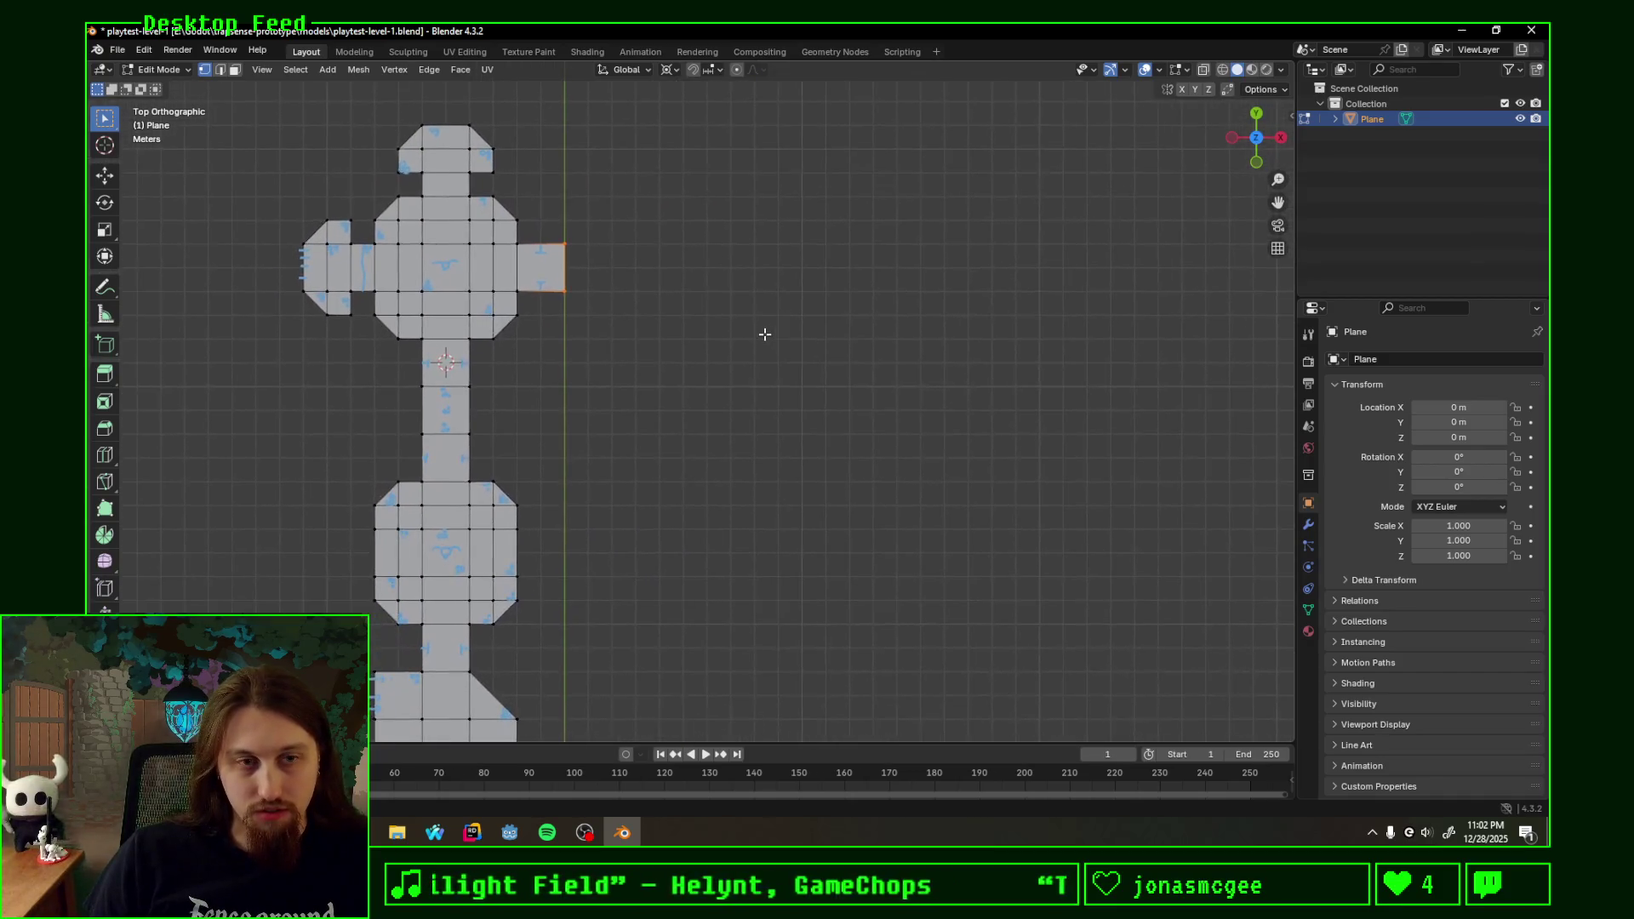
shift+middle_drag(762, 336, 749, 414)
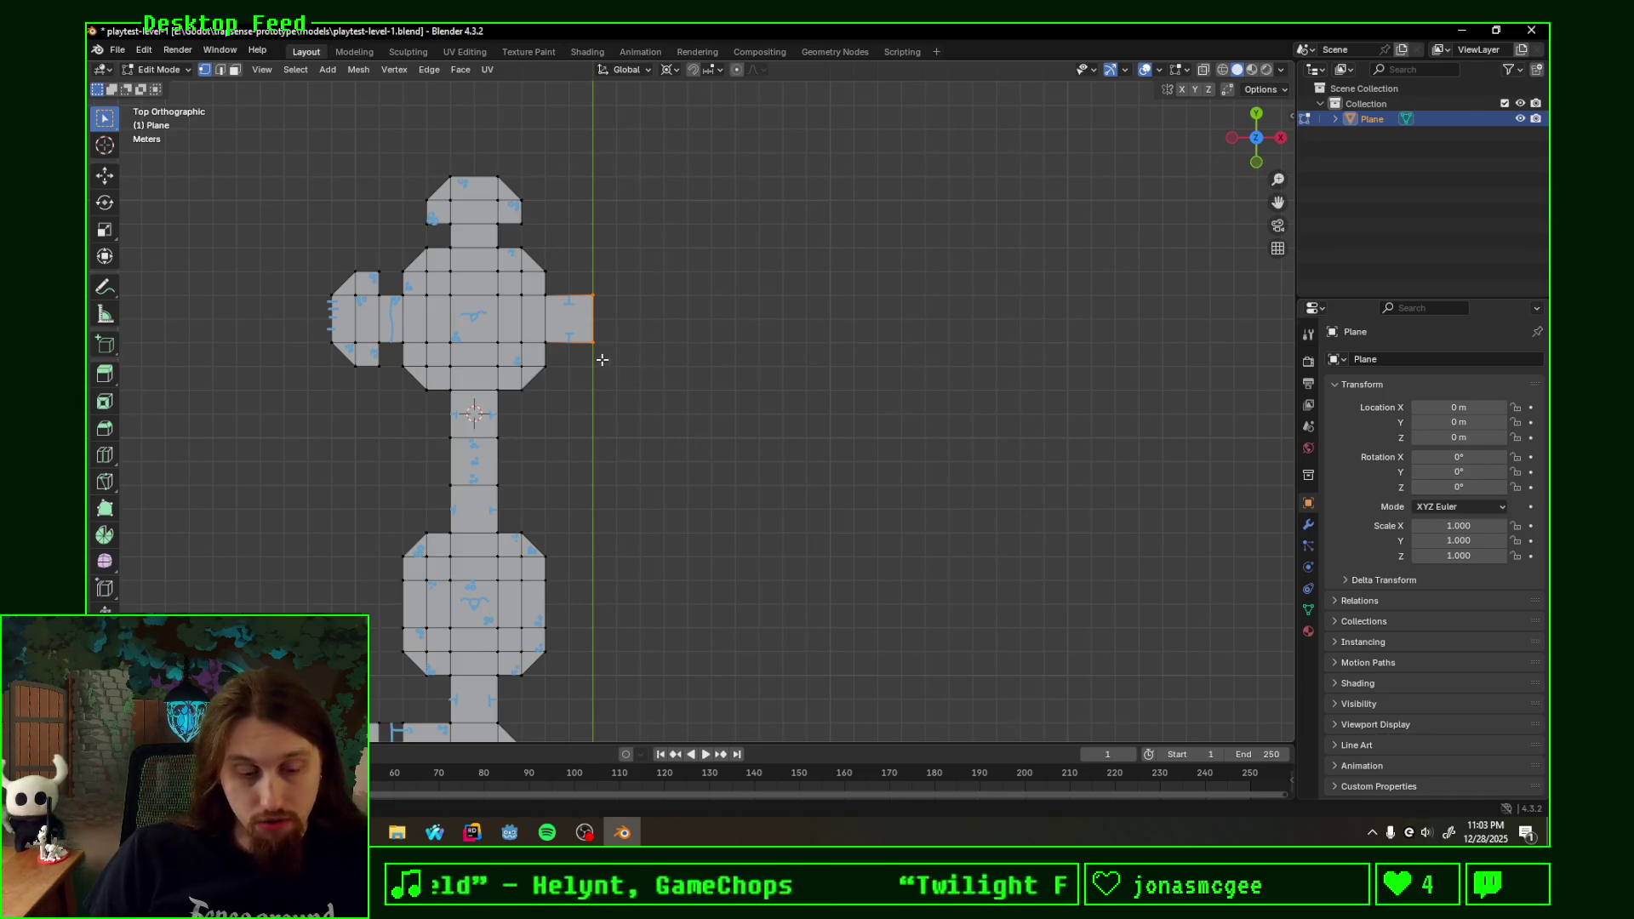
right_click(648, 336)
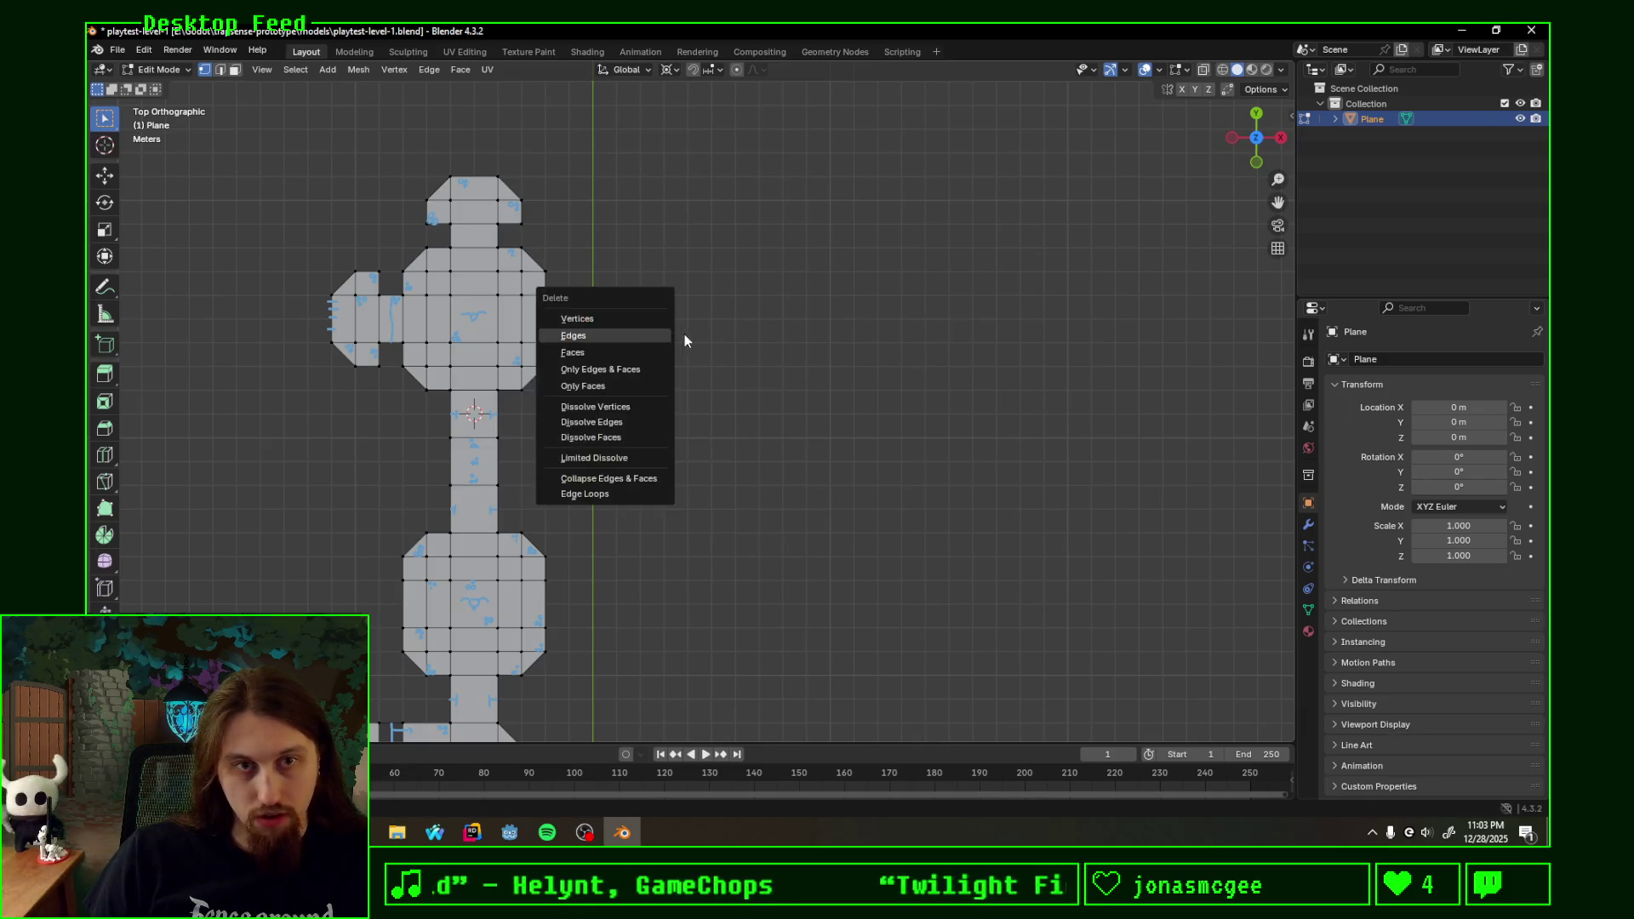
text(e)
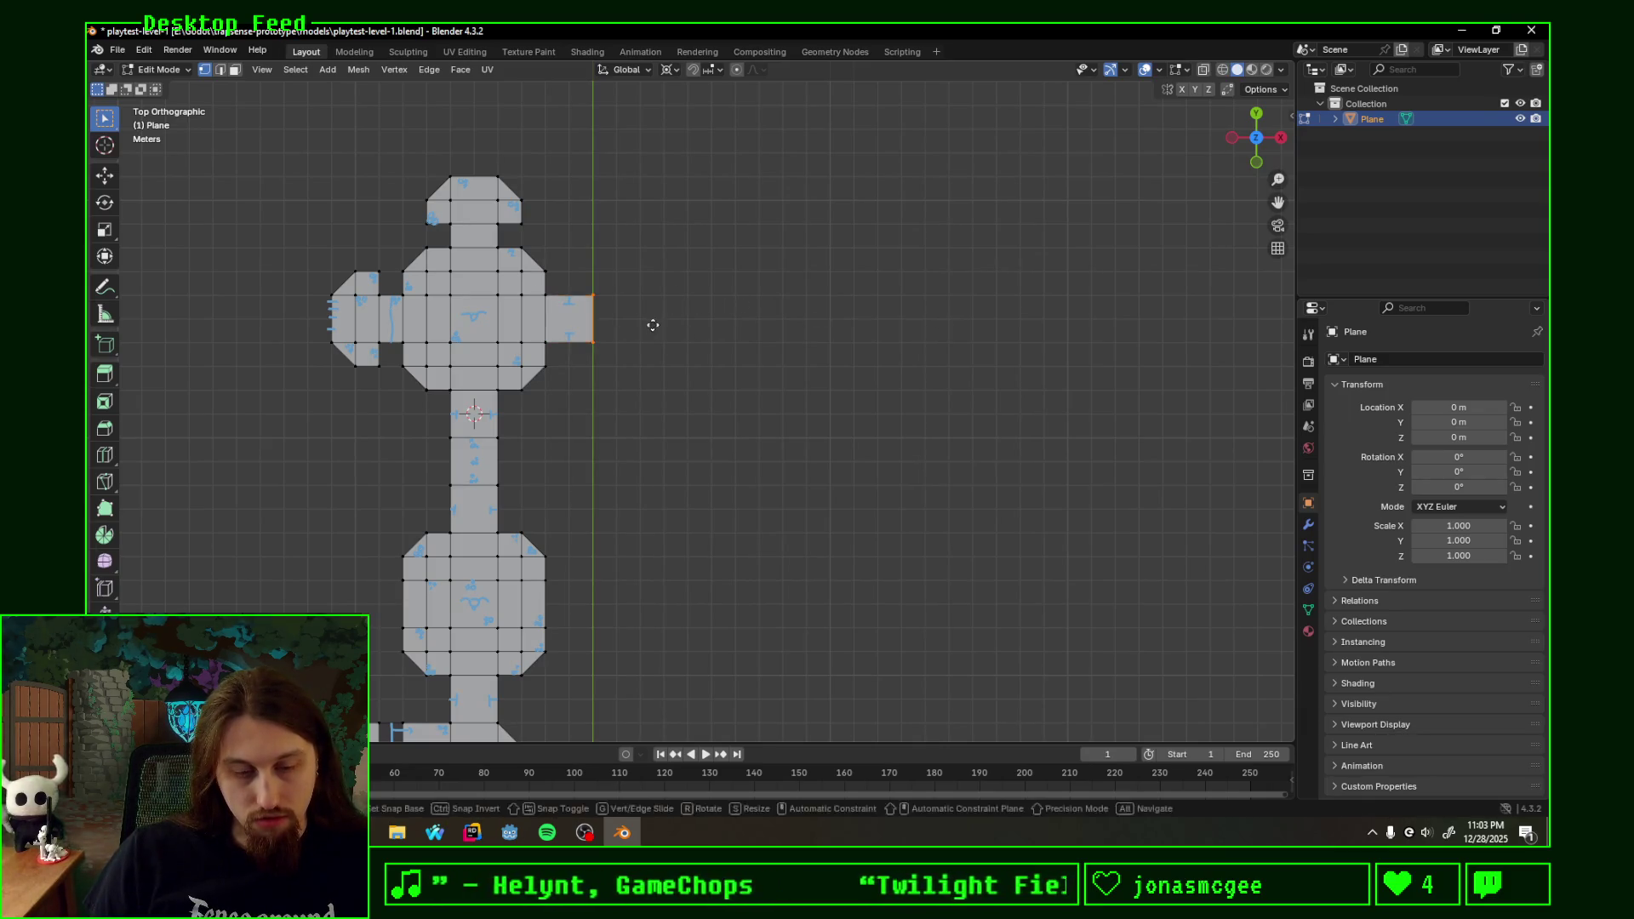
text(x)
text(2)
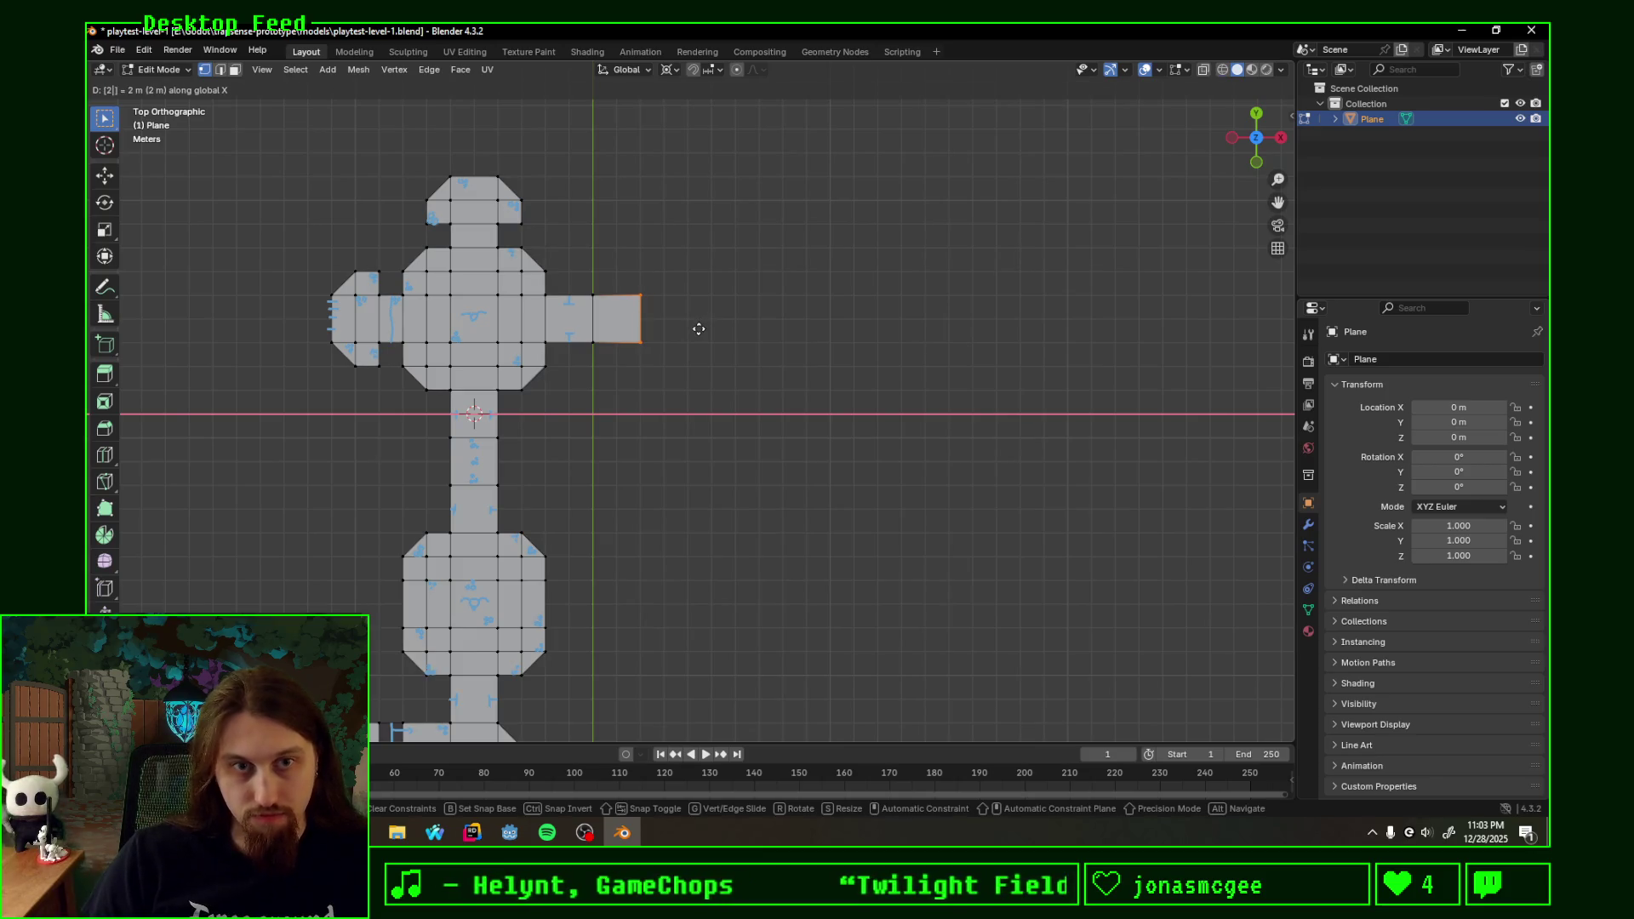
- Extrude the corridor end by 2 m squares along X, plus a one-square branch downward
key(Return)
text(ex2)
key(Return)
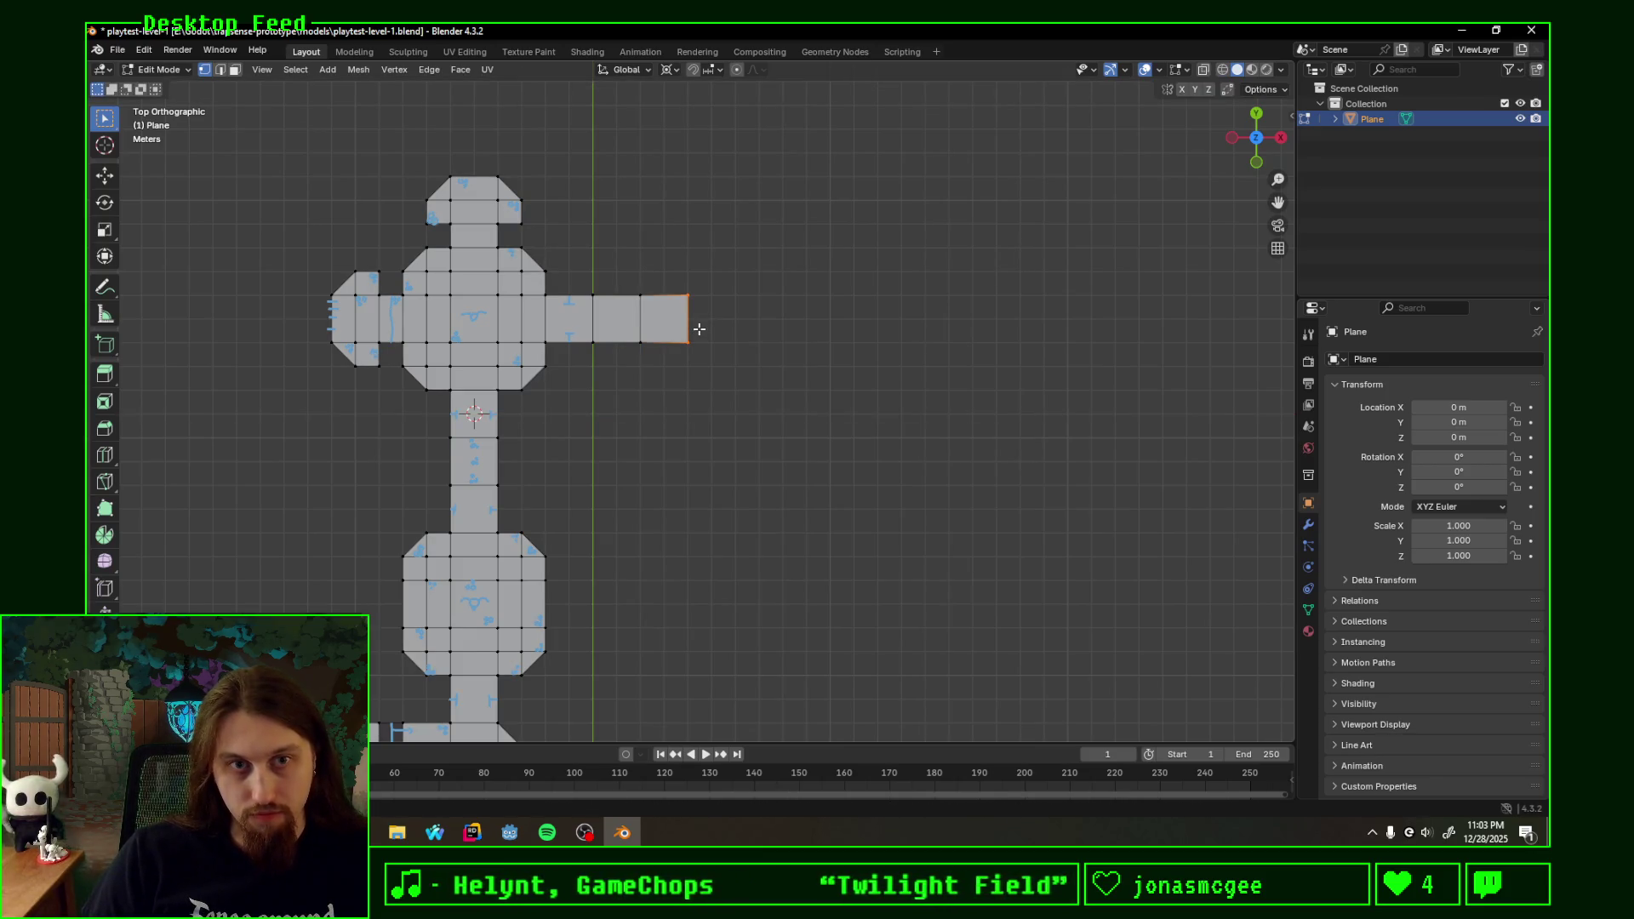
text(ex1)
key(Return)
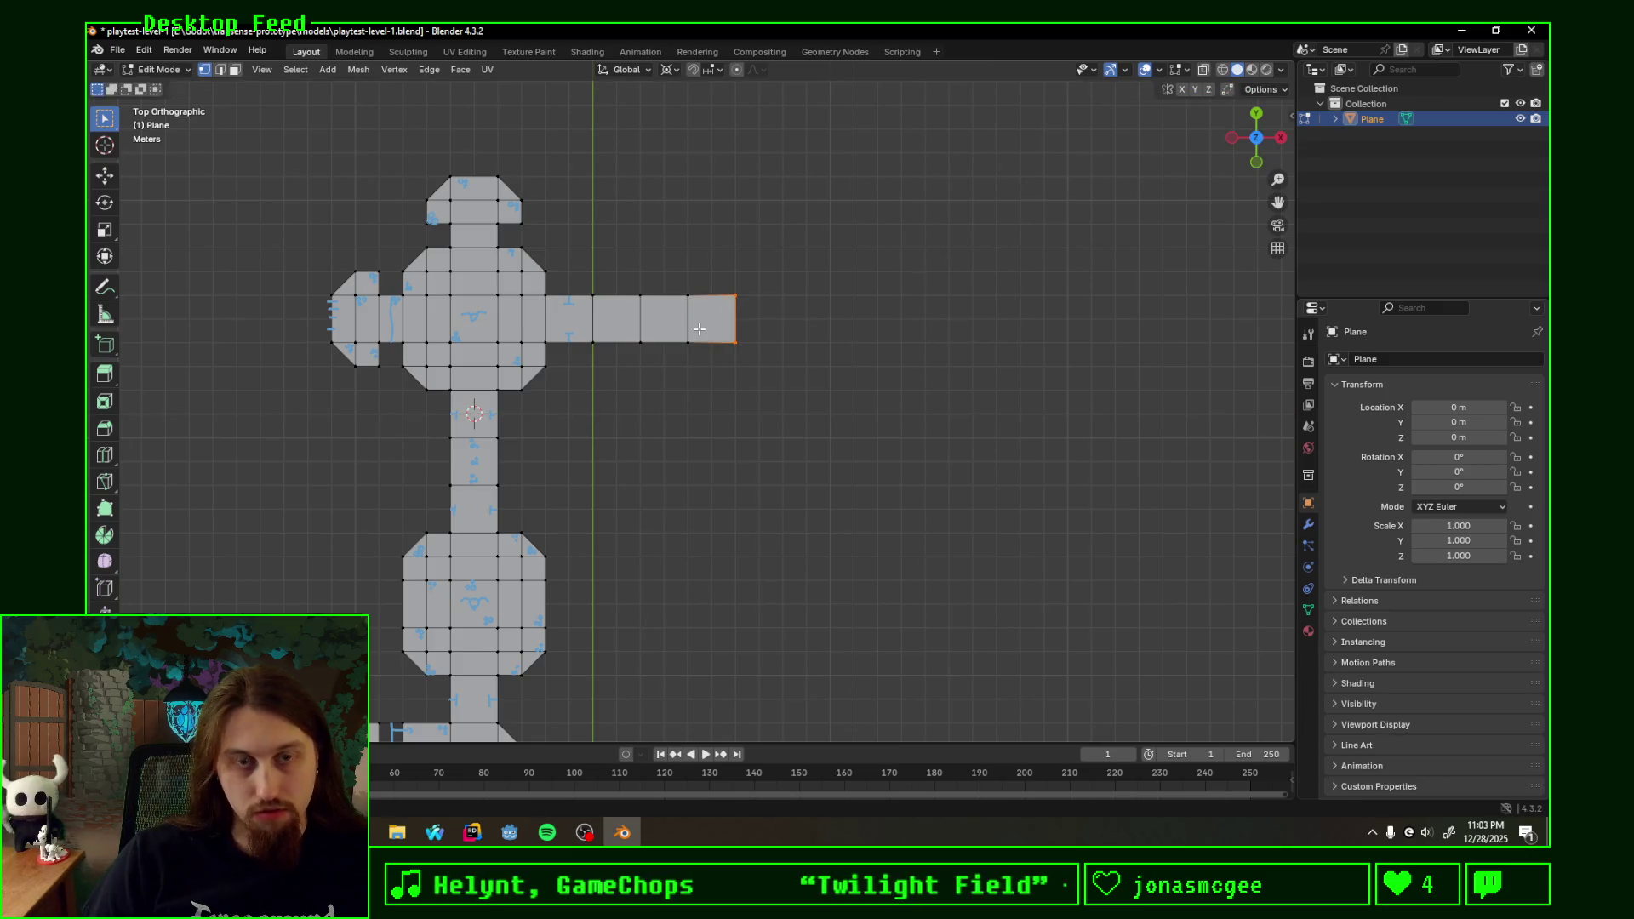
scroll(716, 339, up, 2)
shift+middle_drag(728, 336, 738, 392)
click(794, 396)
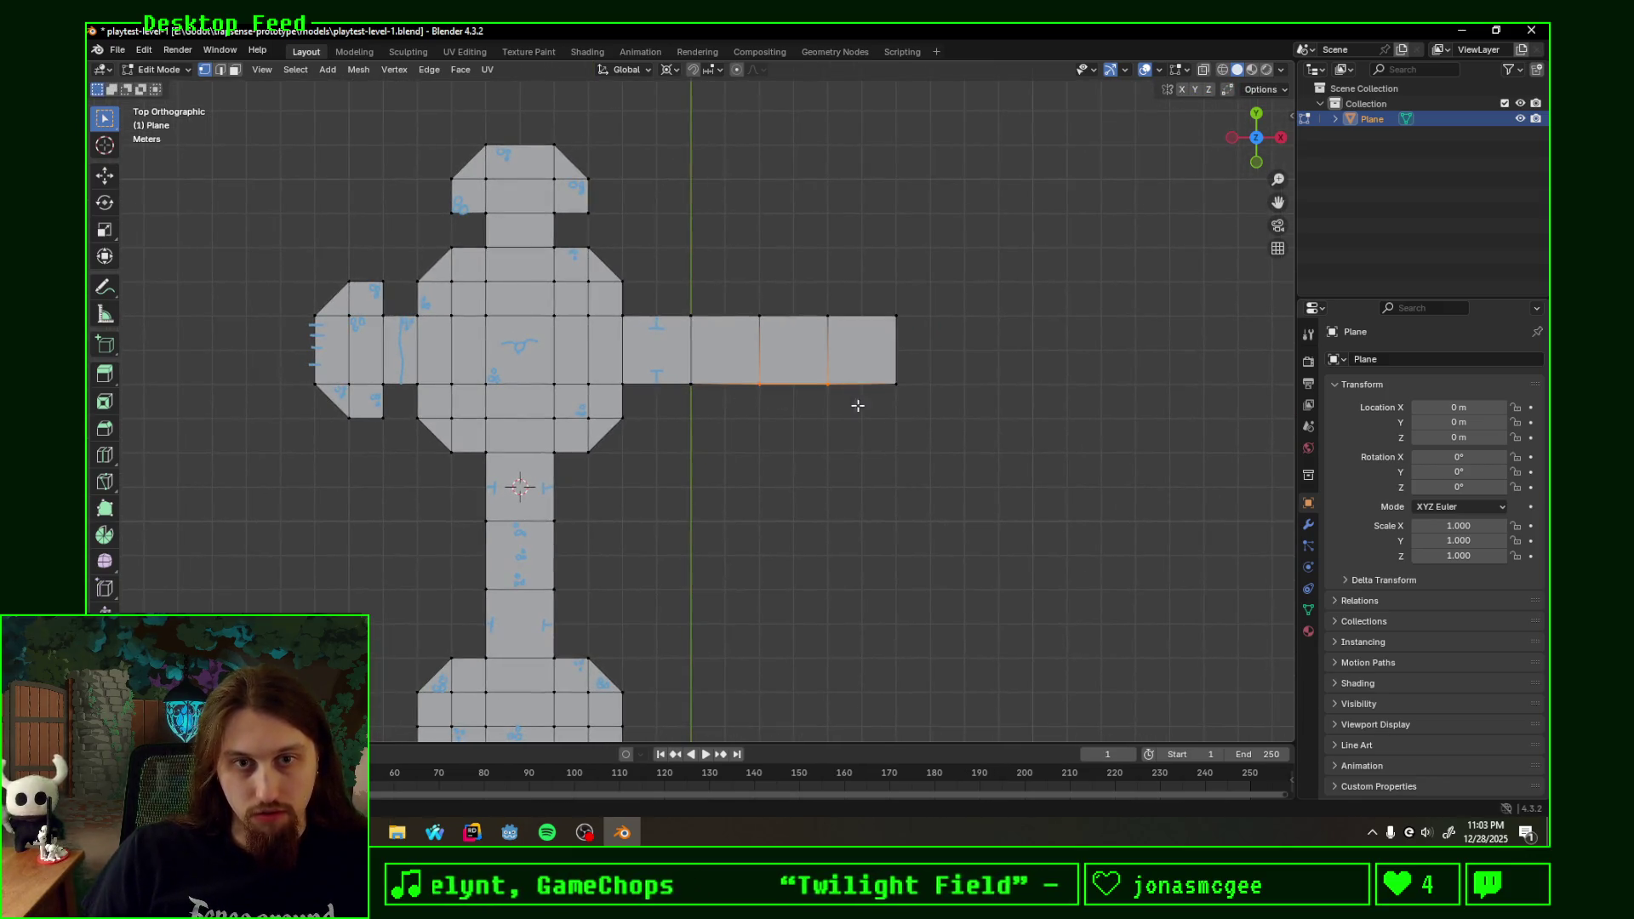
text(ey-1)
key(Return)
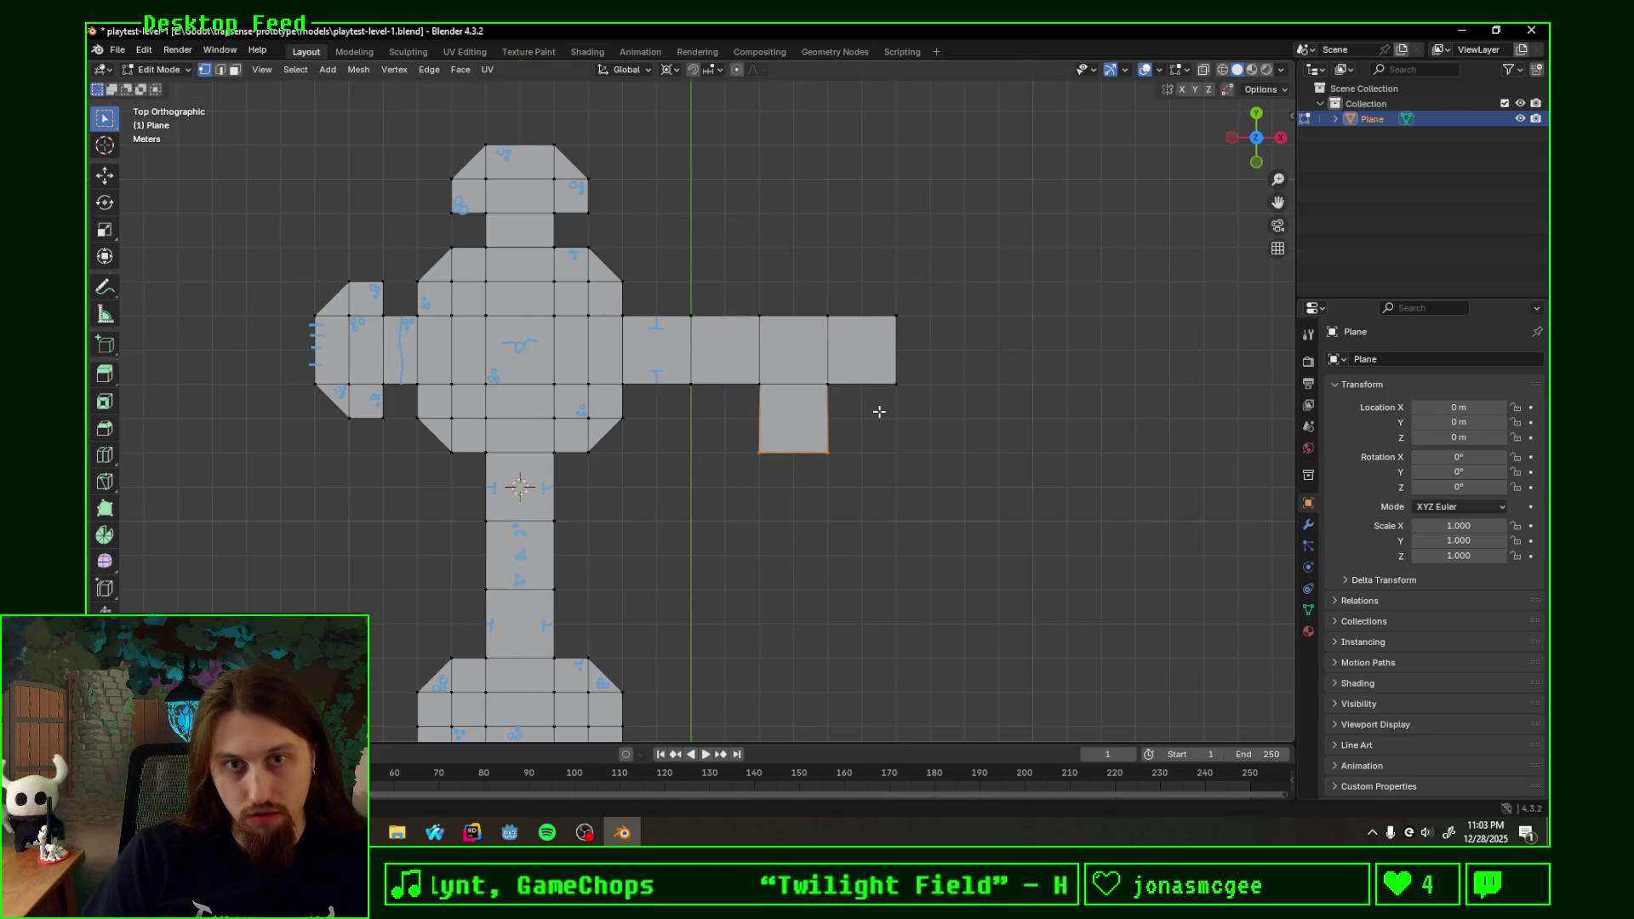
shift+middle_drag(821, 374, 672, 440)
click(748, 411)
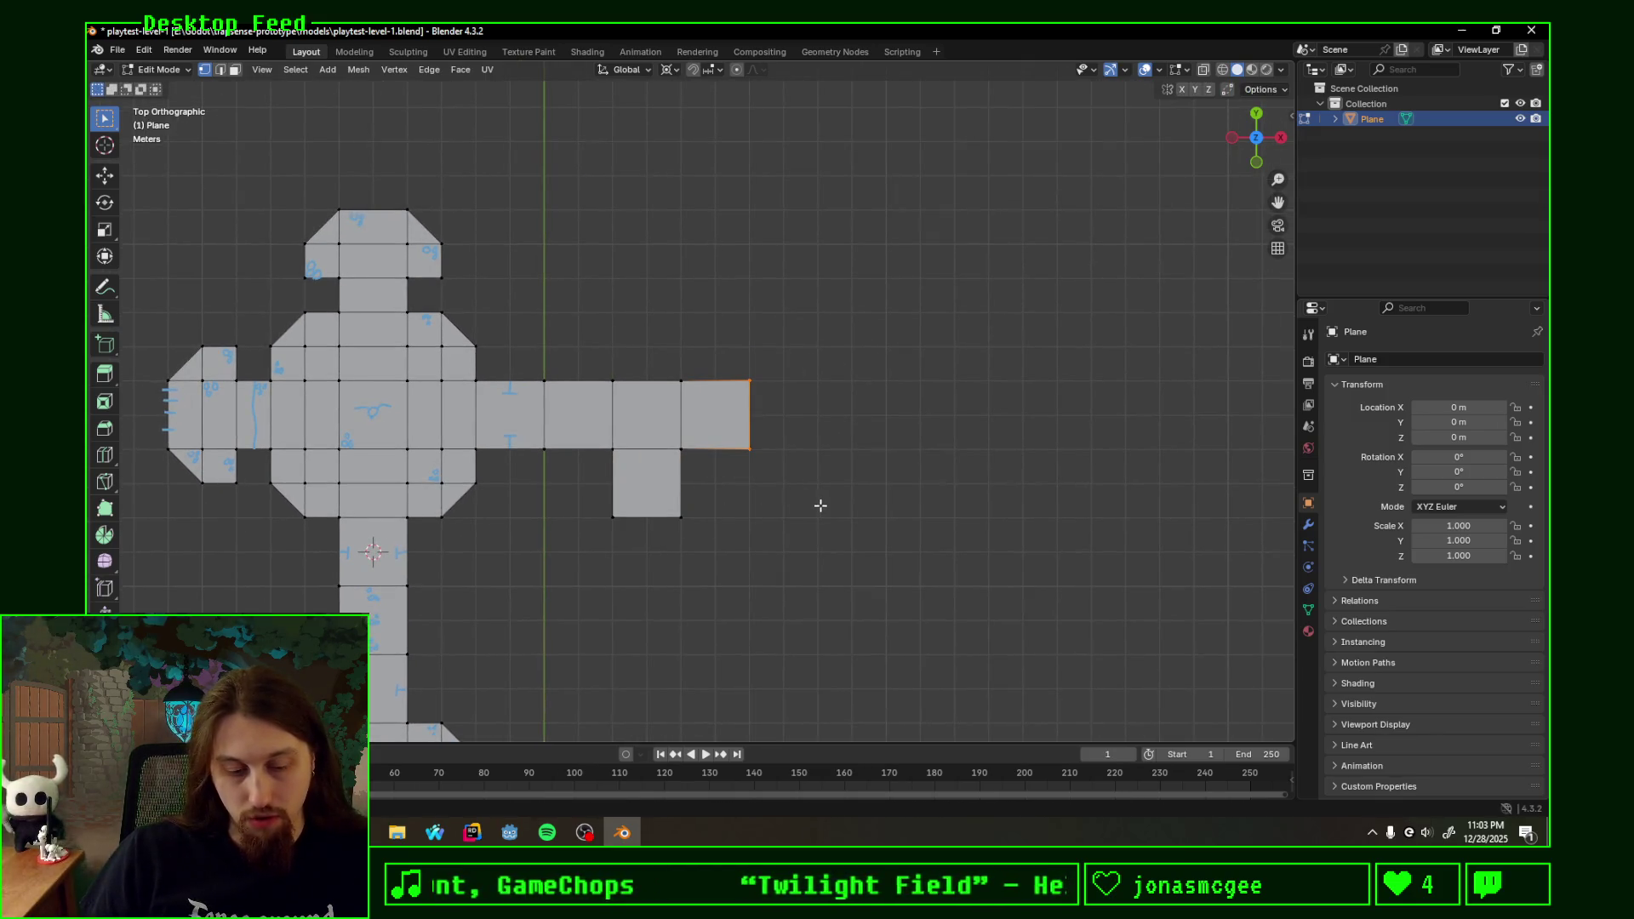
text(ex1)
key(Return)
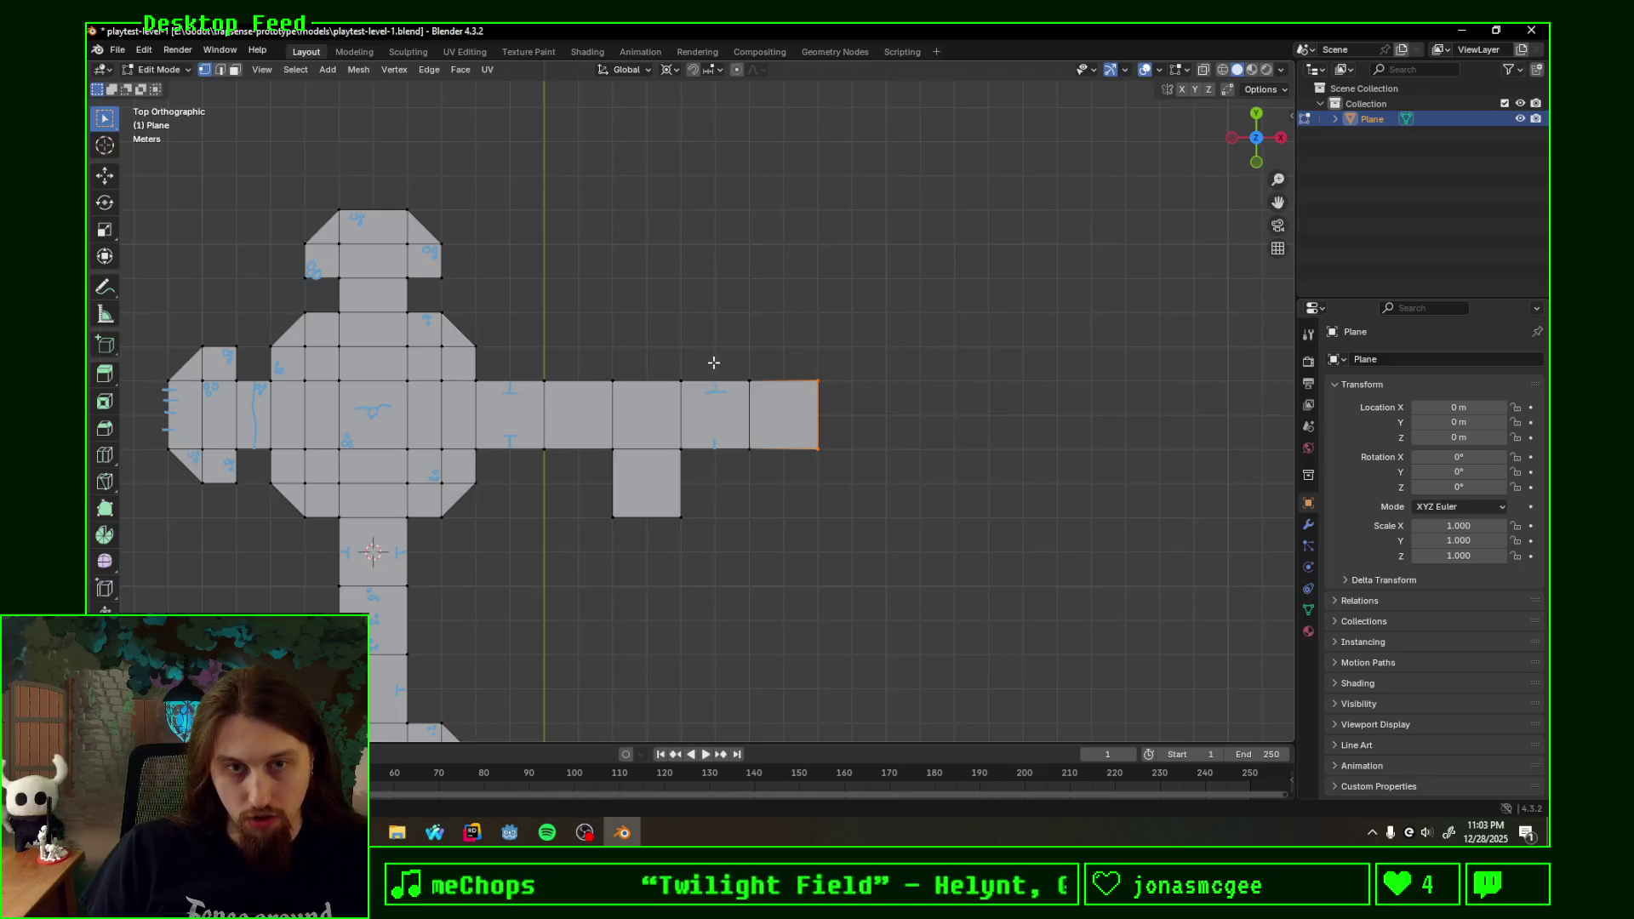
- Cancel a stray knife cut, then extrude the corridor's right end edge another 2 m
key(k)
key(Escape)
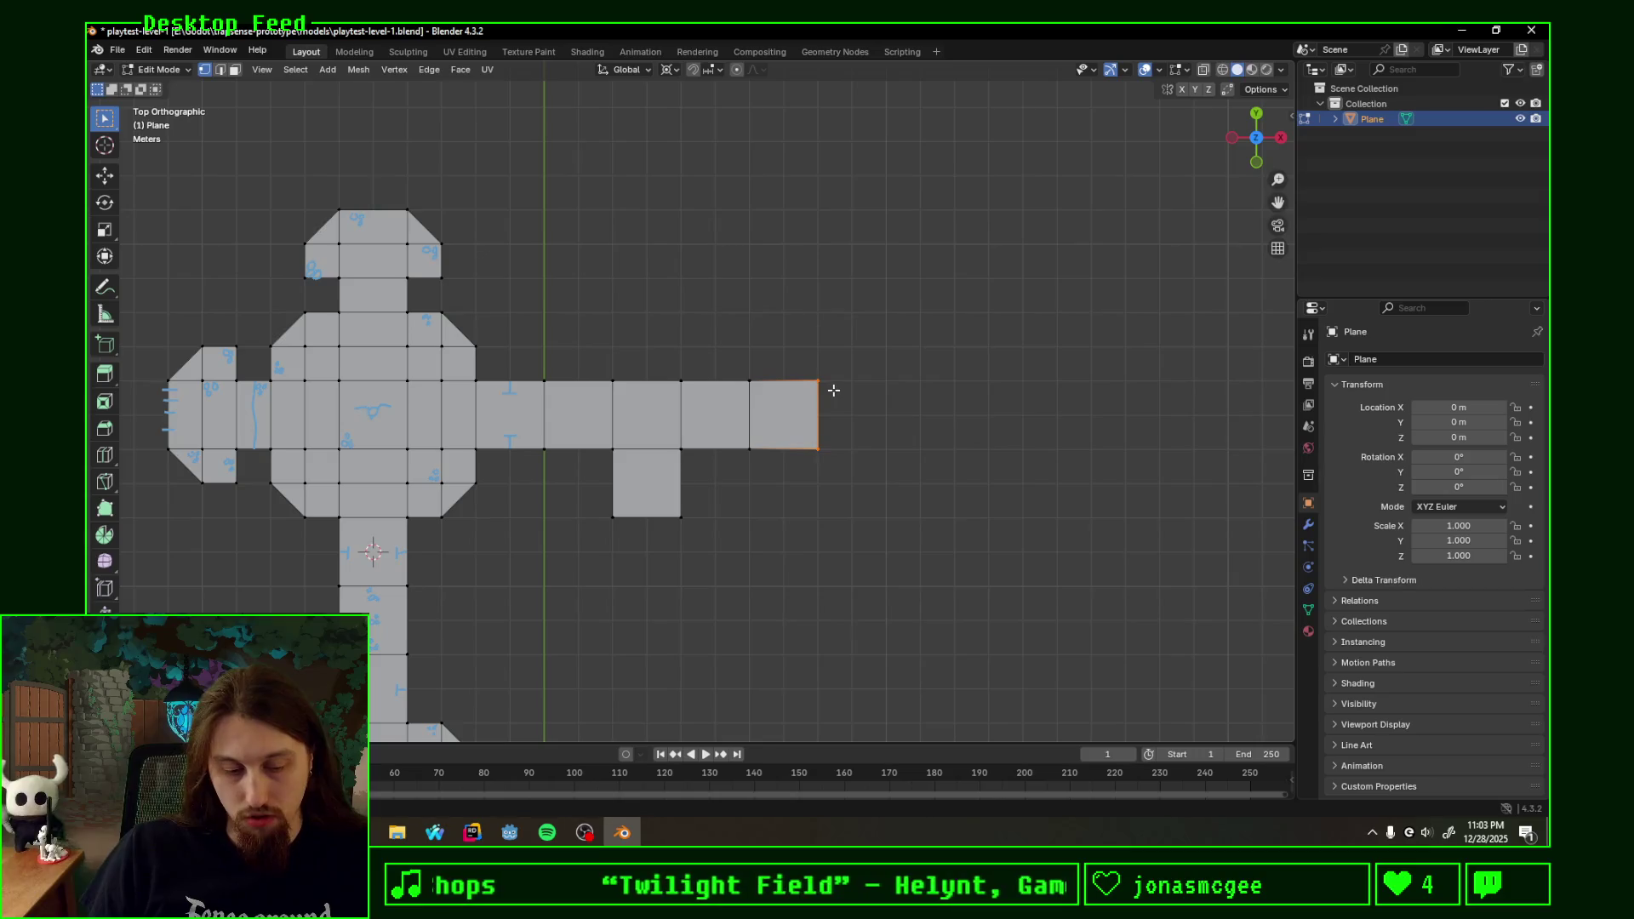
key(e)
text(x)
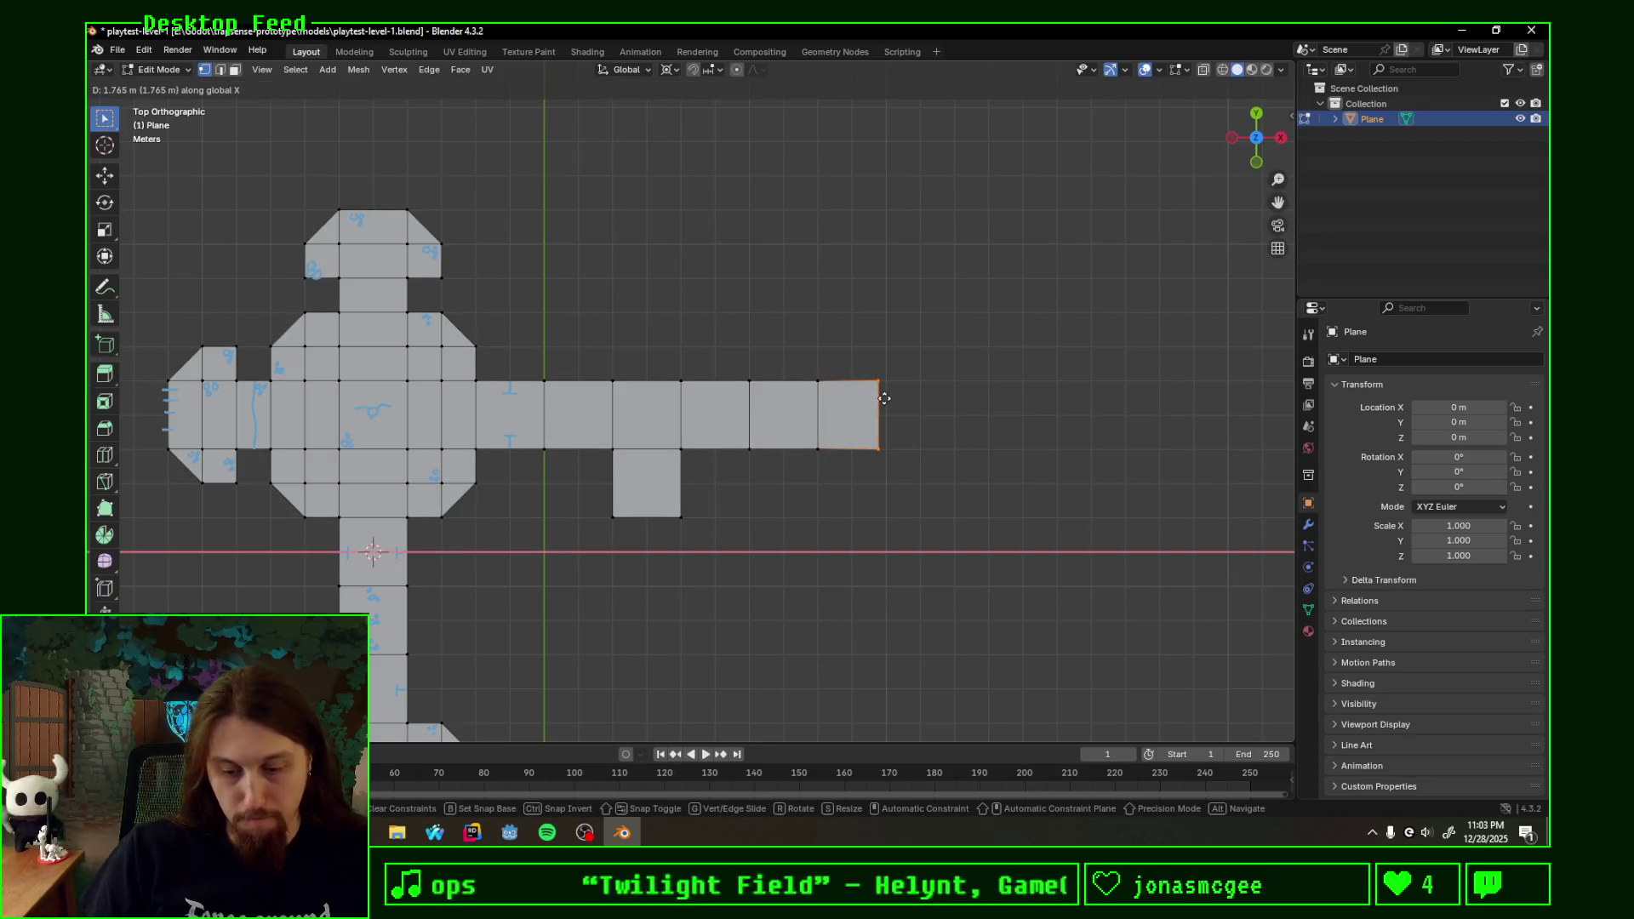
text(-22)
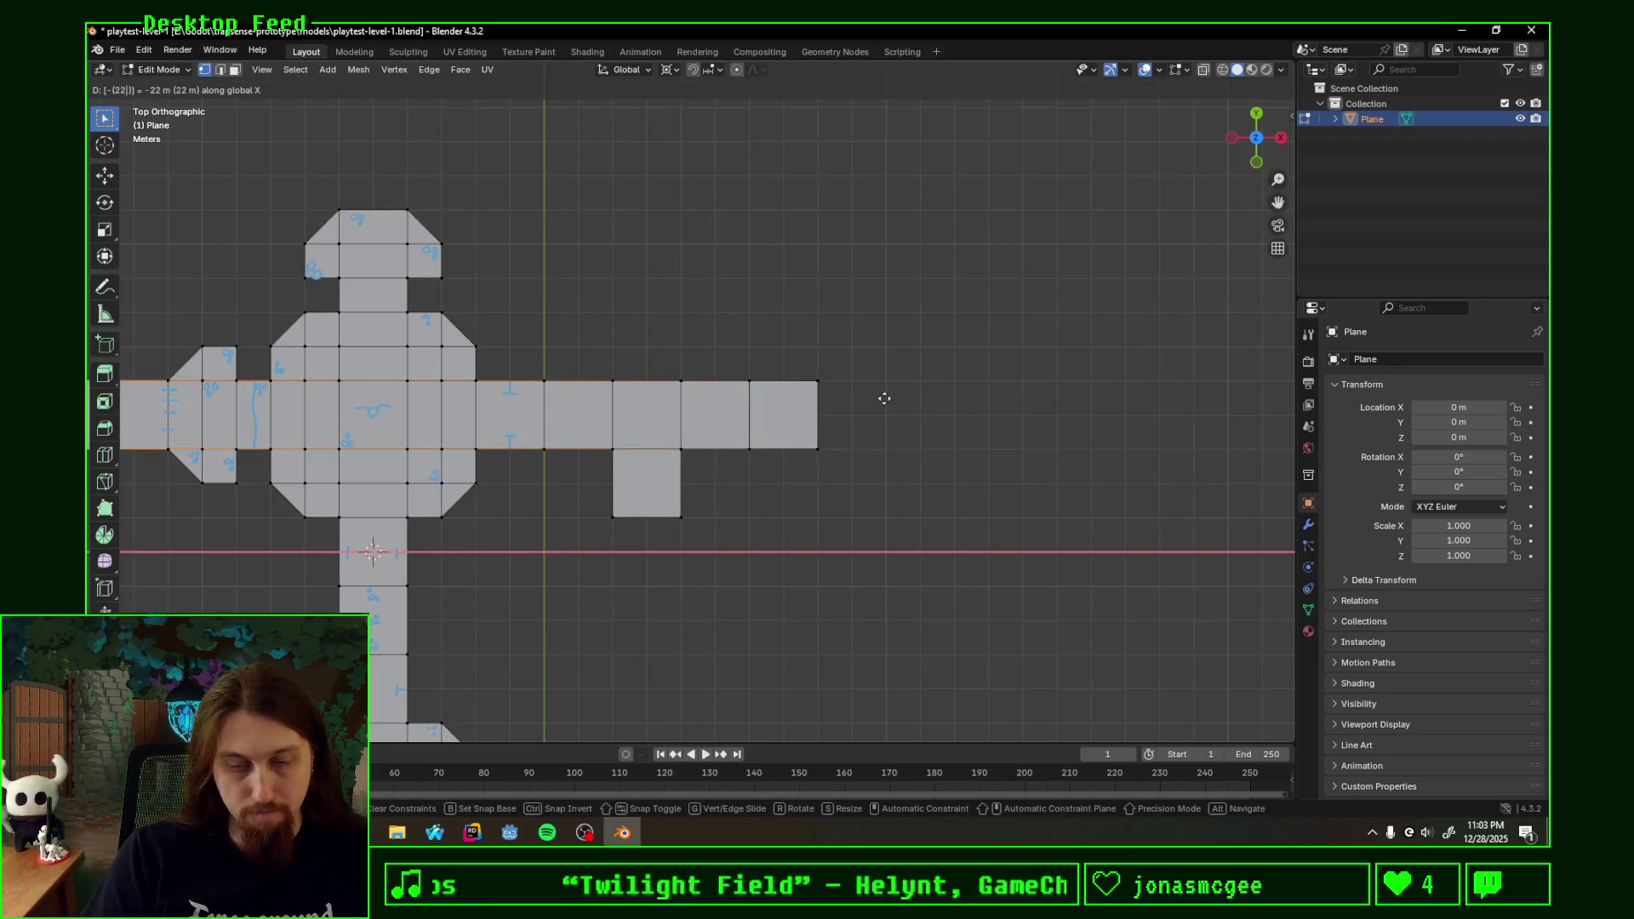
key(BackSpace)
key(BackSpace)
key(BackSpace)
text(2)
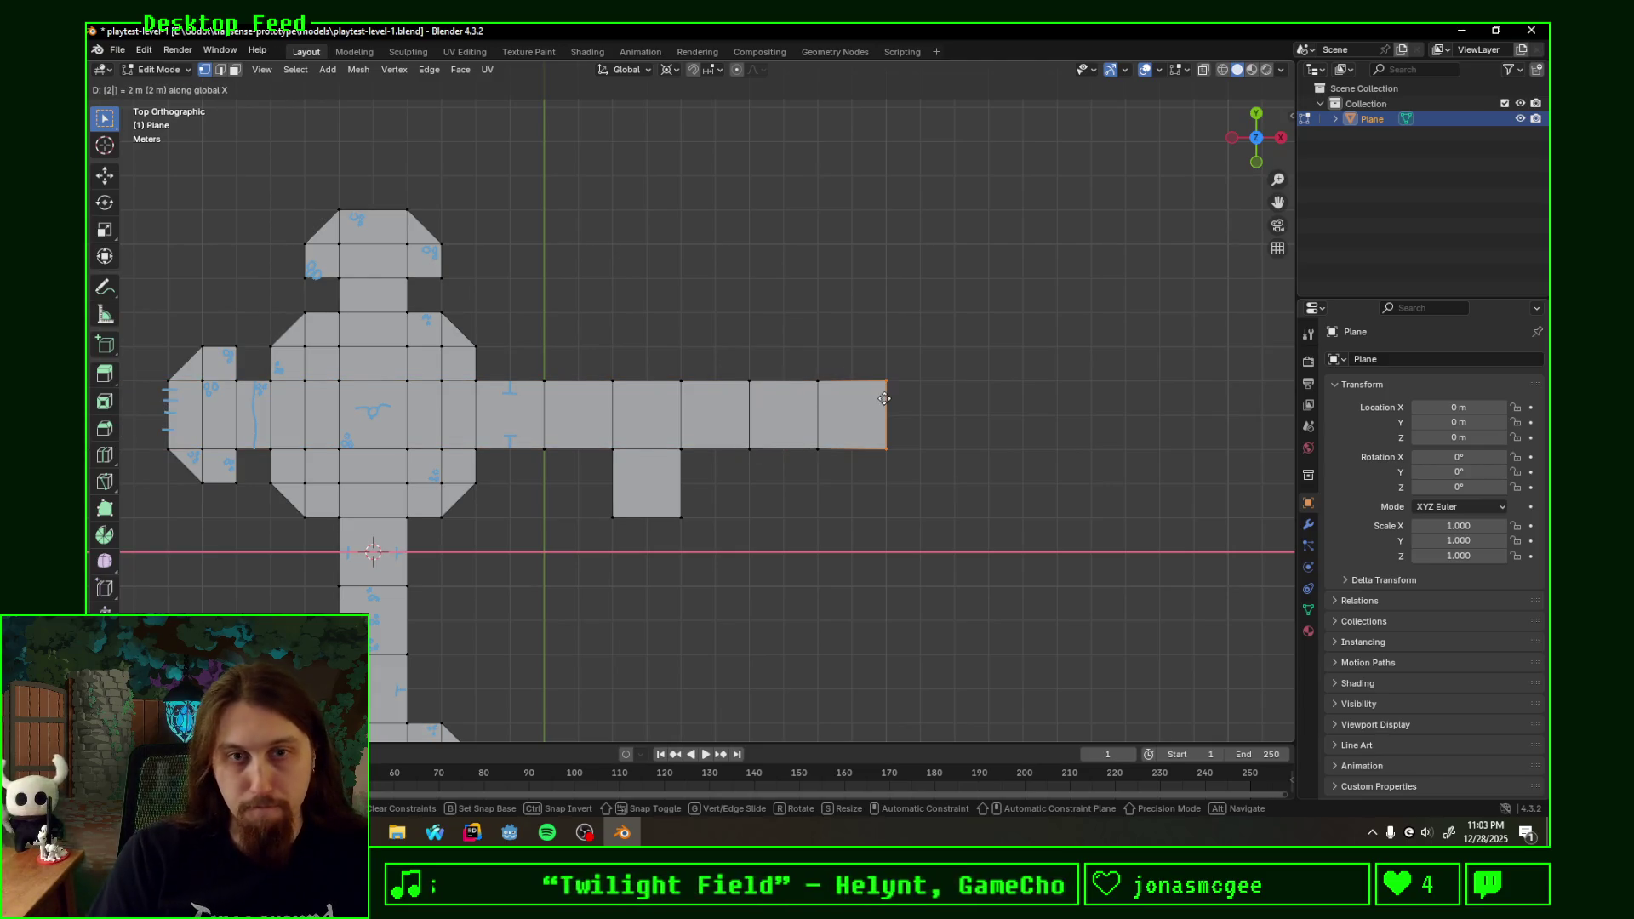
key(Return)
shift+middle_drag(894, 380, 725, 380)
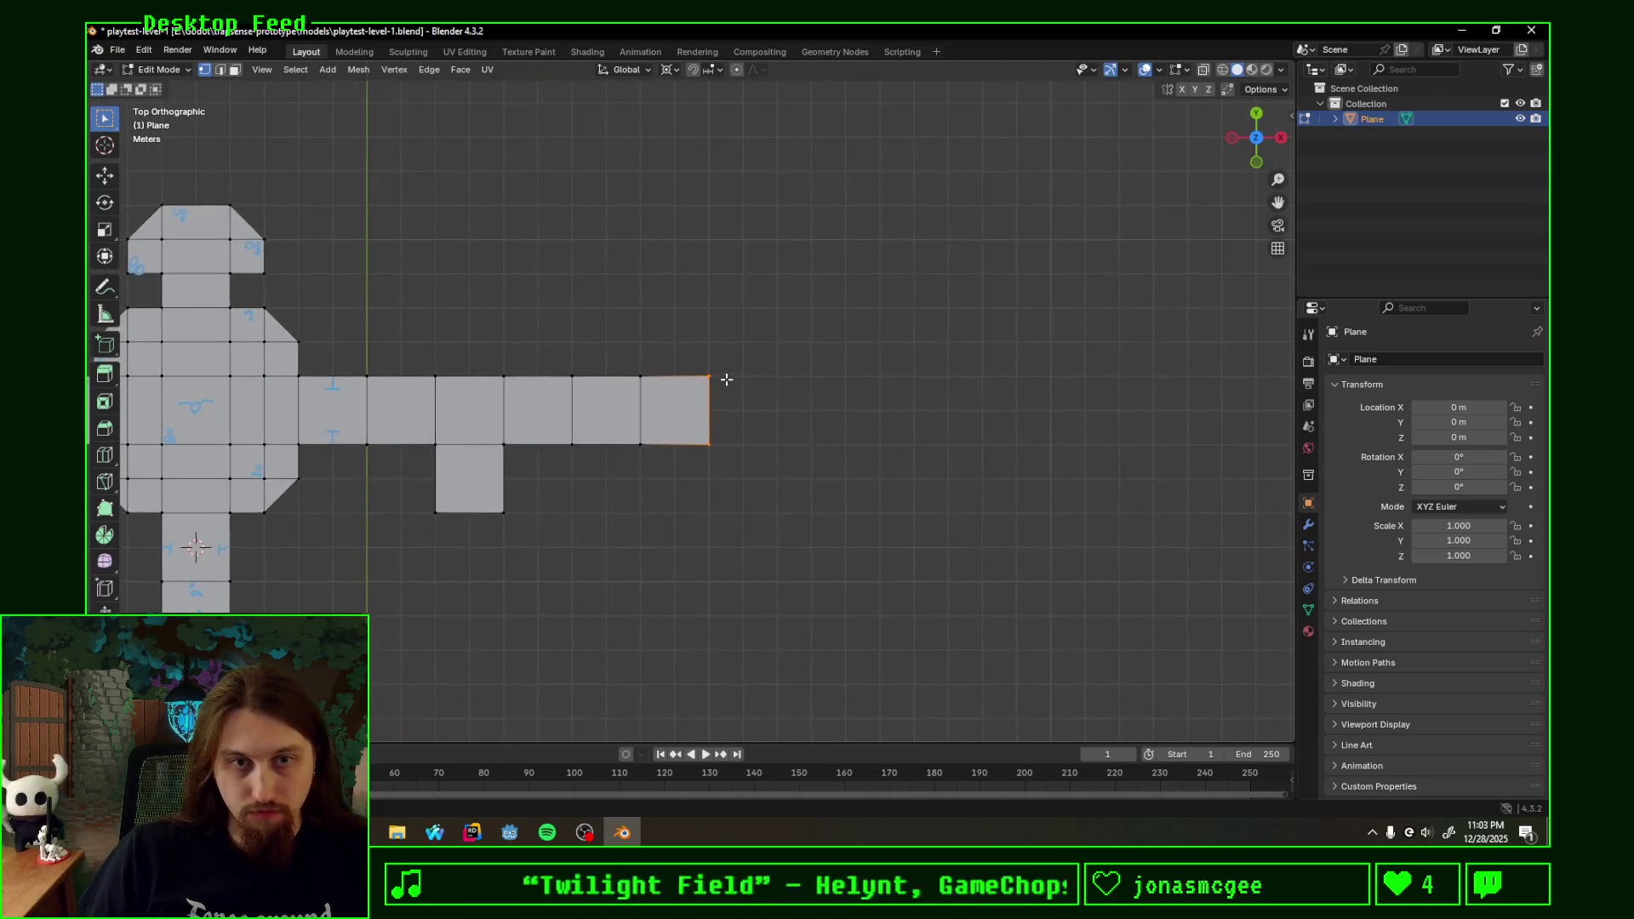
scroll(726, 380, up, 2)
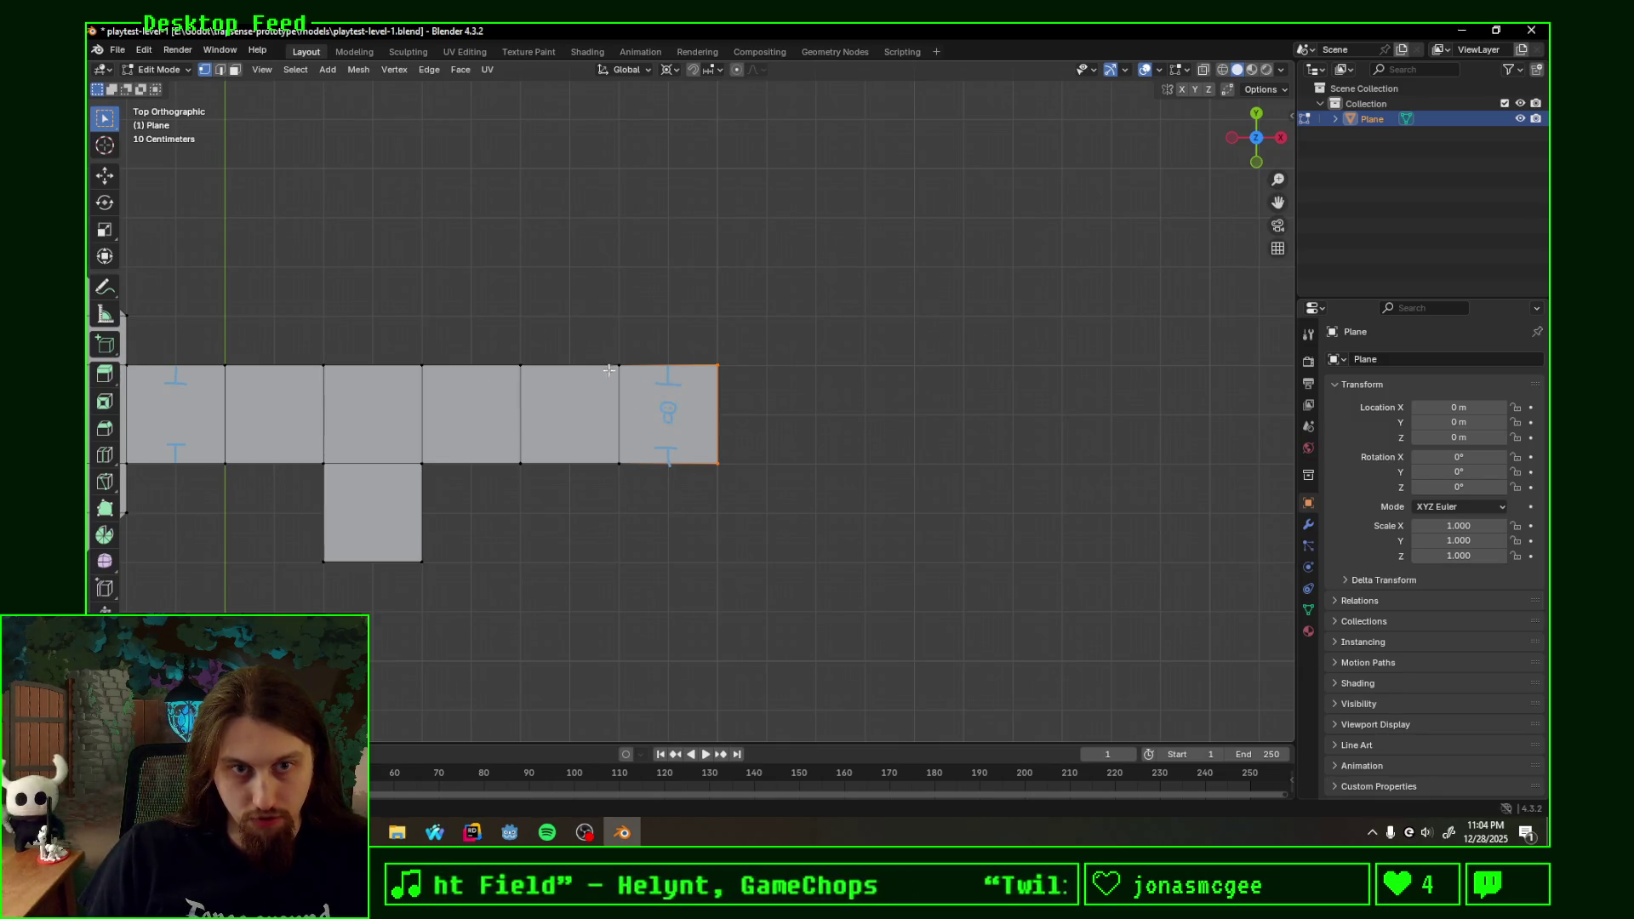
- Extrude the last two squares' top edge 1 m up along Y, then start the bottom edge 1 m down
shift+middle_drag(610, 372, 741, 383)
scroll(740, 395, up, 2)
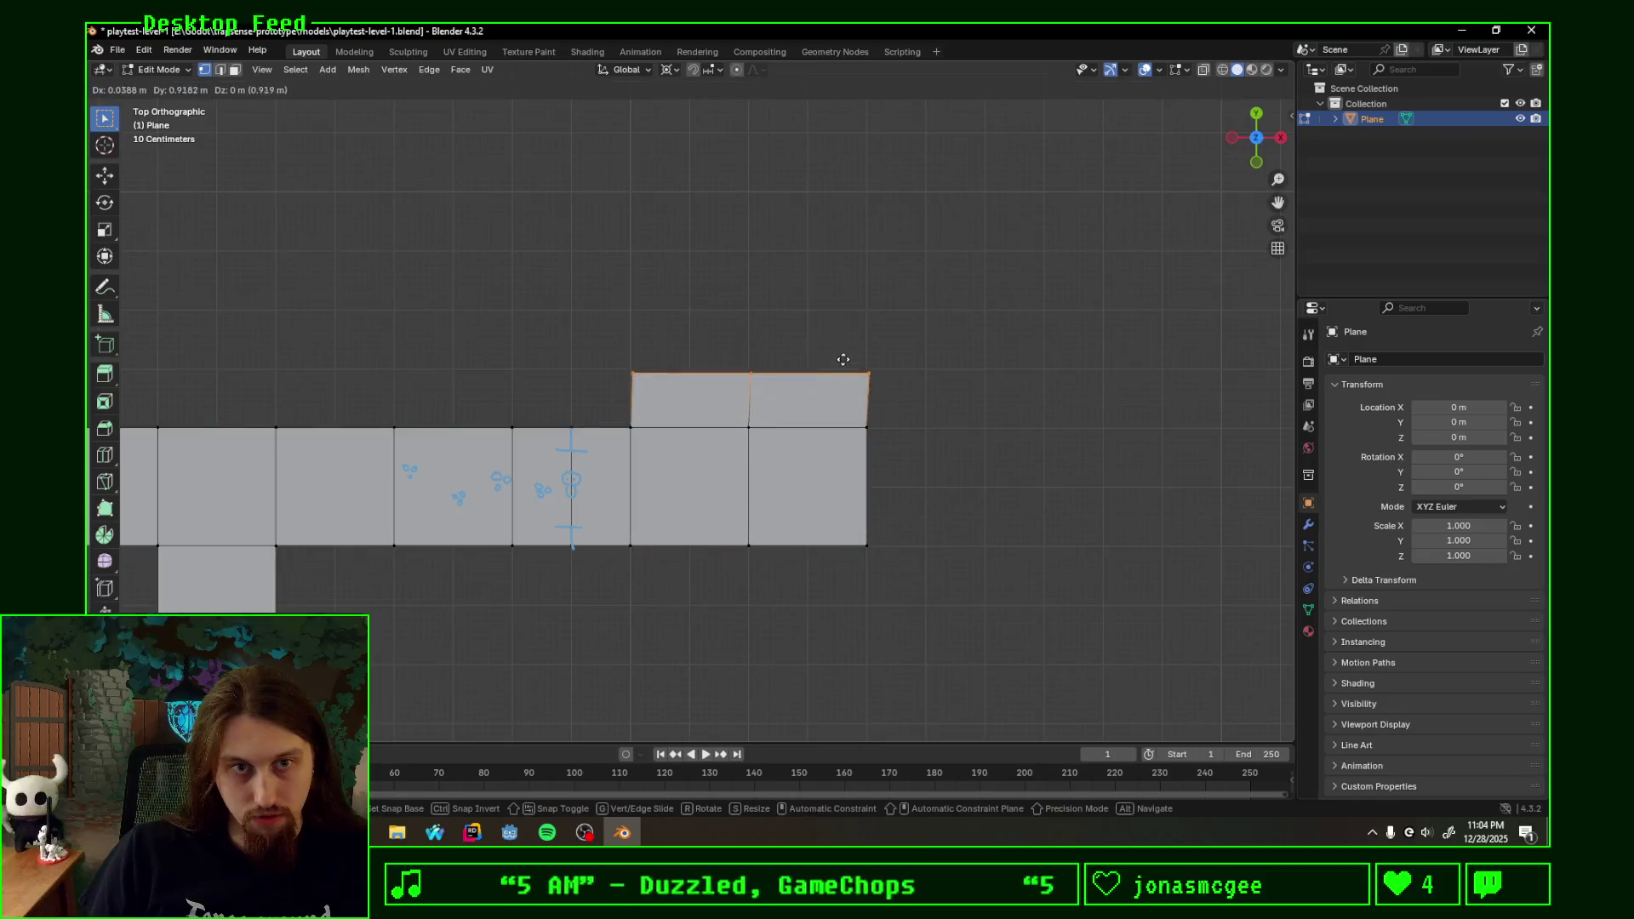
key(x)
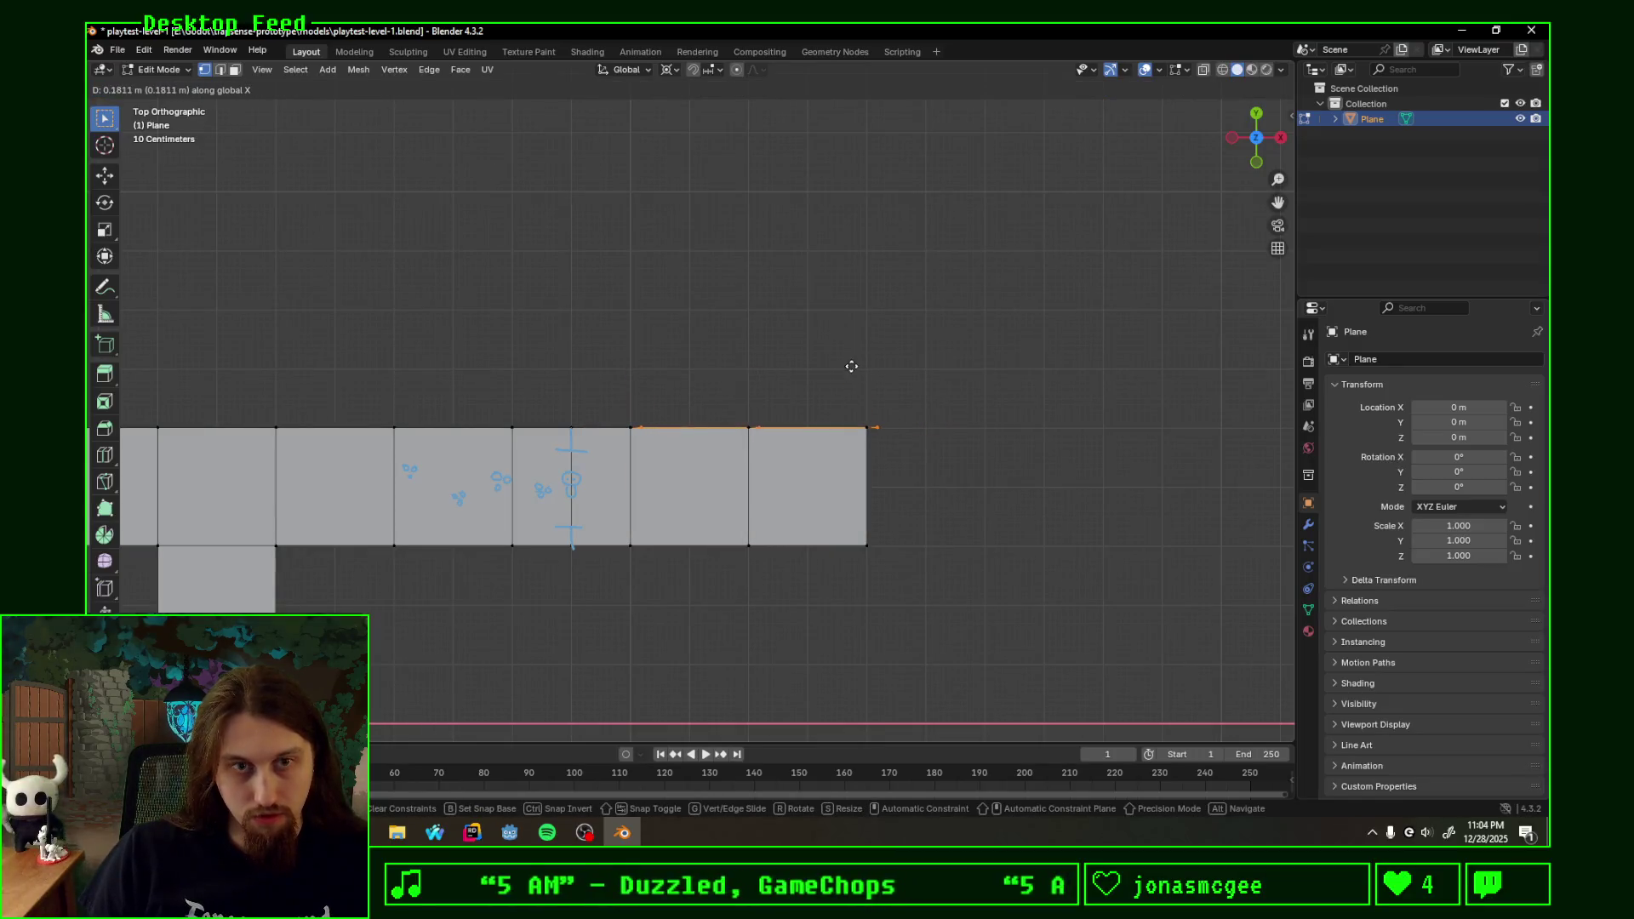
text(y2)
key(minus)
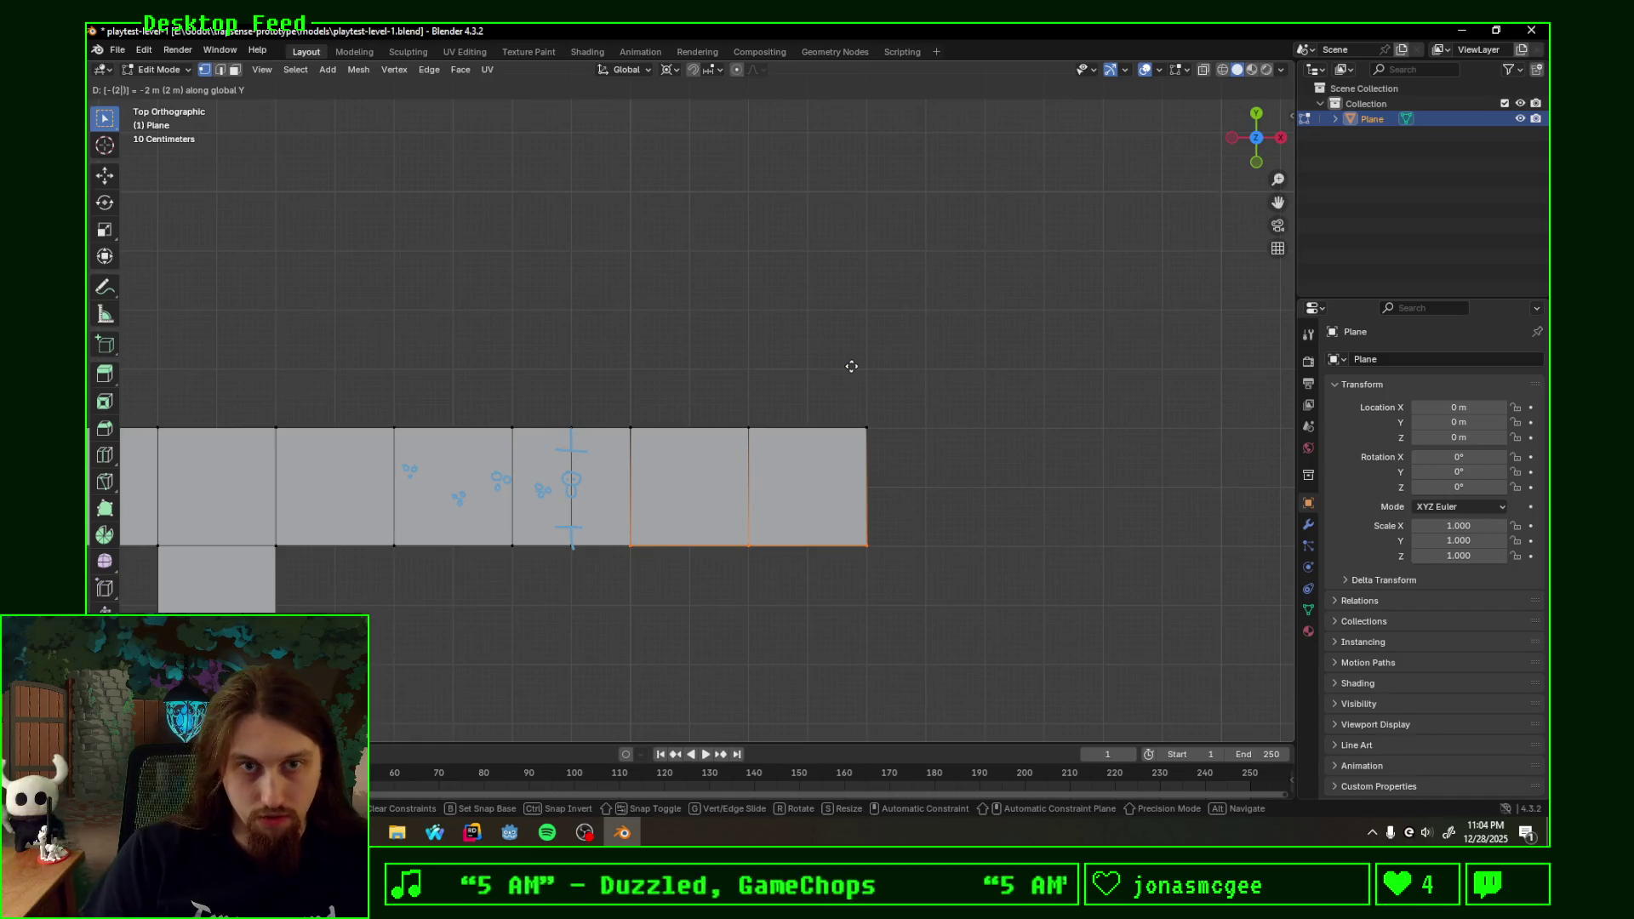
key(BackSpace)
text(1)
key(minus)
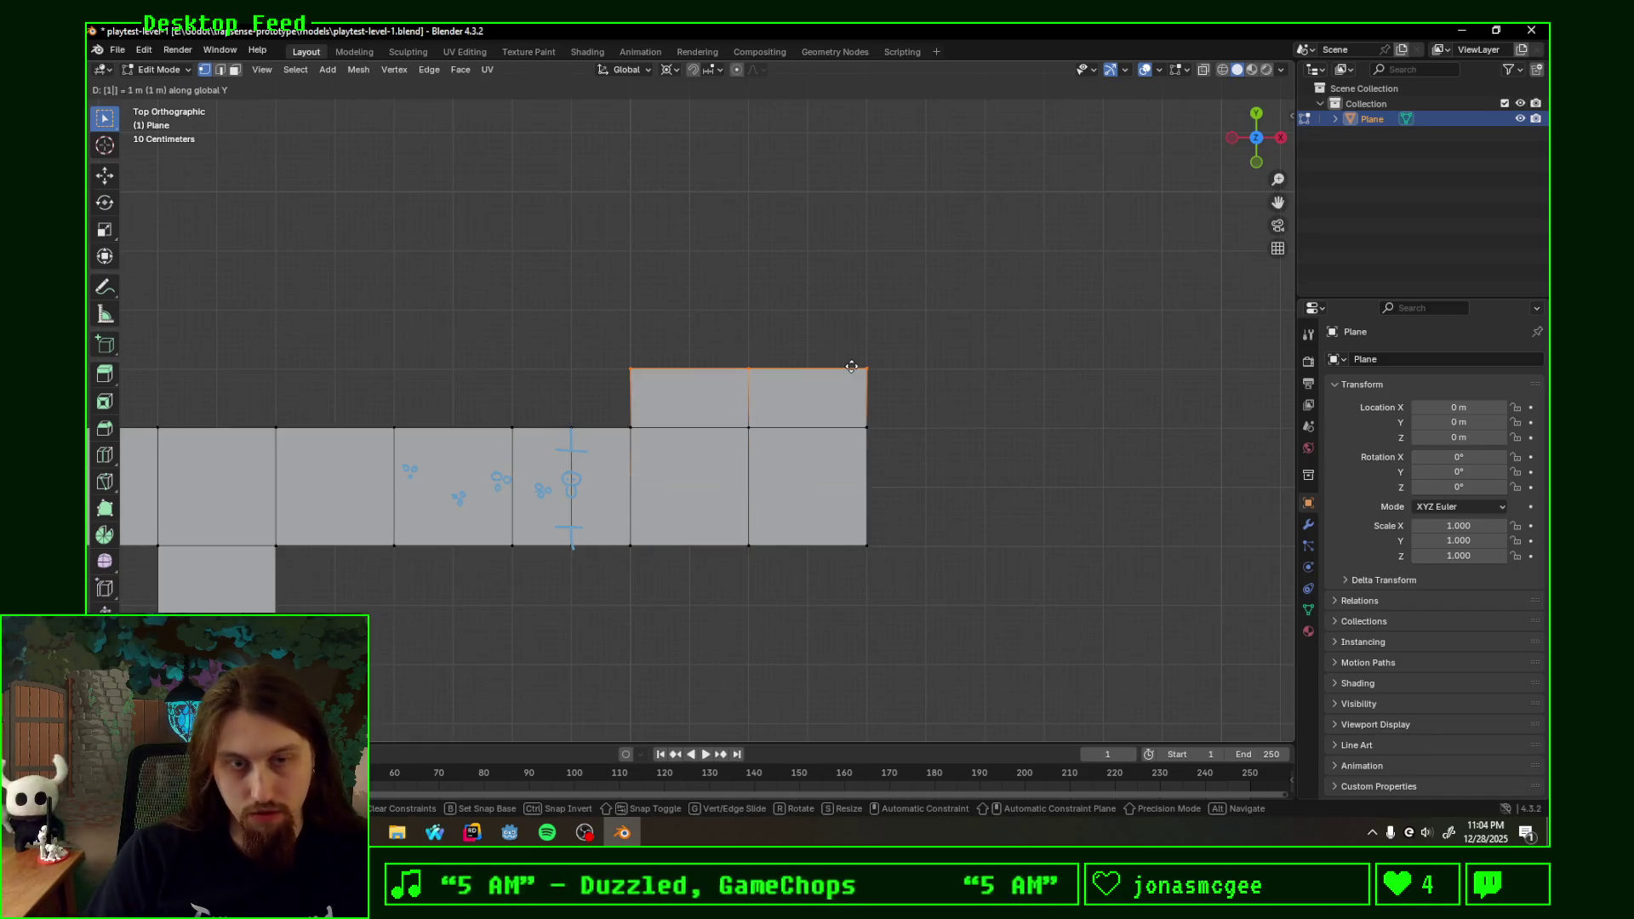
key(Return)
drag(609, 526, 945, 566)
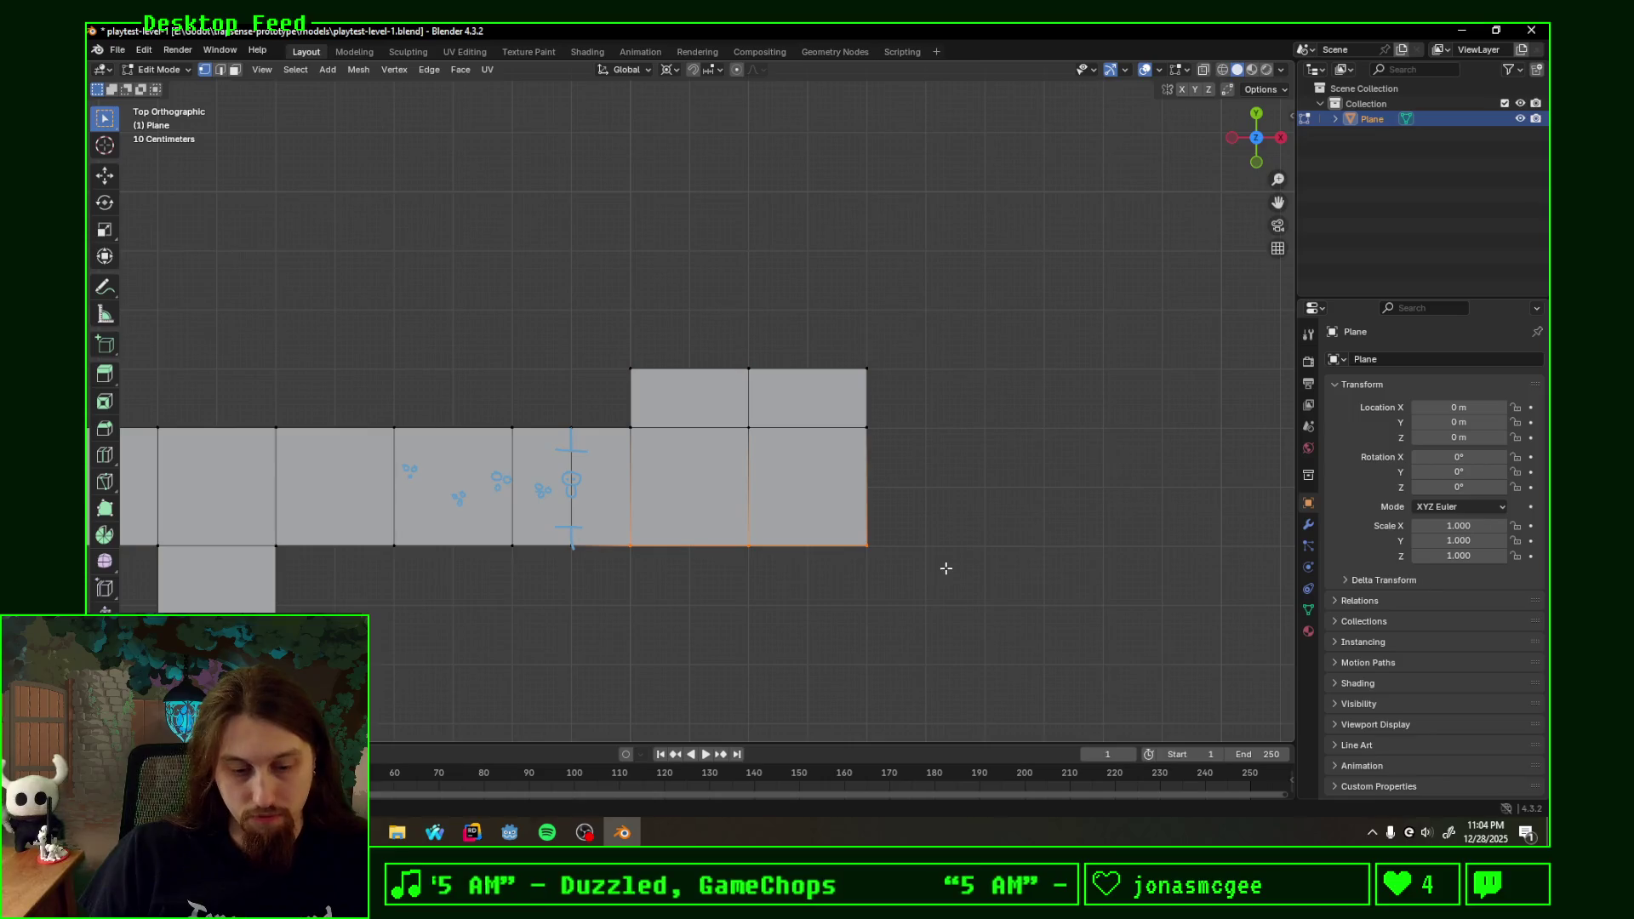
key(e)
key(x)
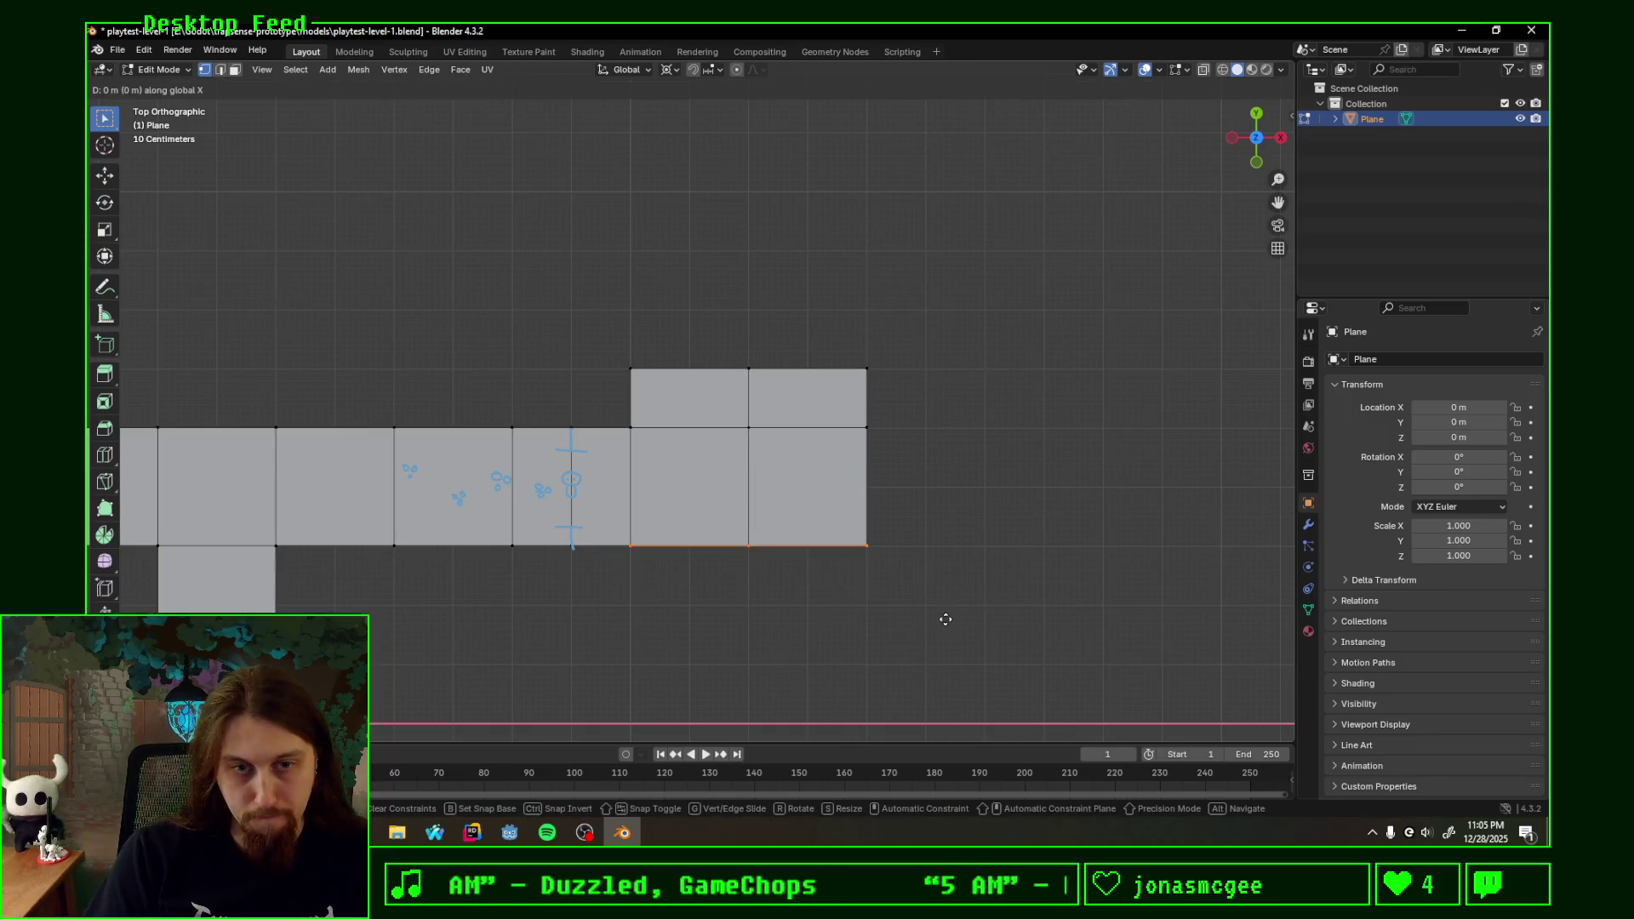
text(y)
text(-1)
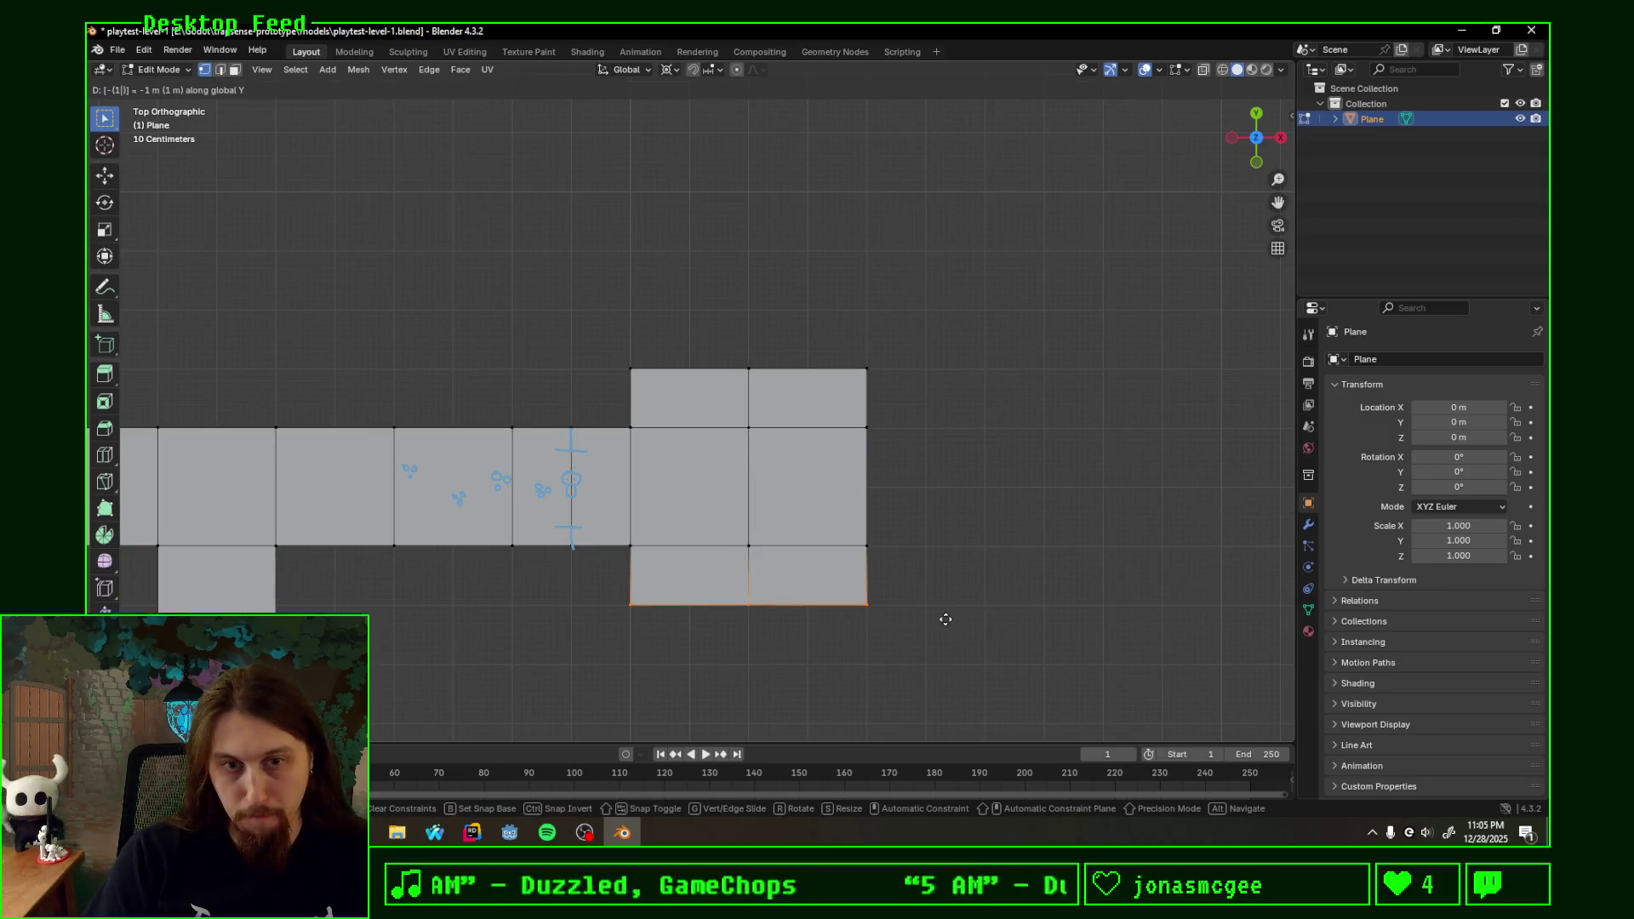
- Confirm the 1 m southern strip, then sketch blue pillar marks over the widened room's faces
key(Return)
scroll(841, 451, down, 1)
scroll(841, 471, down, 1)
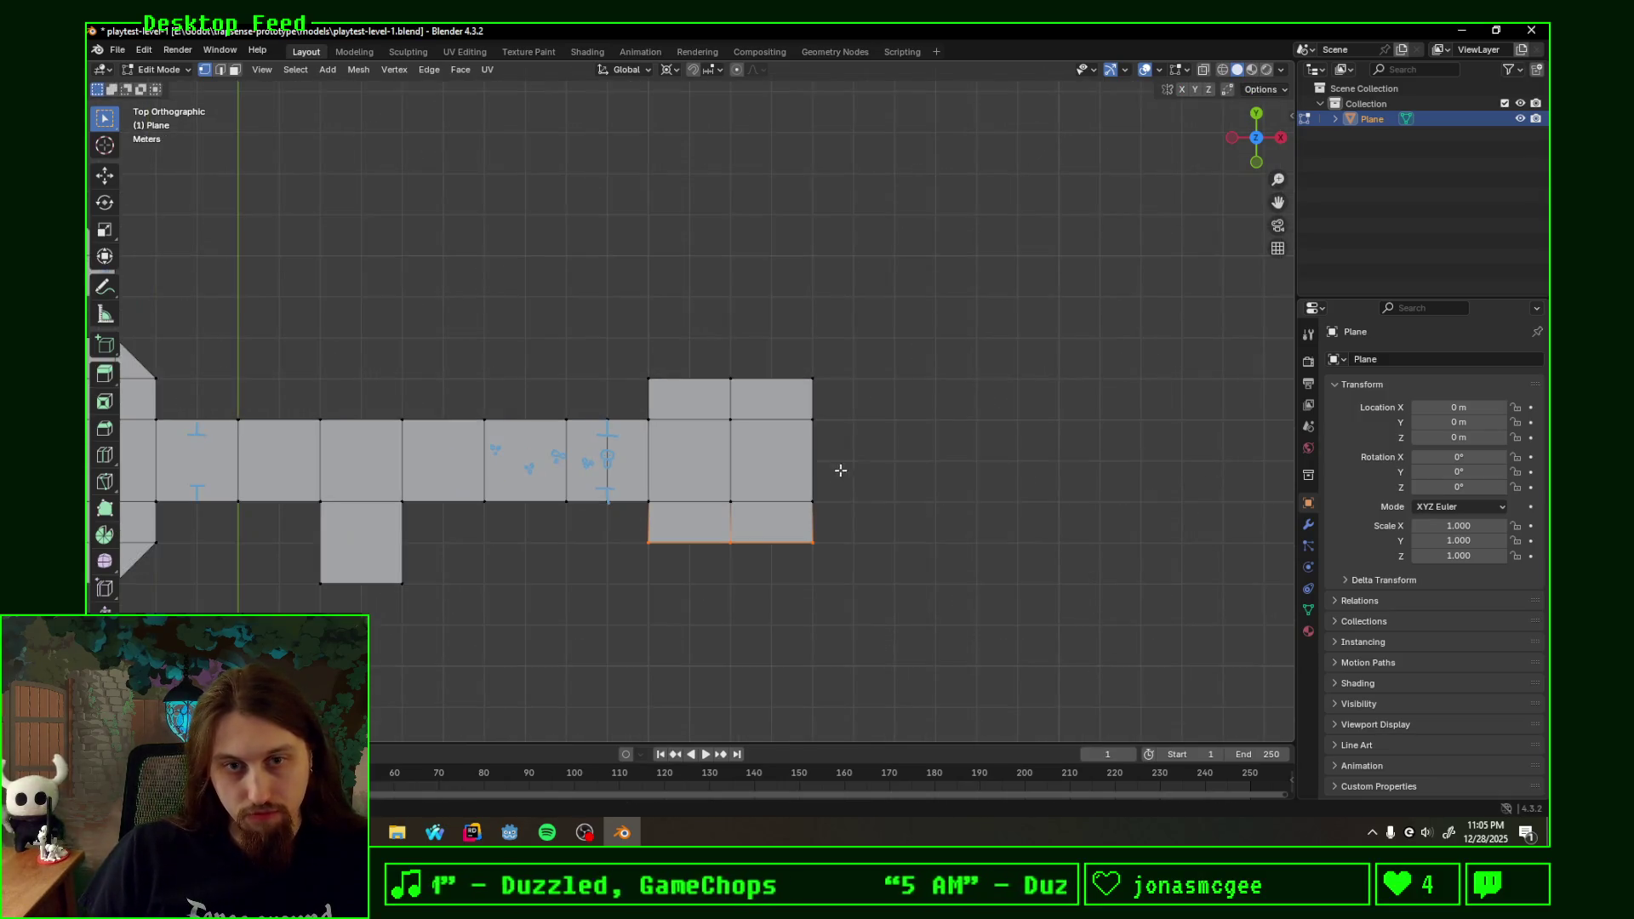
scroll(846, 481, up, 1)
scroll(850, 485, up, 1)
scroll(854, 497, up, 1)
scroll(854, 497, down, 1)
scroll(963, 457, down, 1)
scroll(817, 446, up, 1)
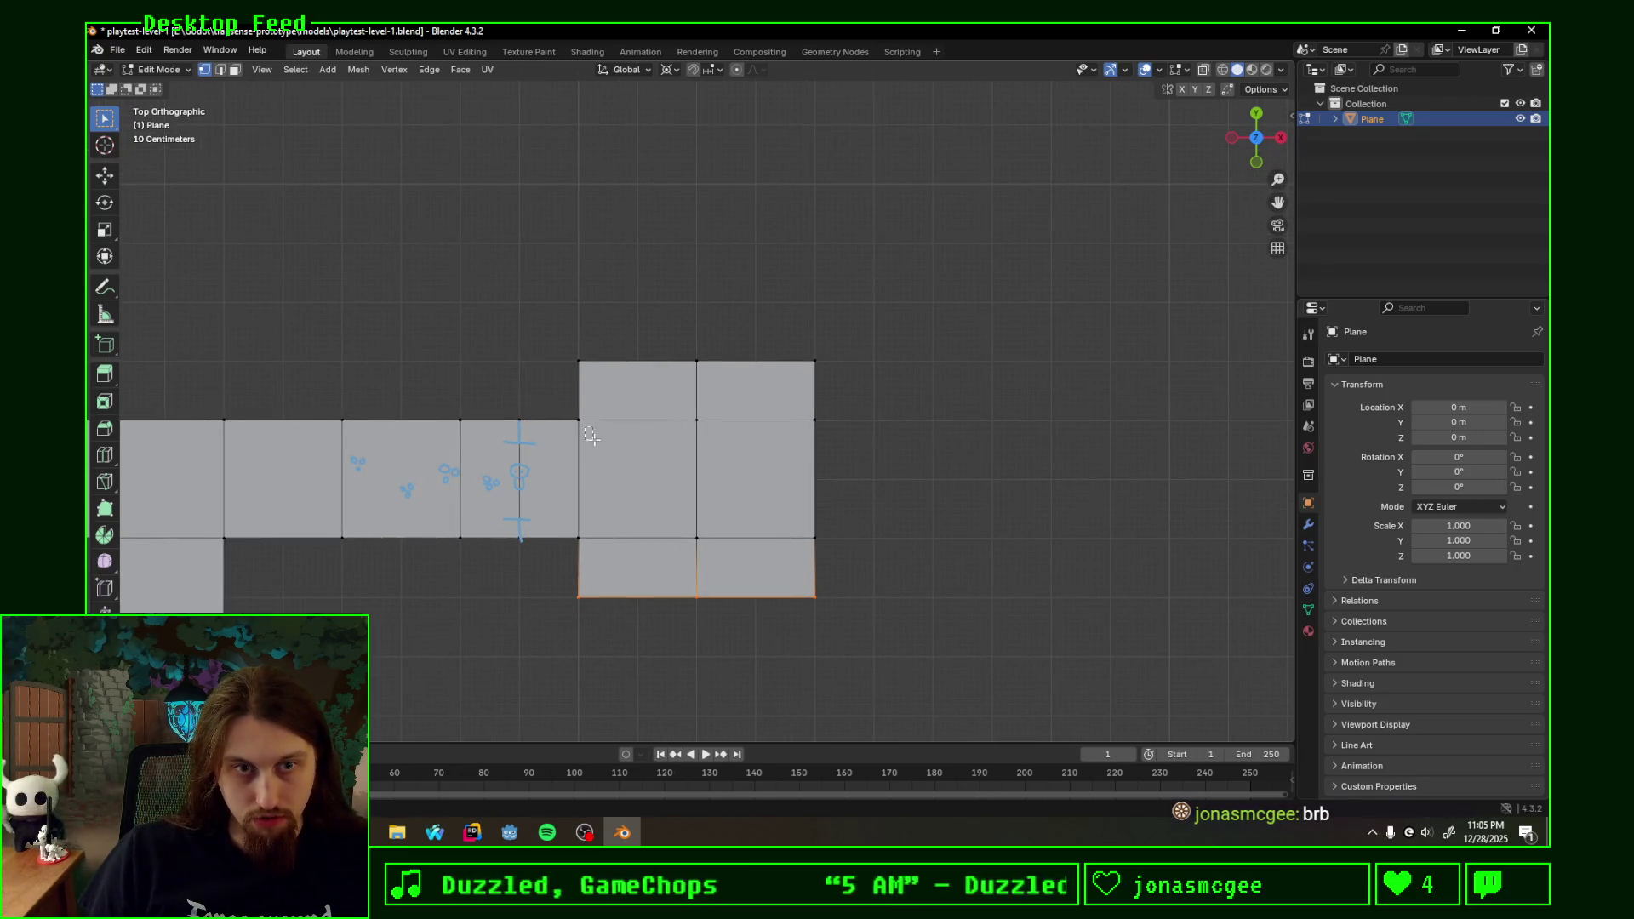
key(k)
key(Escape)
key(k)
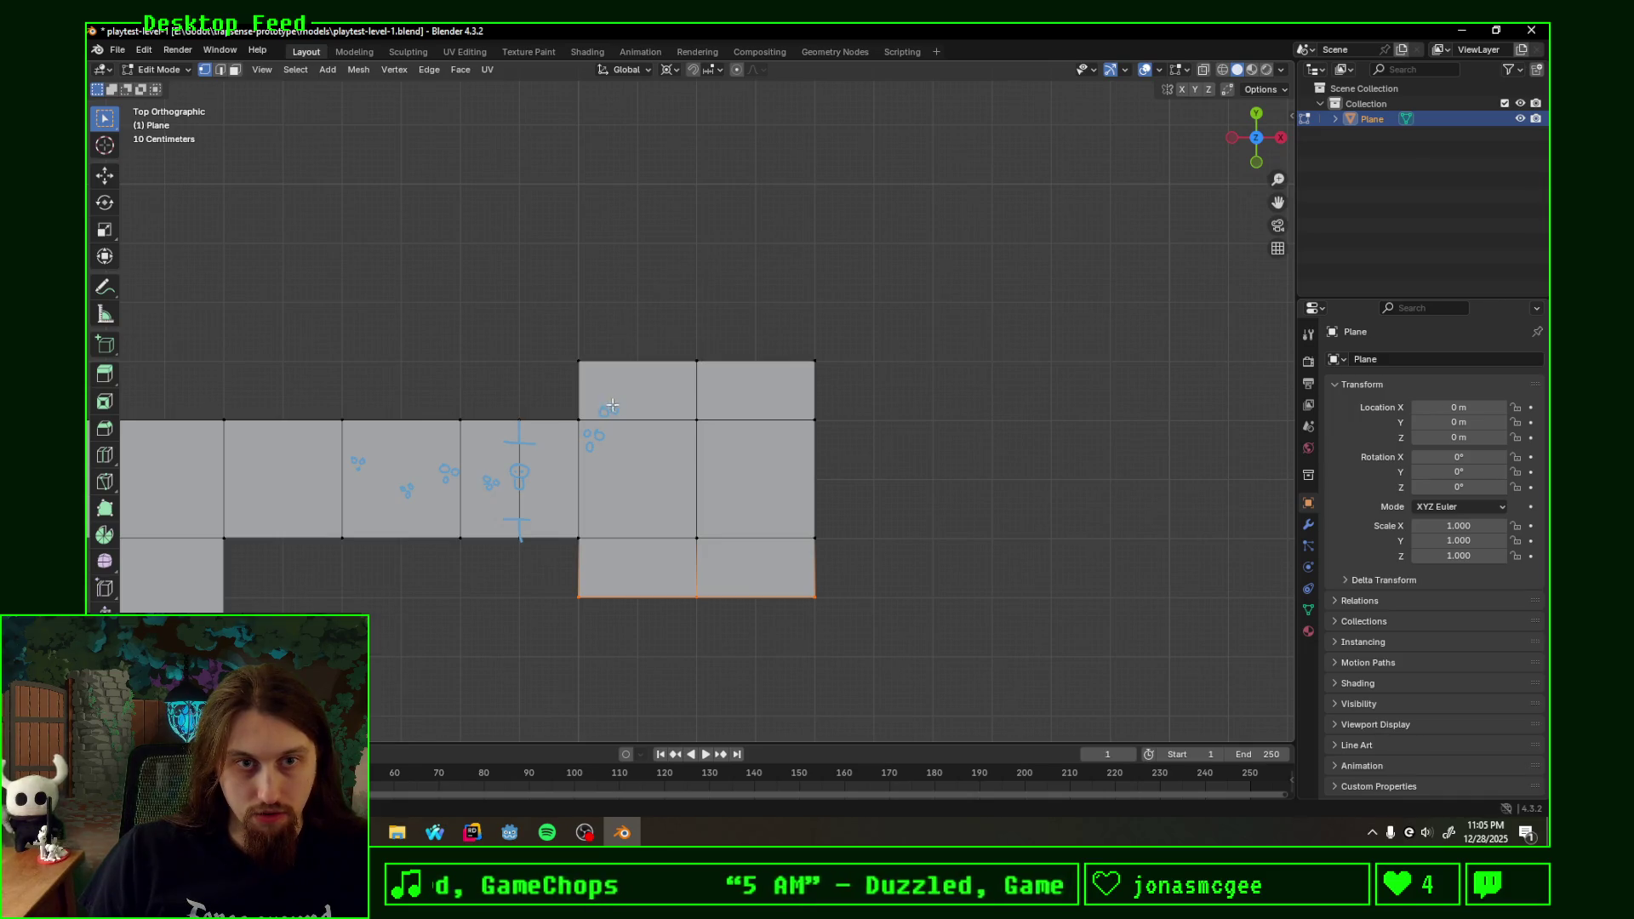
key(Escape)
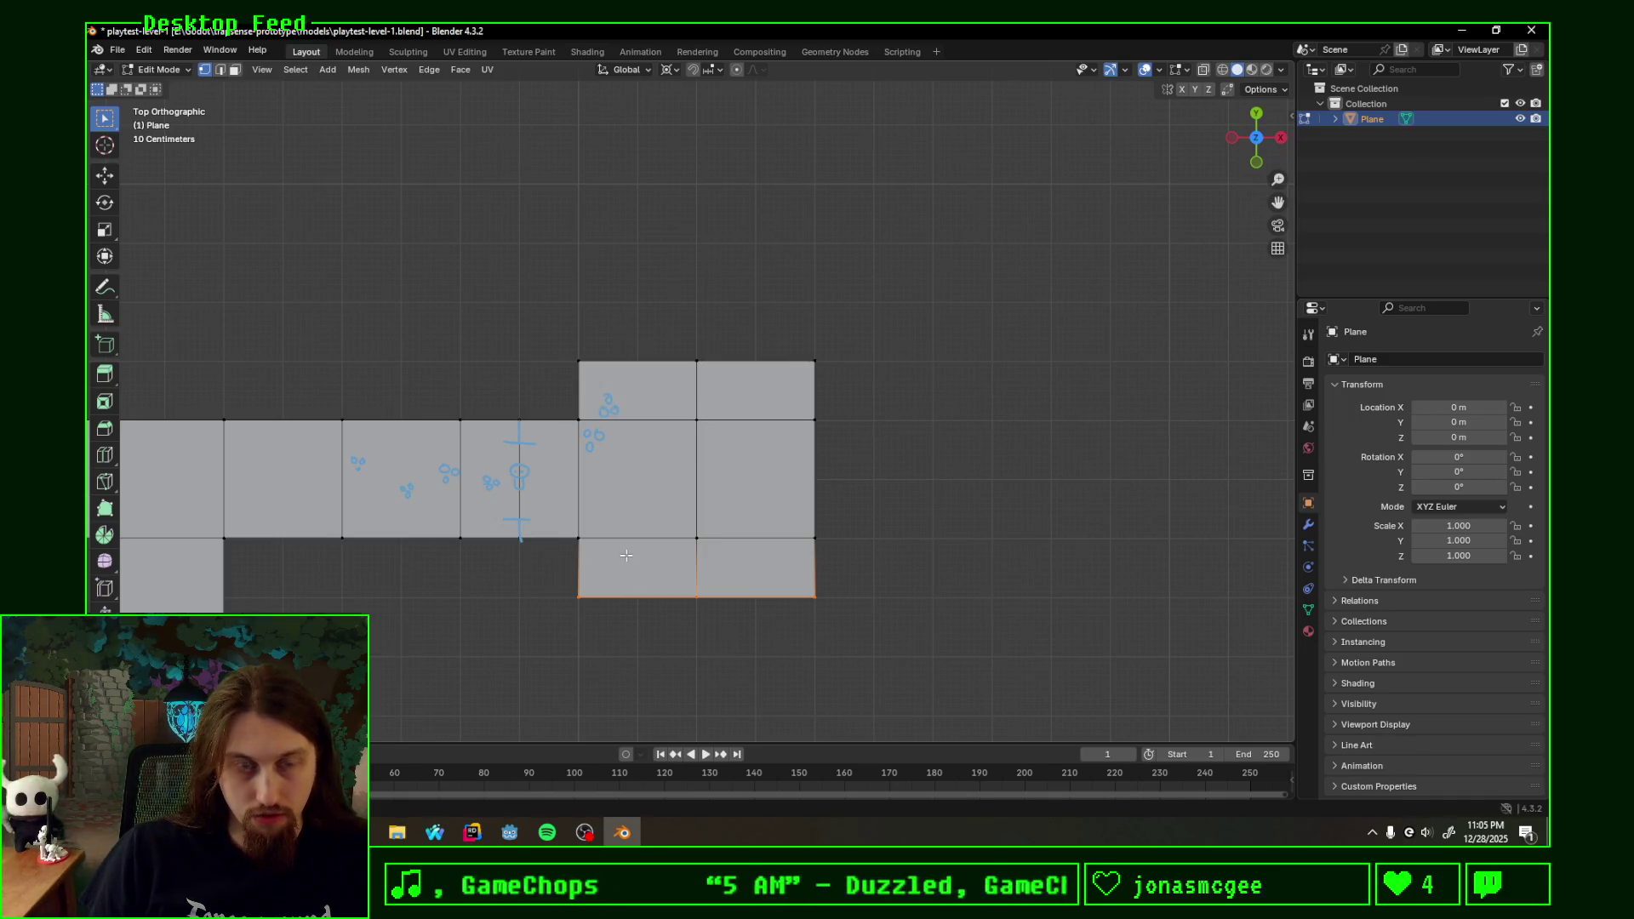
key(k)
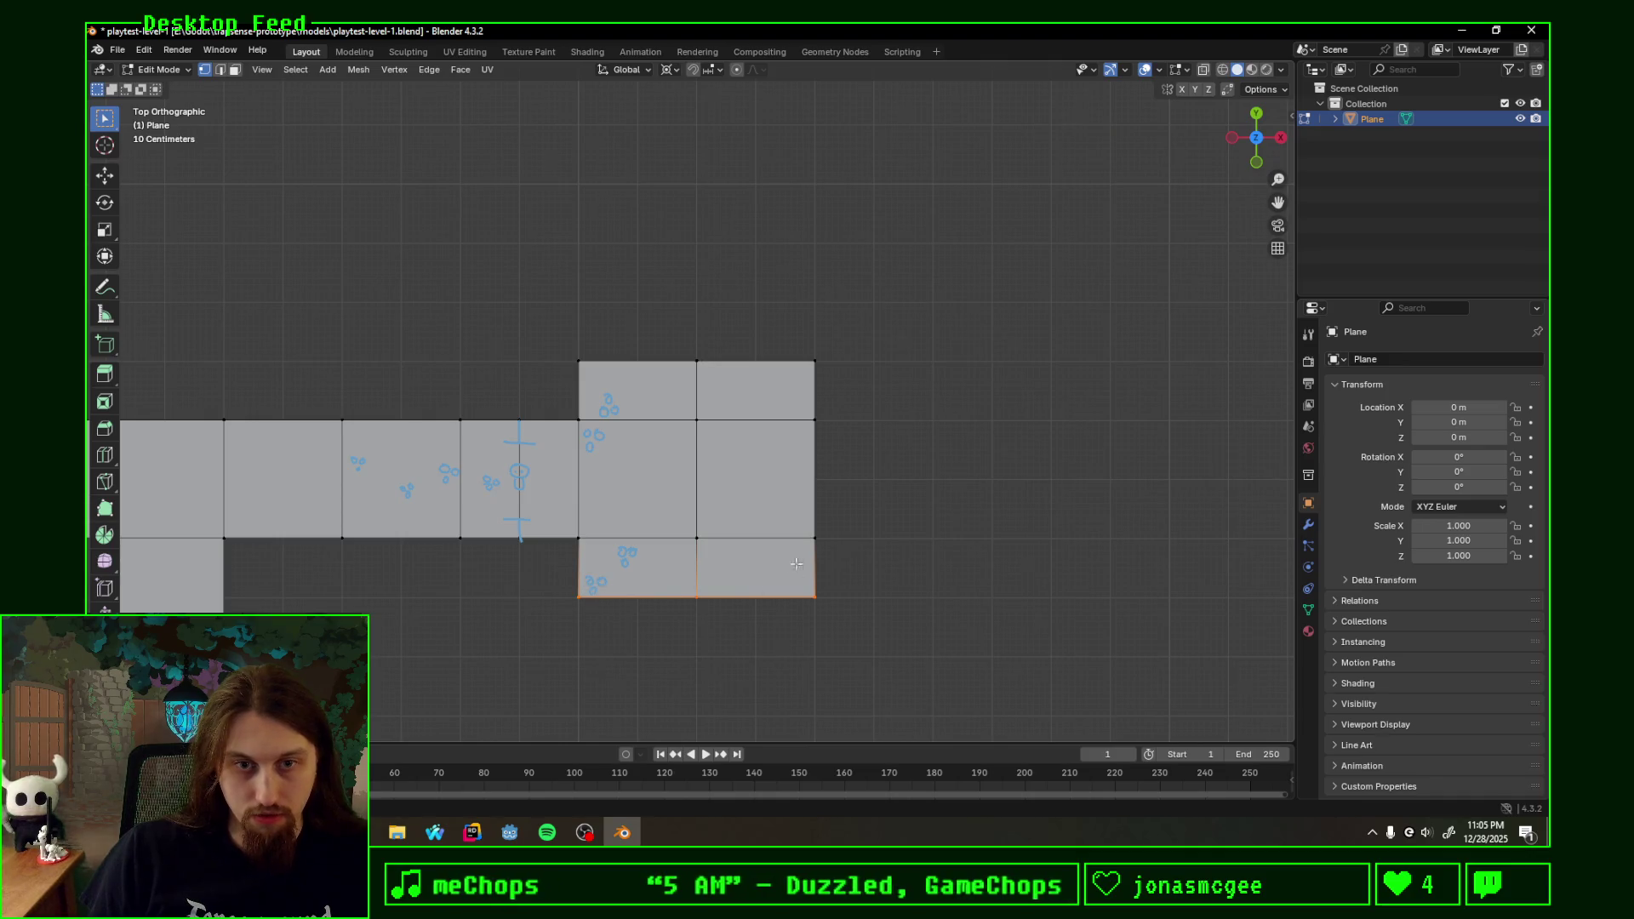
key(k)
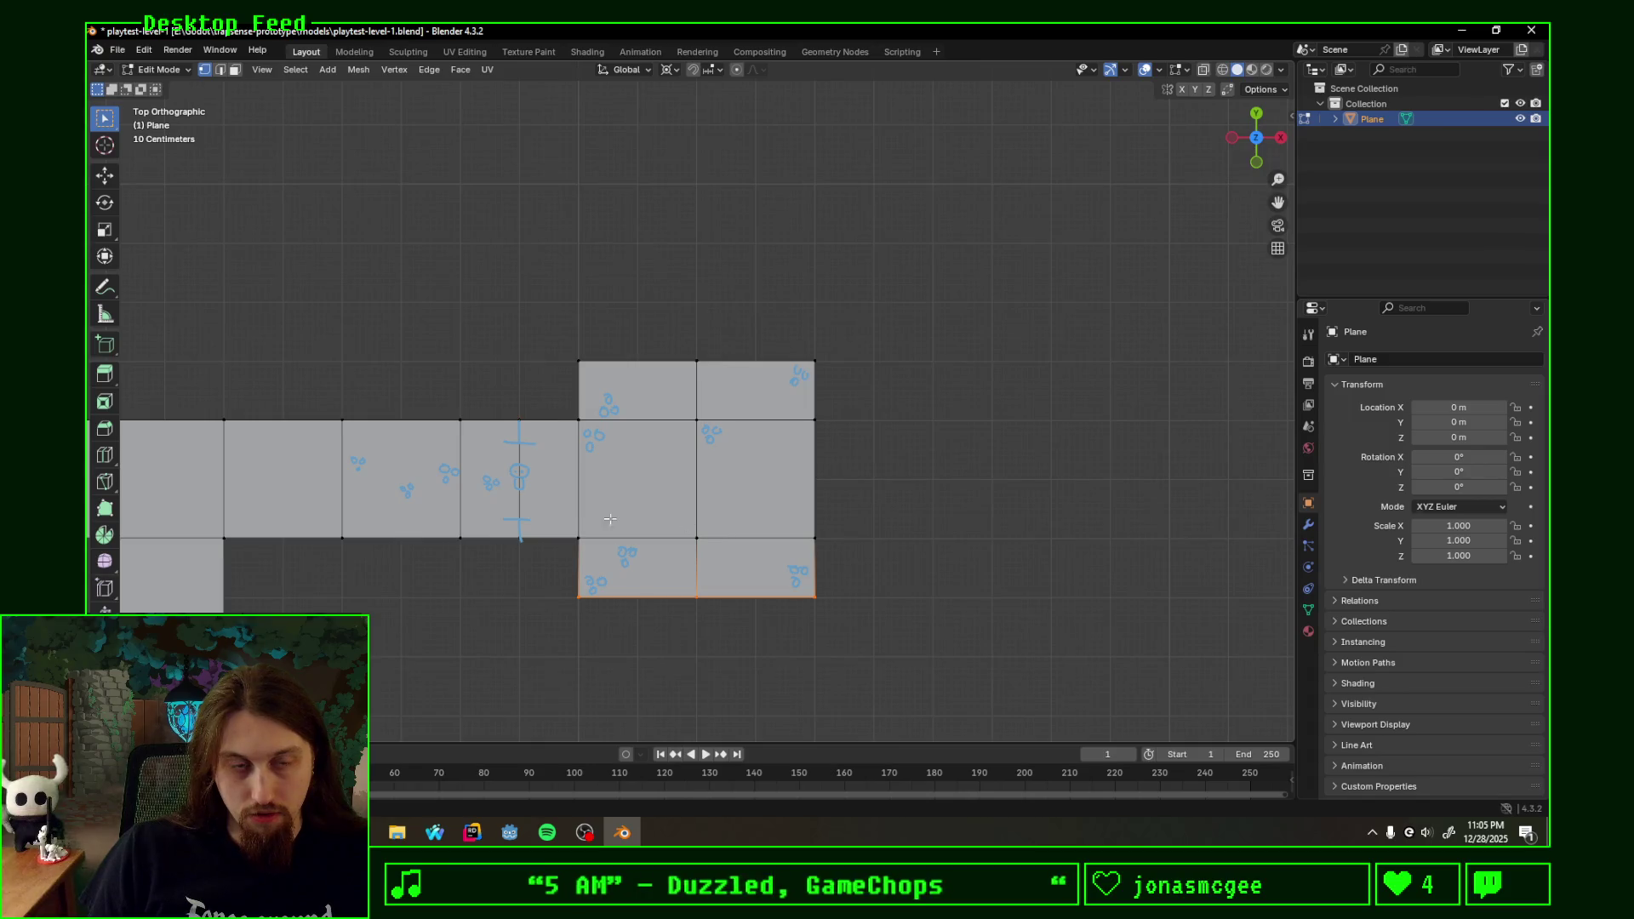
scroll(709, 525, down, 1)
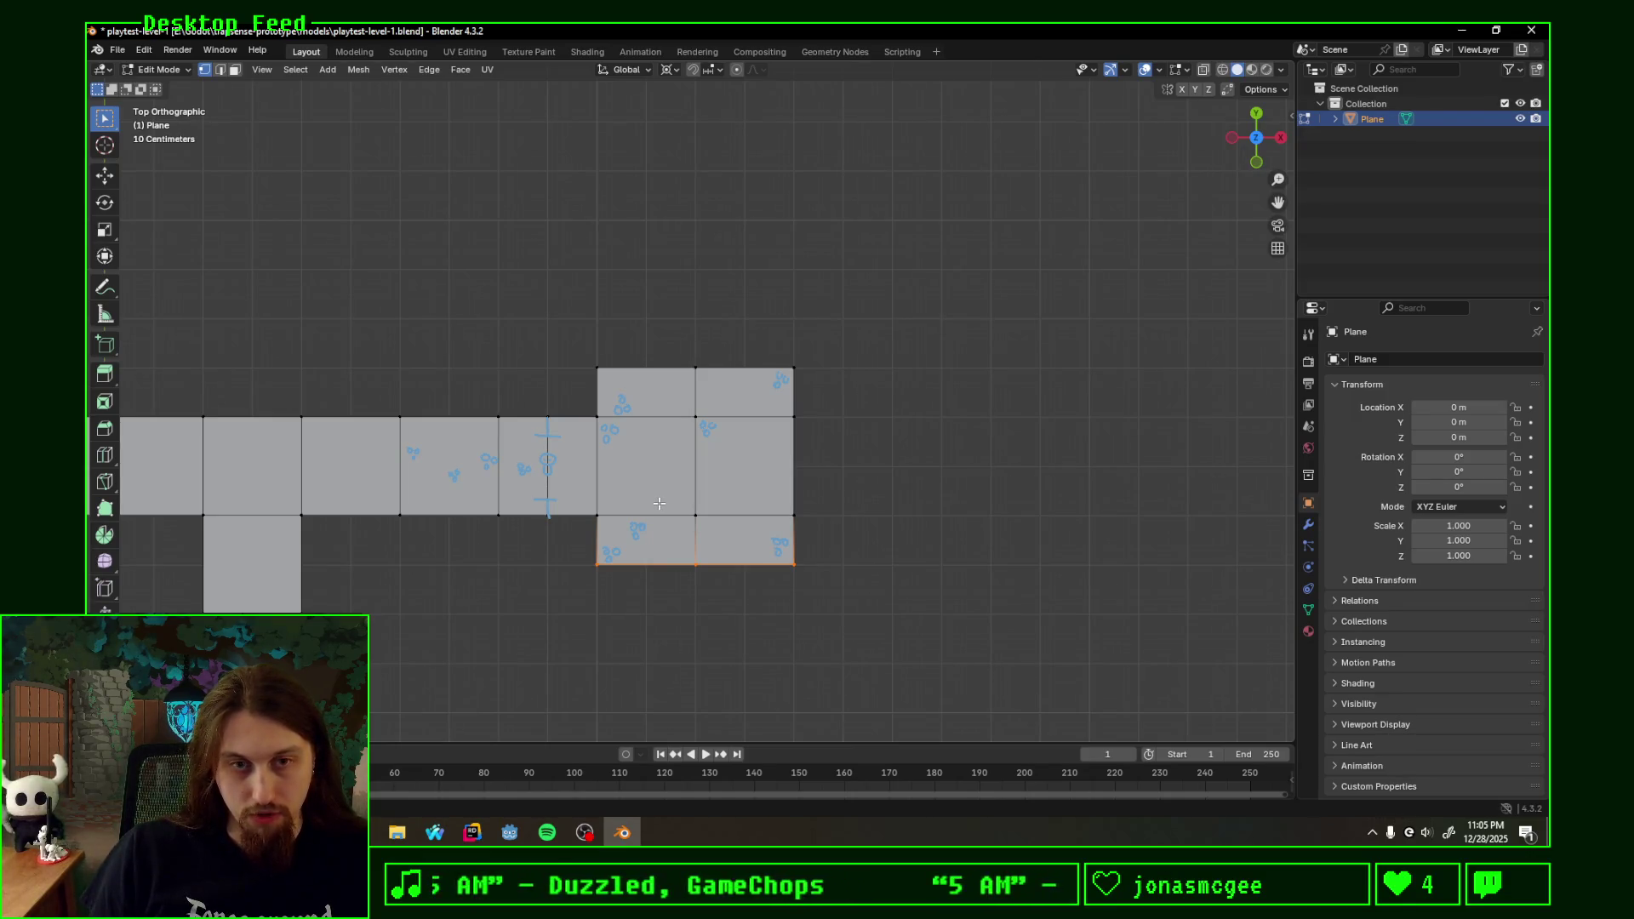
- Slide the room's middle edge, add a horizontal loop cut, and abandon a knife cut on the corner
drag(776, 522, 780, 524)
key(g)
key(g)
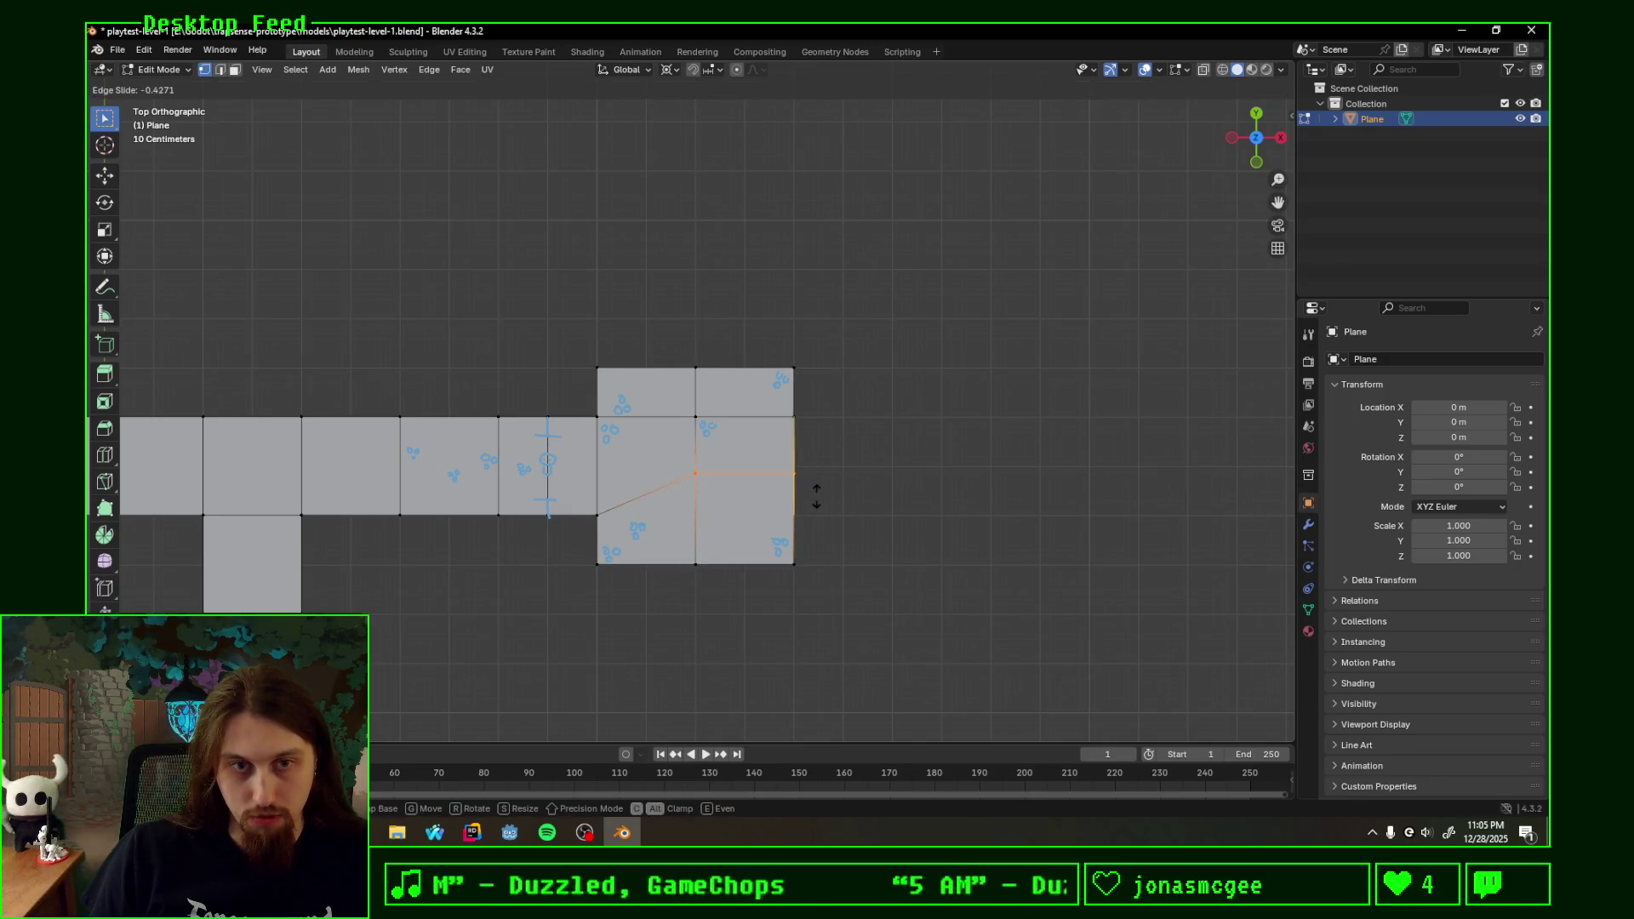
click(805, 501)
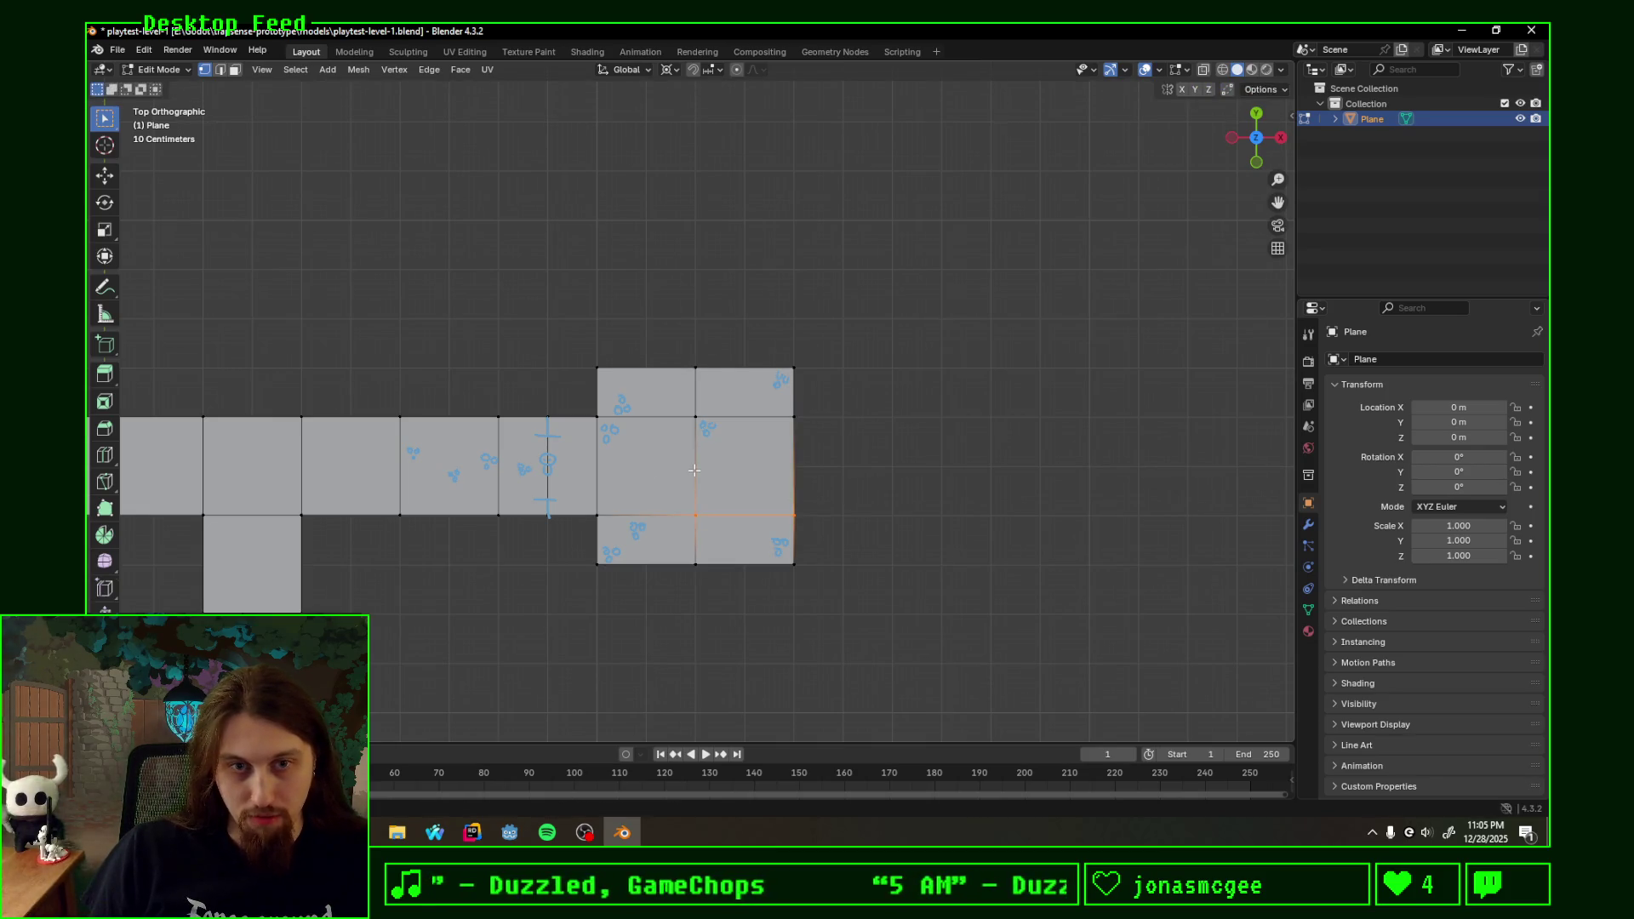
key(ctrl+r)
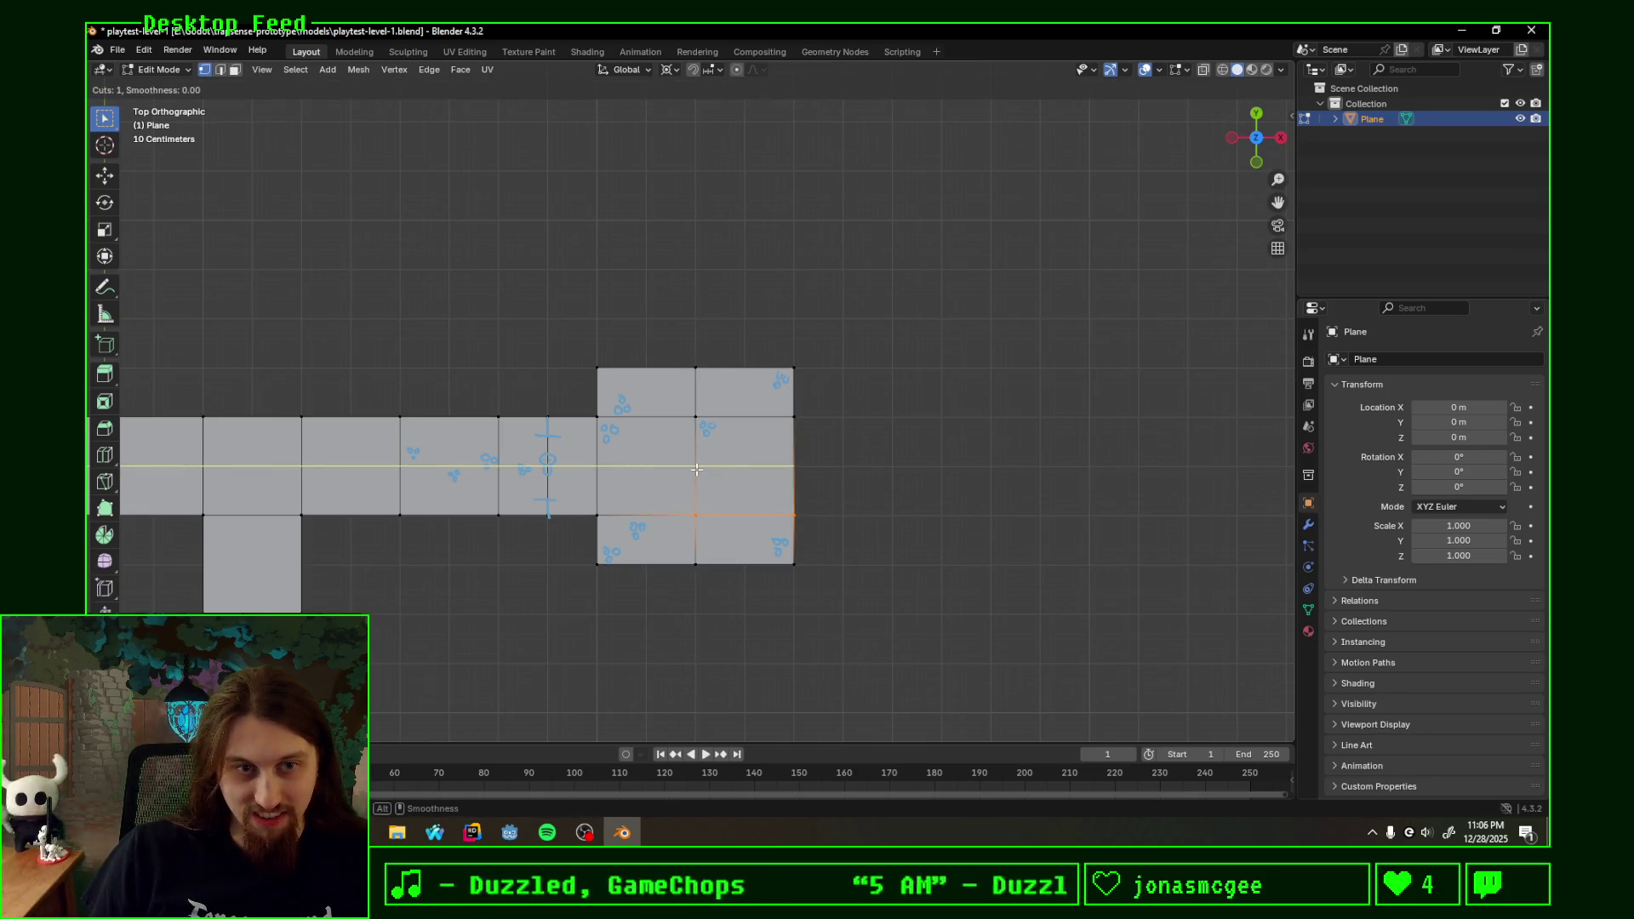
click(696, 470)
scroll(809, 486, down, 3)
scroll(788, 489, up, 2)
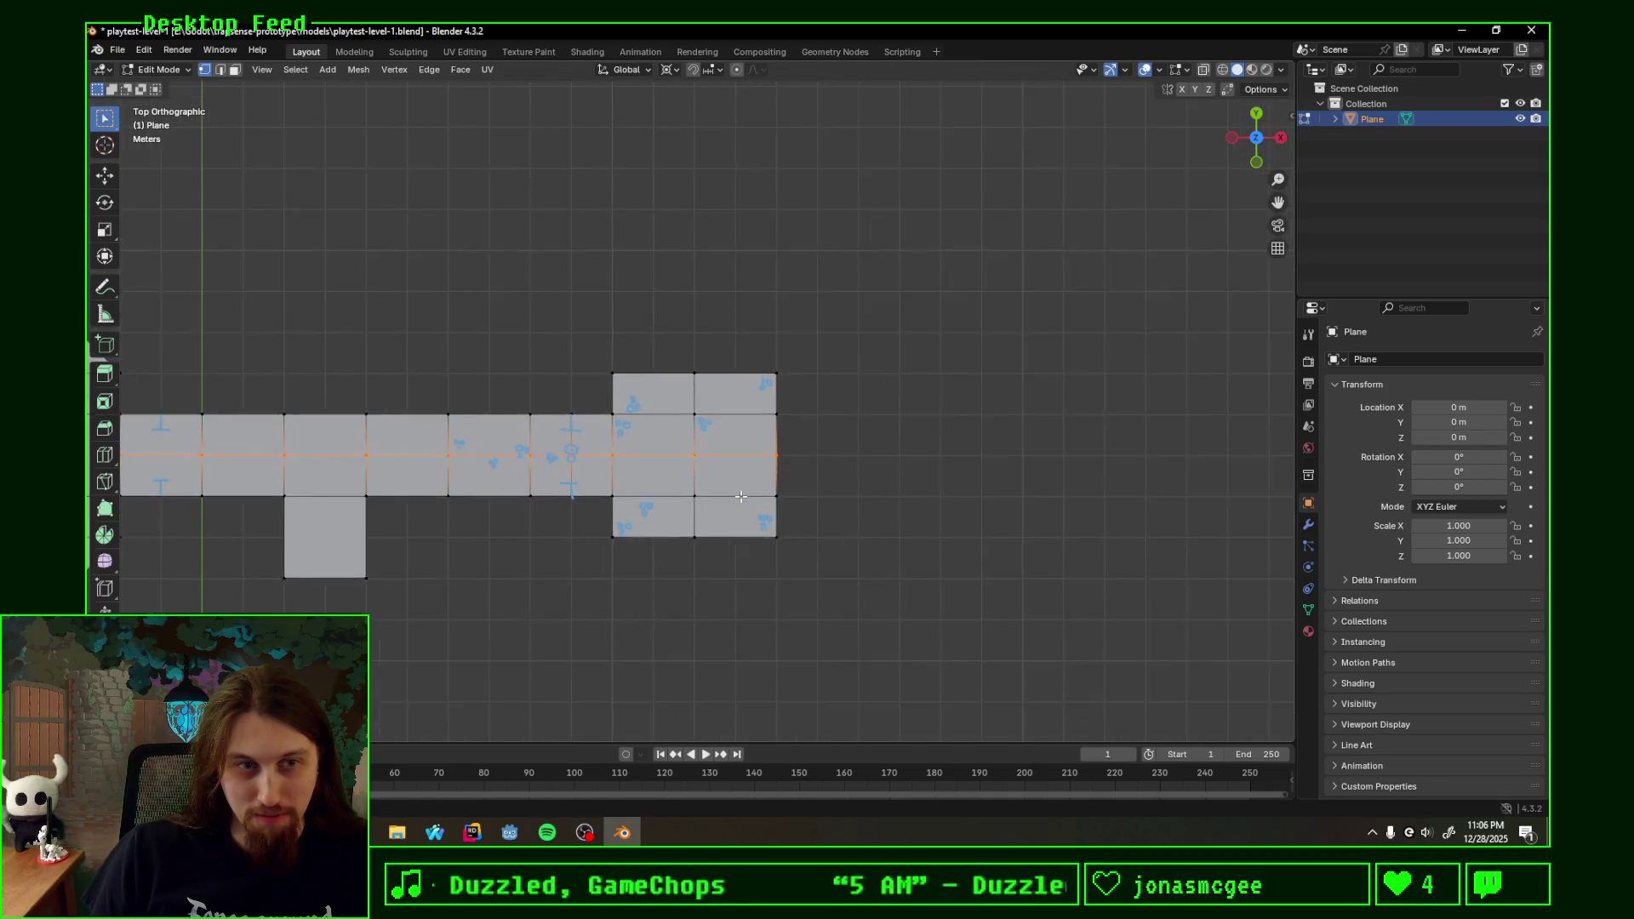
scroll(762, 528, up, 2)
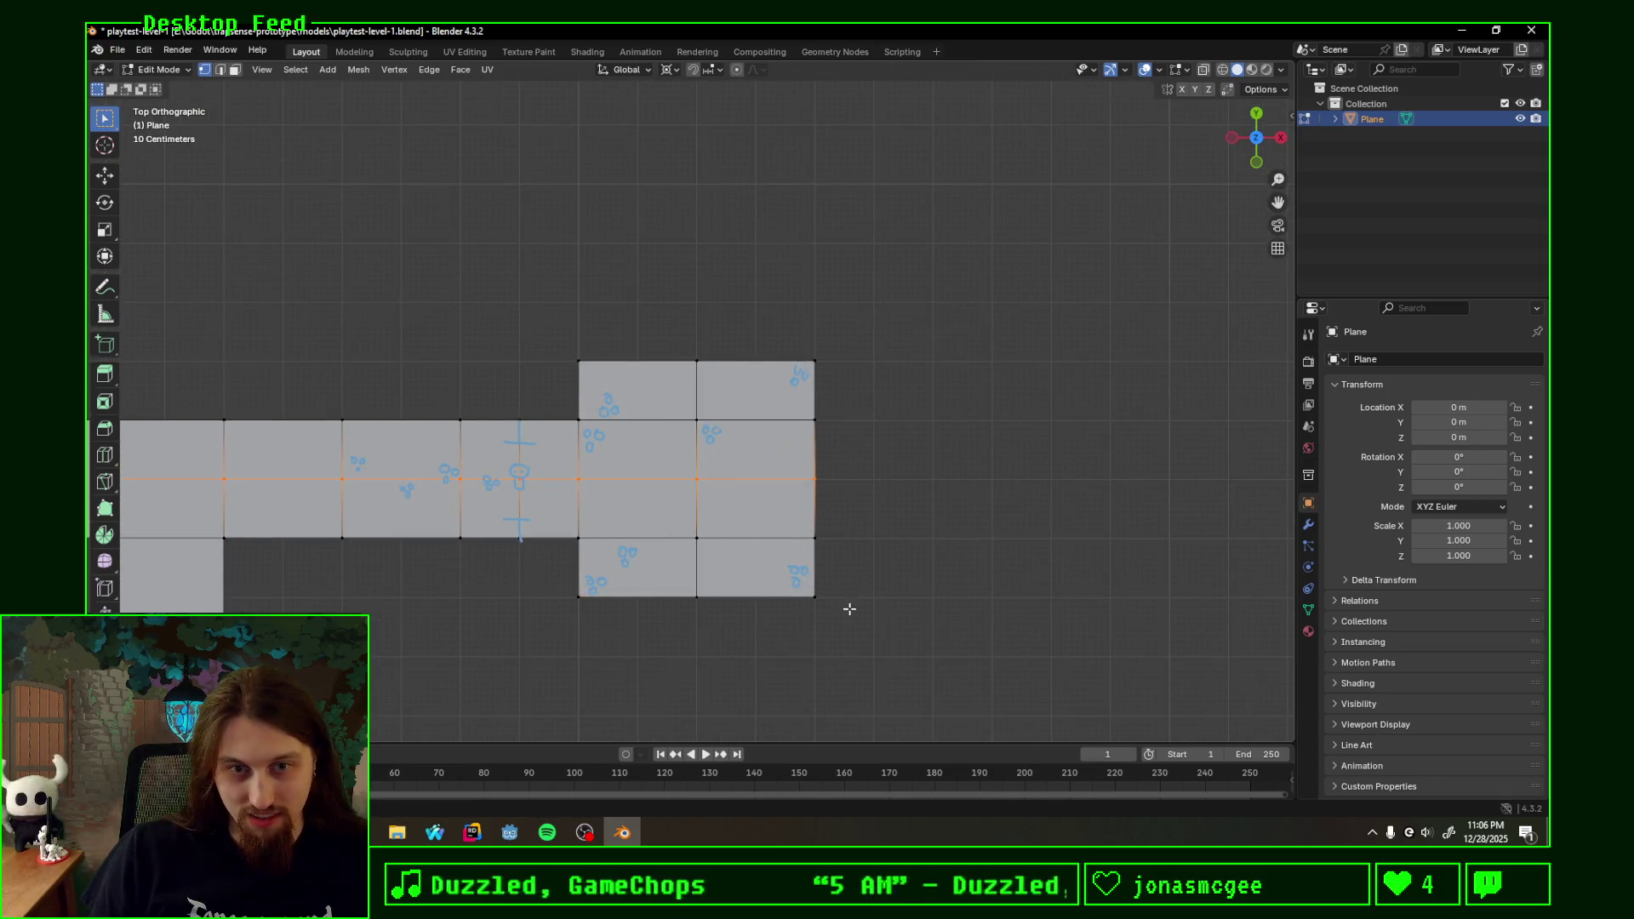
drag(849, 610, 692, 504)
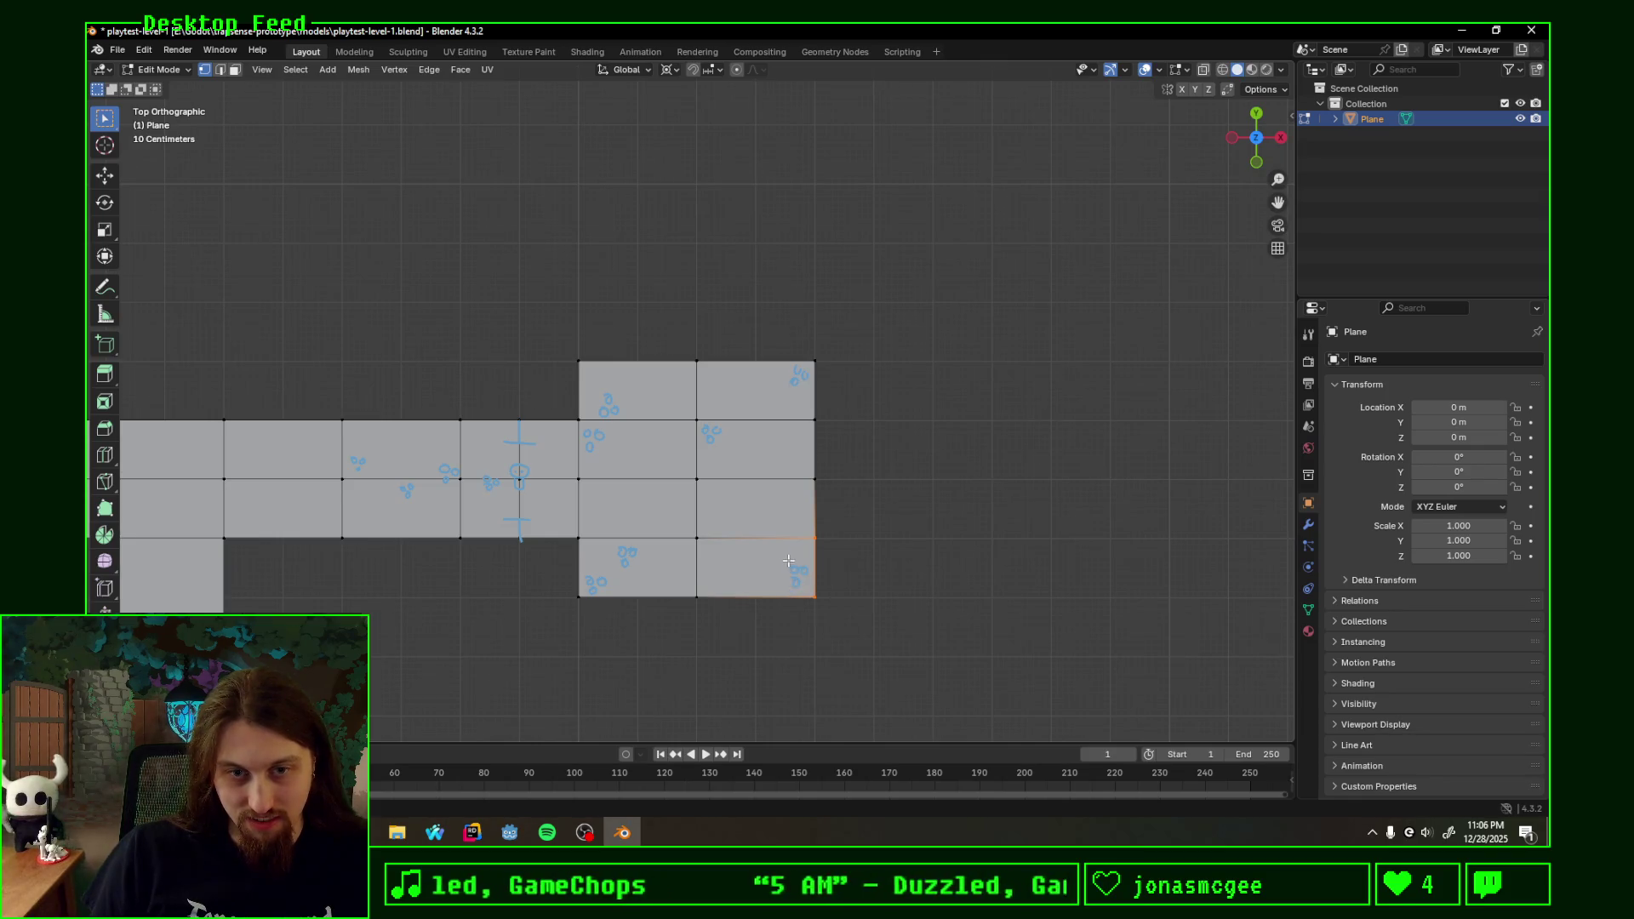
key(k)
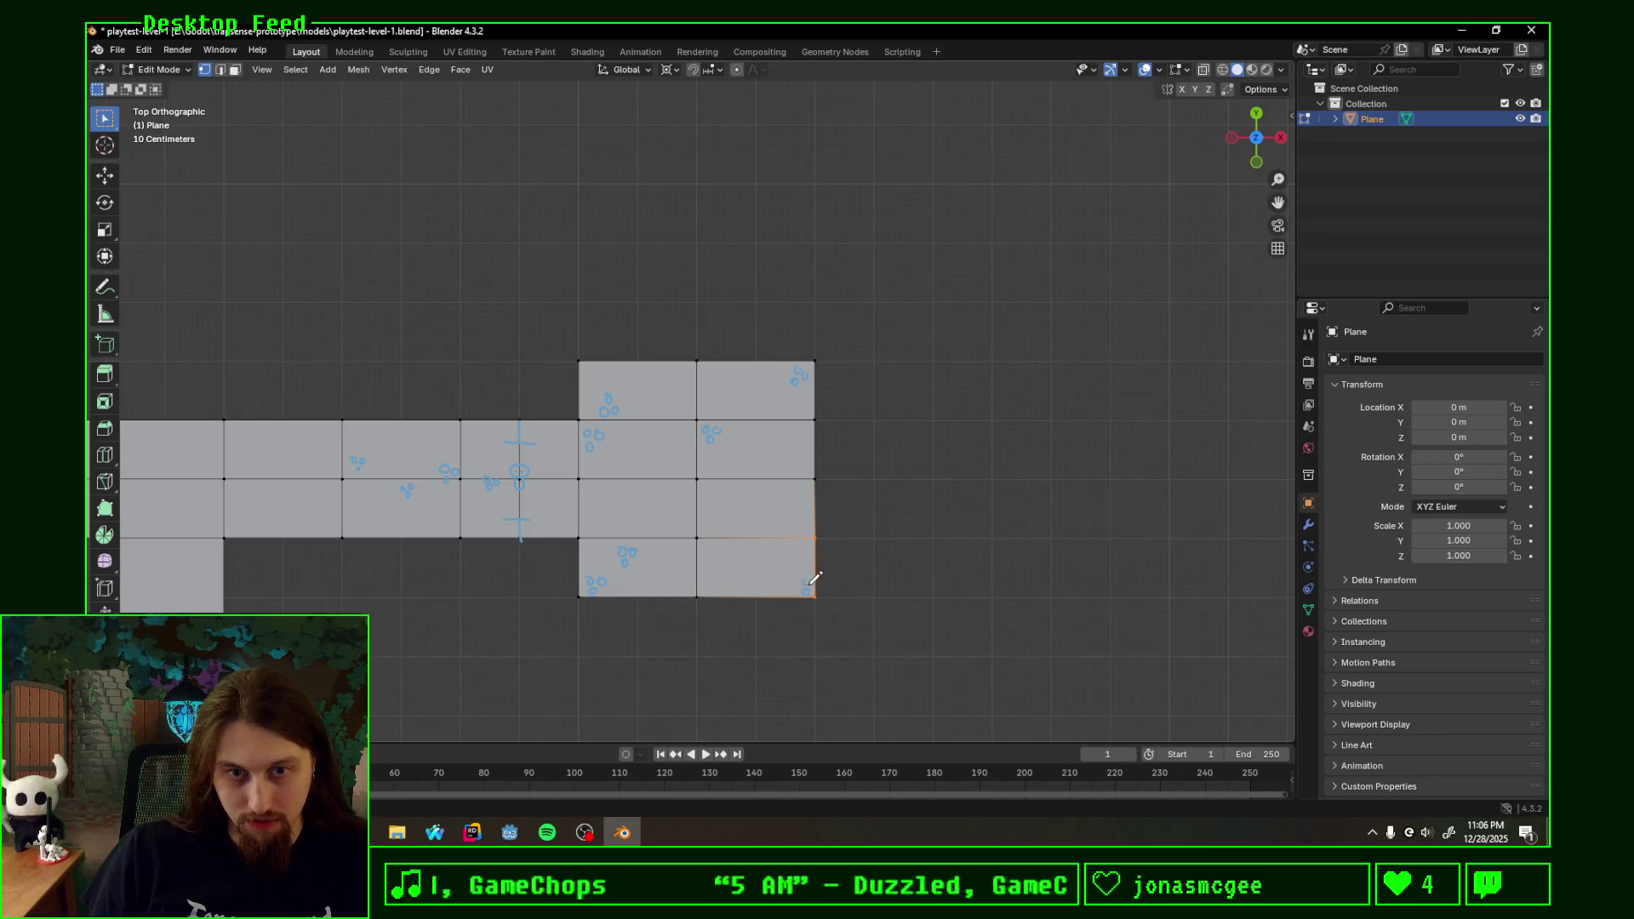
key(Escape)
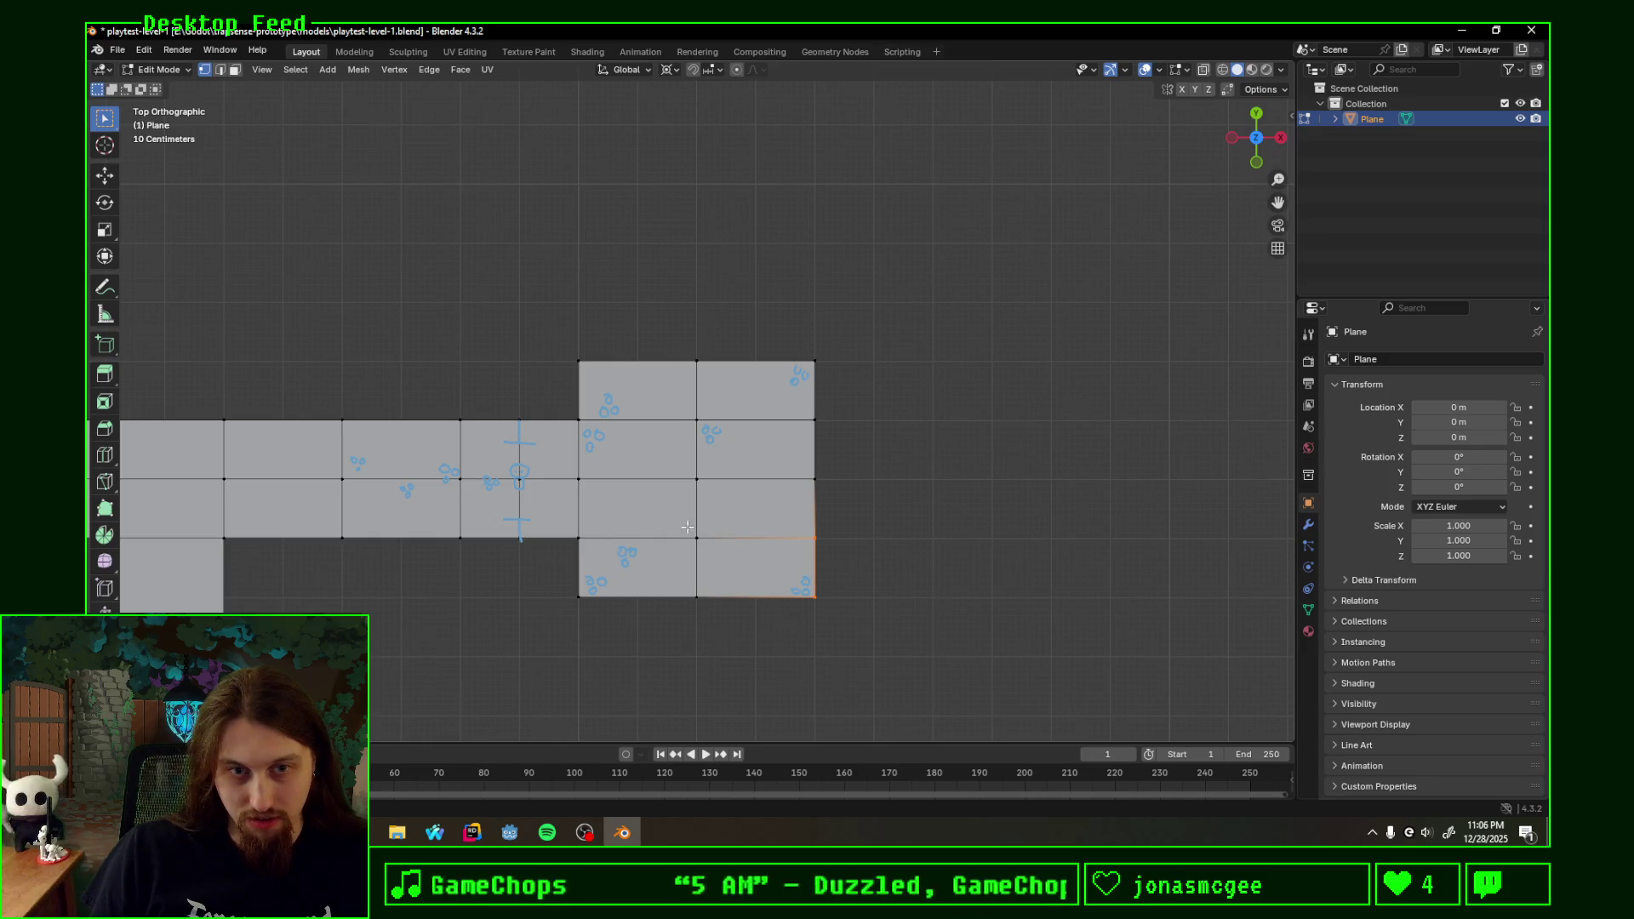
- Delete the end room's two lower-right faces and fill the gap with new faces using F
drag(840, 601, 696, 481)
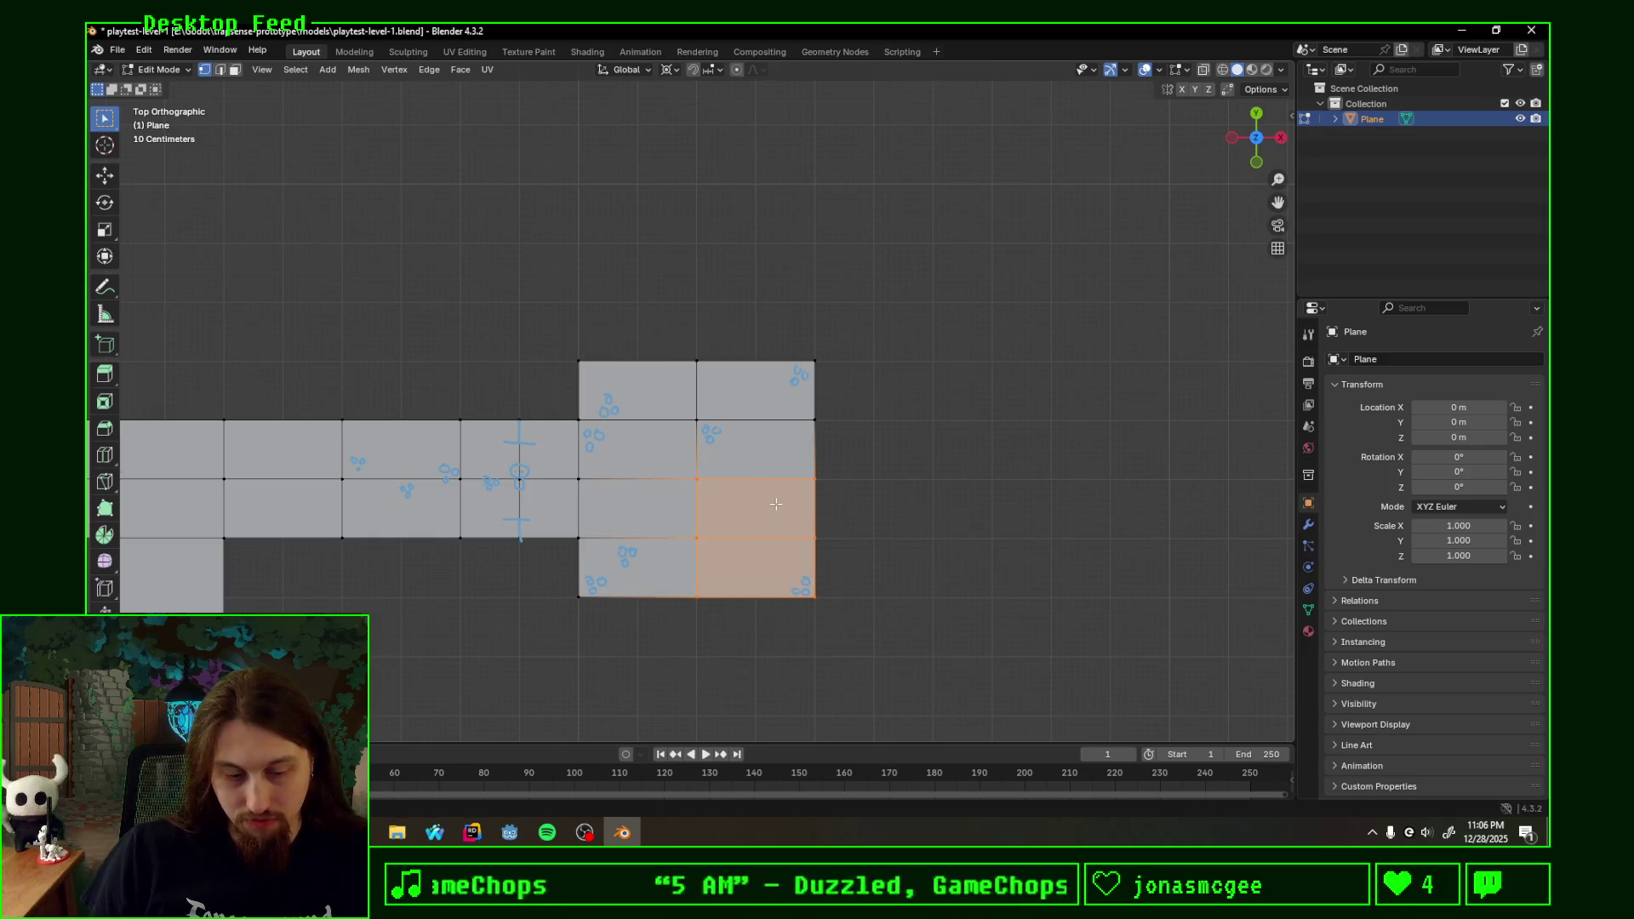
key(x)
click(728, 522)
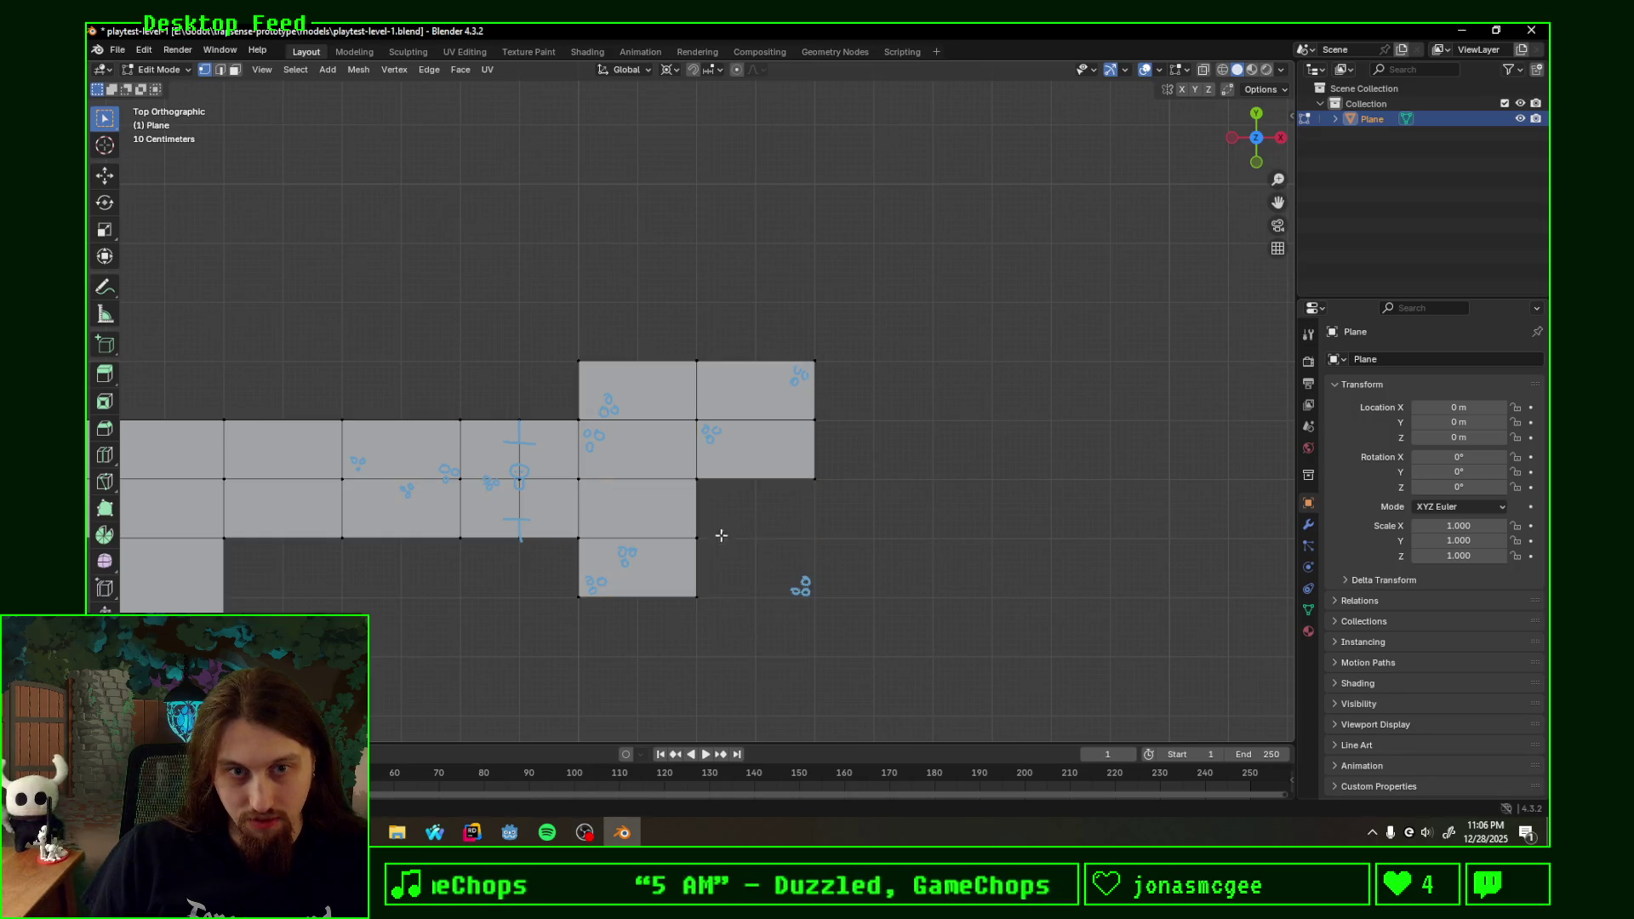
click(697, 597)
key(e)
key(Escape)
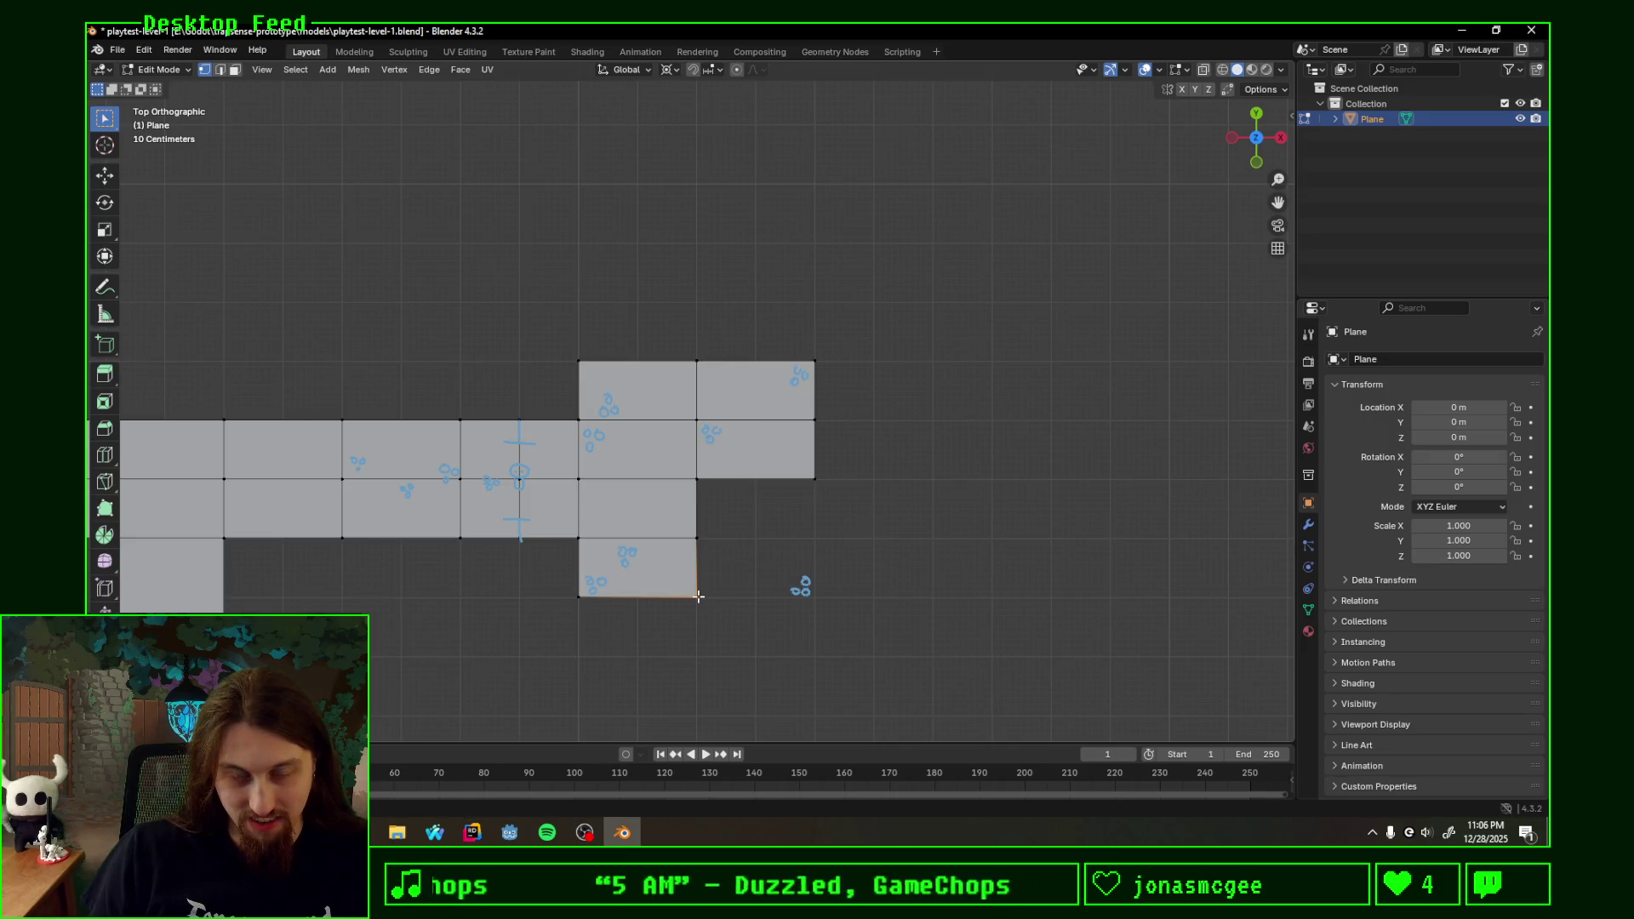
scroll(698, 596, down, 1)
scroll(567, 584, down, 3)
scroll(568, 583, up, 1)
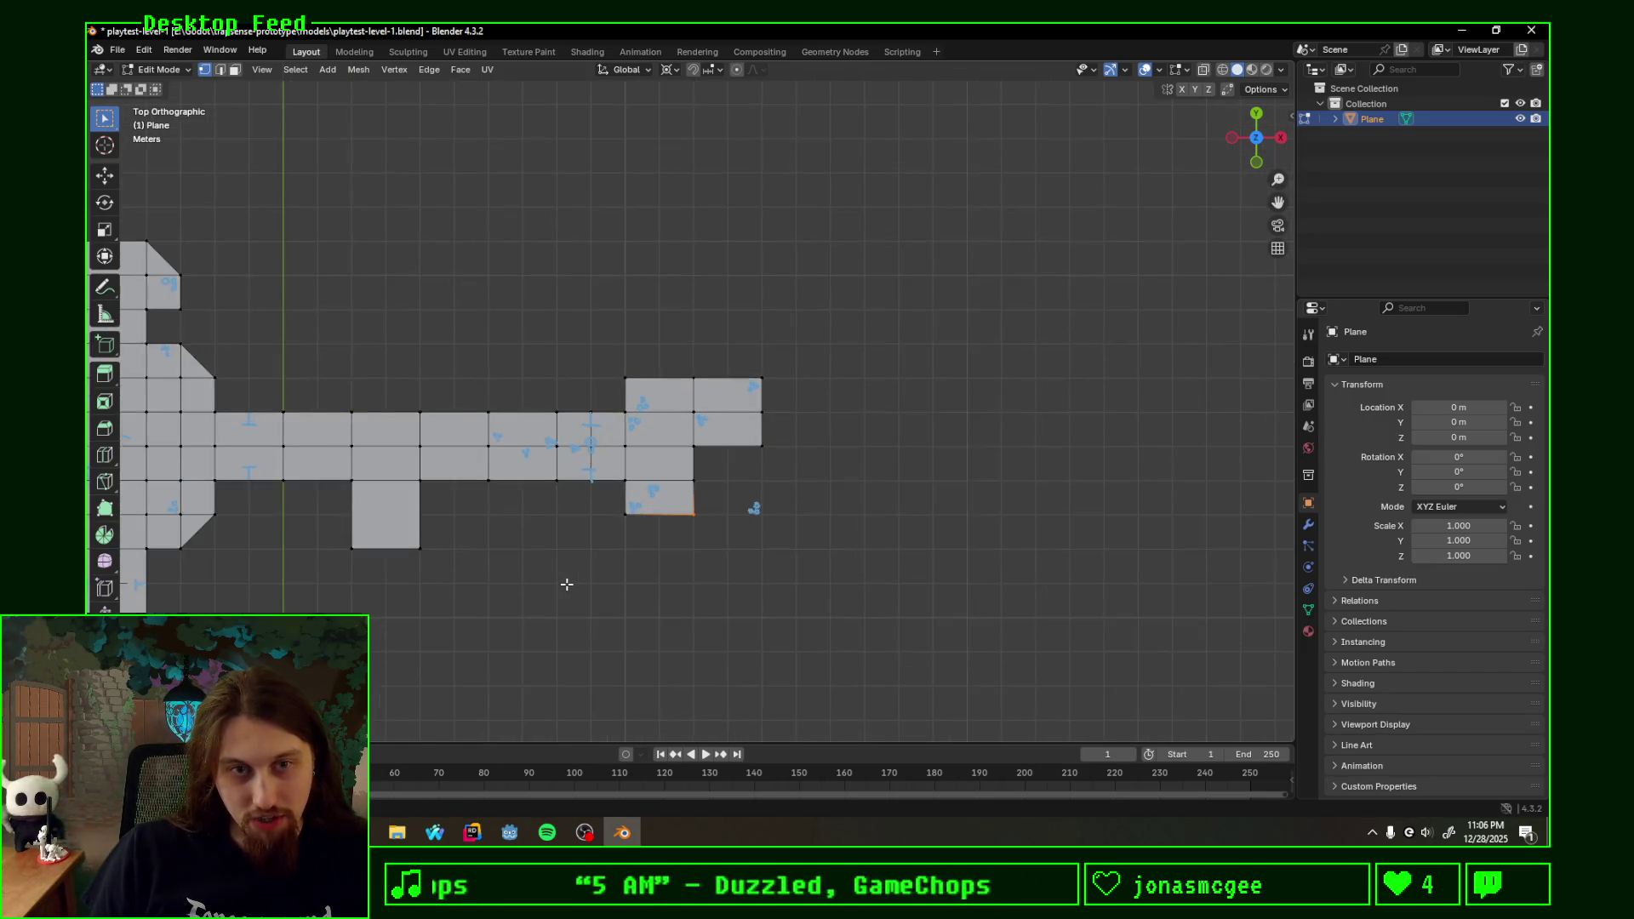
key(f)
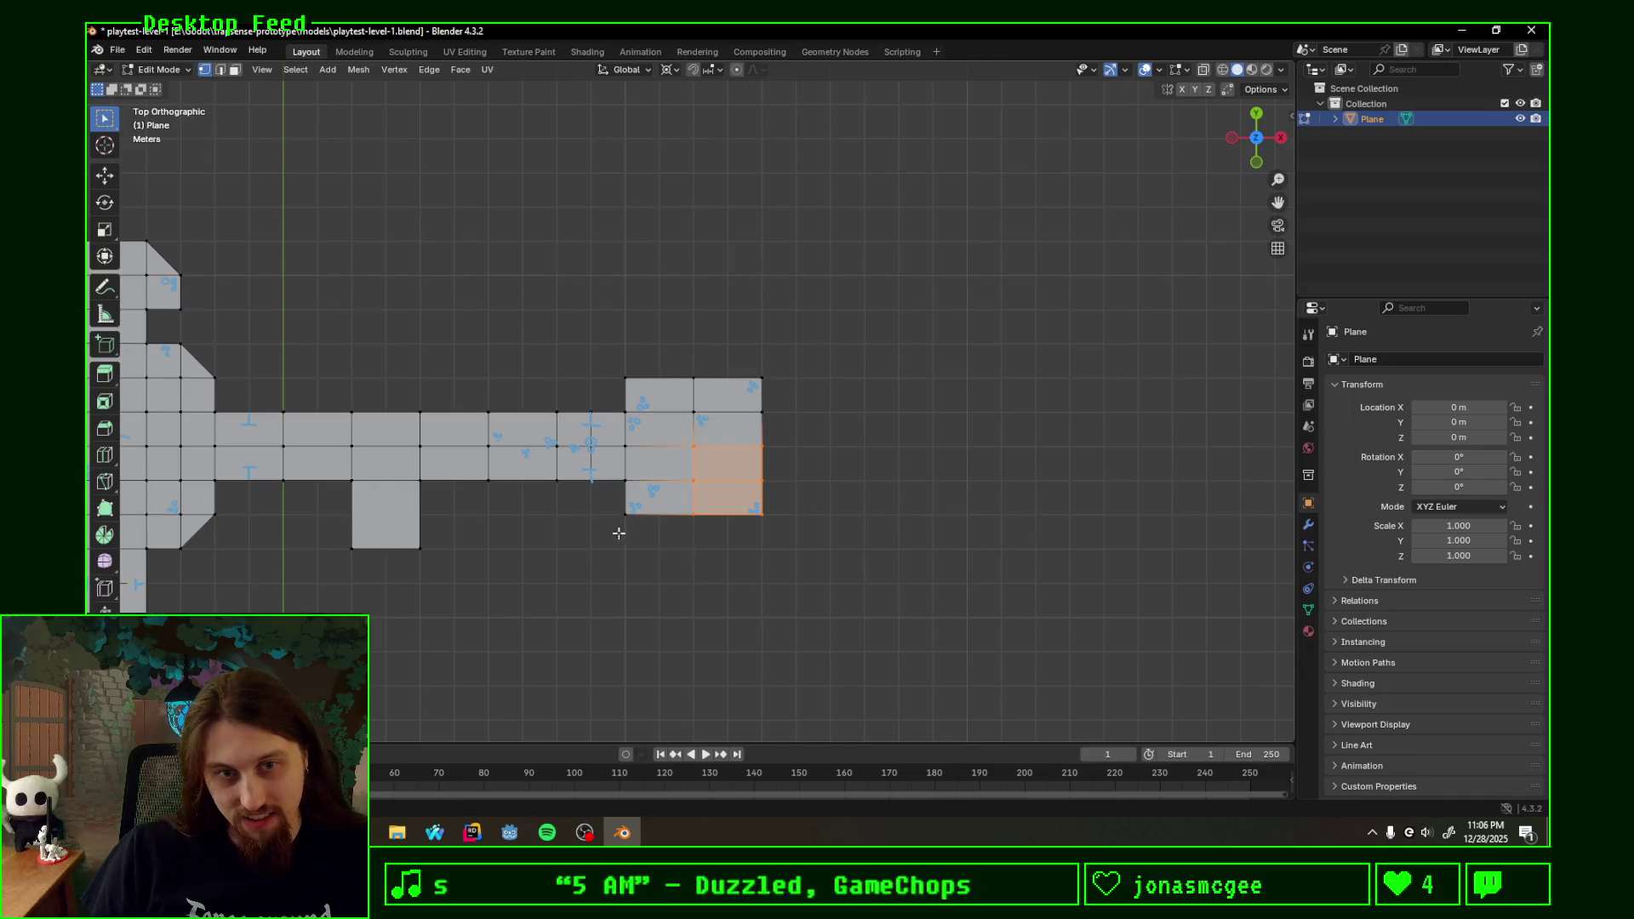
ctrl+scroll(626, 493, down, 1)
ctrl+scroll(651, 498, down, 4)
scroll(667, 505, down, 1)
scroll(652, 529, up, 1)
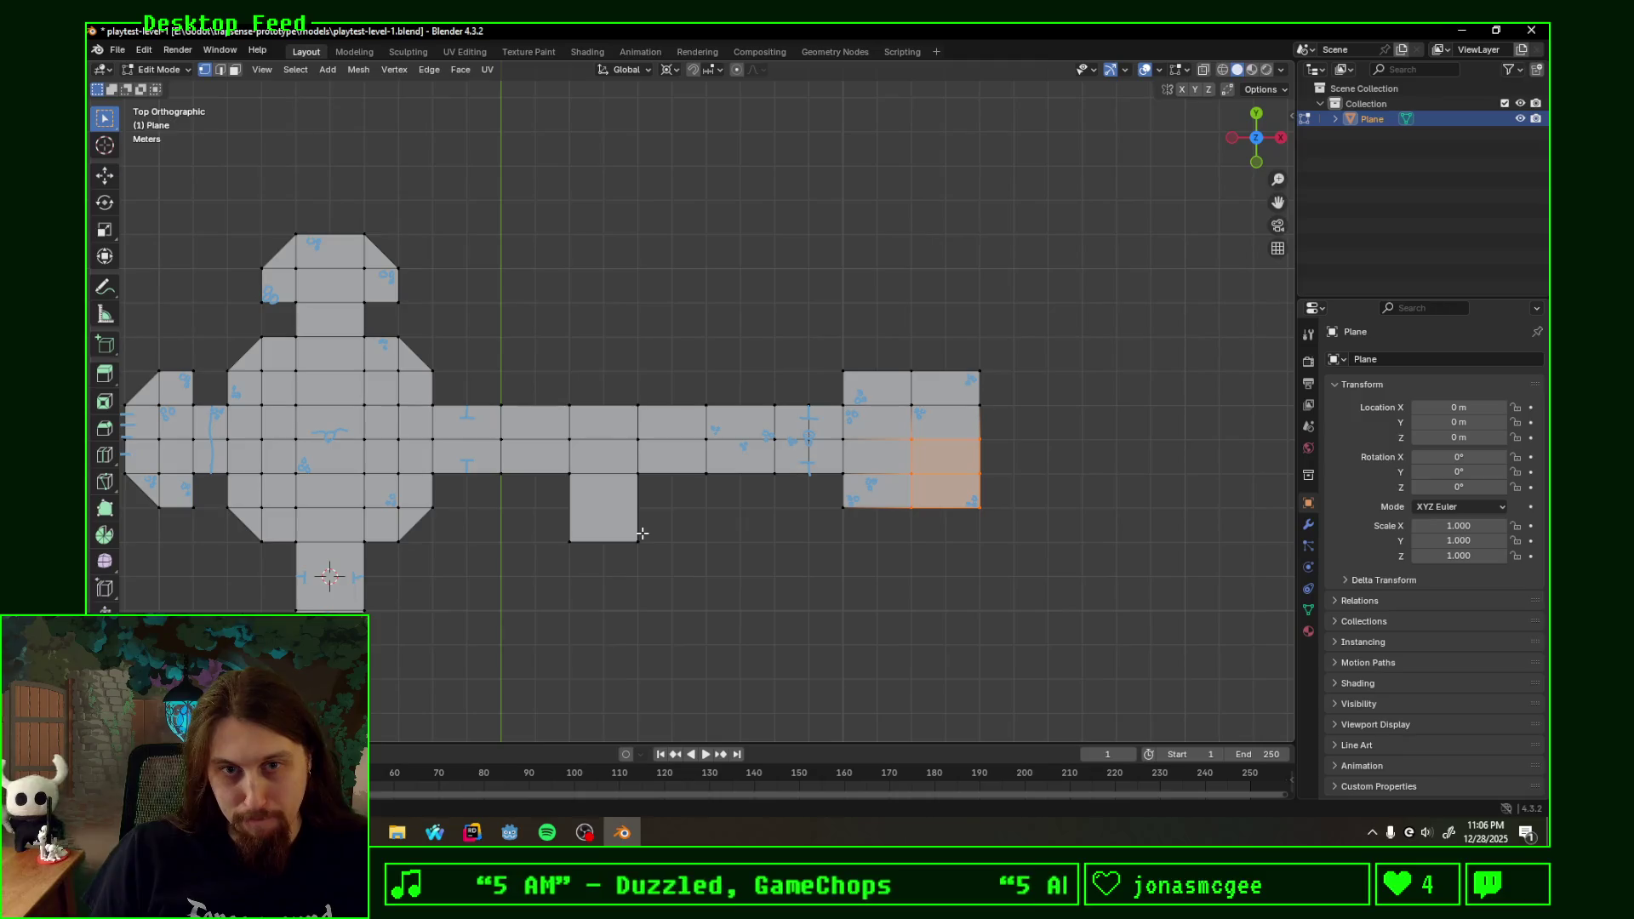
scroll(980, 487, up, 2)
ctrl+scroll(1149, 486, up, 2)
click(994, 487)
ctrl+scroll(843, 468, up, 2)
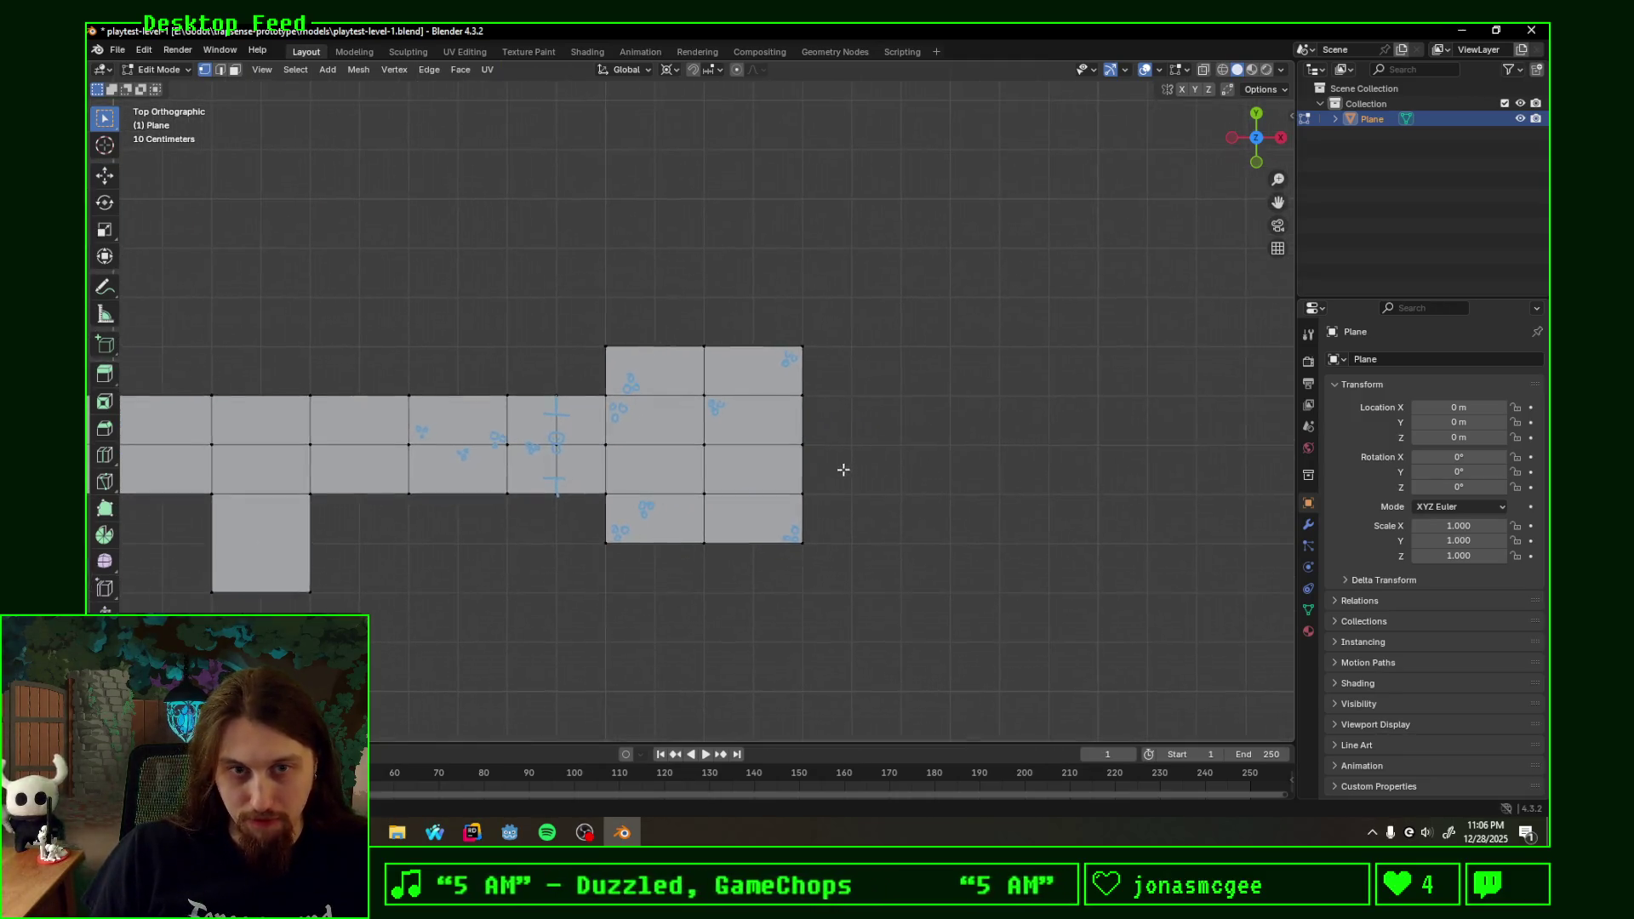
scroll(856, 537, up, 3)
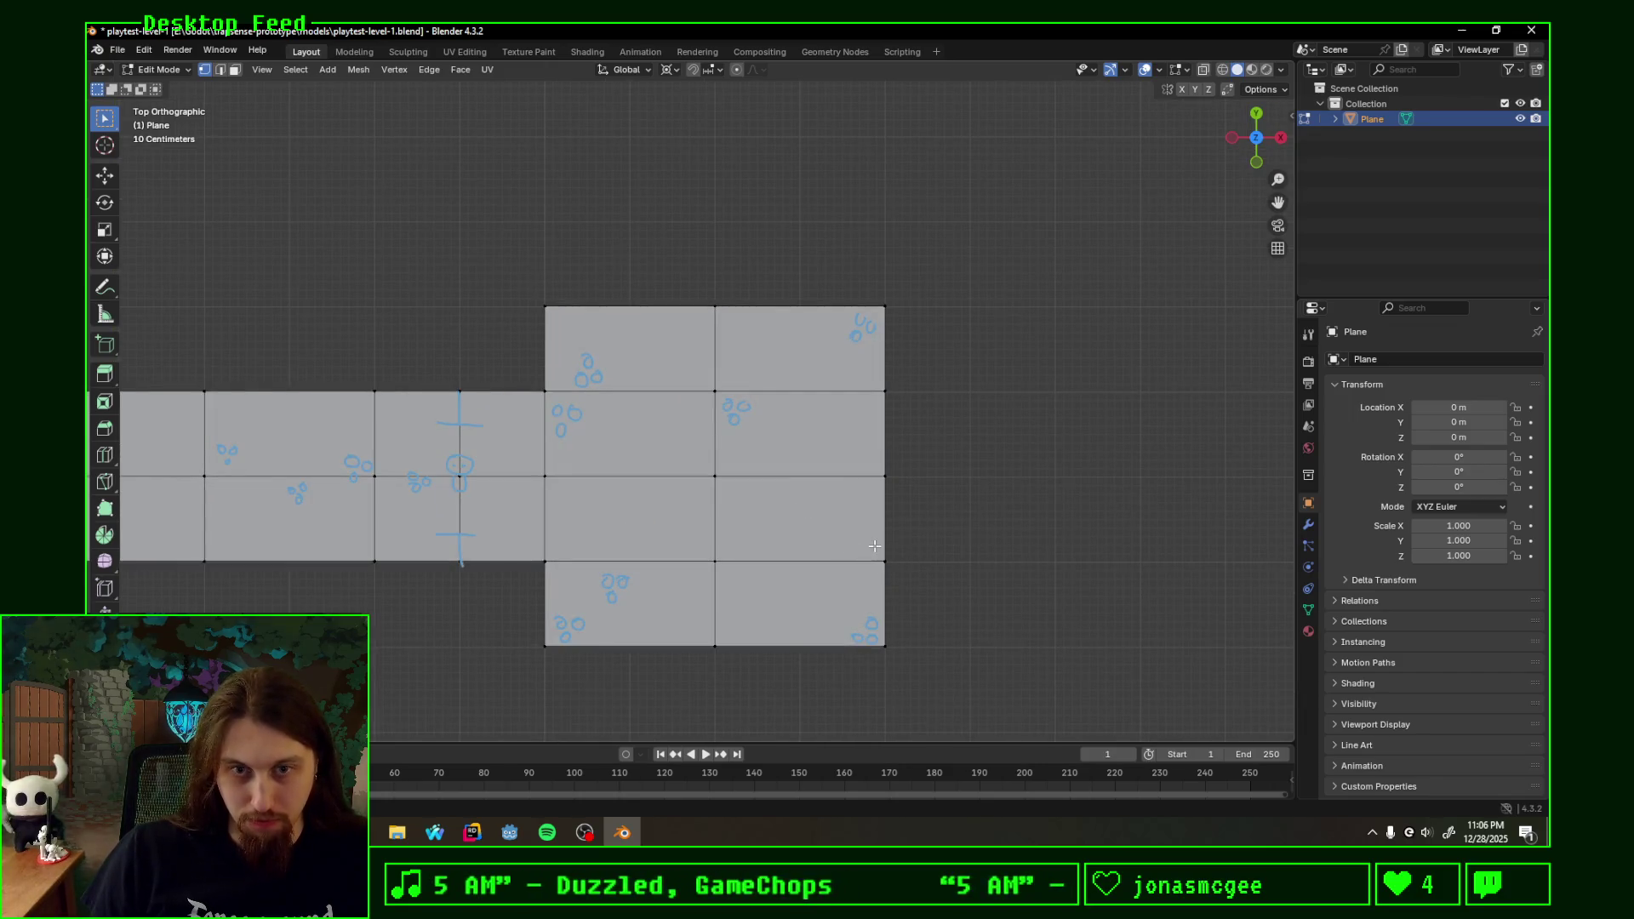
- Sketch small circle marks on the end room's right faces, then select the small square's bottom edge
drag(858, 539, 853, 541)
drag(797, 634, 798, 636)
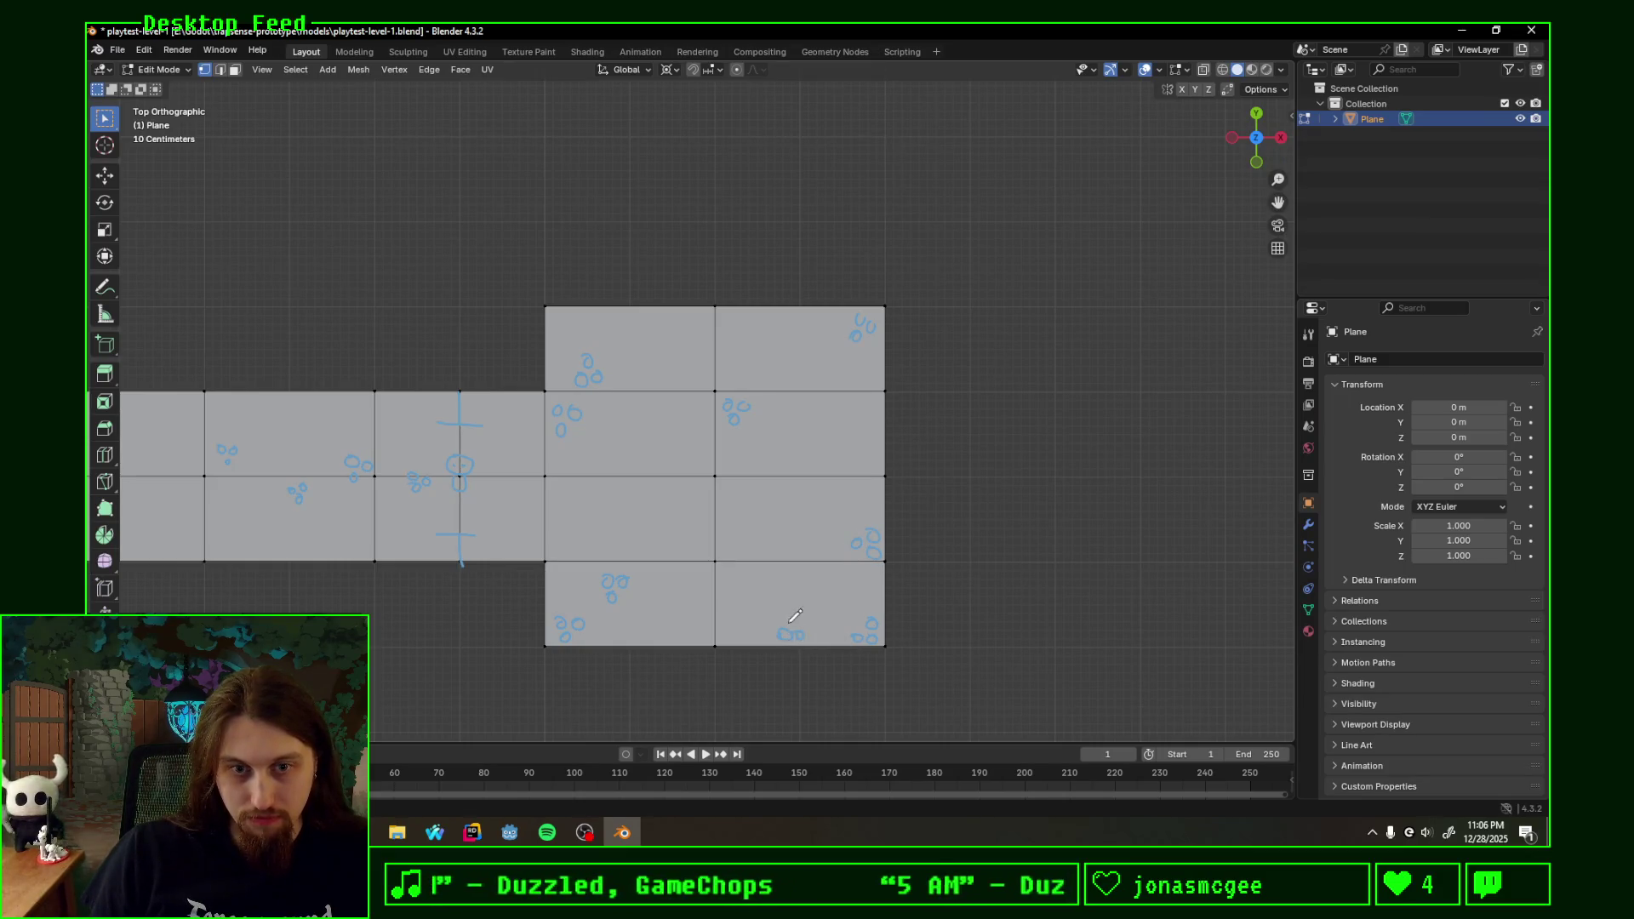
drag(774, 489, 772, 498)
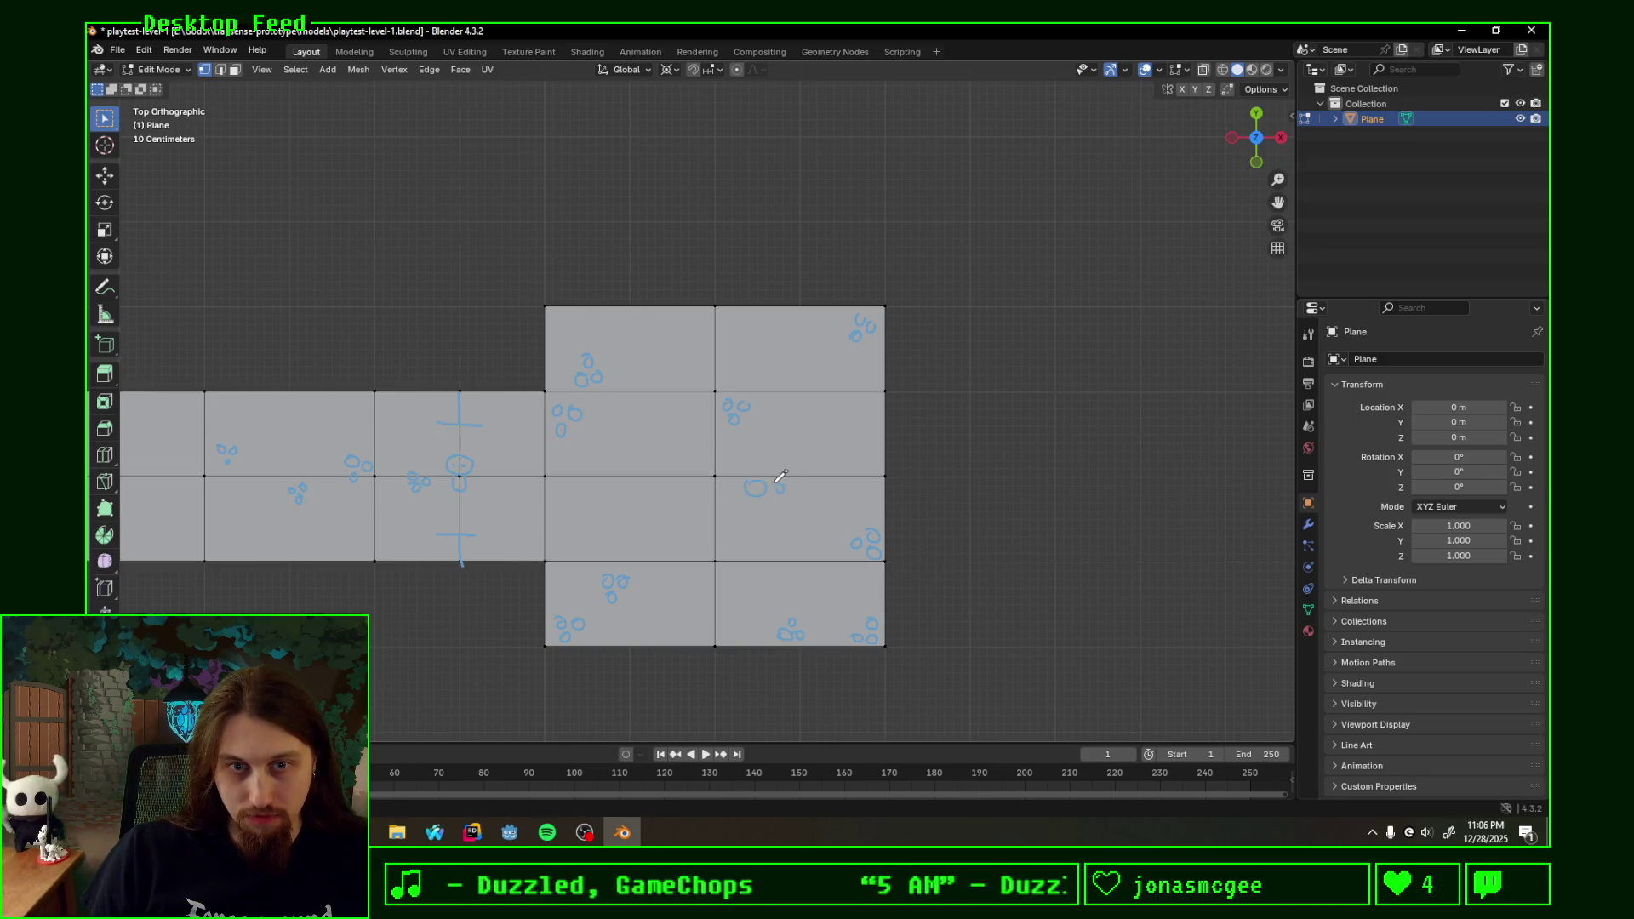
scroll(623, 507, down, 3)
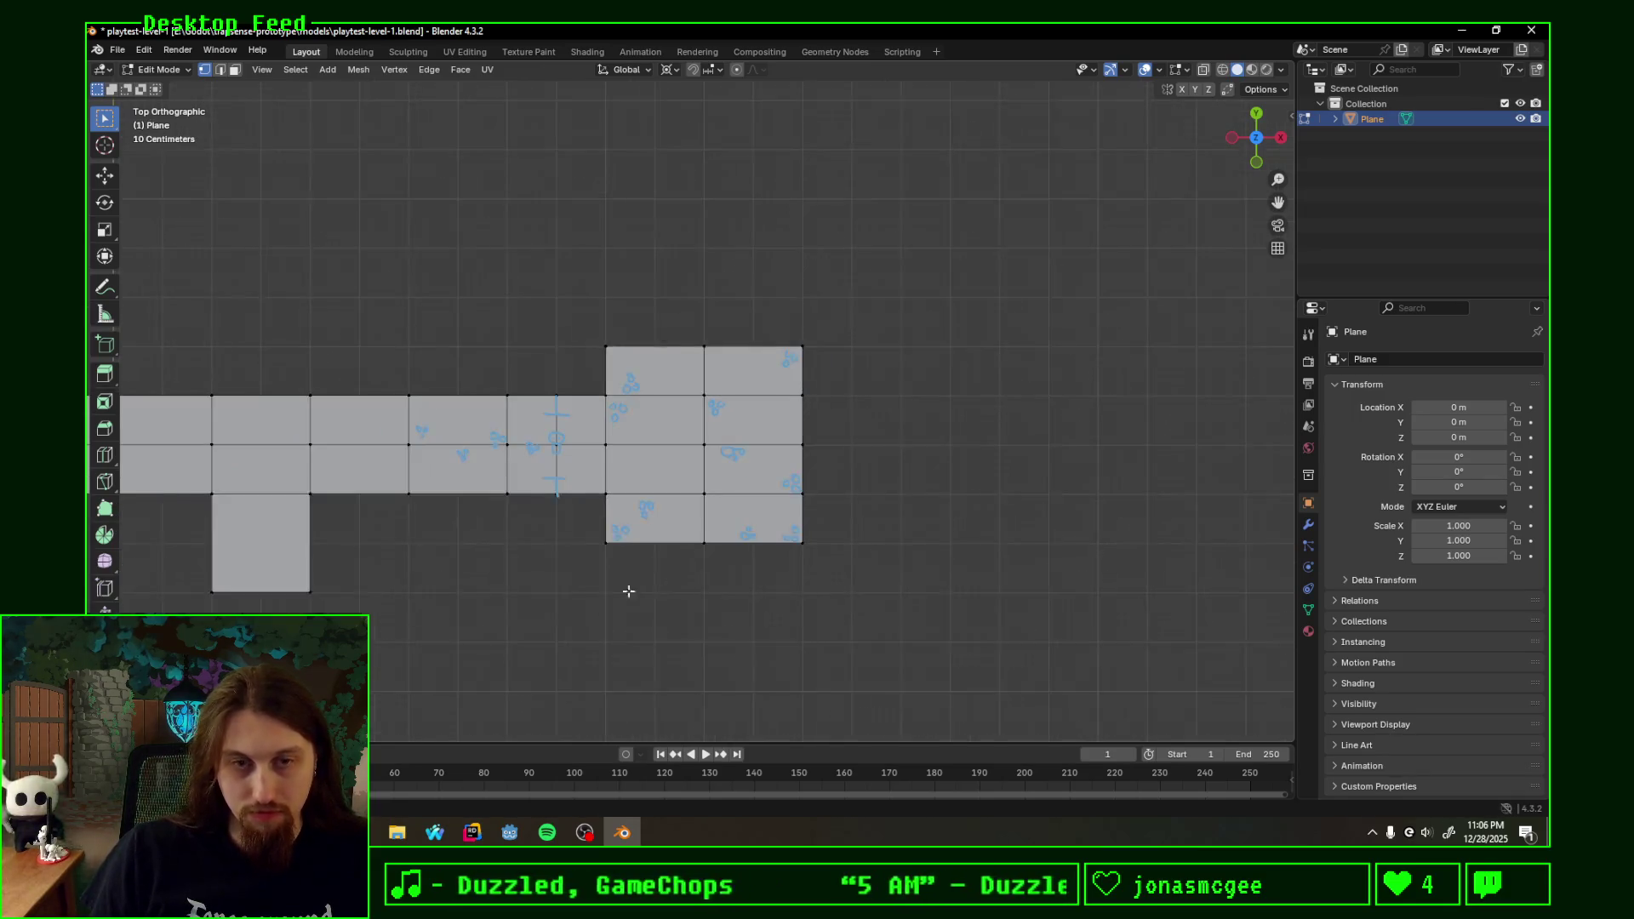
shift+middle_drag(851, 548, 1069, 423)
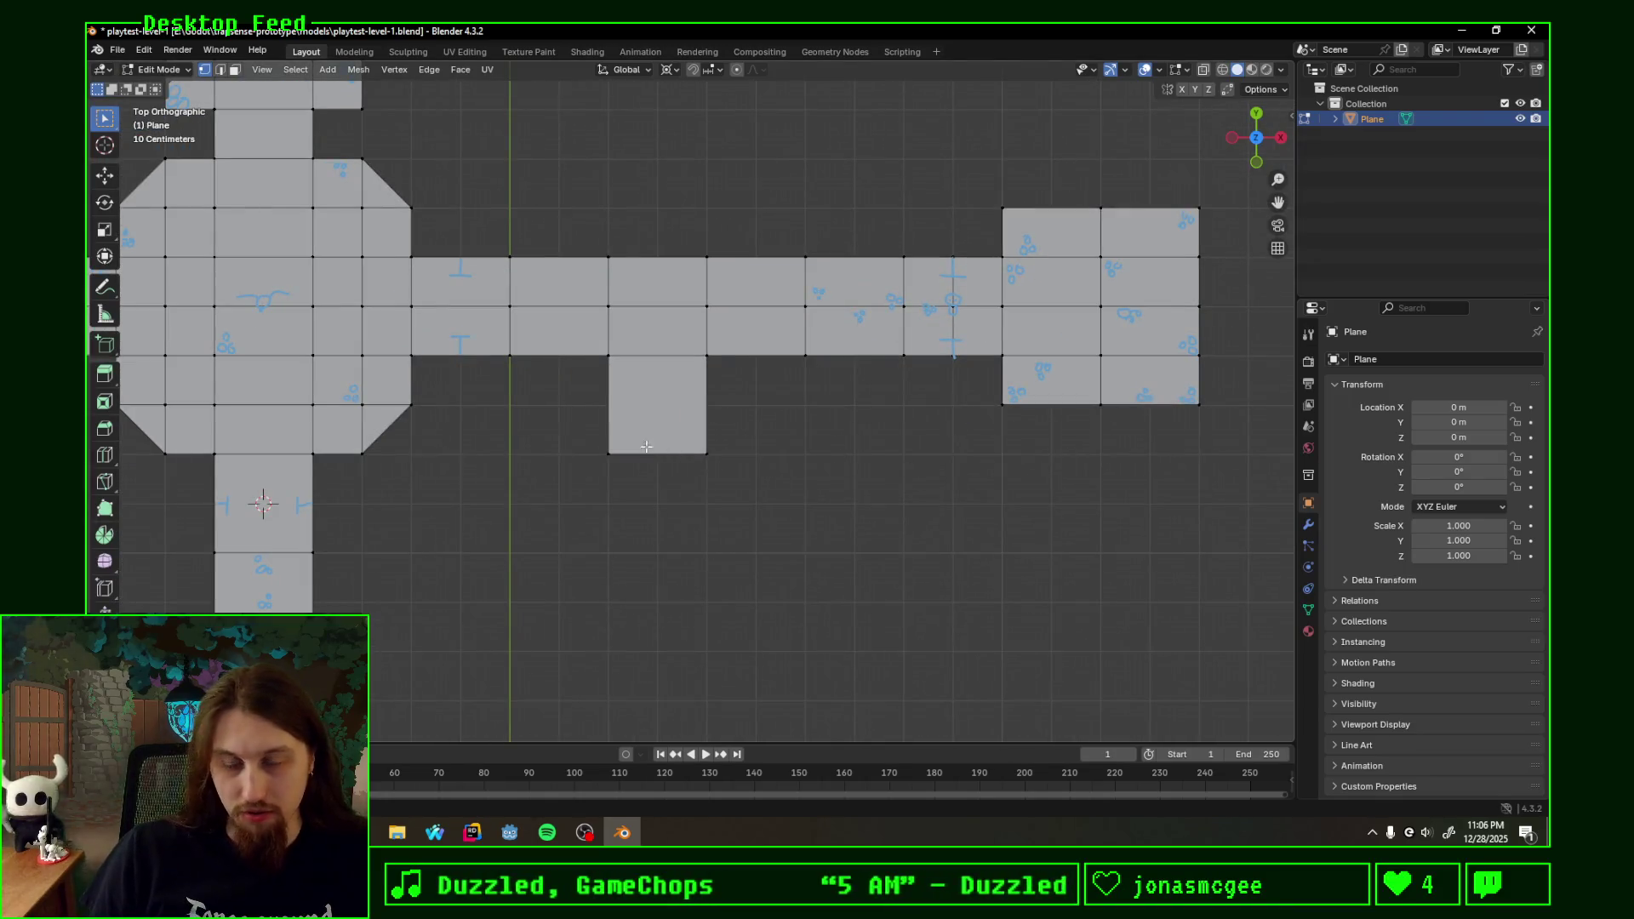
scroll(902, 463, down, 2)
scroll(854, 467, down, 2)
shift+middle_drag(869, 459, 754, 385)
click(756, 385)
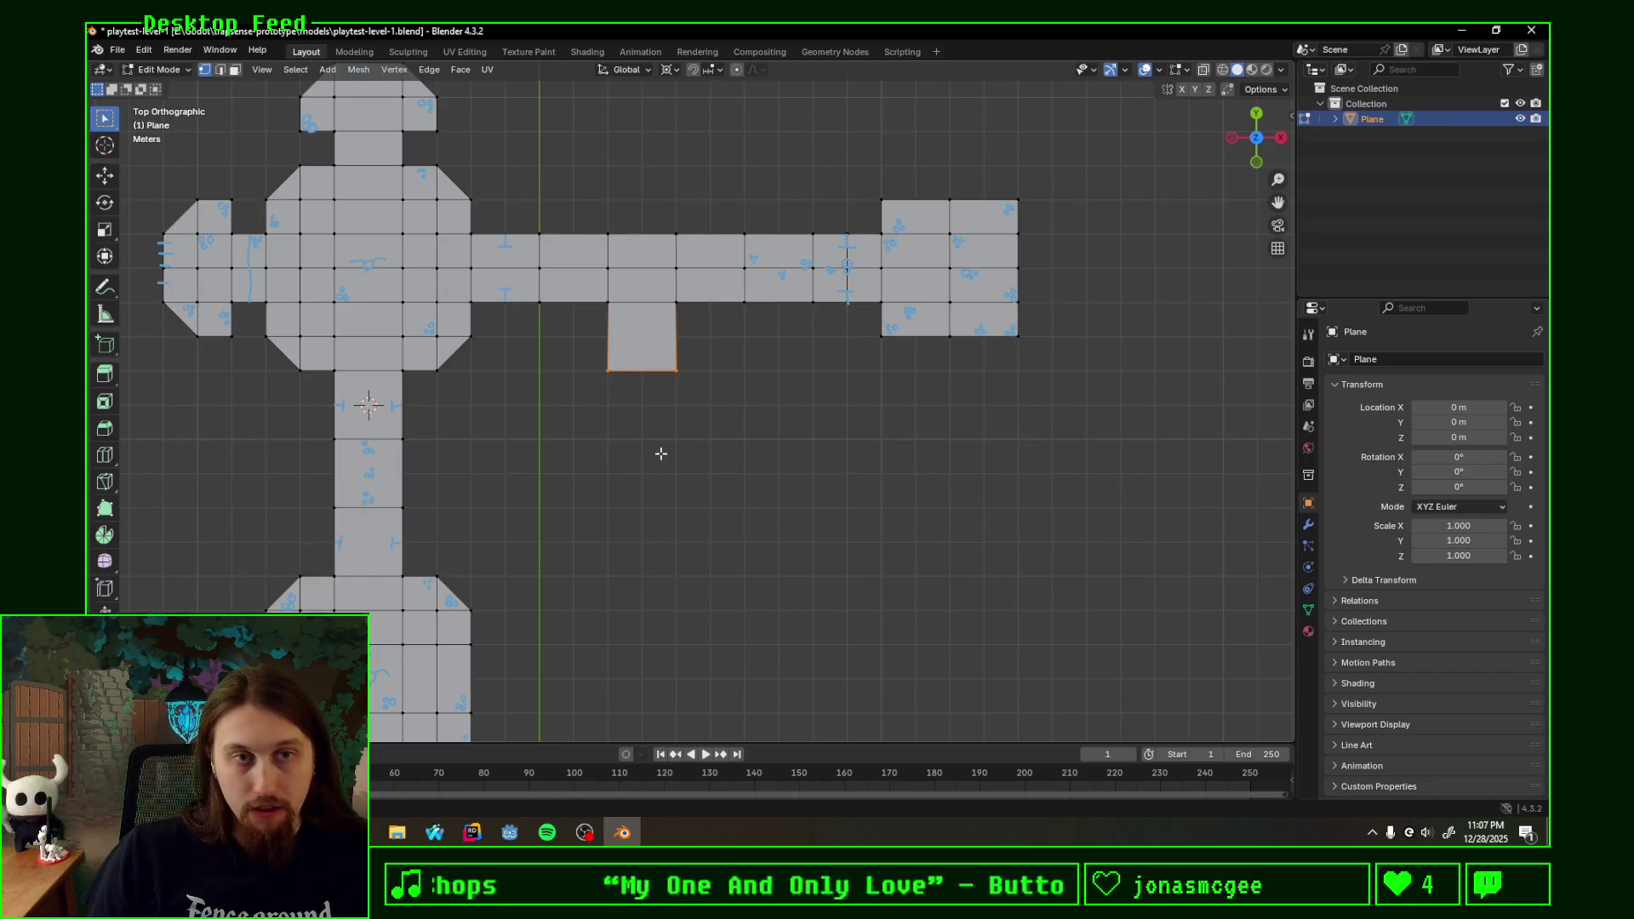
shift+middle_drag(660, 453, 777, 422)
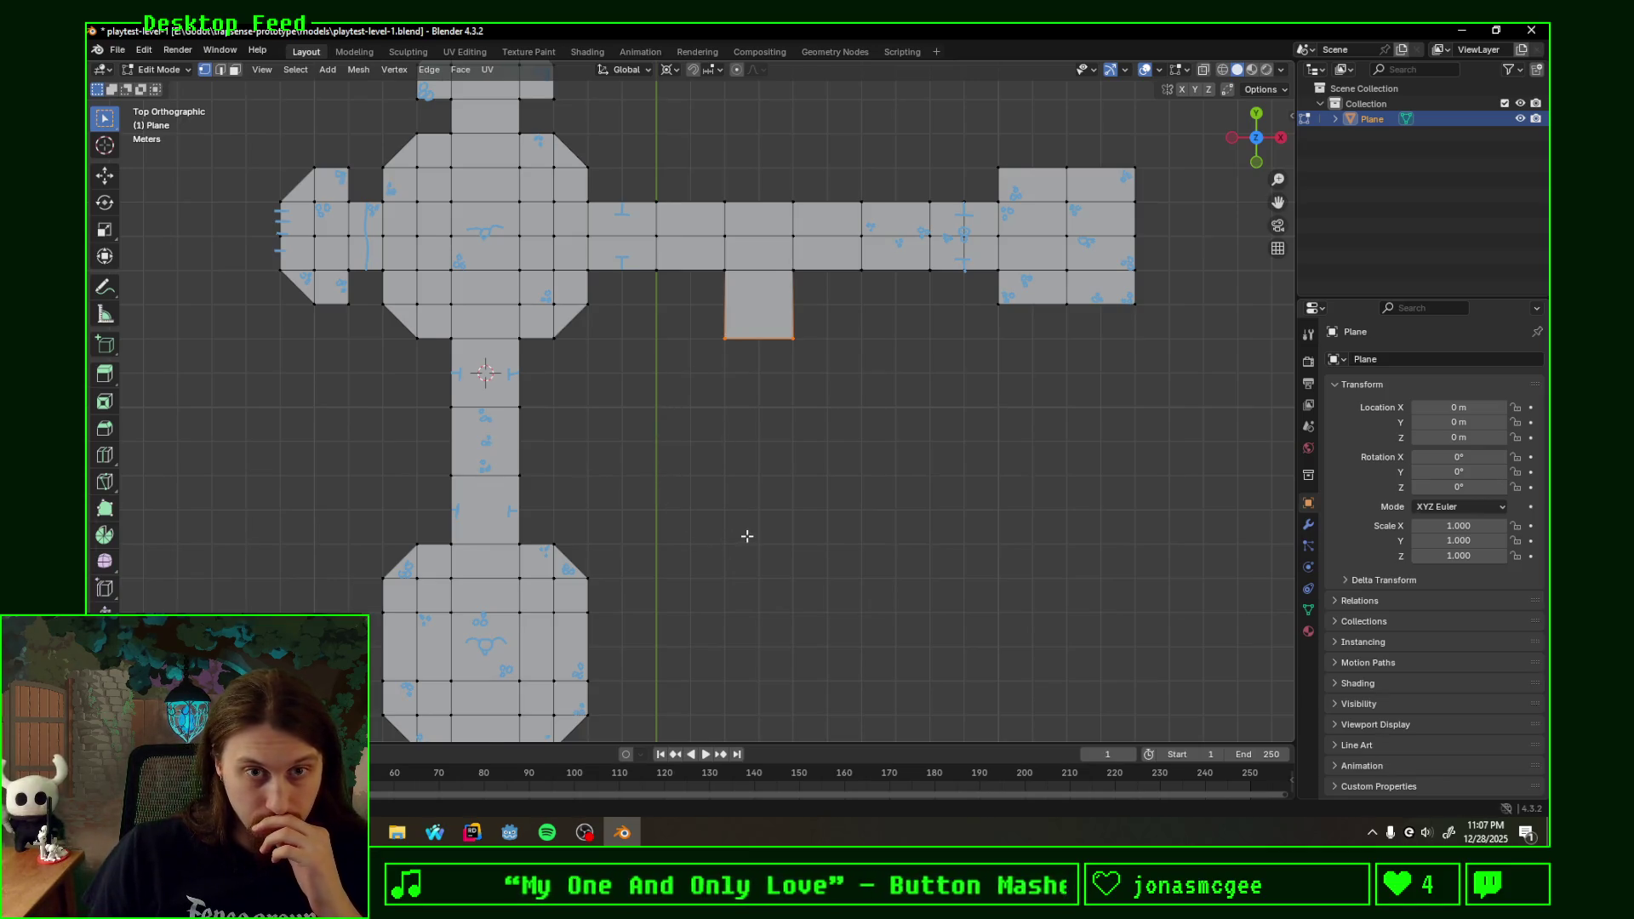
scroll(791, 543, down, 1)
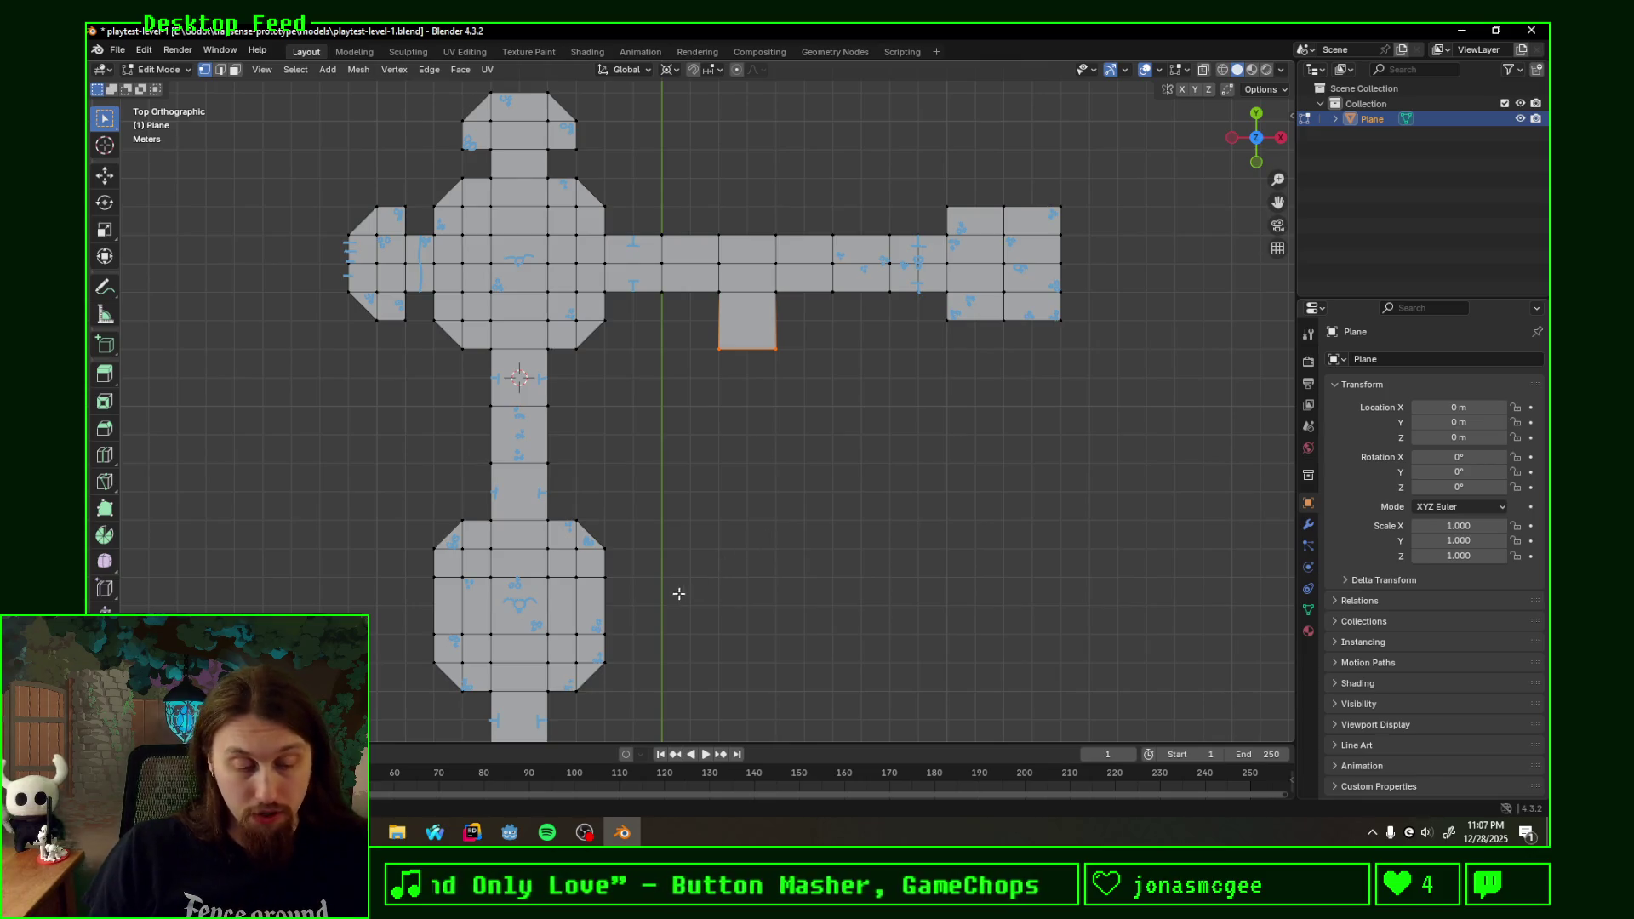
shift+middle_drag(679, 592, 726, 256)
scroll(698, 376, down, 2)
scroll(827, 309, up, 3)
shift+middle_drag(826, 309, 845, 263)
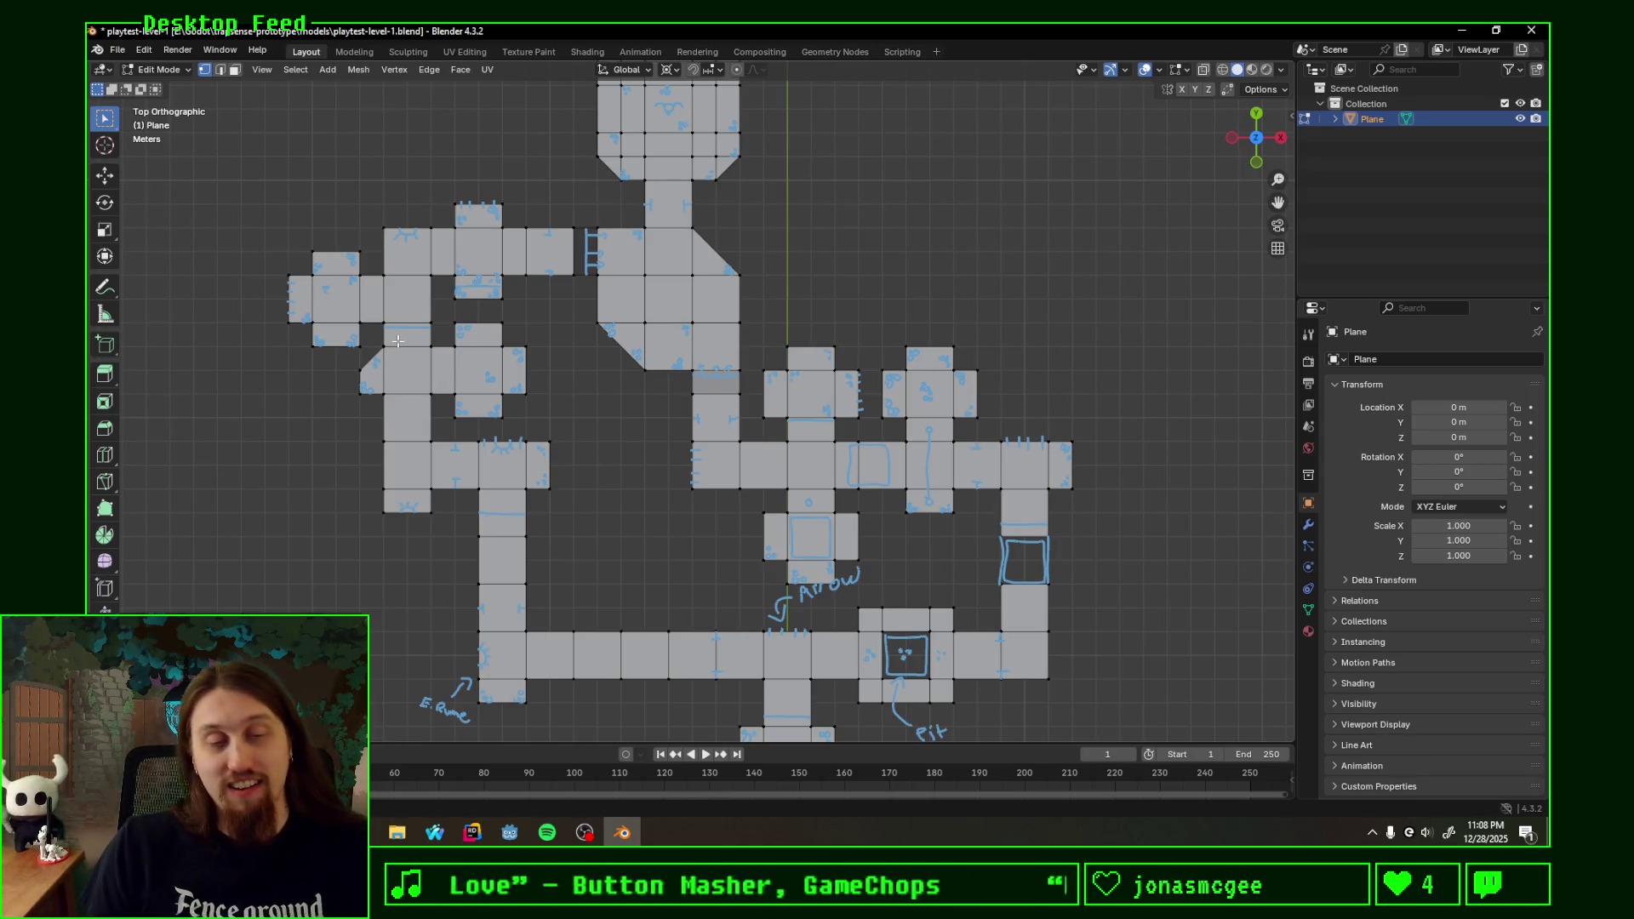
shift+middle_drag(897, 234, 704, 541)
scroll(763, 443, up, 1)
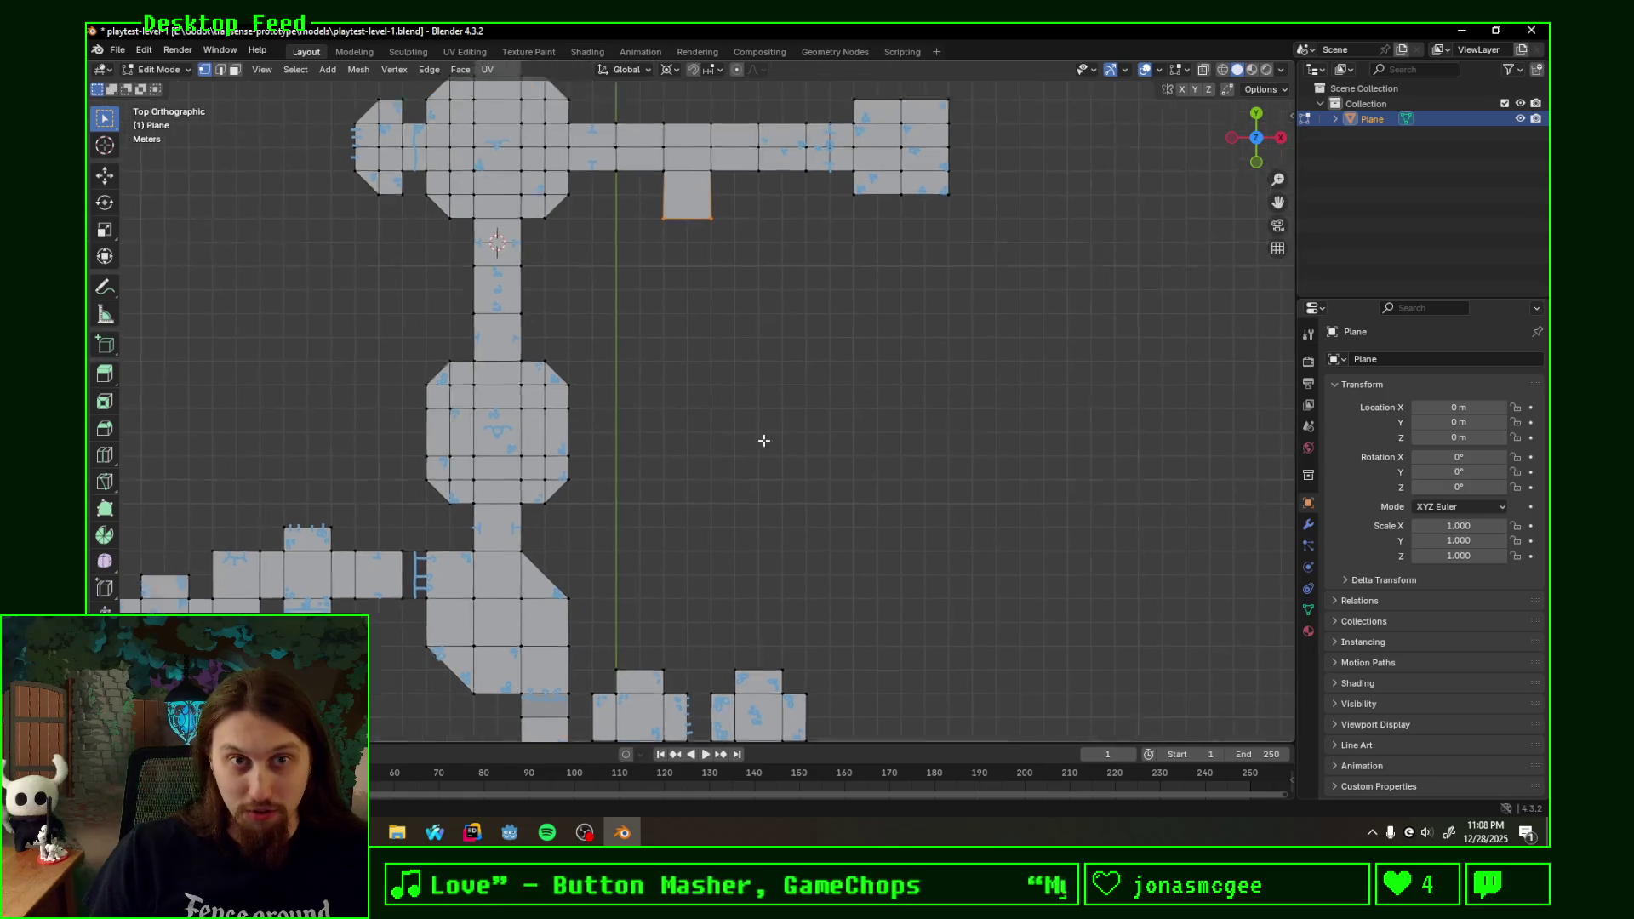
shift+middle_drag(762, 442, 595, 420)
scroll(782, 396, up, 1)
mouse_move(782, 396)
shift+middle_down()
mouse_move(638, 390)
mouse_move(593, 412)
shift+middle_up()
scroll(577, 391, up, 1)
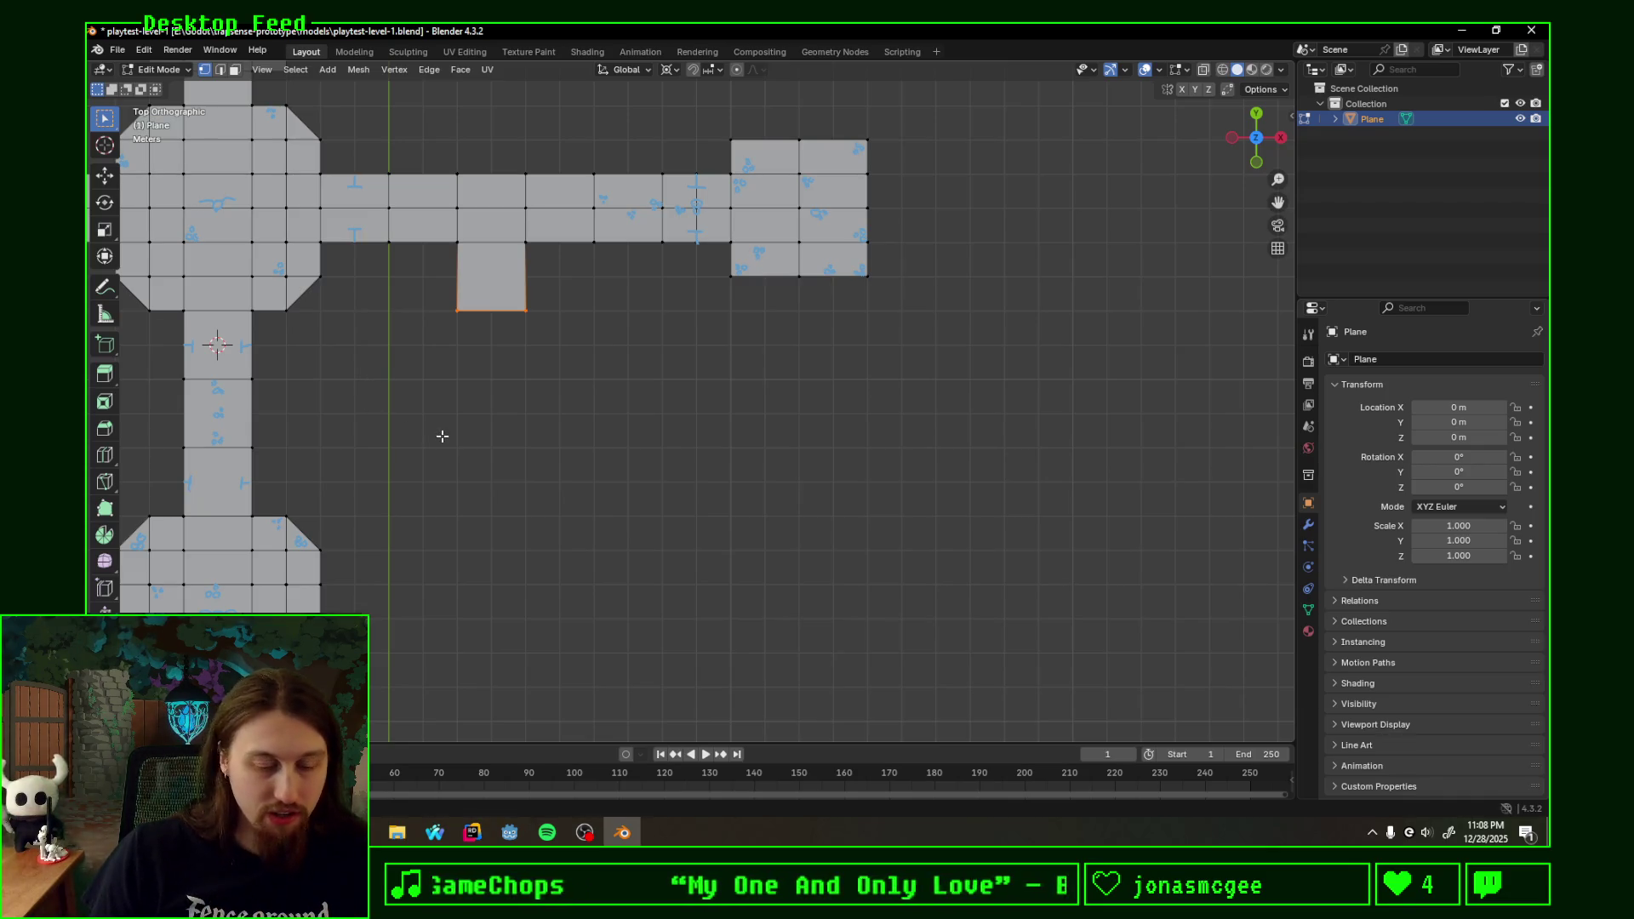
- Sketch the two walls of a new corridor running south from the small square
drag(594, 310, 593, 494)
right_drag(590, 533, 588, 291)
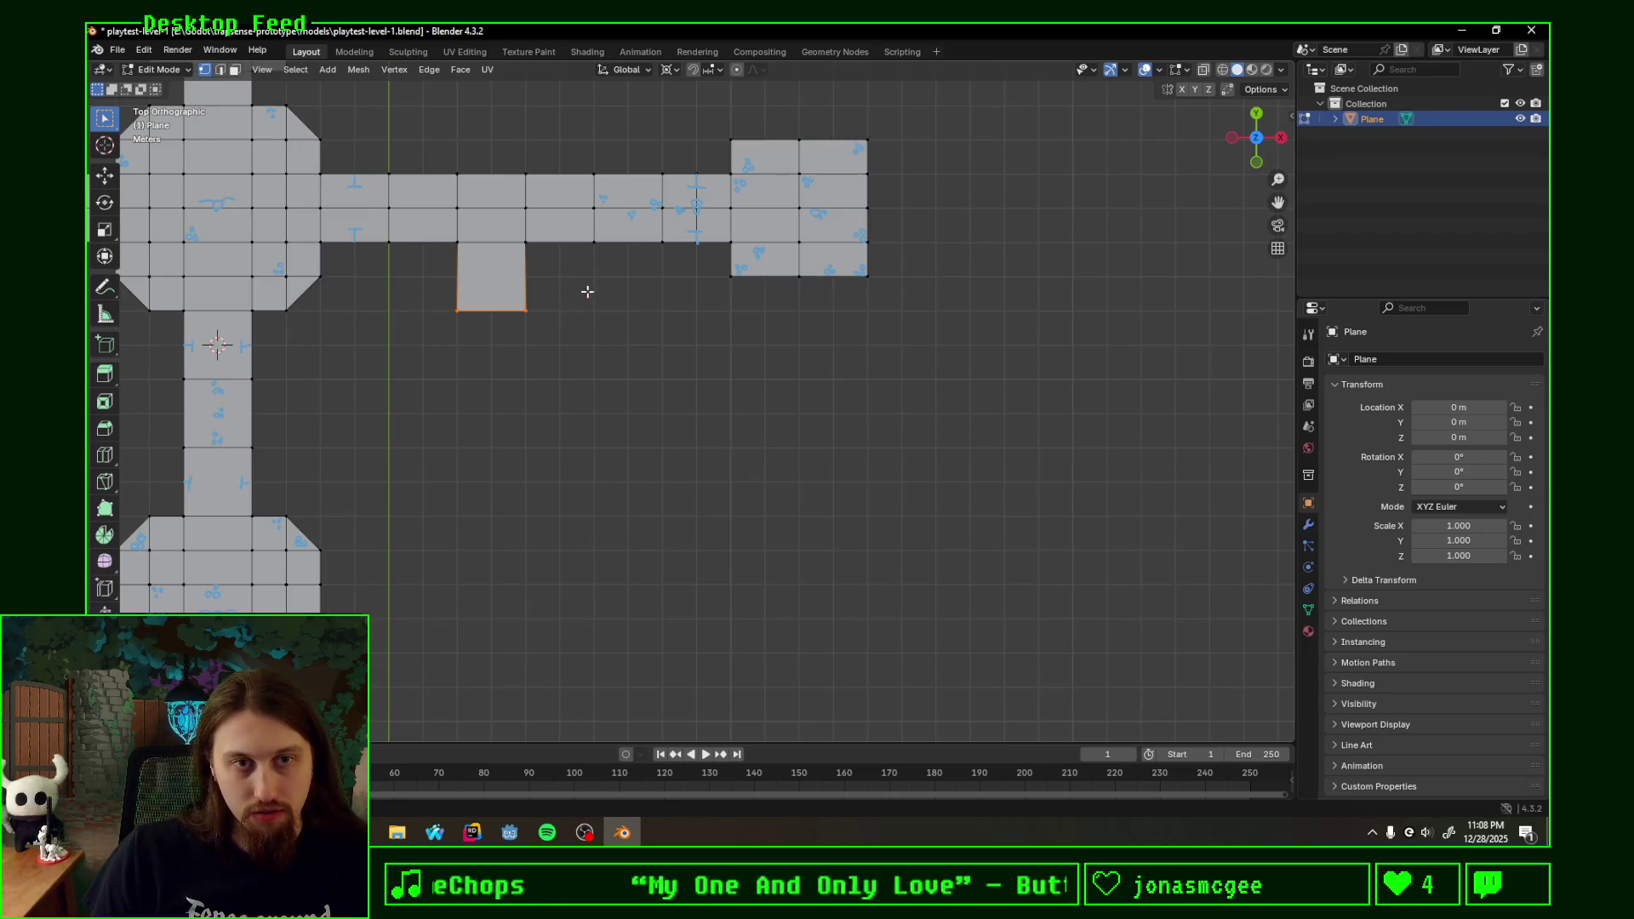
drag(457, 312, 450, 556)
drag(525, 313, 513, 563)
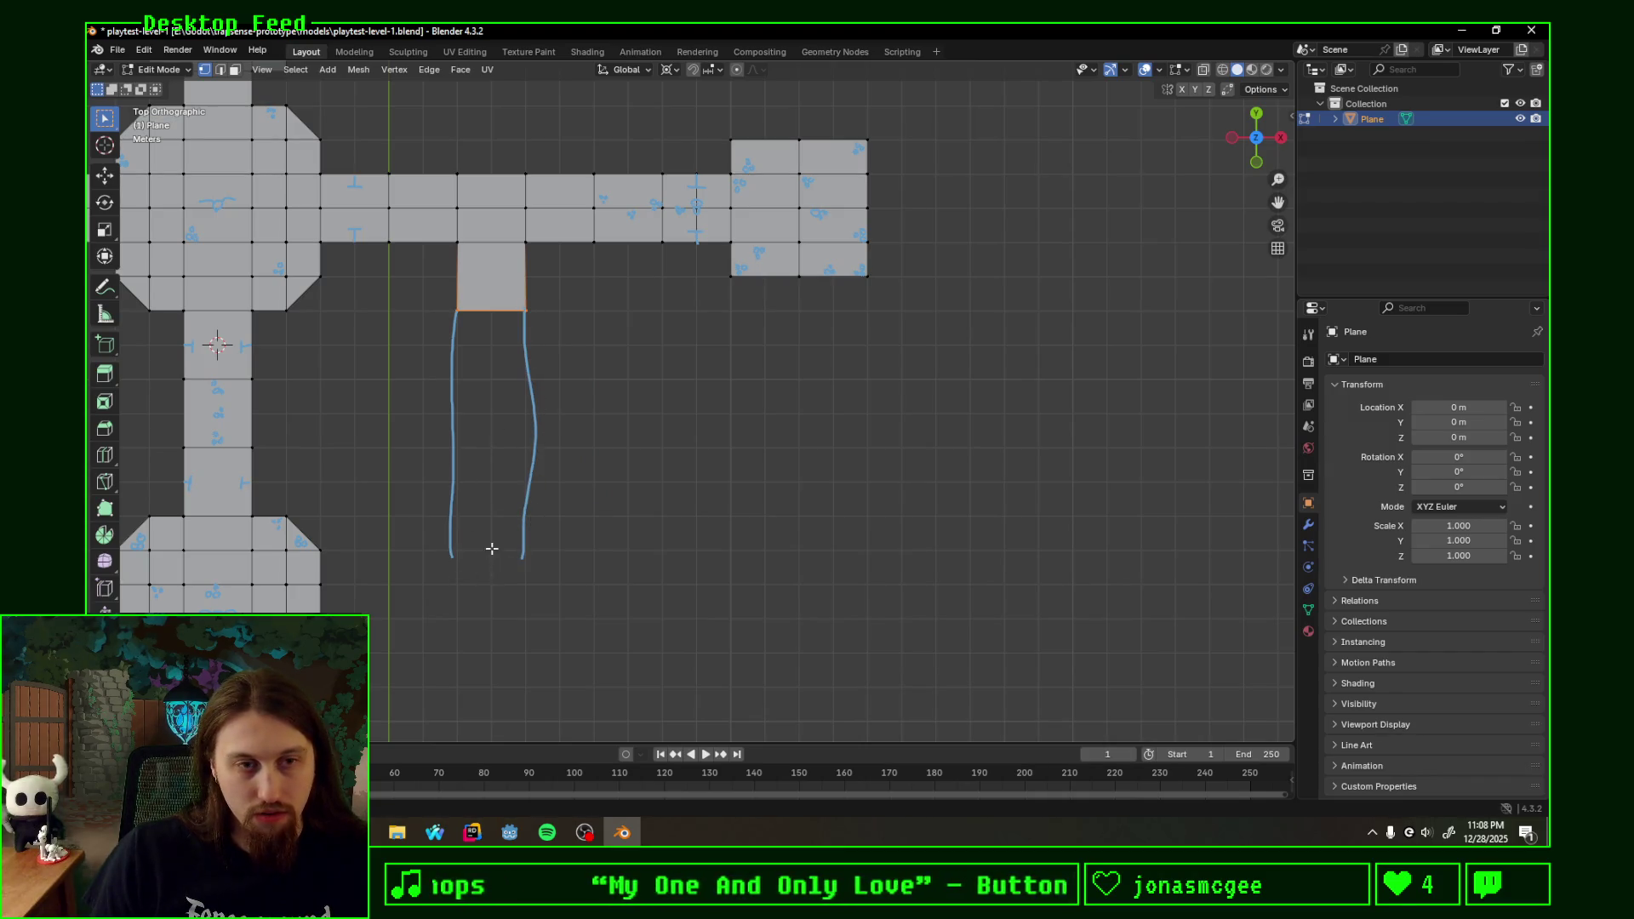
scroll(491, 549, up, 3)
- Check the sketch in perspective, return to top view and trim both corridor walls to matching length
shift+middle_drag(510, 543, 887, 484)
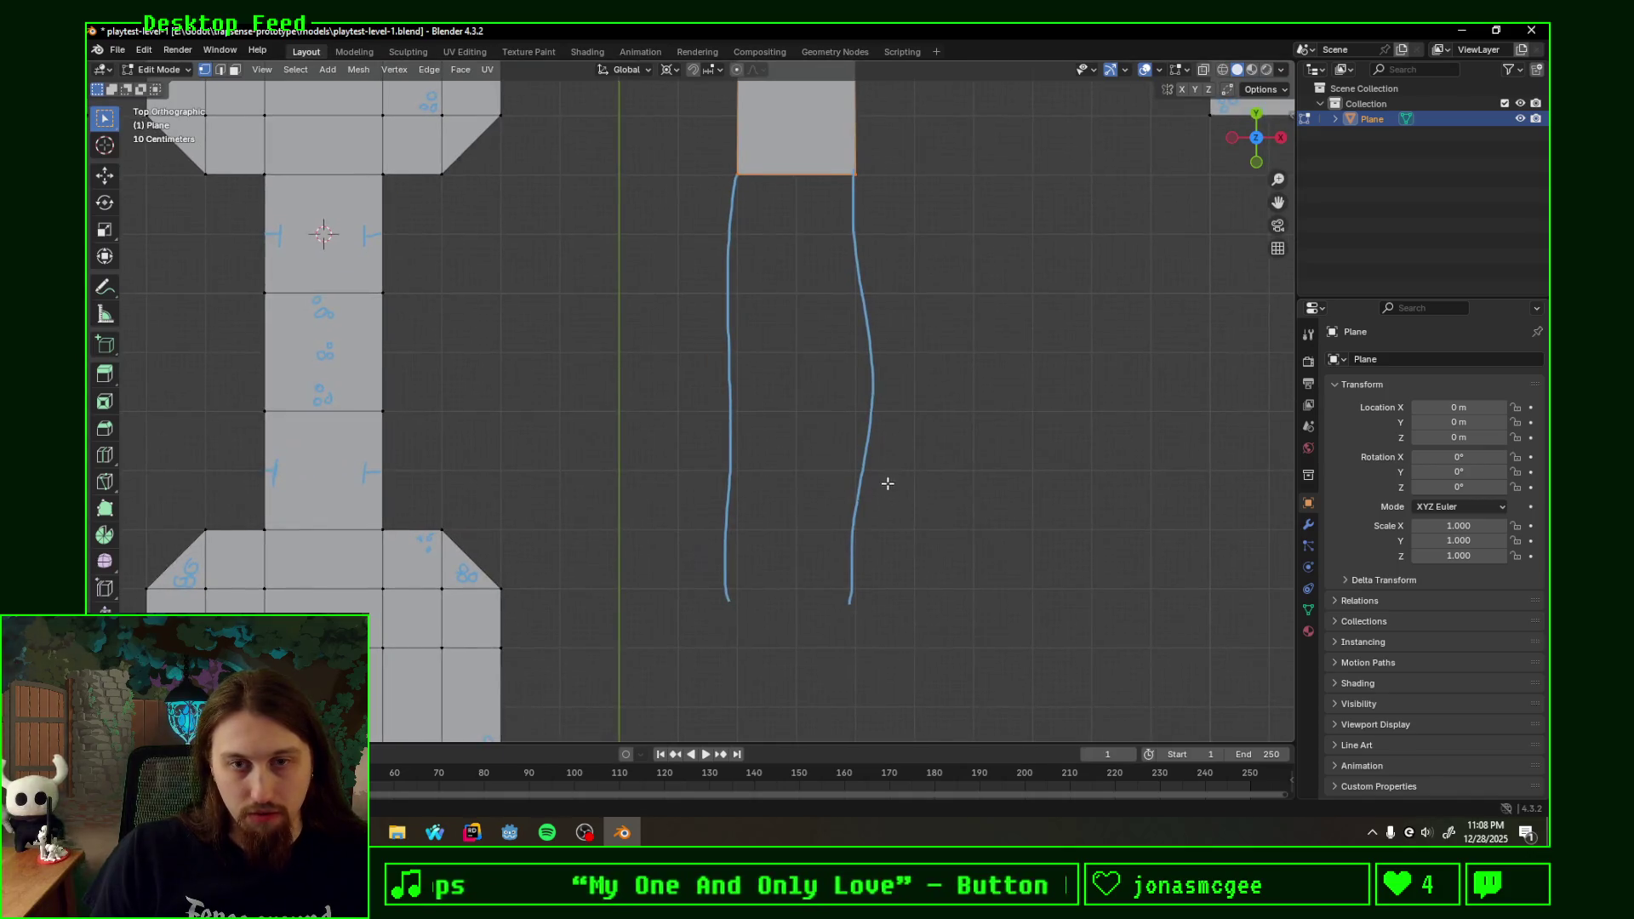
scroll(882, 478, down, 1)
scroll(863, 362, down, 1)
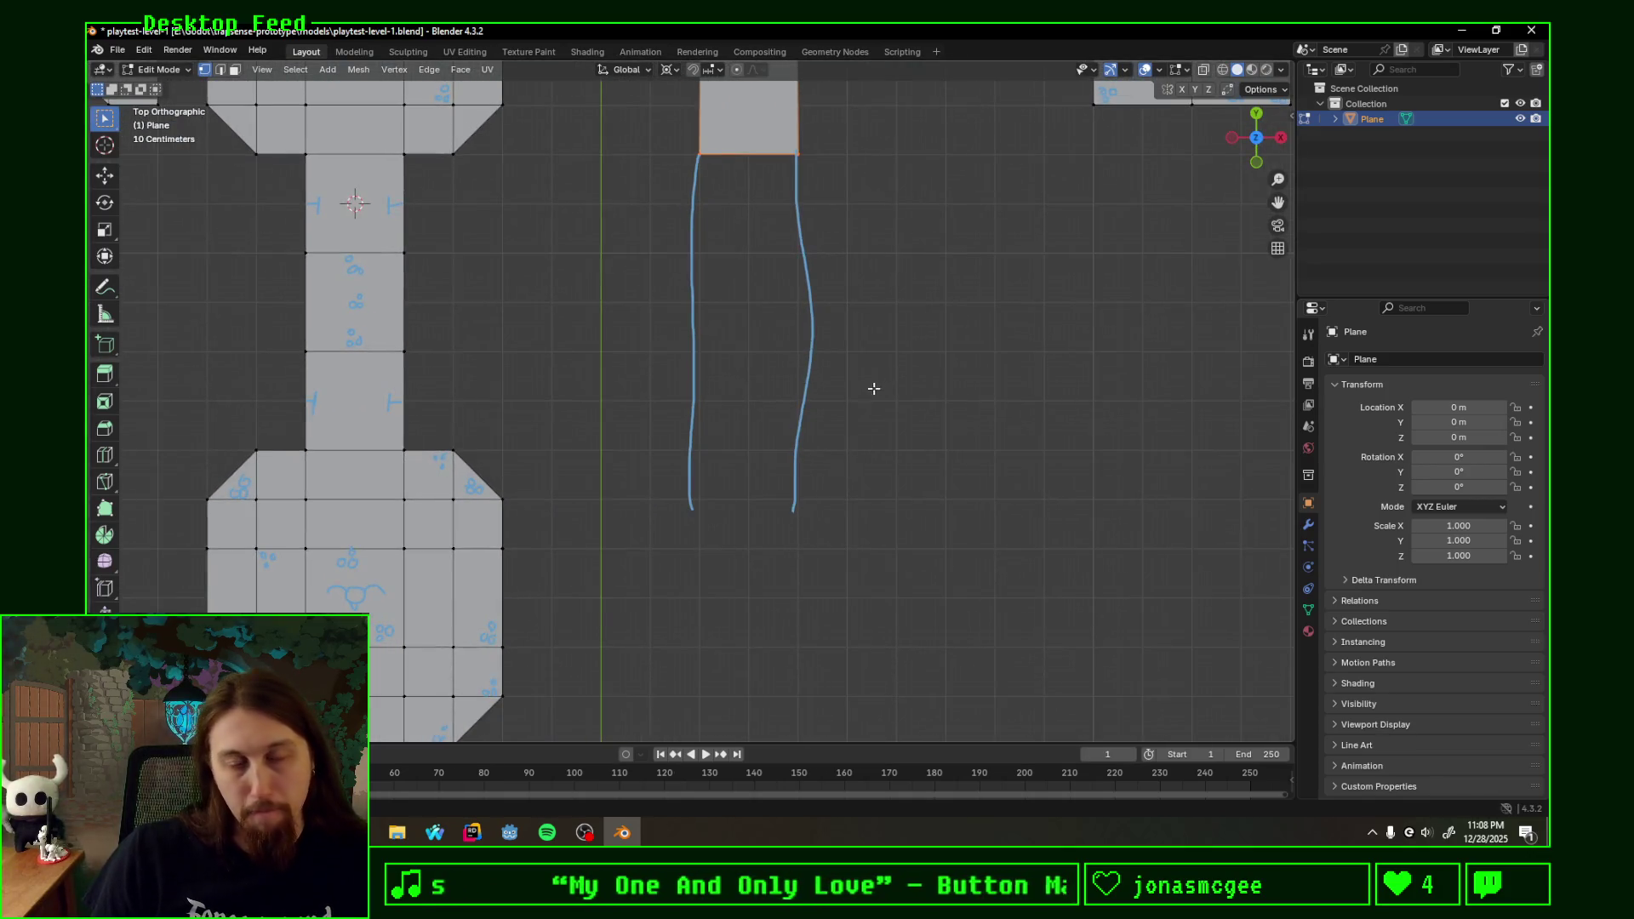
middle_drag(873, 392, 988, 320)
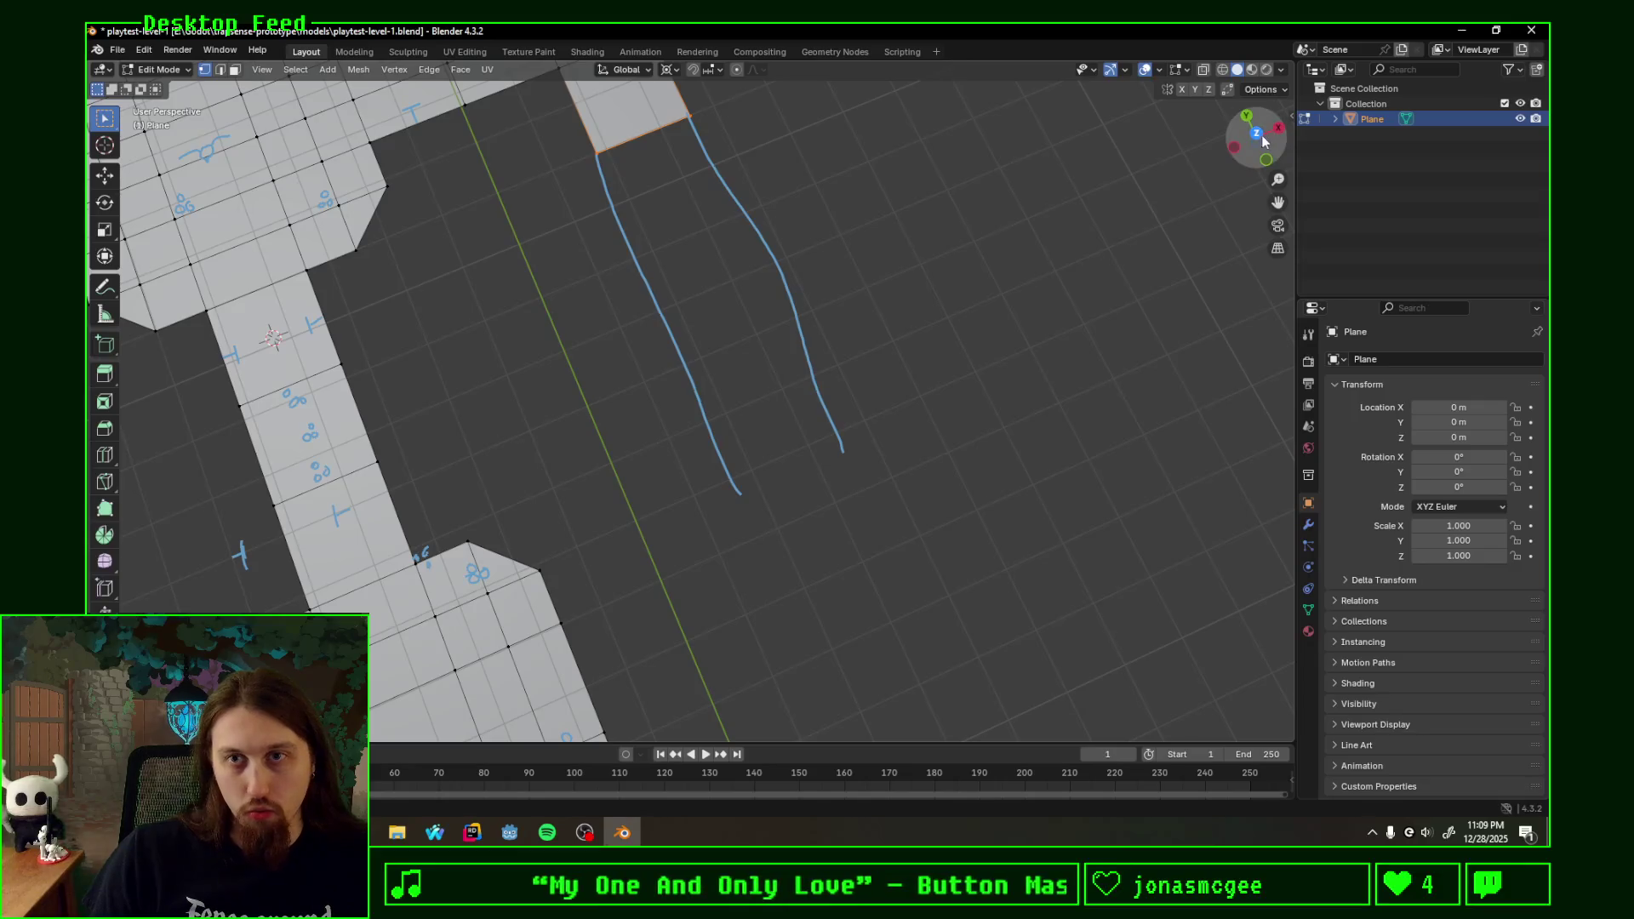
click(1258, 134)
mouse_move(1178, 209)
shift+middle_down()
mouse_move(821, 468)
mouse_move(894, 443)
shift+middle_up()
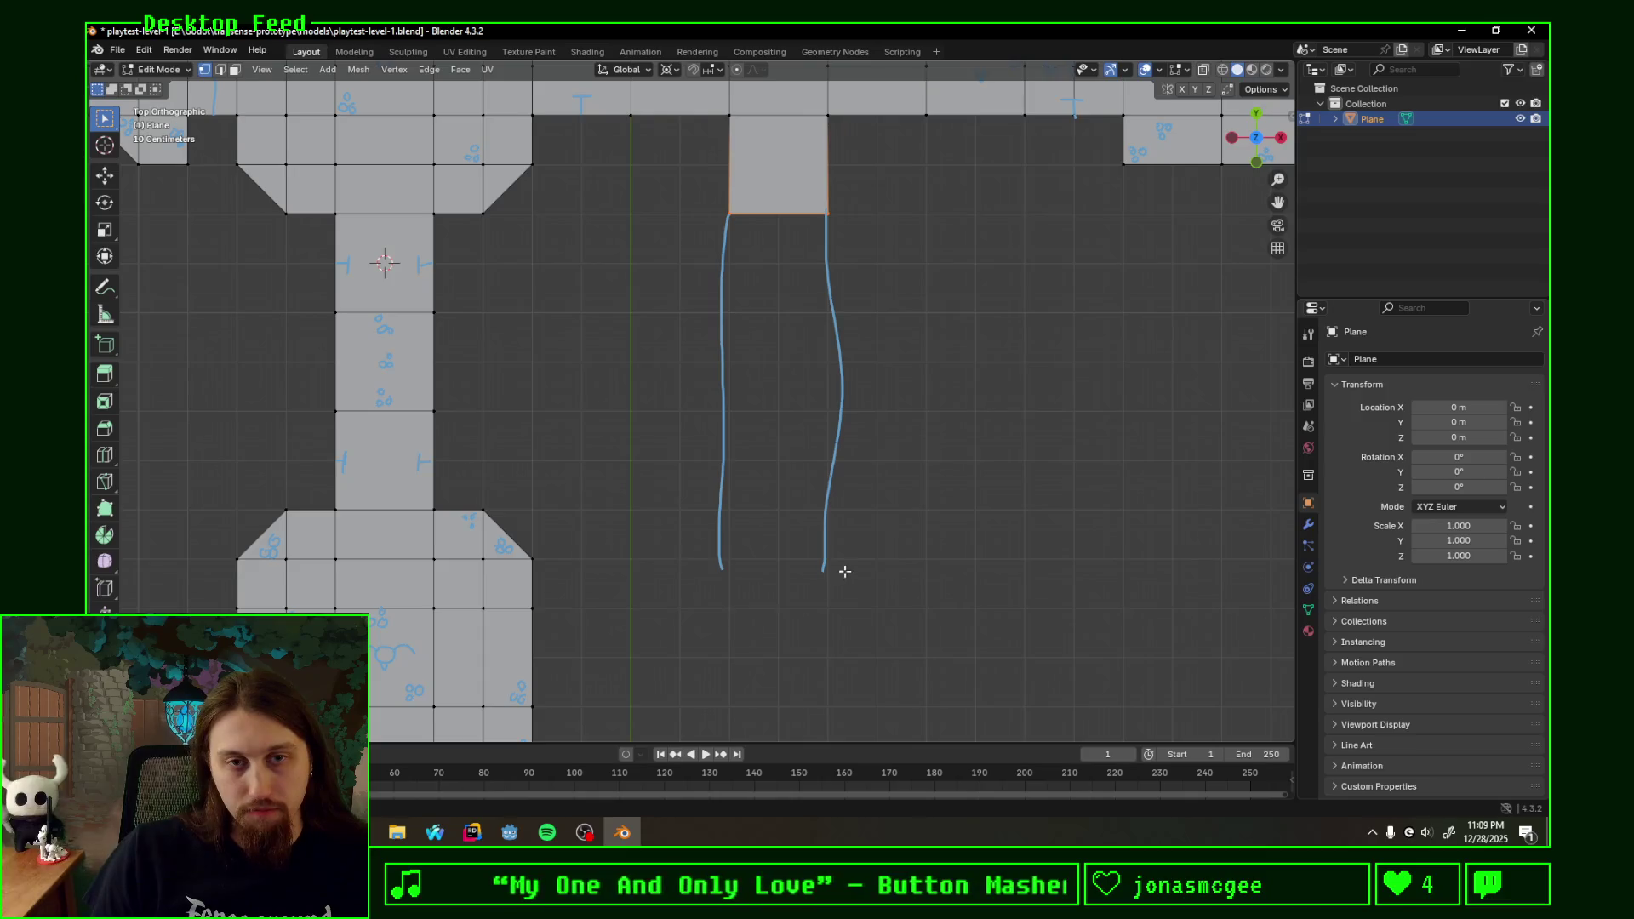
shift+middle_drag(845, 571, 727, 548)
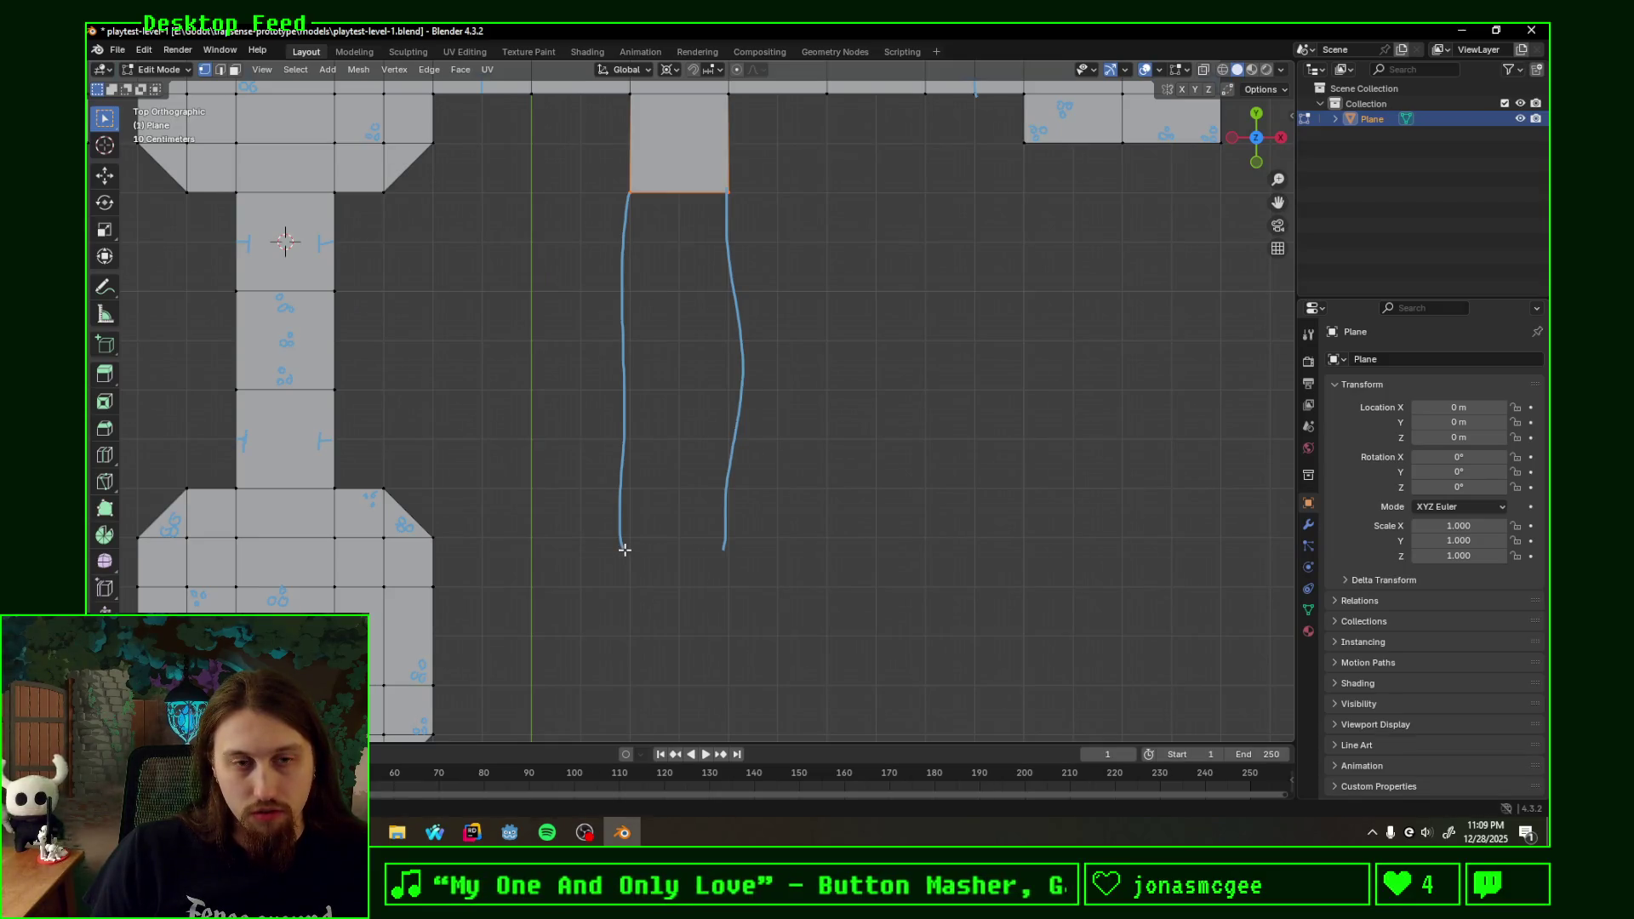
drag(625, 549, 627, 636)
mouse_move(732, 552)
mouse_down()
mouse_move(728, 631)
mouse_move(735, 557)
mouse_up()
mouse_move(635, 638)
ctrl+mouse_down()
mouse_move(622, 522)
mouse_move(578, 538)
ctrl+mouse_up()
- Sketch wall feet, a tick-marked line with an arc below, a crossbar and a square pillar inside
drag(727, 536, 781, 537)
drag(586, 635, 792, 628)
mouse_move(640, 627)
mouse_down()
mouse_move(641, 644)
mouse_move(711, 647)
mouse_up()
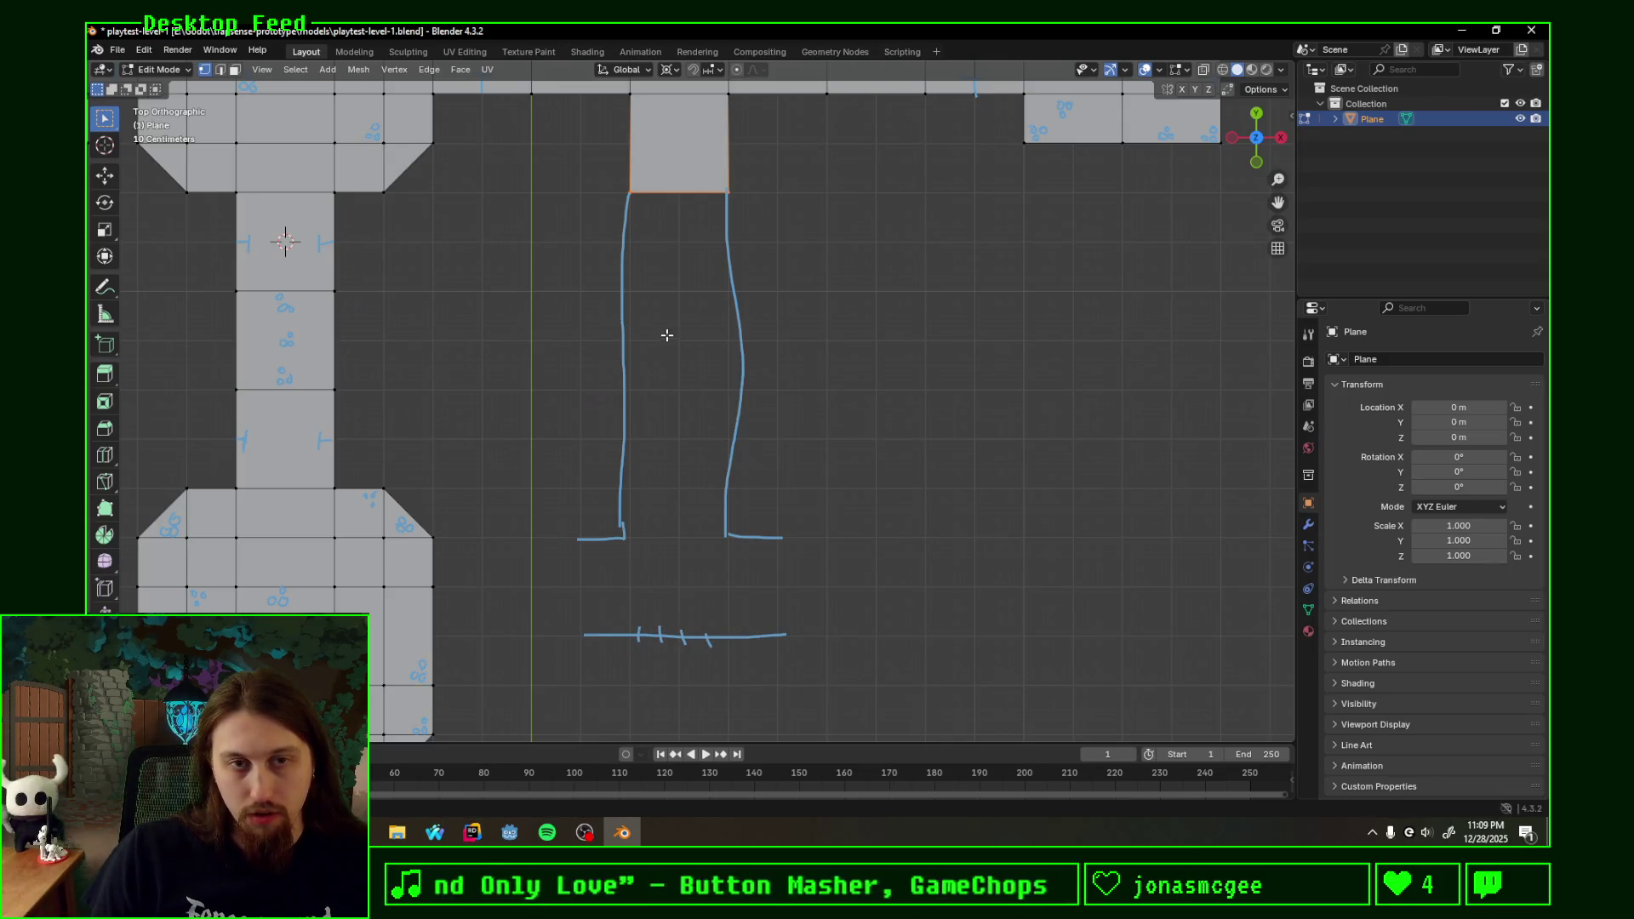
drag(625, 342, 744, 340)
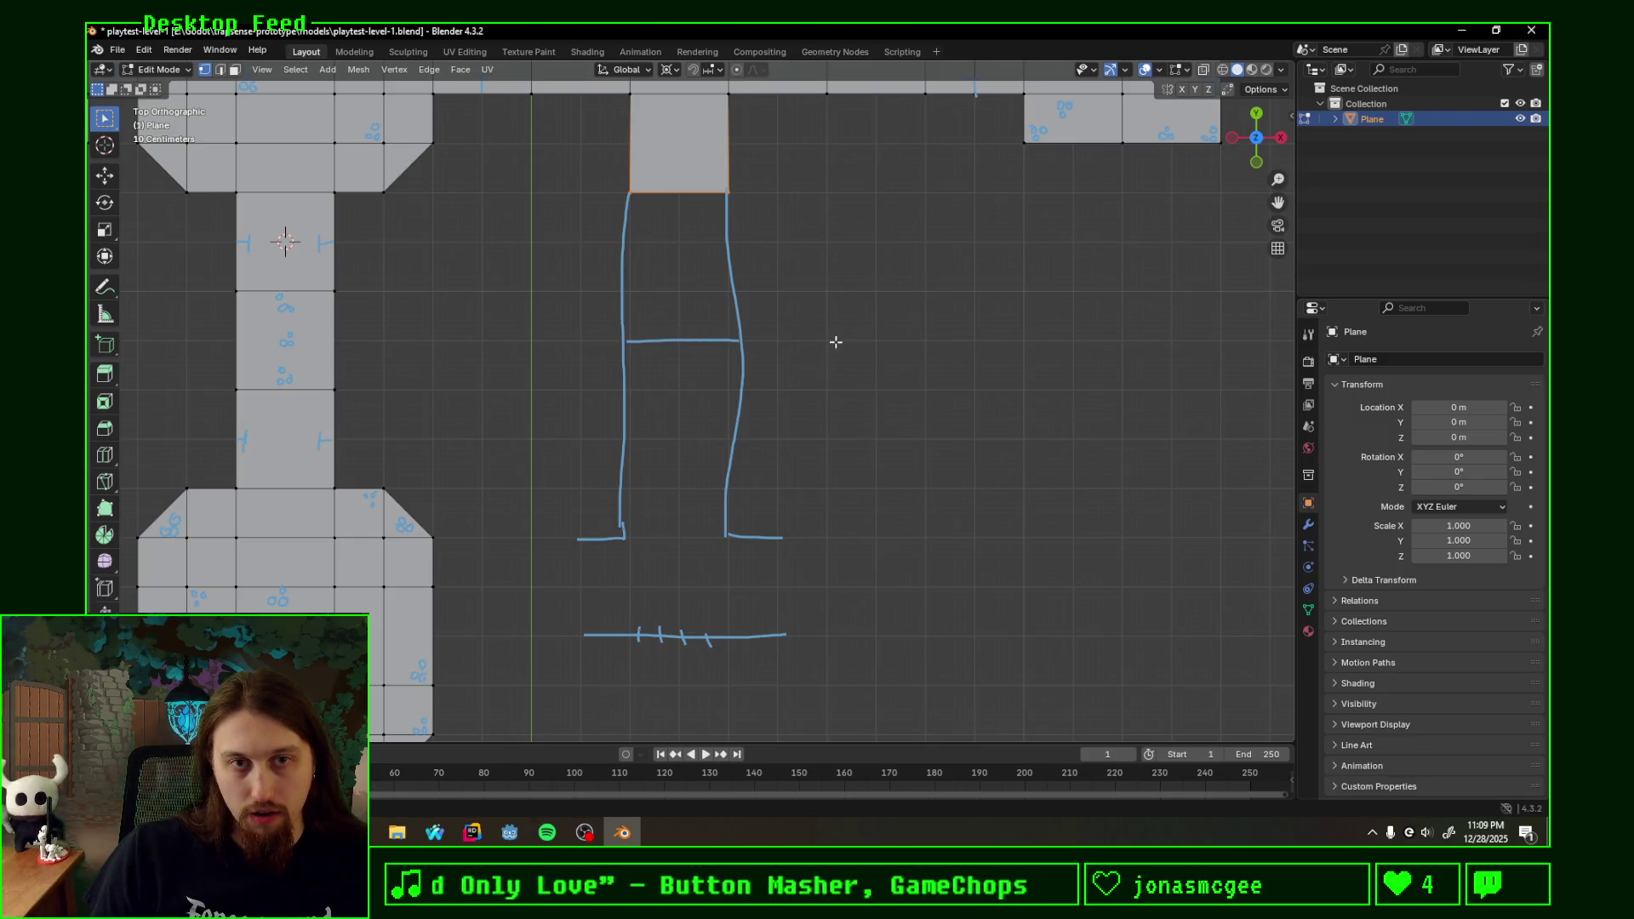
mouse_move(651, 640)
mouse_down()
mouse_move(698, 641)
mouse_move(696, 601)
mouse_up()
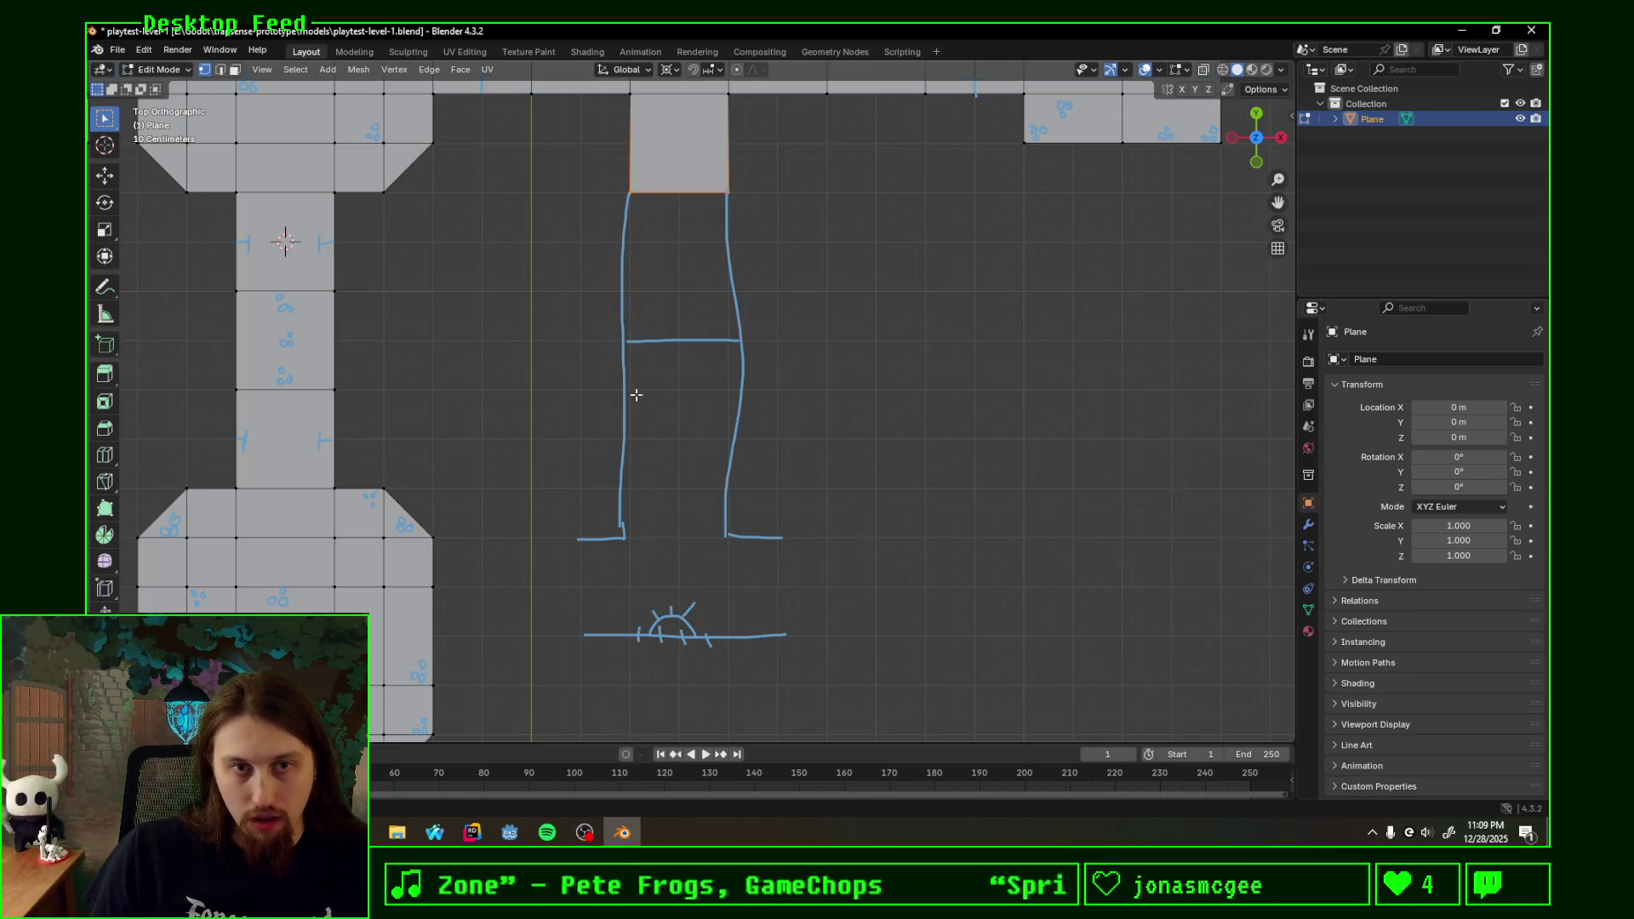
mouse_move(636, 396)
mouse_down()
mouse_move(642, 464)
mouse_move(728, 406)
mouse_move(728, 387)
mouse_move(649, 390)
mouse_up()
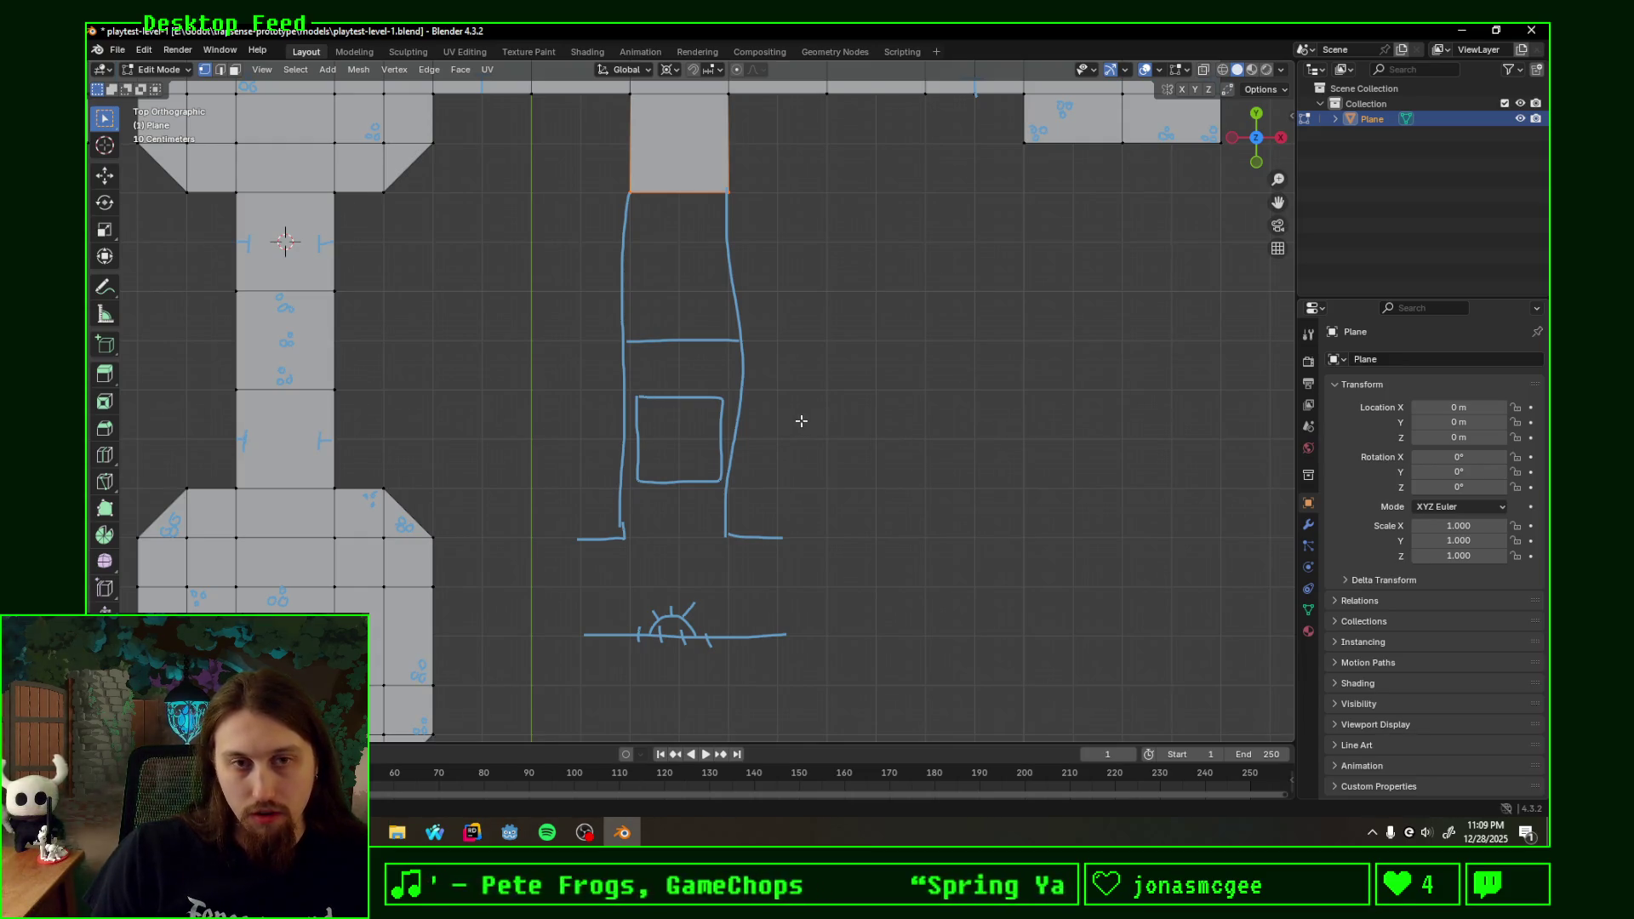
shift+scroll(757, 187, up, 2)
shift+scroll(557, 163, up, 2)
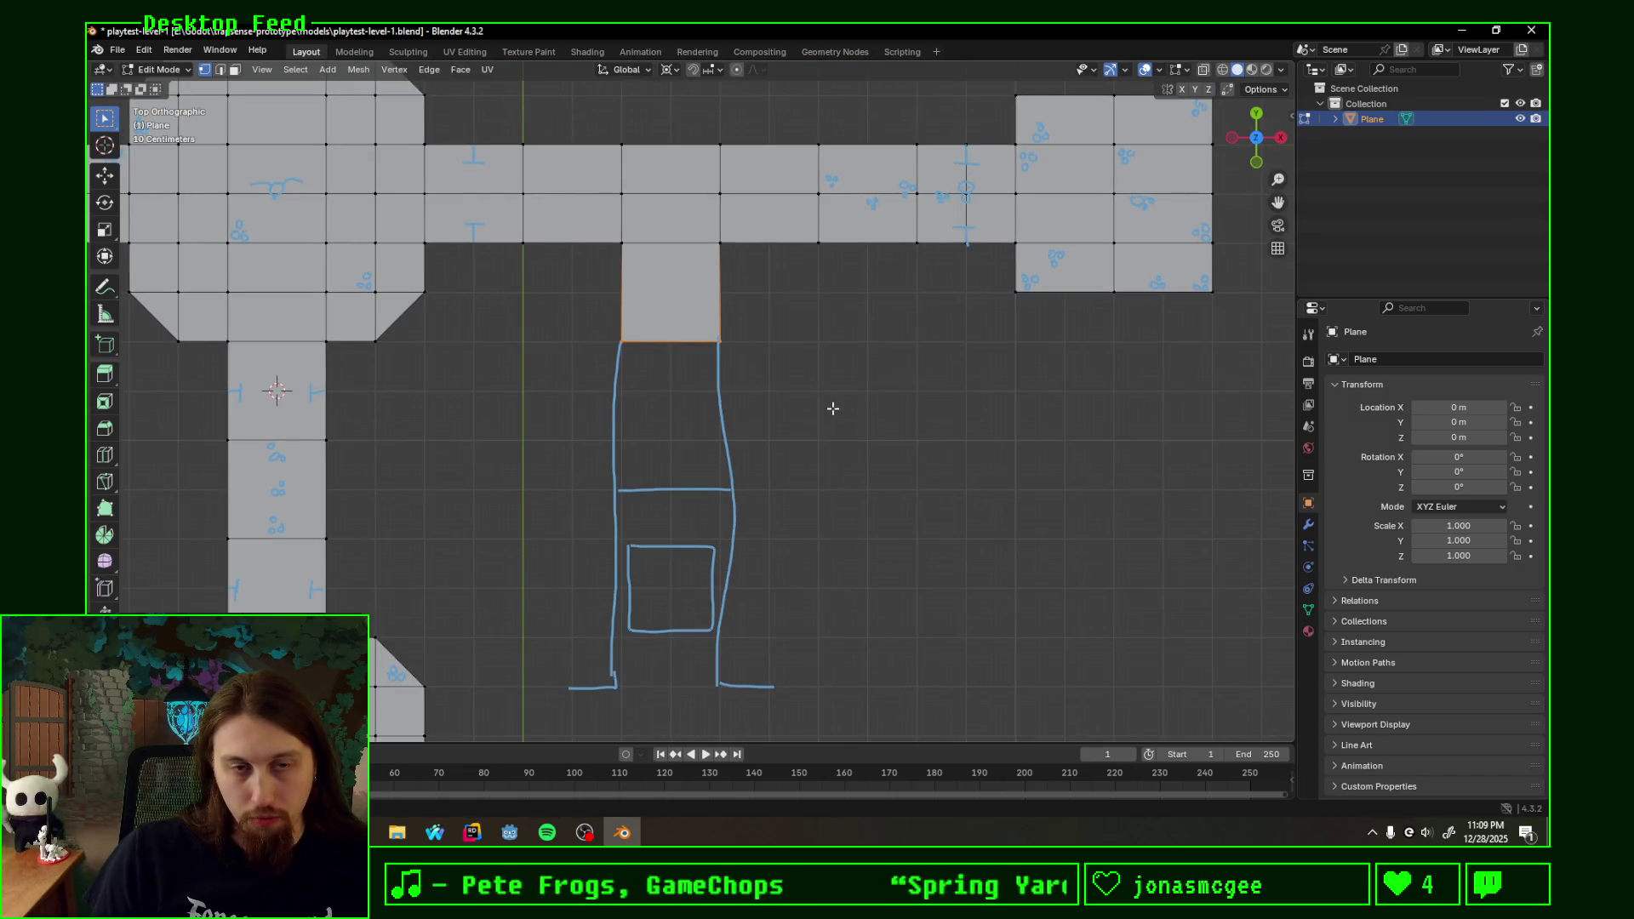
shift+middle_drag(833, 408, 794, 339)
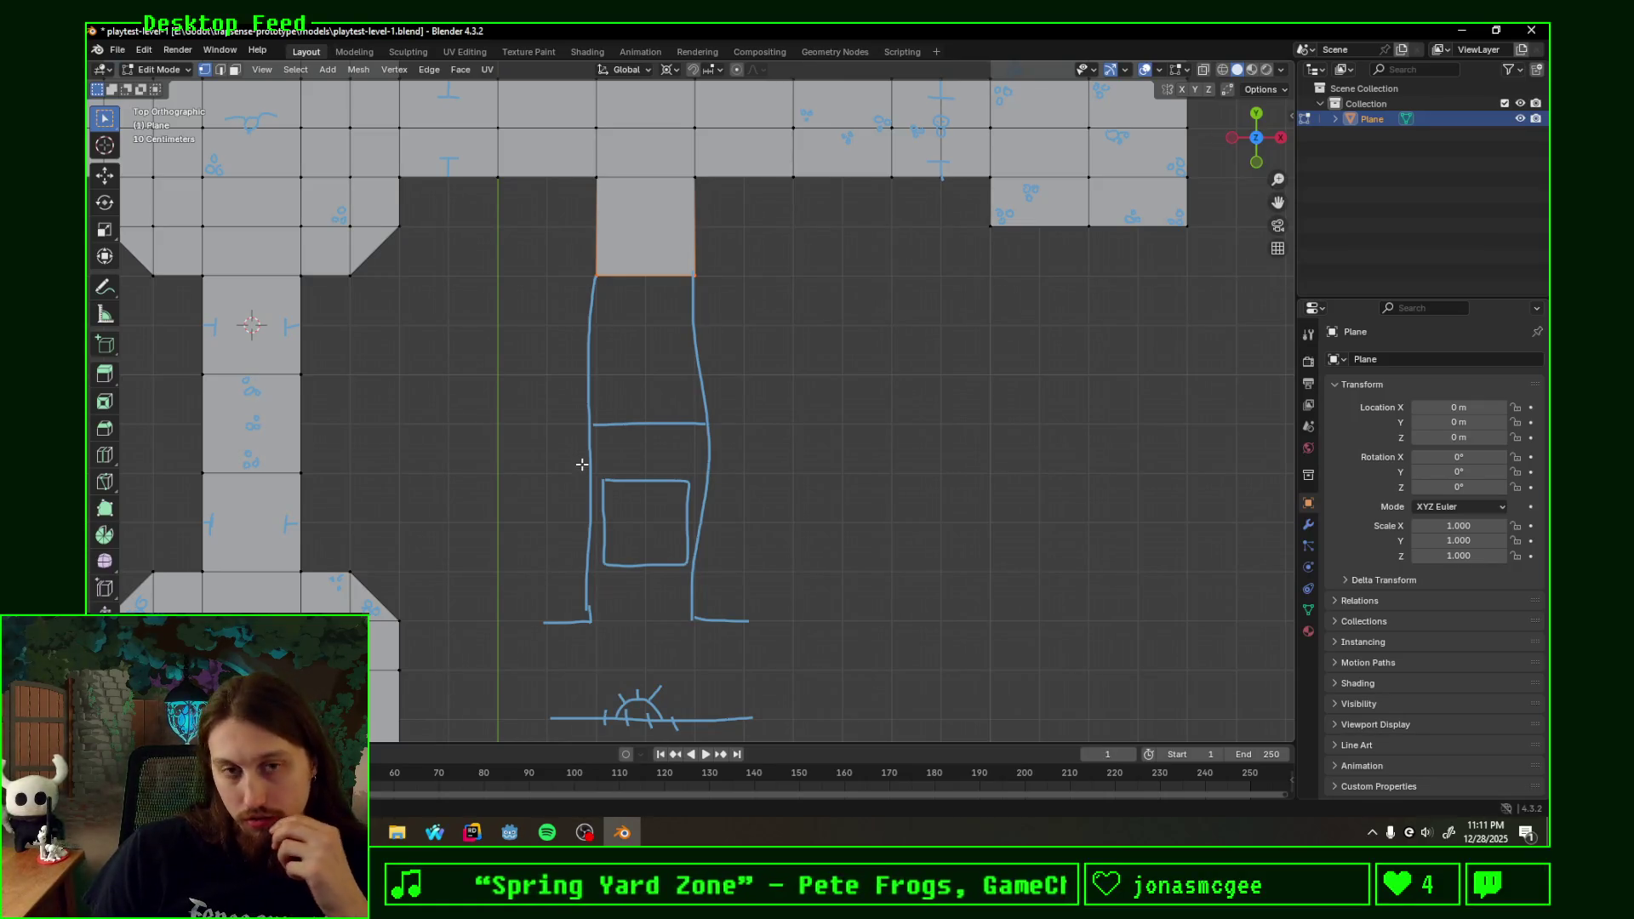
- Sketch two parallel vertical wall strokes for a new corridor right of the passage, undoing a stray stroke
shift+middle_drag(562, 485, 563, 395)
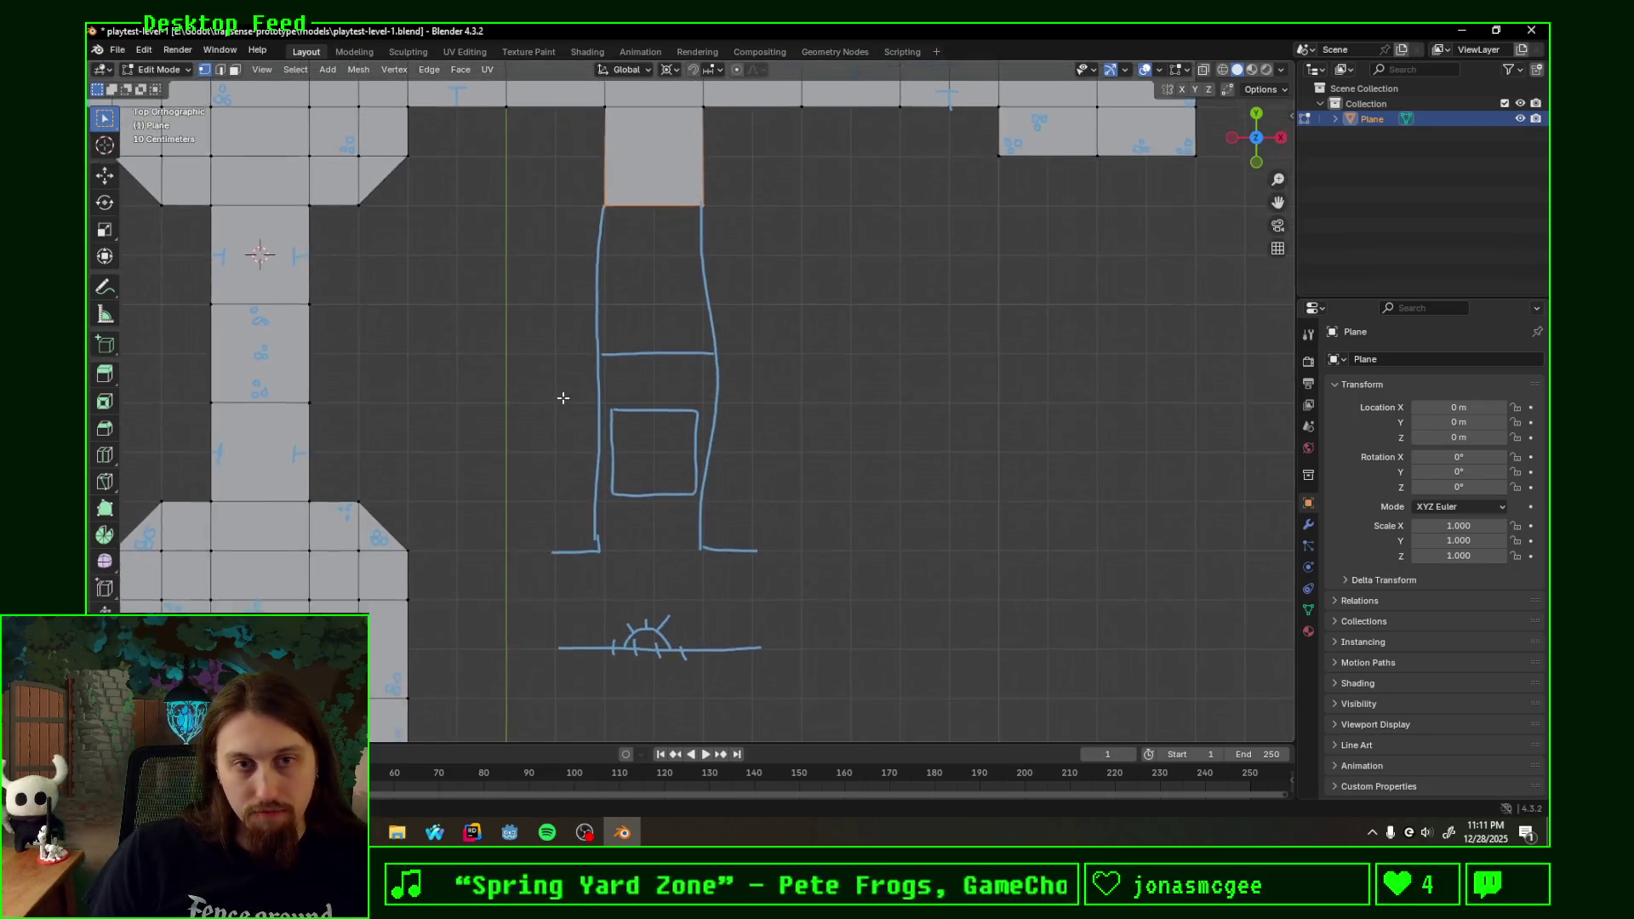
shift+middle_drag(726, 377, 535, 374)
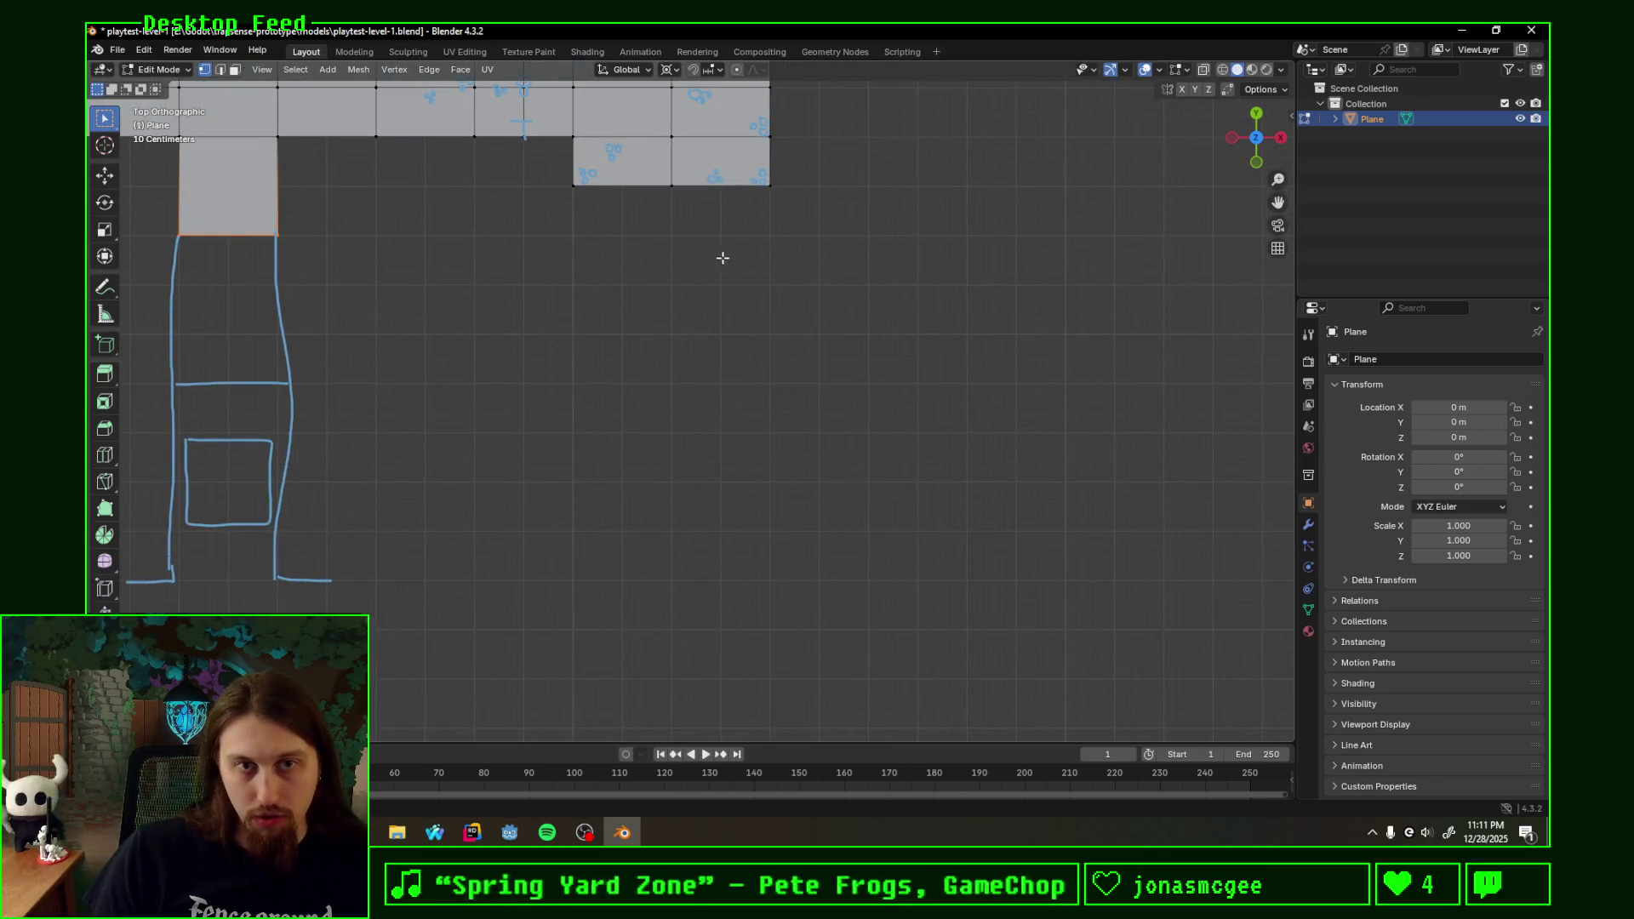
drag(672, 237, 671, 327)
key(ctrl+z)
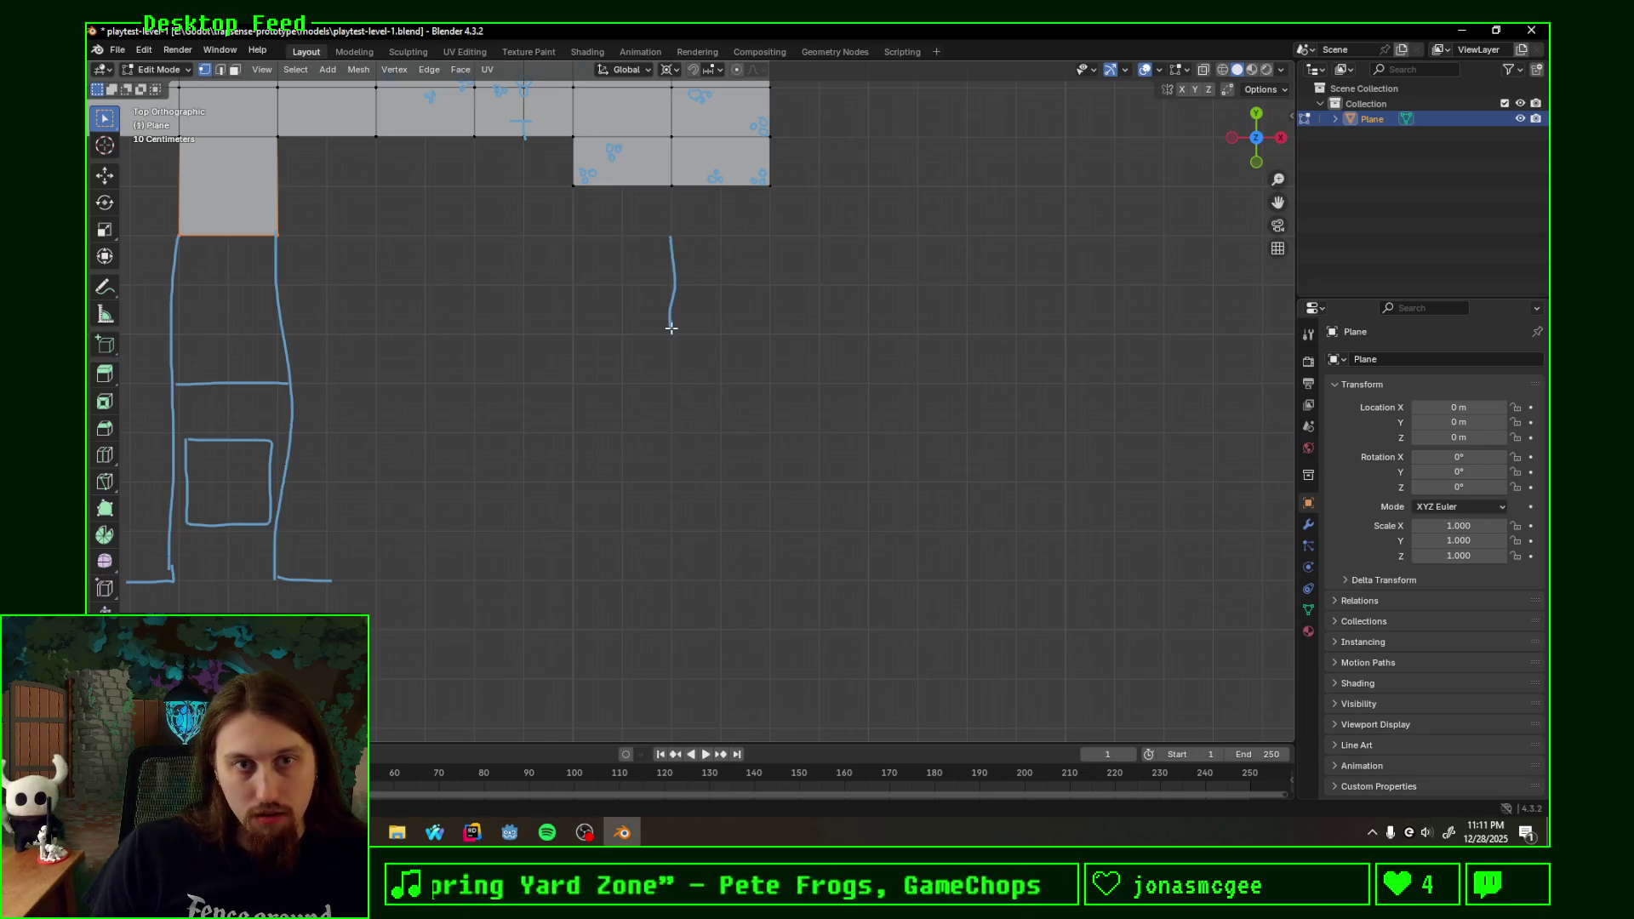
mouse_move(670, 268)
ctrl+mouse_down()
mouse_move(673, 231)
mouse_move(670, 319)
ctrl+mouse_up()
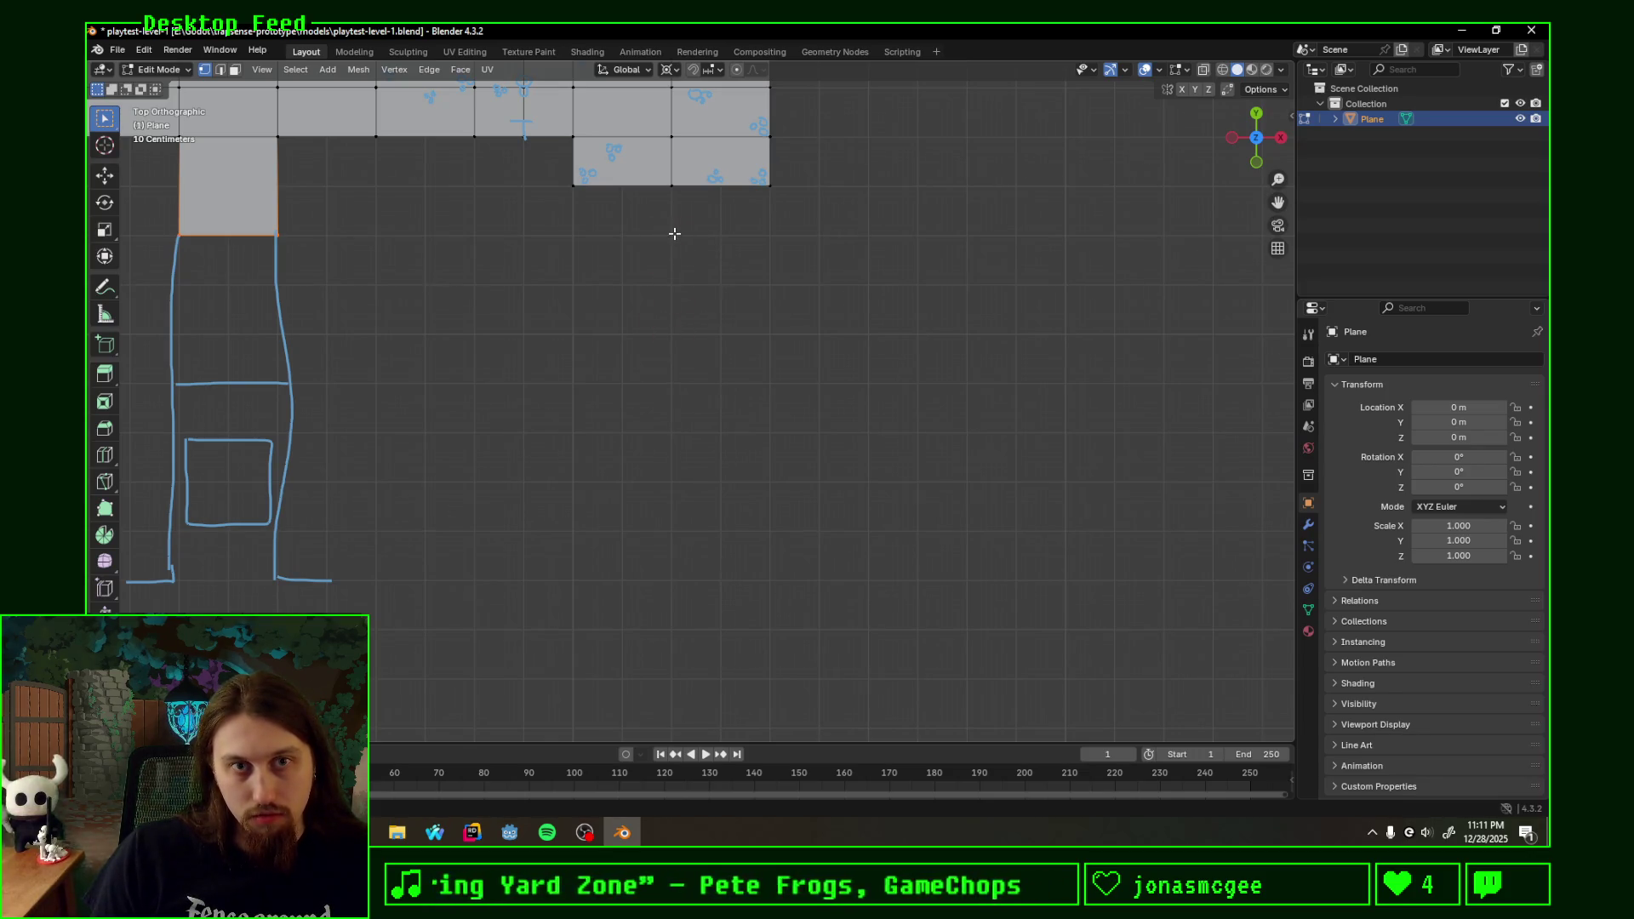
drag(669, 235, 676, 327)
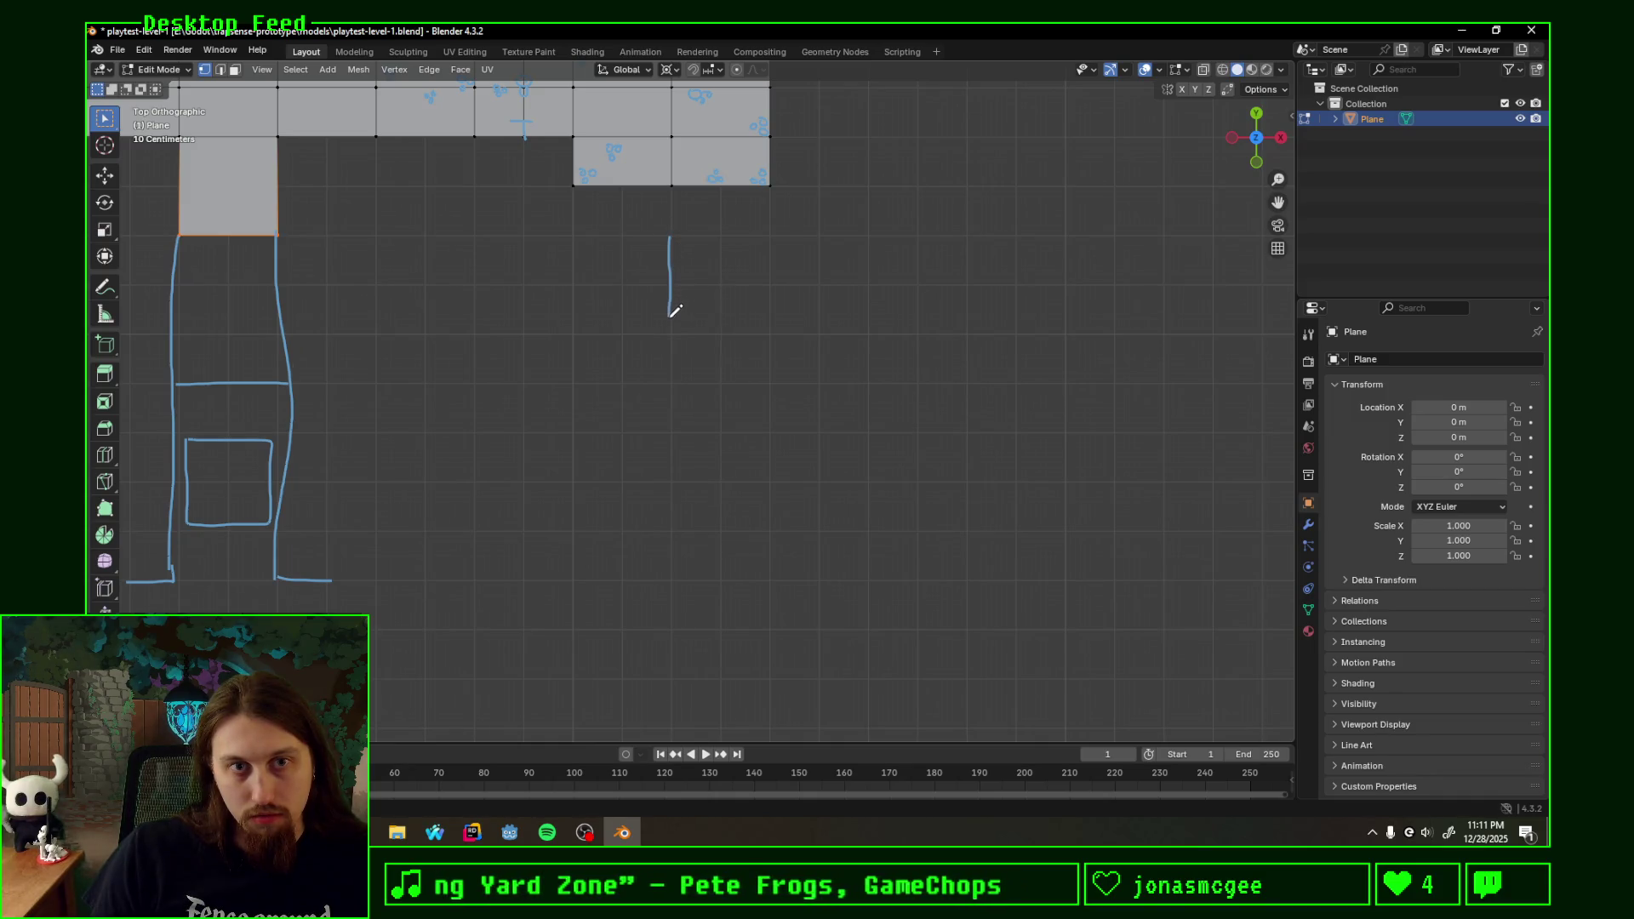
drag(774, 240, 774, 326)
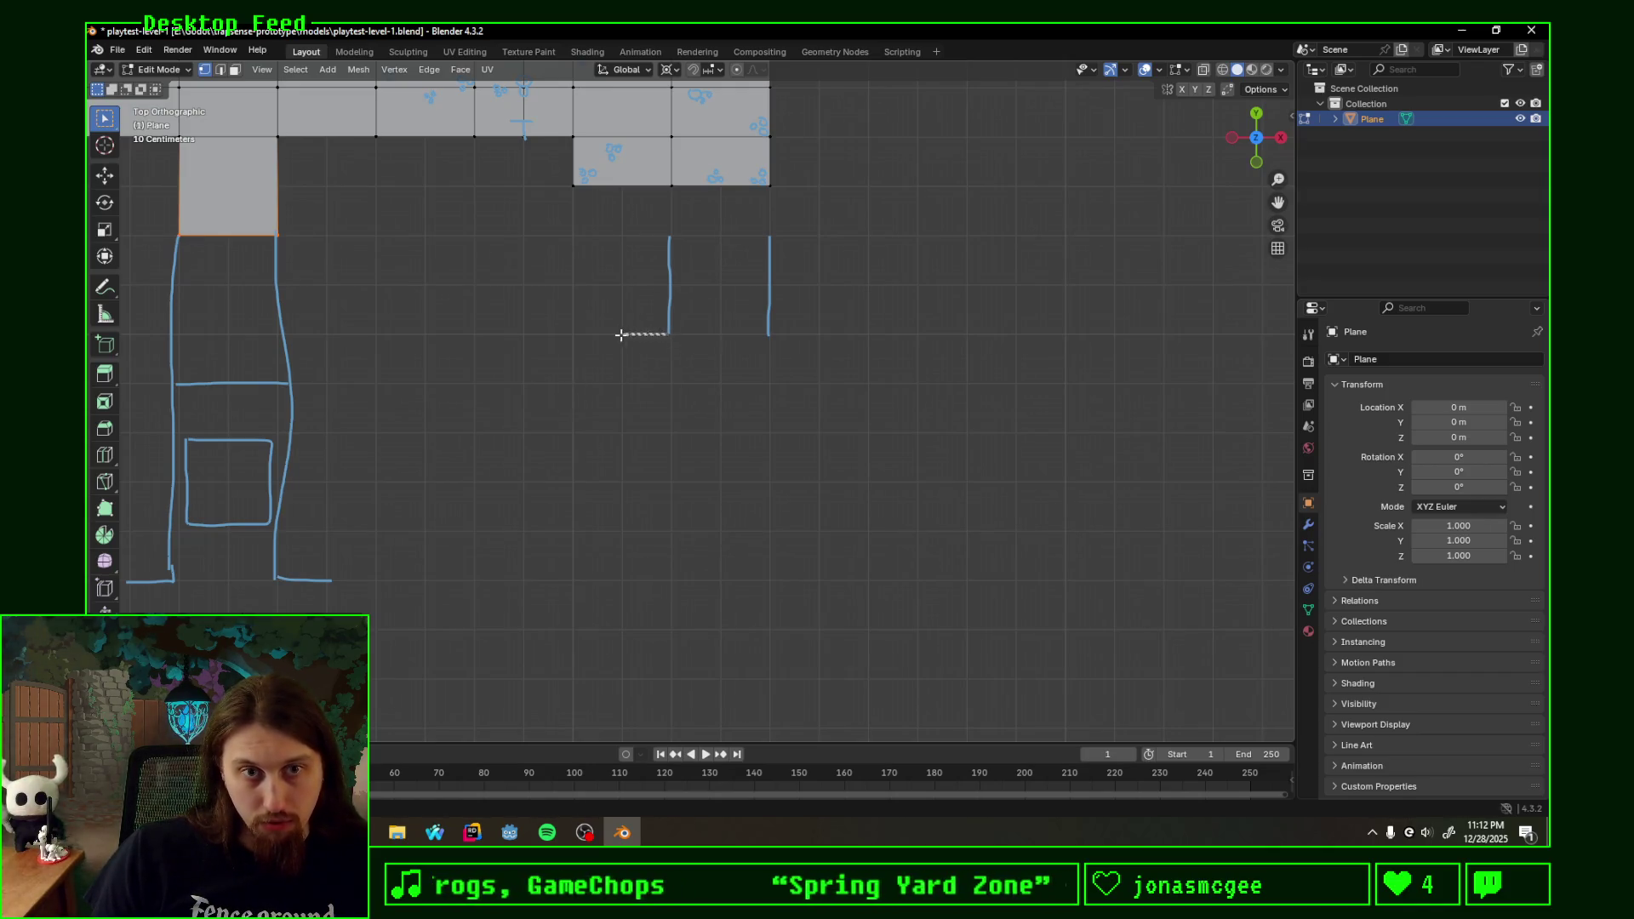
- Sketch the room's chamfered left wall with a sun symbol, then its angled right wall with tick marks
mouse_move(667, 332)
mouse_down()
mouse_move(581, 534)
mouse_move(623, 626)
mouse_move(674, 628)
mouse_up()
mouse_move(578, 462)
mouse_down()
mouse_move(577, 500)
mouse_move(595, 465)
mouse_move(600, 503)
mouse_up()
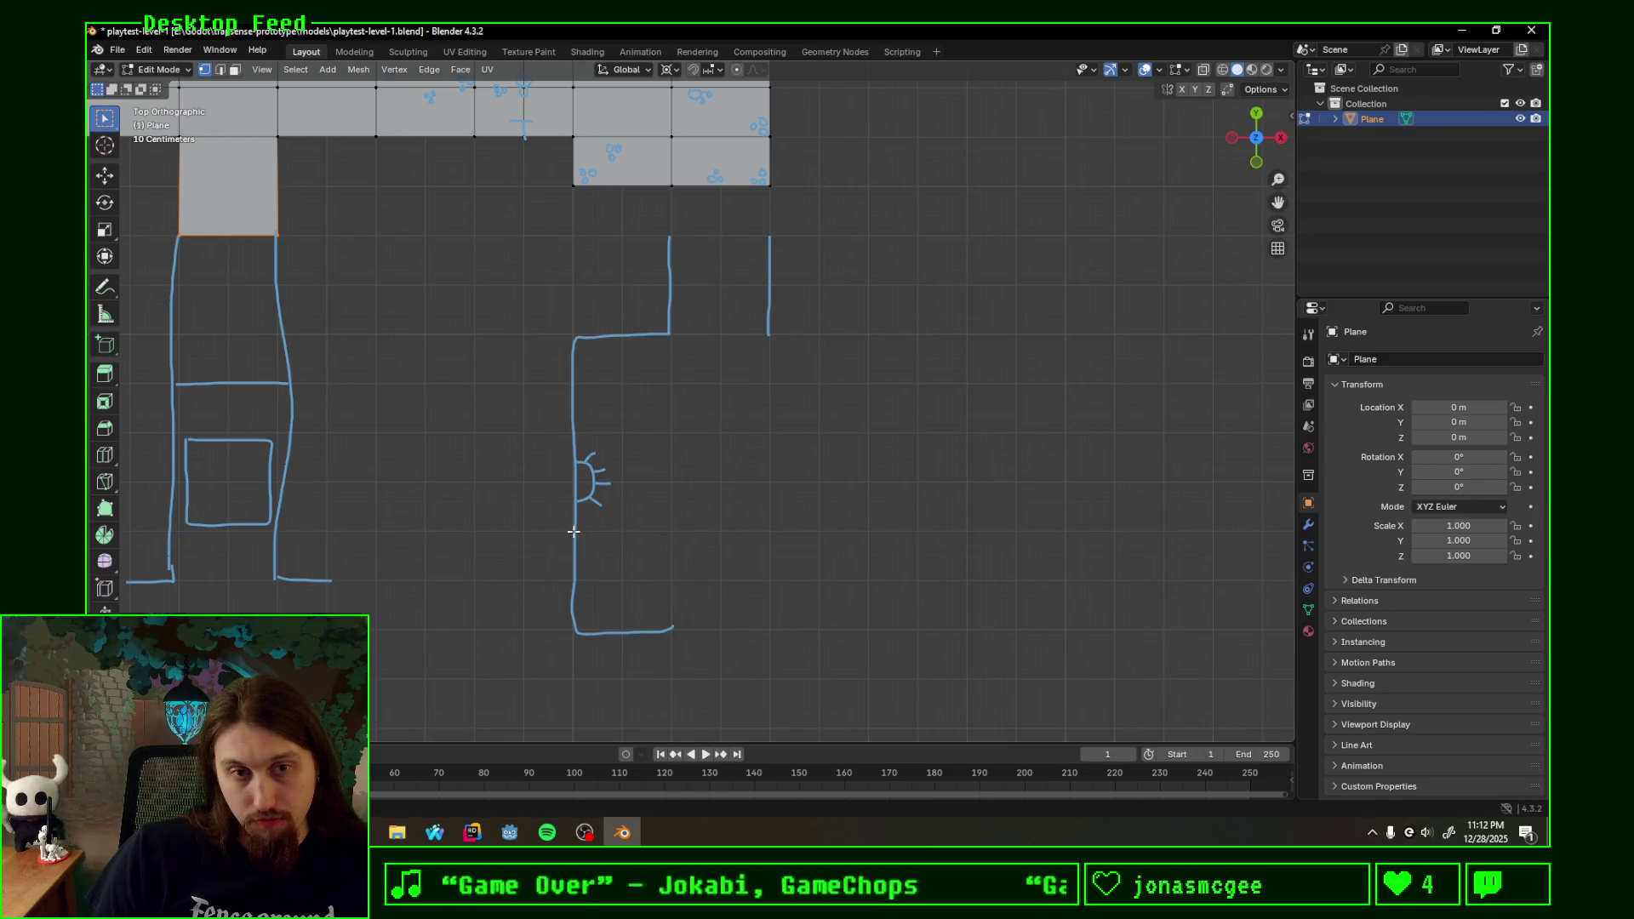
drag(573, 530, 585, 625)
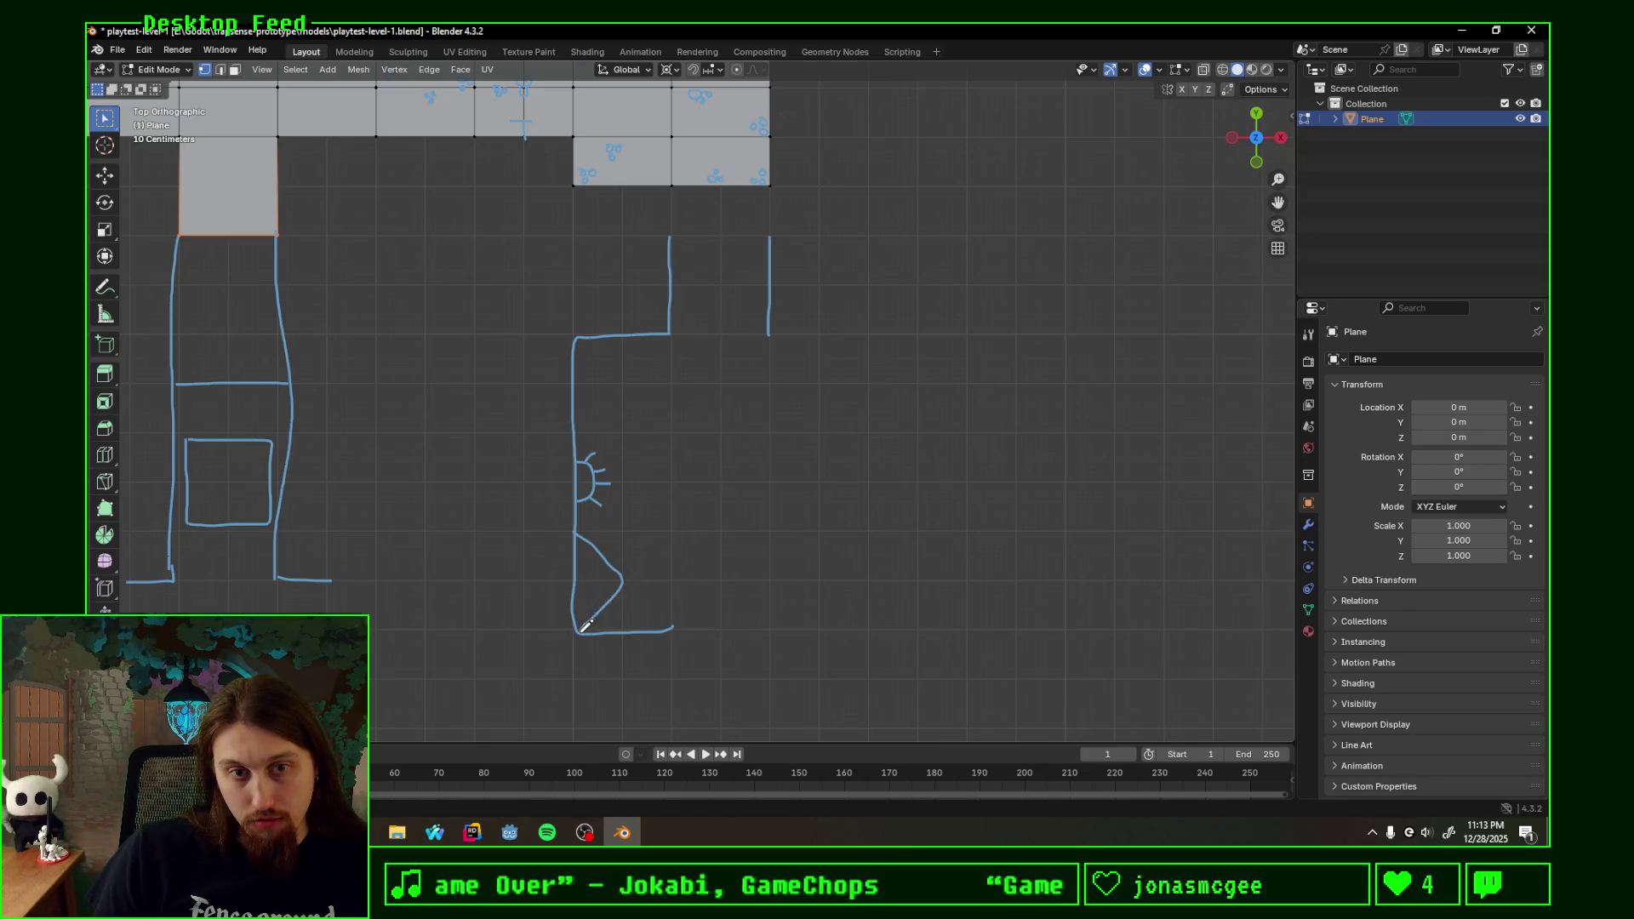
mouse_move(574, 434)
mouse_down()
mouse_move(615, 397)
mouse_move(631, 334)
mouse_up()
mouse_move(628, 577)
ctrl+mouse_down()
mouse_move(606, 618)
mouse_move(571, 543)
ctrl+mouse_up()
mouse_move(577, 387)
ctrl+mouse_down()
mouse_move(601, 336)
mouse_move(566, 402)
mouse_move(622, 546)
ctrl+mouse_up()
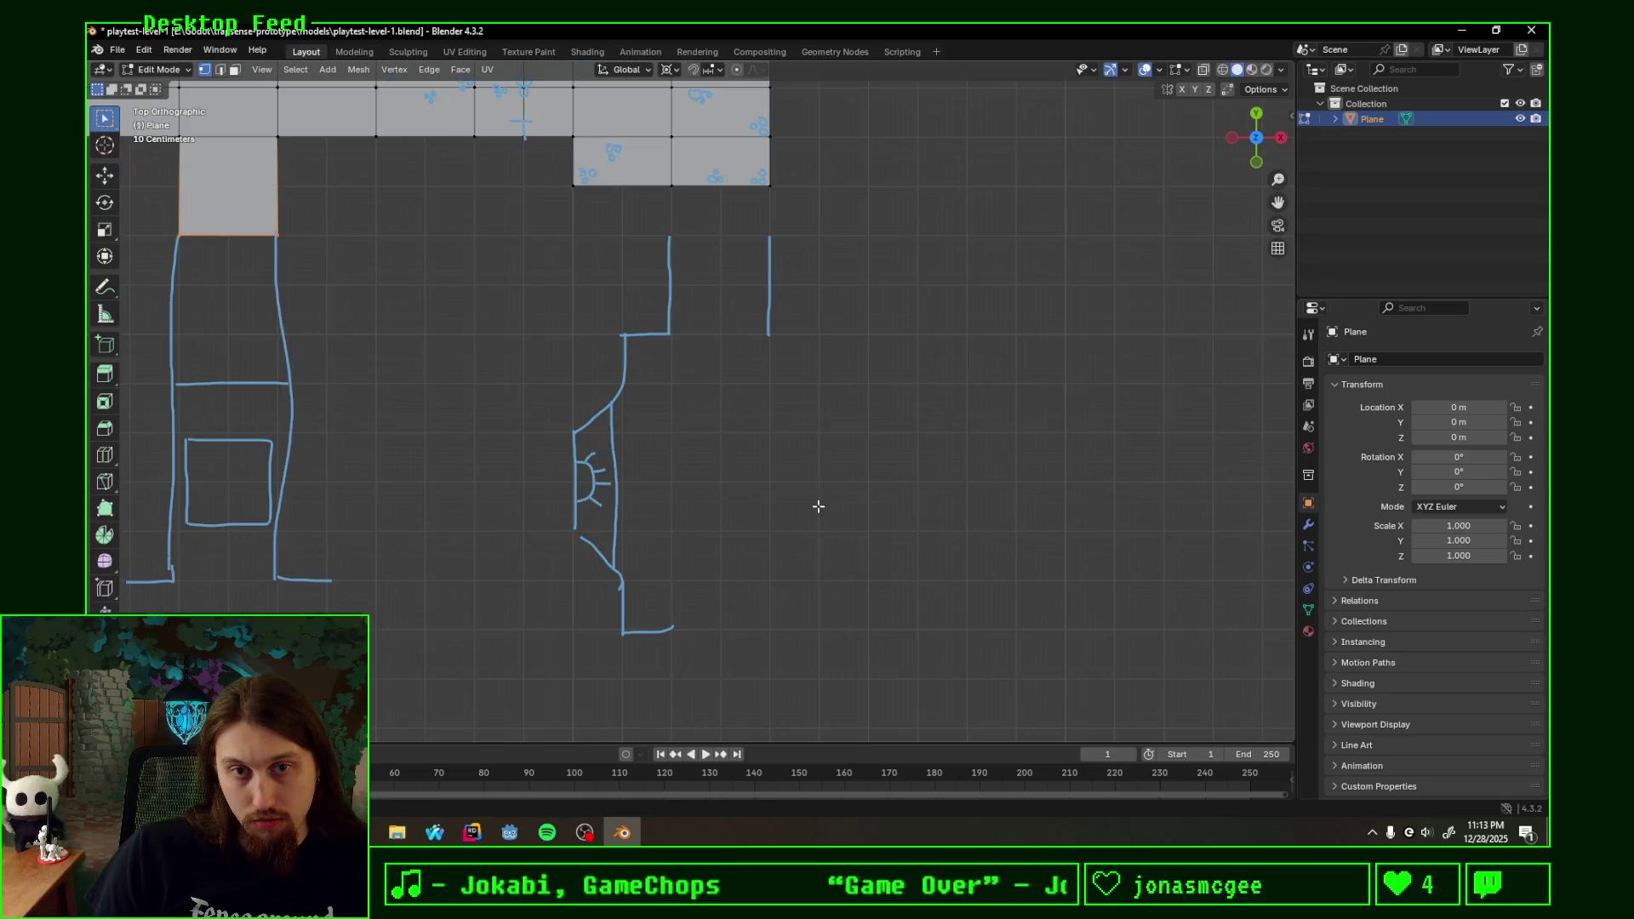
mouse_move(770, 337)
mouse_down()
mouse_move(850, 406)
mouse_move(877, 524)
mouse_move(817, 622)
mouse_move(787, 624)
mouse_up()
mouse_move(876, 442)
mouse_down()
mouse_move(855, 442)
mouse_move(858, 515)
mouse_up()
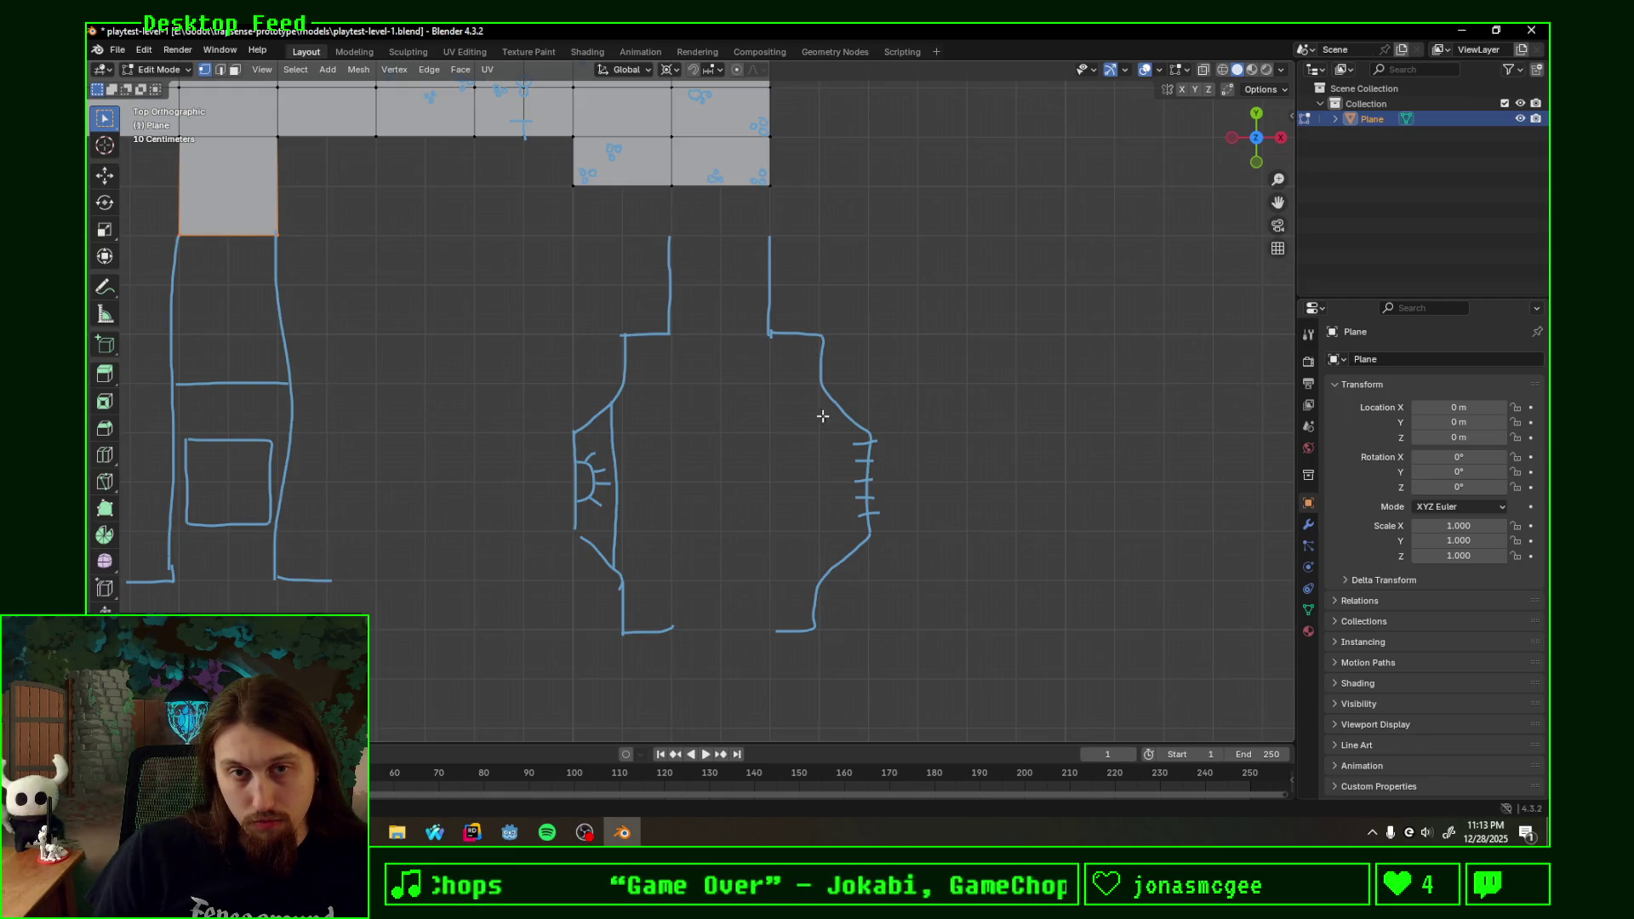
- Erase the angled right wall and redraw it as a squared-off recessed wall lined with tick marks
mouse_move(827, 399)
right_down()
mouse_move(869, 512)
mouse_move(847, 554)
mouse_move(857, 464)
right_up()
mouse_move(821, 386)
mouse_down()
mouse_move(870, 373)
mouse_move(874, 568)
mouse_move(824, 581)
mouse_move(869, 549)
mouse_up()
drag(853, 528, 868, 510)
mouse_move(856, 448)
mouse_down()
mouse_move(871, 447)
mouse_move(872, 404)
mouse_up()
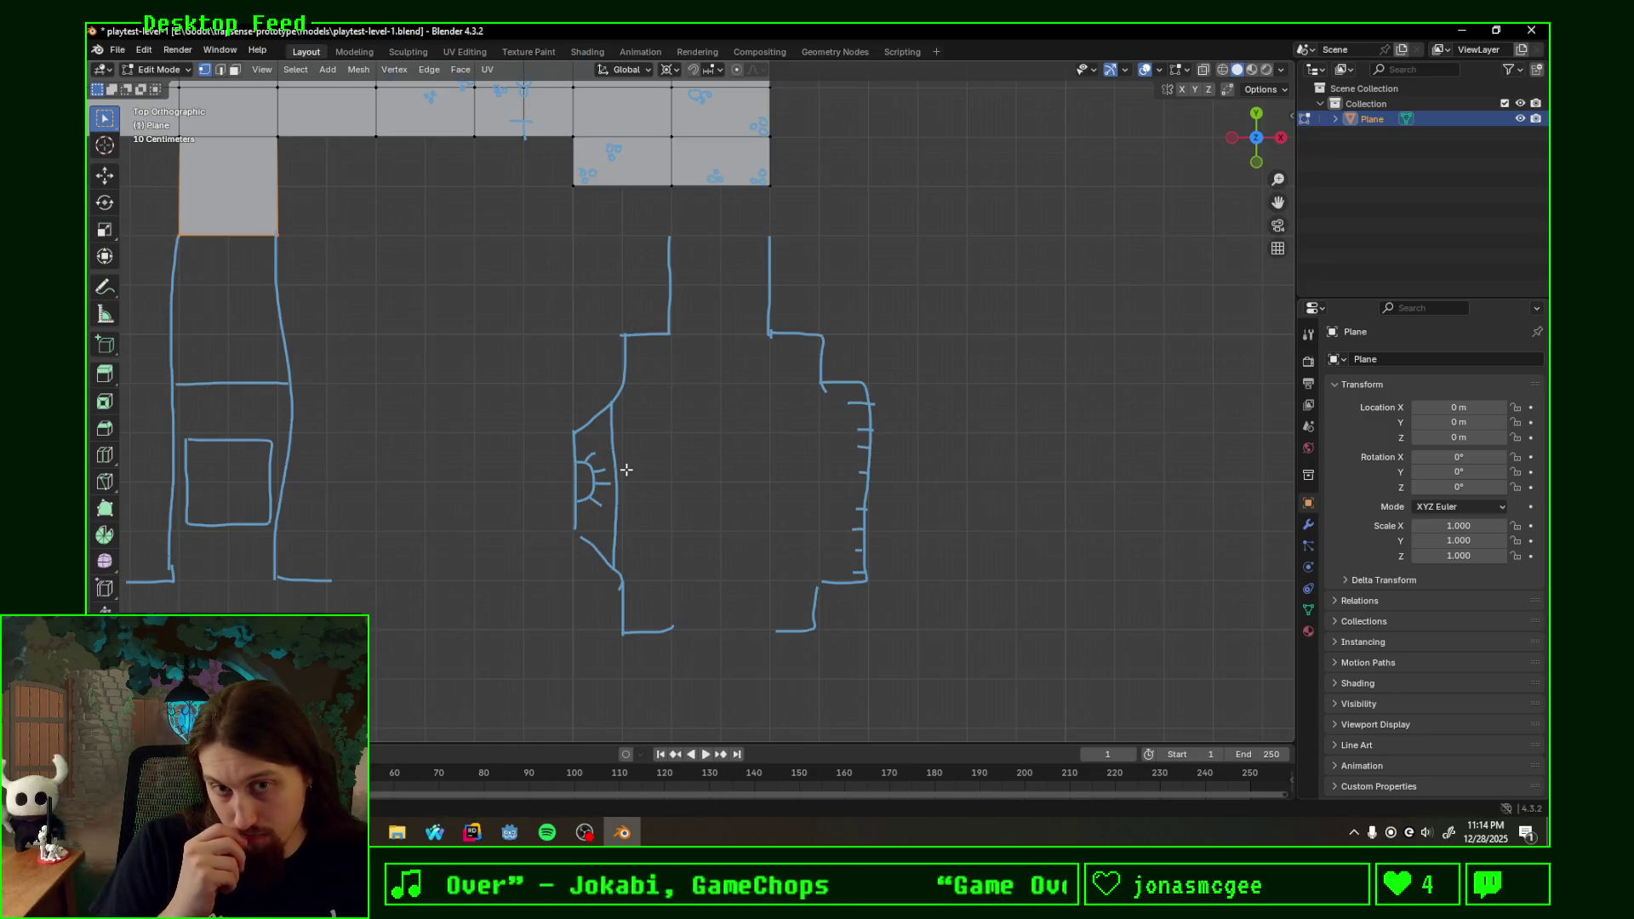
- Sketch a closed square pillar outline in the centre of the room
drag(678, 441, 767, 519)
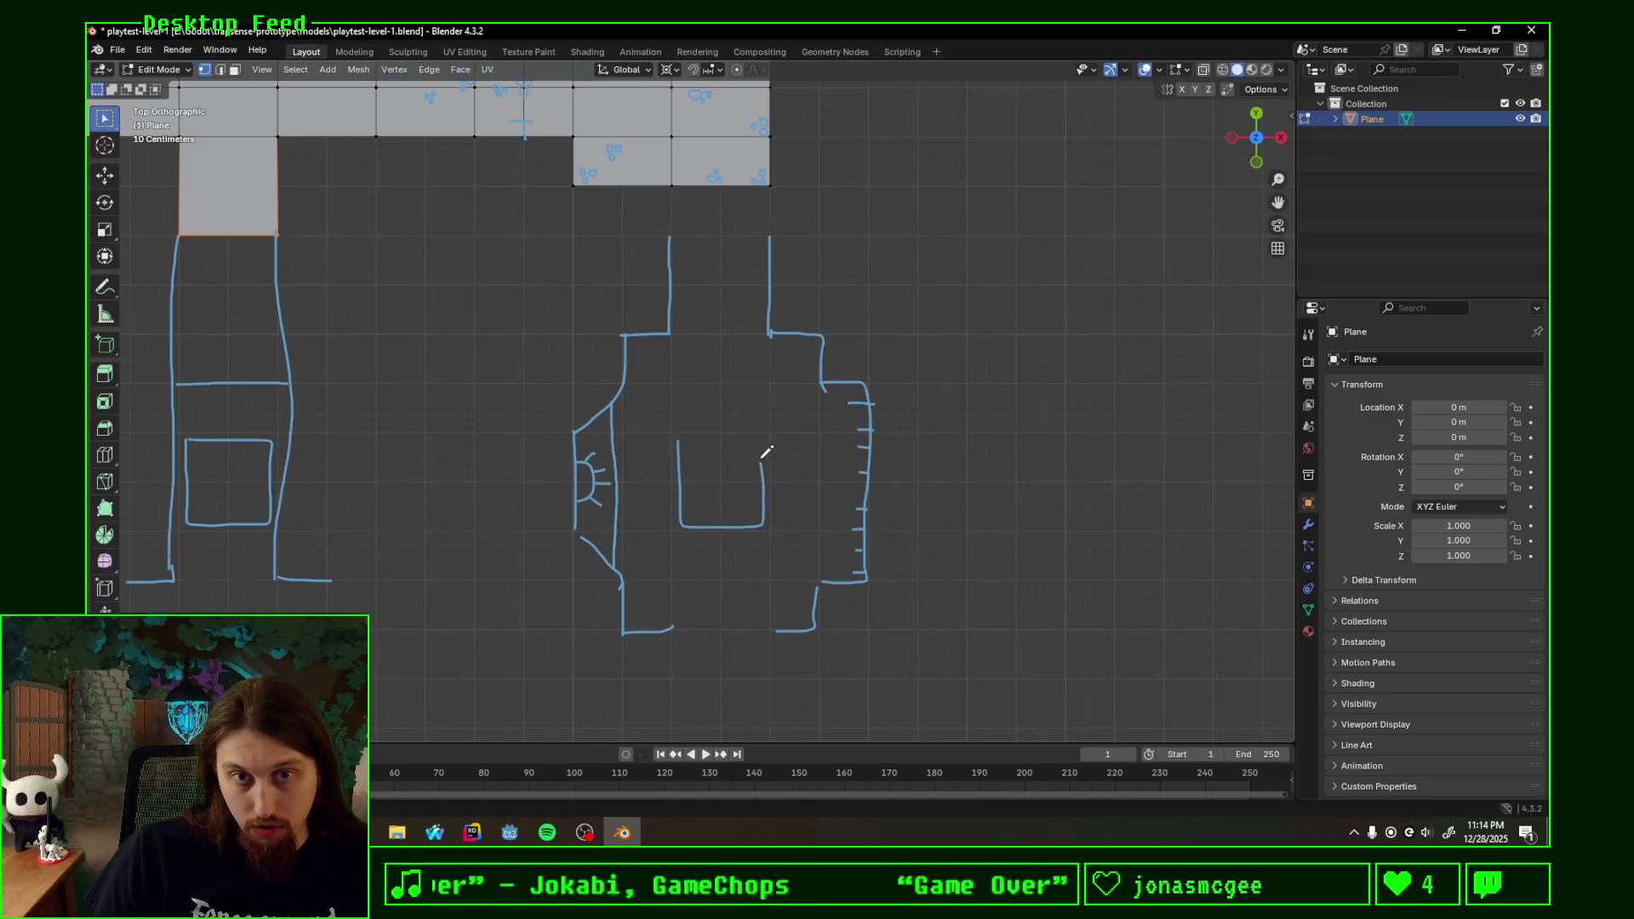
drag(767, 519, 678, 440)
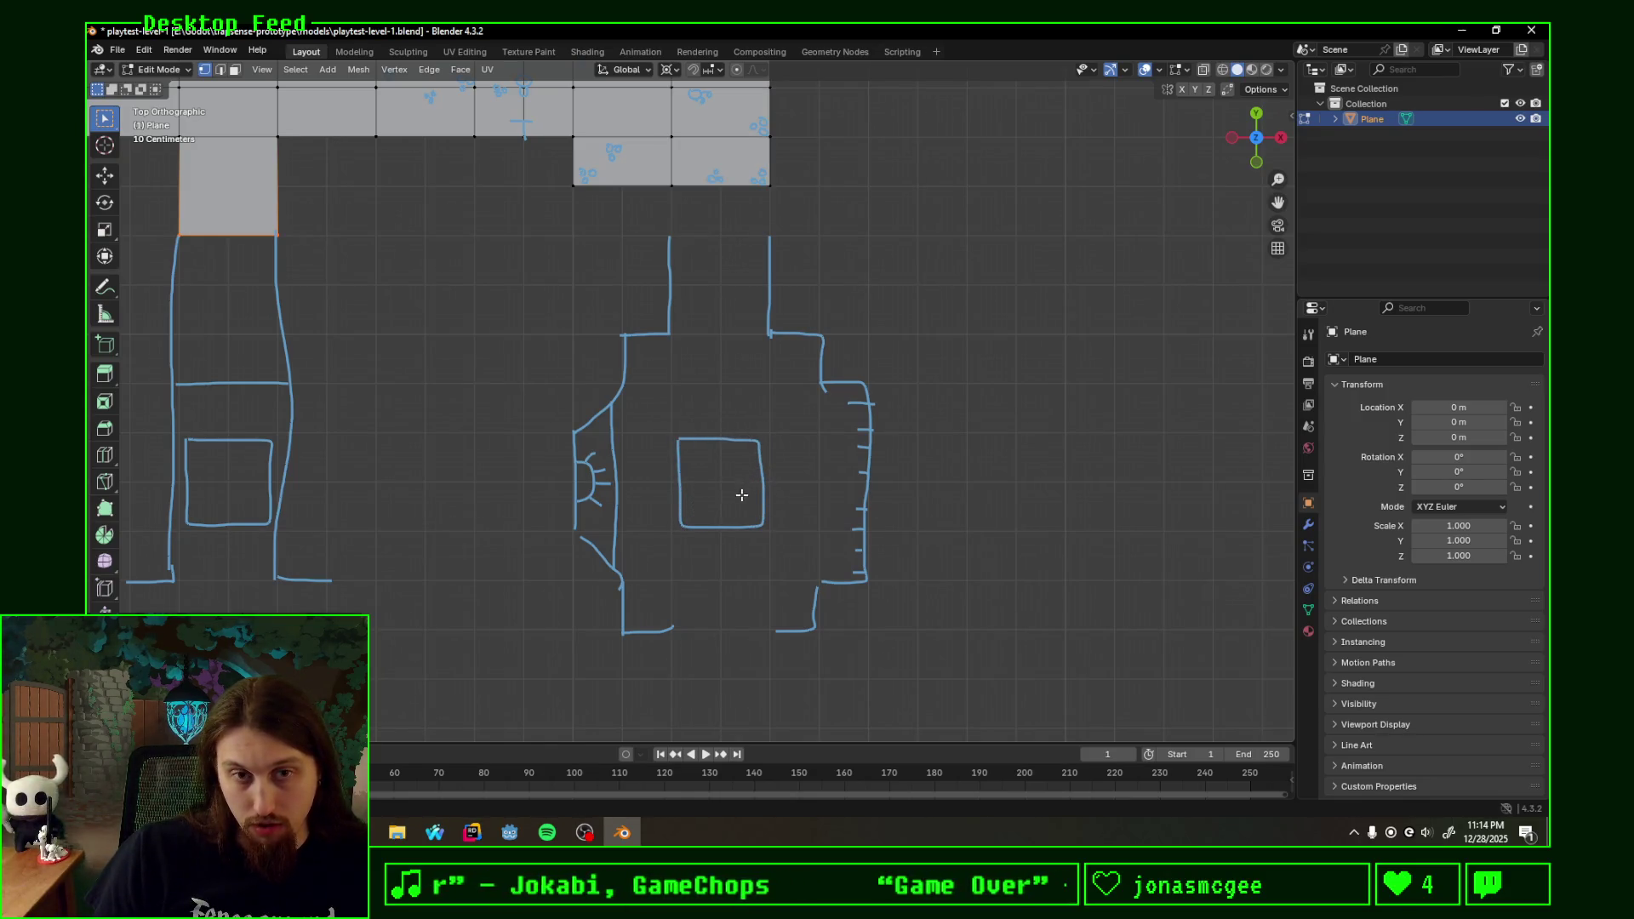
shift+middle_drag(756, 594, 718, 515)
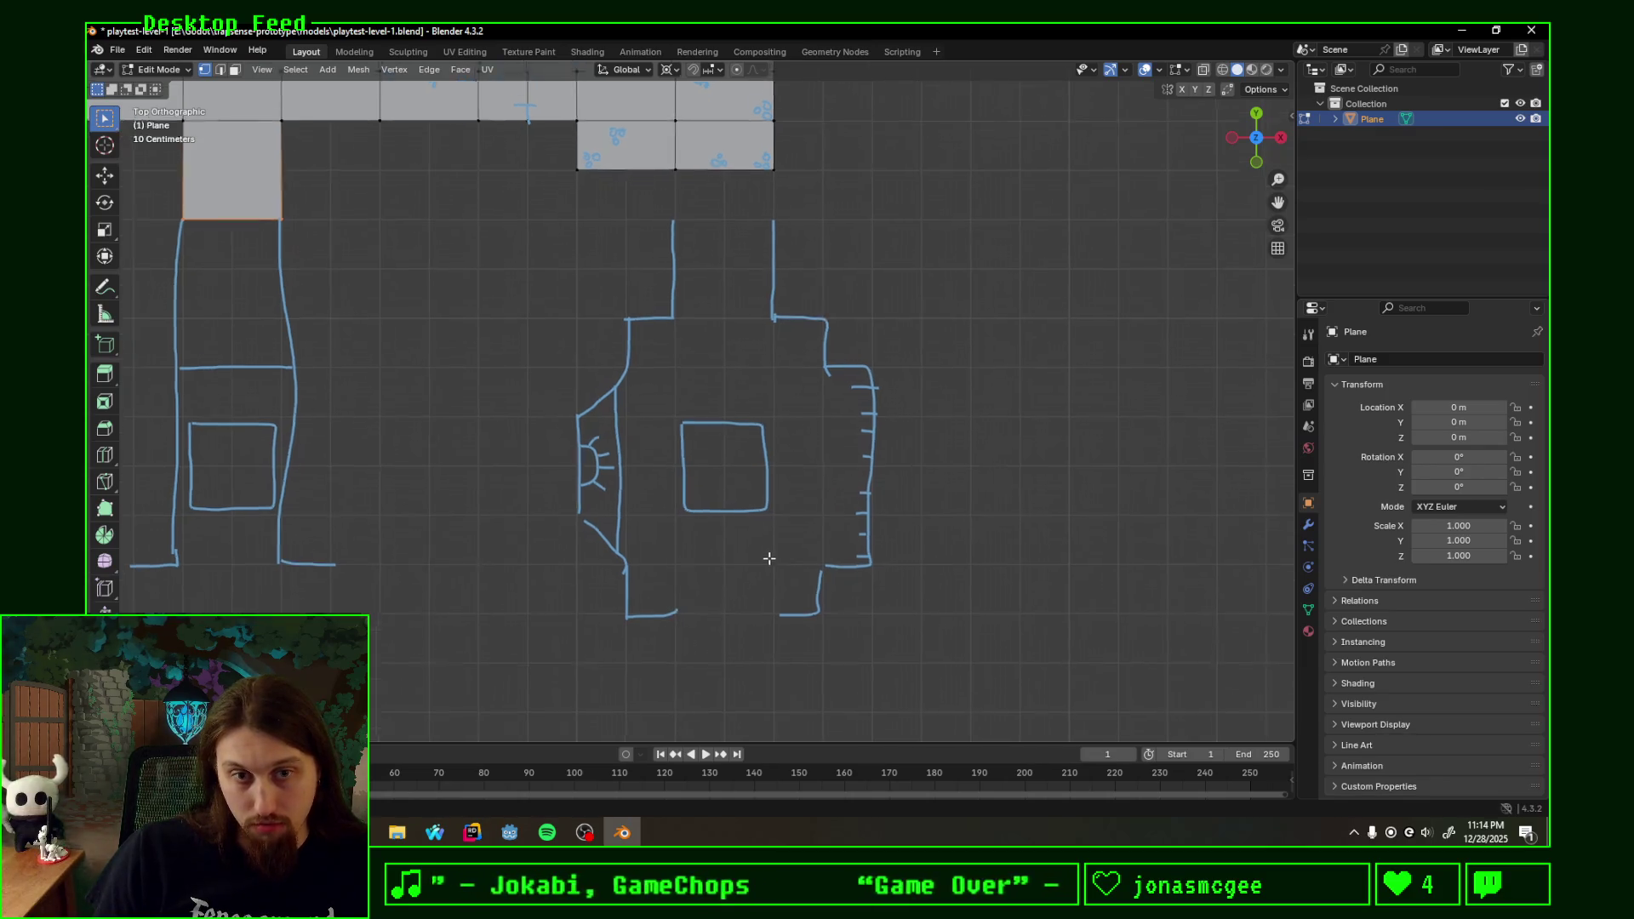
- Sketch two vertical corridor walls leading down from the room's bottom opening
drag(680, 507, 686, 601)
drag(780, 503, 782, 593)
shift+middle_drag(804, 387, 807, 423)
shift+scroll(808, 422, up, 4)
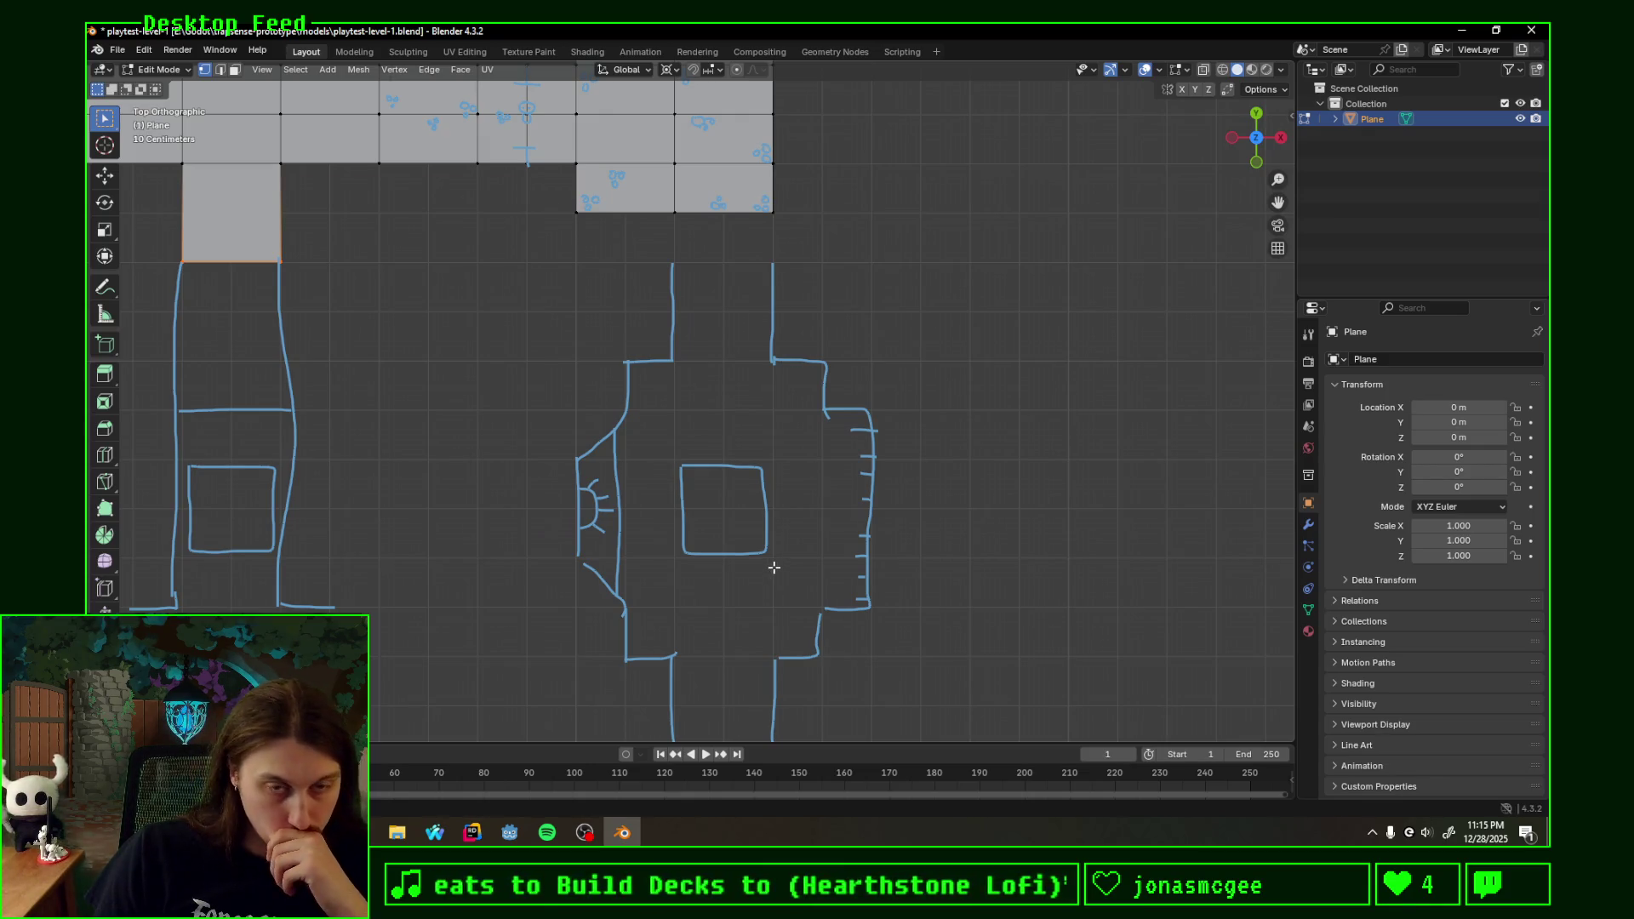
scroll(774, 566, down, 1)
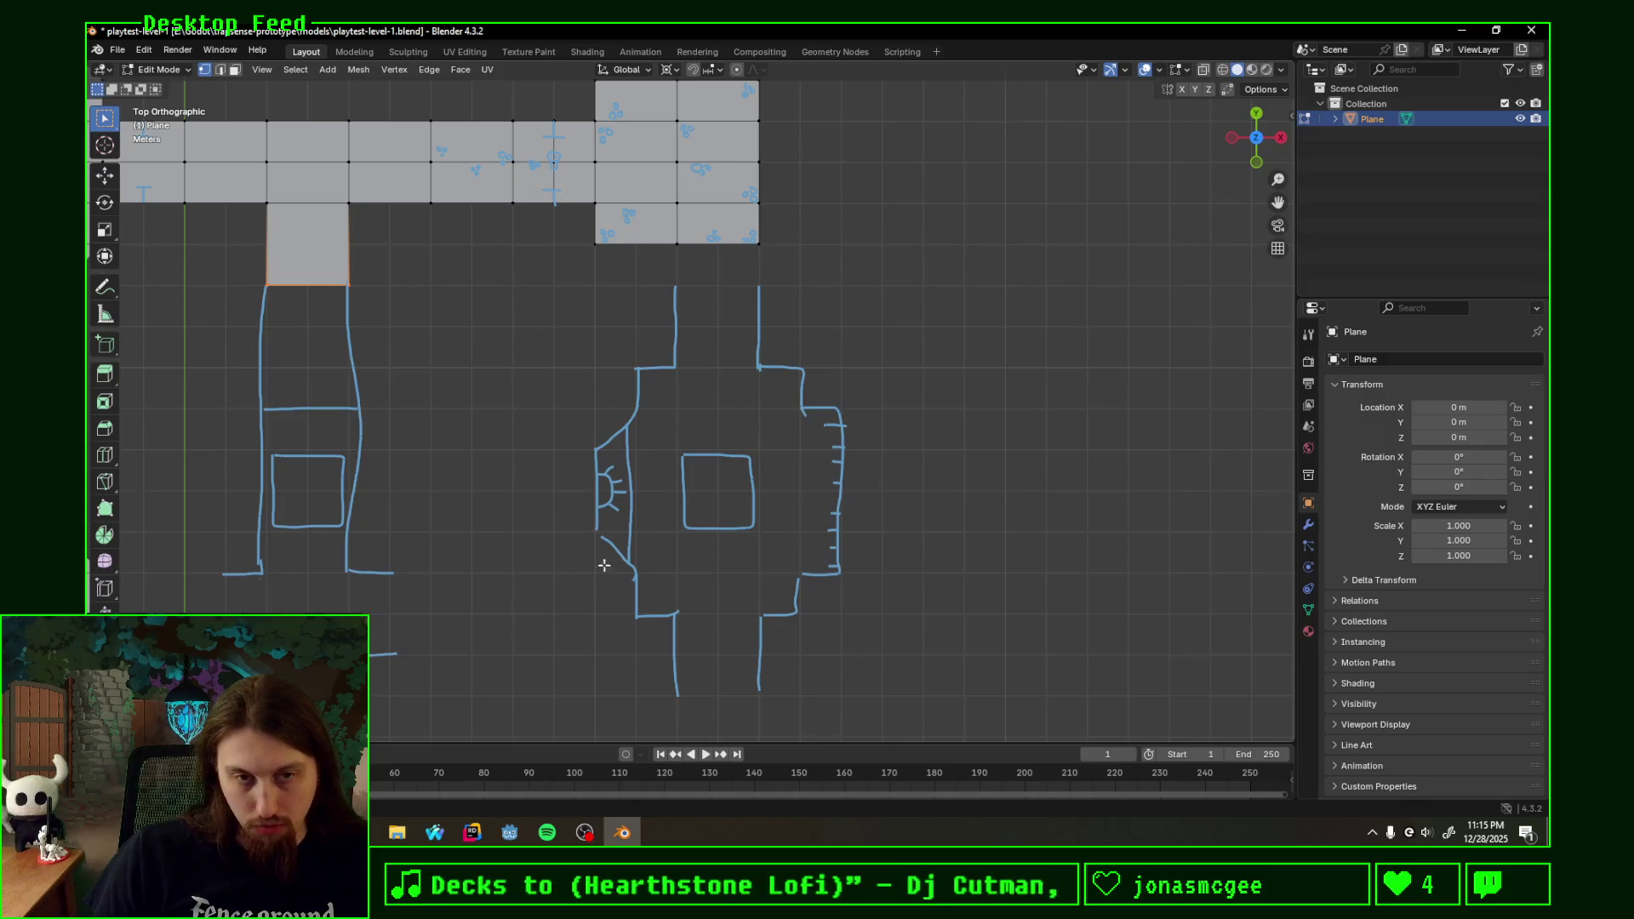
- Erase the stray lower-left strokes and redraw the lower walls with a diagonal lower-left corner
mouse_move(595, 542)
right_down()
mouse_move(614, 511)
mouse_move(618, 633)
mouse_move(839, 656)
right_up()
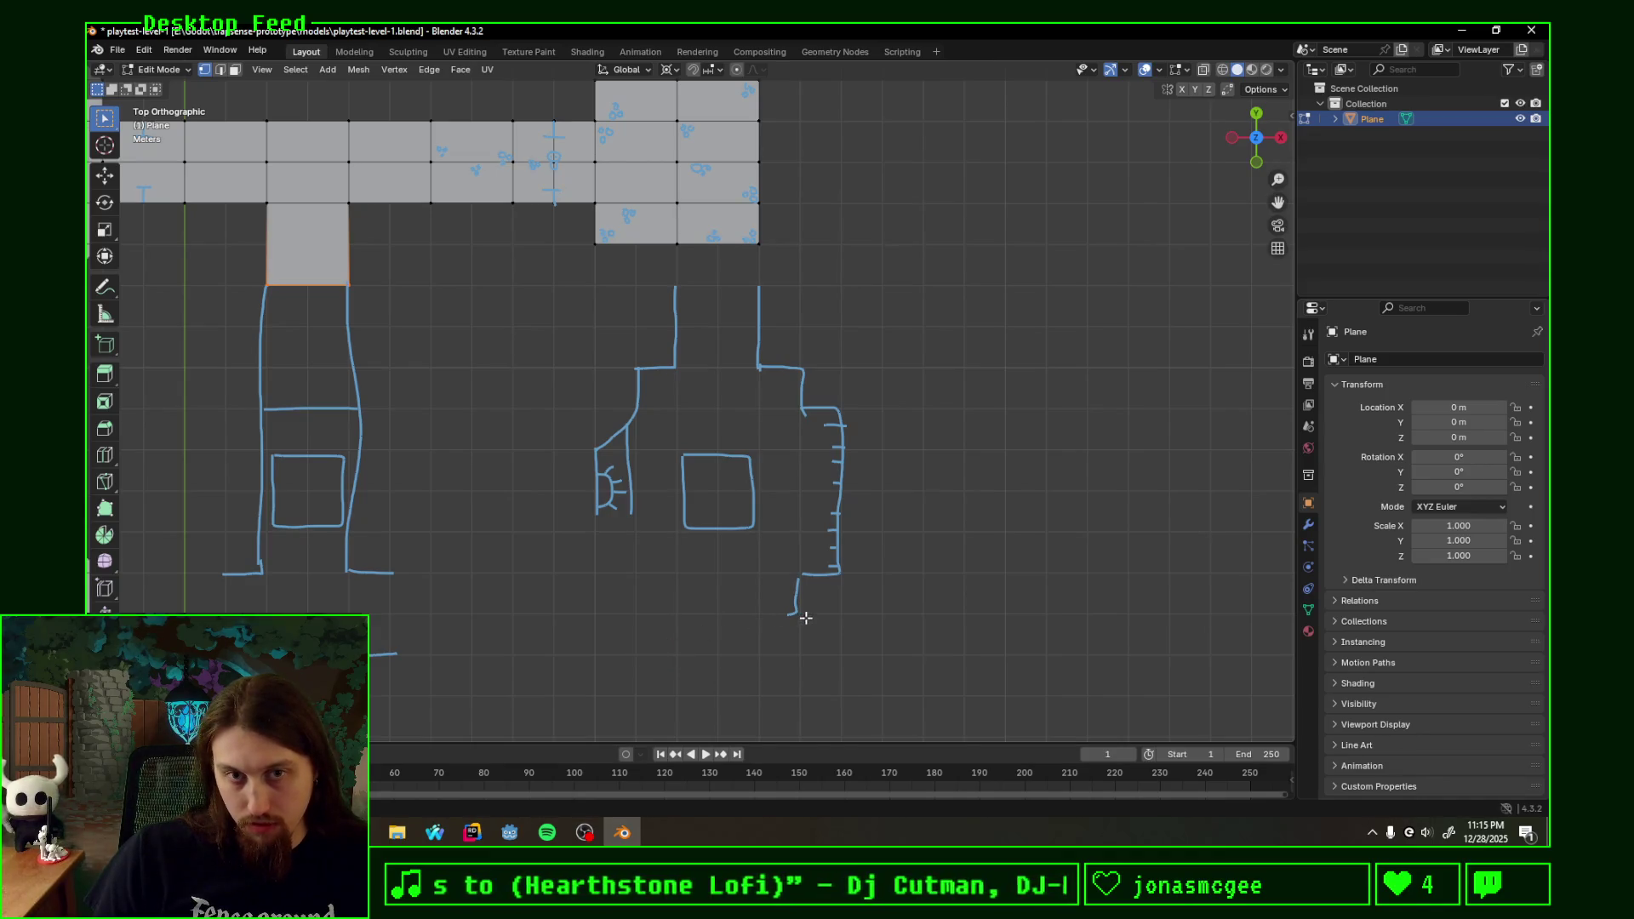
drag(796, 613, 754, 613)
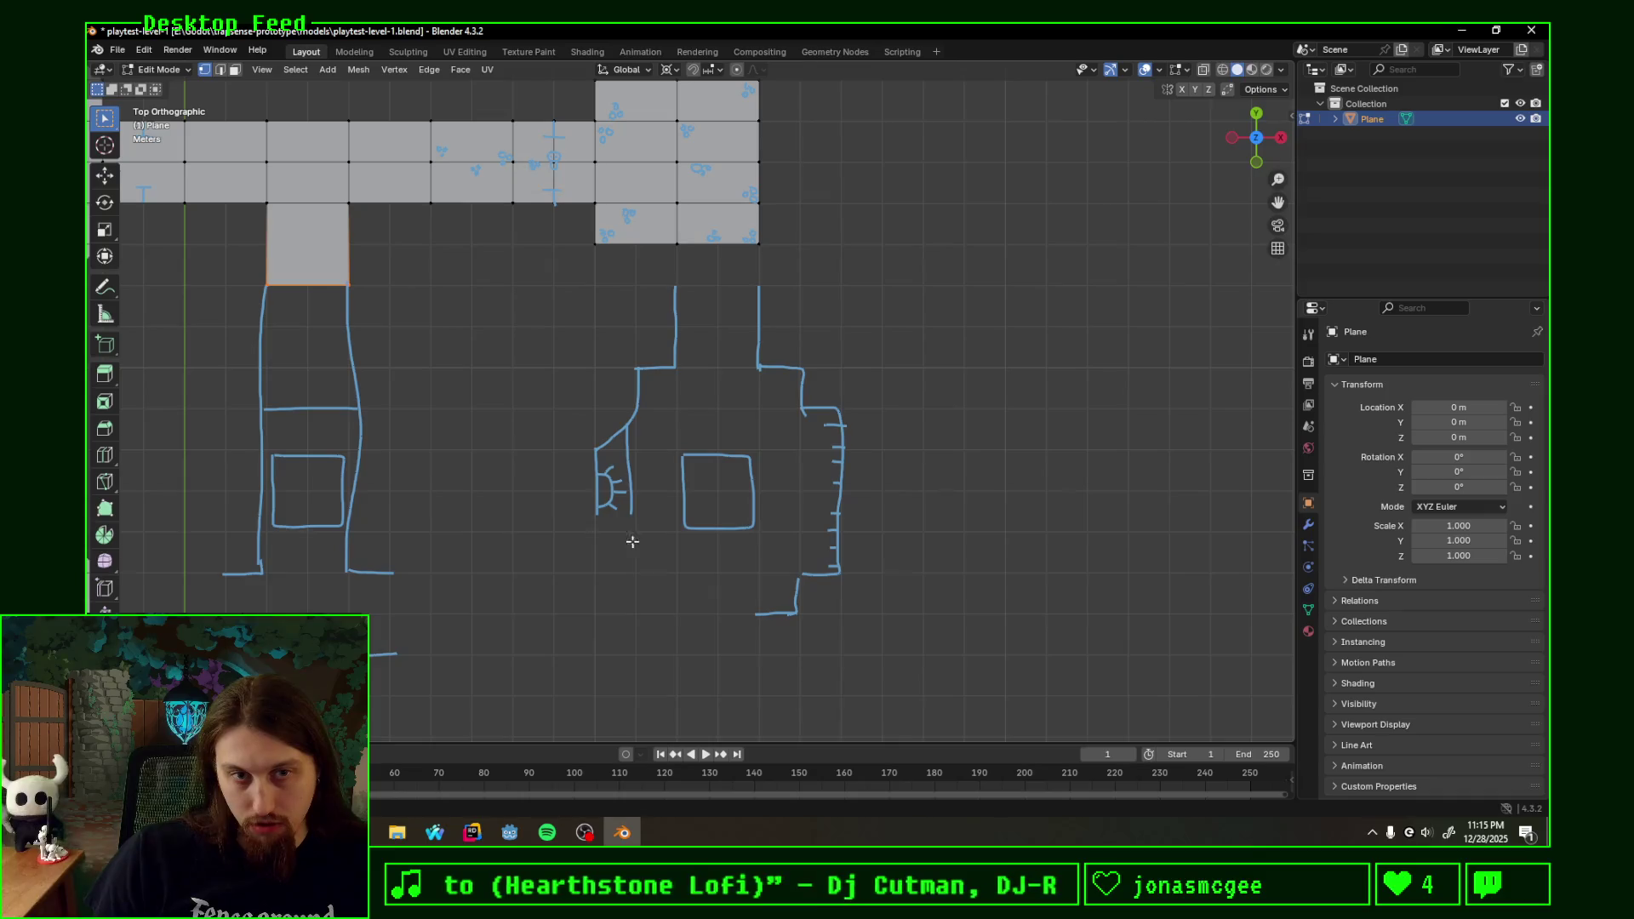
drag(595, 508, 632, 614)
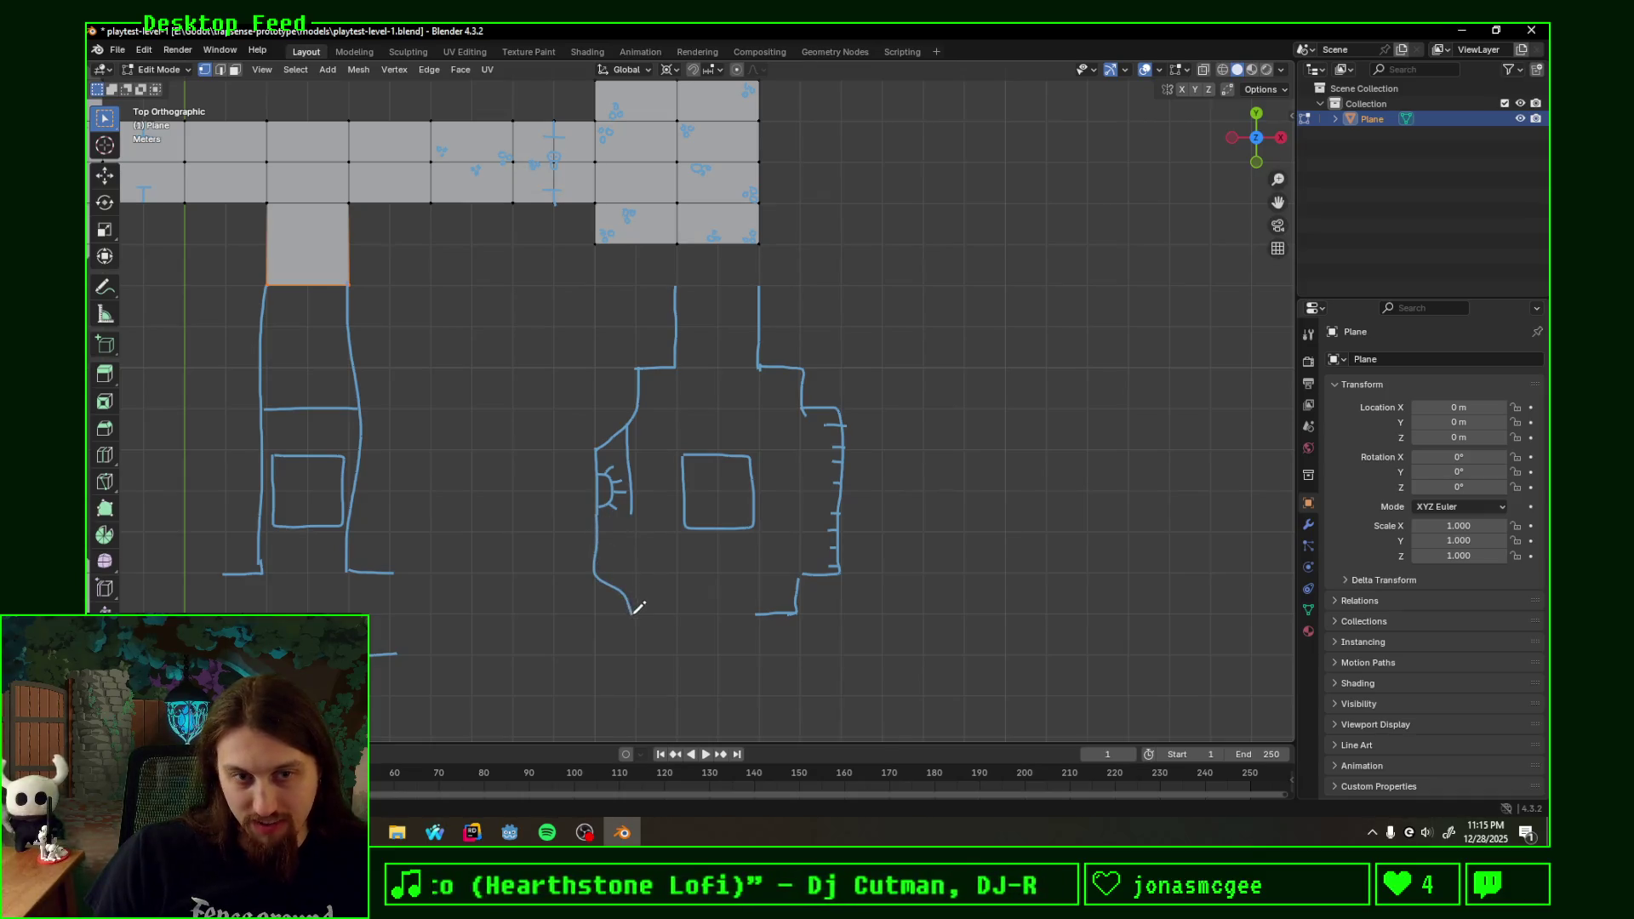
mouse_move(590, 553)
ctrl+mouse_down()
mouse_move(601, 529)
mouse_move(635, 549)
mouse_move(684, 643)
mouse_move(758, 657)
ctrl+mouse_up()
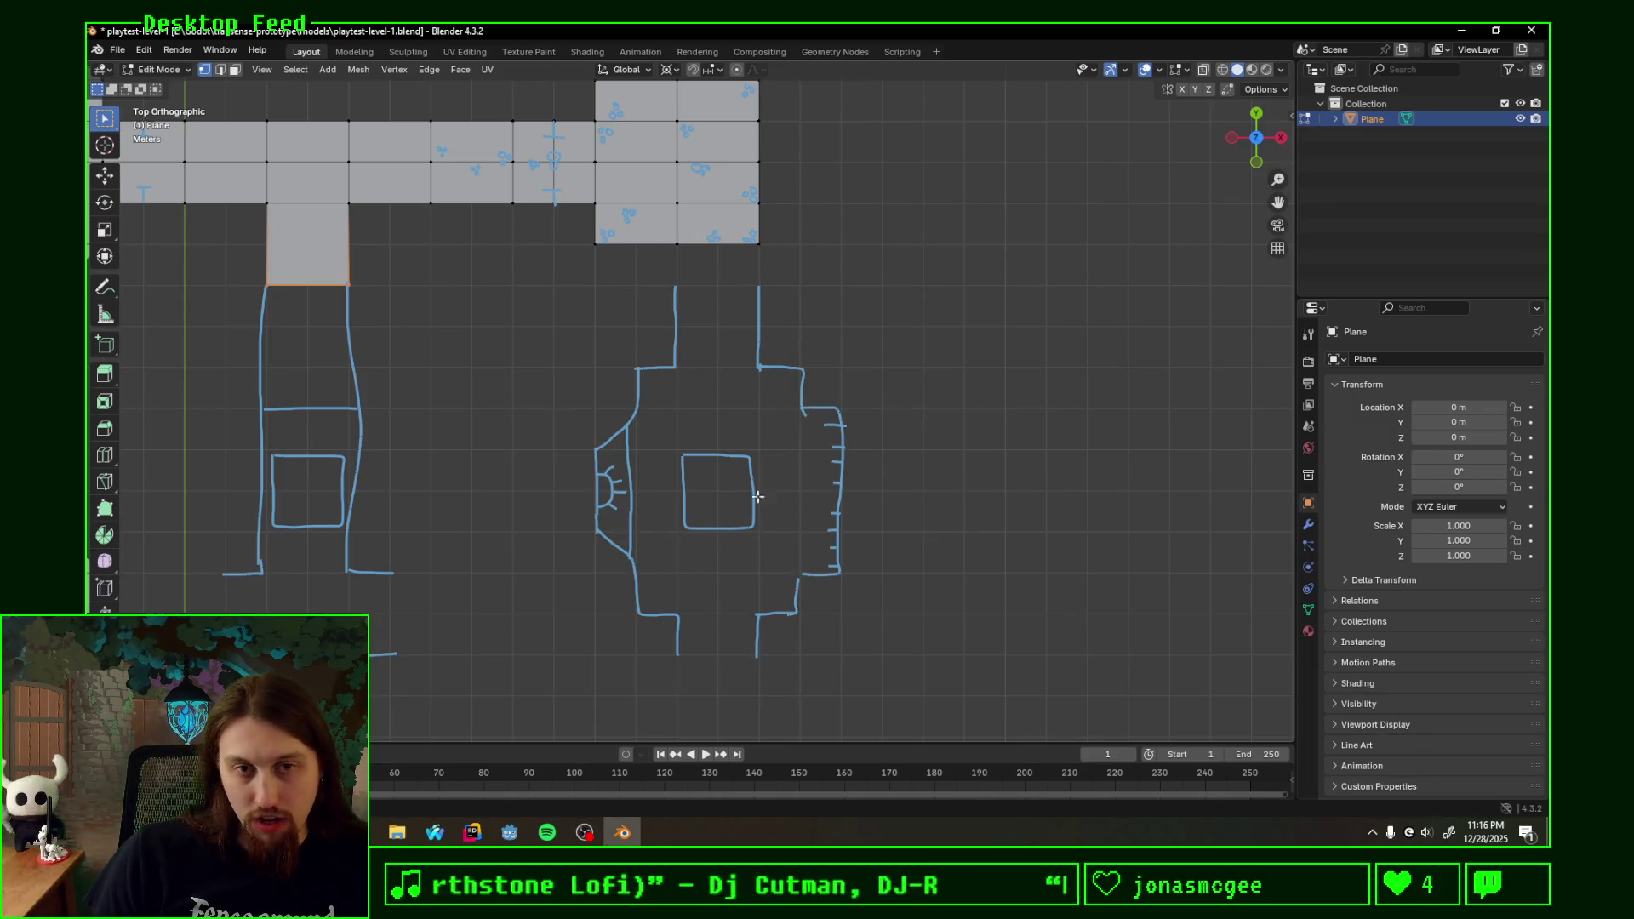
scroll(805, 478, up, 1)
- Close the right wall's lower corner and sketch rubble circles on the left wall and a mark in the centre square
shift+middle_drag(822, 498, 798, 488)
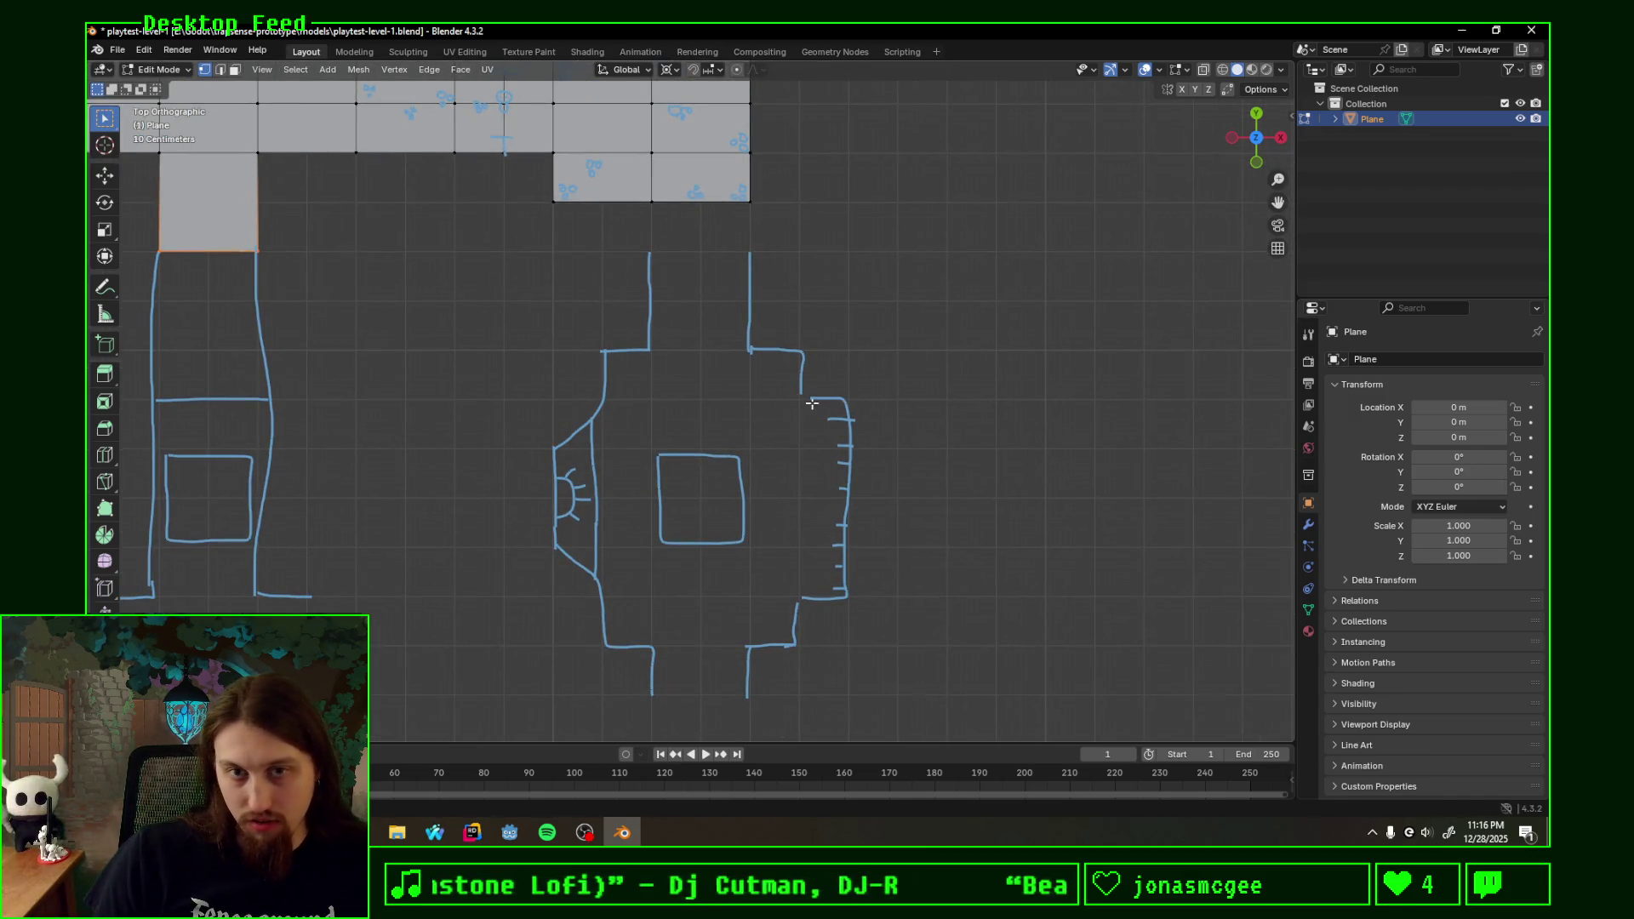
drag(802, 389, 814, 400)
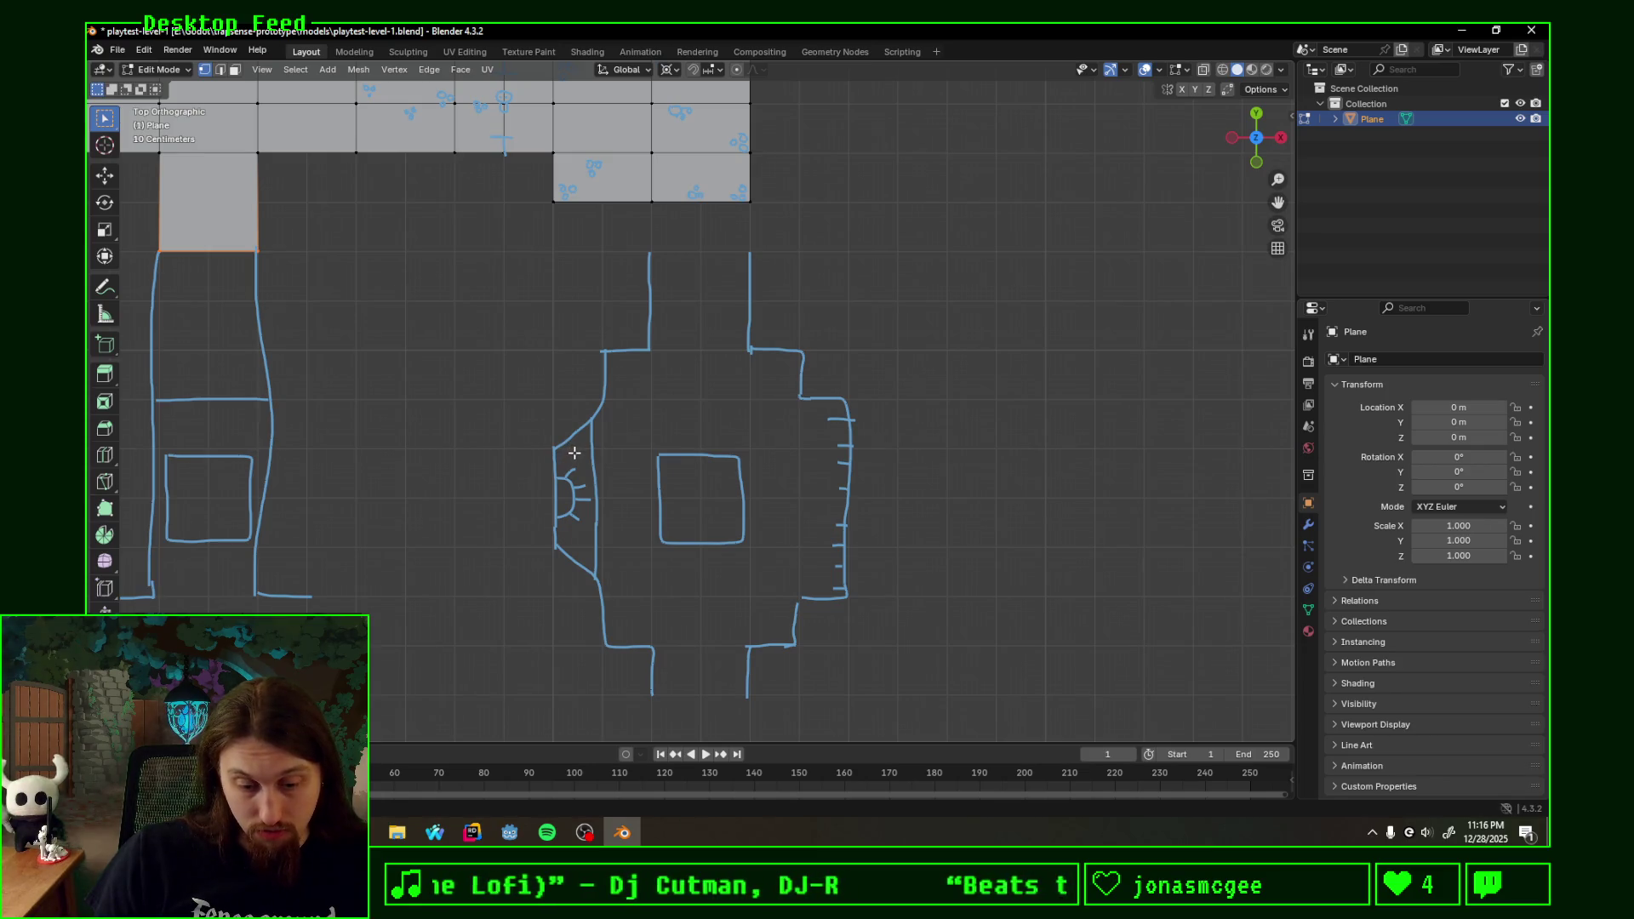
drag(571, 443, 575, 441)
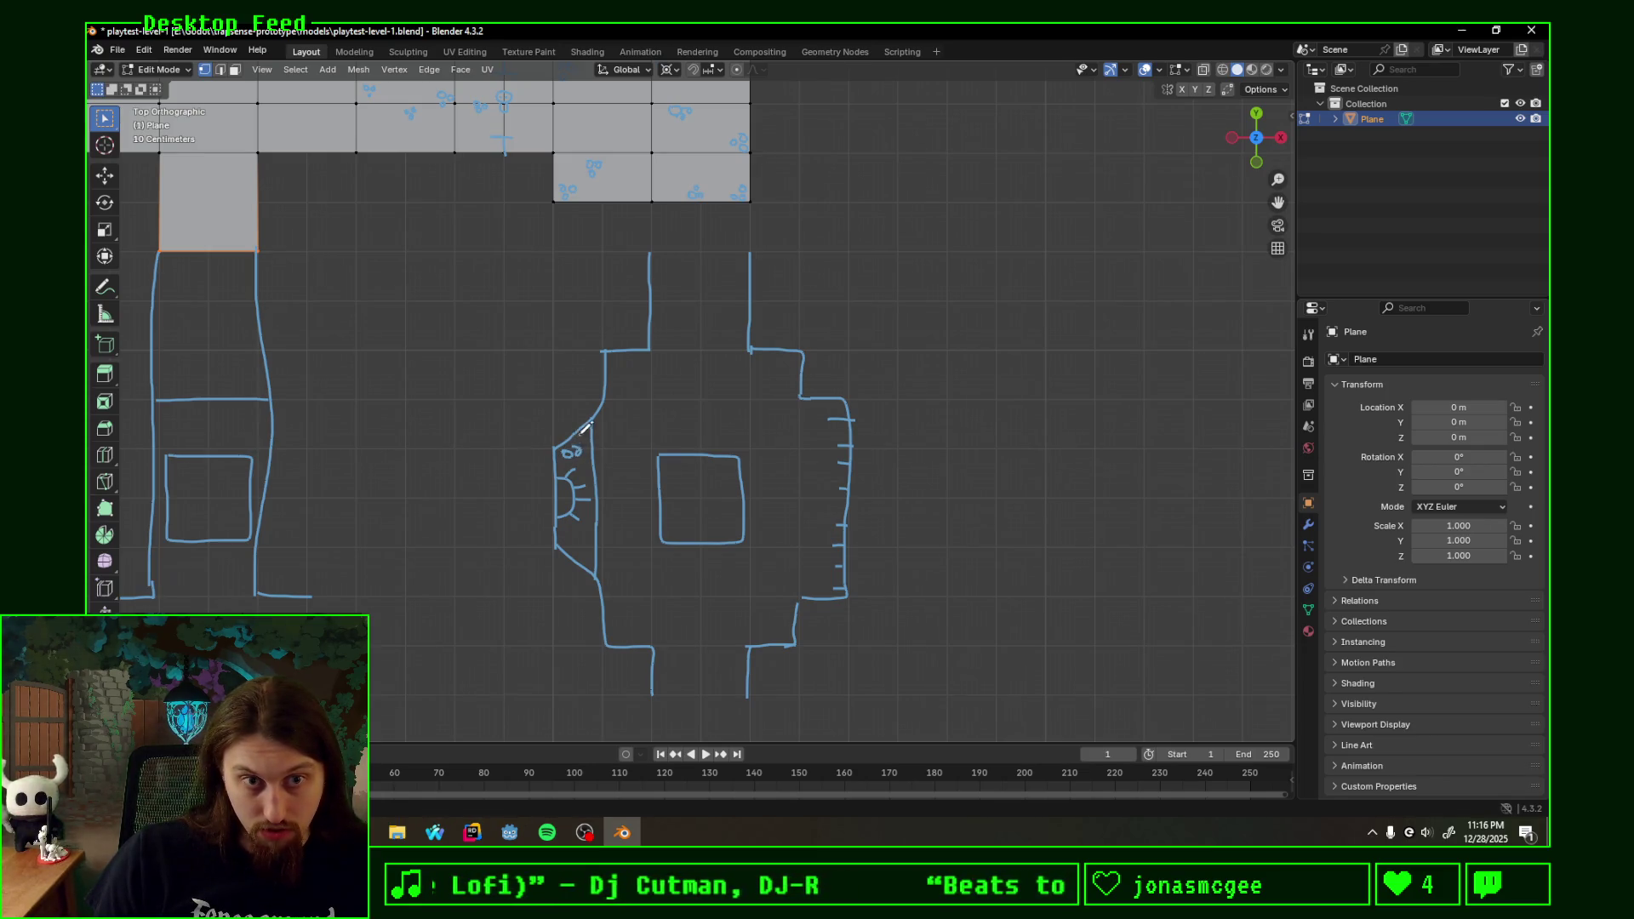
click(564, 541)
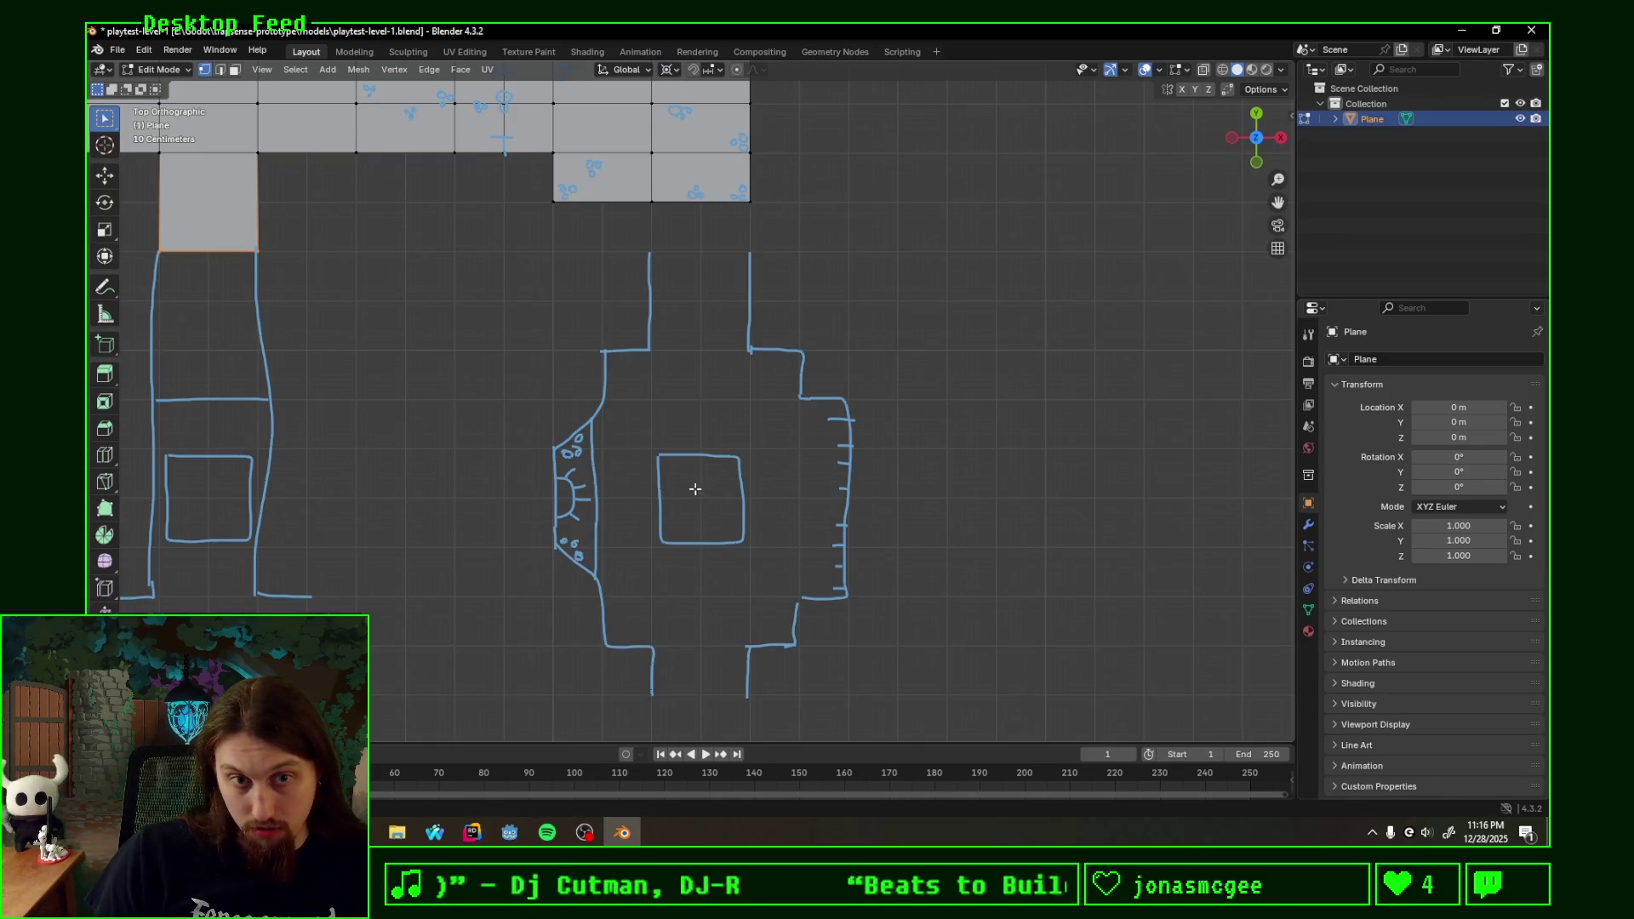
drag(694, 492, 701, 507)
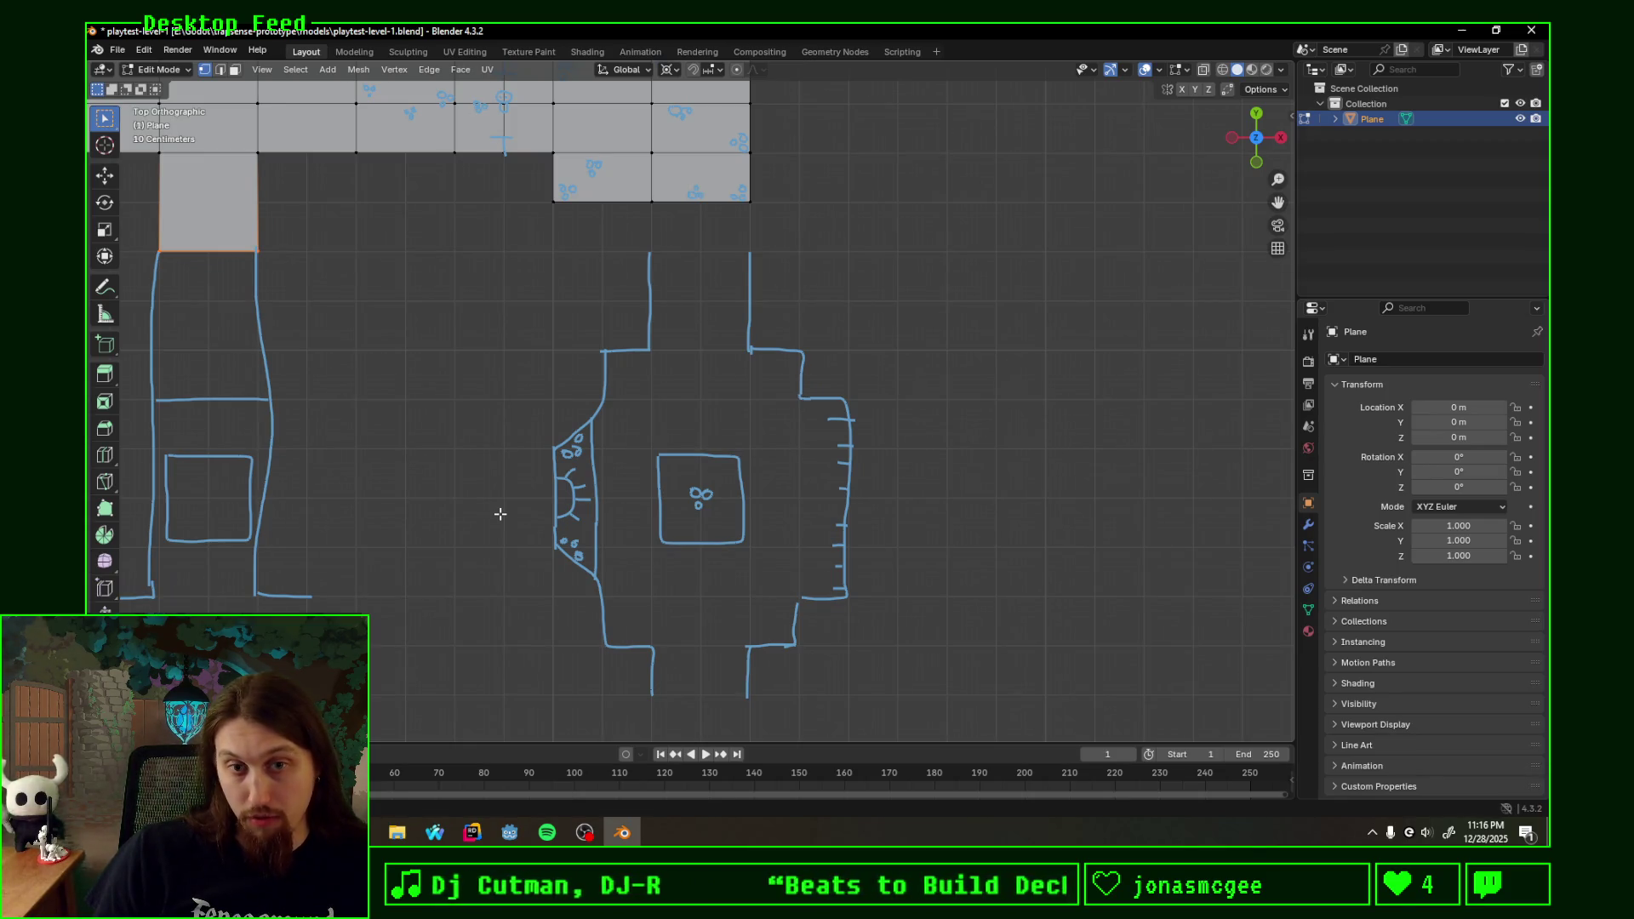
- Sketch rubble at the right wall's corners and pillar marks at the room's top and bottom openings
shift+middle_drag(500, 513, 578, 464)
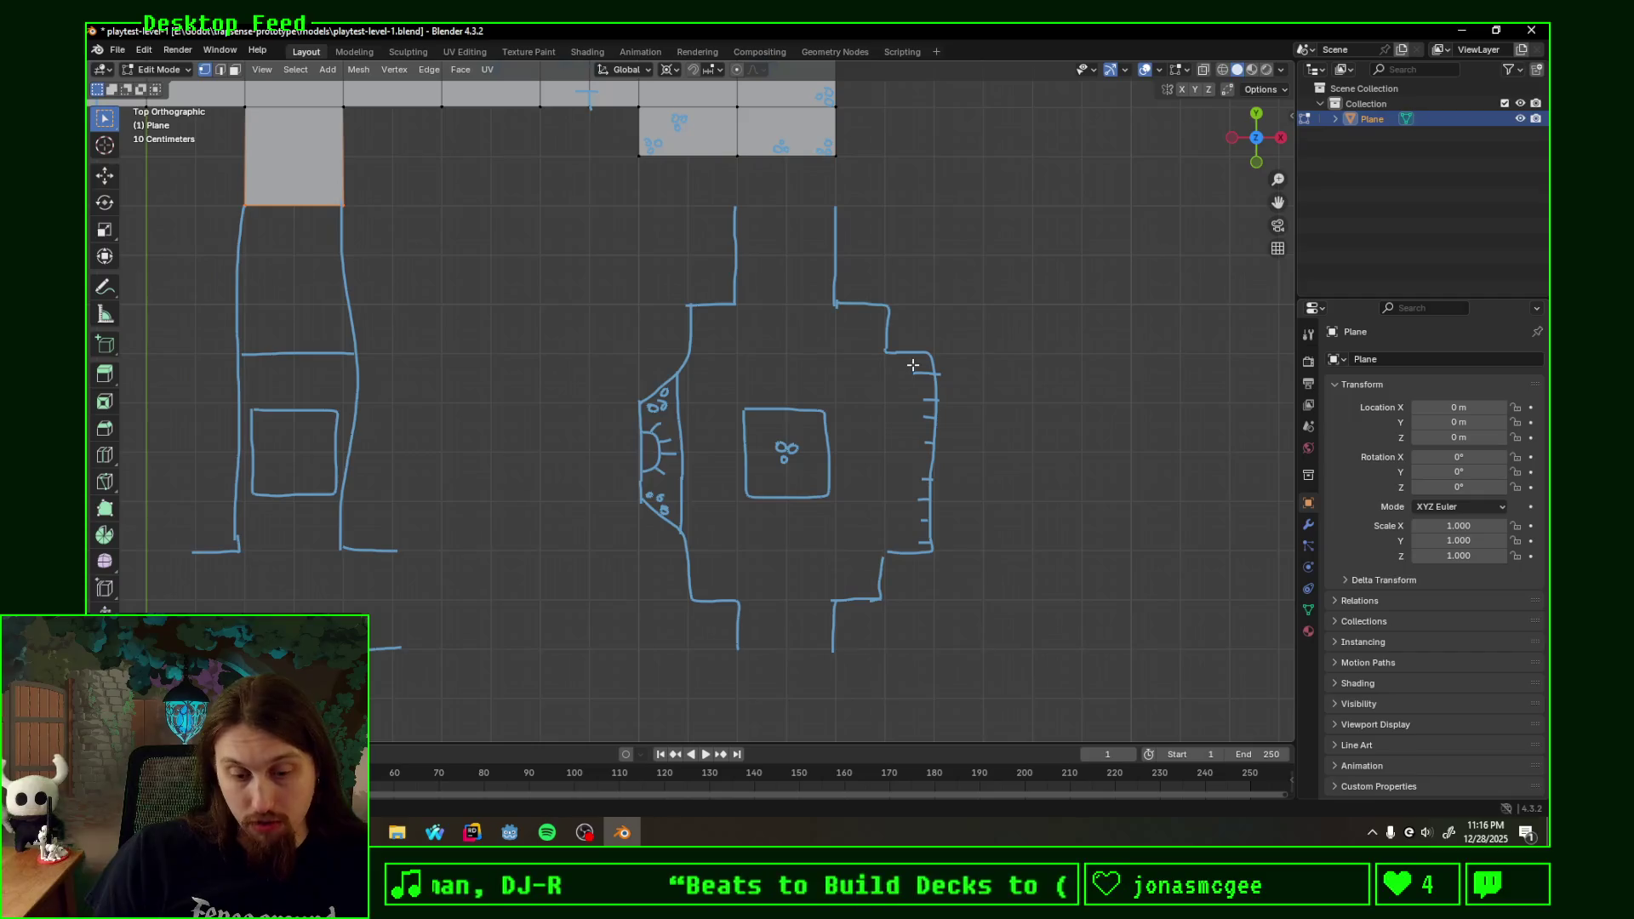
mouse_move(914, 357)
mouse_down()
mouse_move(933, 365)
mouse_move(922, 383)
mouse_up()
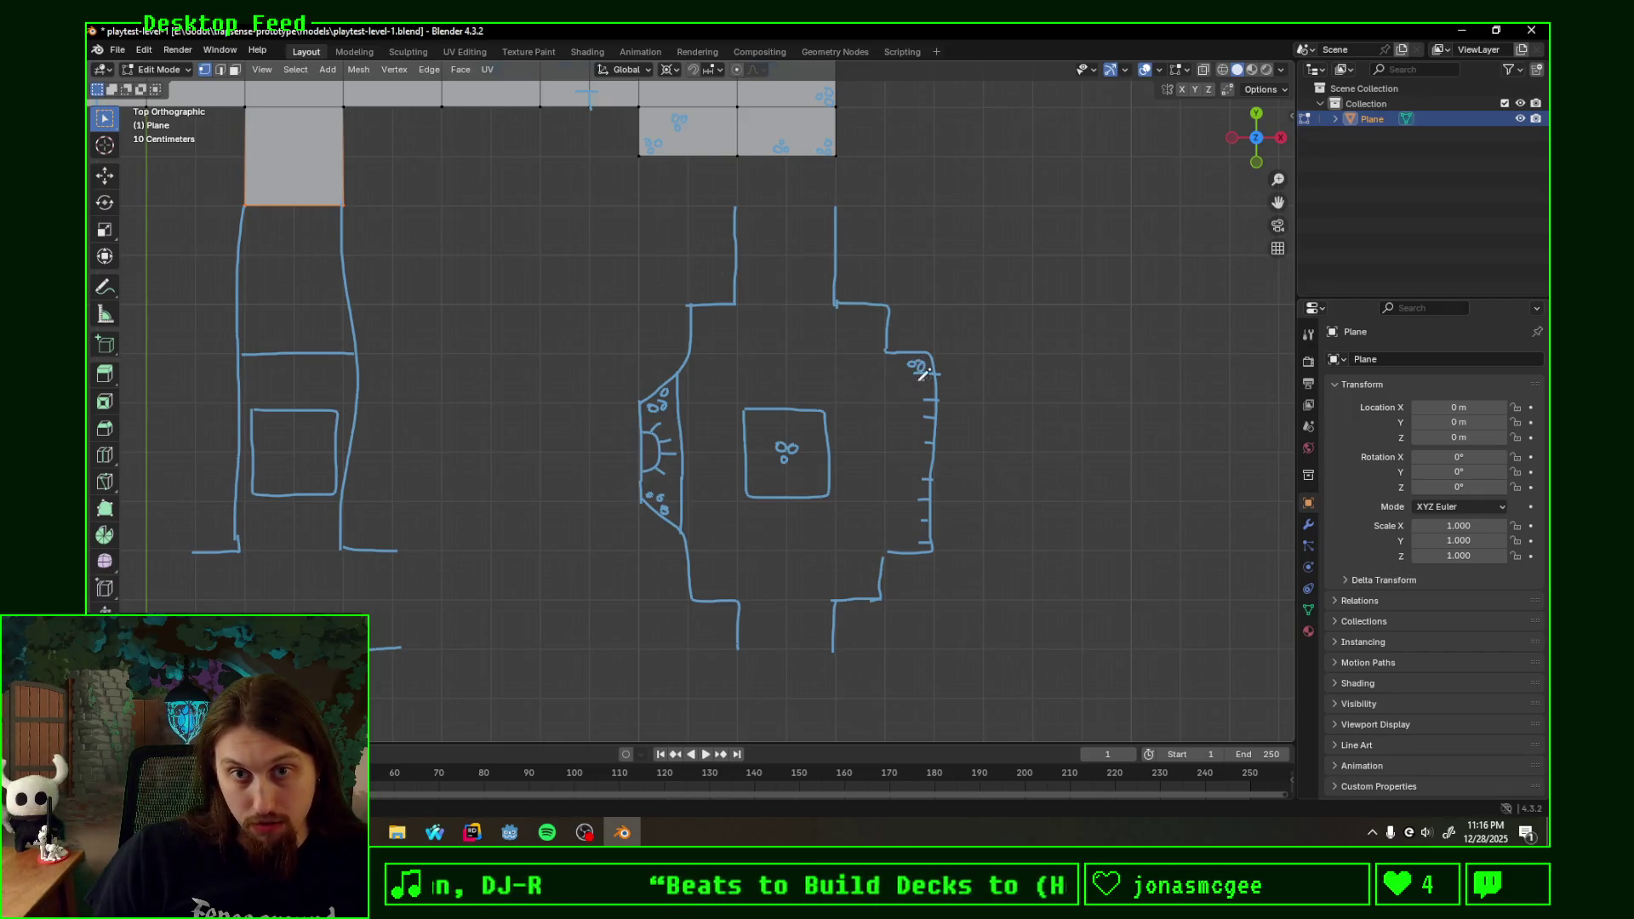
drag(907, 542, 927, 536)
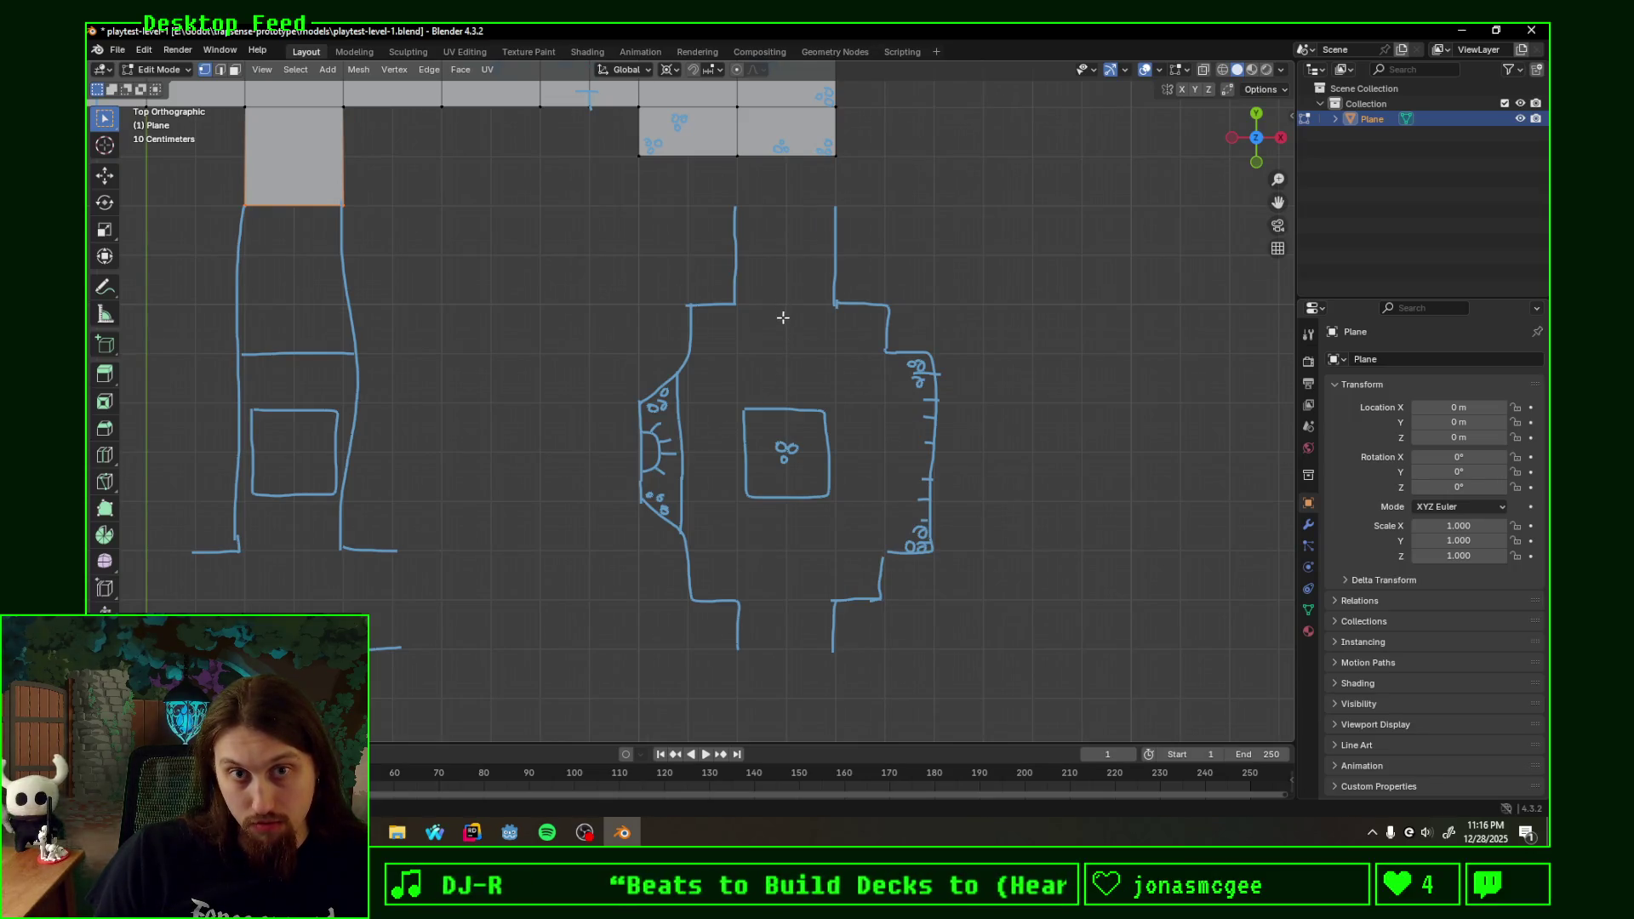
drag(776, 324, 792, 340)
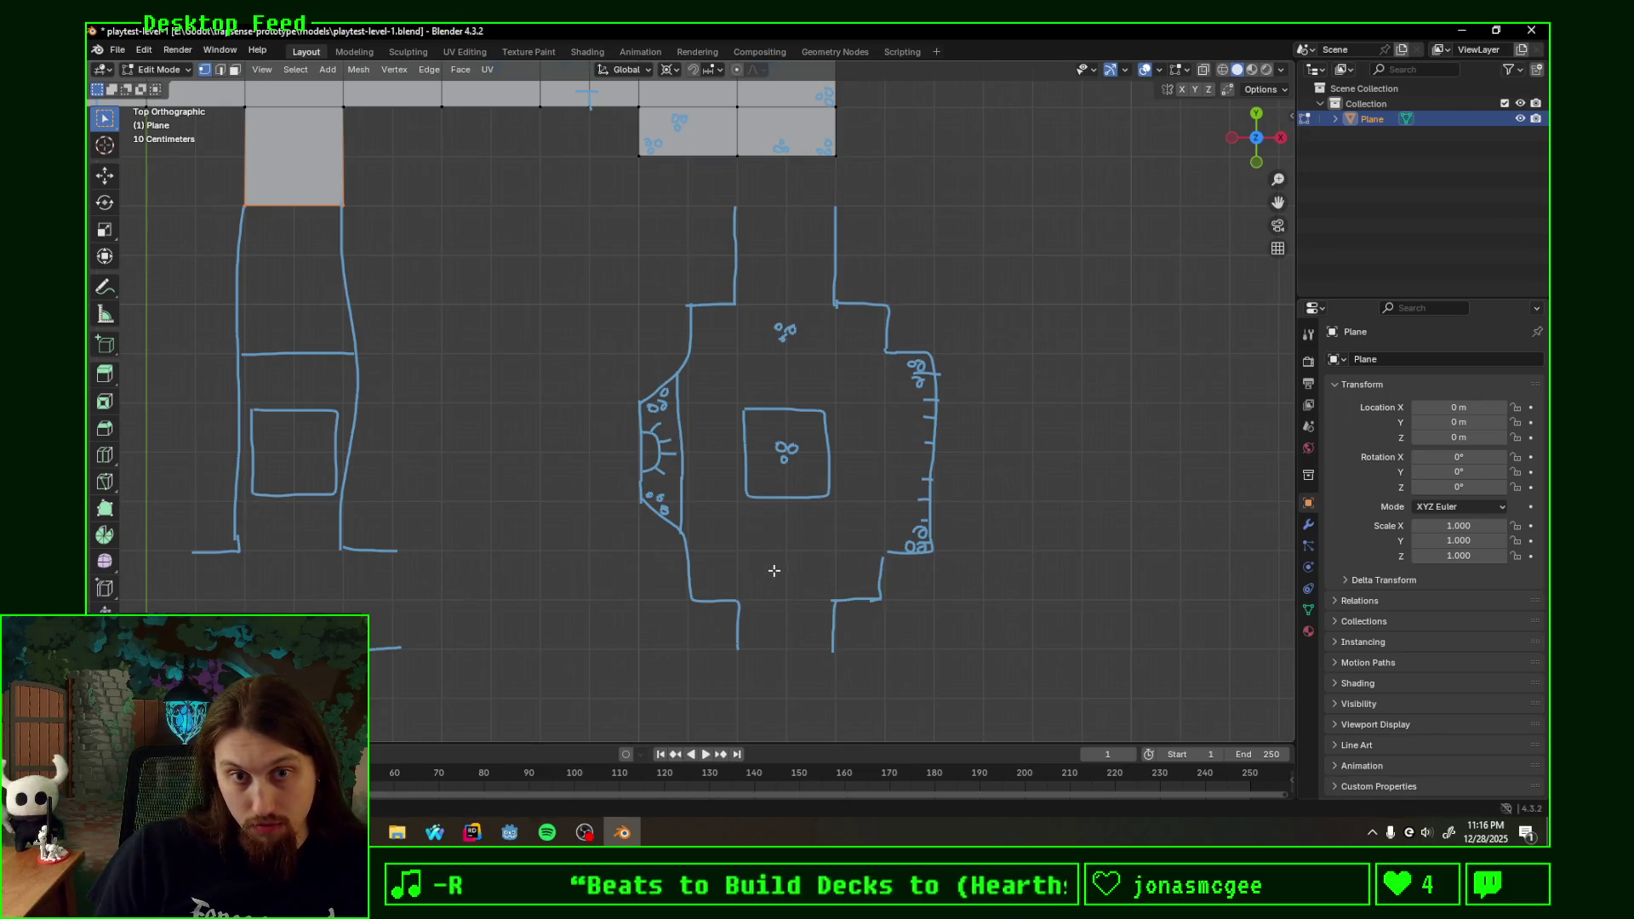
drag(777, 571, 789, 571)
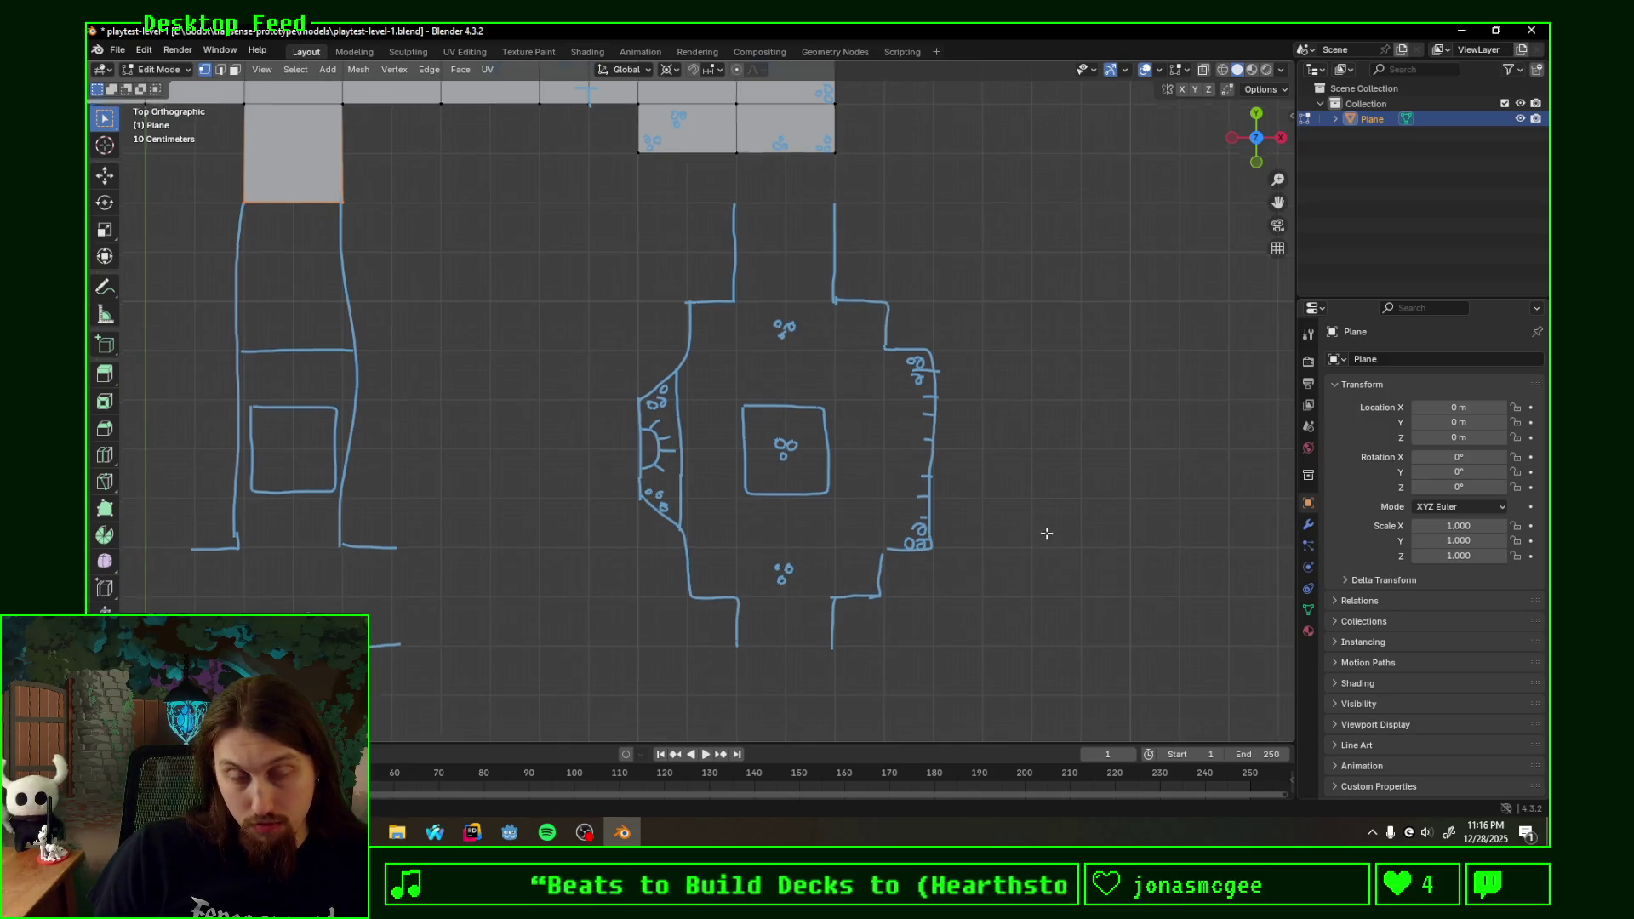
shift+scroll(1047, 537, up, 2)
shift+scroll(1017, 506, up, 2)
shift+middle_drag(983, 527, 969, 463)
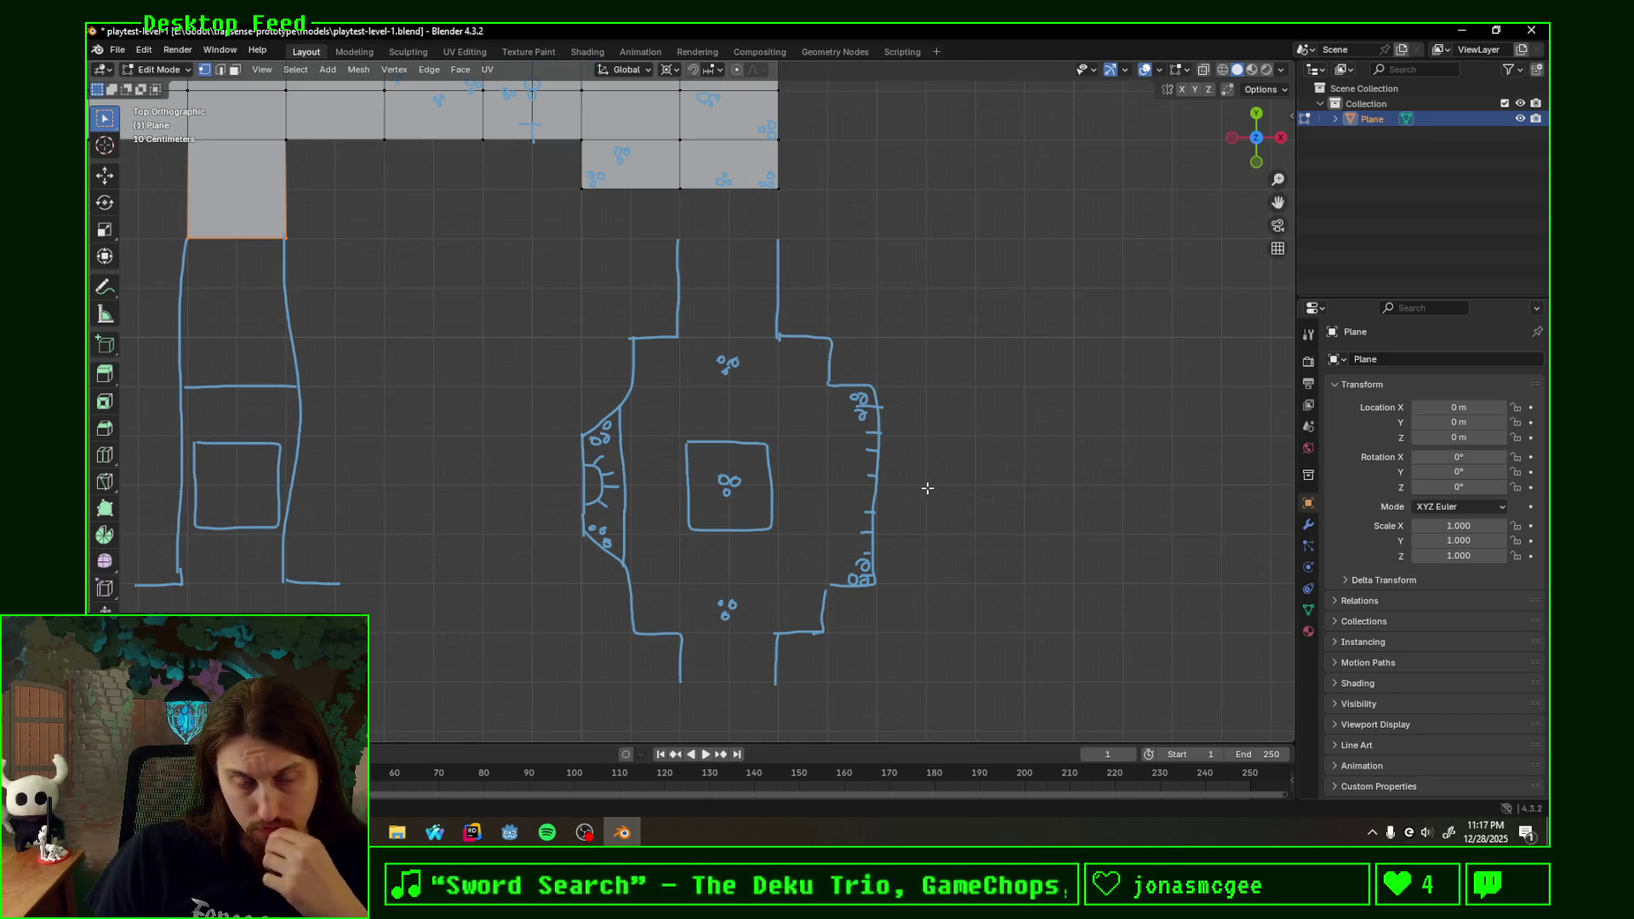
scroll(925, 489, down, 1)
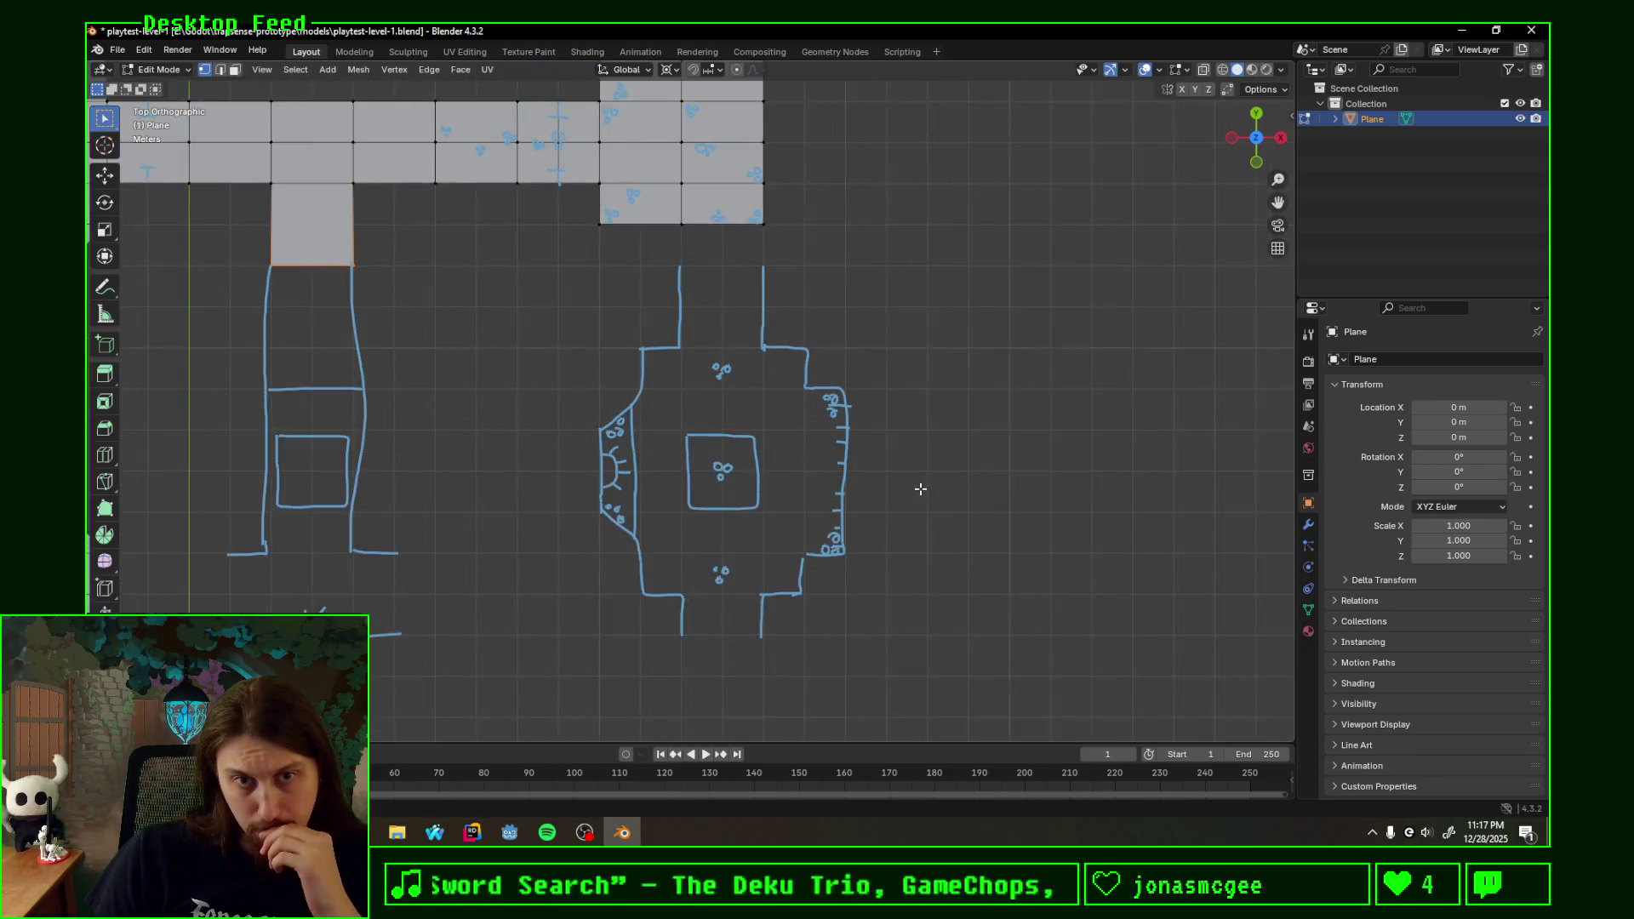
scroll(916, 492, down, 1)
- Pan to show the built corridors beside the sketches and move the 3D cursor down by the southern corridor
shift+middle_drag(587, 482, 784, 463)
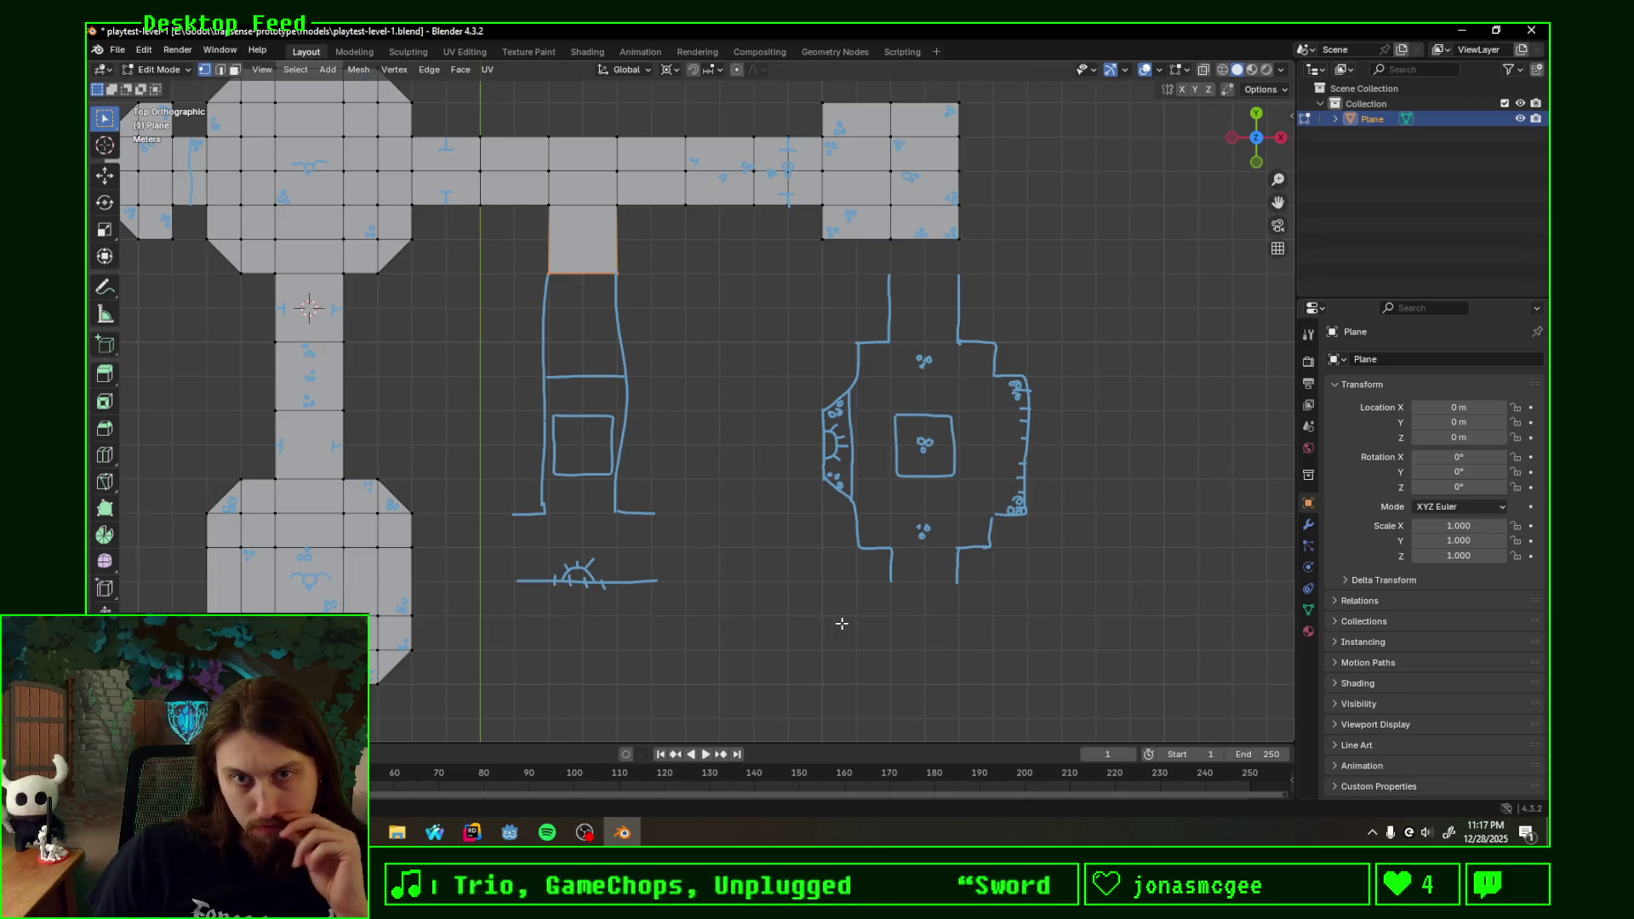
shift+right_drag(476, 574, 725, 624)
- Reset the 3D cursor via the snap menu and erase the left sketch's strokes
key(shift+s)
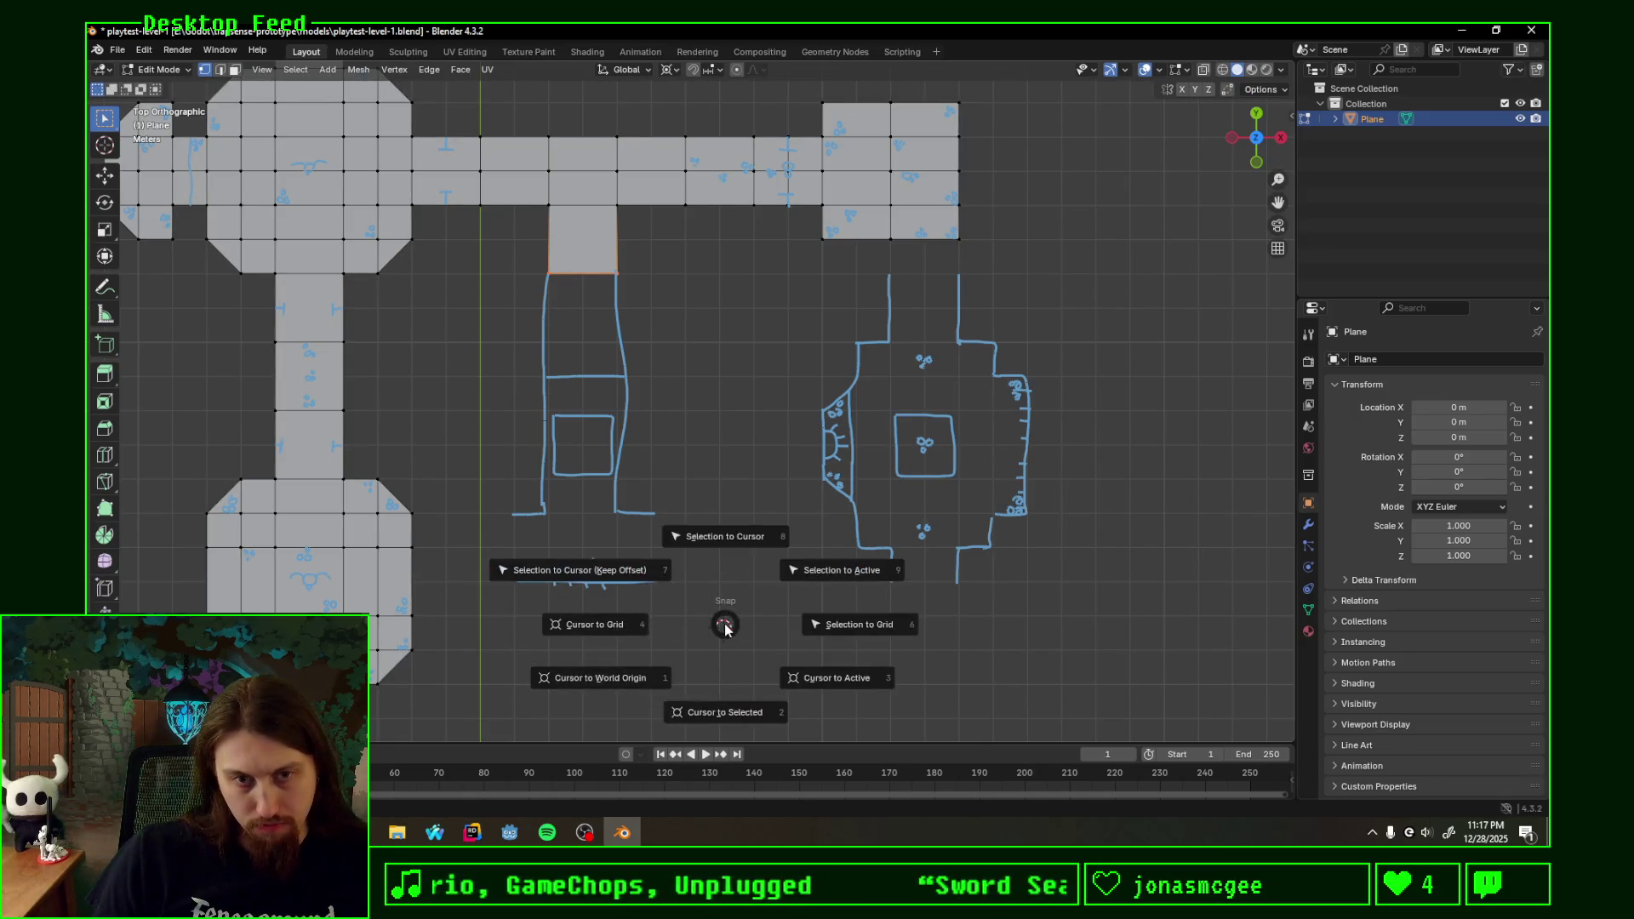
click(715, 625)
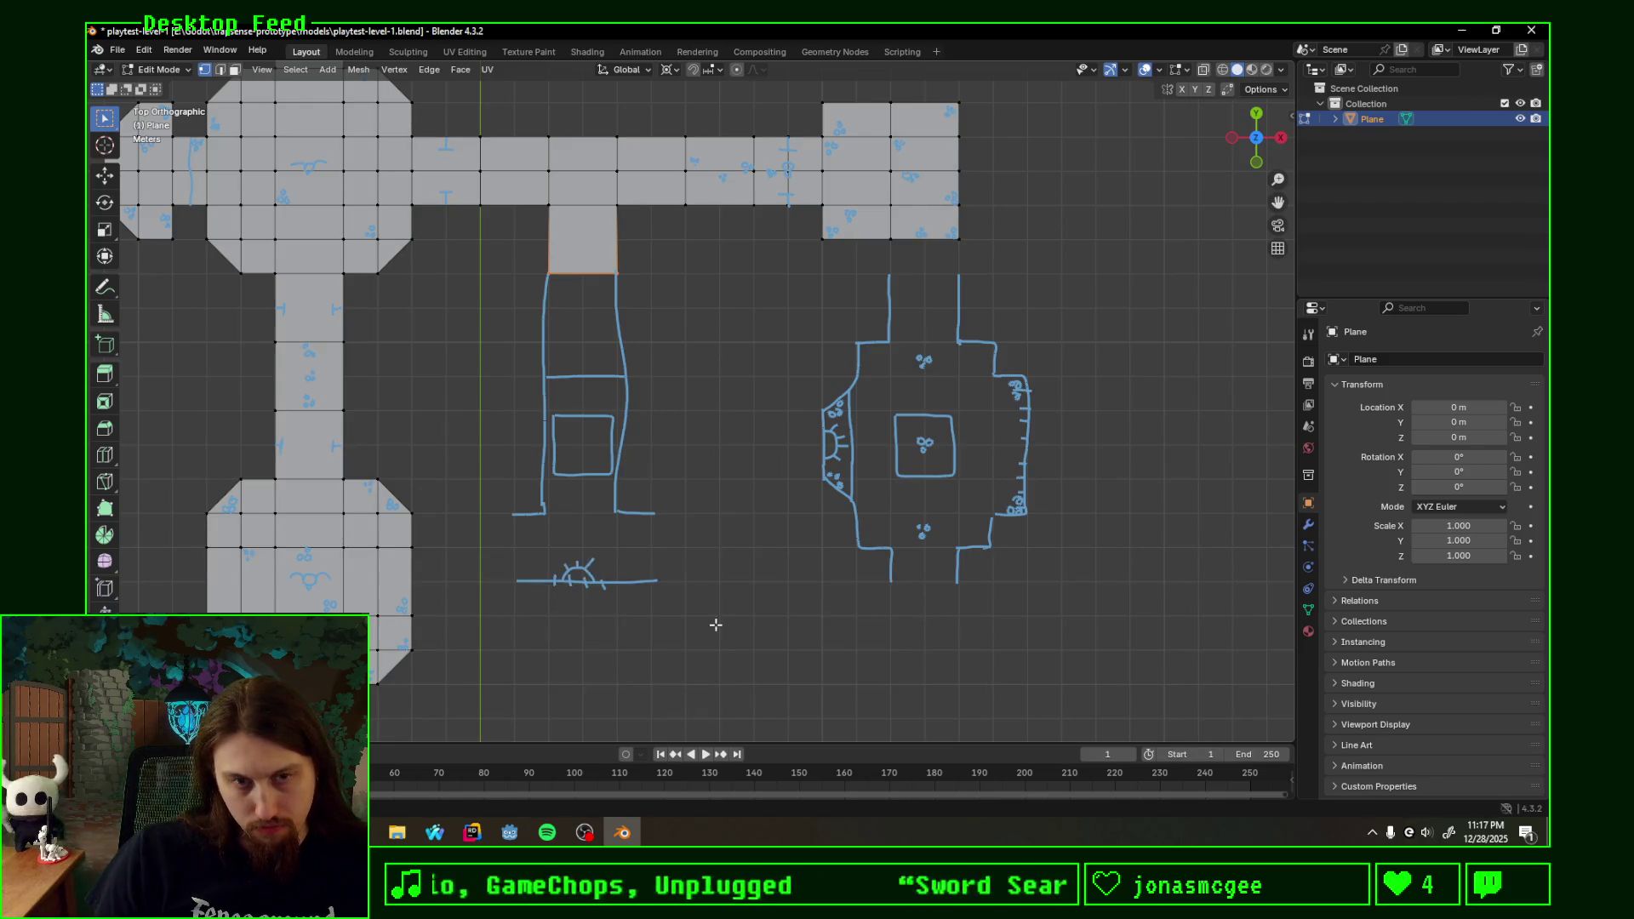
mouse_move(596, 538)
right_down()
mouse_move(509, 480)
mouse_move(588, 282)
mouse_move(528, 293)
right_up()
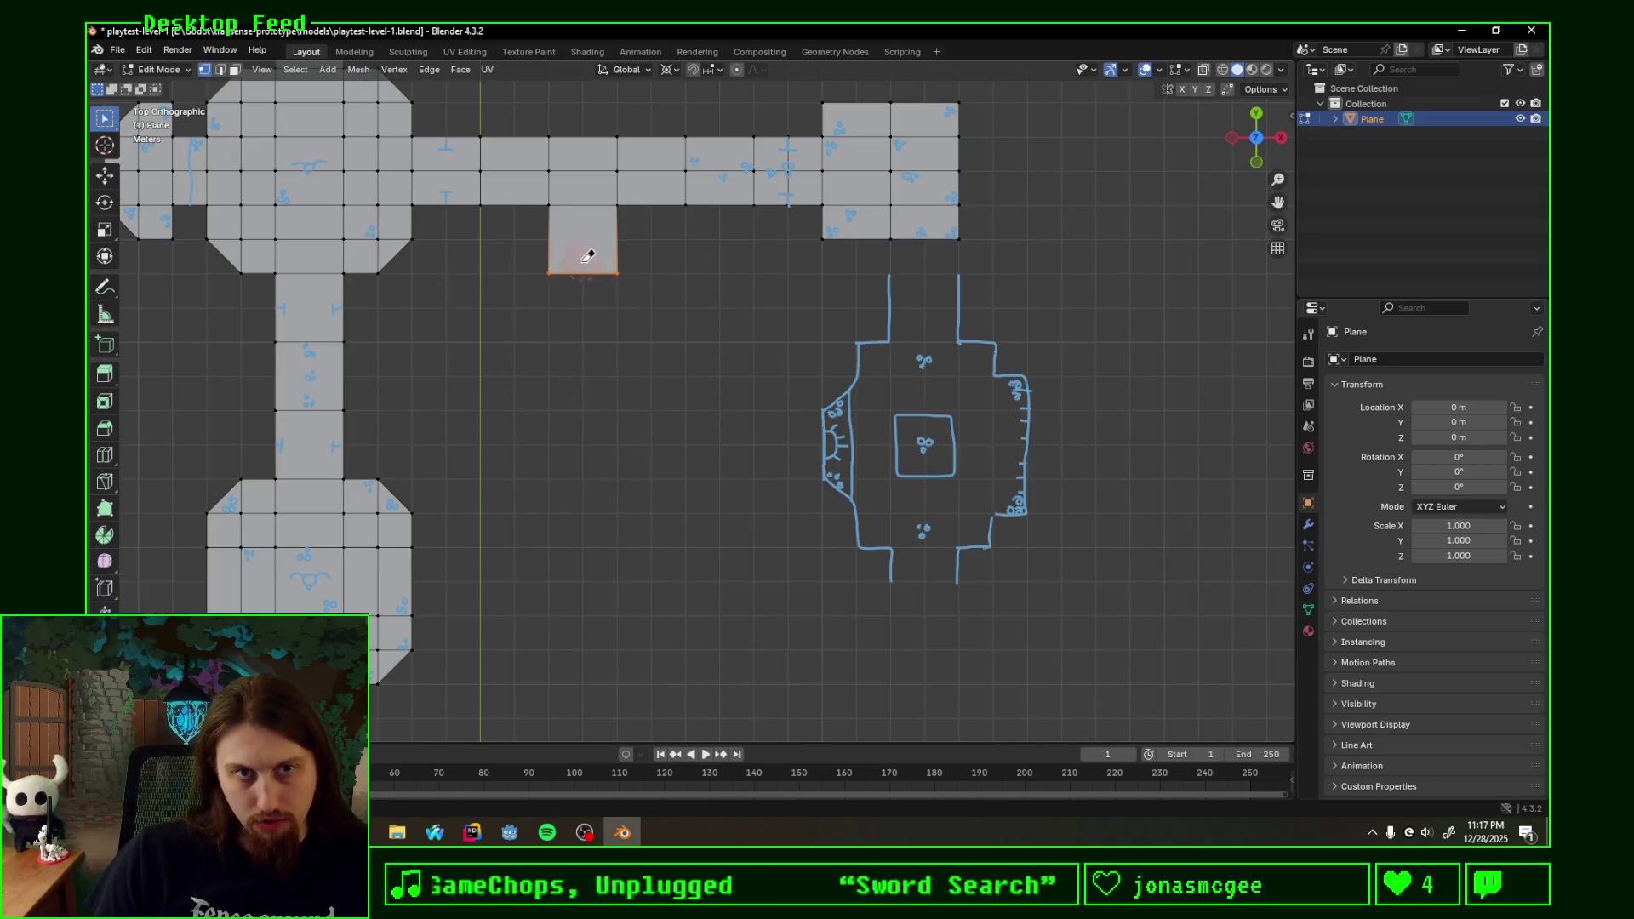
shift+middle_drag(594, 371, 711, 383)
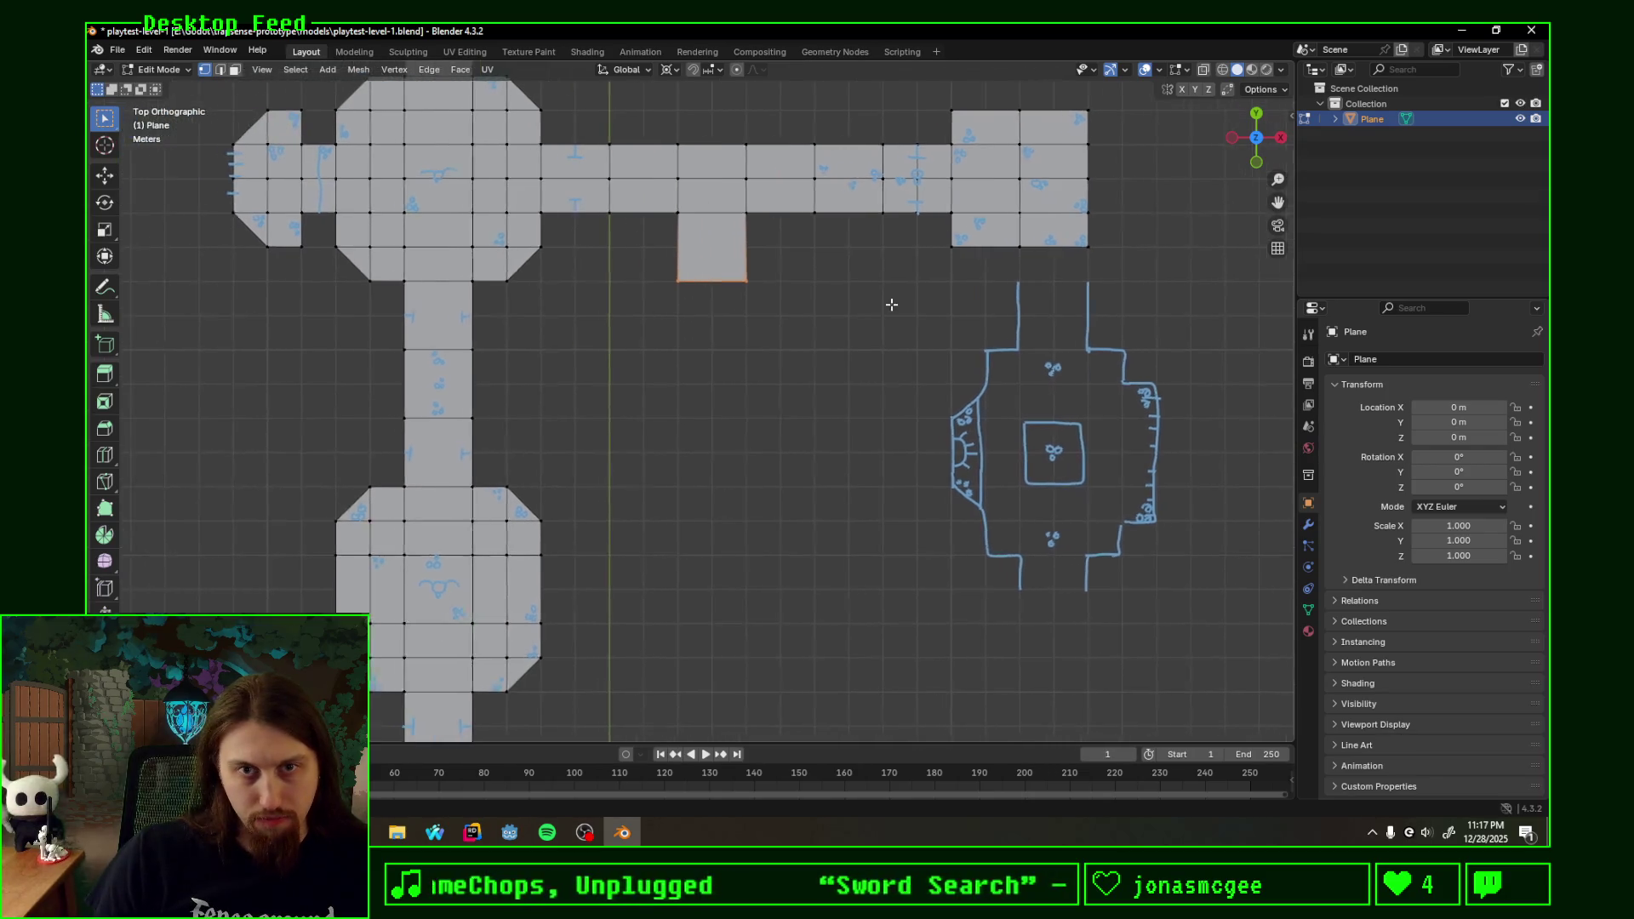
- Extrude the stub's bottom edge downward three times in 2 m sections along Y to form a long corridor
key(g)
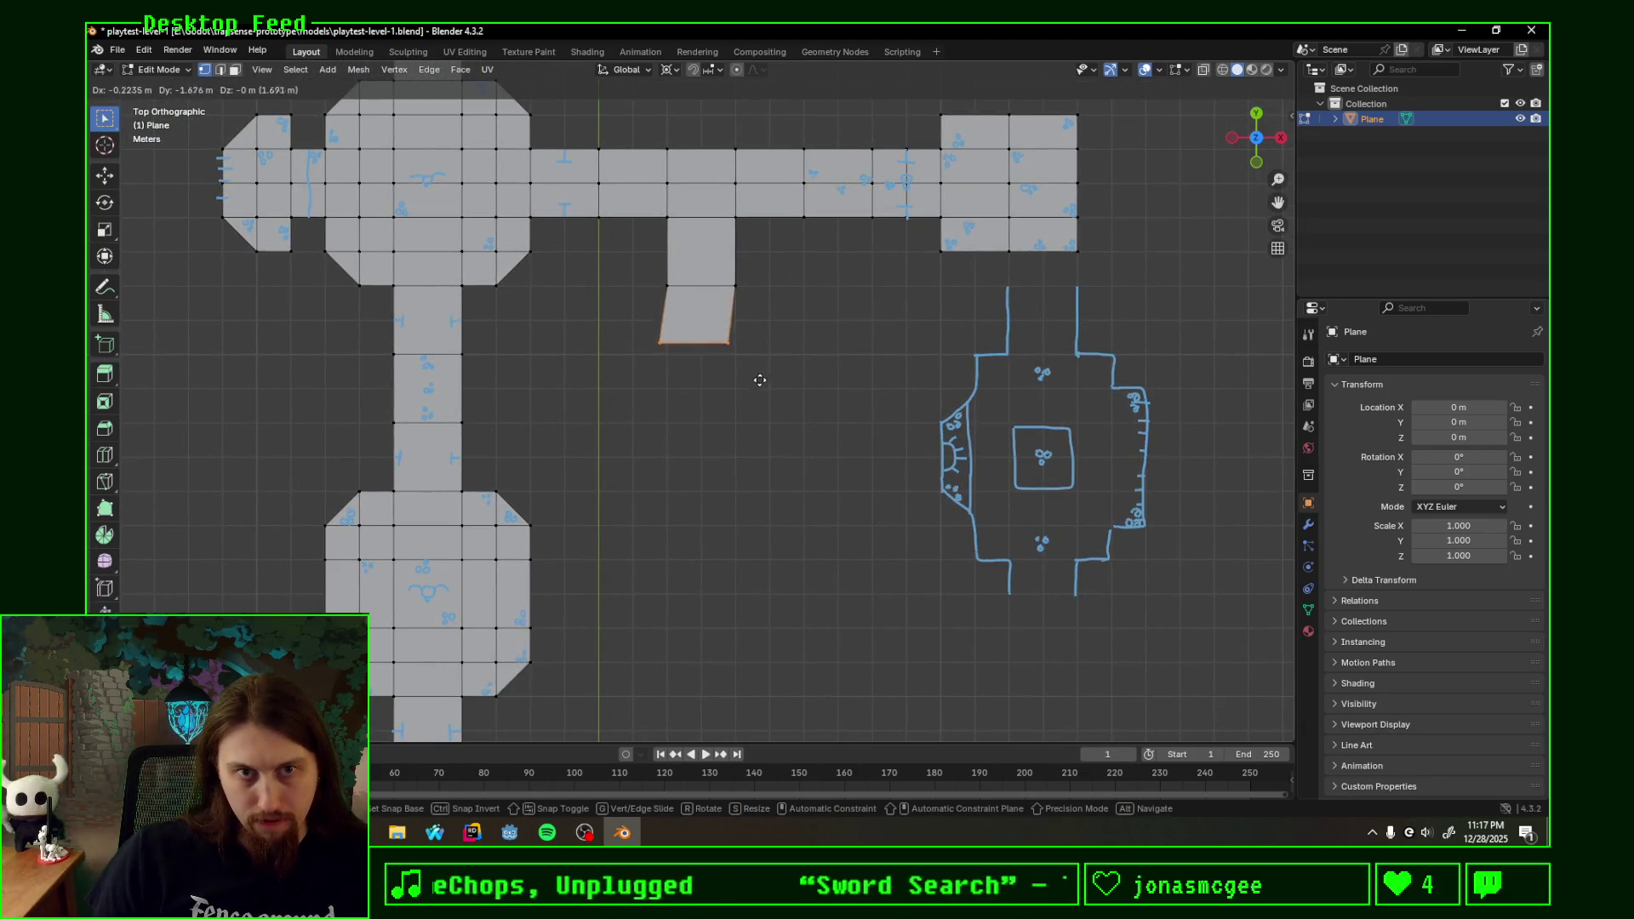
text(y)
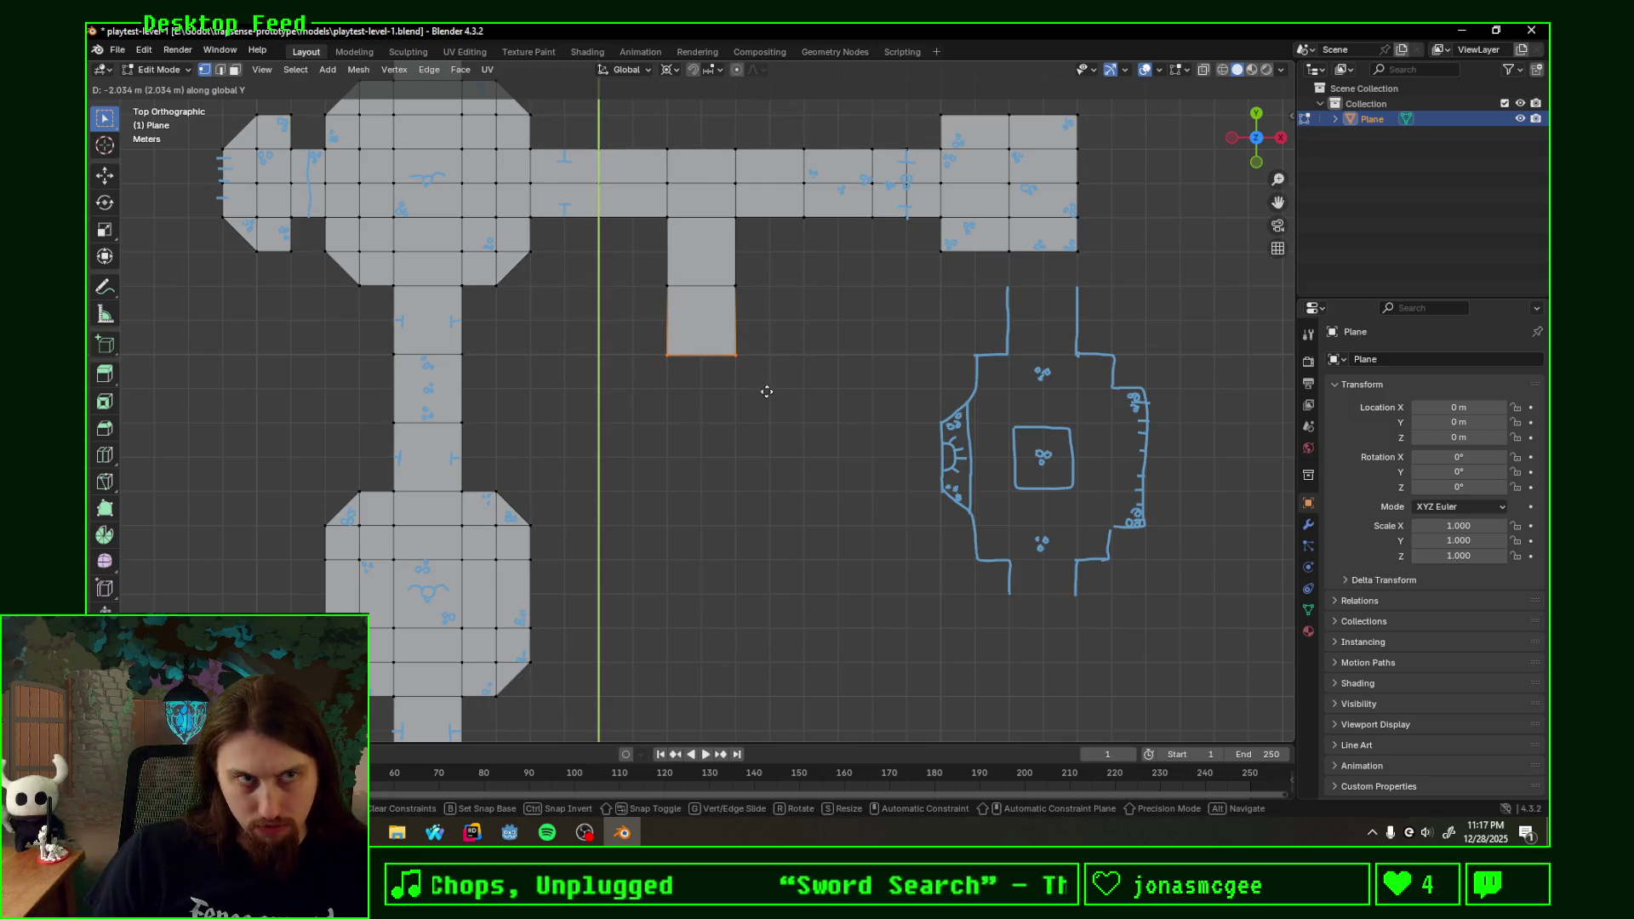
text(2-)
key(Return)
drag(657, 345, 748, 420)
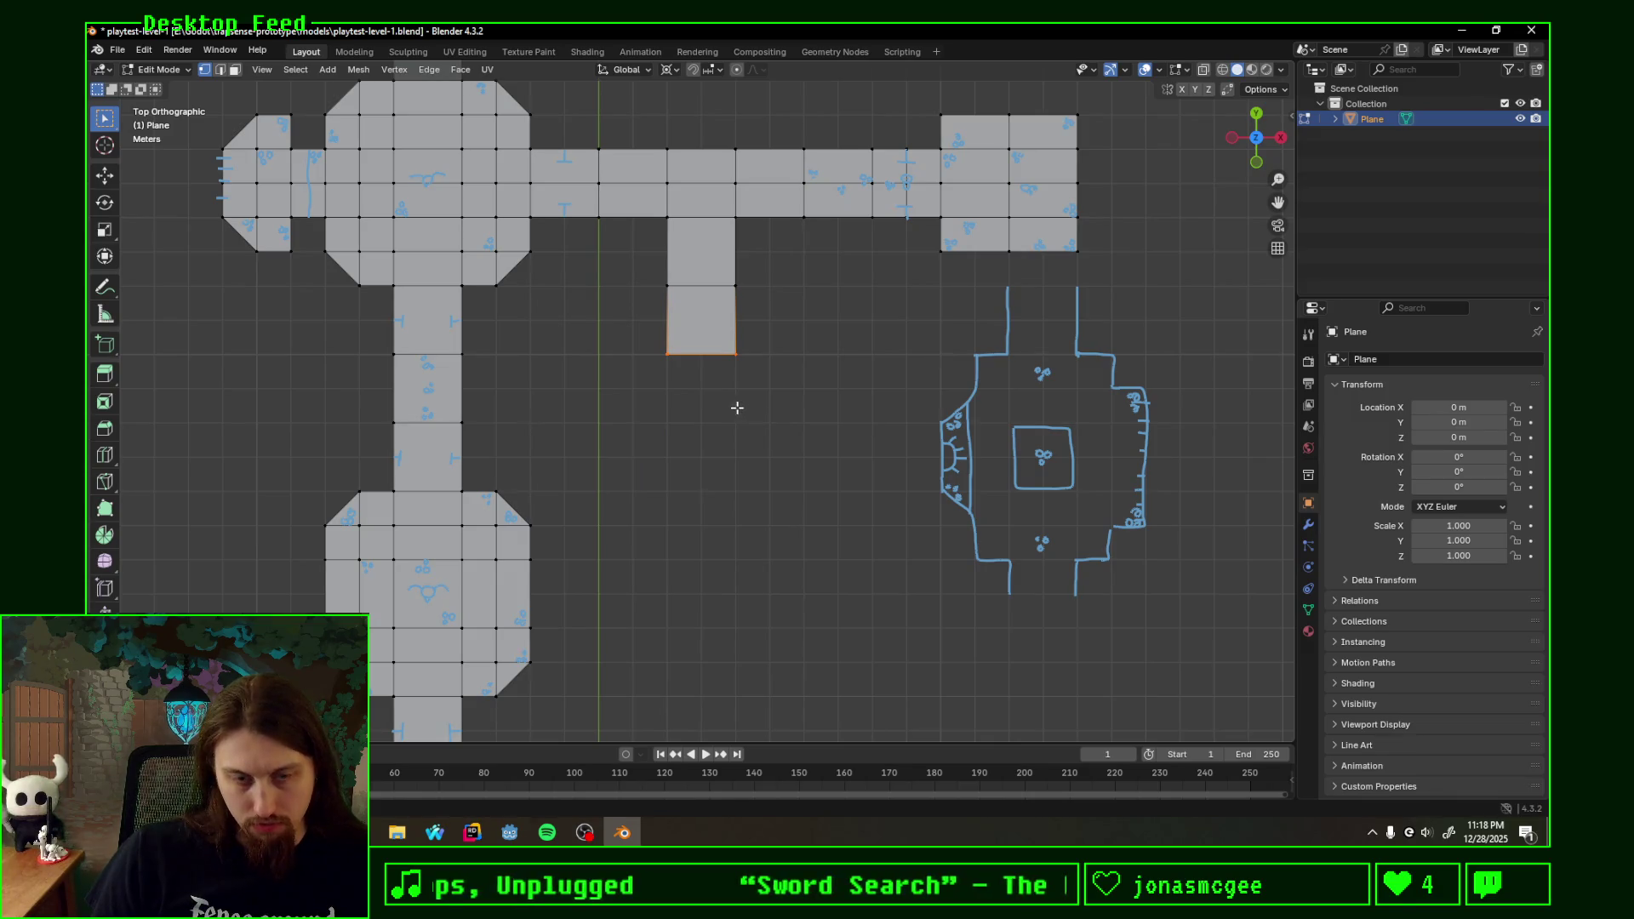
key(e)
text(y)
text(-2)
key(Return)
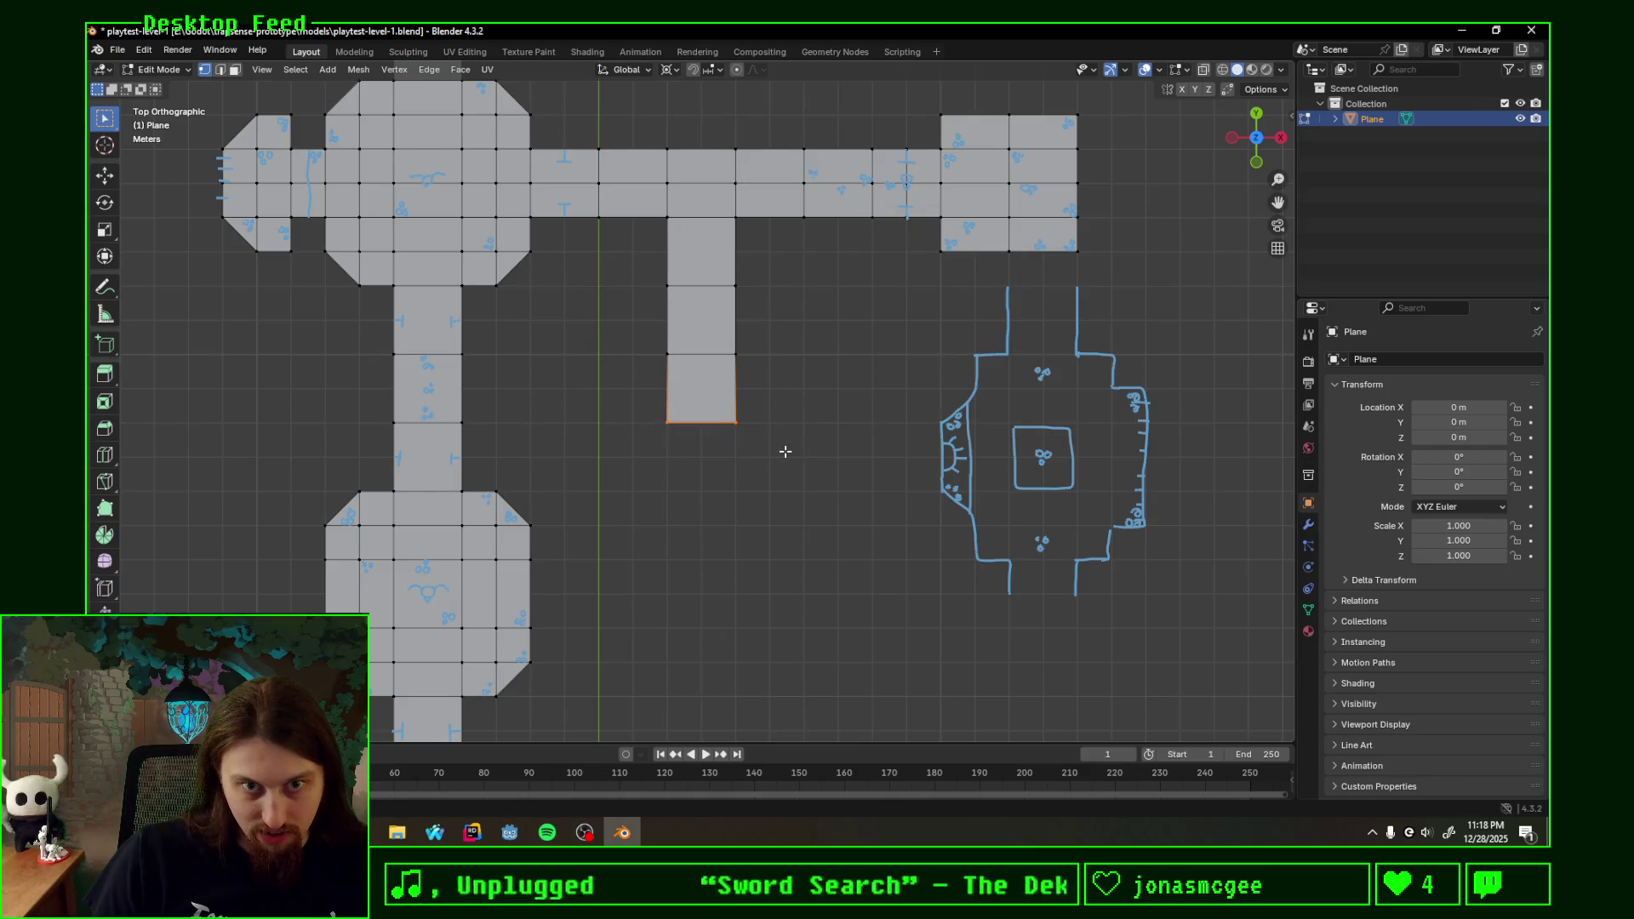
key(2)
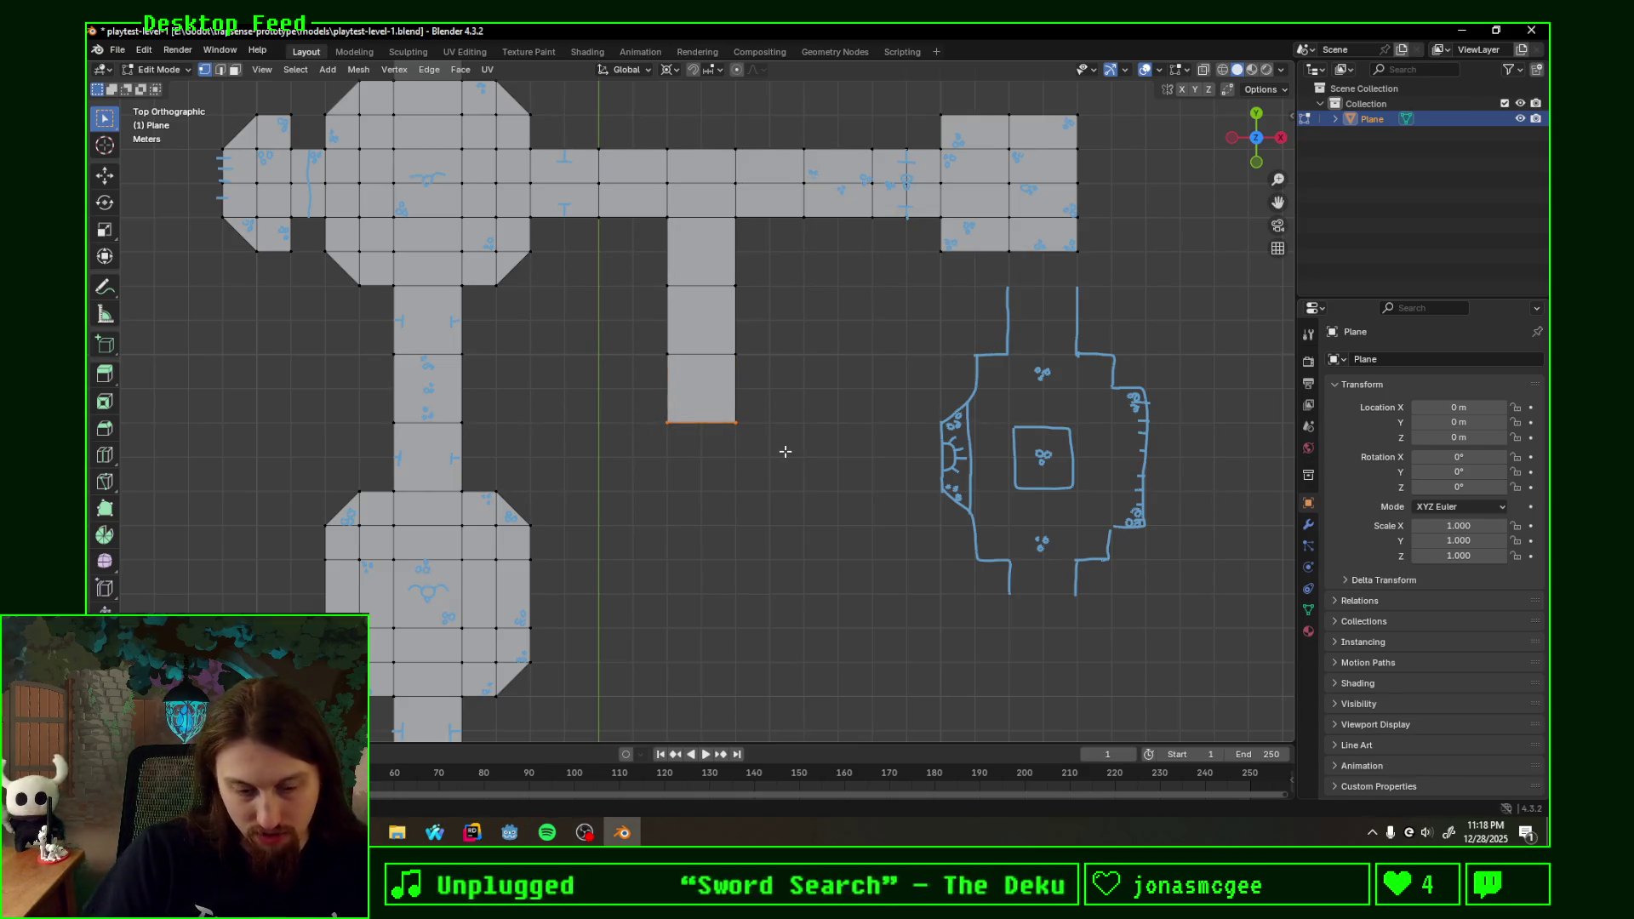
key(e)
key(y)
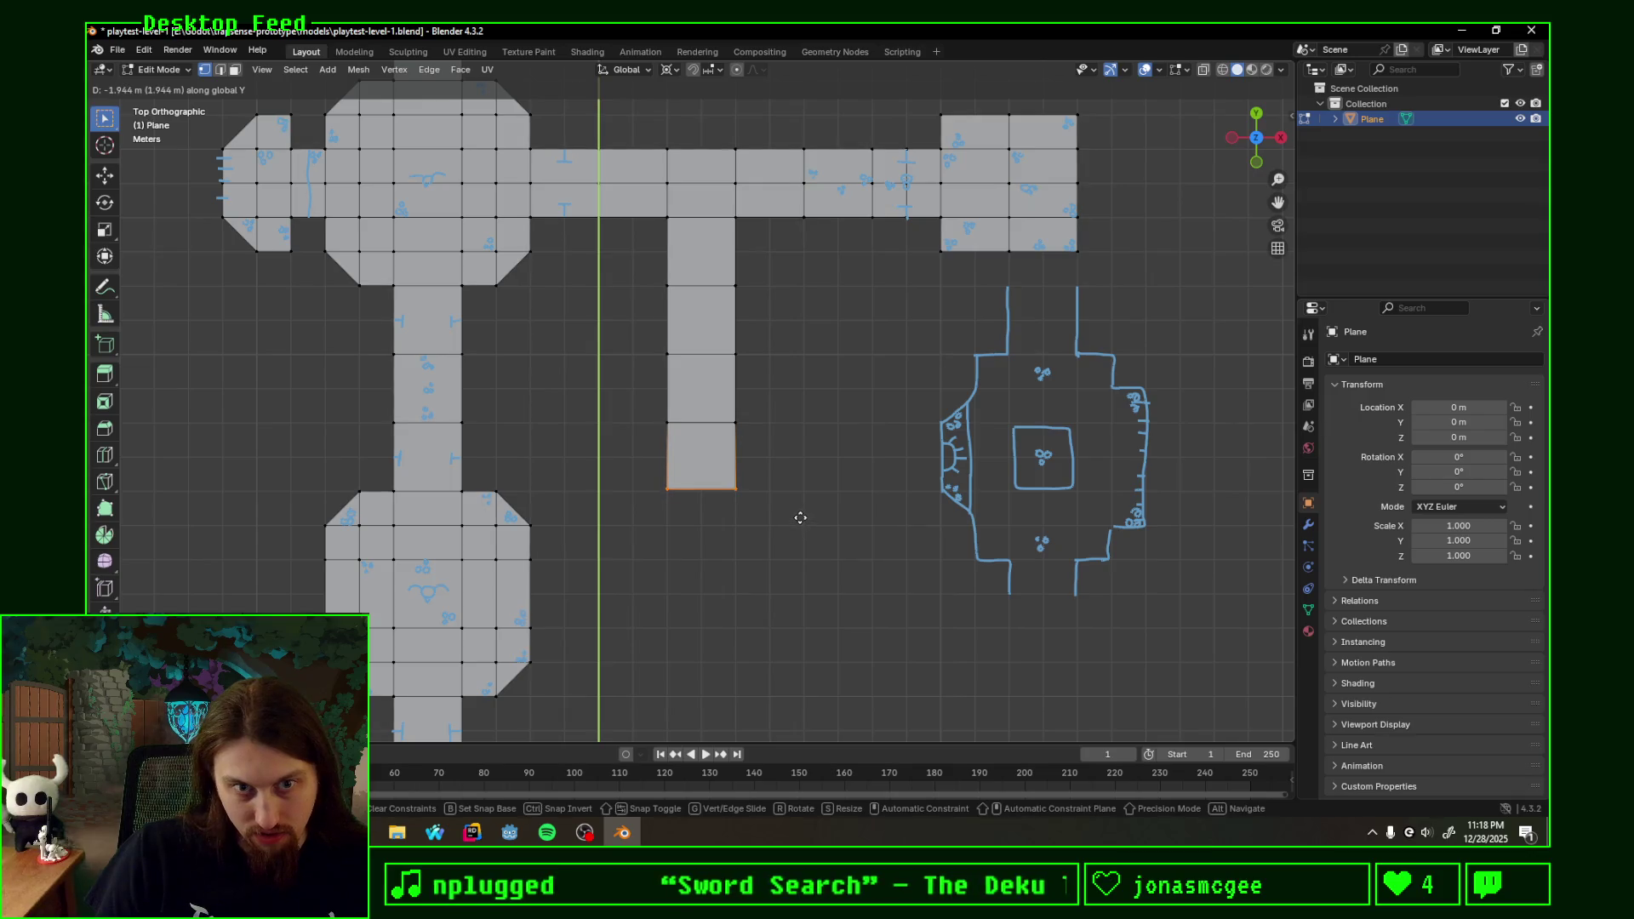
text(0)
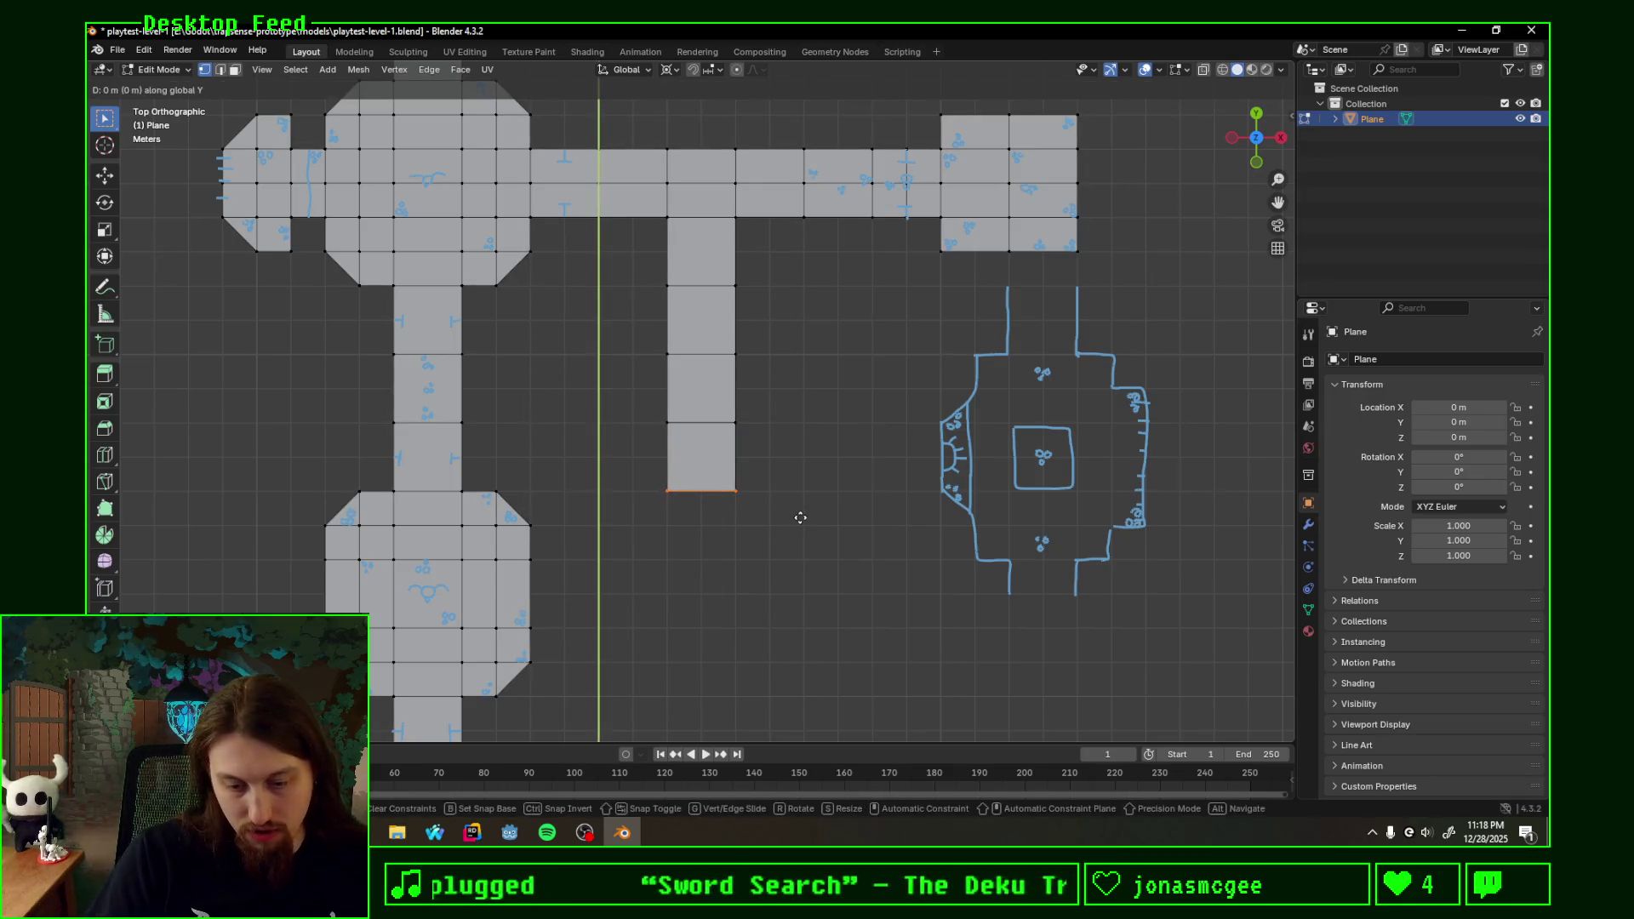
text(-2)
key(Return)
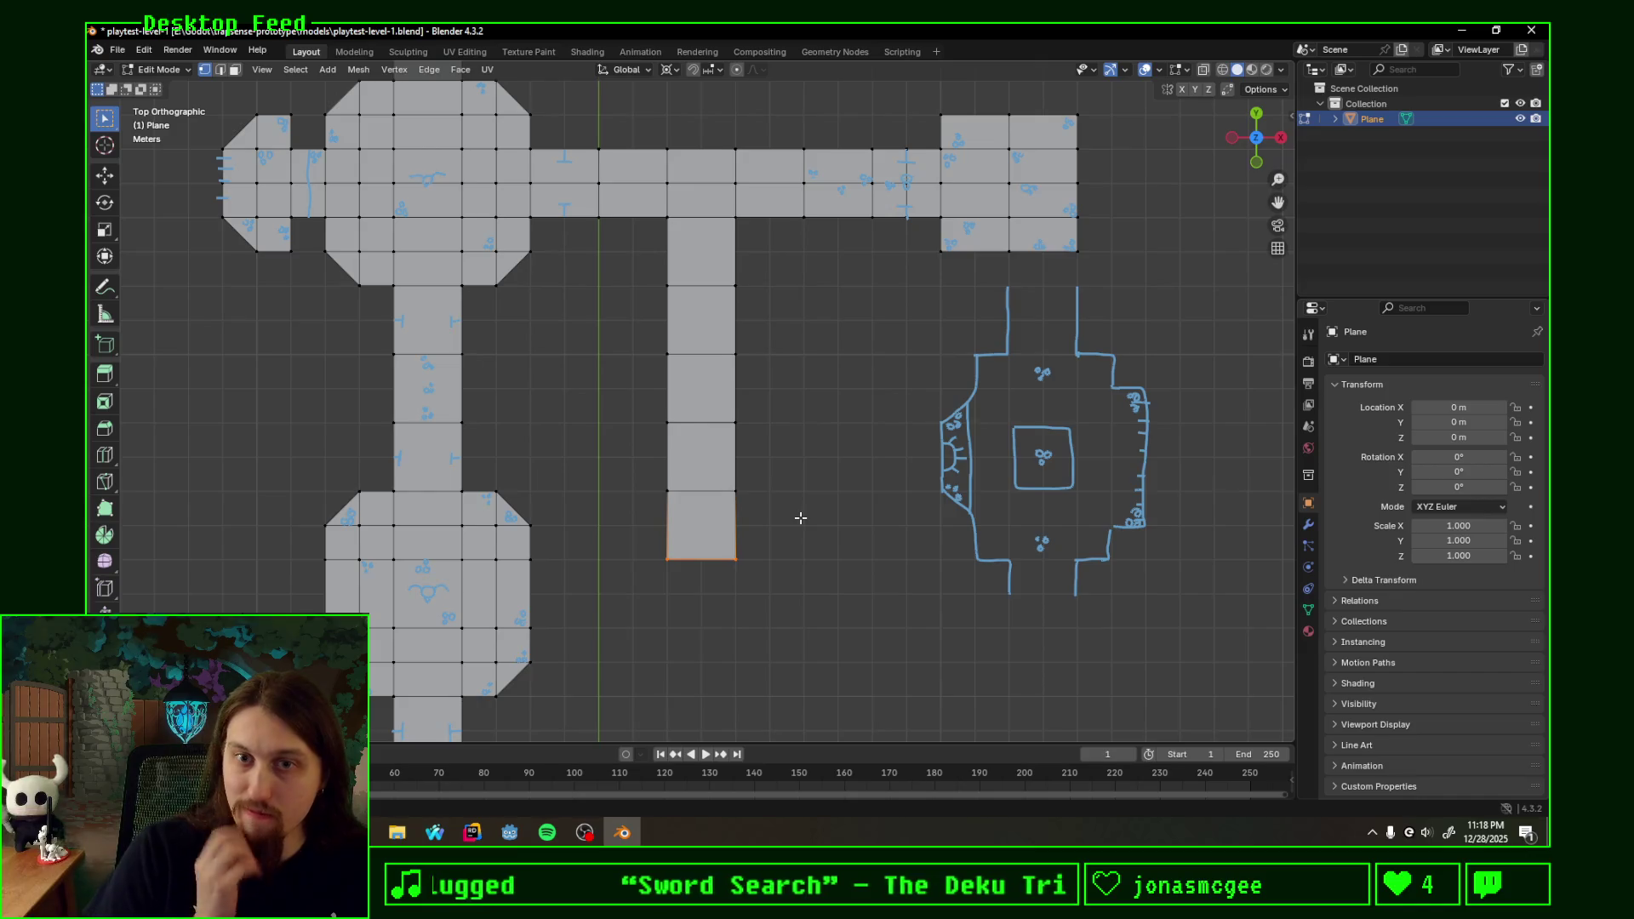
- Select the whole mesh and run Merge by Distance to remove duplicate vertices
drag(642, 335, 789, 560)
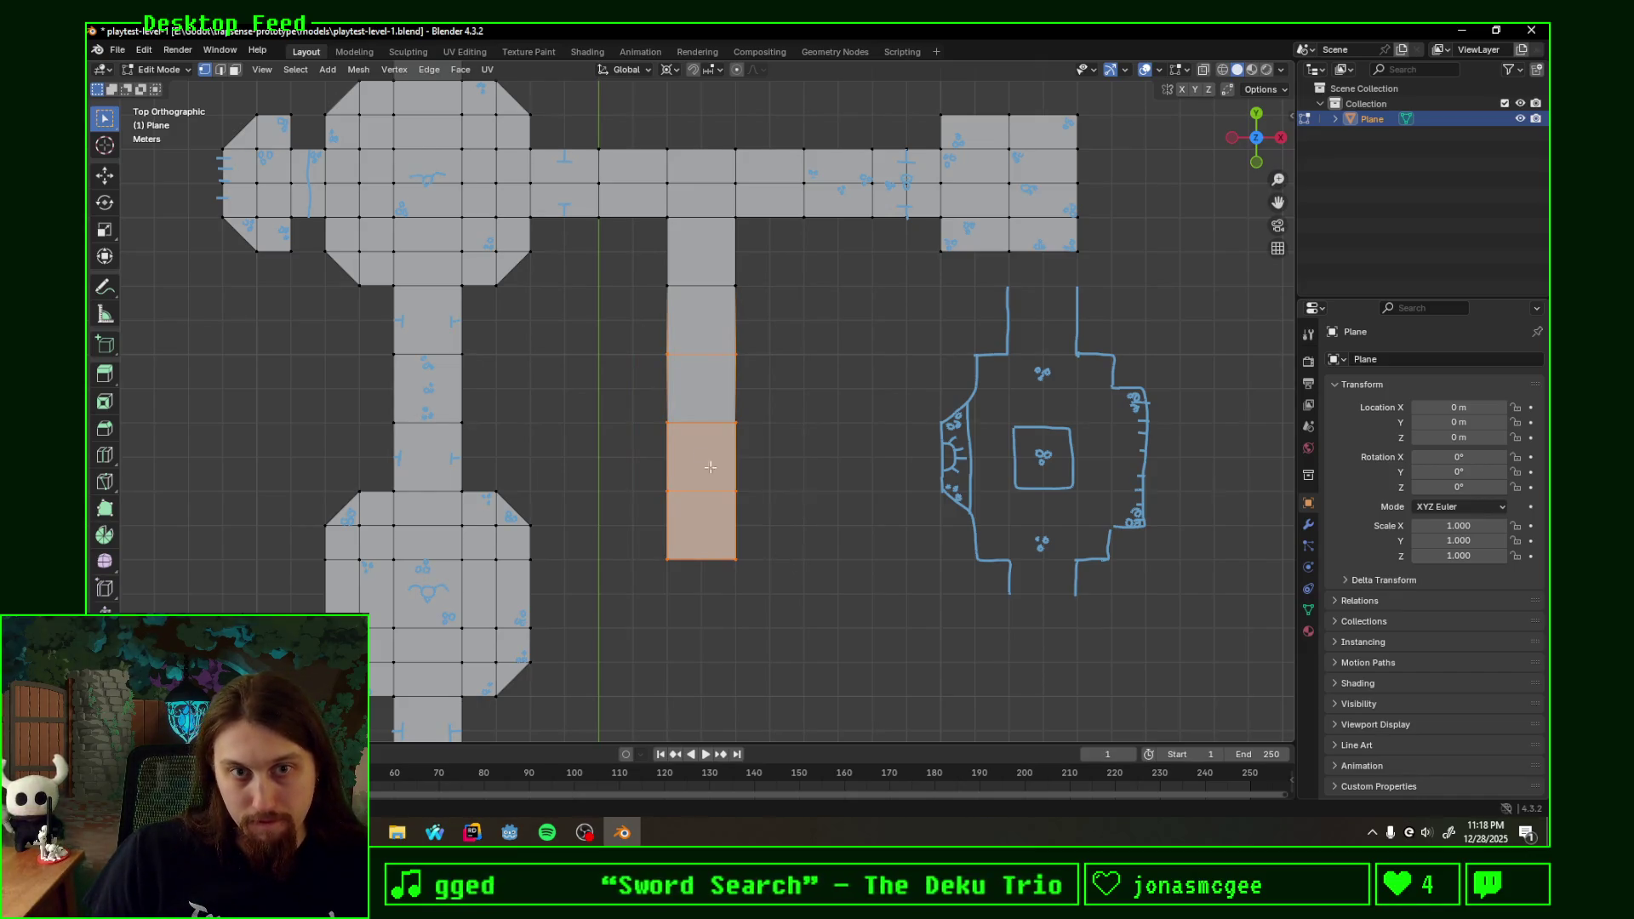
key(alt+a)
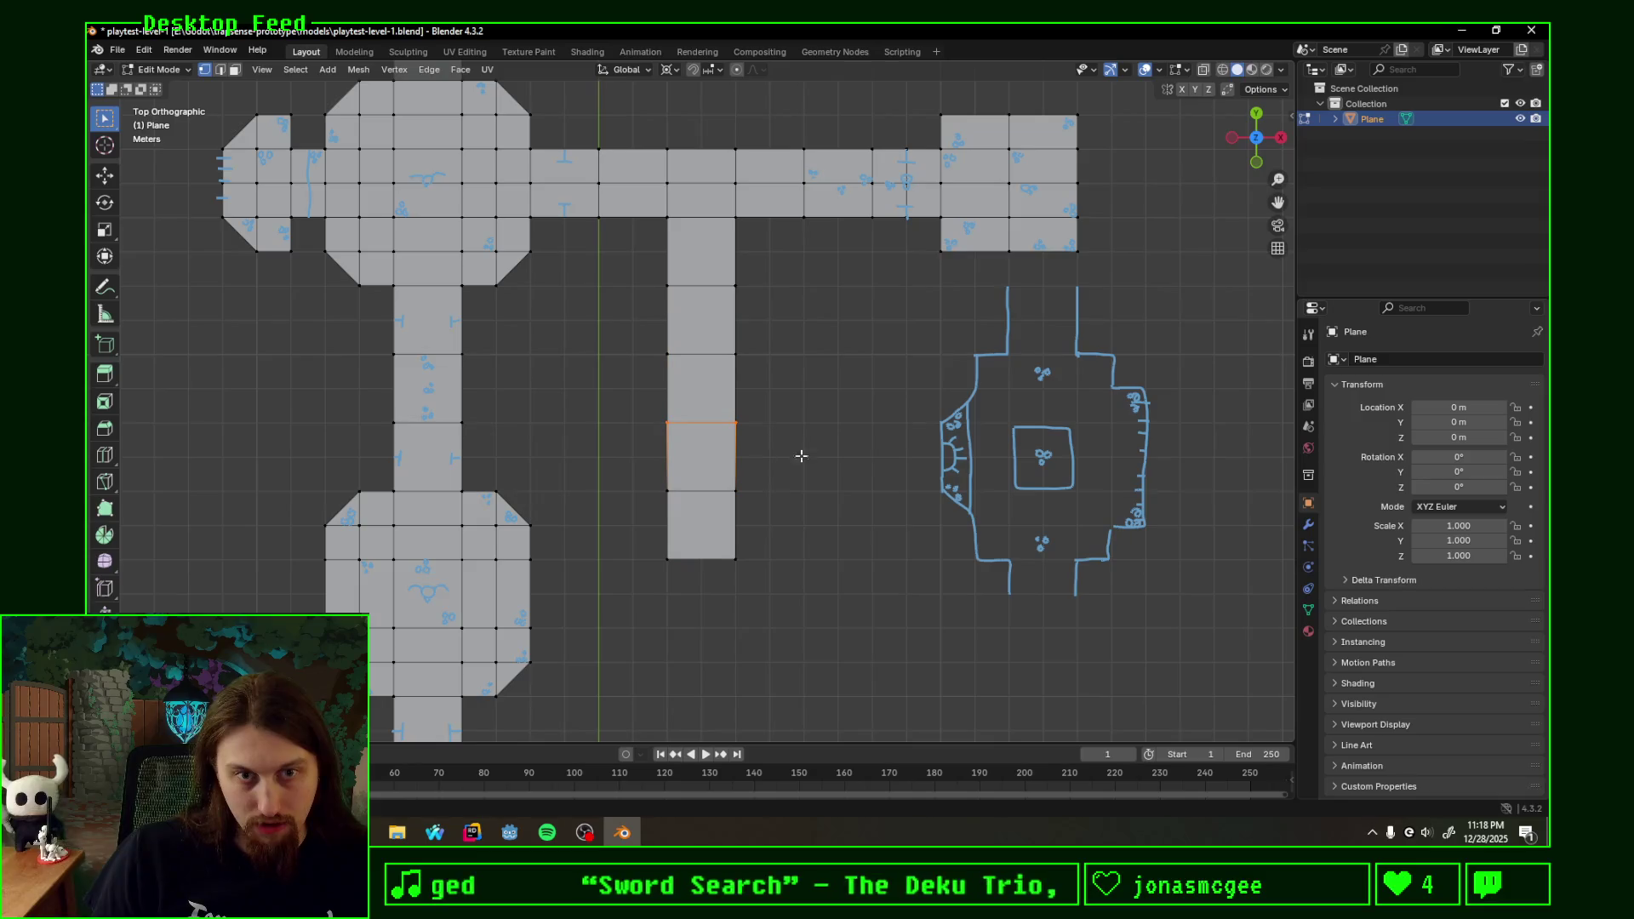
key(a)
key(F3)
click(923, 477)
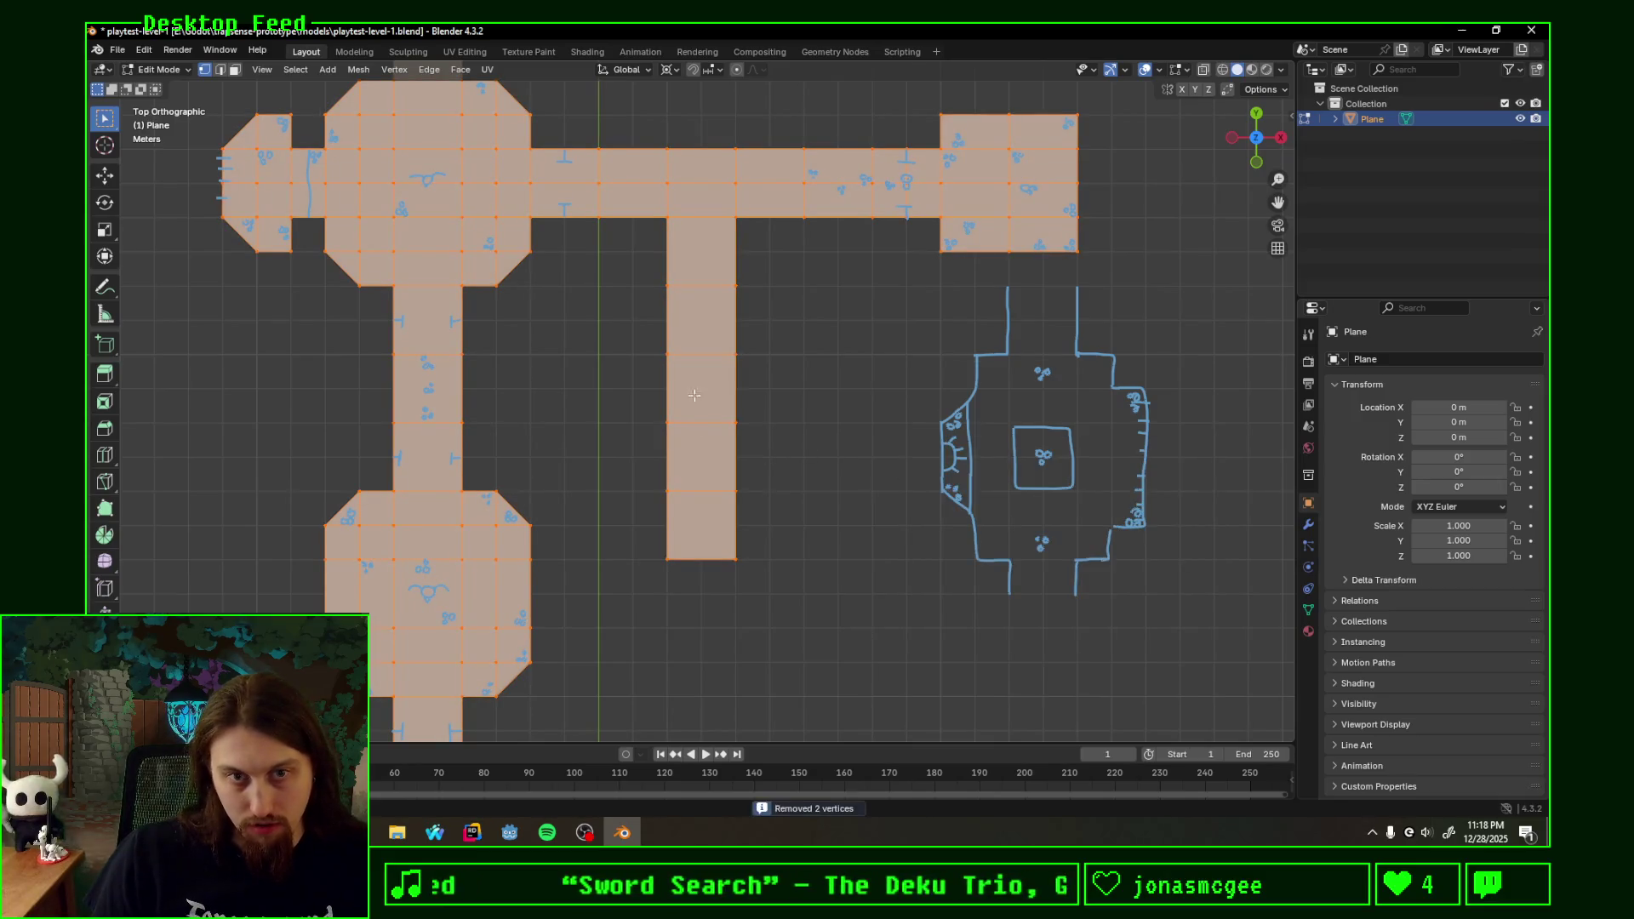
- Extrude the corridor's right and left side edges outward to widen its lower end into a room block
click(724, 343)
drag(735, 409, 793, 587)
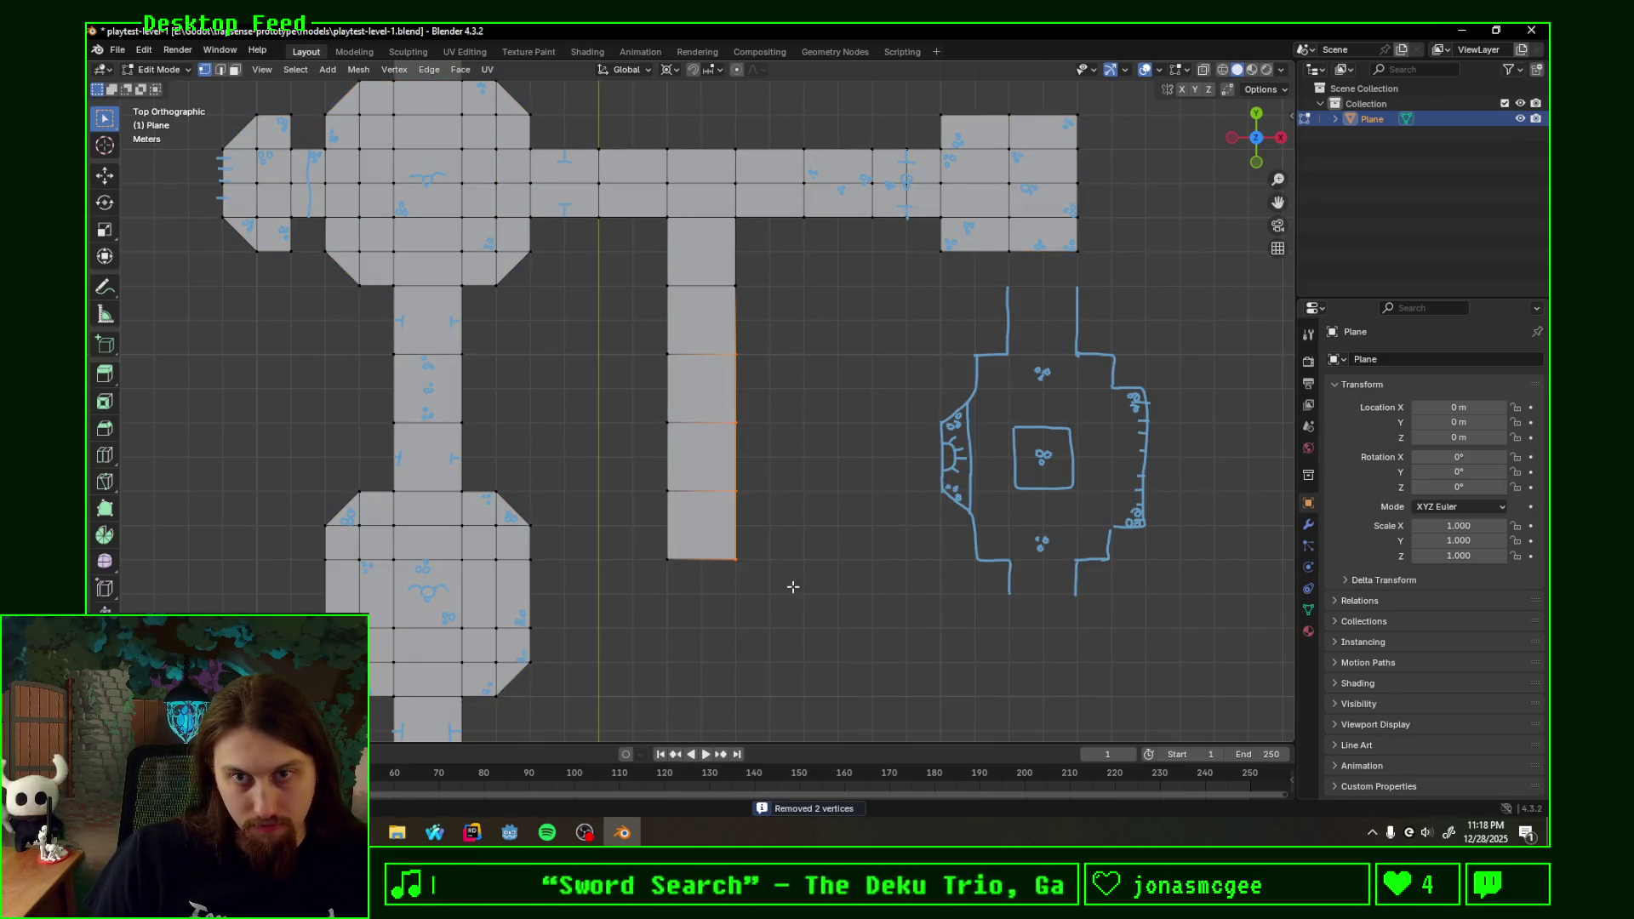
key(e)
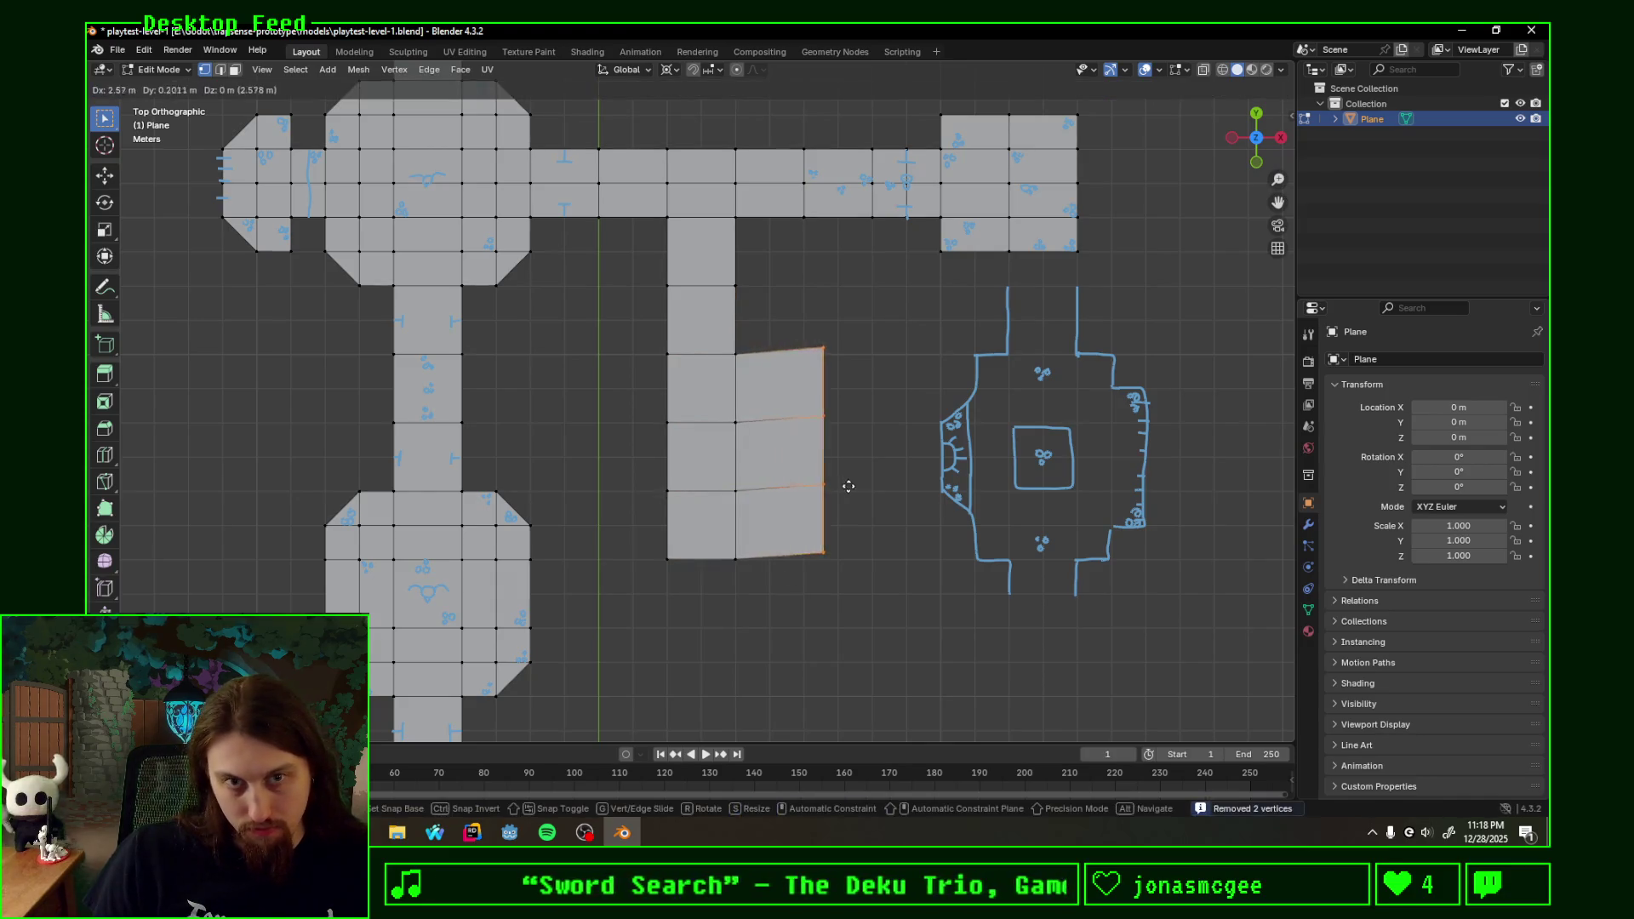
click(841, 492)
drag(697, 582, 639, 332)
key(e)
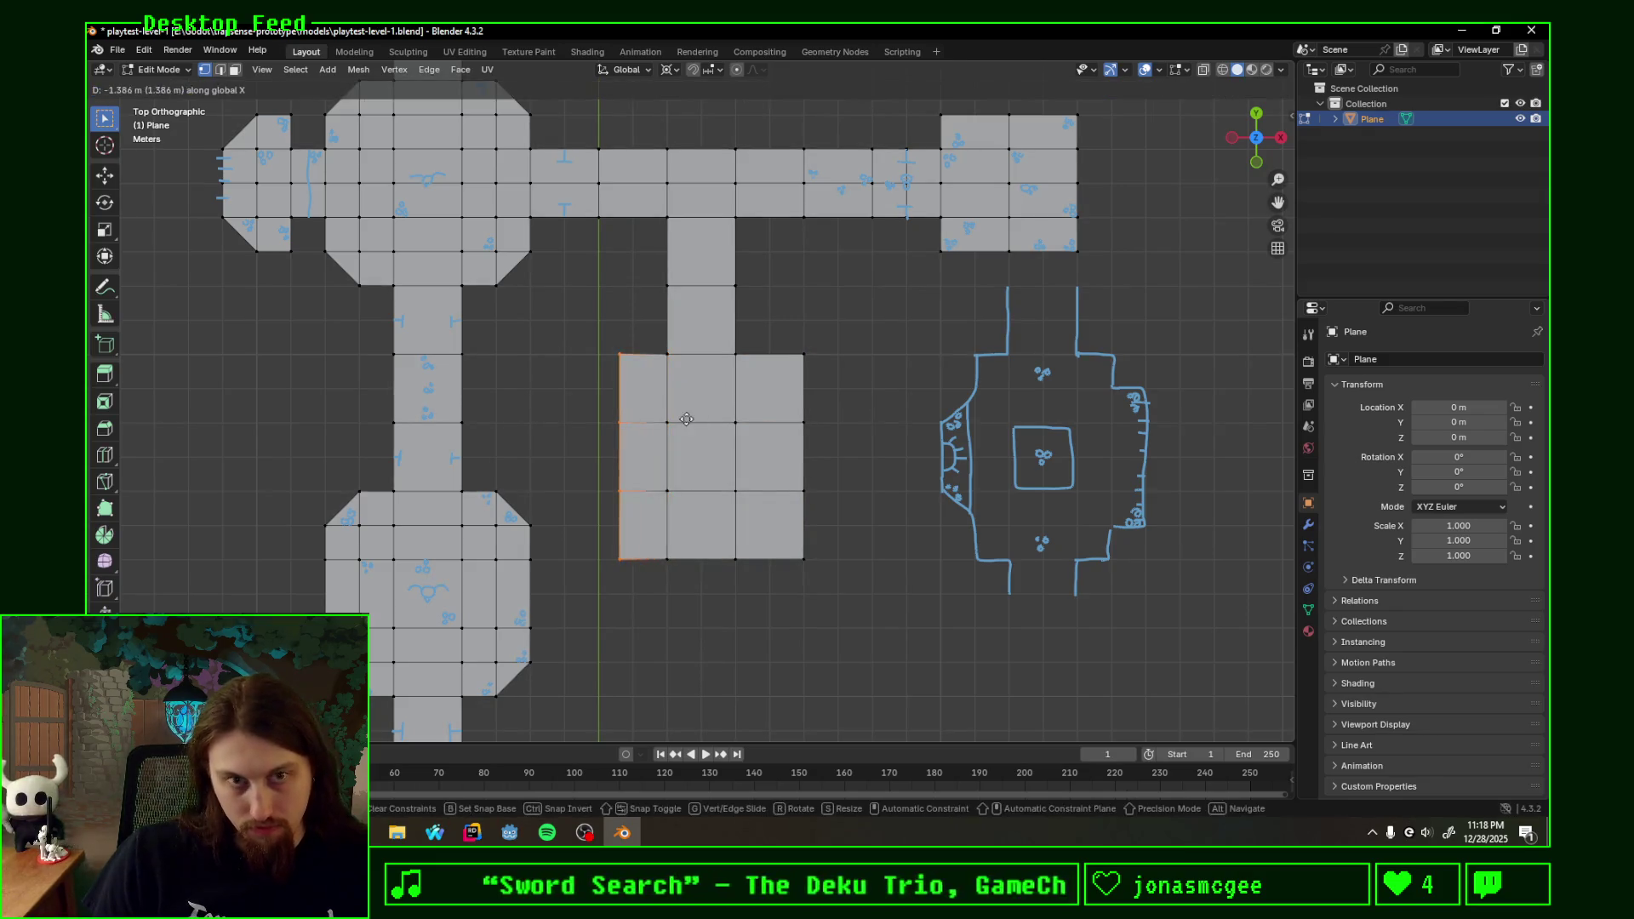
click(669, 420)
- Add centred loop cuts through the left and right columns and a horizontal cut across the block
key(ctrl+r)
click(633, 422)
right_click(633, 421)
key(ctrl+r)
click(767, 365)
right_click(766, 358)
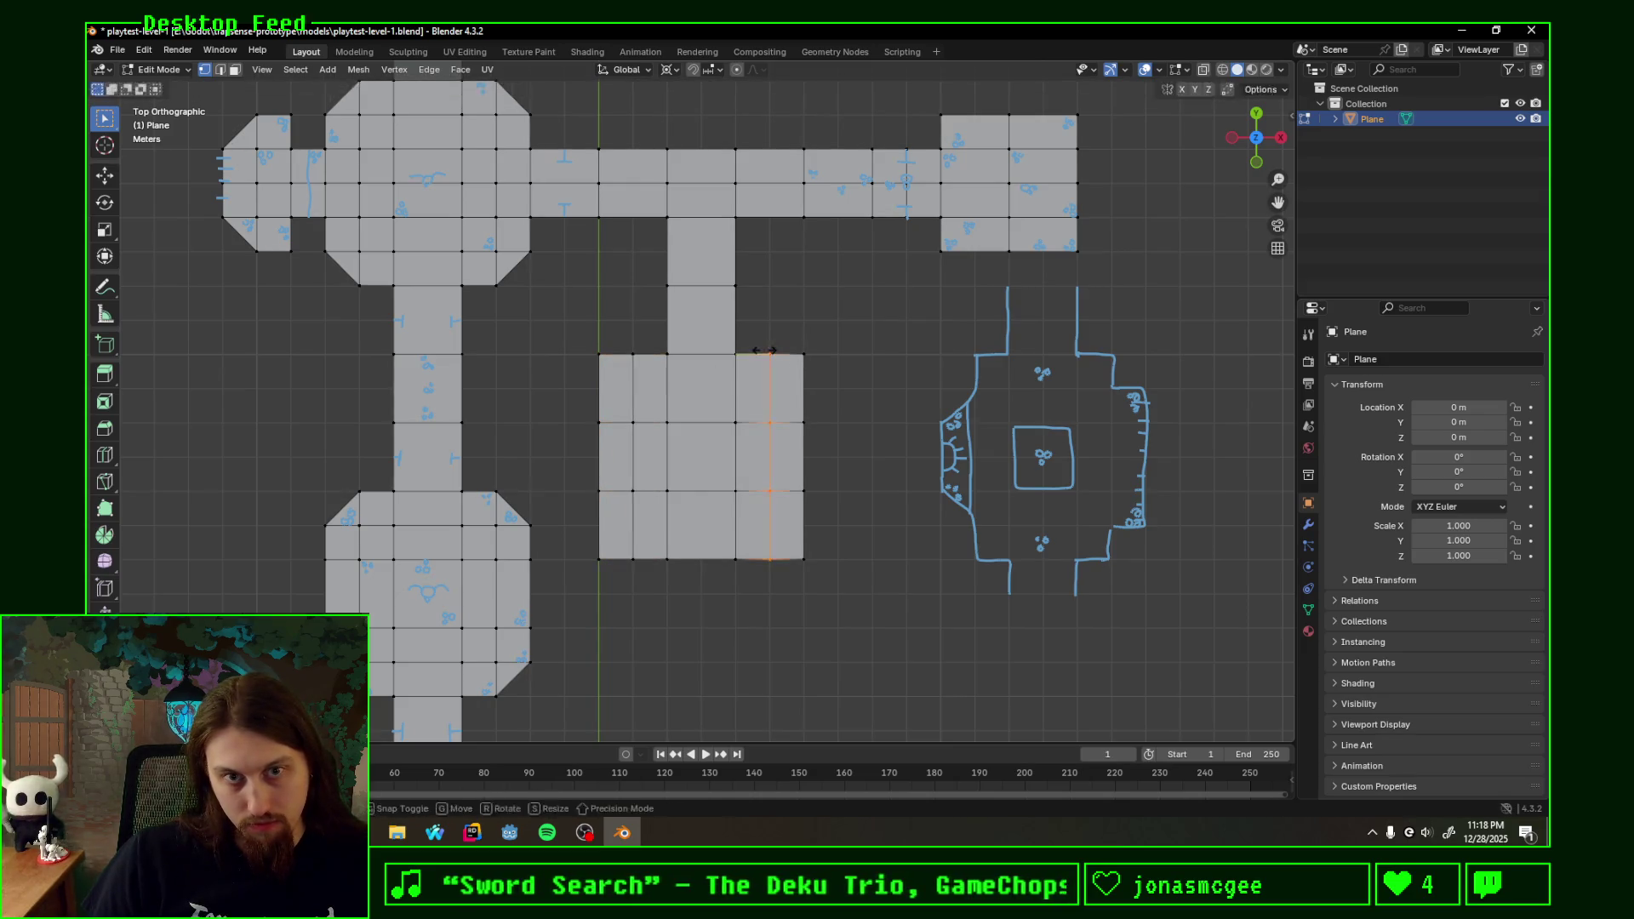
key(ctrl+r)
click(754, 400)
right_click(753, 400)
key(ctrl+z)
- Delete the block's lower-left and top-left corner vertices to chamfer its western corners
click(827, 574)
key(x)
click(790, 524)
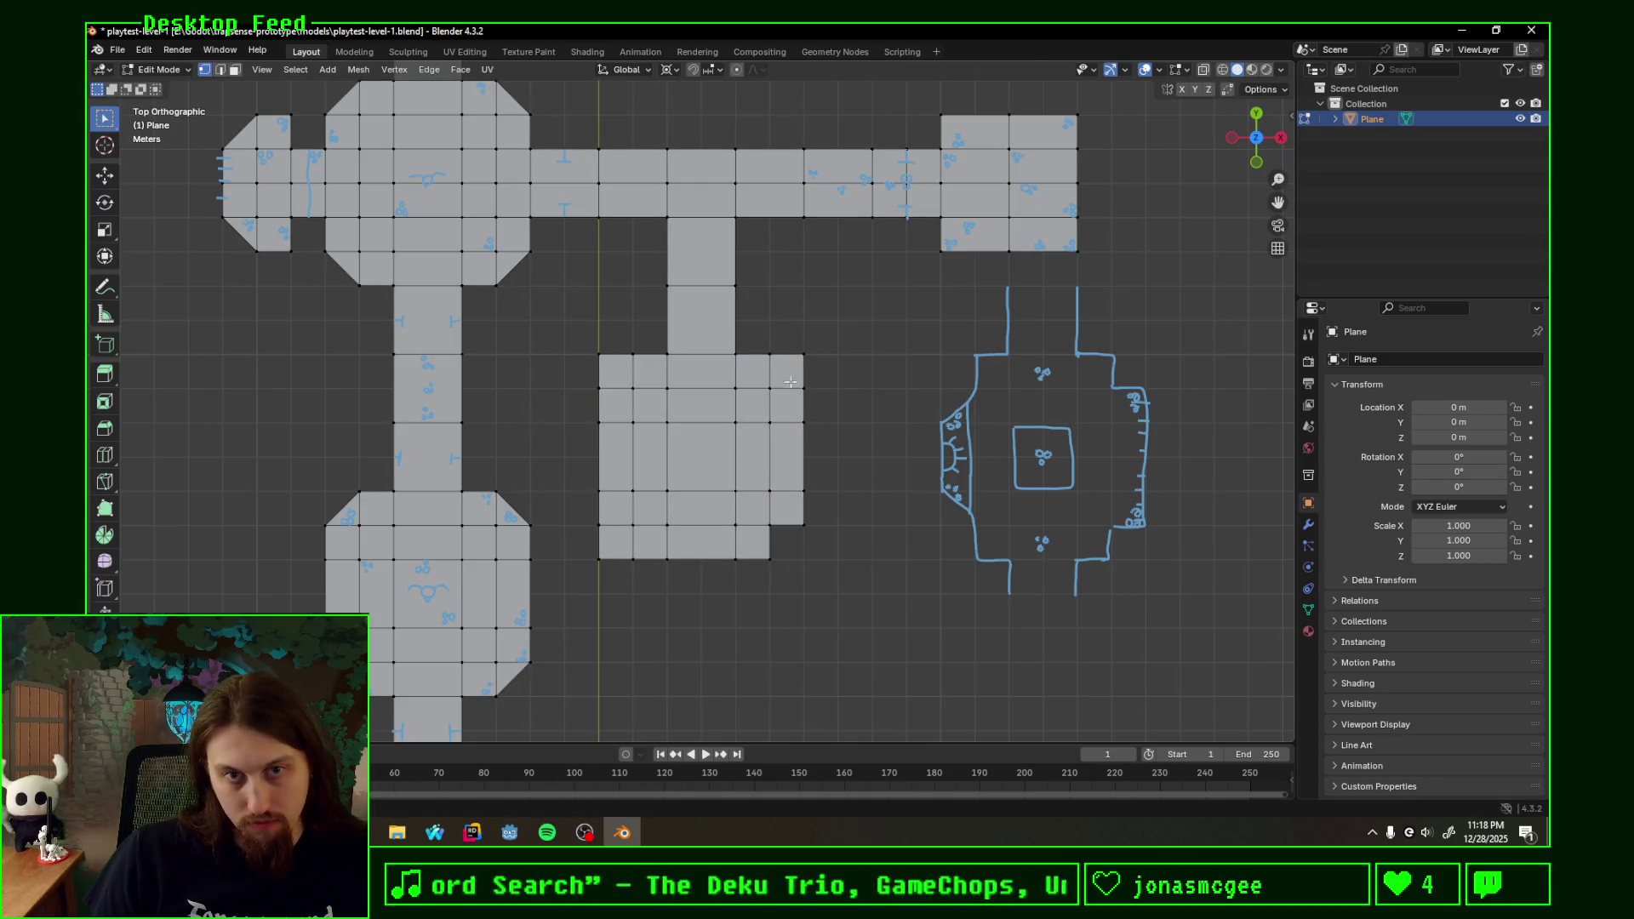
key(x)
key(ctrl+z)
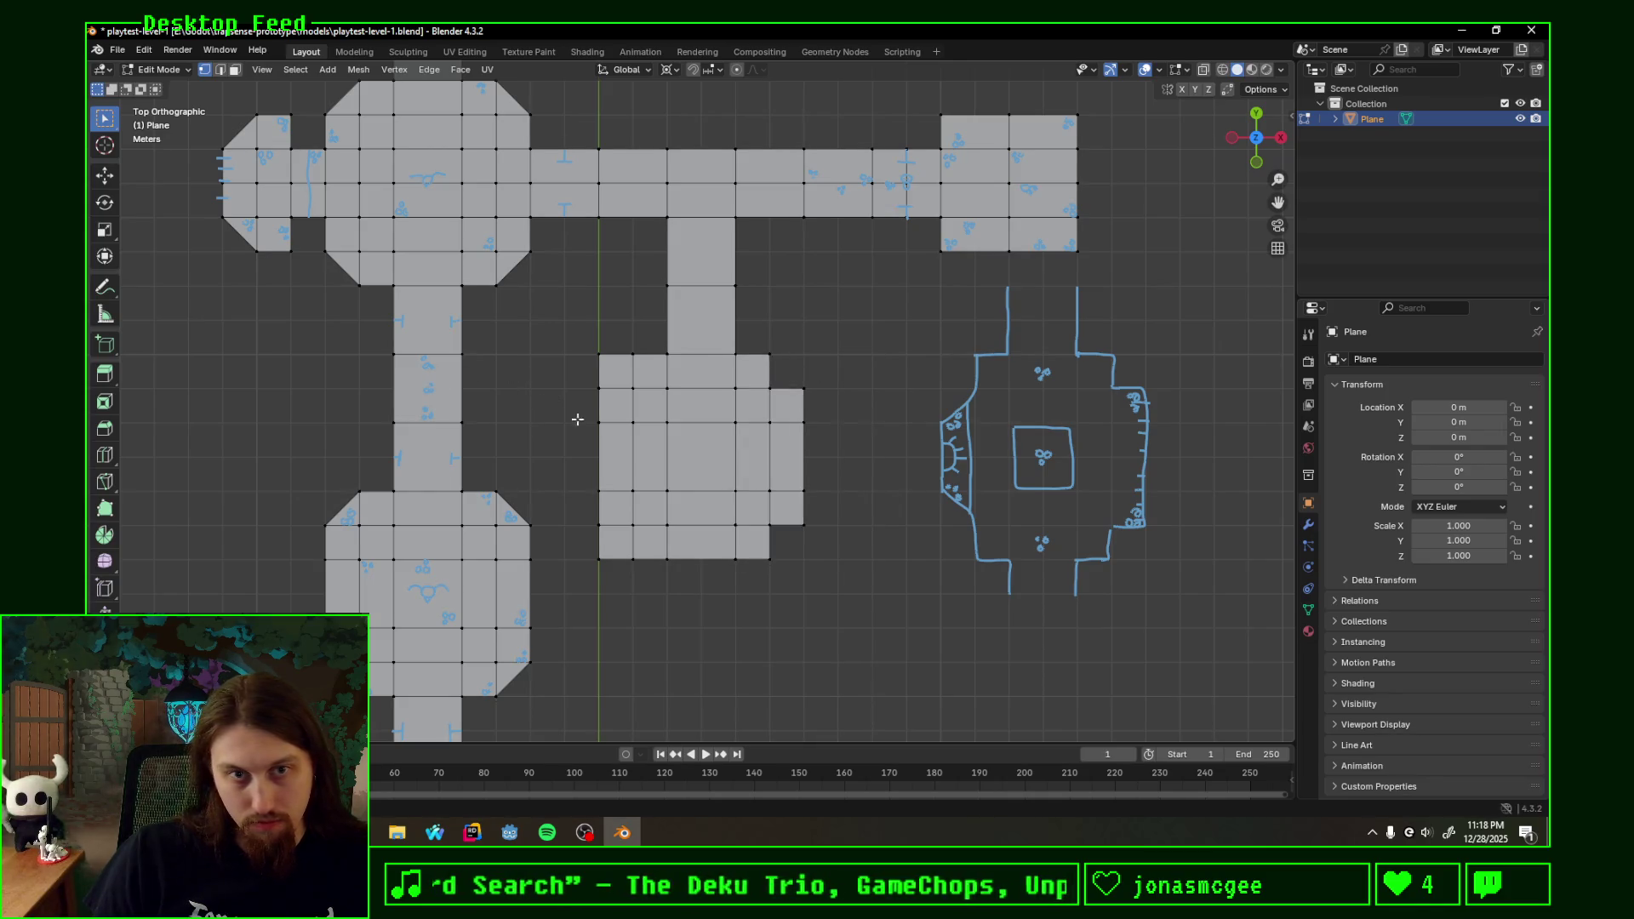
key(x)
key(Escape)
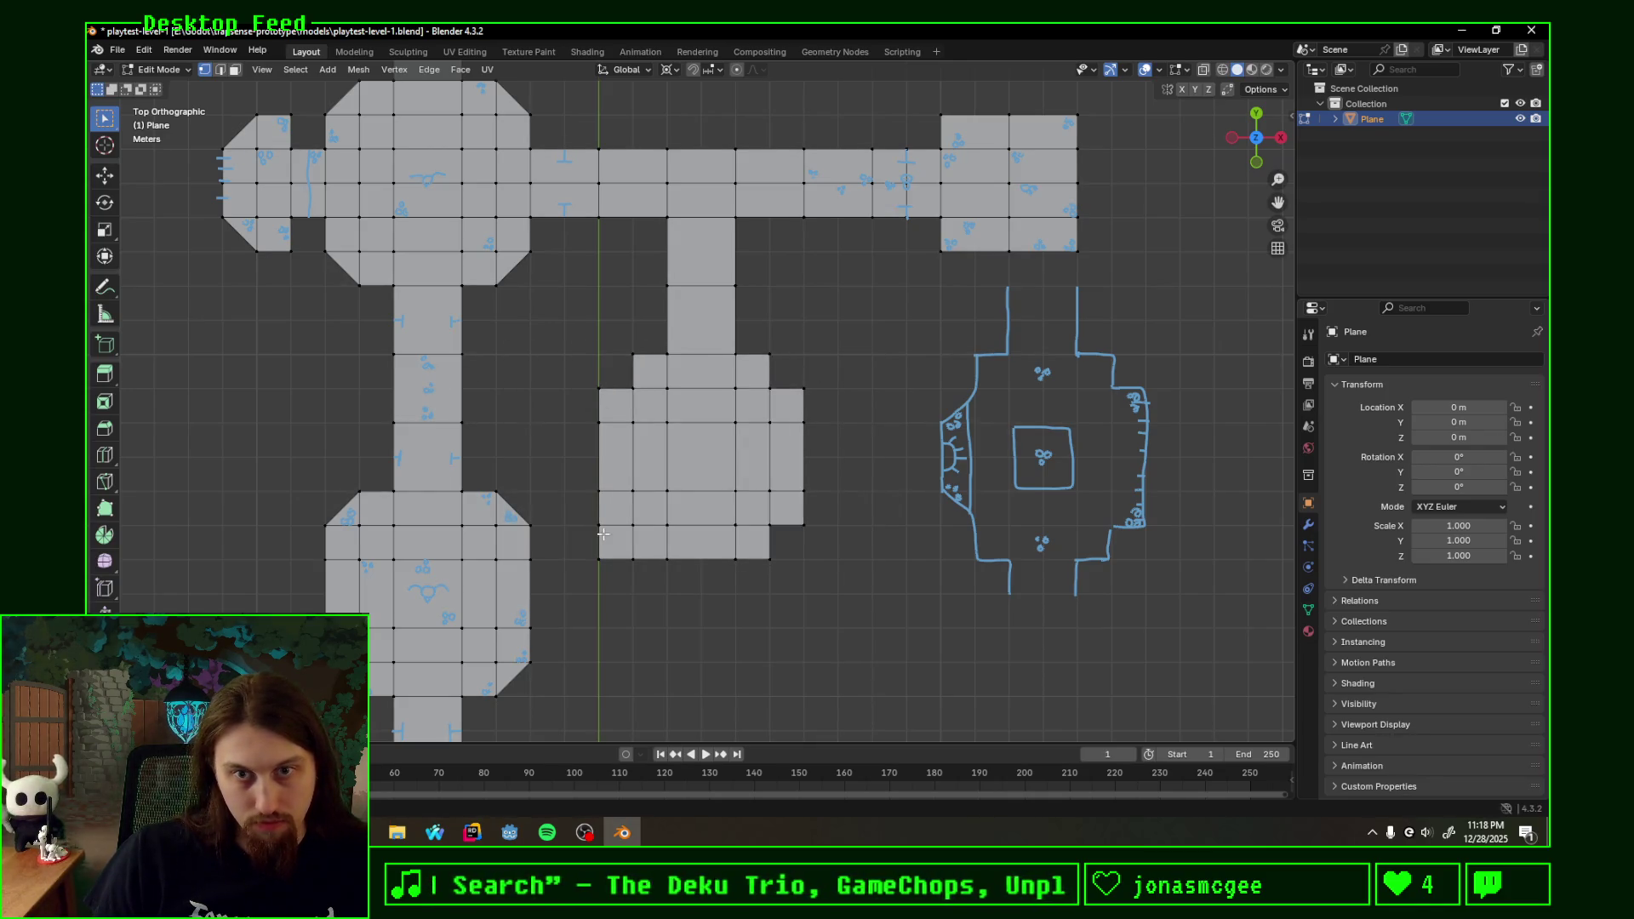
key(x)
click(604, 590)
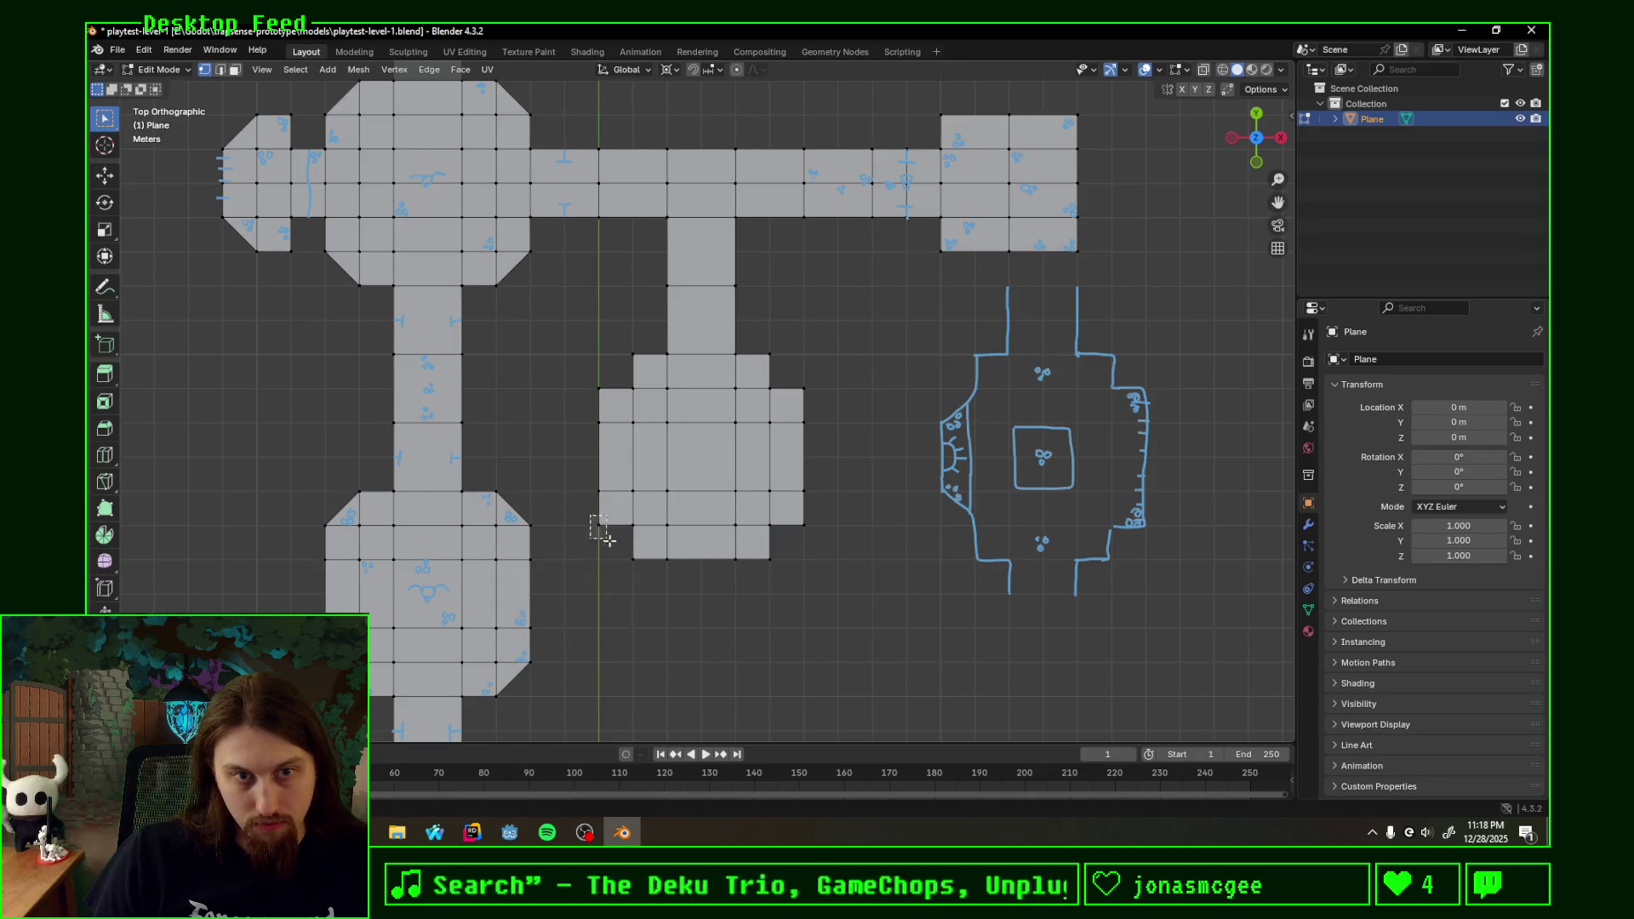
click(601, 391)
- Select all geometry, run Merge by Distance, then clear the selection
key(x)
key(a)
key(F3)
click(943, 491)
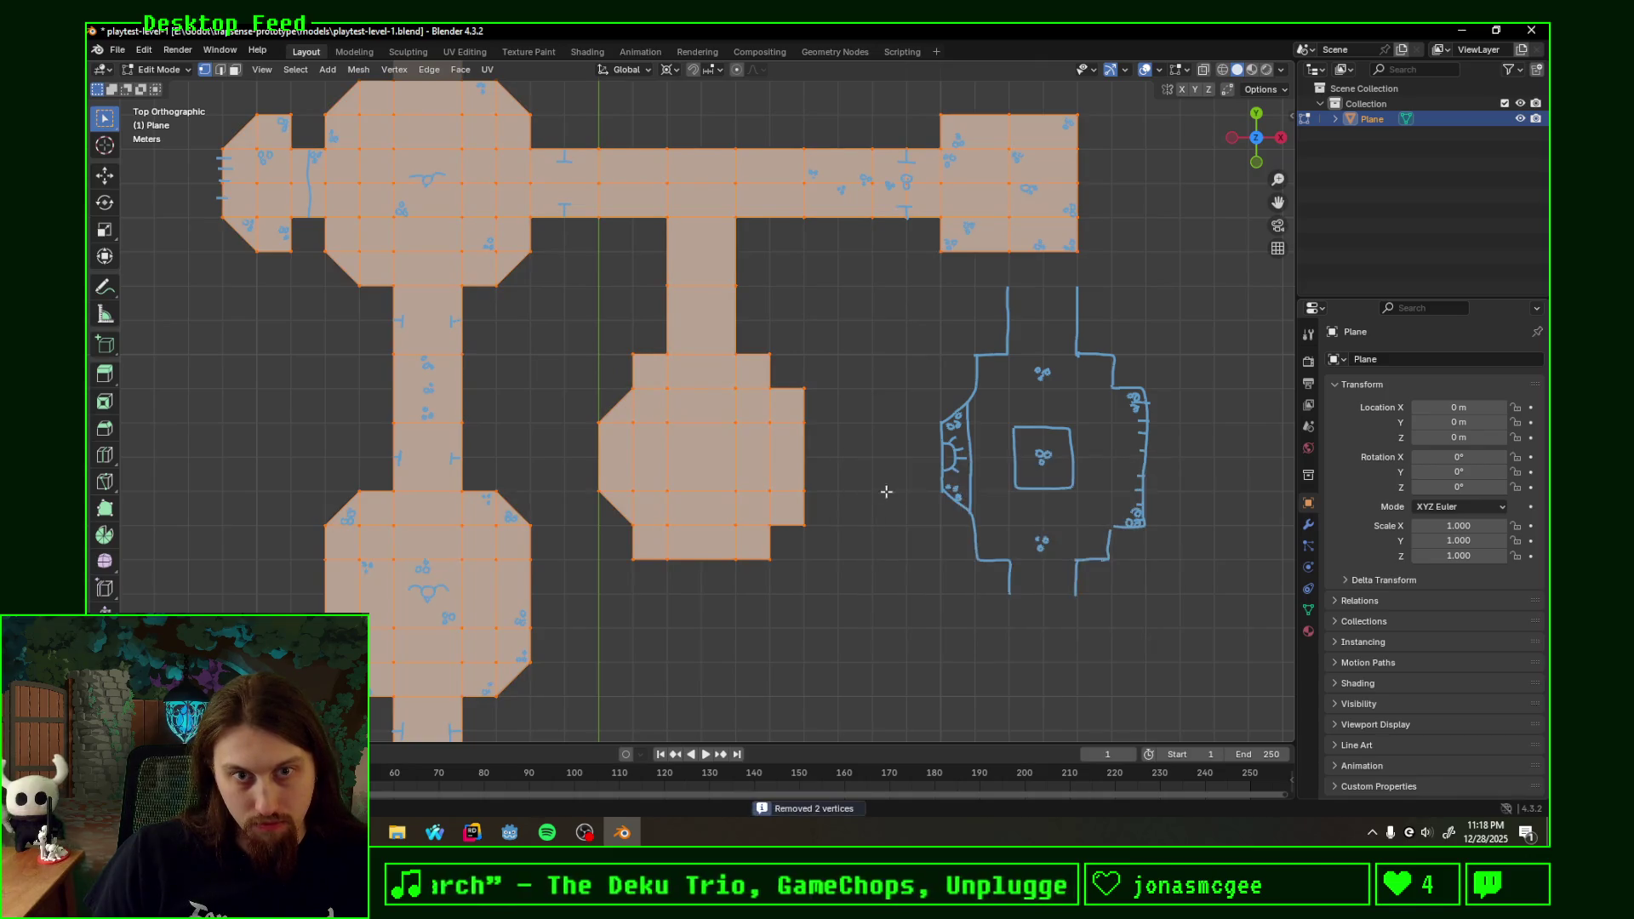
key(alt+a)
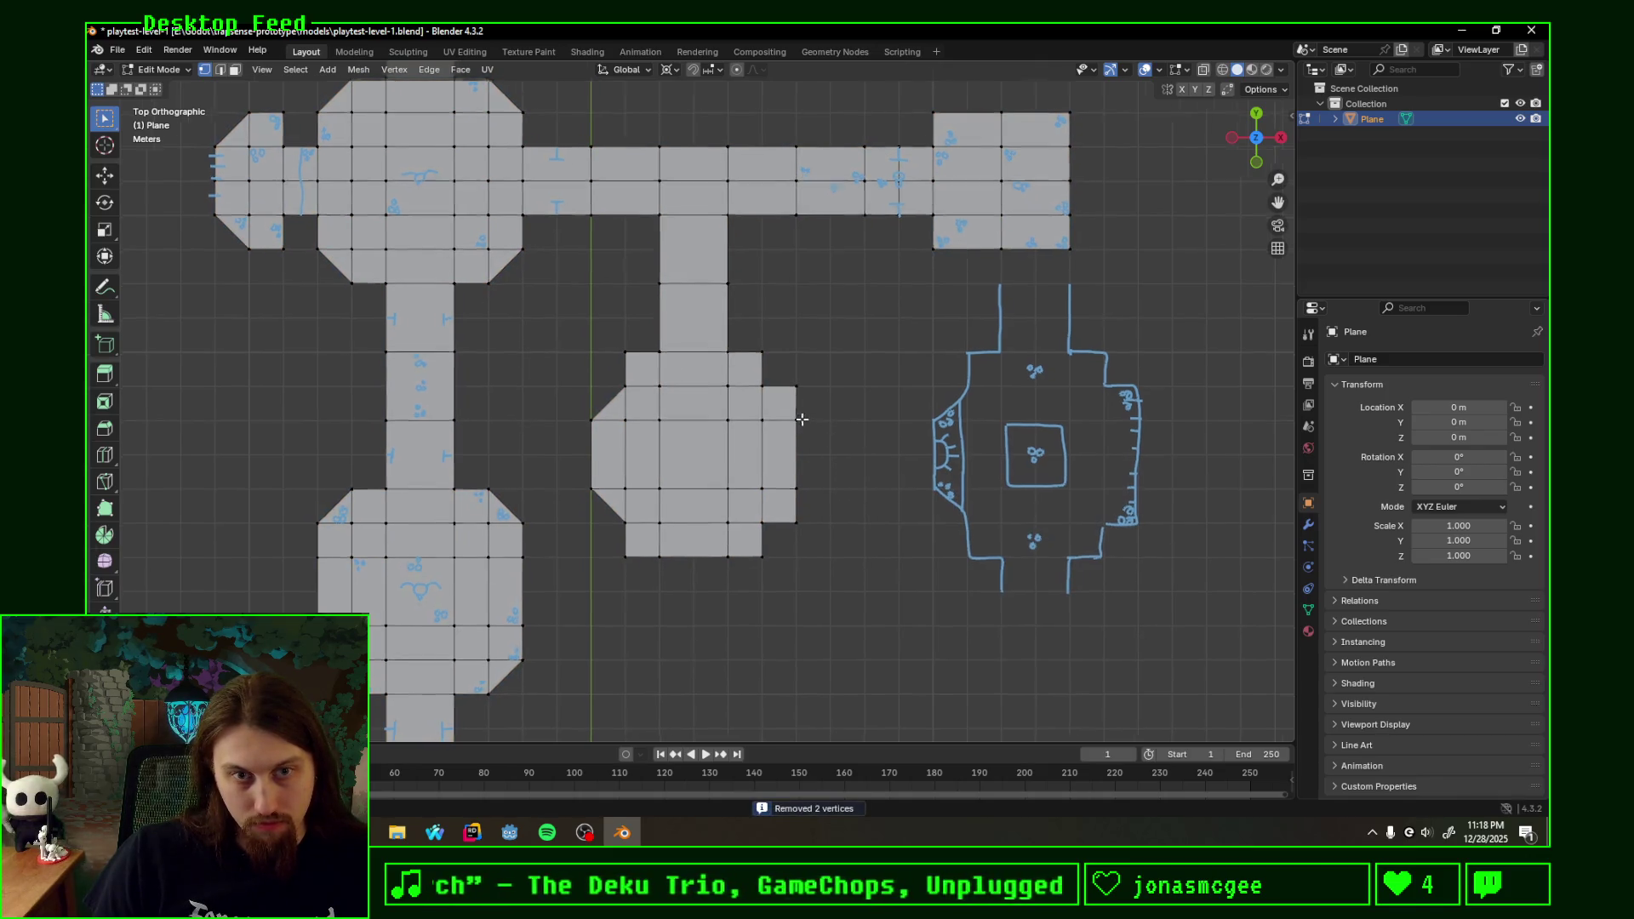
- Delete the middle room's centre face to leave a square hole
shift+middle_drag(858, 427, 850, 407)
drag(641, 384, 757, 488)
key(x)
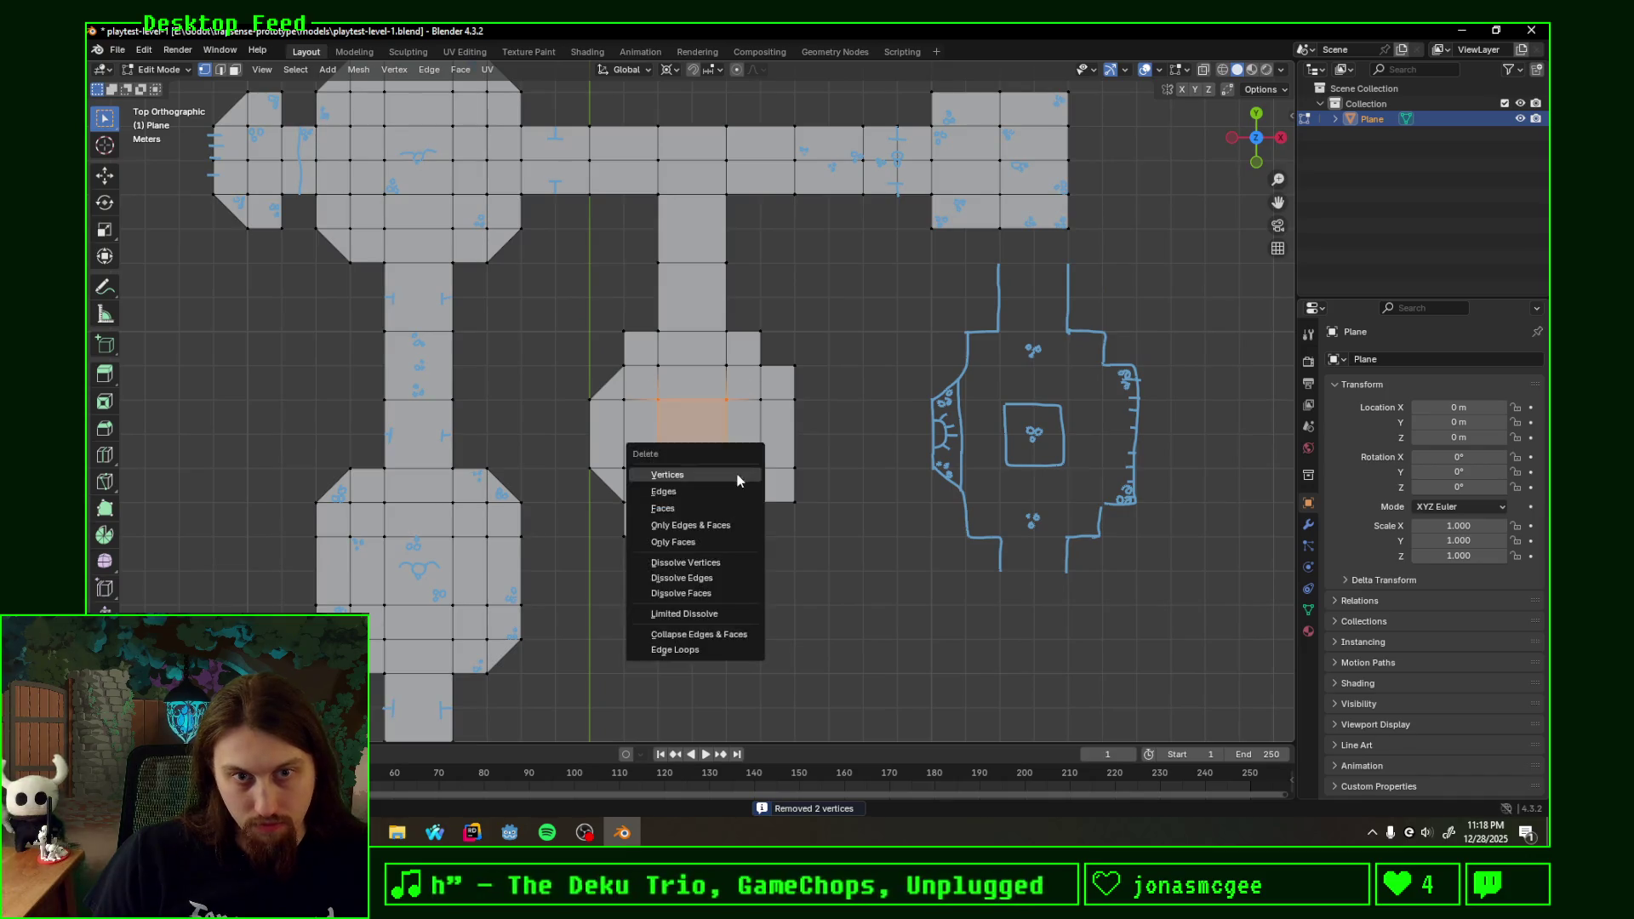
click(701, 497)
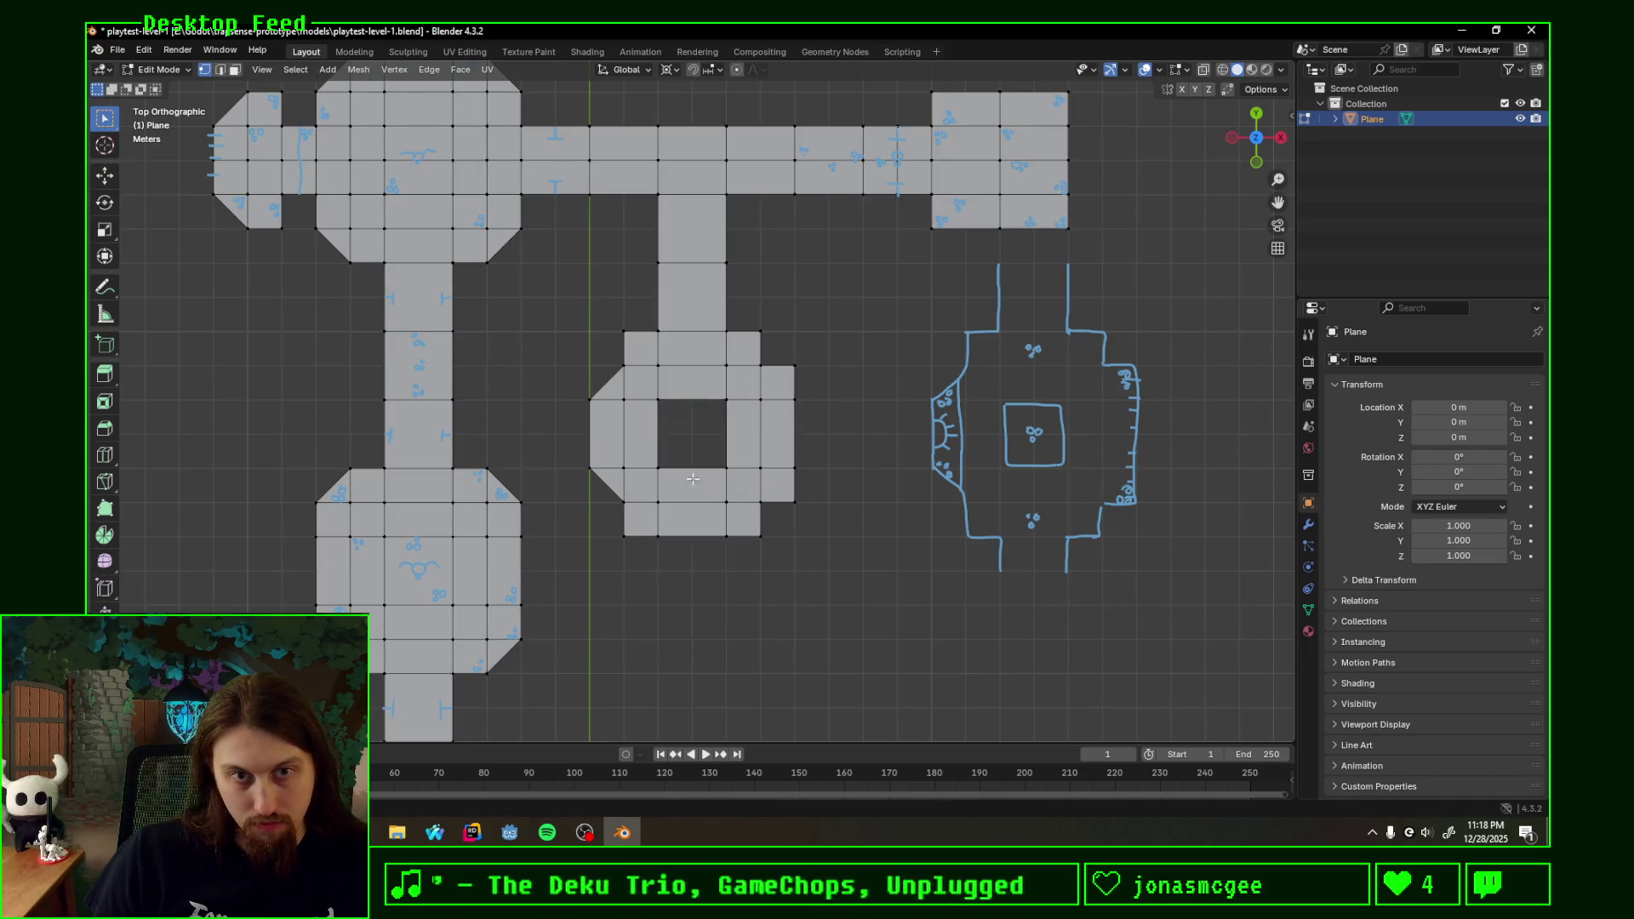
scroll(688, 481, up, 3)
- Annotate a square pillar outline inside the hole and tick marks along the room's edge
key(k)
click(647, 409)
drag(655, 499, 662, 396)
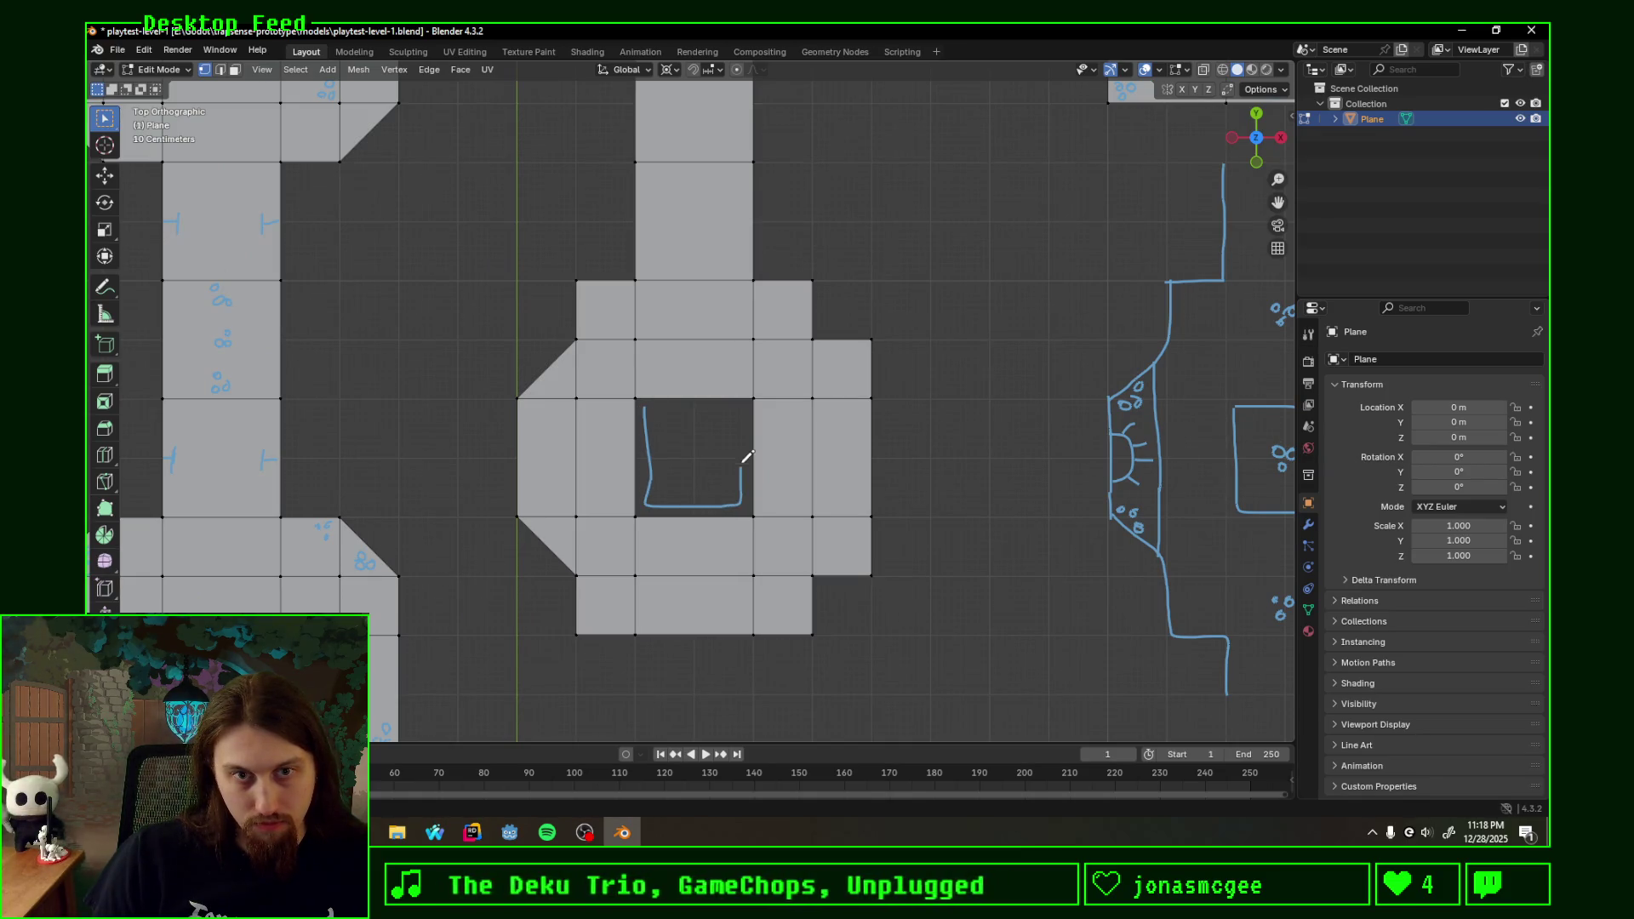
scroll(894, 392, down, 2)
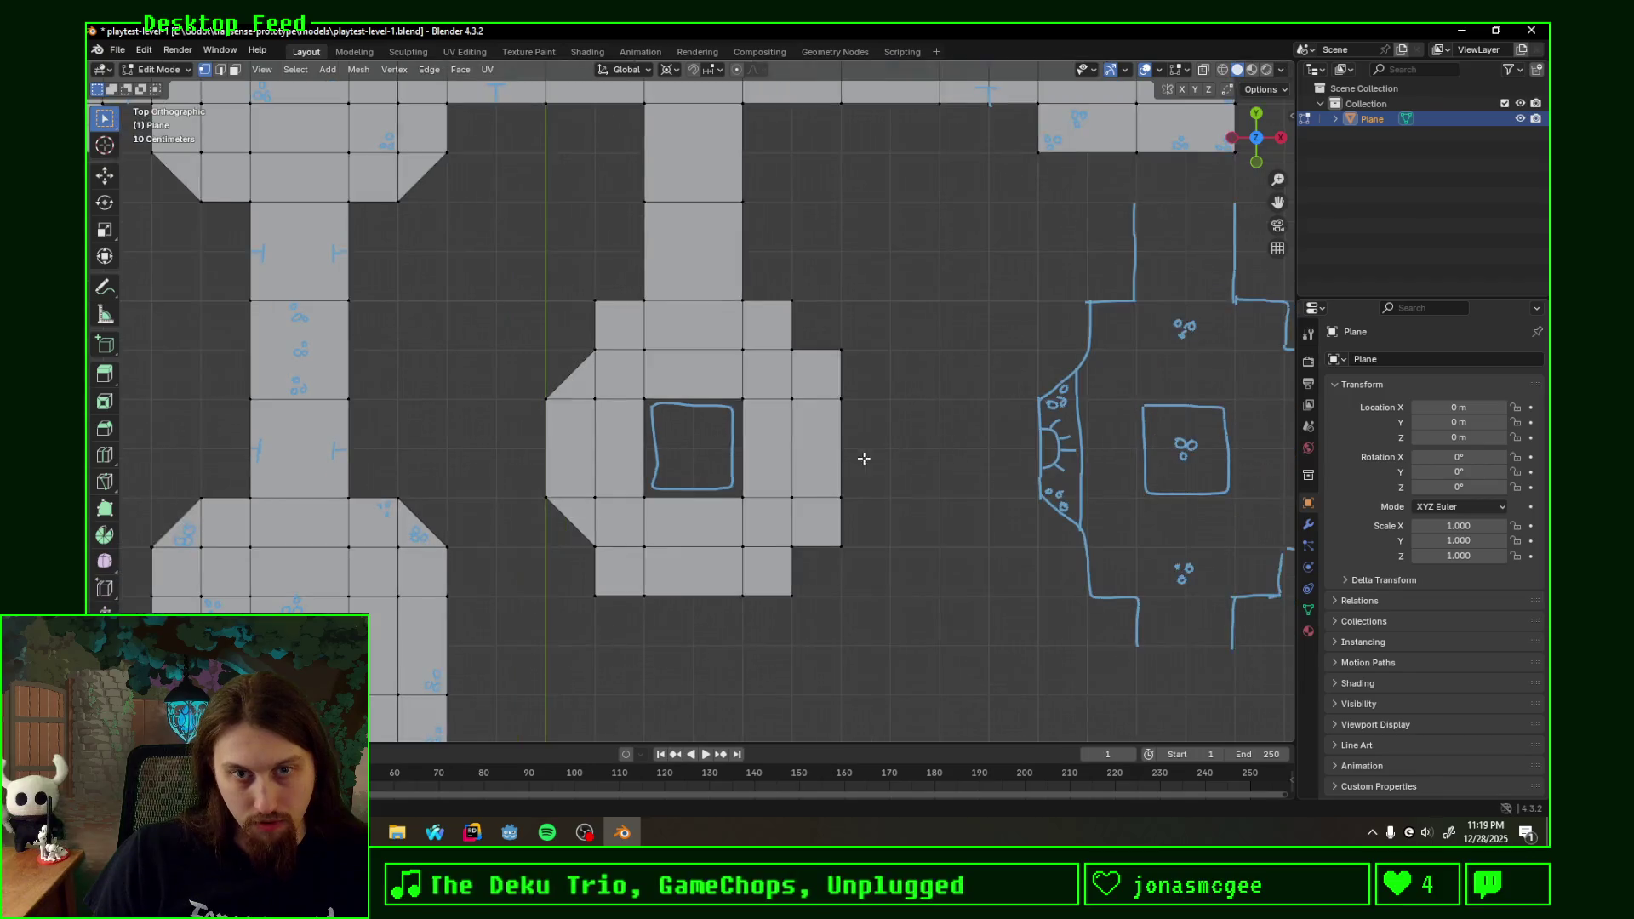
shift+middle_drag(857, 456, 766, 430)
scroll(817, 431, up, 1)
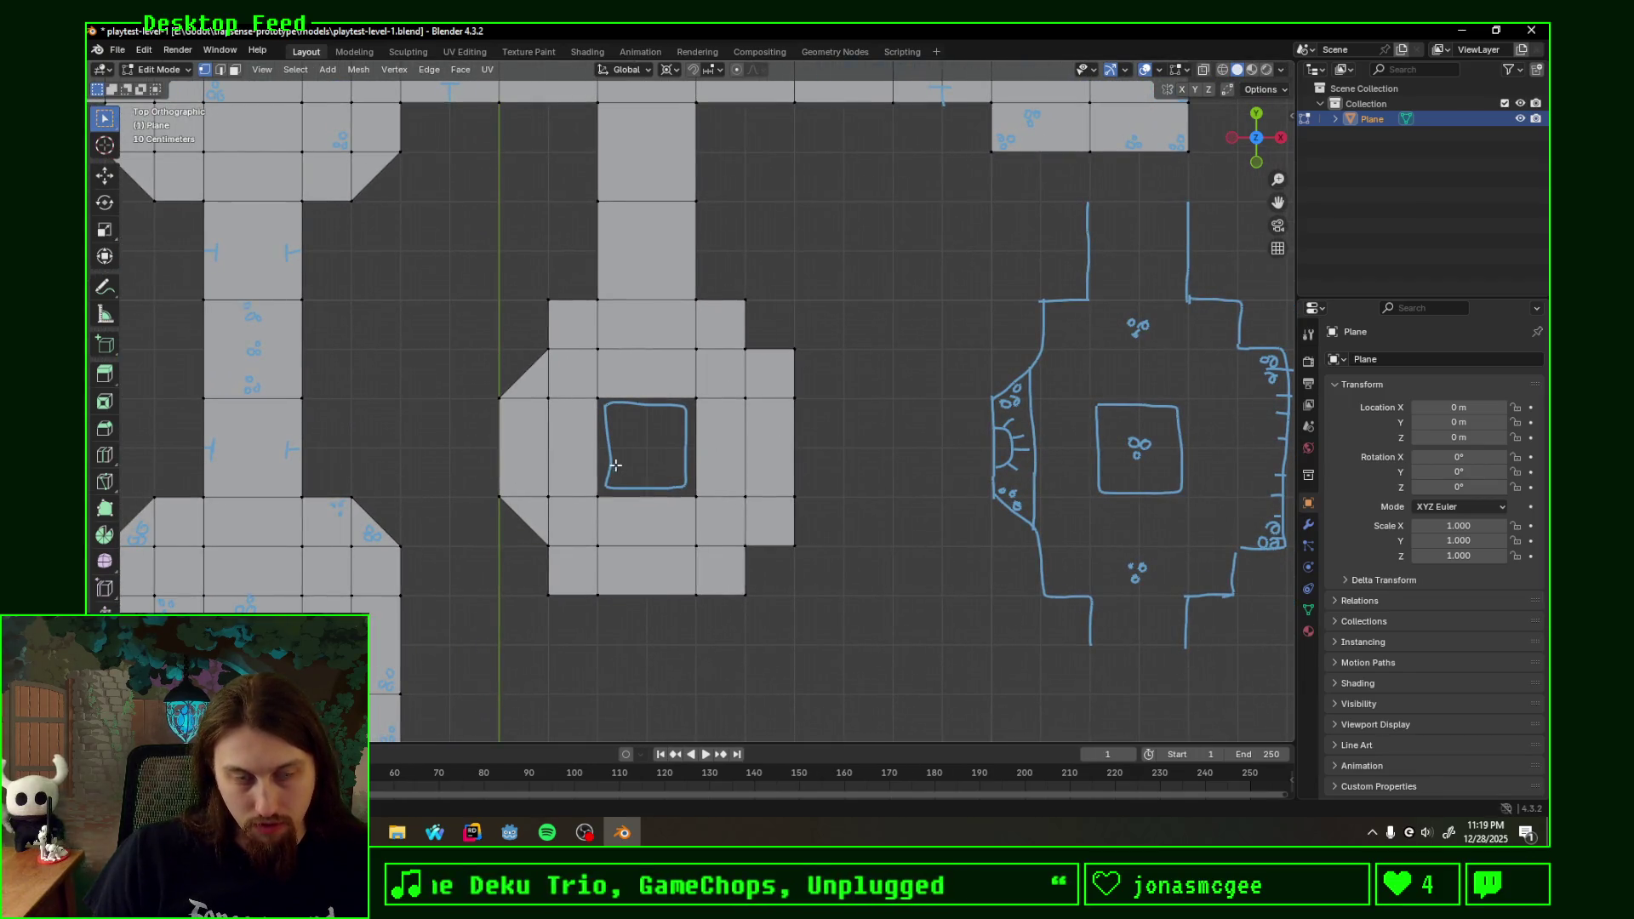
mouse_move(506, 423)
mouse_down()
mouse_move(506, 462)
mouse_move(523, 459)
mouse_up()
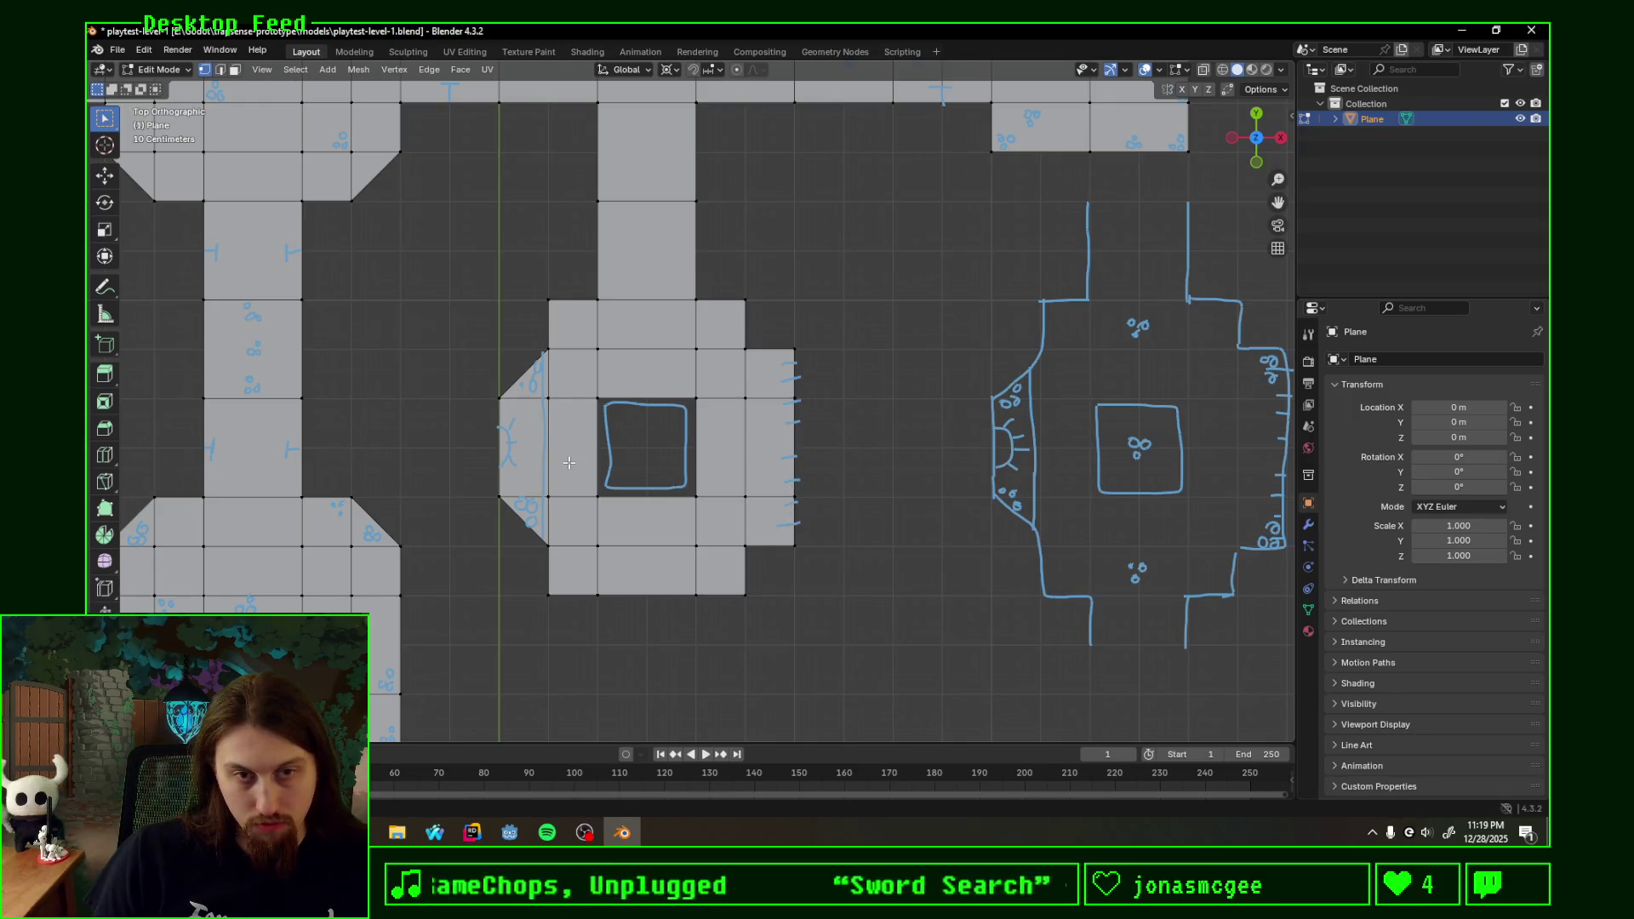
scroll(824, 575, down, 3)
scroll(792, 551, down, 2)
- Pan to the lower rooms and delete a selected tile face there
mouse_move(785, 554)
shift+middle_down()
mouse_move(796, 408)
mouse_move(775, 272)
shift+middle_up()
scroll(766, 287, down, 2)
scroll(766, 243, up, 2)
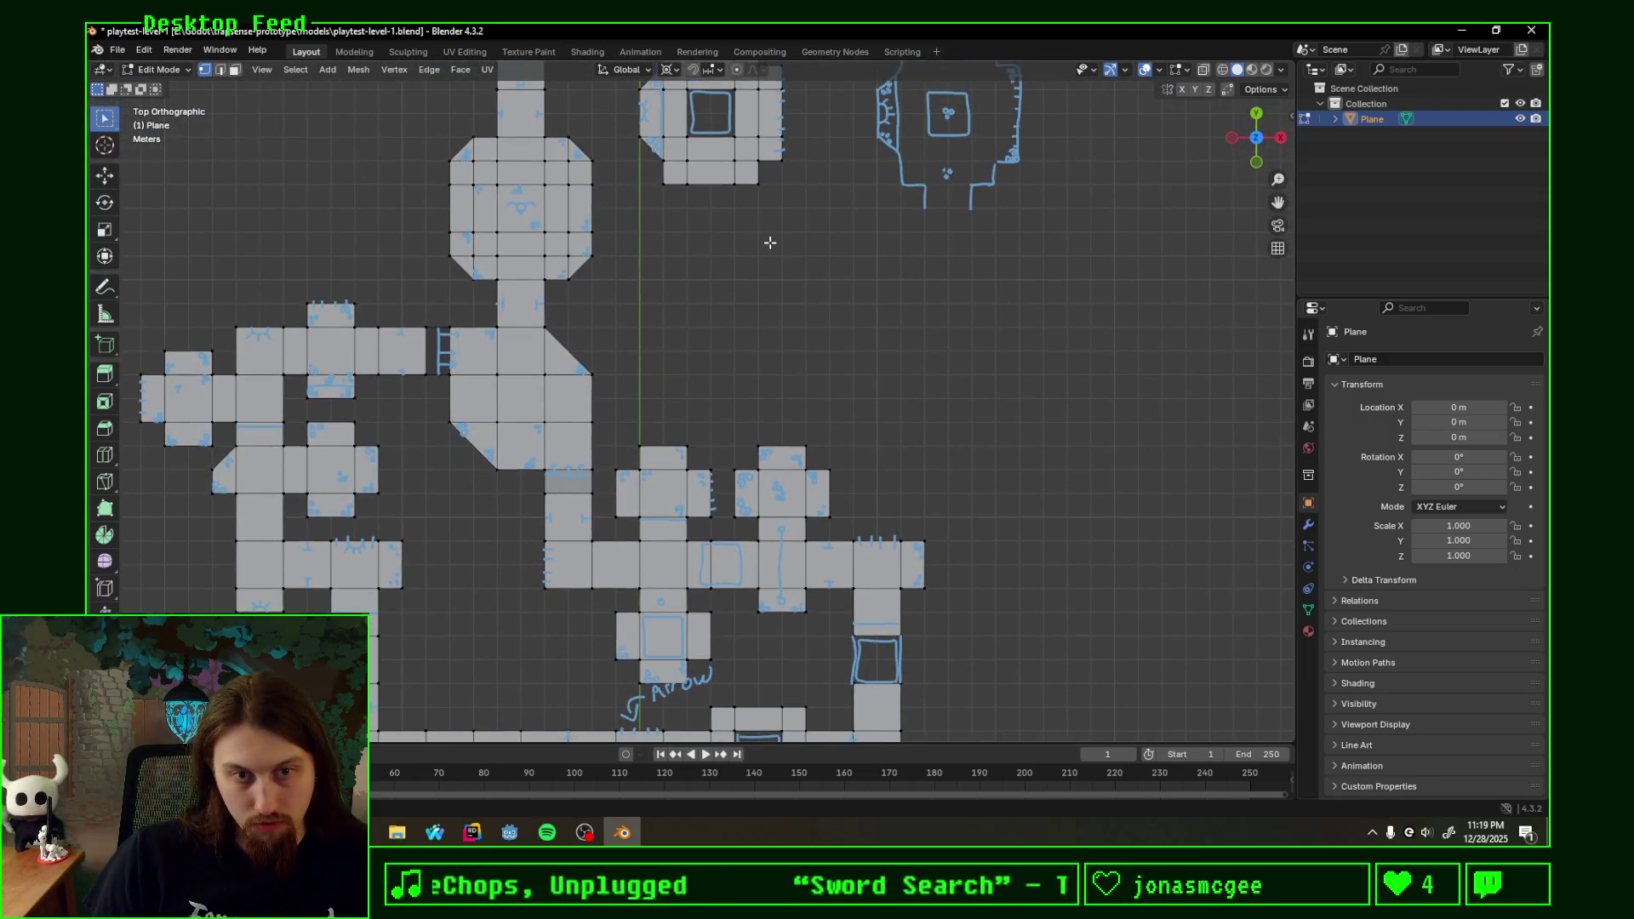
scroll(751, 634, down, 1)
scroll(716, 510, up, 4)
right_click(574, 422)
key(Escape)
click(644, 432)
key(x)
click(674, 490)
- Delete the corridor tile under the square sketch, then erase and redraw the square inside the gap
shift+middle_drag(810, 298, 833, 419)
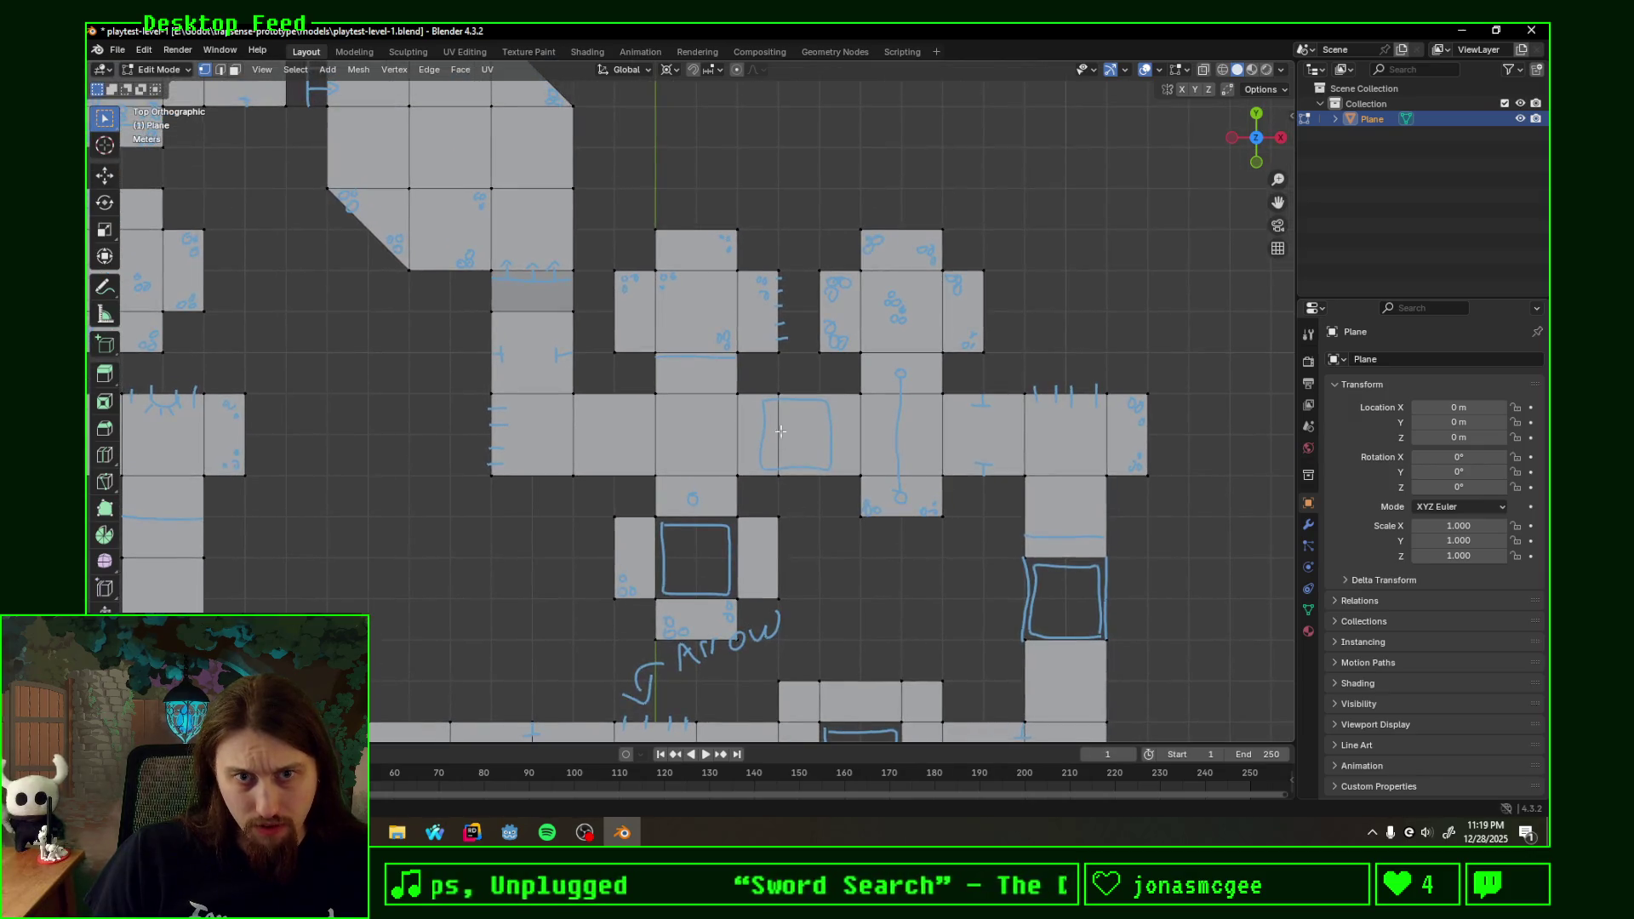
click(835, 404)
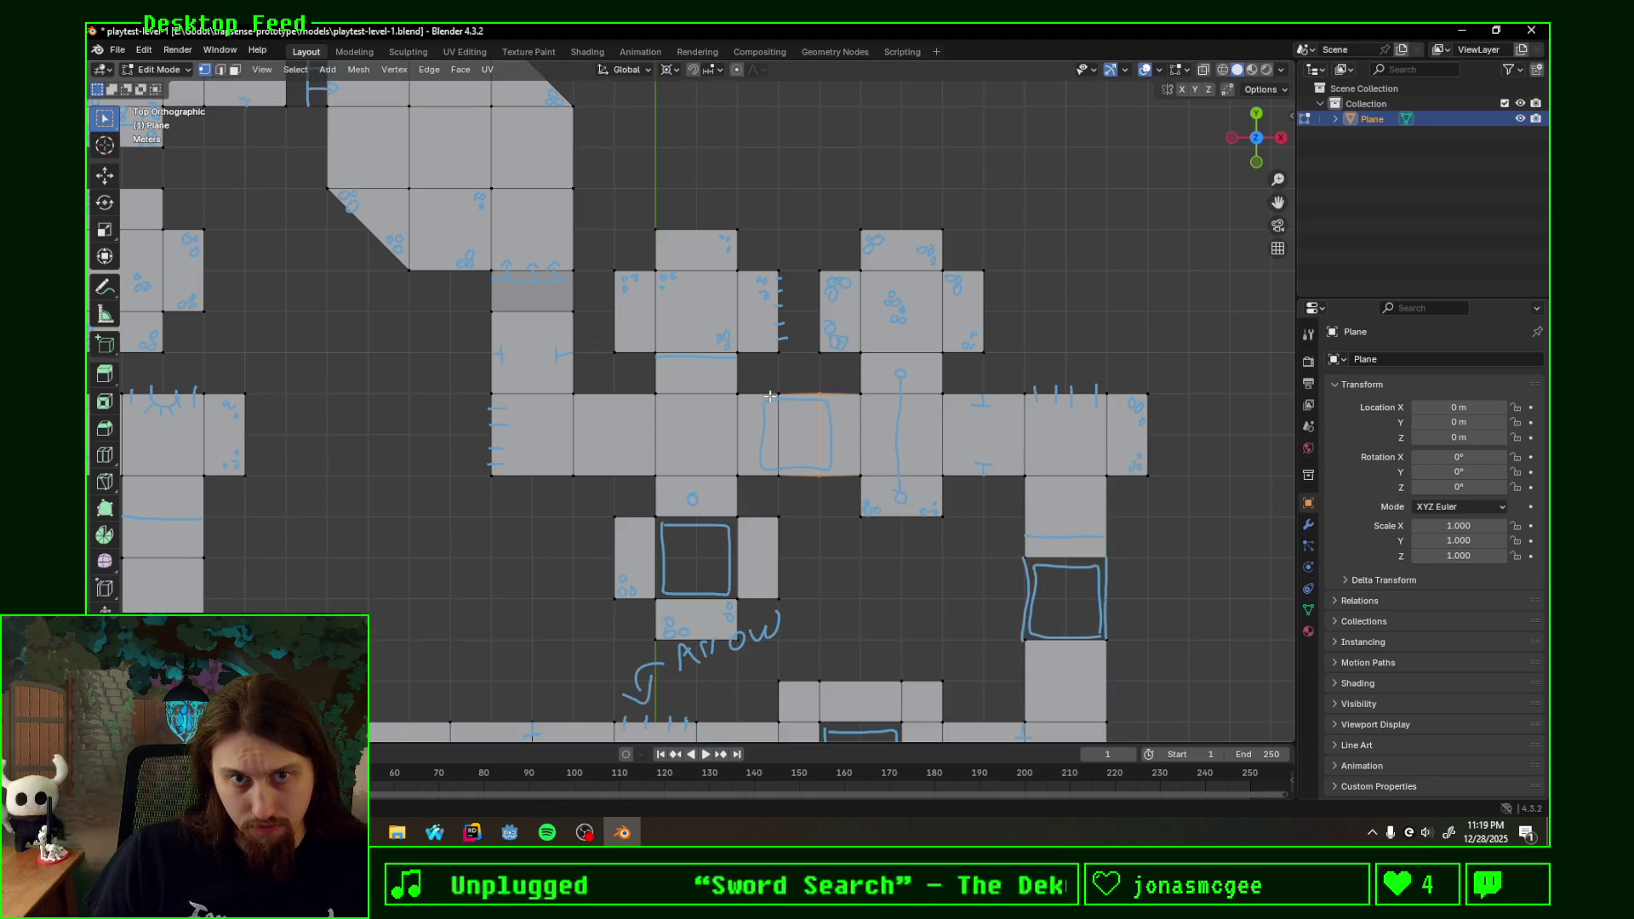
click(778, 440)
key(x)
click(721, 377)
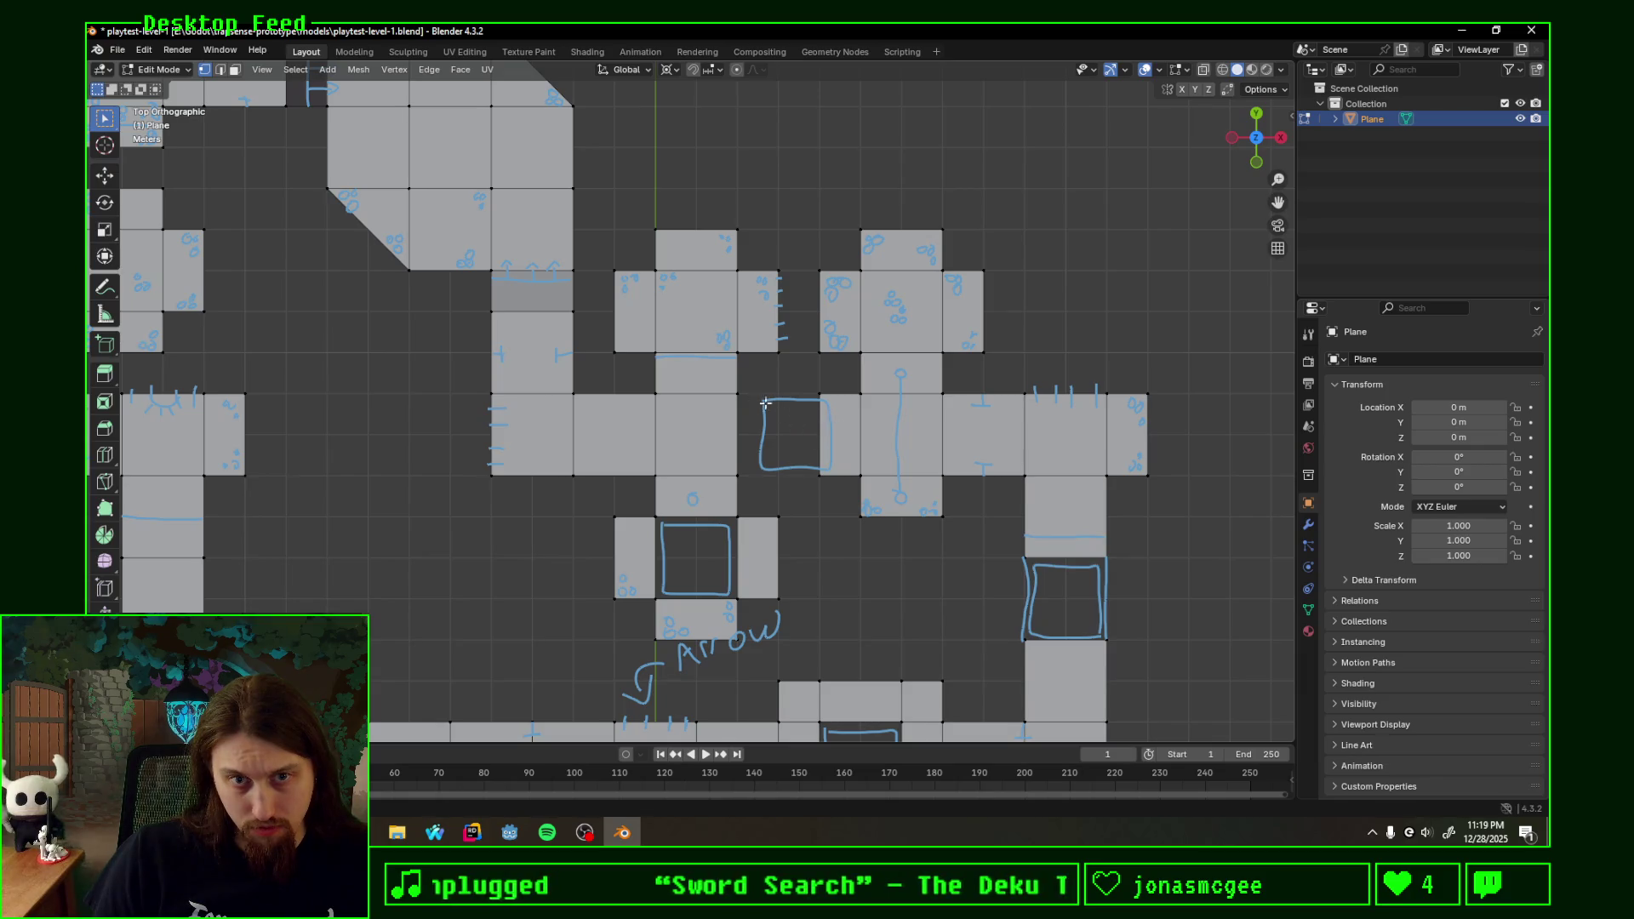
drag(767, 421, 809, 401)
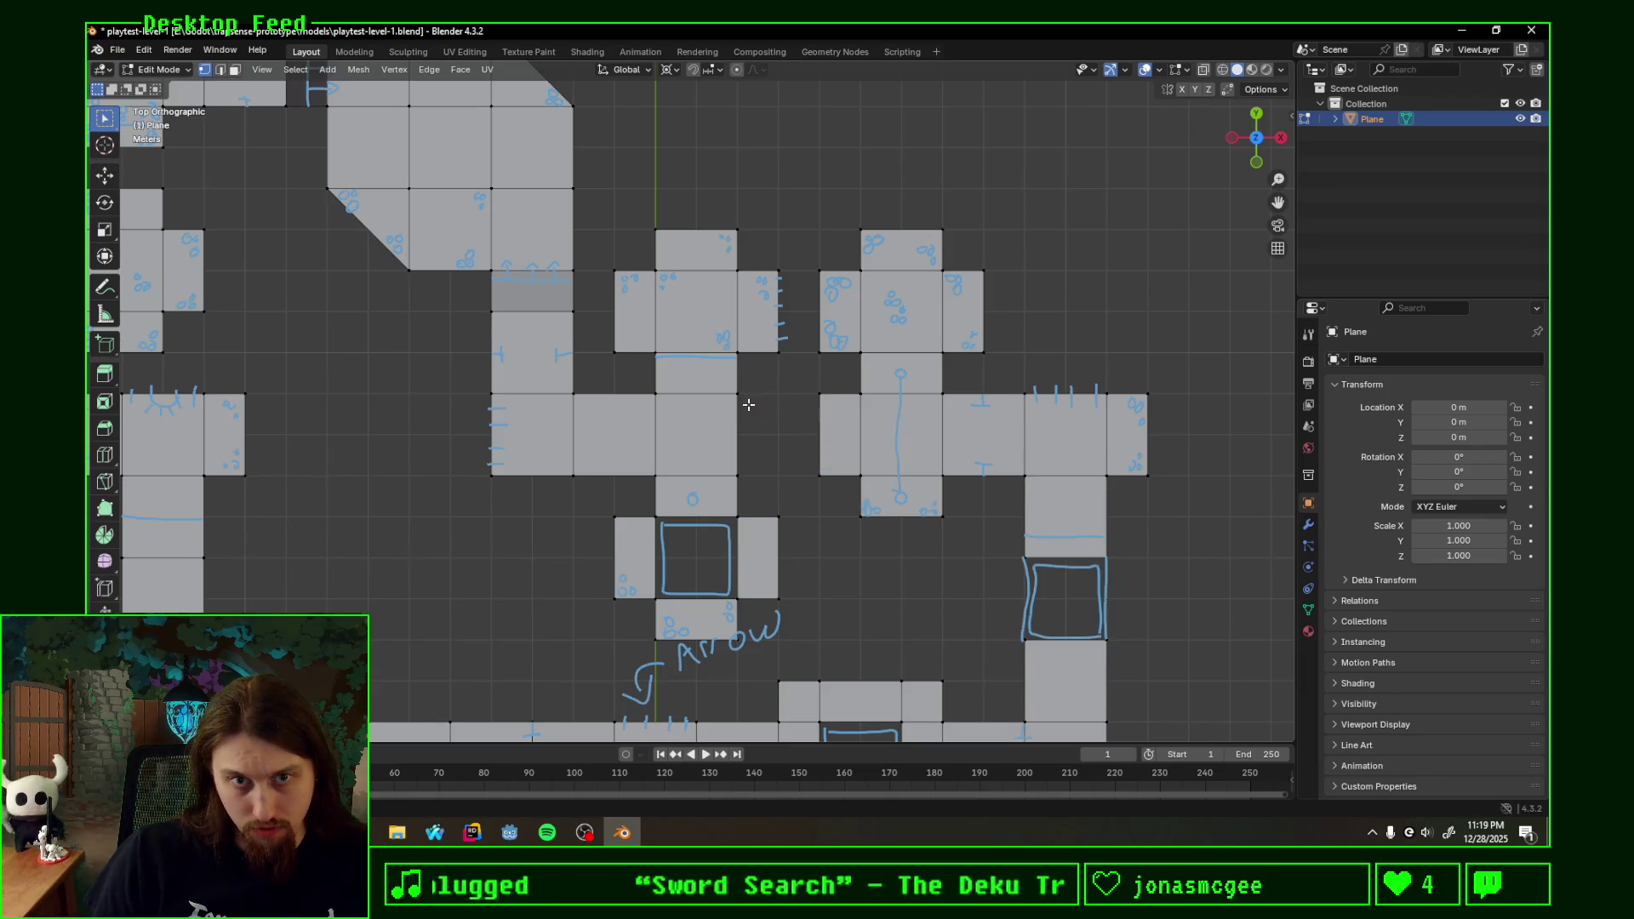
mouse_move(744, 398)
mouse_down()
mouse_move(808, 397)
mouse_move(807, 469)
mouse_move(757, 467)
mouse_move(741, 400)
mouse_up()
scroll(742, 399, down, 4)
- Close the square sketch and move the pillared-room annotation onto the middle room
shift+middle_drag(753, 409, 803, 418)
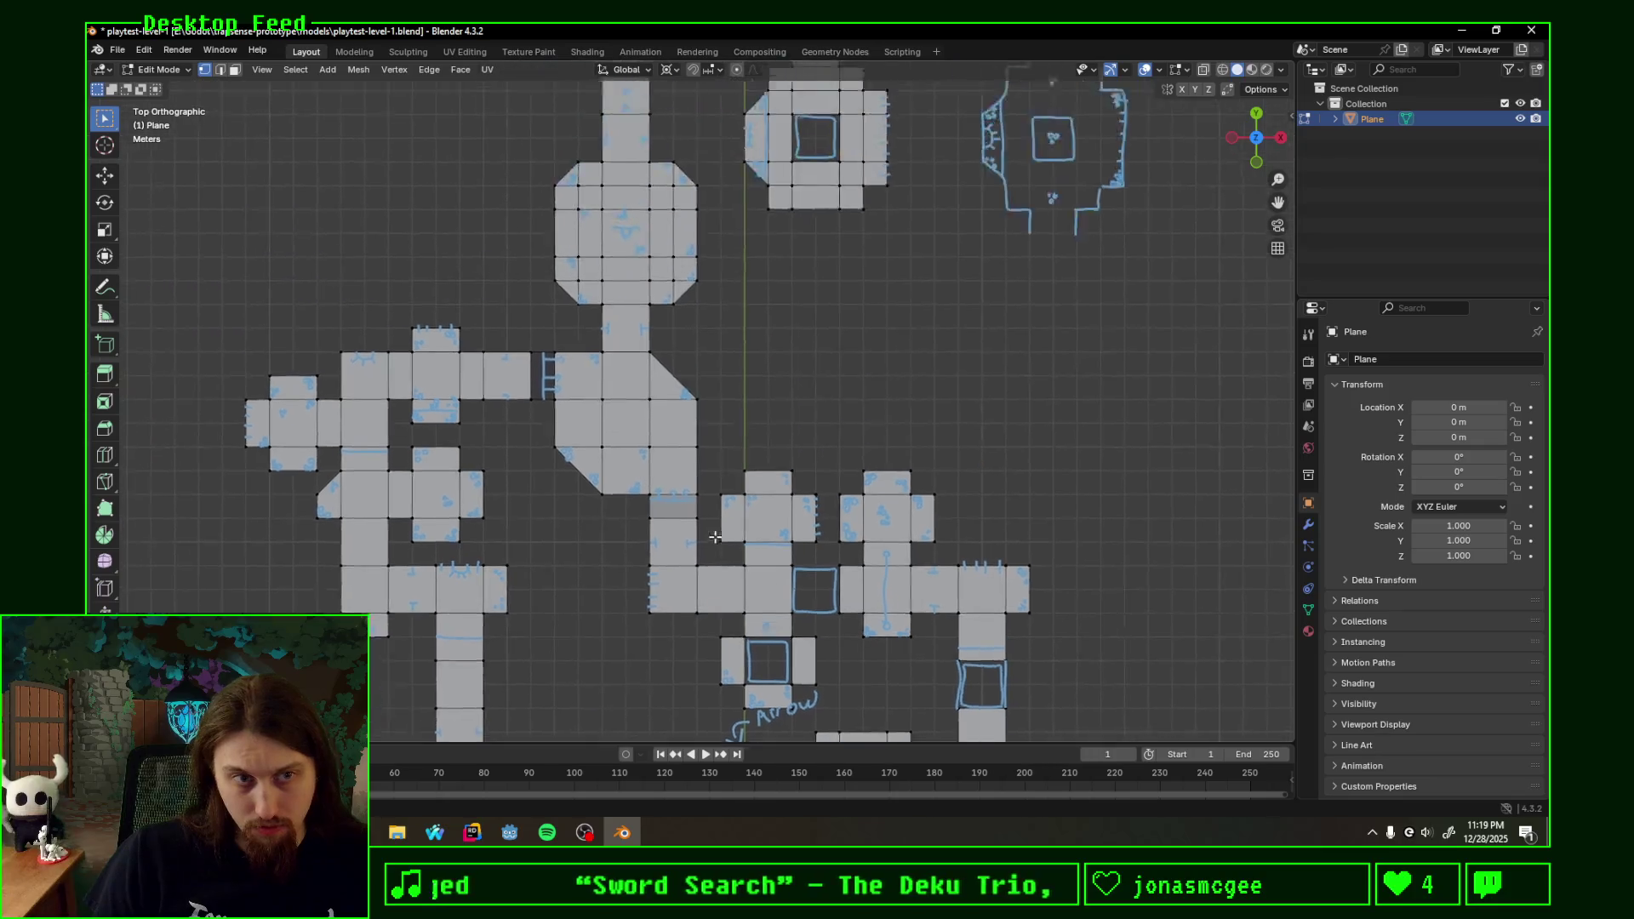
scroll(801, 418, up, 2)
scroll(802, 418, down, 1)
mouse_move(934, 369)
shift+middle_down()
mouse_move(857, 460)
mouse_move(806, 383)
shift+middle_up()
scroll(867, 509, up, 2)
scroll(820, 434, up, 1)
scroll(665, 444, up, 1)
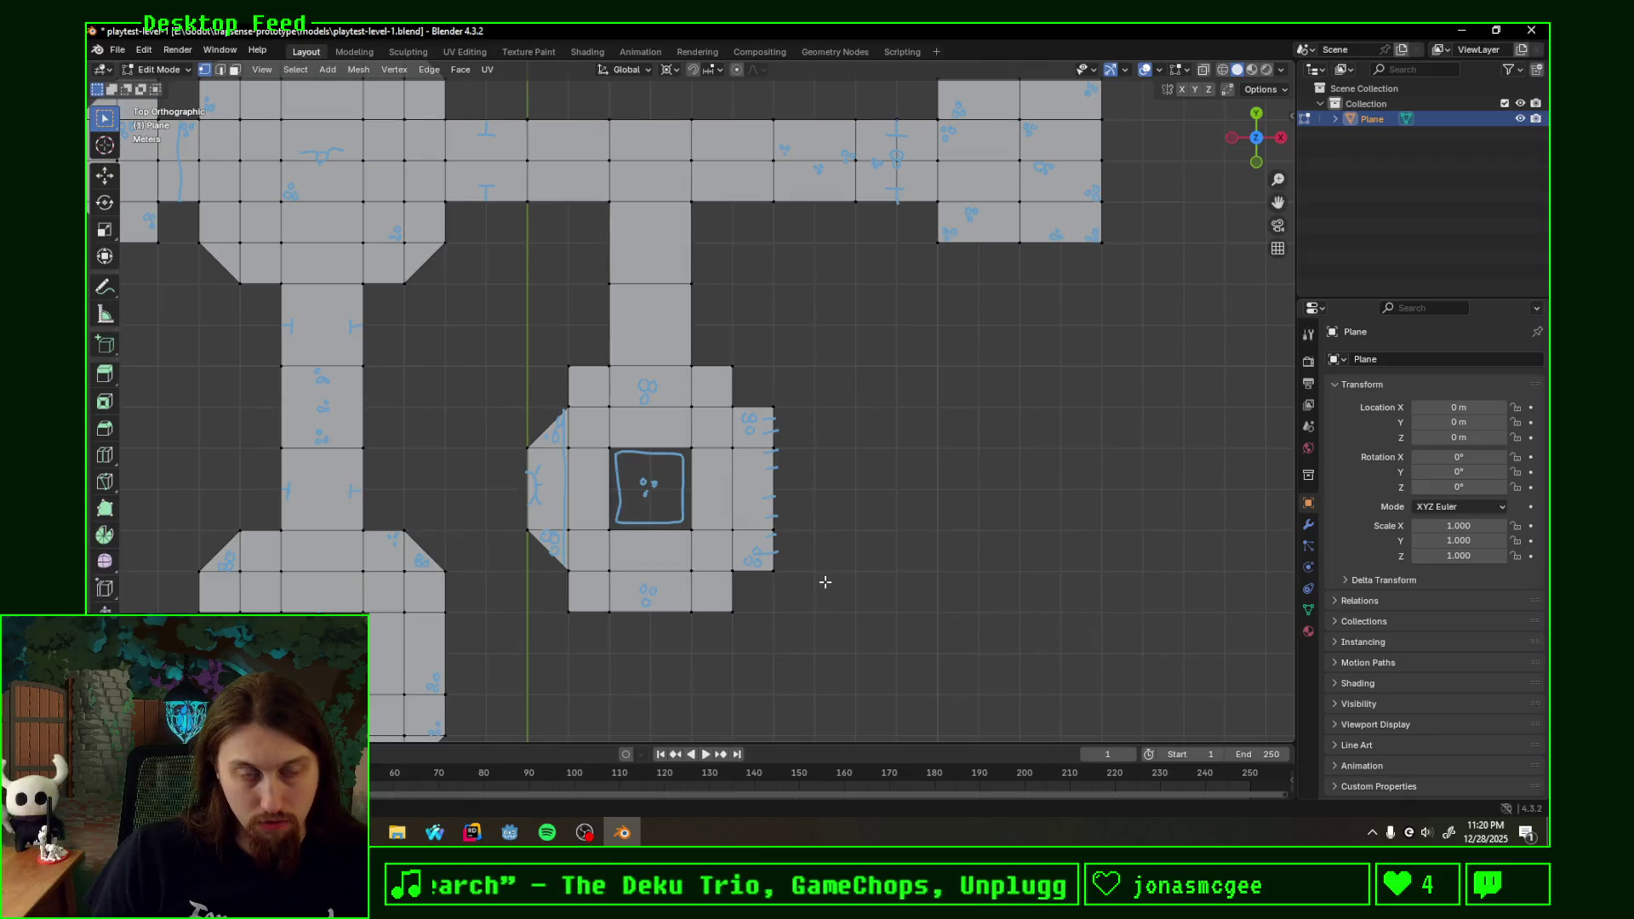
shift+middle_drag(621, 601, 666, 446)
- Extrude the bottom edge two tiles south, then one tile east along X by 2, forming an L-shaped corridor
click(664, 455)
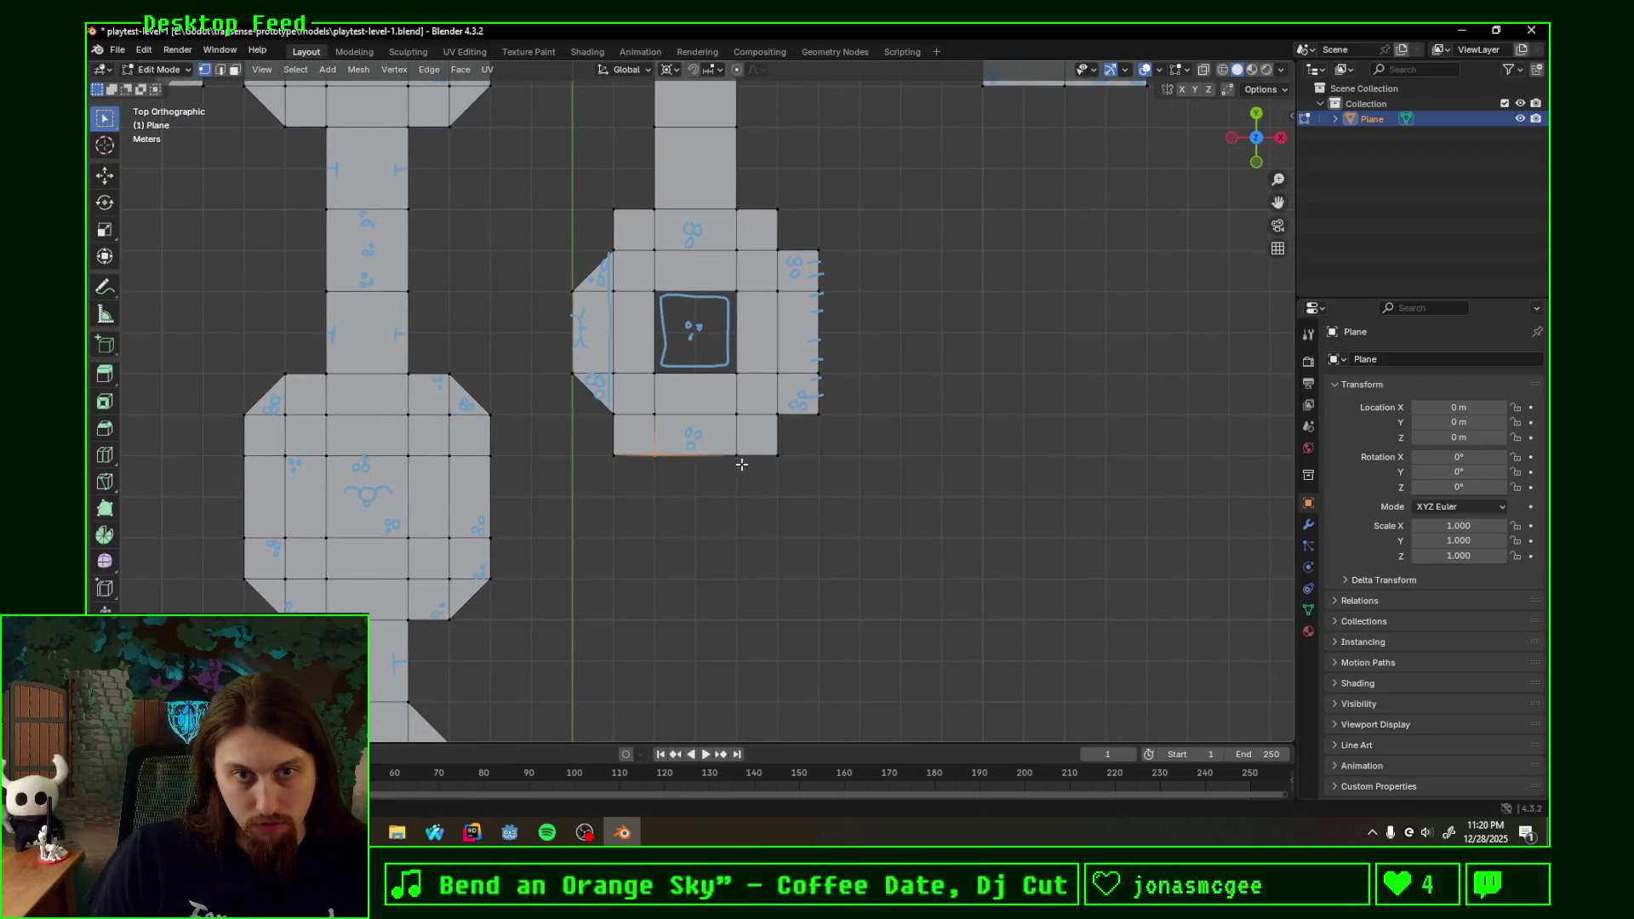
click(704, 454)
key(e)
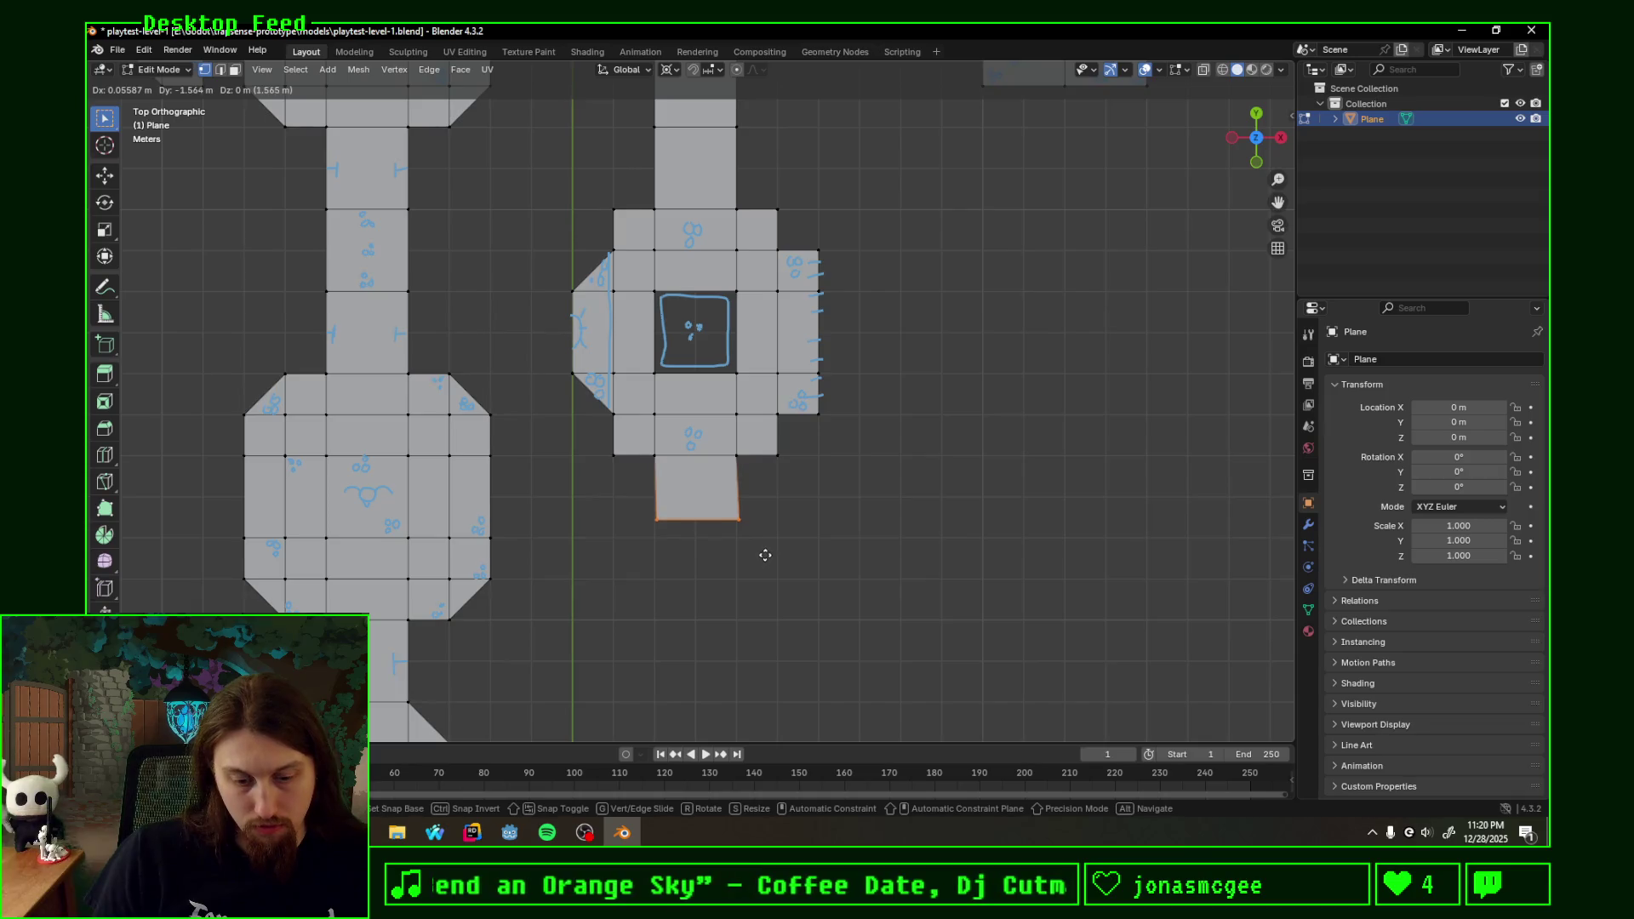
click(763, 559)
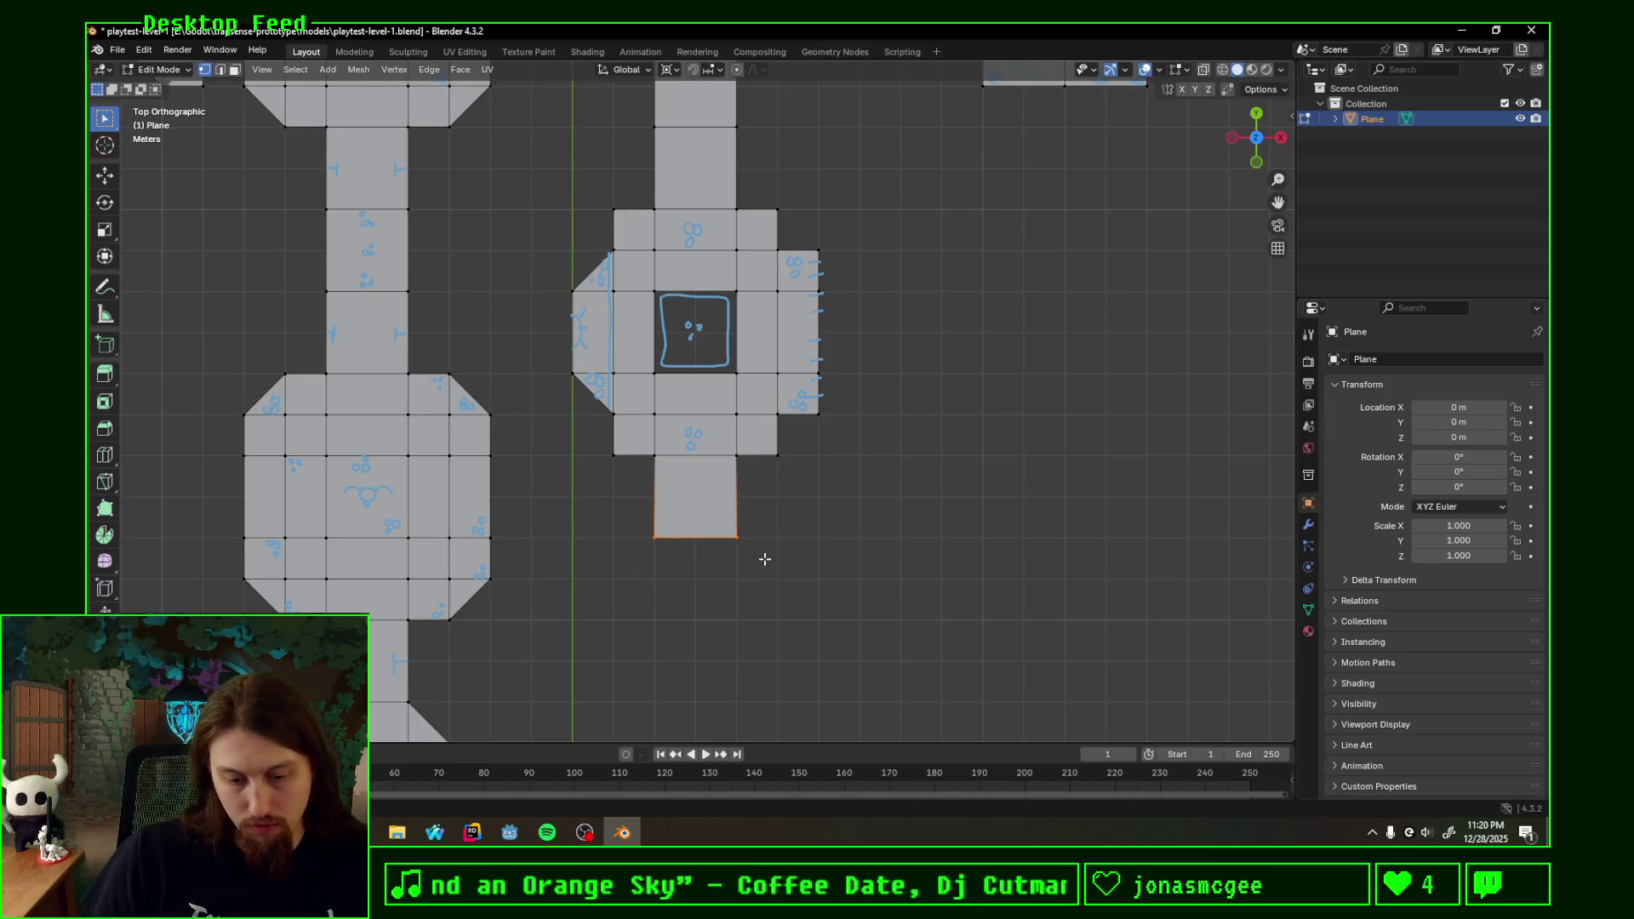
key(g)
click(763, 558)
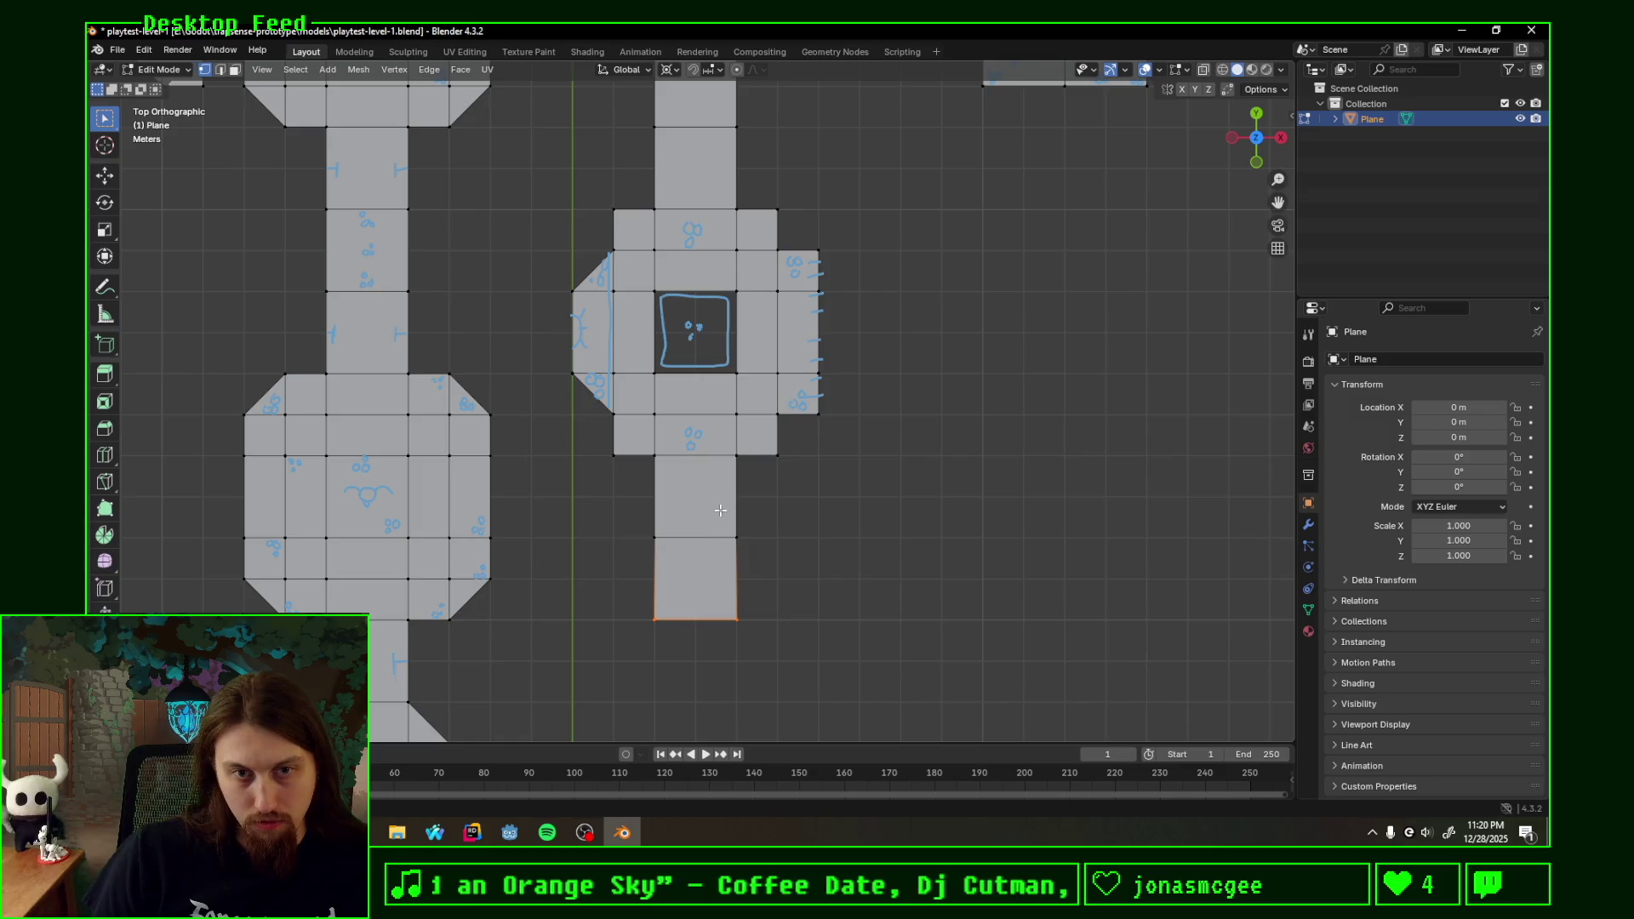
text(ex)
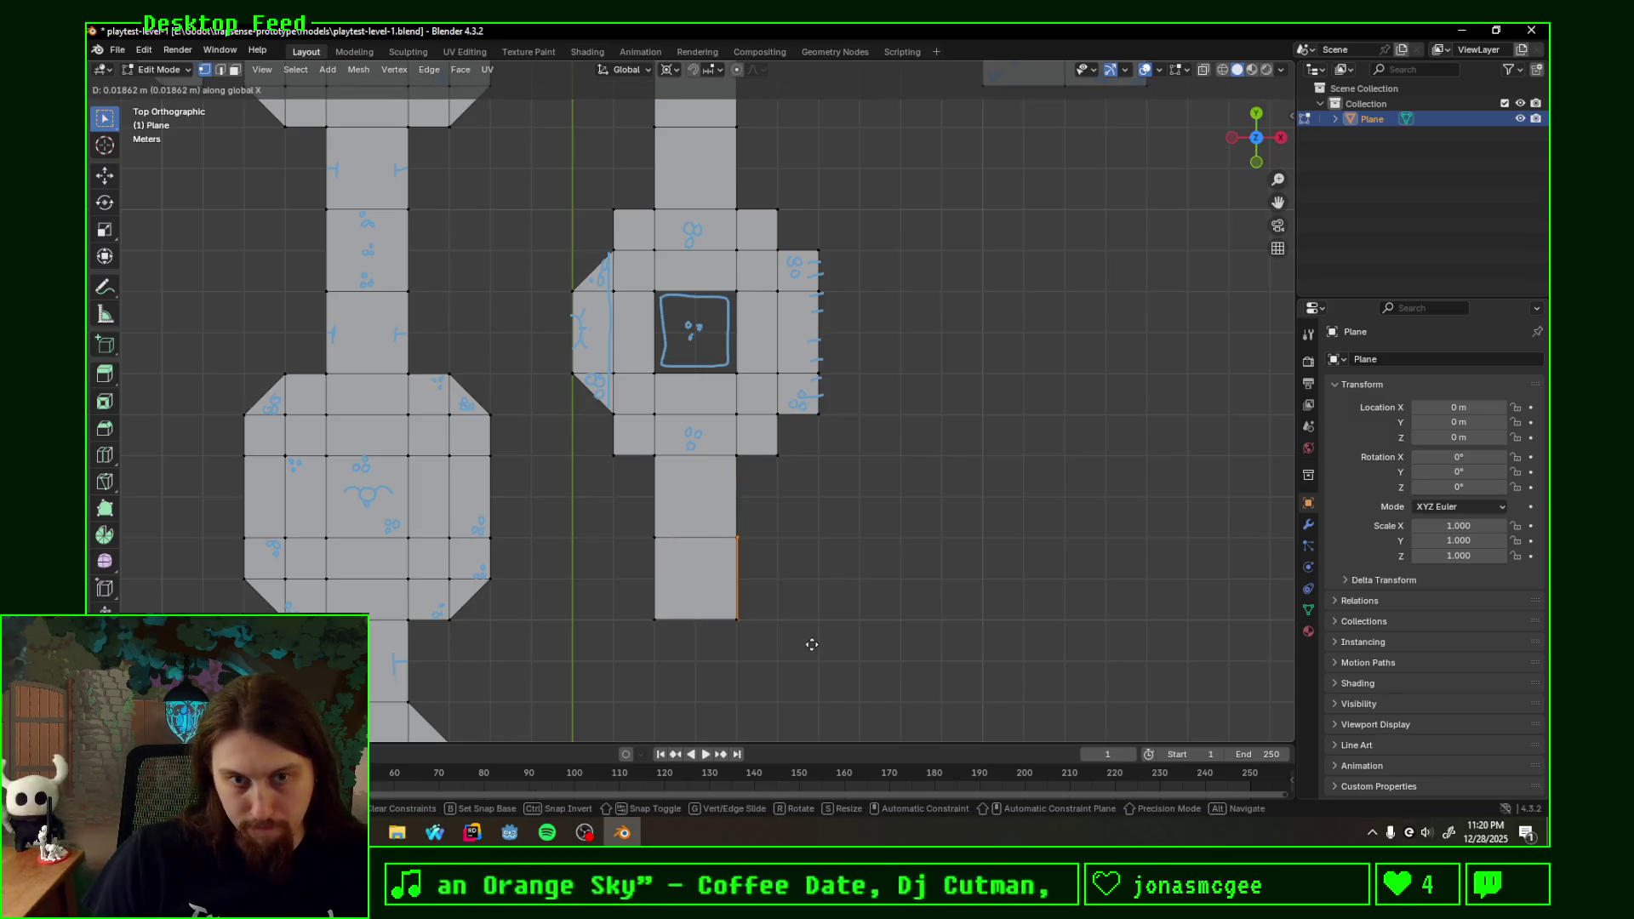
text(2)
key(Return)
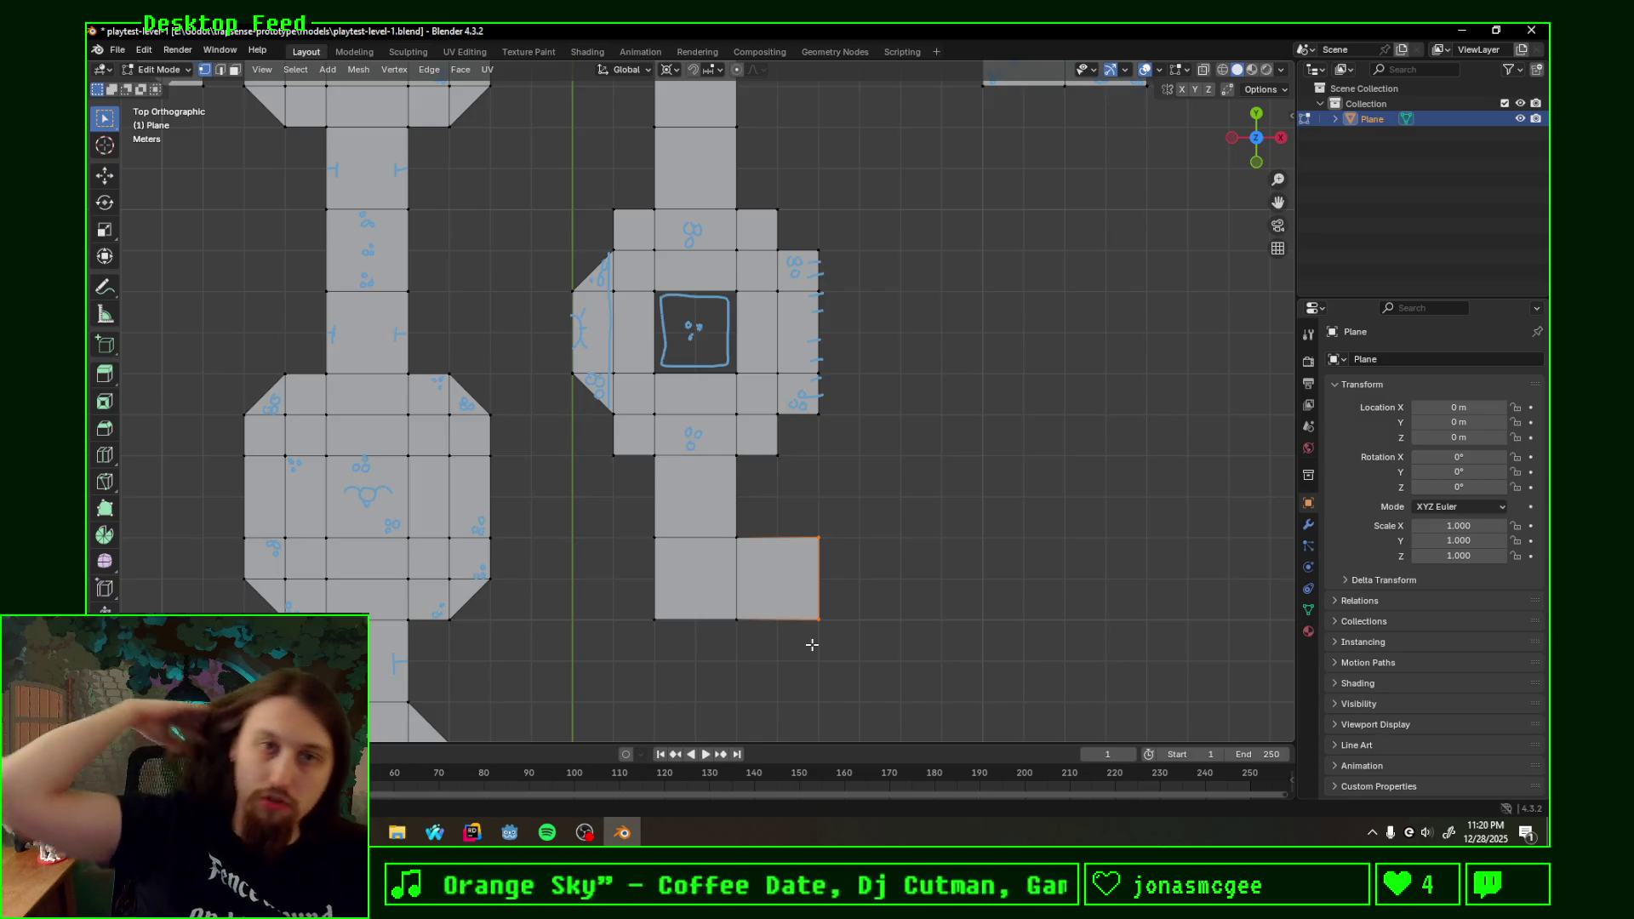
scroll(947, 338, down, 3)
shift+middle_drag(877, 336, 937, 426)
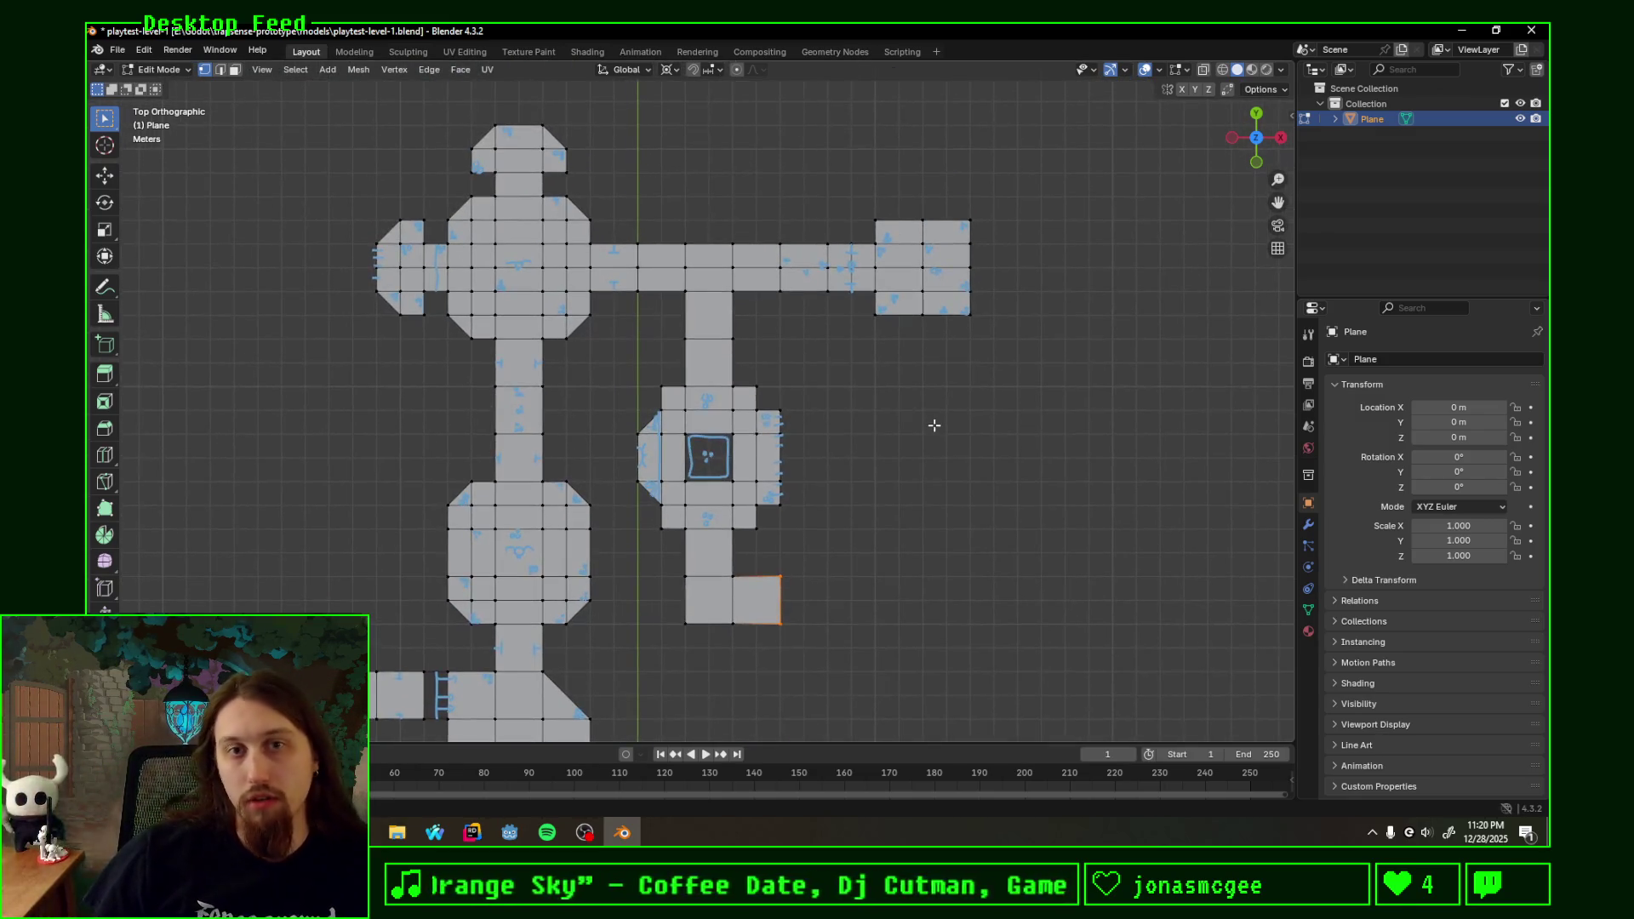
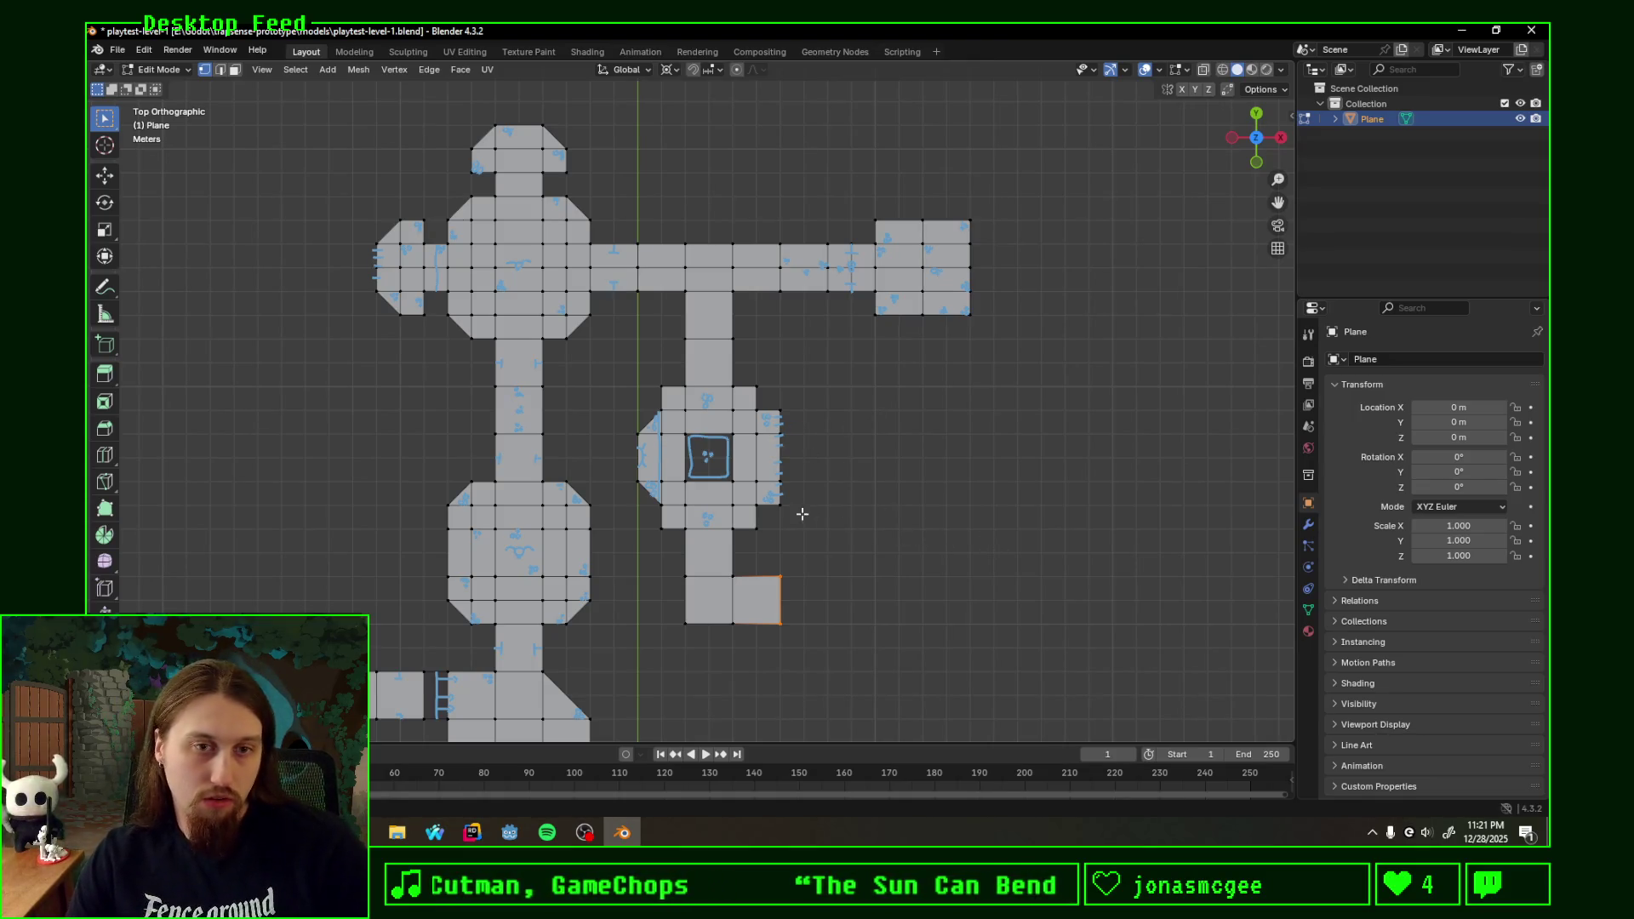
scroll(910, 525, down, 1)
- Recentre the level mesh in the viewport and save playtest-level-1.blend with Ctrl+S
mouse_move(910, 524)
shift+middle_down()
mouse_move(977, 392)
mouse_move(1060, 476)
mouse_move(979, 463)
shift+middle_up()
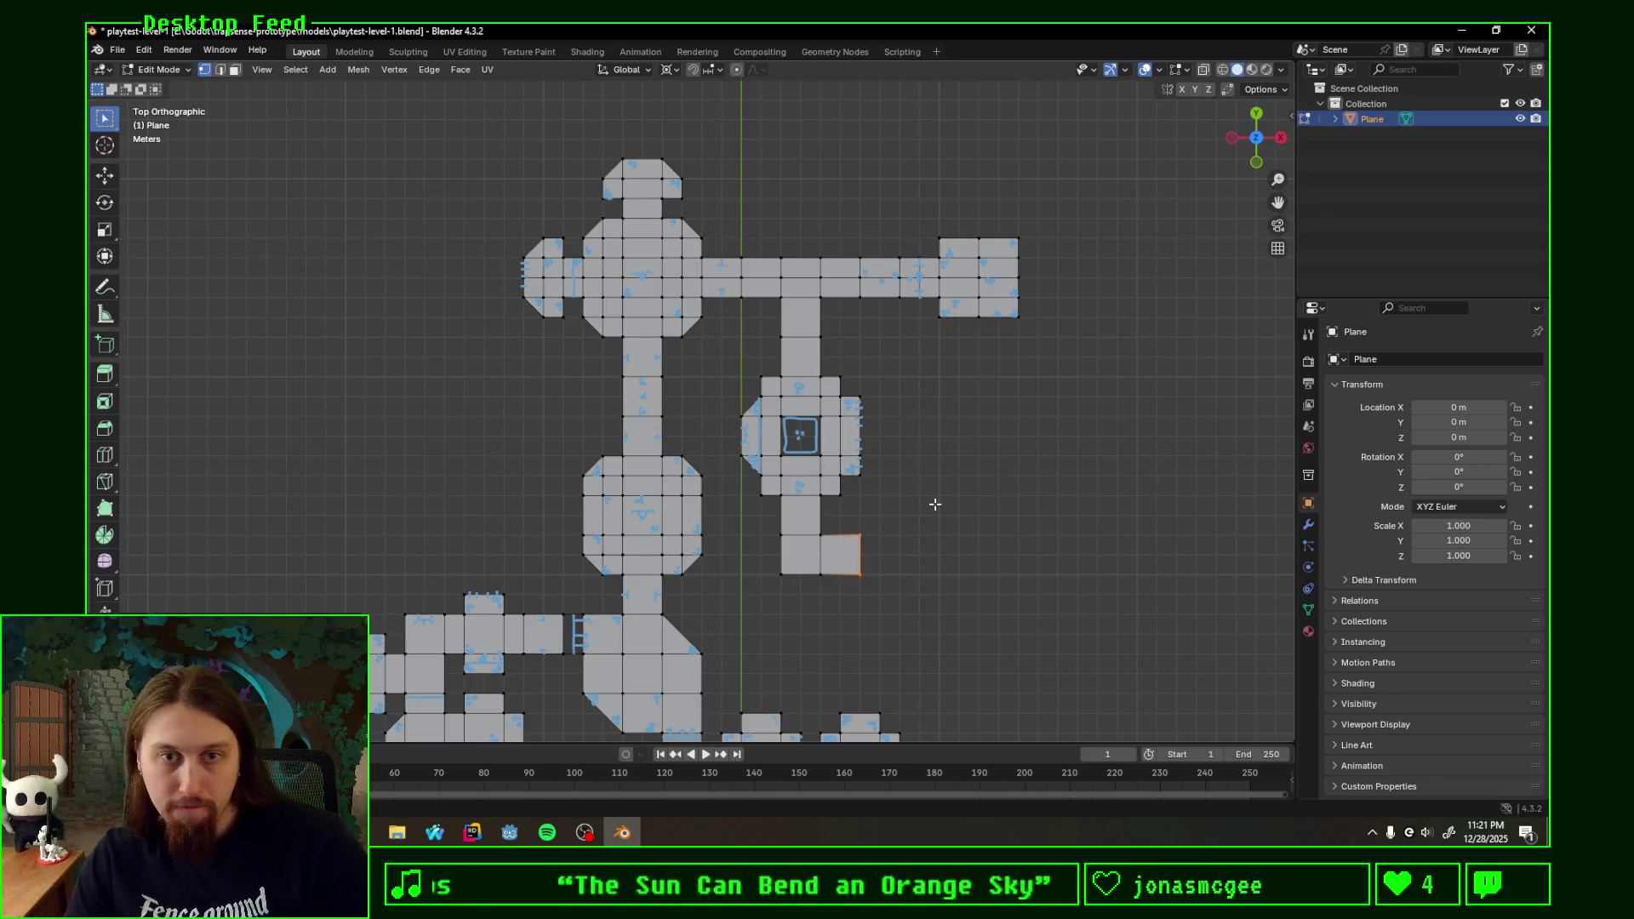
mouse_move(1051, 621)
shift+middle_down()
mouse_move(967, 412)
mouse_move(821, 401)
shift+middle_up()
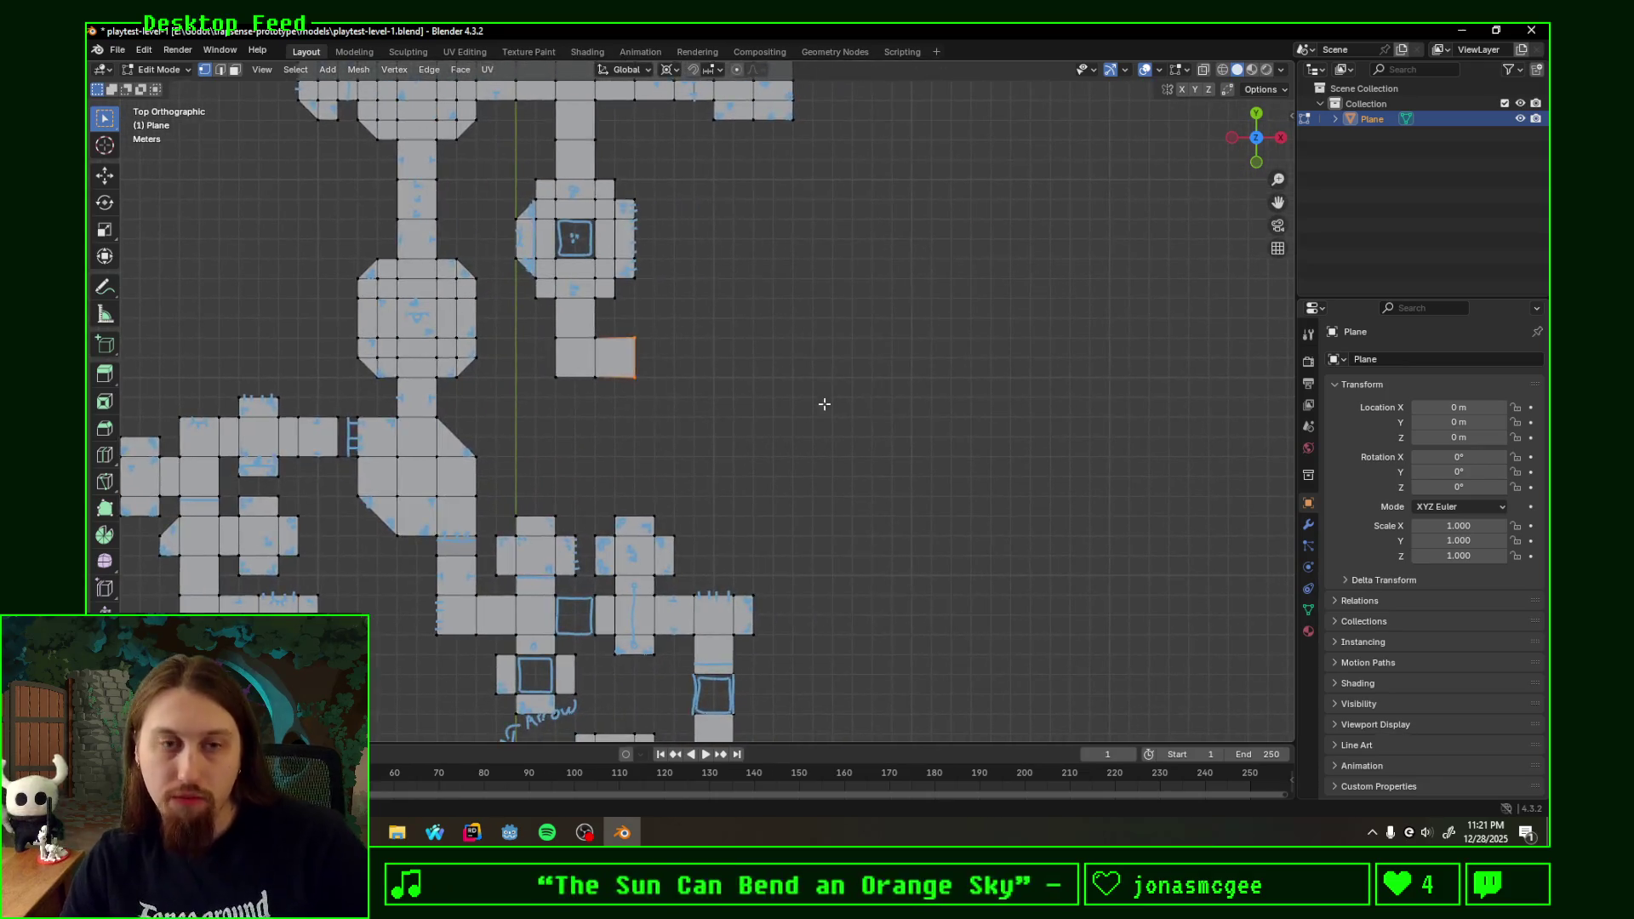
scroll(824, 446, down, 2)
scroll(824, 446, down, 1)
scroll(829, 444, down, 1)
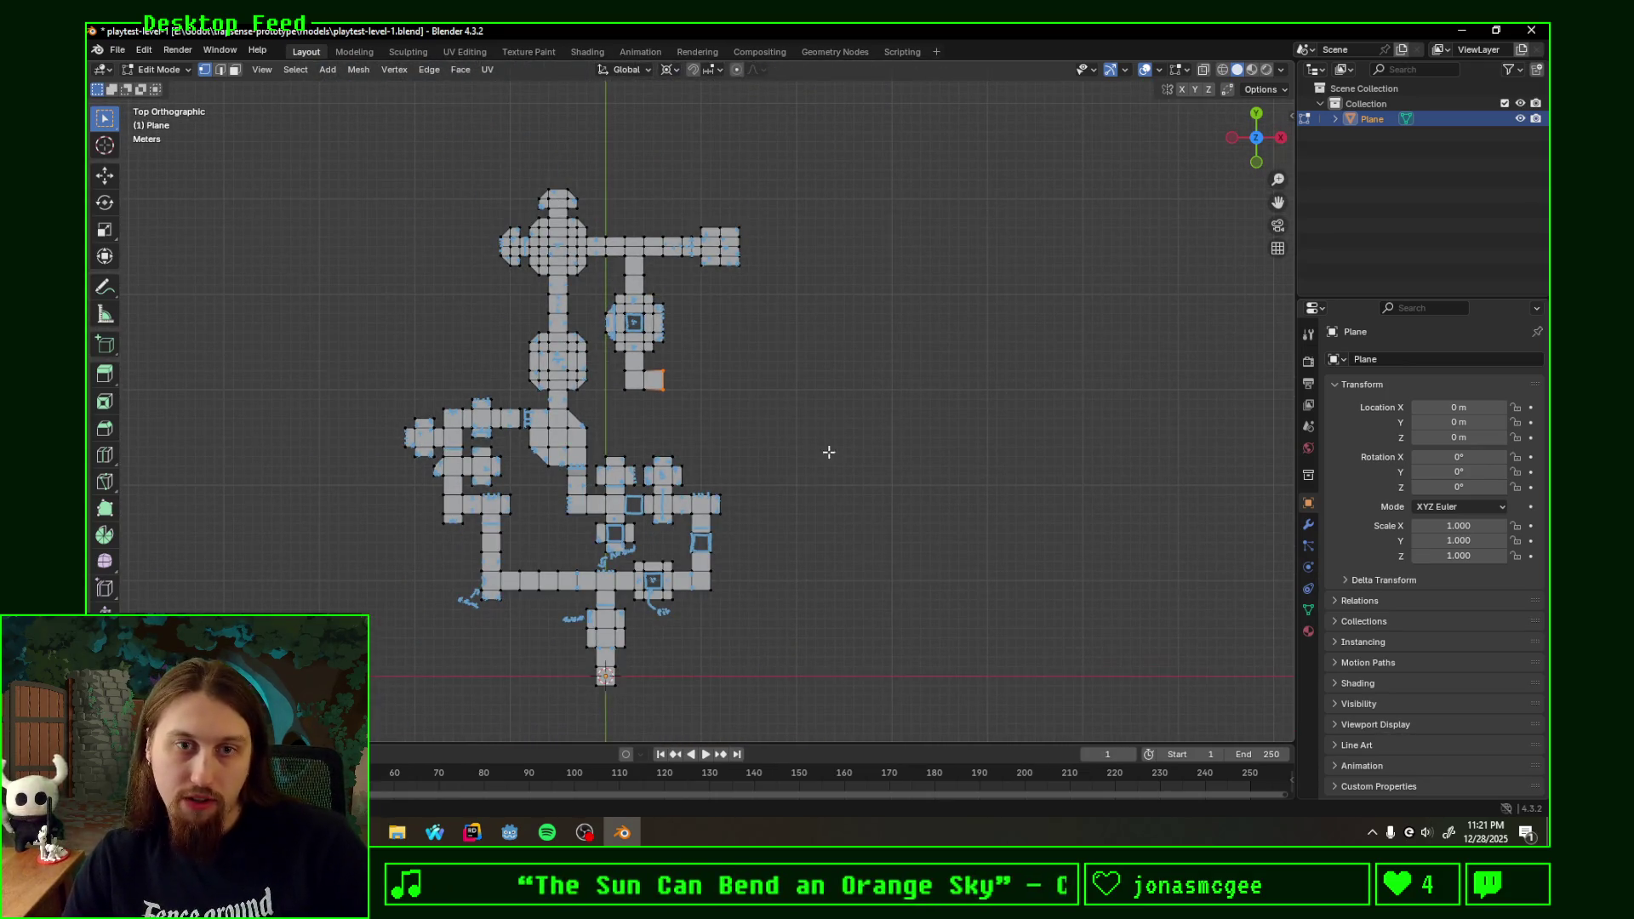
shift+middle_drag(722, 443, 859, 414)
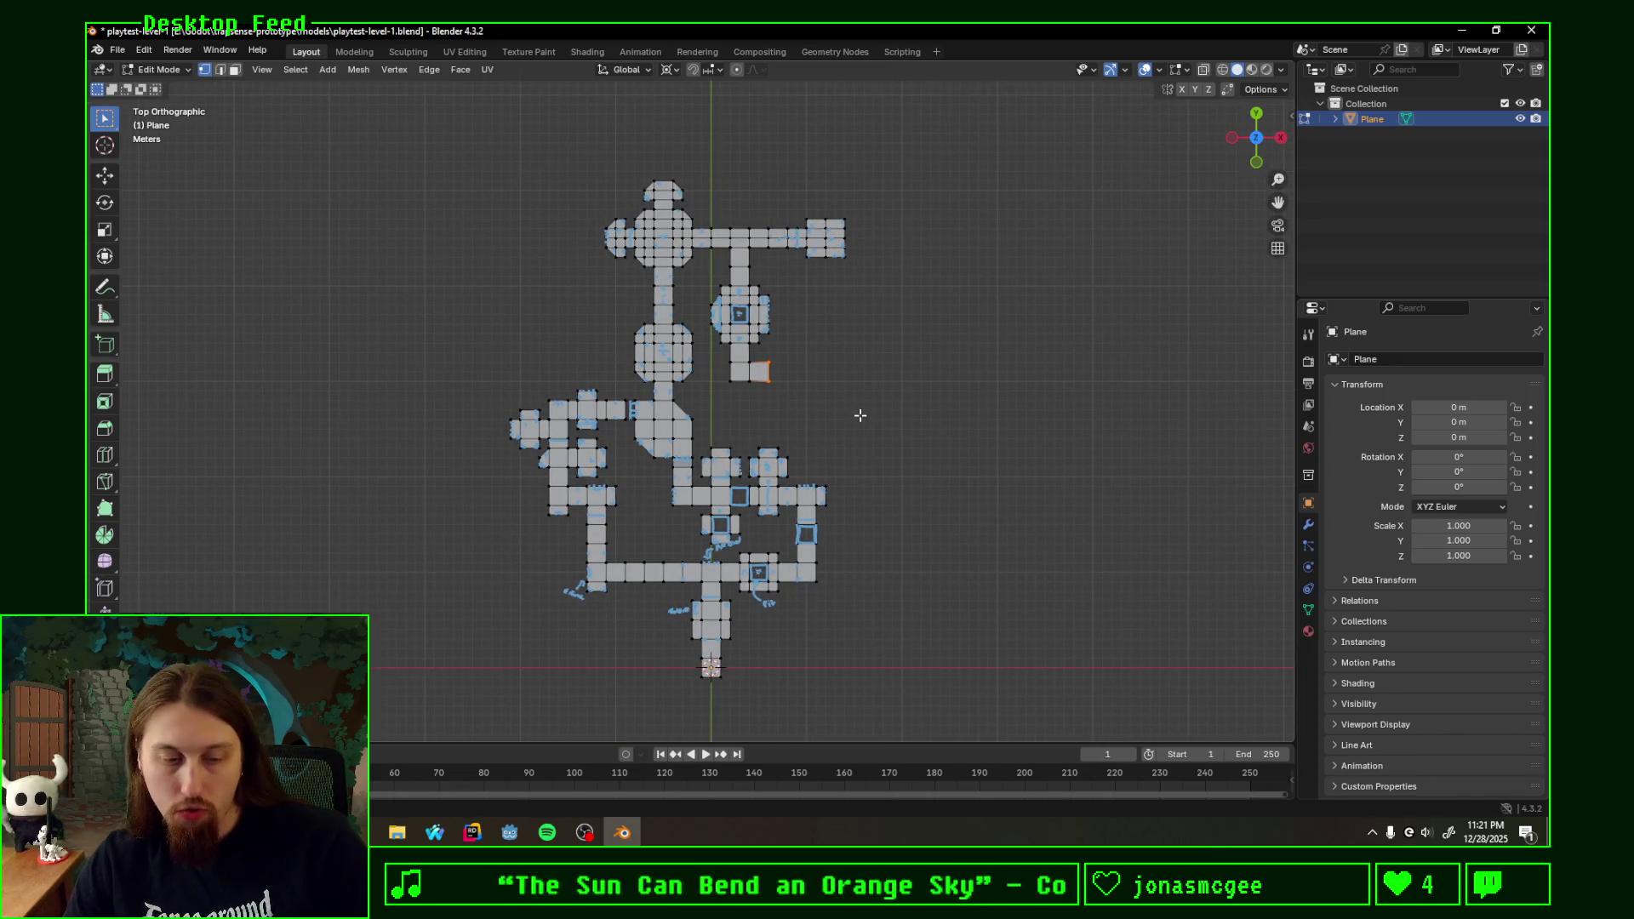
key(ctrl+s)
scroll(839, 422, up, 1)
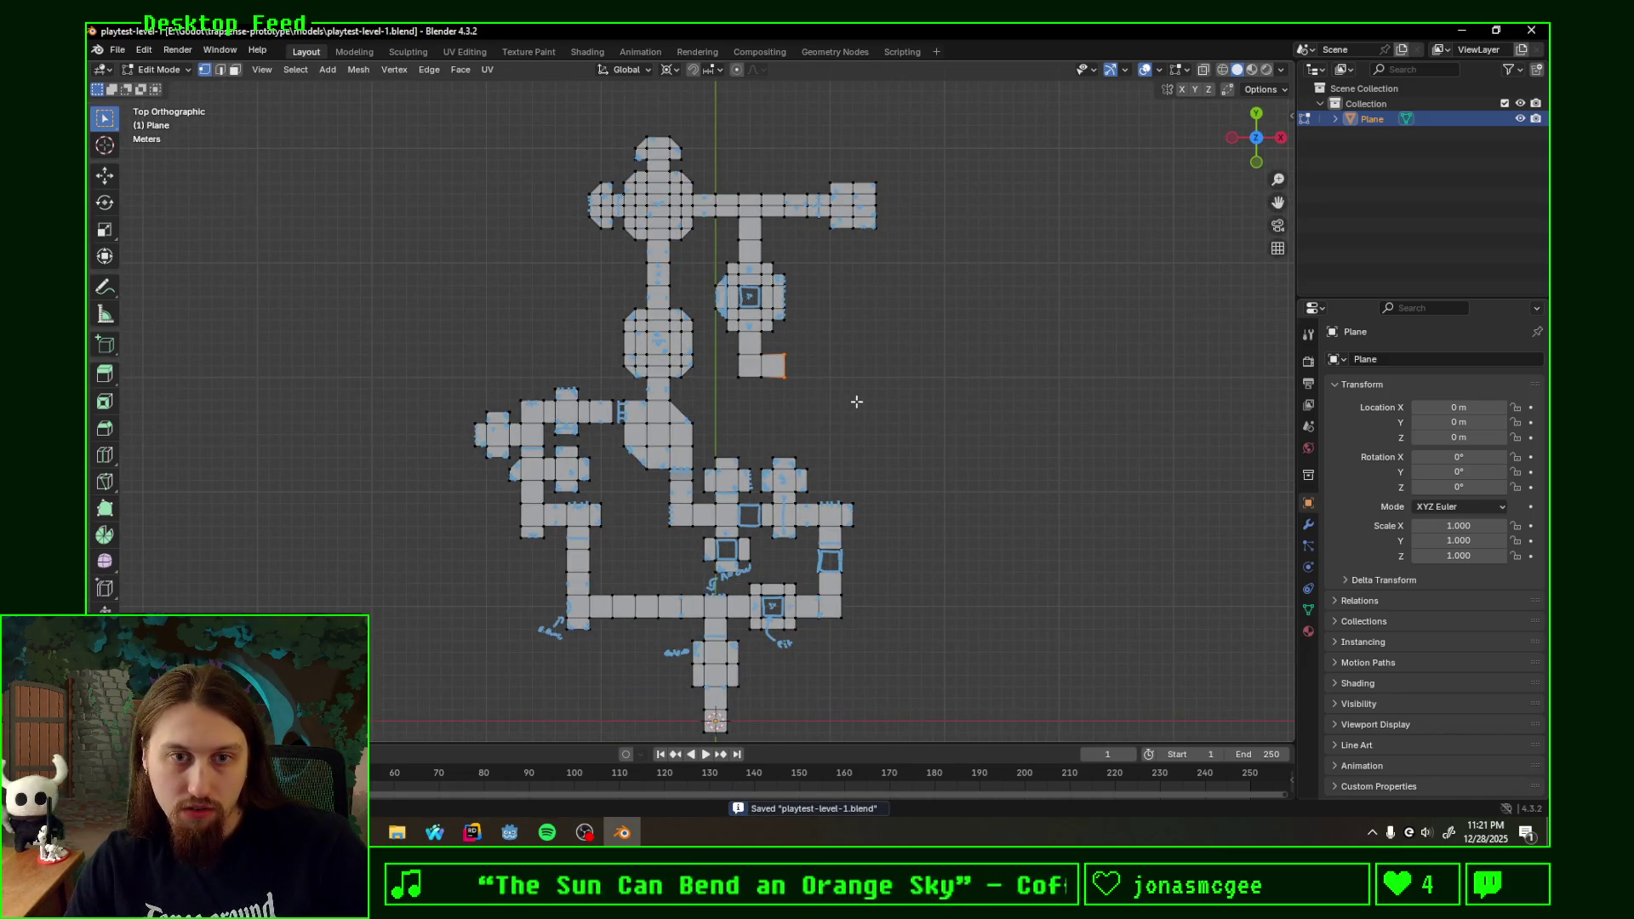
scroll(864, 391, up, 1)
shift+middle_drag(937, 366, 719, 395)
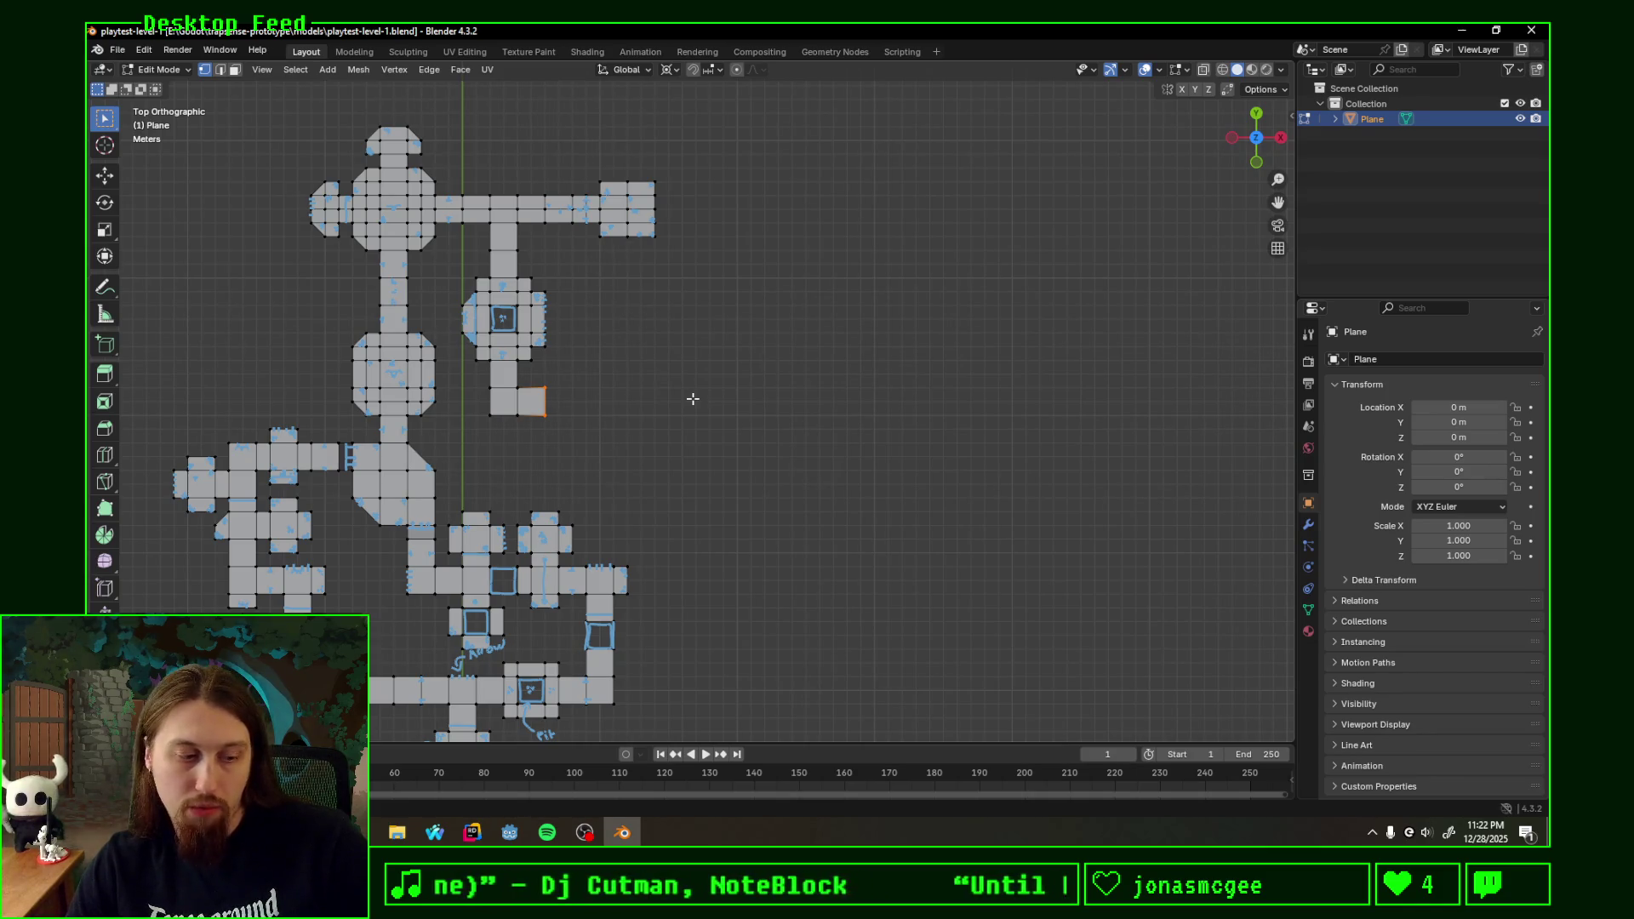
scroll(691, 397, up, 1)
scroll(691, 394, down, 1)
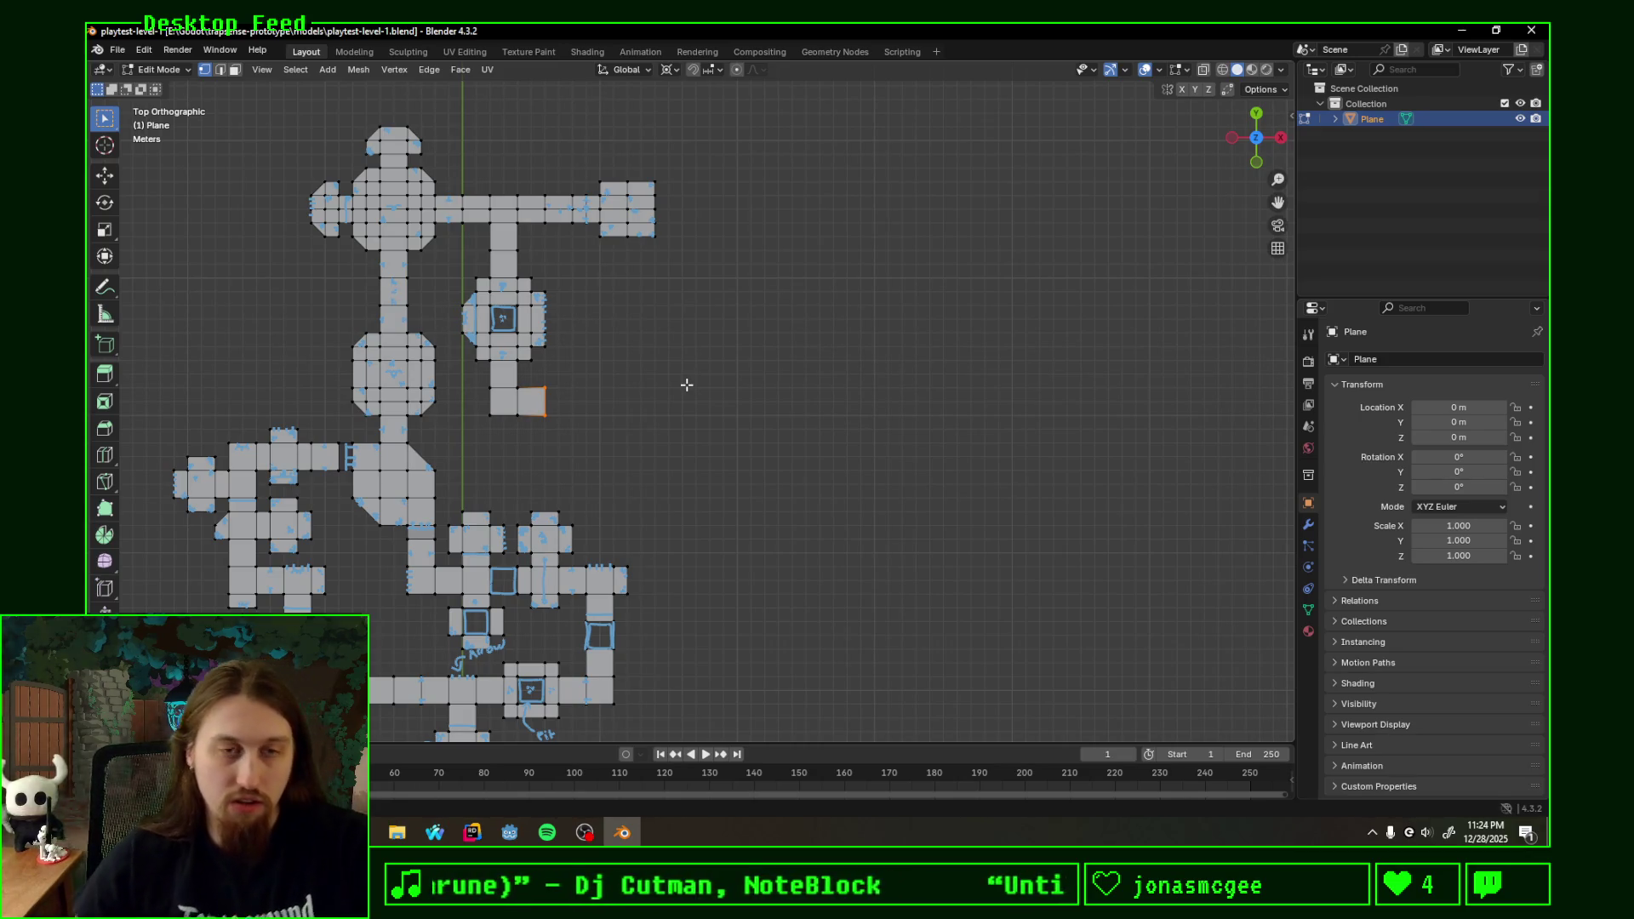
scroll(686, 385, up, 1)
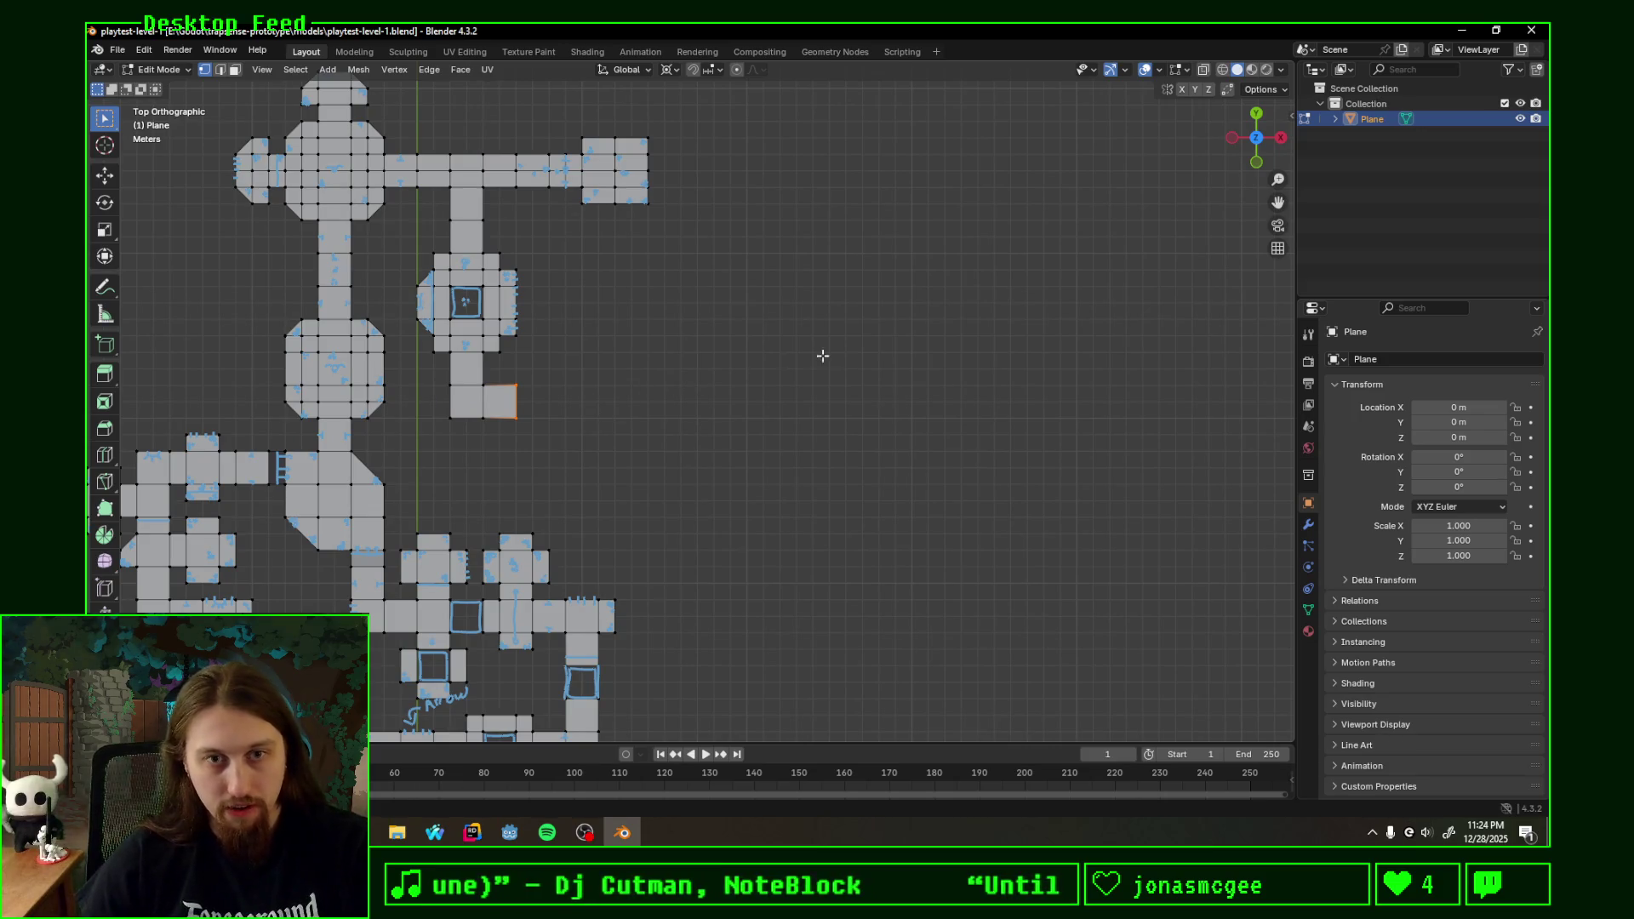
- Annotate the outline of a large rectangular room extending right from the orange face
shift+middle_drag(825, 354, 750, 368)
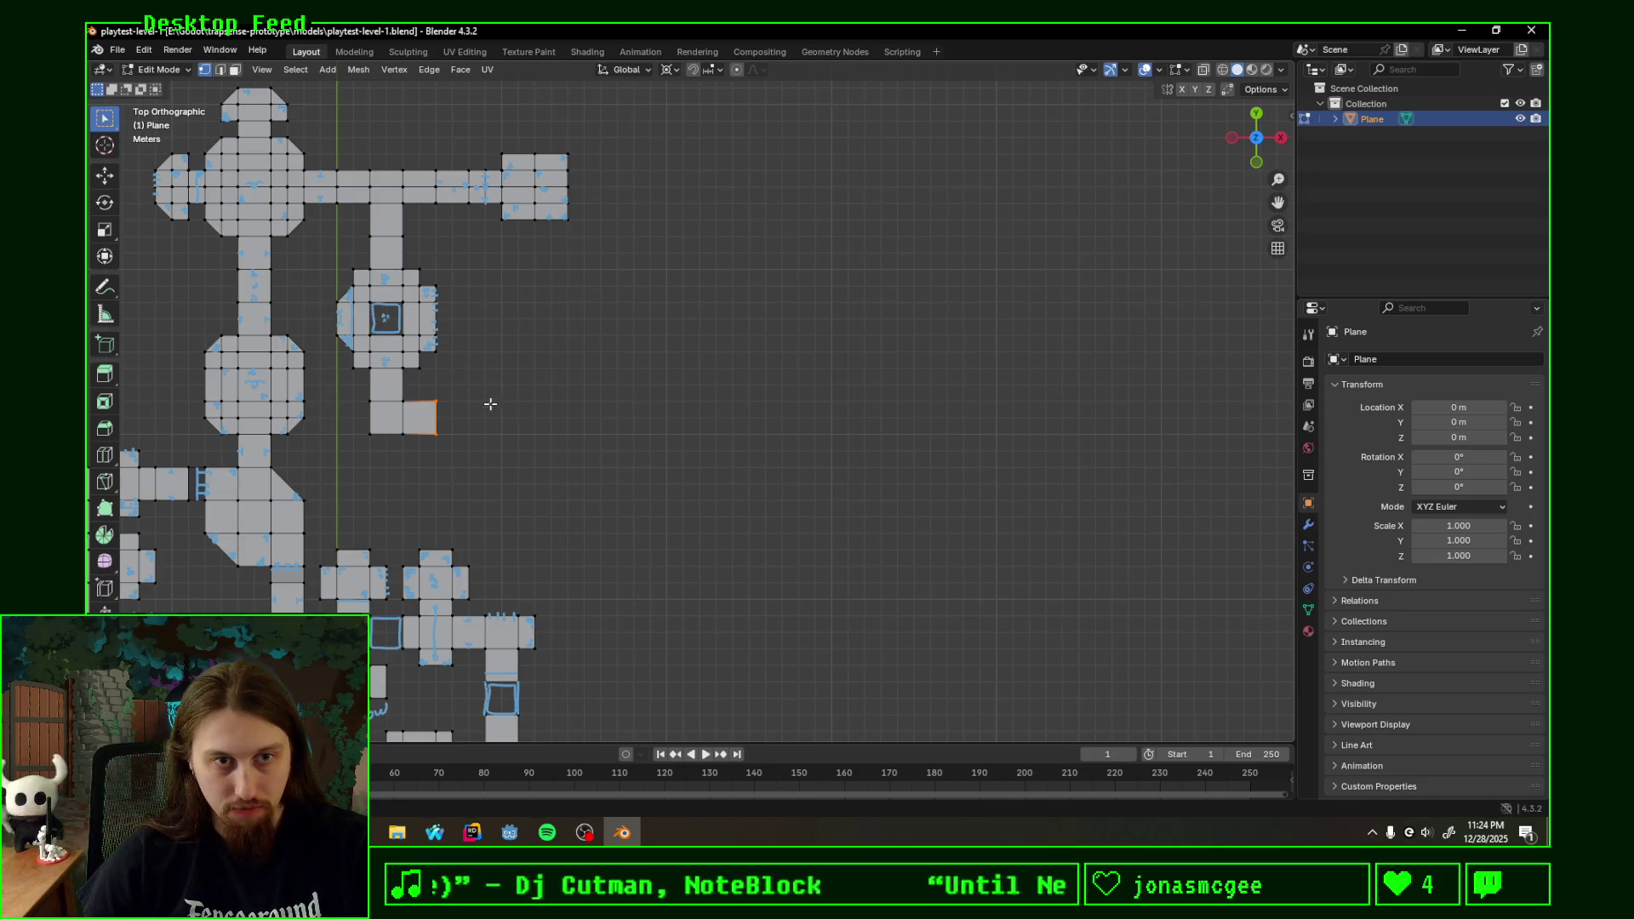
mouse_move(448, 404)
mouse_down()
mouse_move(672, 294)
mouse_move(990, 305)
mouse_up()
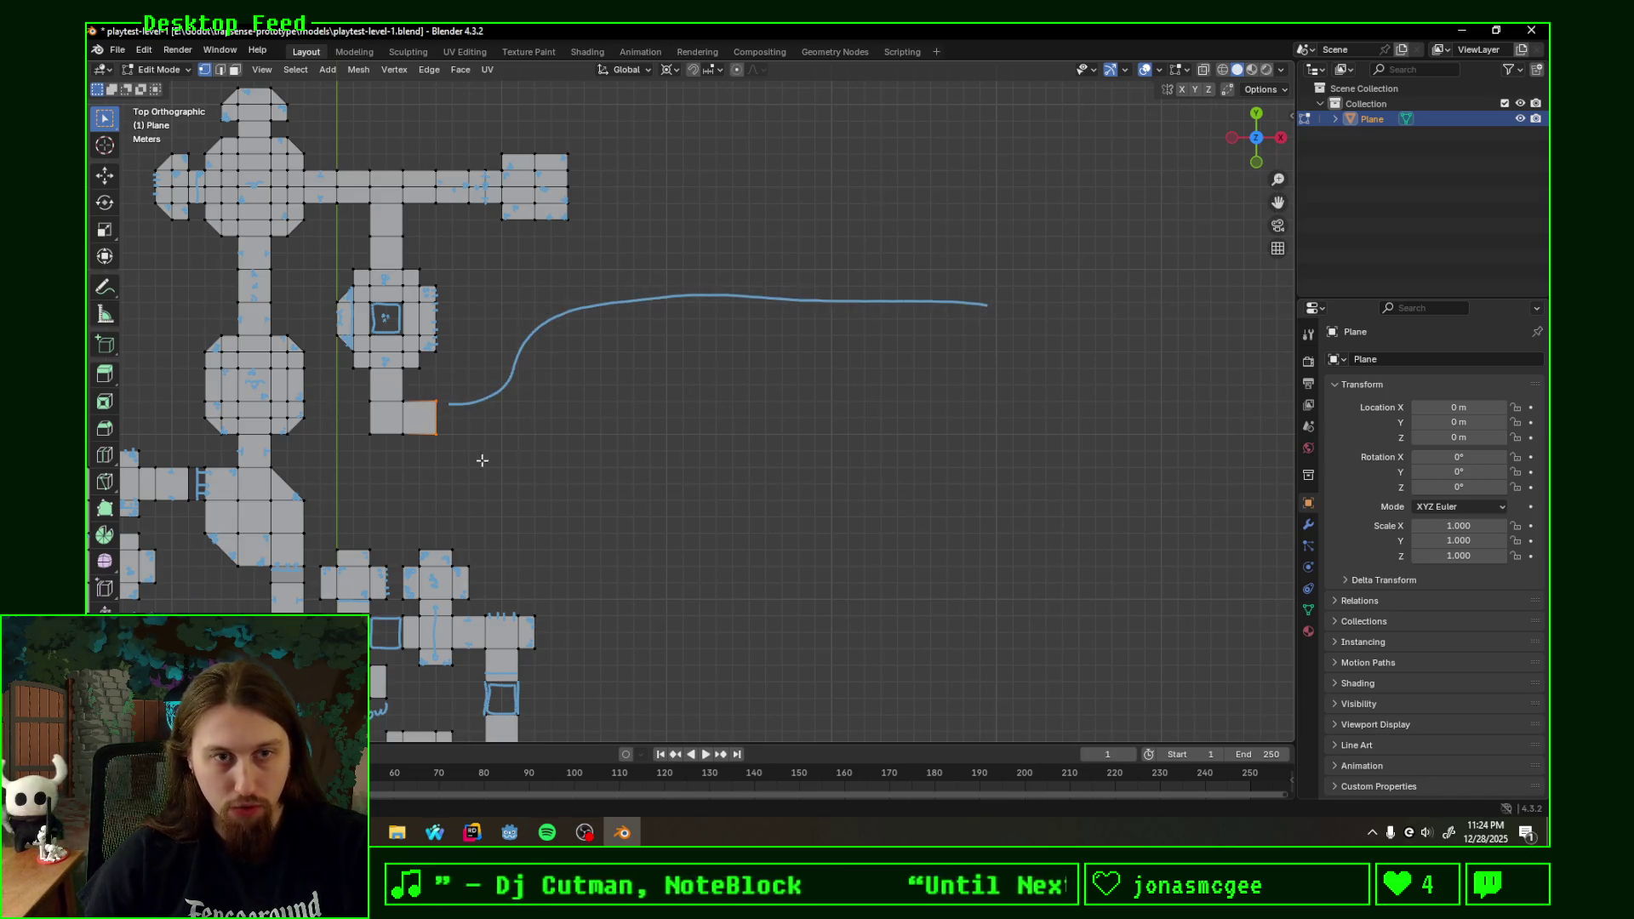
mouse_move(441, 436)
mouse_down()
mouse_move(547, 533)
mouse_move(1018, 546)
mouse_up()
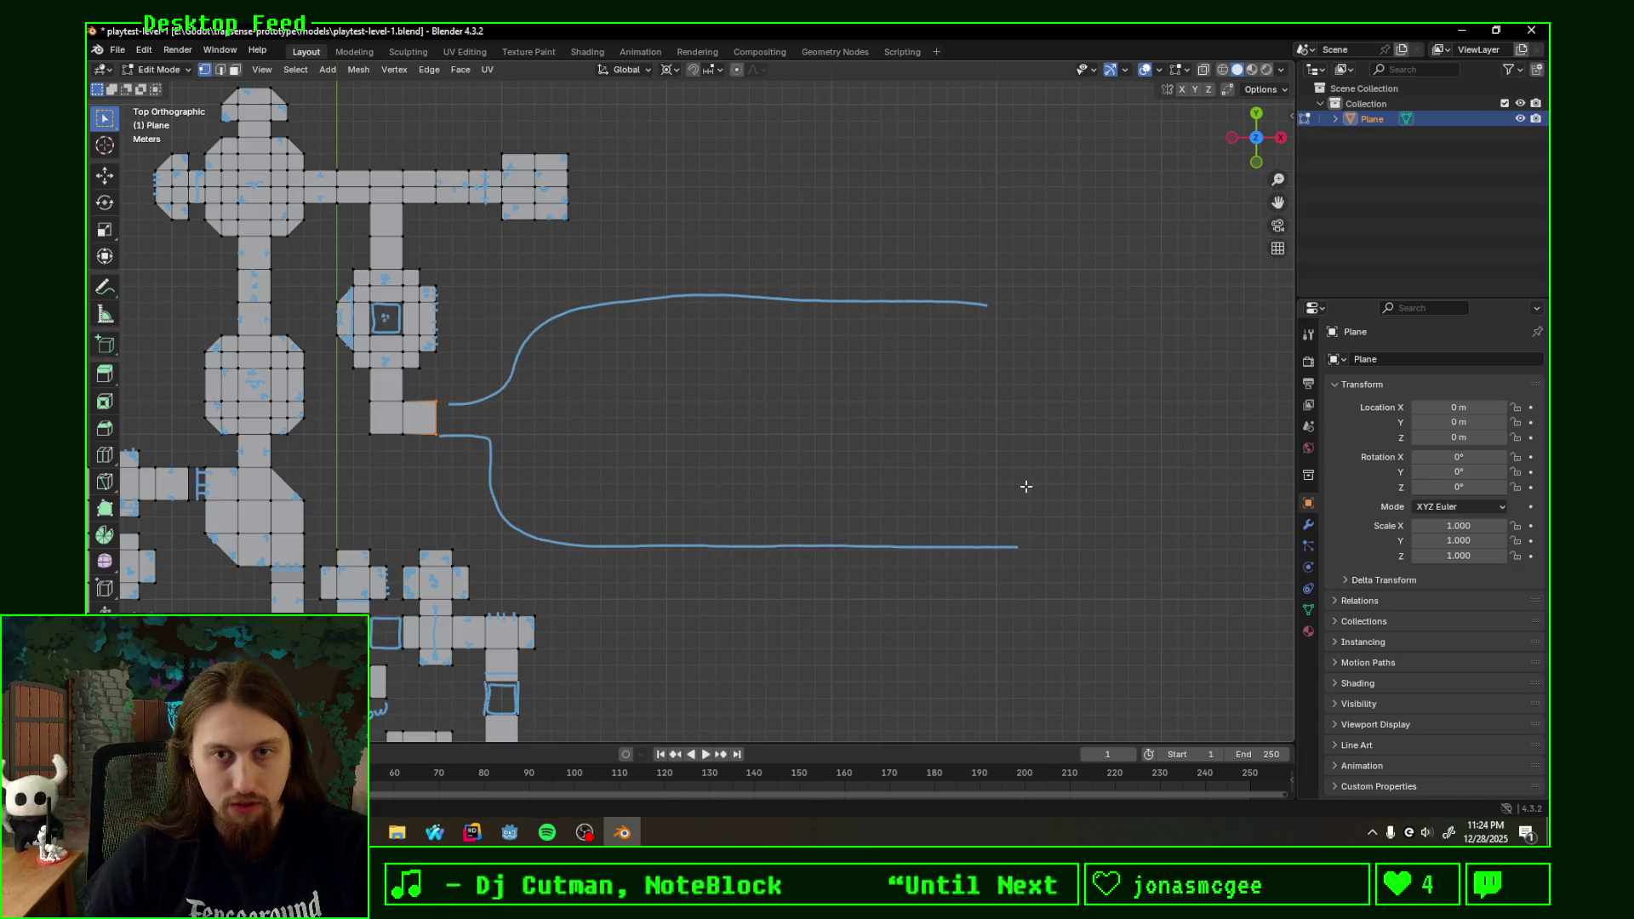
mouse_move(987, 304)
mouse_down()
mouse_move(1029, 306)
mouse_move(1016, 554)
mouse_up()
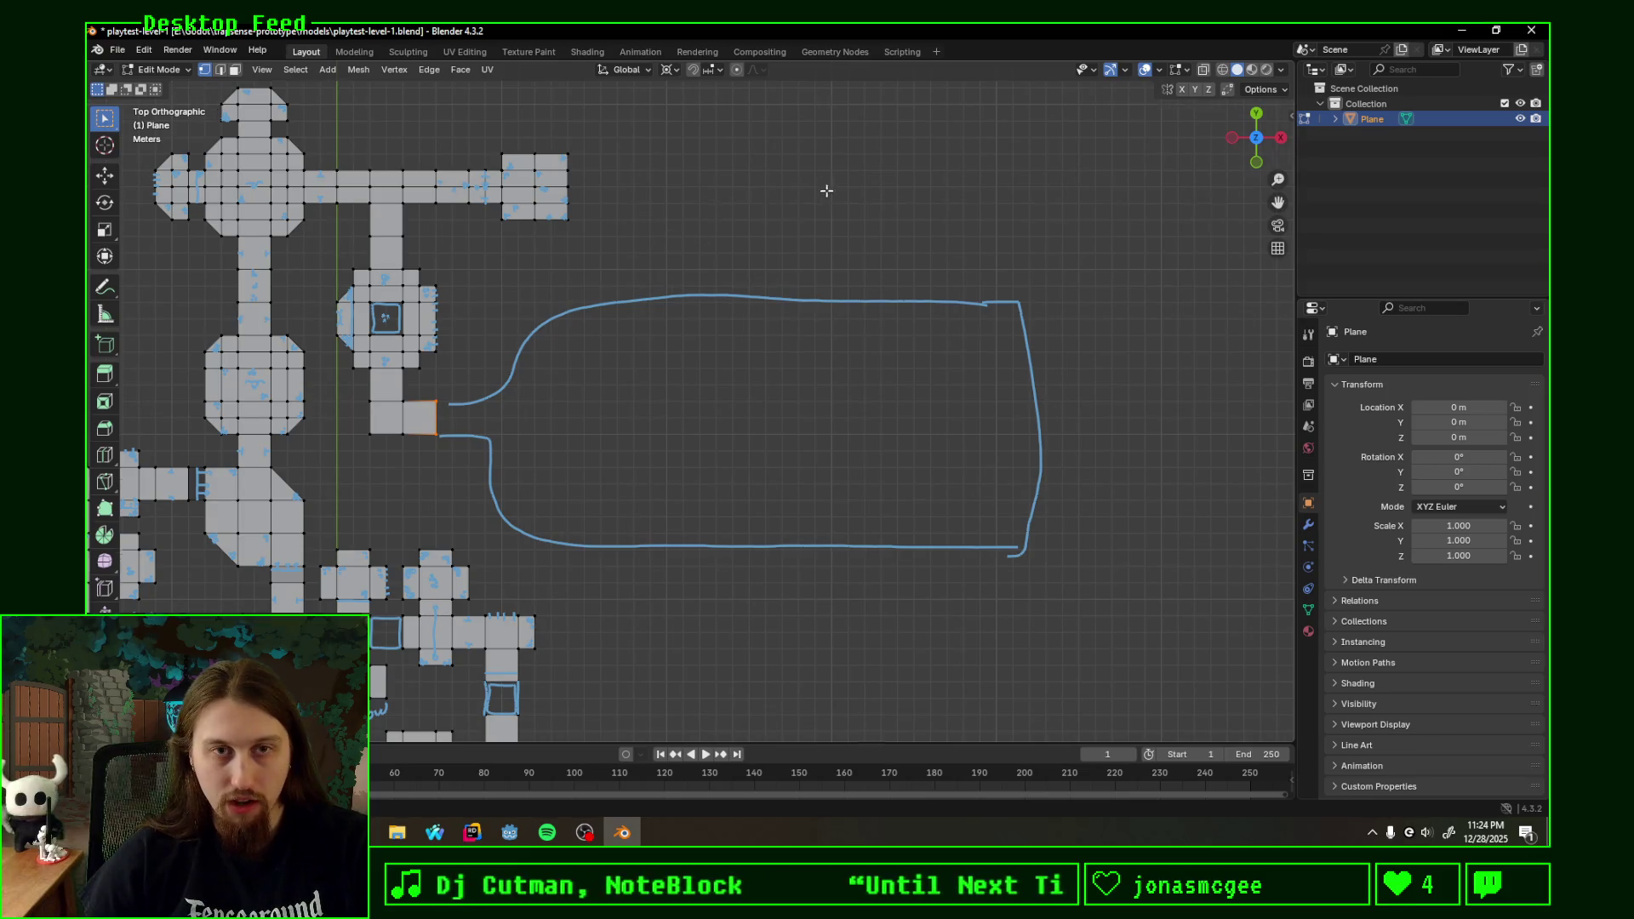
- Sketch two side rooms above the large room and two side rooms below it
shift+middle_drag(715, 255, 631, 379)
drag(578, 387, 664, 436)
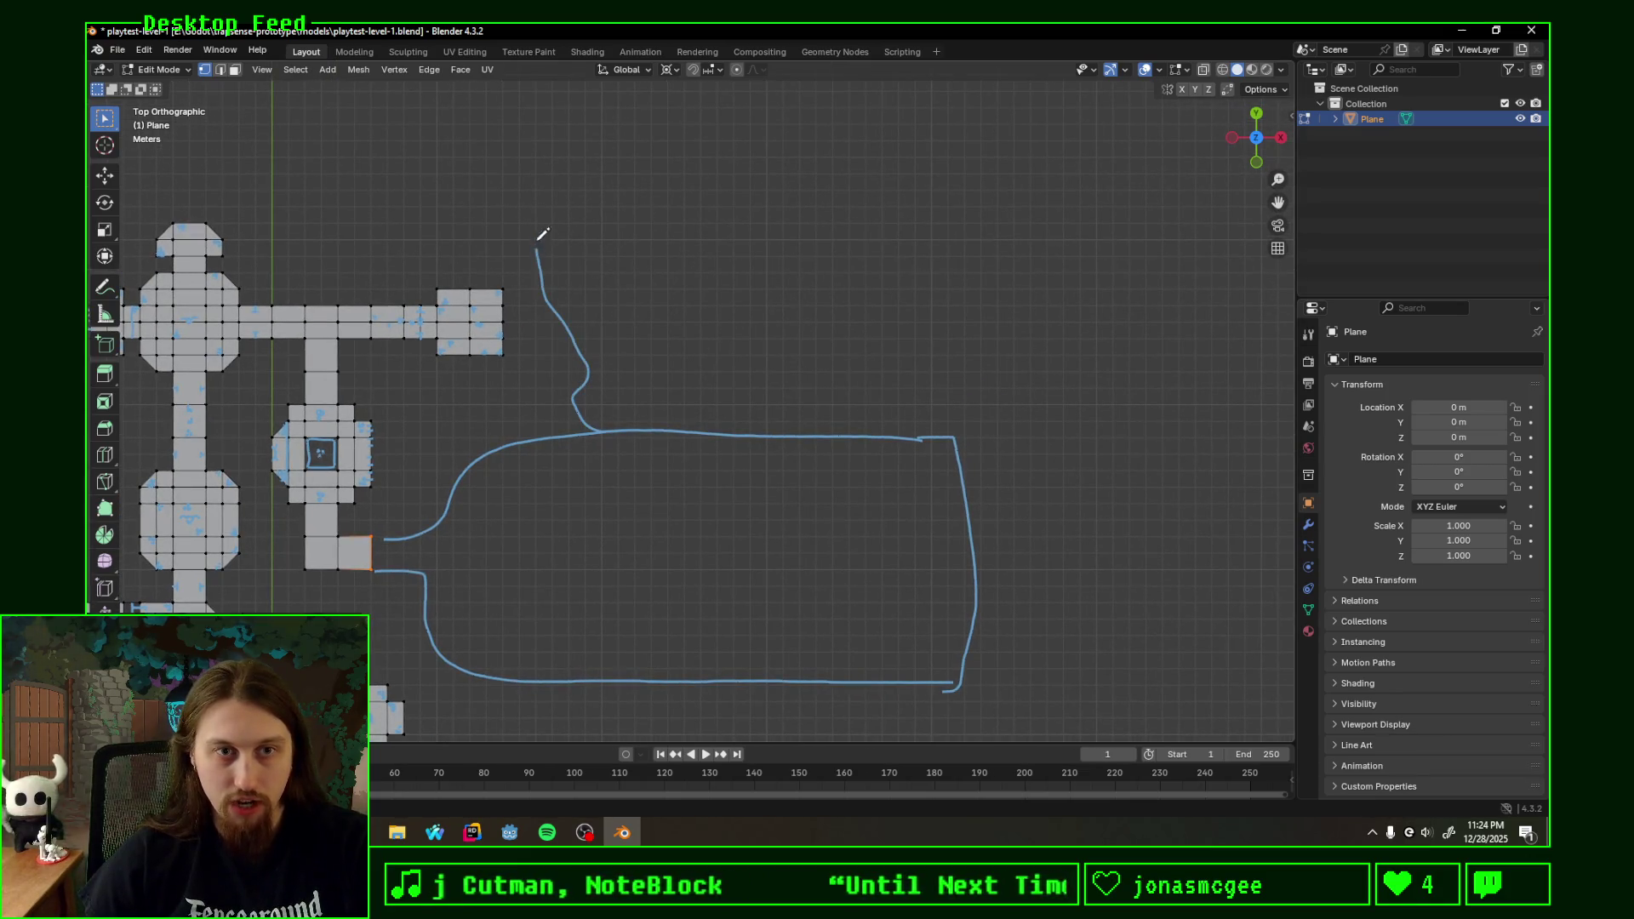
mouse_move(828, 431)
mouse_down()
mouse_move(892, 419)
mouse_move(886, 437)
mouse_up()
shift+middle_drag(557, 694, 630, 379)
mouse_move(626, 373)
mouse_down()
mouse_move(583, 553)
mouse_move(774, 574)
mouse_move(766, 446)
mouse_move(699, 367)
mouse_up()
mouse_move(916, 368)
mouse_down()
mouse_move(868, 431)
mouse_move(817, 601)
mouse_move(1062, 584)
mouse_move(1051, 417)
mouse_move(967, 360)
mouse_up()
shift+middle_drag(1099, 261, 671, 415)
- Sketch the upper and lower edges of a corridor leading rightward from the room
drag(635, 378, 796, 376)
mouse_move(638, 422)
mouse_down()
mouse_move(839, 423)
mouse_move(877, 379)
mouse_up()
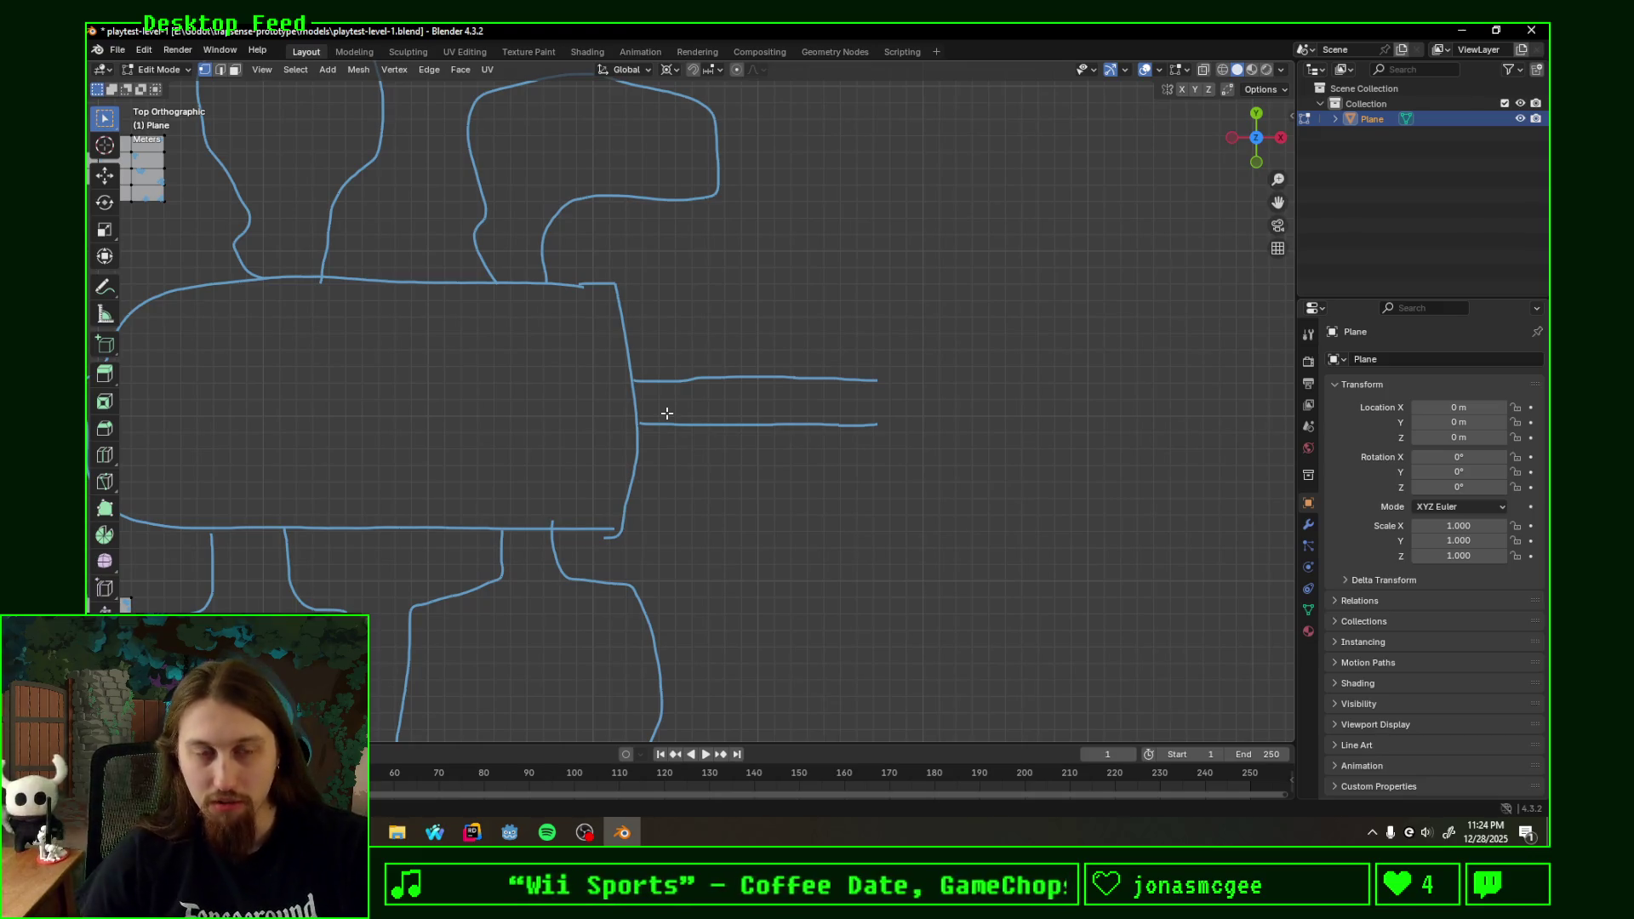
scroll(667, 413, up, 2)
- Add a guide line and downward arrow on the corridor and outline a small room at its end
shift+middle_drag(725, 391, 672, 428)
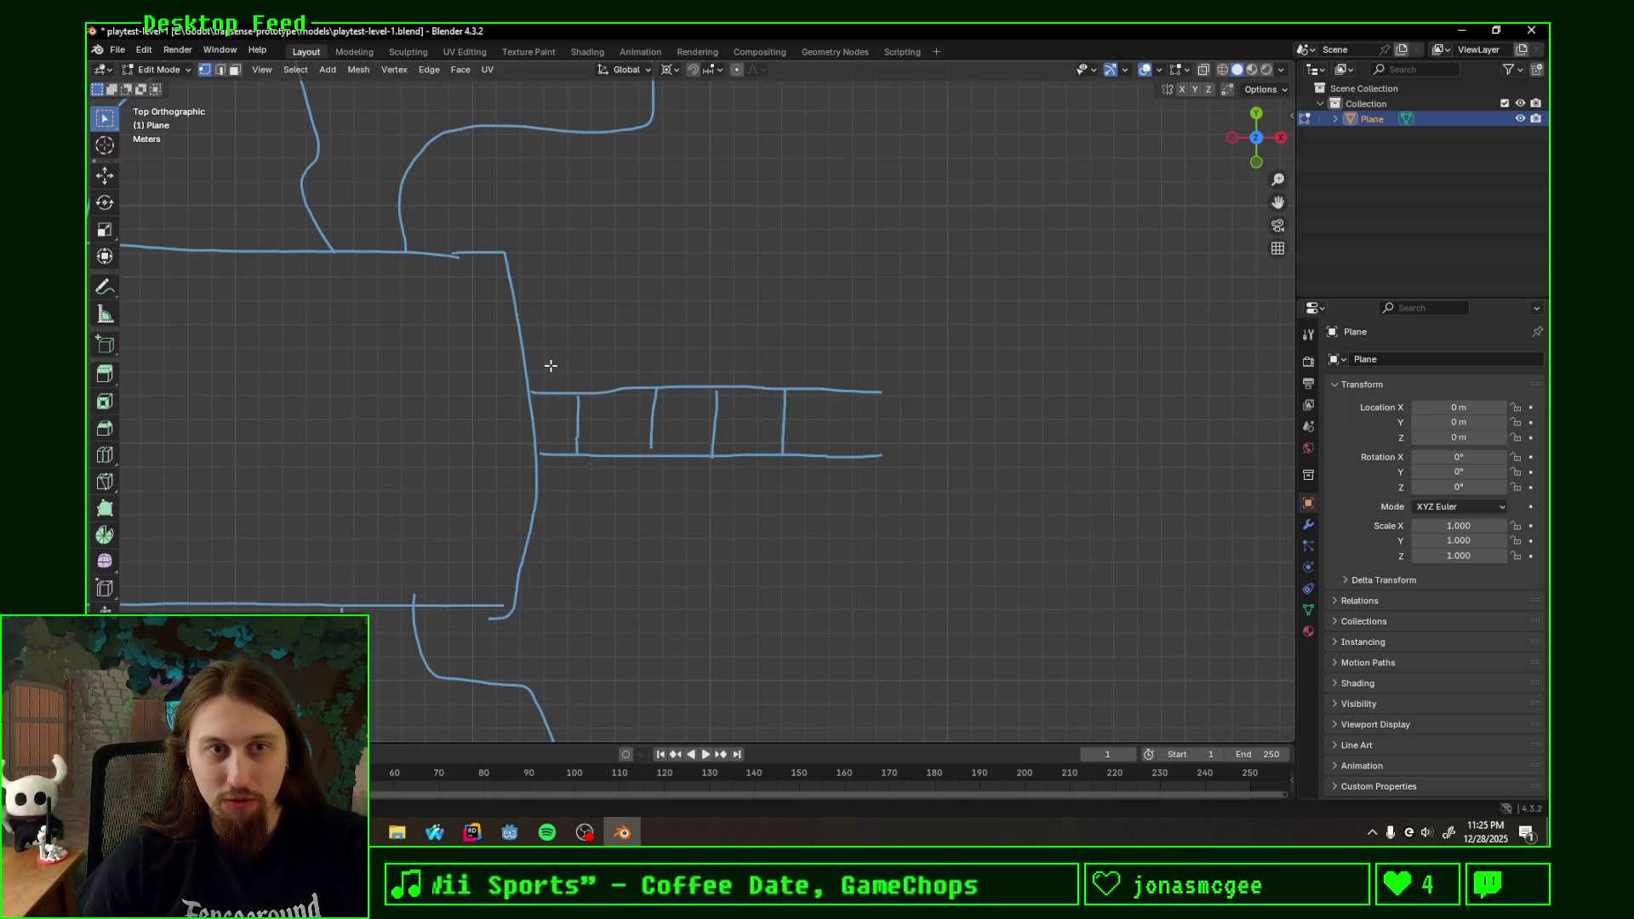
drag(595, 362, 880, 367)
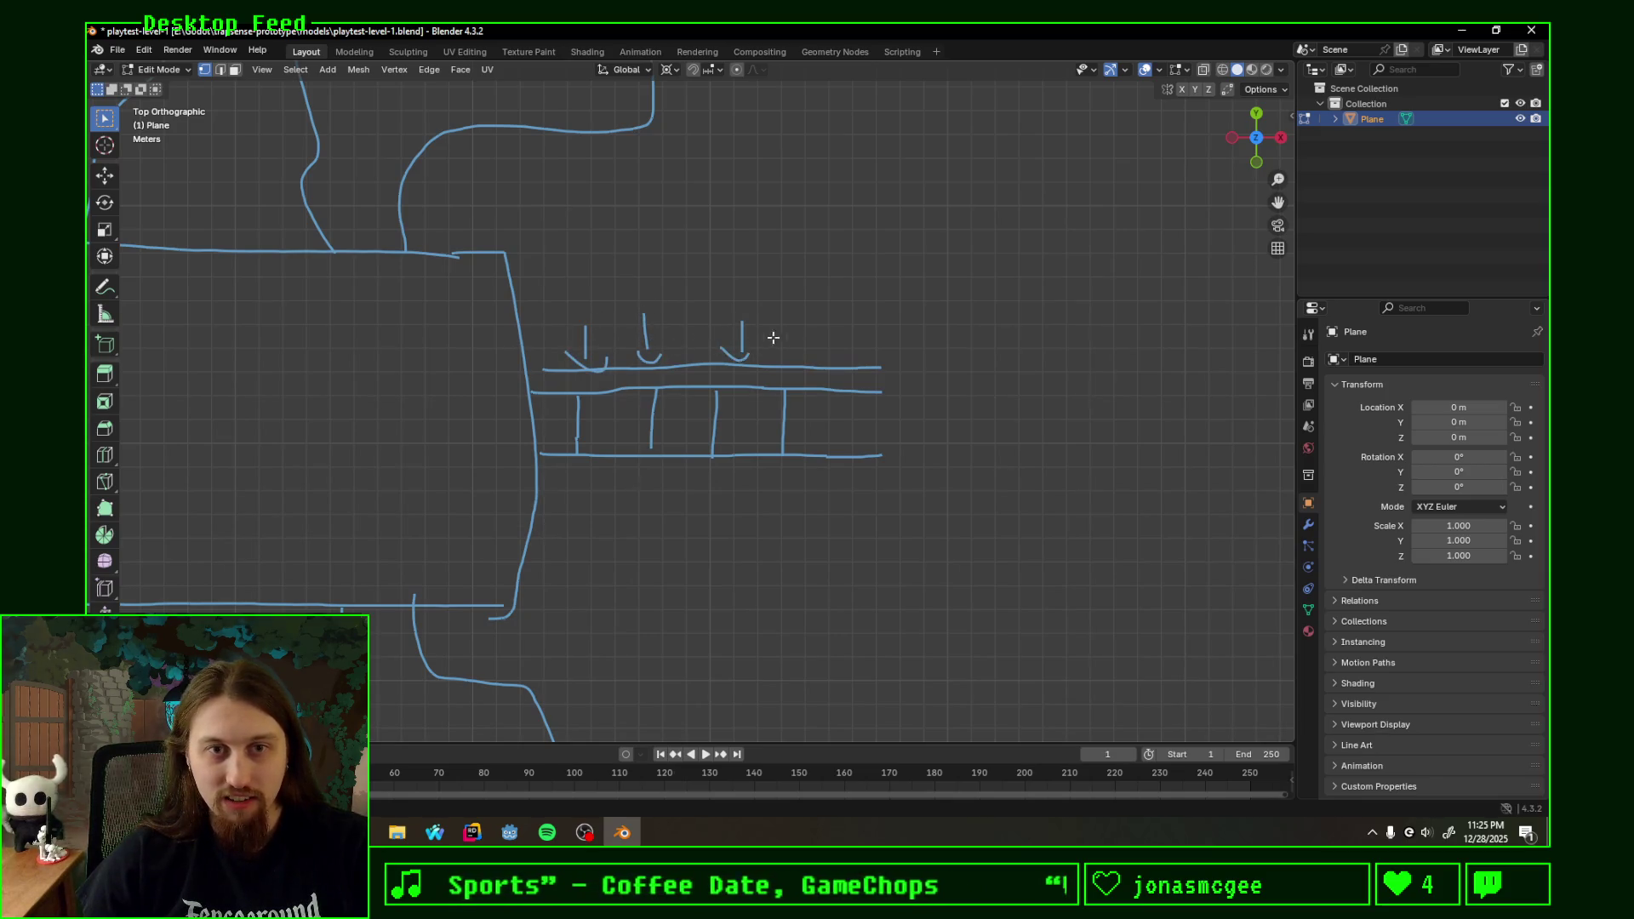
drag(872, 393, 861, 408)
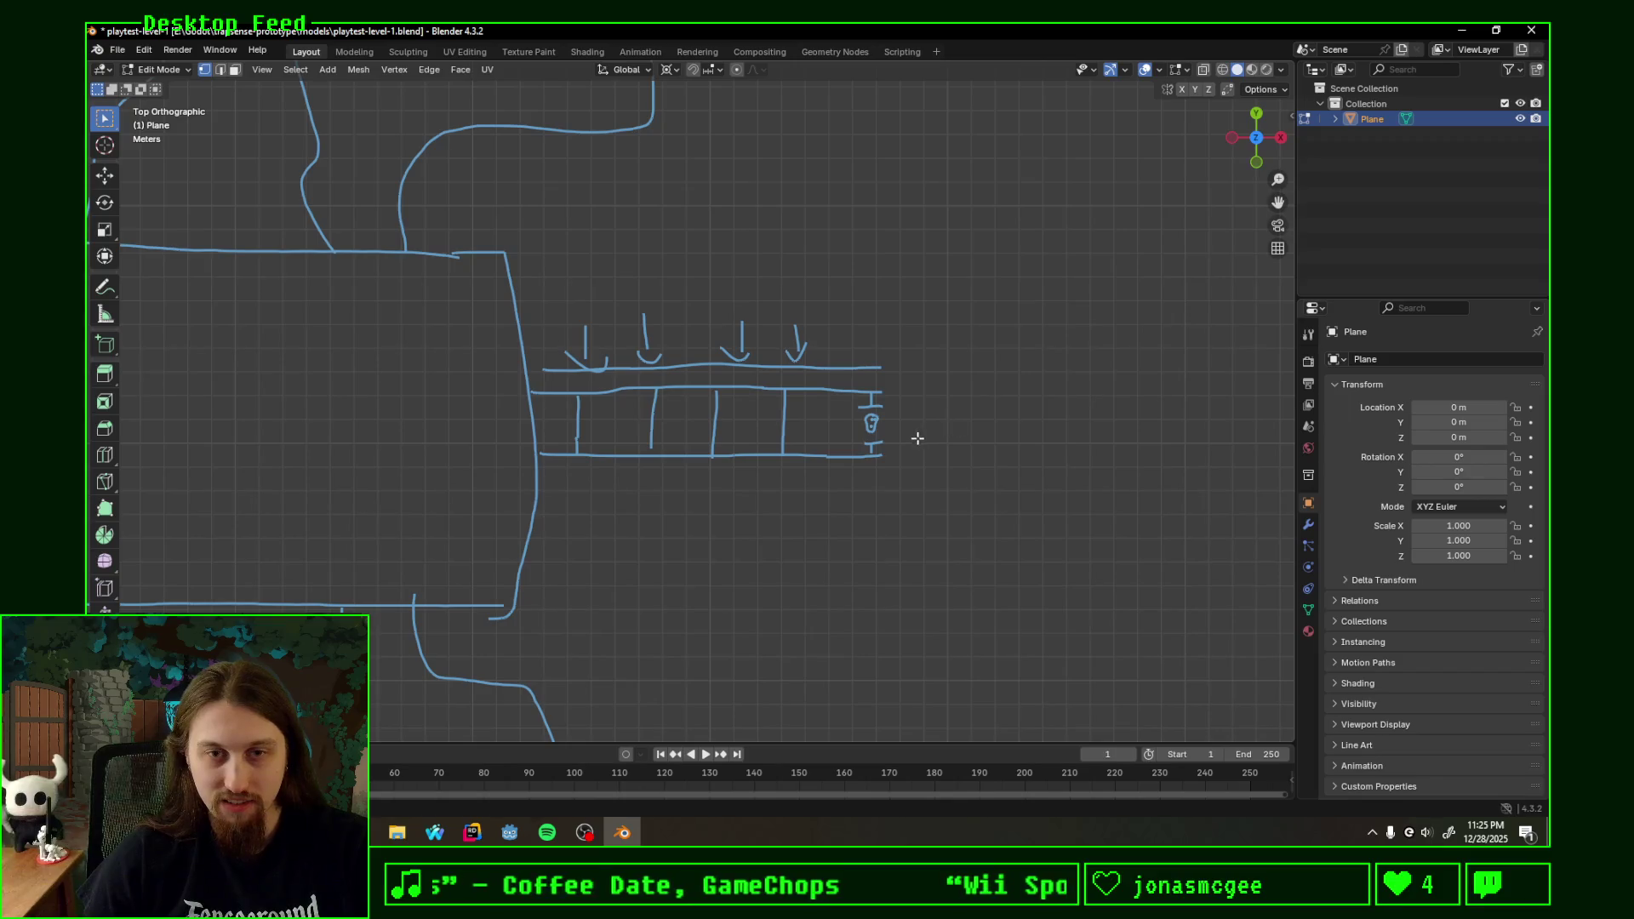
drag(947, 353, 975, 375)
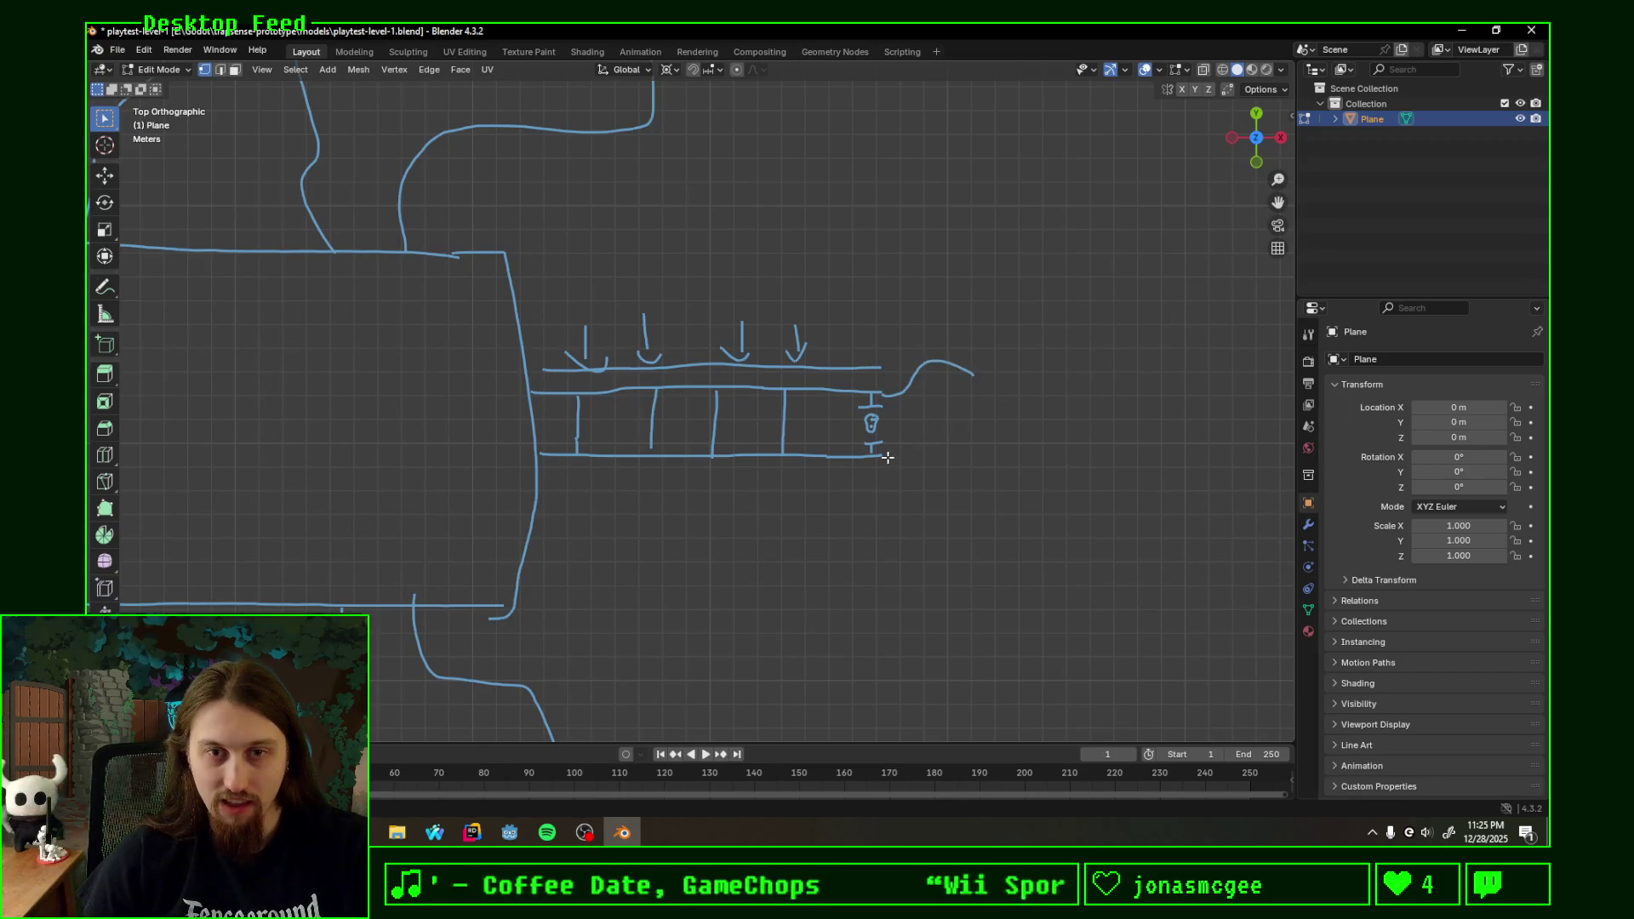
drag(933, 479, 987, 483)
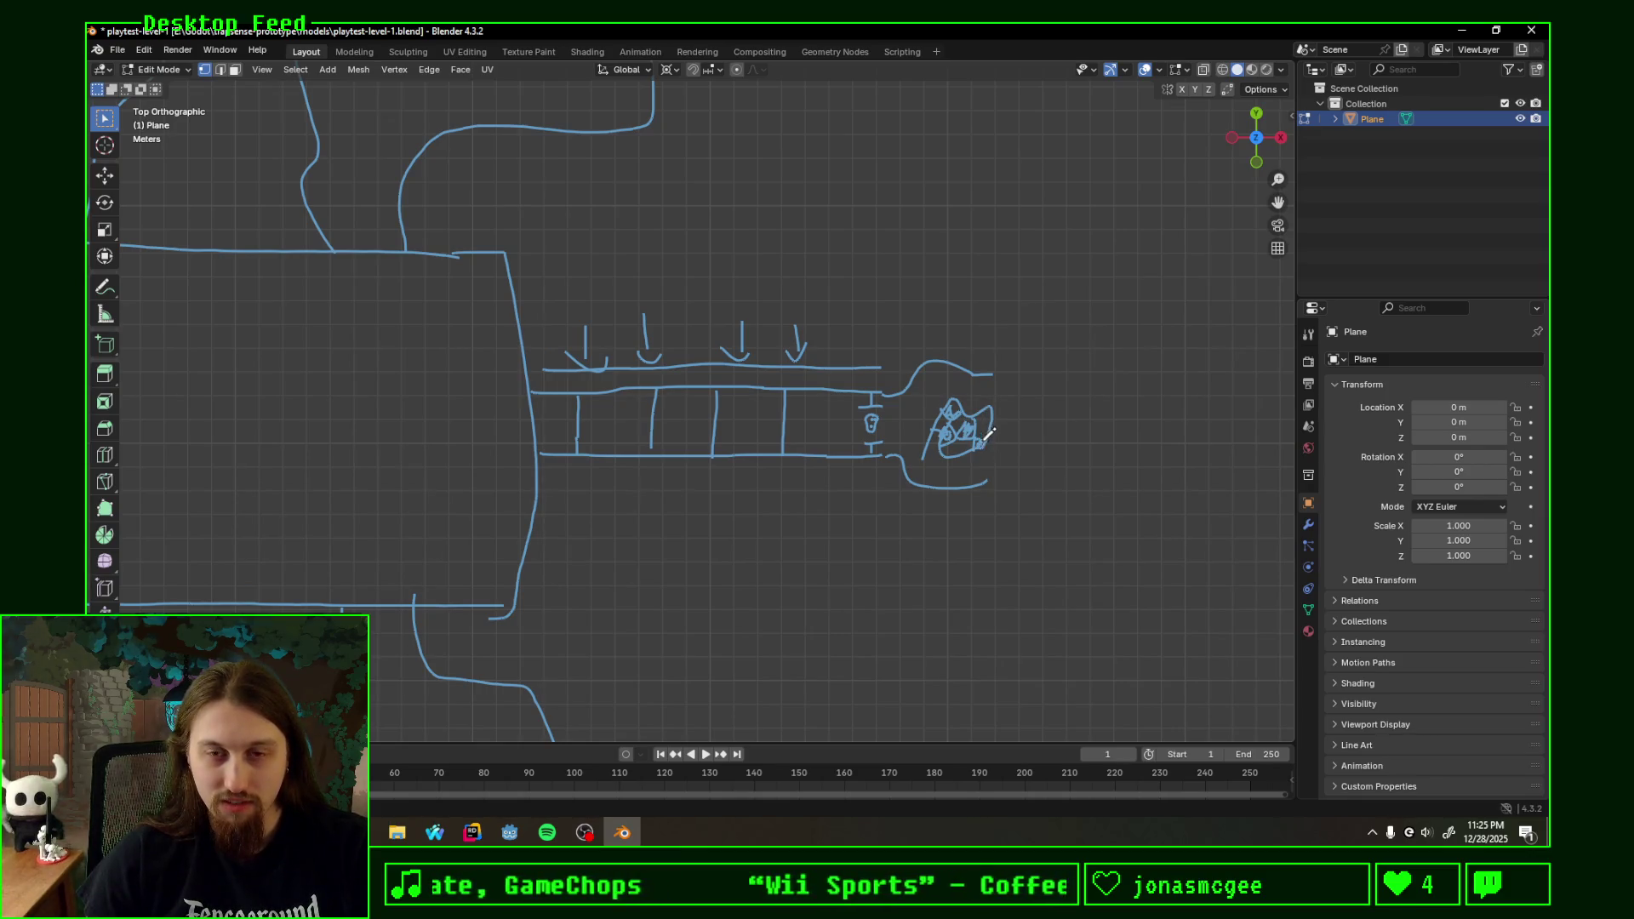
scroll(886, 474, down, 4)
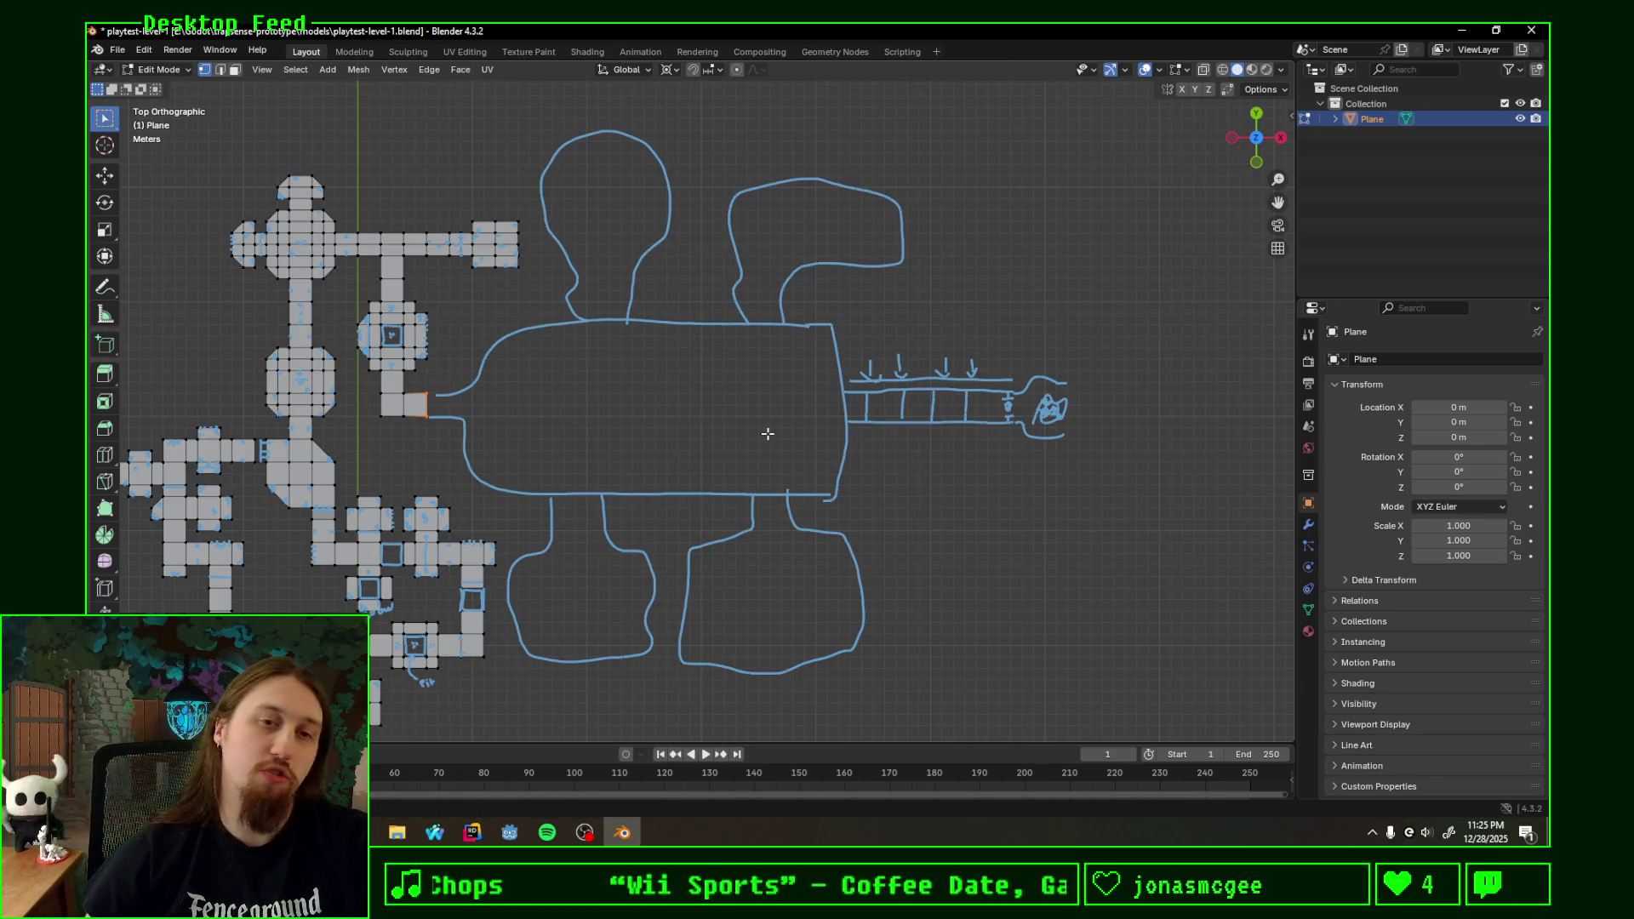
- Erase all the sketched annotation strokes with the Annotate Eraser, leaving only the level mesh
shift+middle_drag(753, 442, 793, 405)
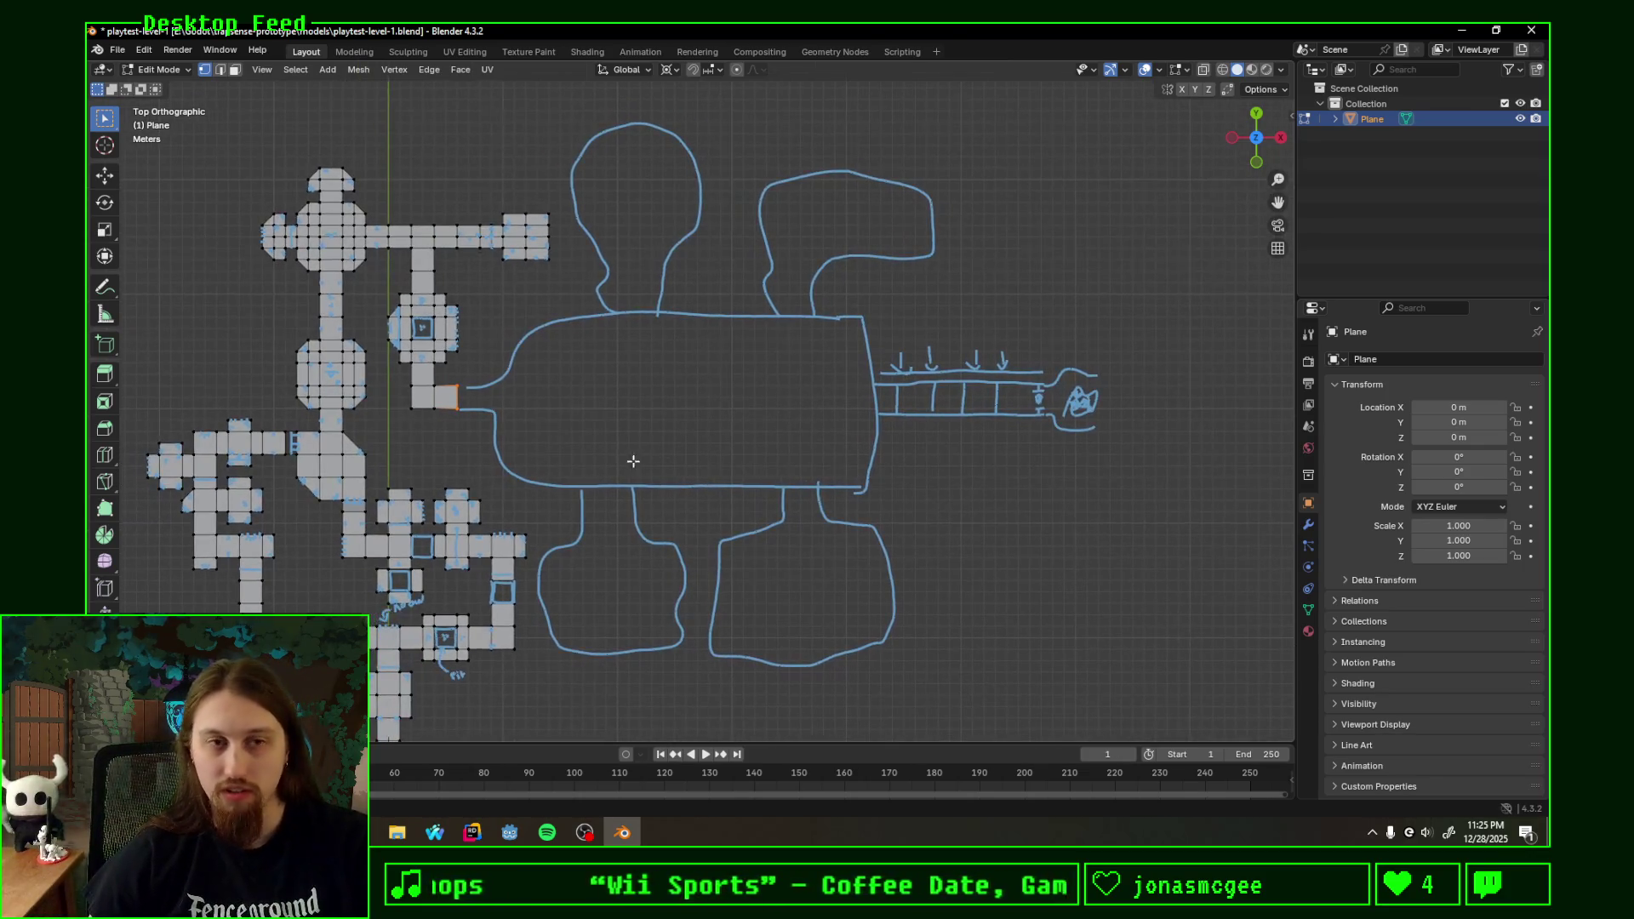
mouse_move(635, 498)
right_down()
mouse_move(696, 622)
mouse_move(956, 514)
mouse_move(657, 557)
mouse_move(723, 649)
mouse_move(894, 576)
mouse_move(898, 356)
mouse_move(930, 347)
mouse_move(978, 366)
mouse_move(938, 463)
mouse_move(1085, 400)
mouse_move(997, 395)
mouse_move(858, 328)
mouse_move(895, 354)
mouse_move(548, 468)
mouse_move(464, 402)
mouse_move(532, 352)
mouse_move(777, 263)
mouse_move(730, 193)
mouse_move(931, 191)
mouse_move(803, 267)
mouse_move(645, 323)
mouse_move(686, 242)
mouse_move(693, 146)
mouse_move(592, 147)
mouse_move(595, 304)
right_up()
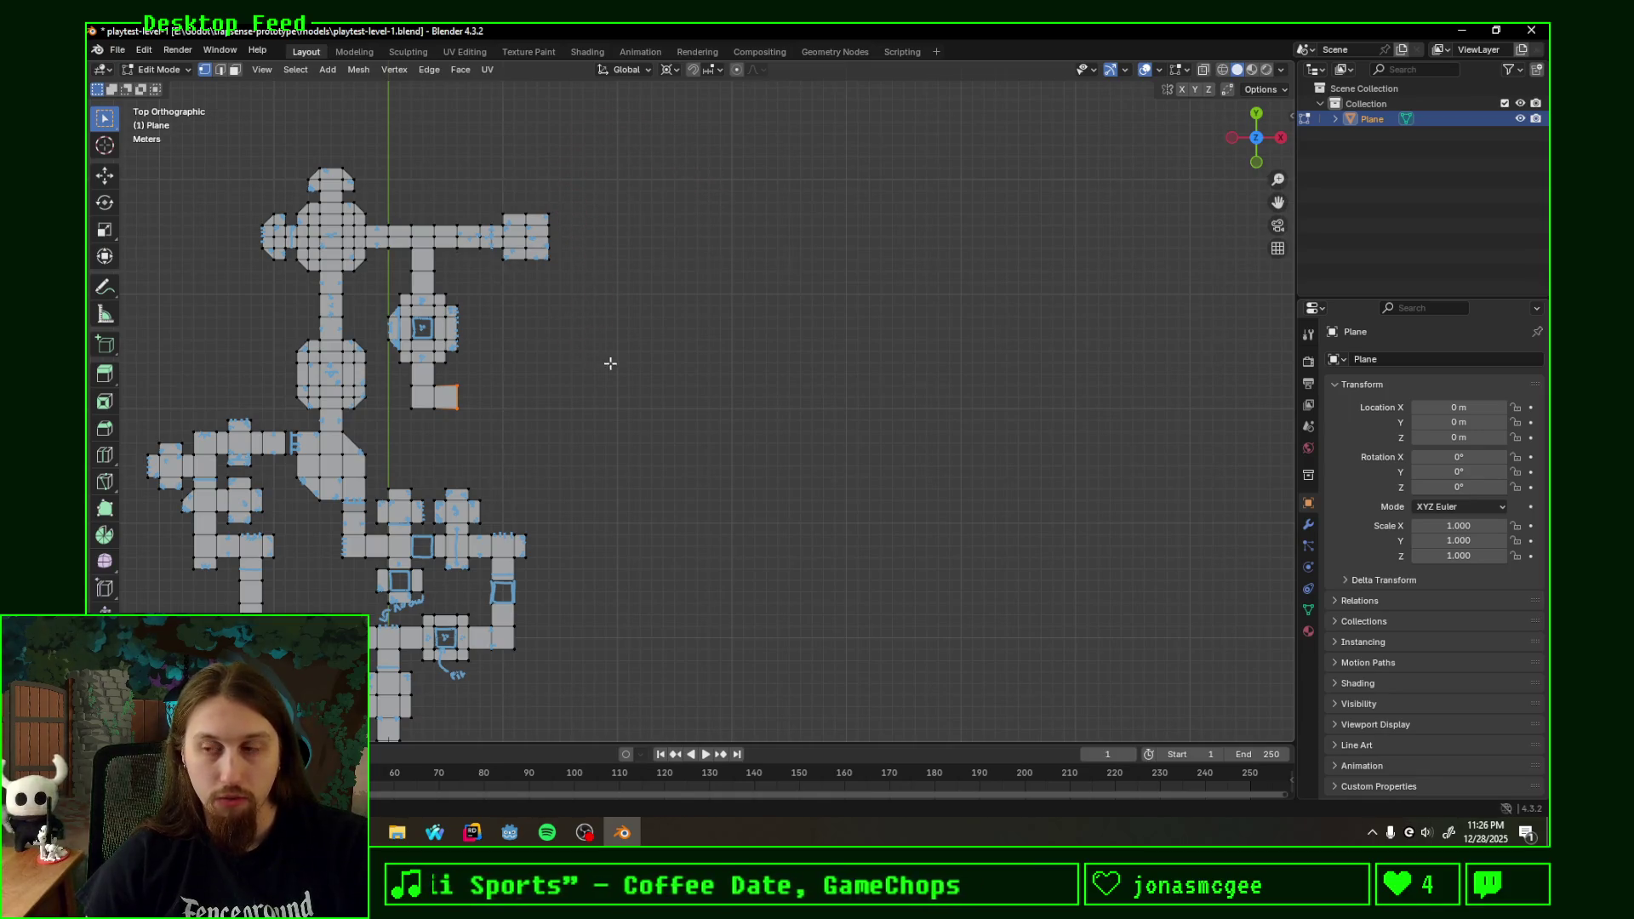
scroll(609, 363, up, 2)
mouse_move(566, 409)
shift+middle_down()
mouse_move(766, 353)
mouse_move(788, 394)
shift+middle_up()
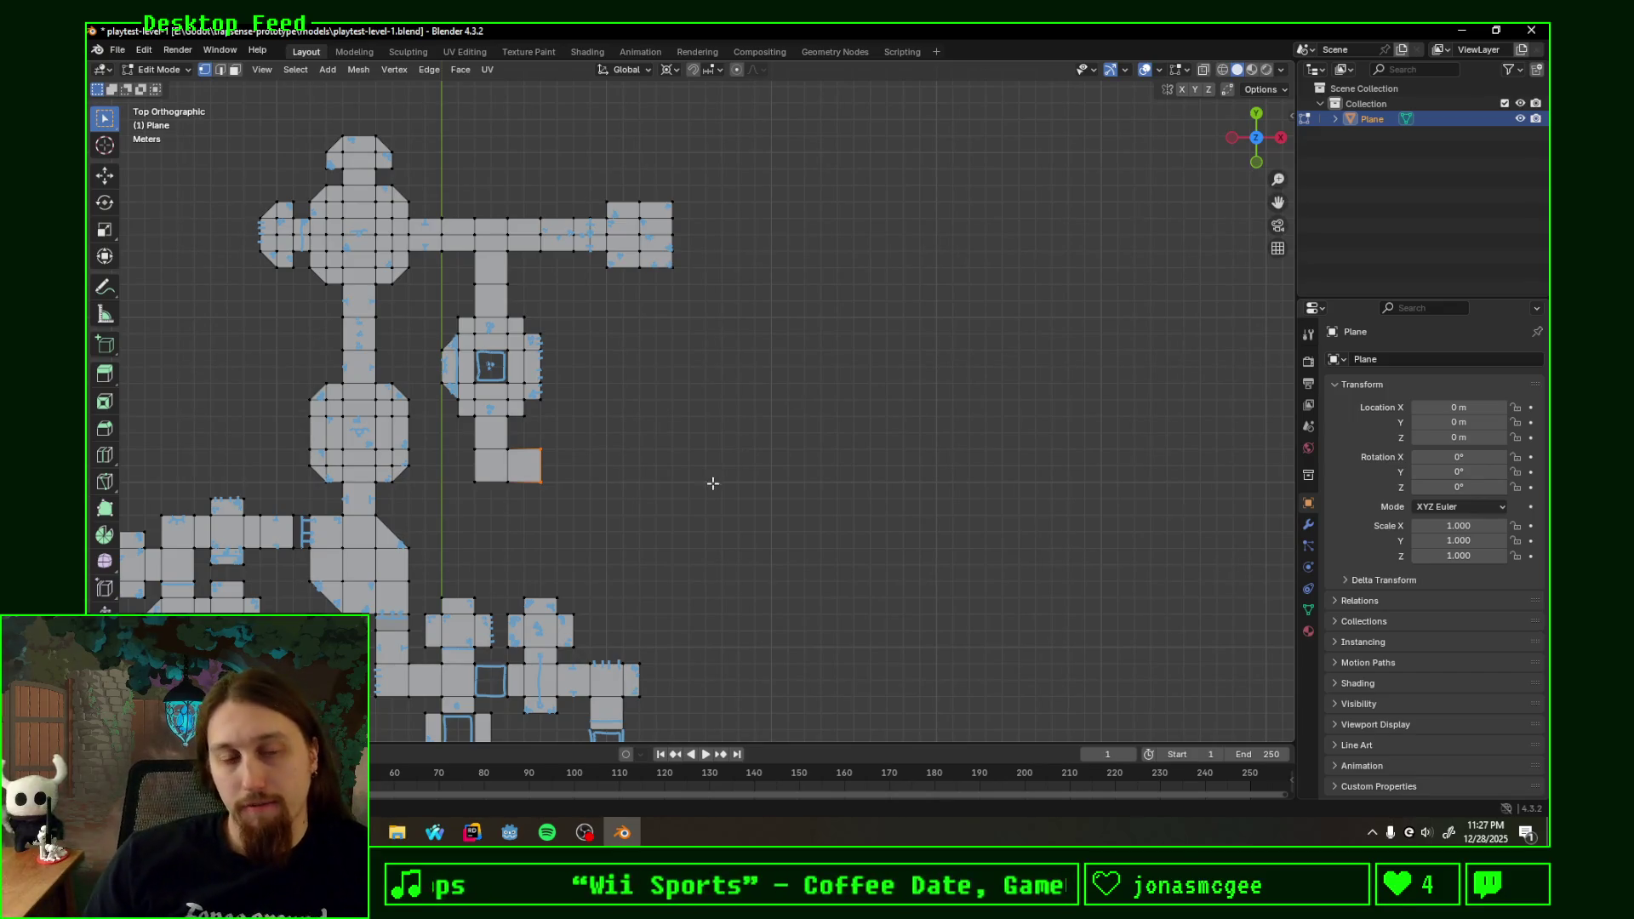
scroll(712, 482, up, 1)
scroll(741, 421, up, 1)
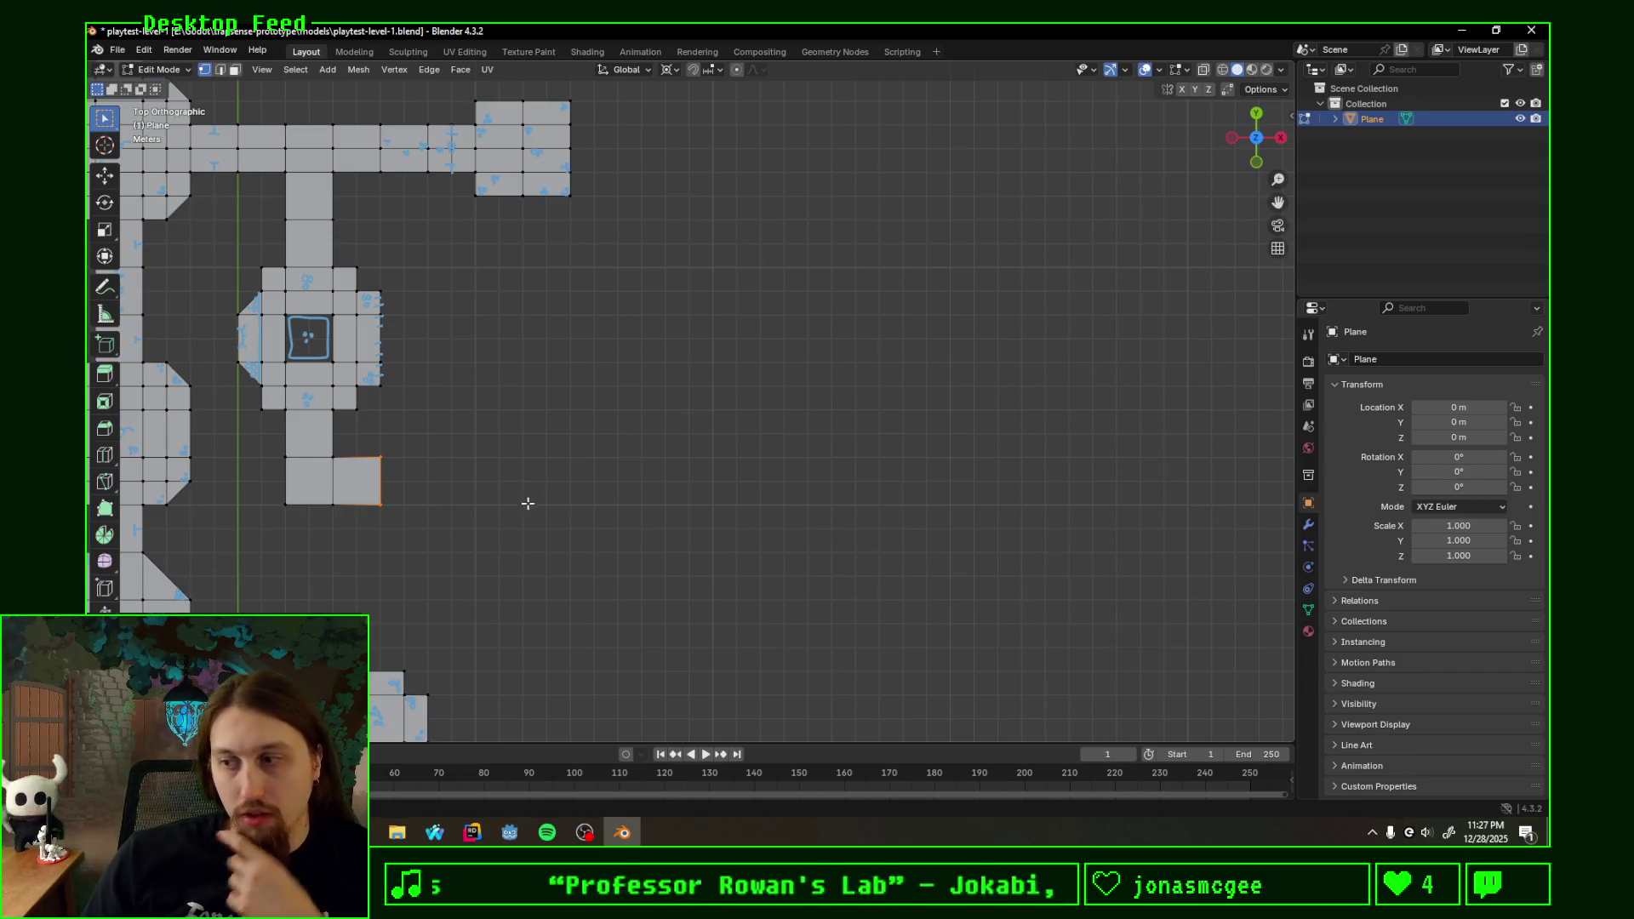
- Extrude the orange end face 2 m to the right along the X axis
shift+middle_drag(549, 419, 750, 414)
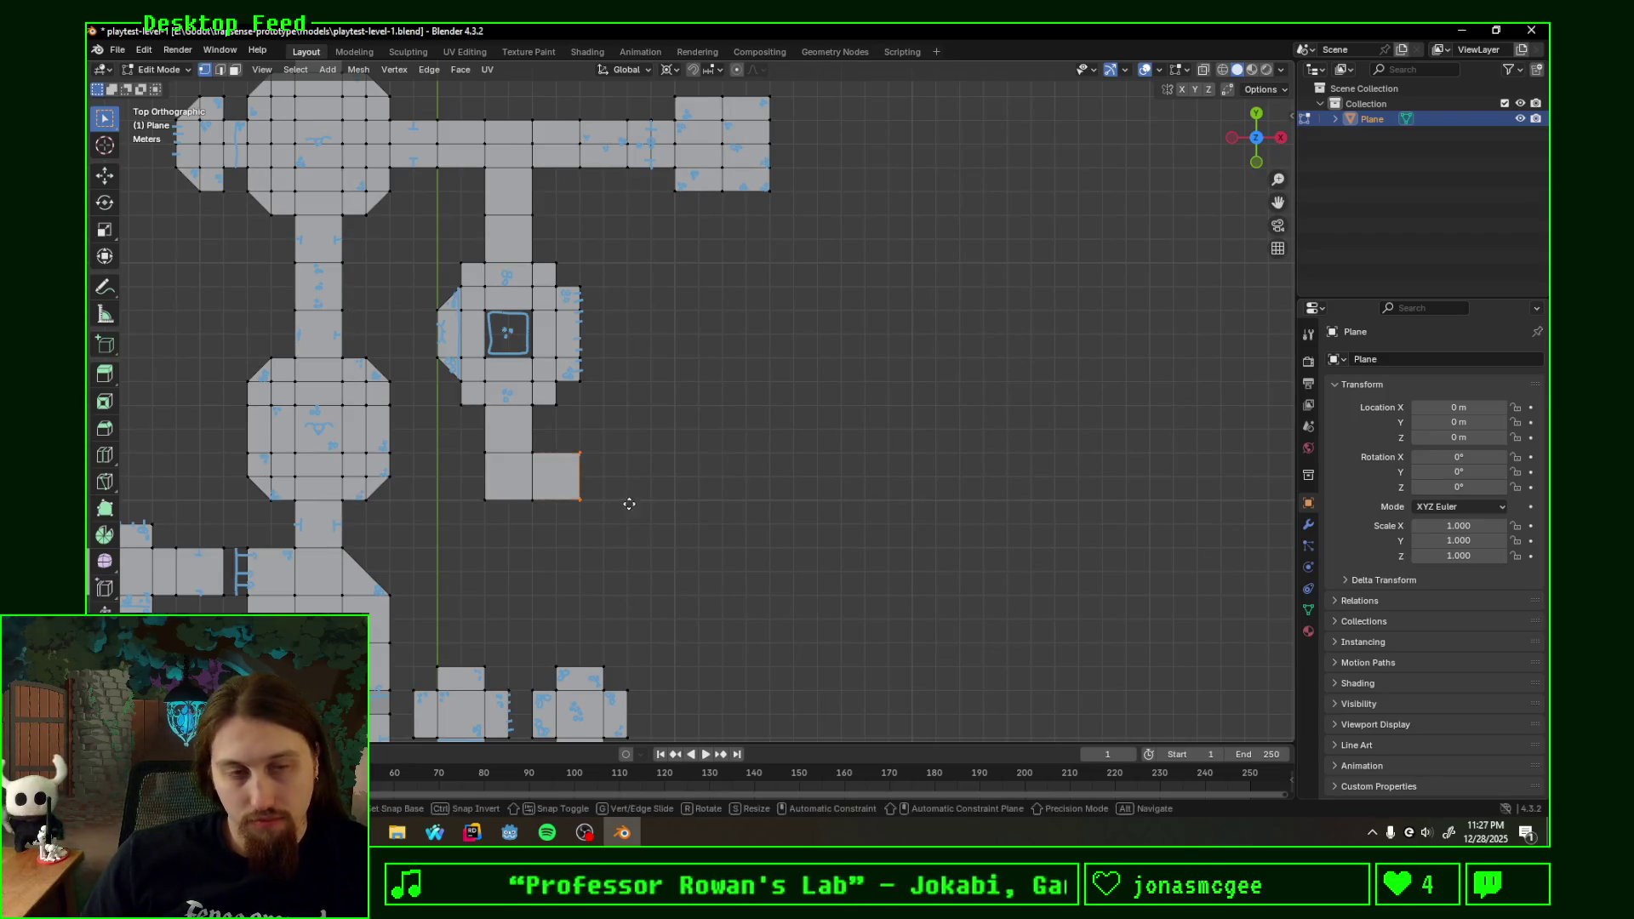
key(e)
key(x)
key(y)
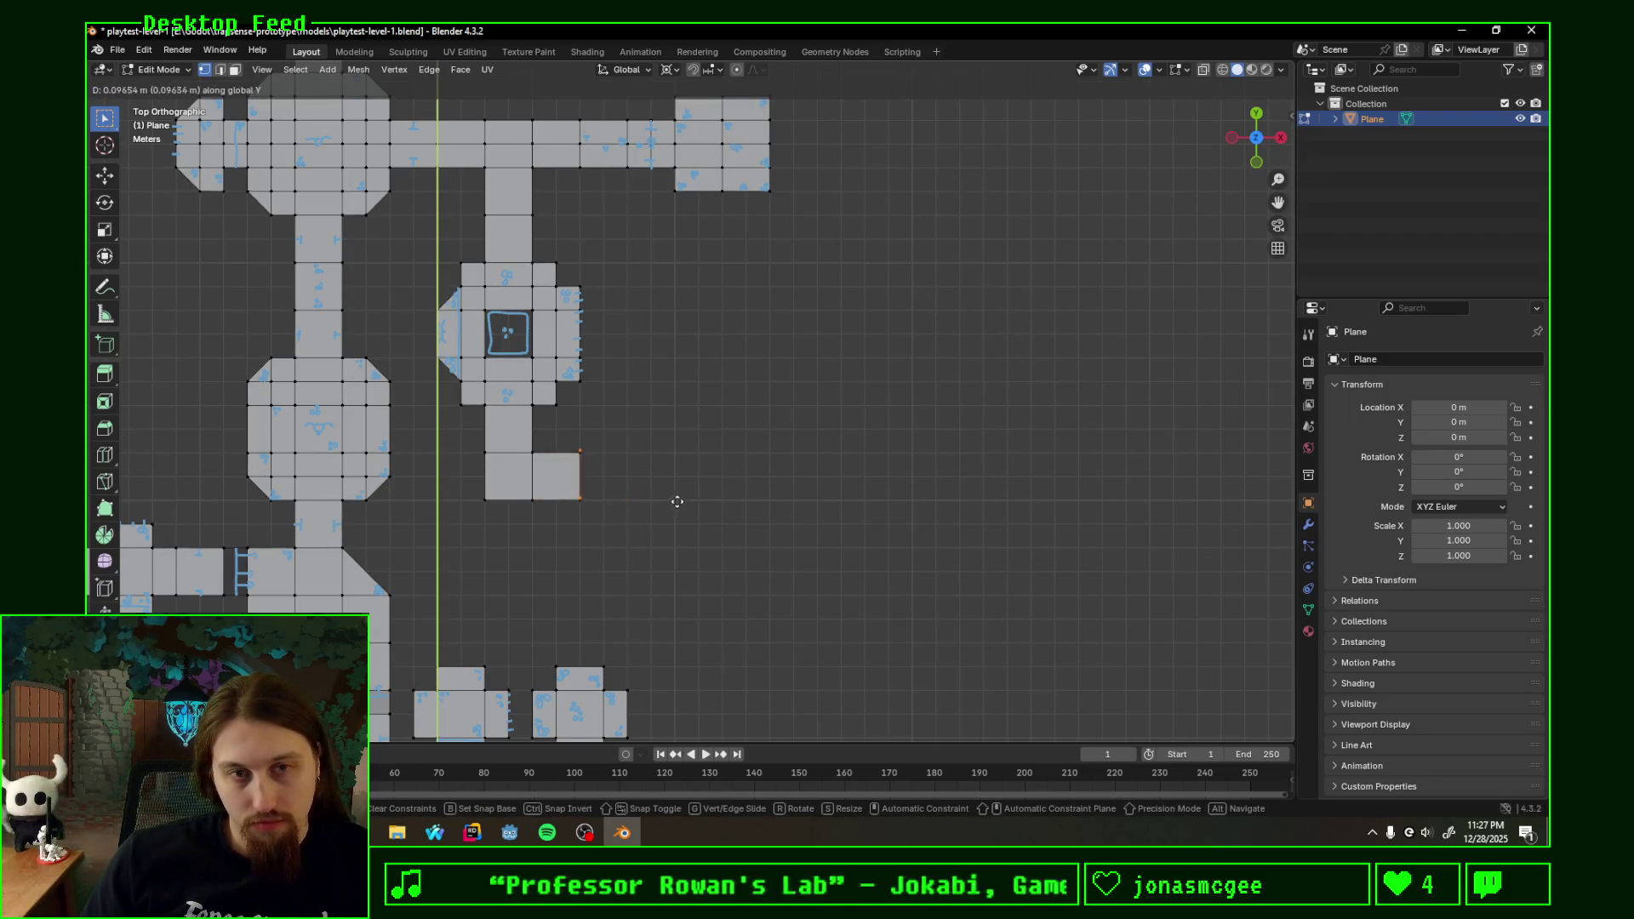
key(x)
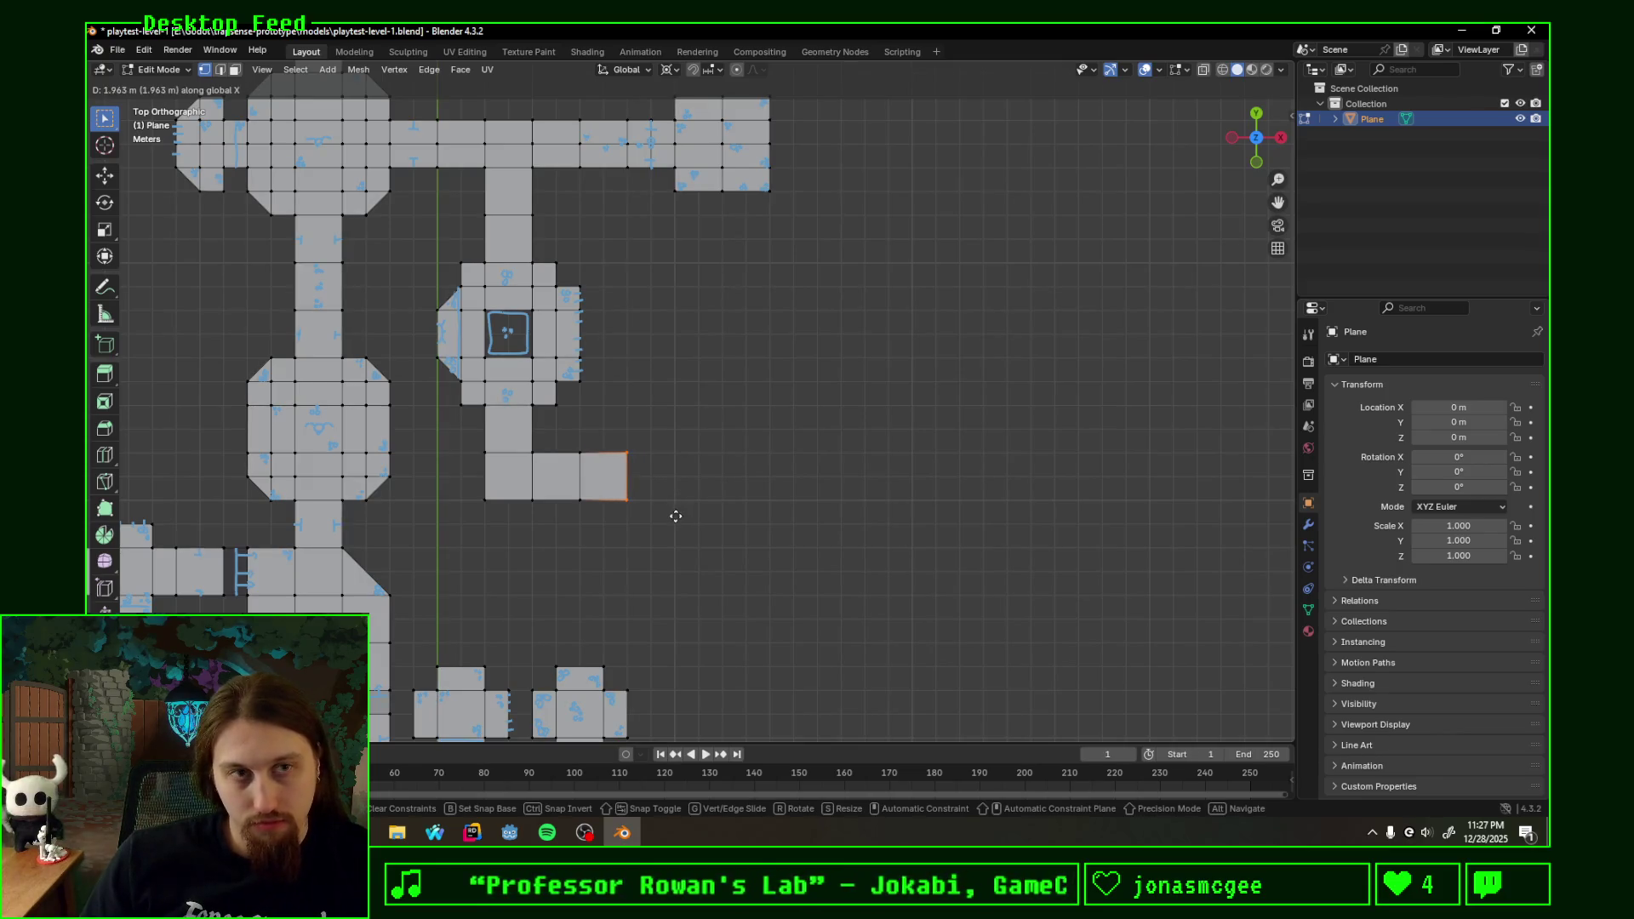
text(2)
key(Return)
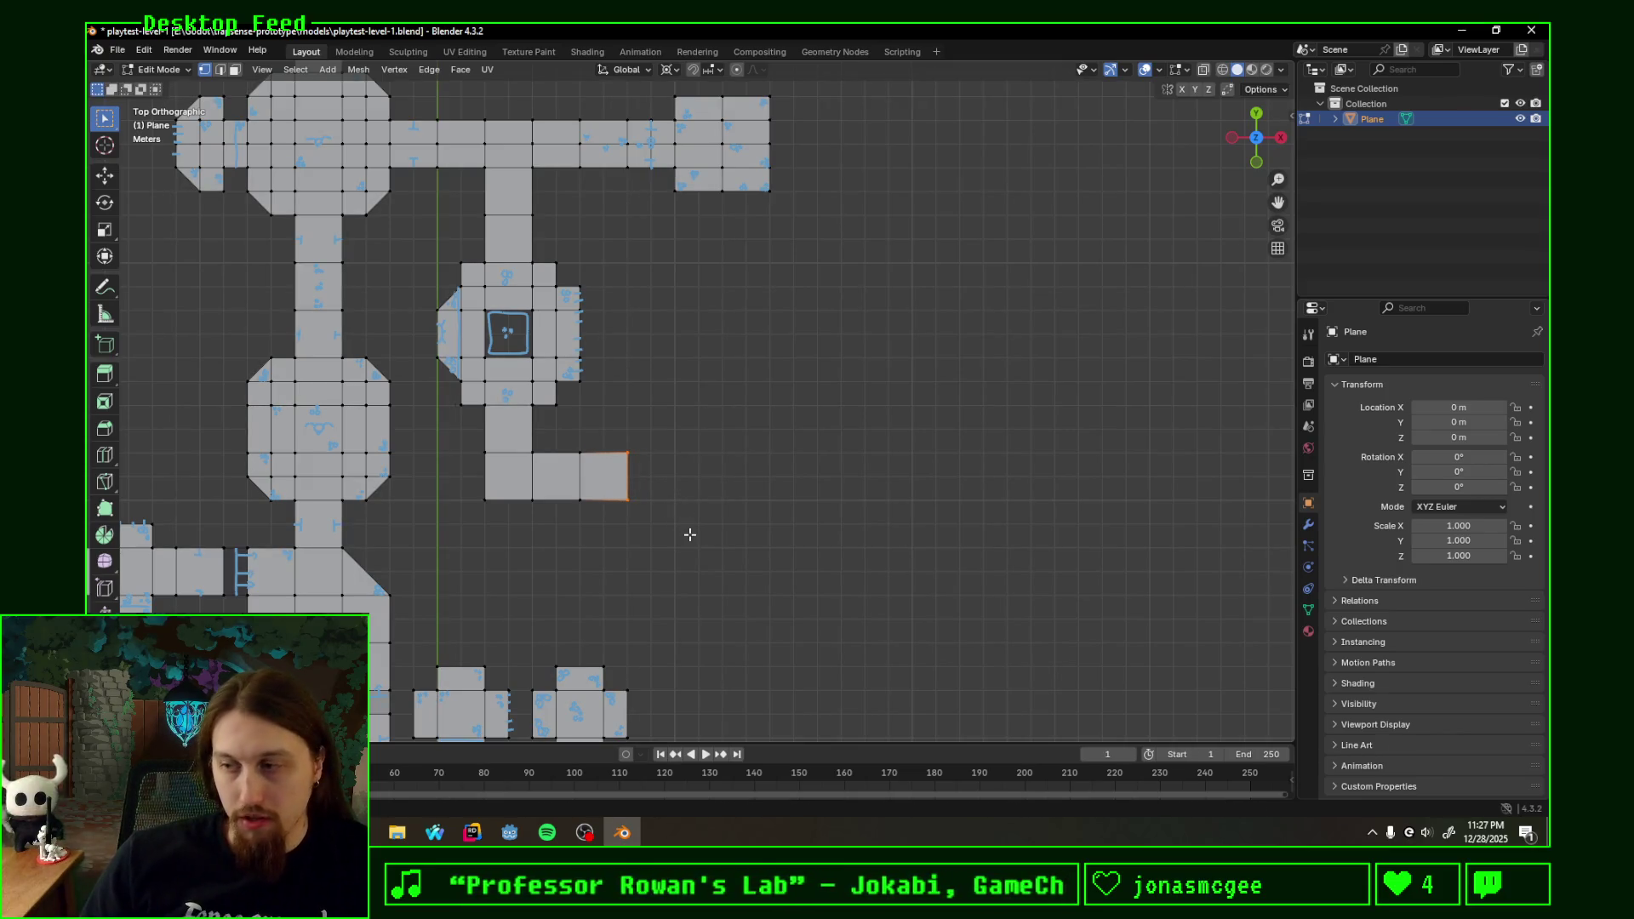
ctrl+scroll(729, 431, right, 2)
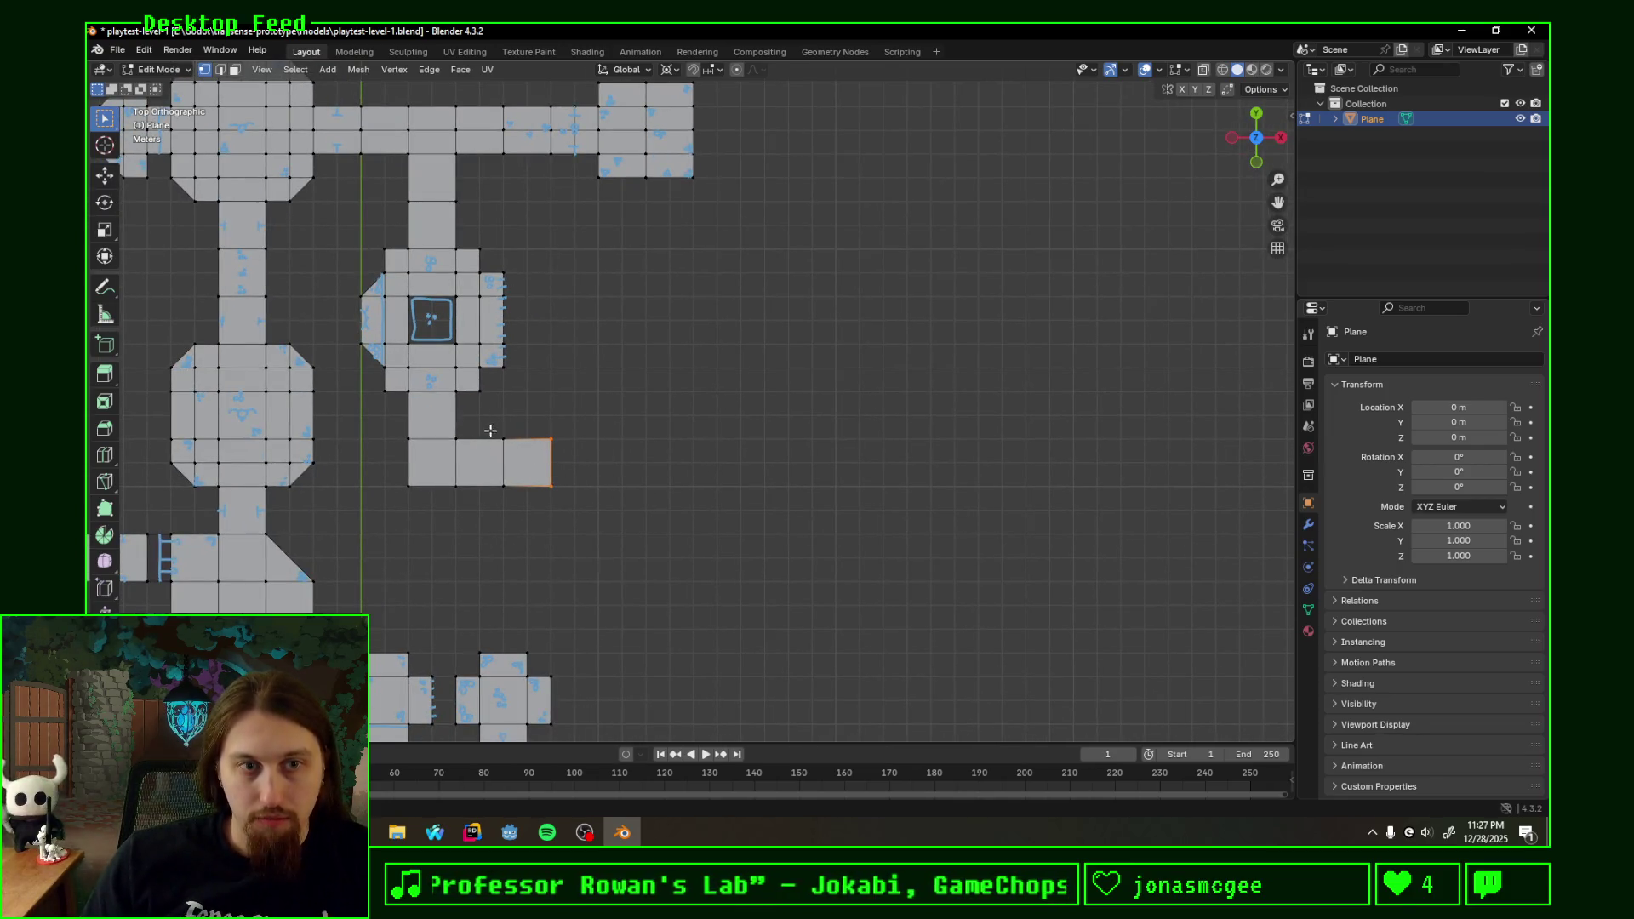
- Delete the faces at the corridor's end, leaving a straight corridor below the square room
click(536, 445)
key(x)
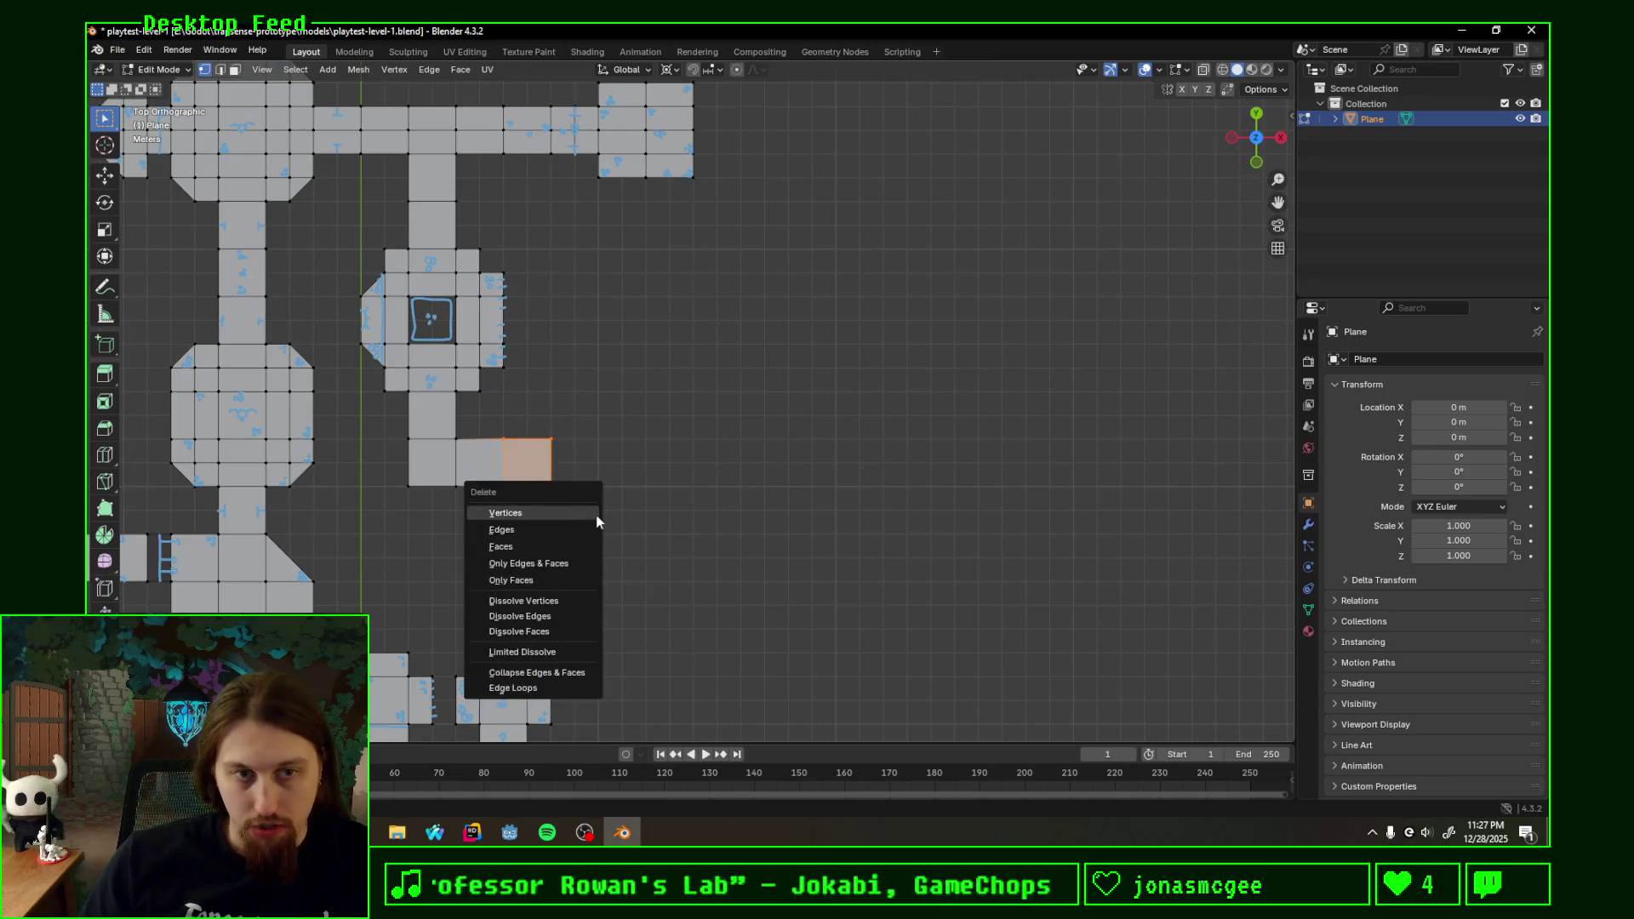
click(597, 515)
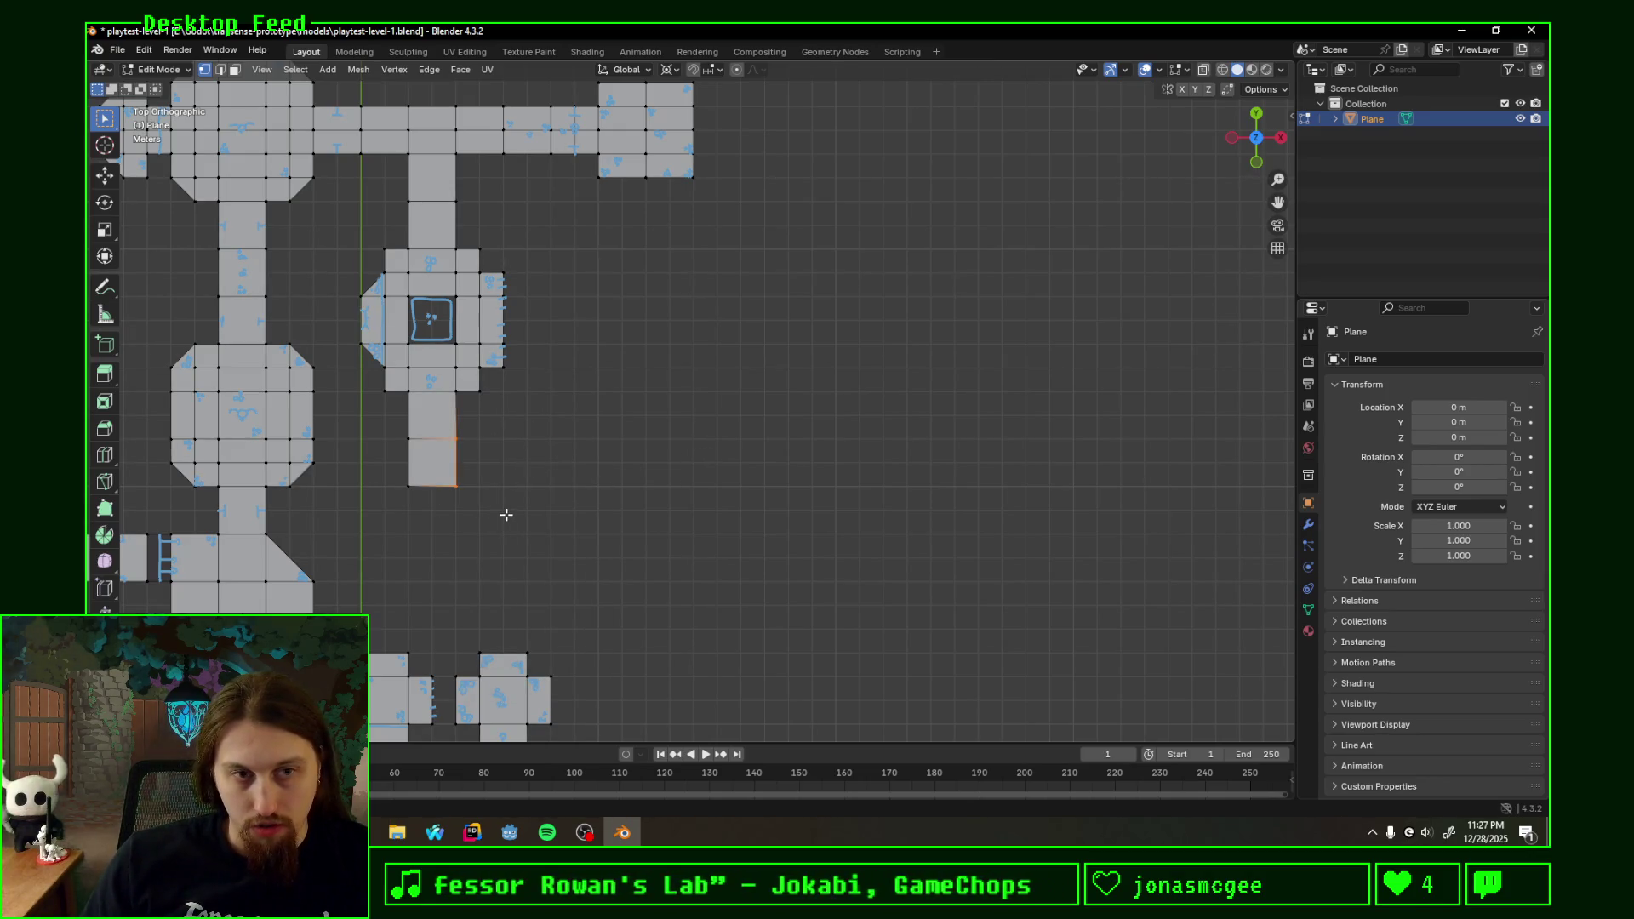
scroll(510, 518, down, 2)
scroll(660, 550, down, 2)
mouse_move(773, 566)
middle_down()
mouse_move(638, 410)
mouse_move(614, 430)
mouse_move(401, 408)
mouse_move(587, 469)
mouse_move(818, 467)
mouse_move(648, 495)
mouse_move(642, 467)
mouse_move(661, 489)
middle_up()
scroll(587, 467, up, 2)
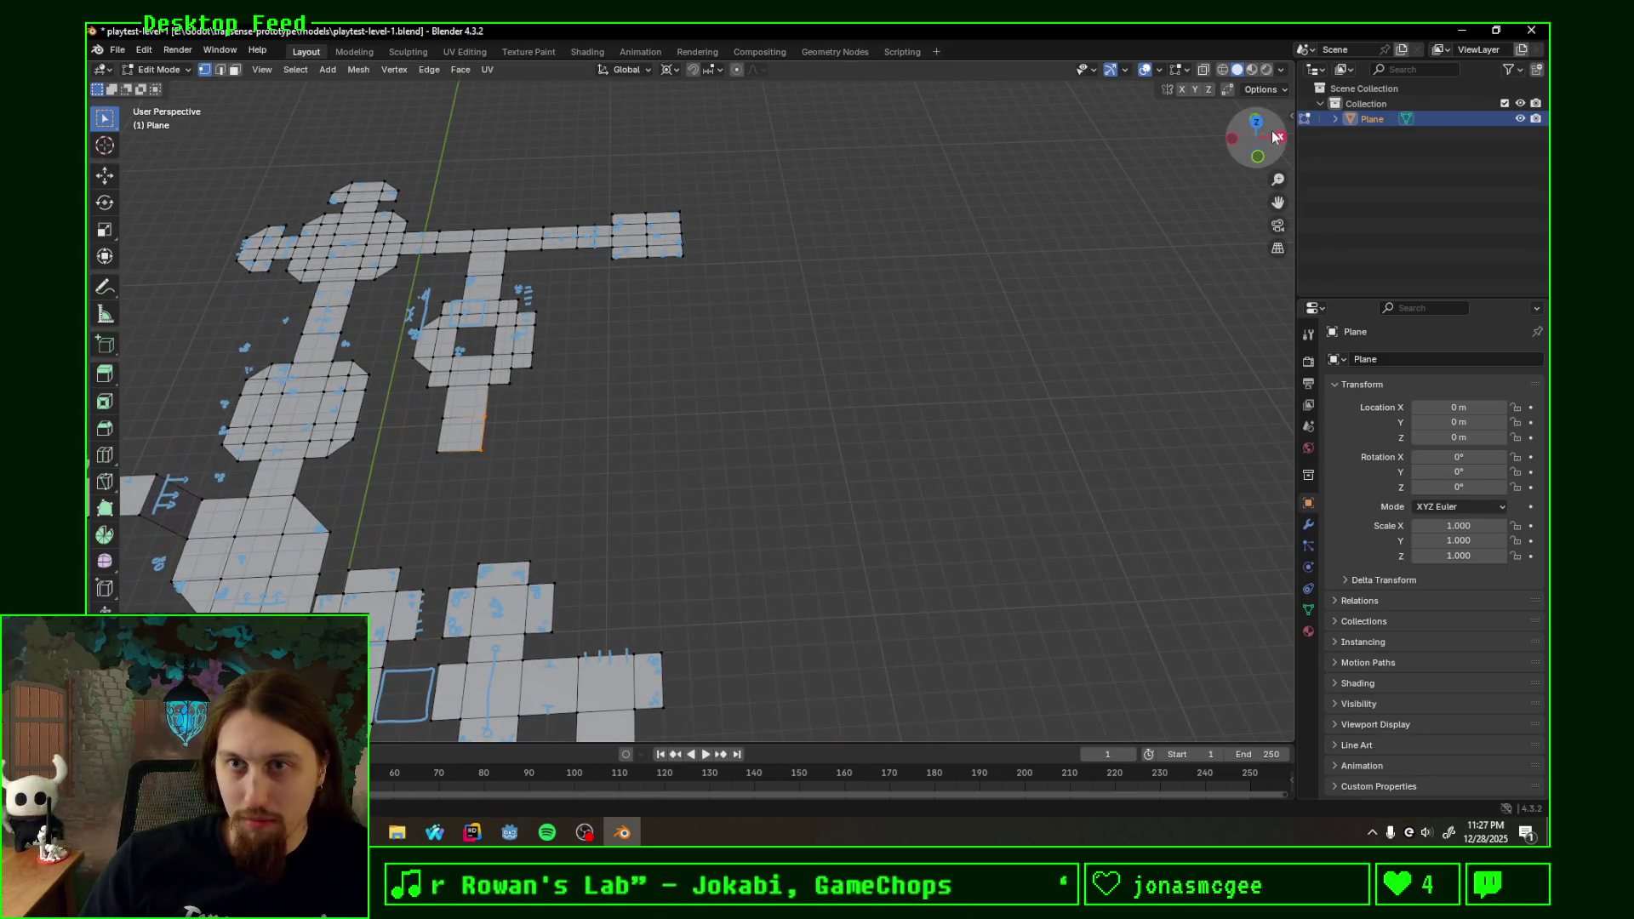
- From top view, extrude the corridor's end edge along X into a long new face
click(1257, 122)
key(e)
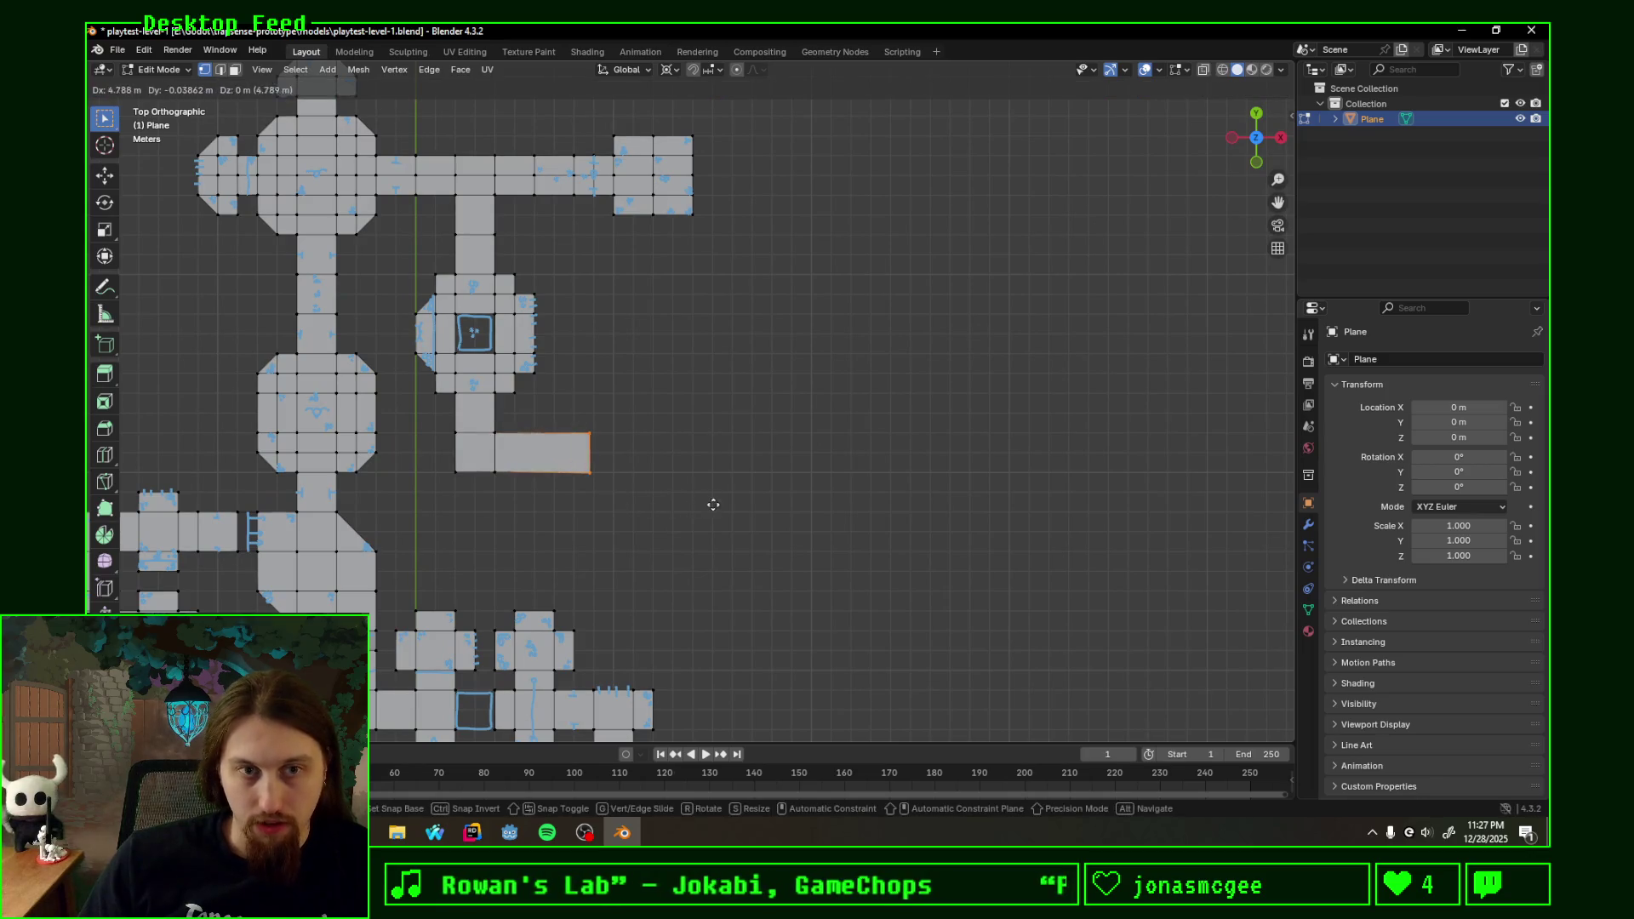
key(x)
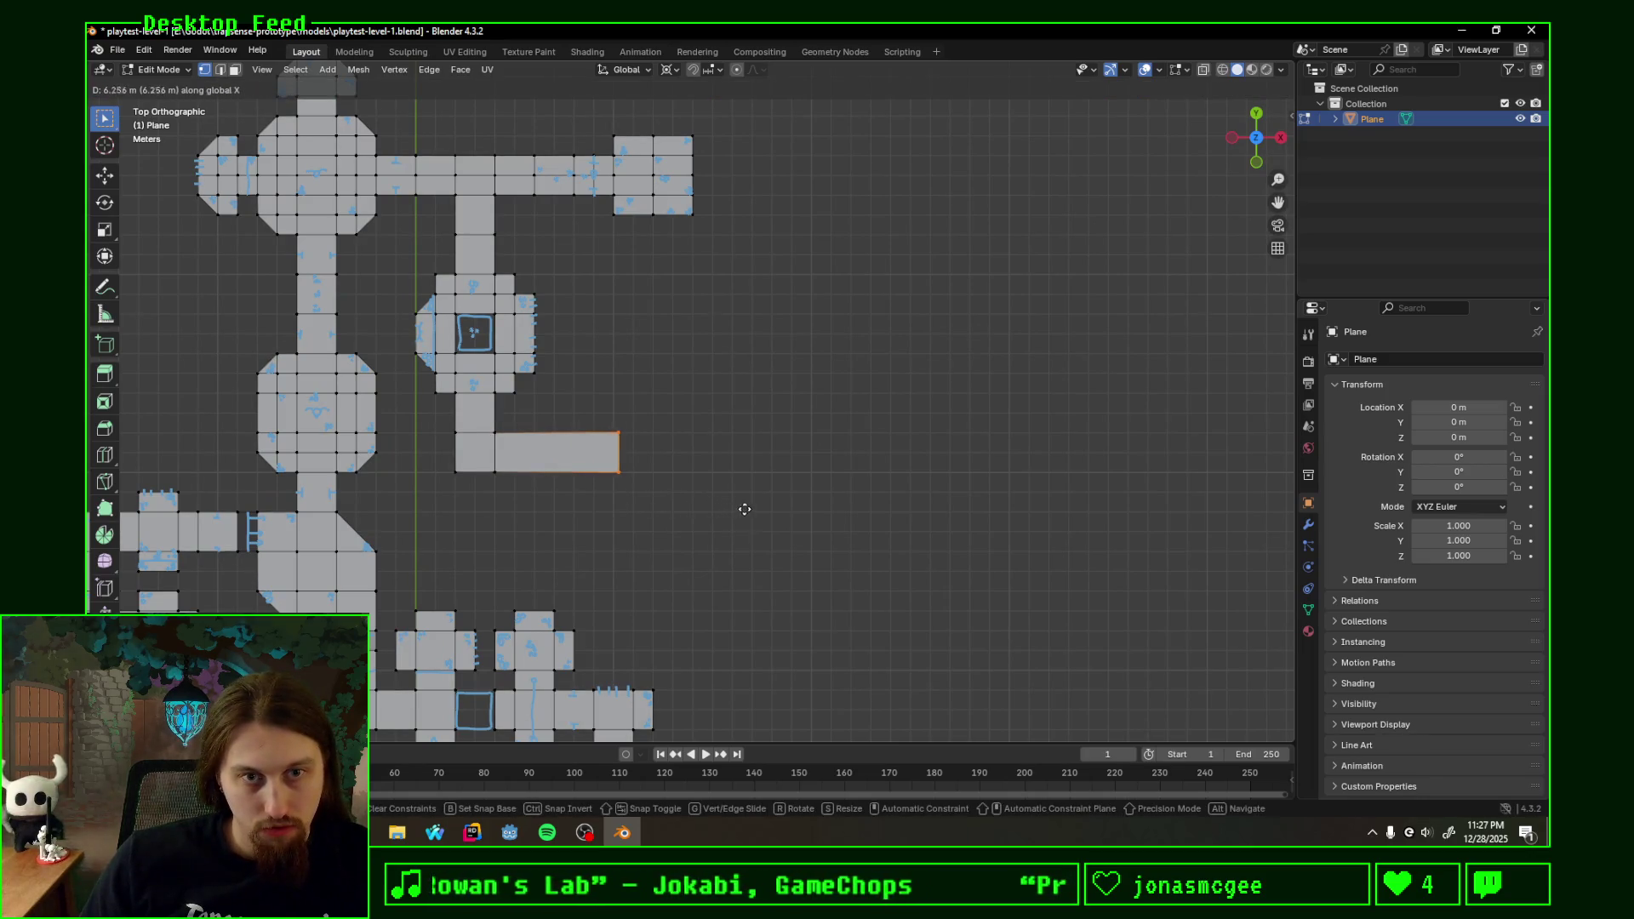
click(776, 510)
mouse_move(771, 506)
middle_down()
mouse_move(746, 341)
mouse_move(792, 401)
middle_up()
- Raise the new end edge along Z so the strip slopes upward like a ramp, then inspect it
key(e)
key(y)
key(z)
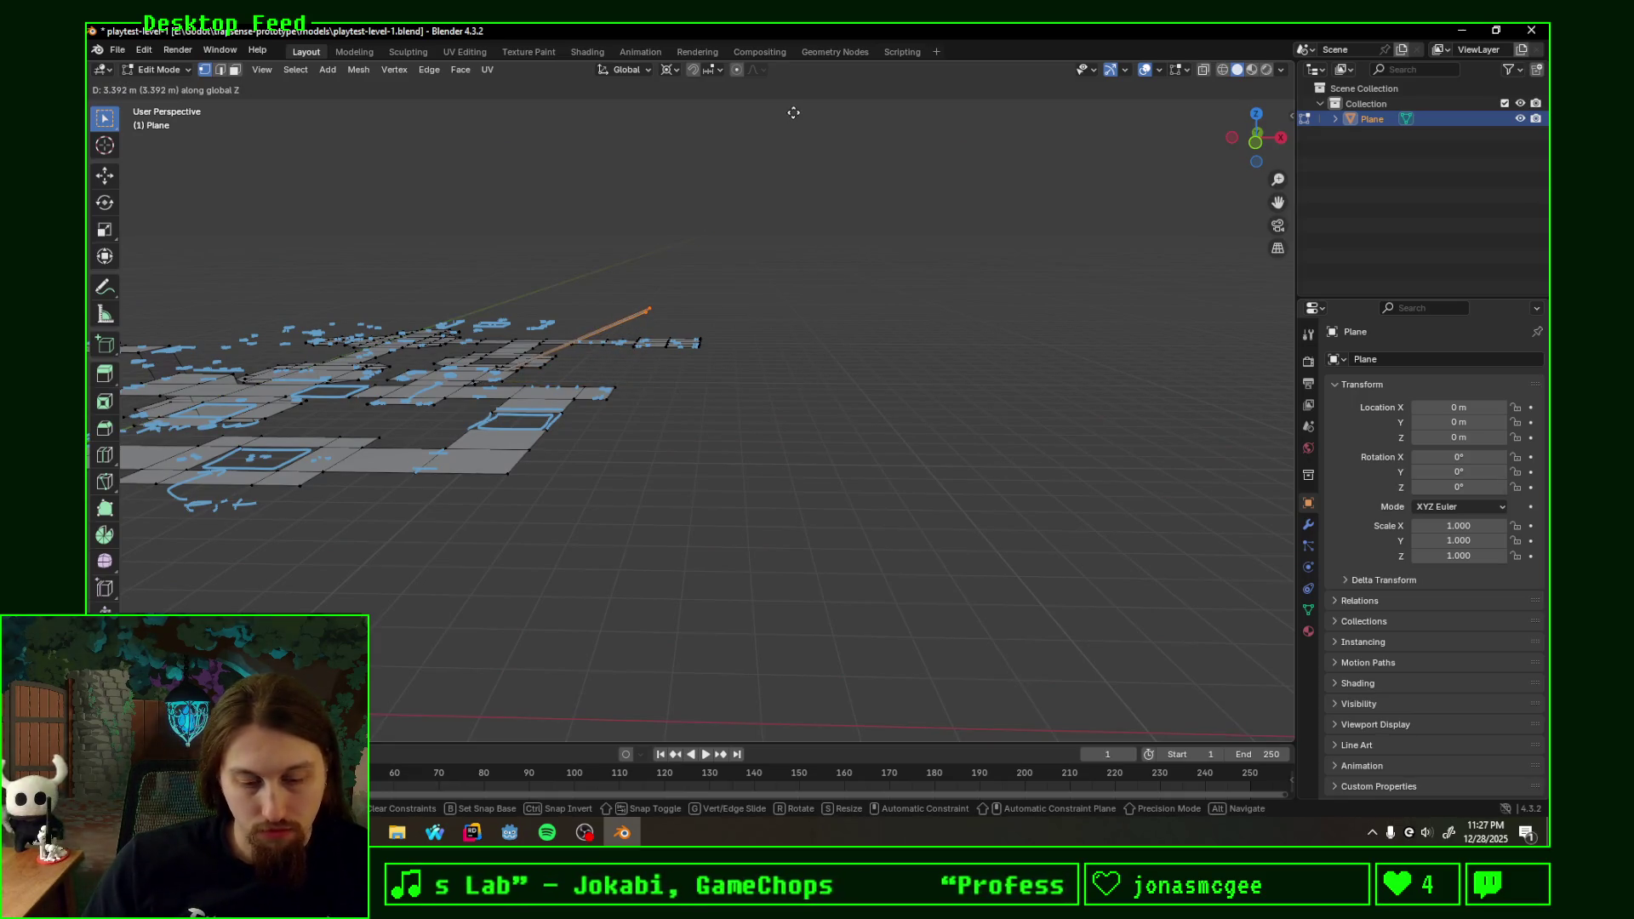
click(789, 111)
mouse_move(785, 110)
middle_down()
mouse_move(628, 272)
mouse_move(739, 384)
middle_up()
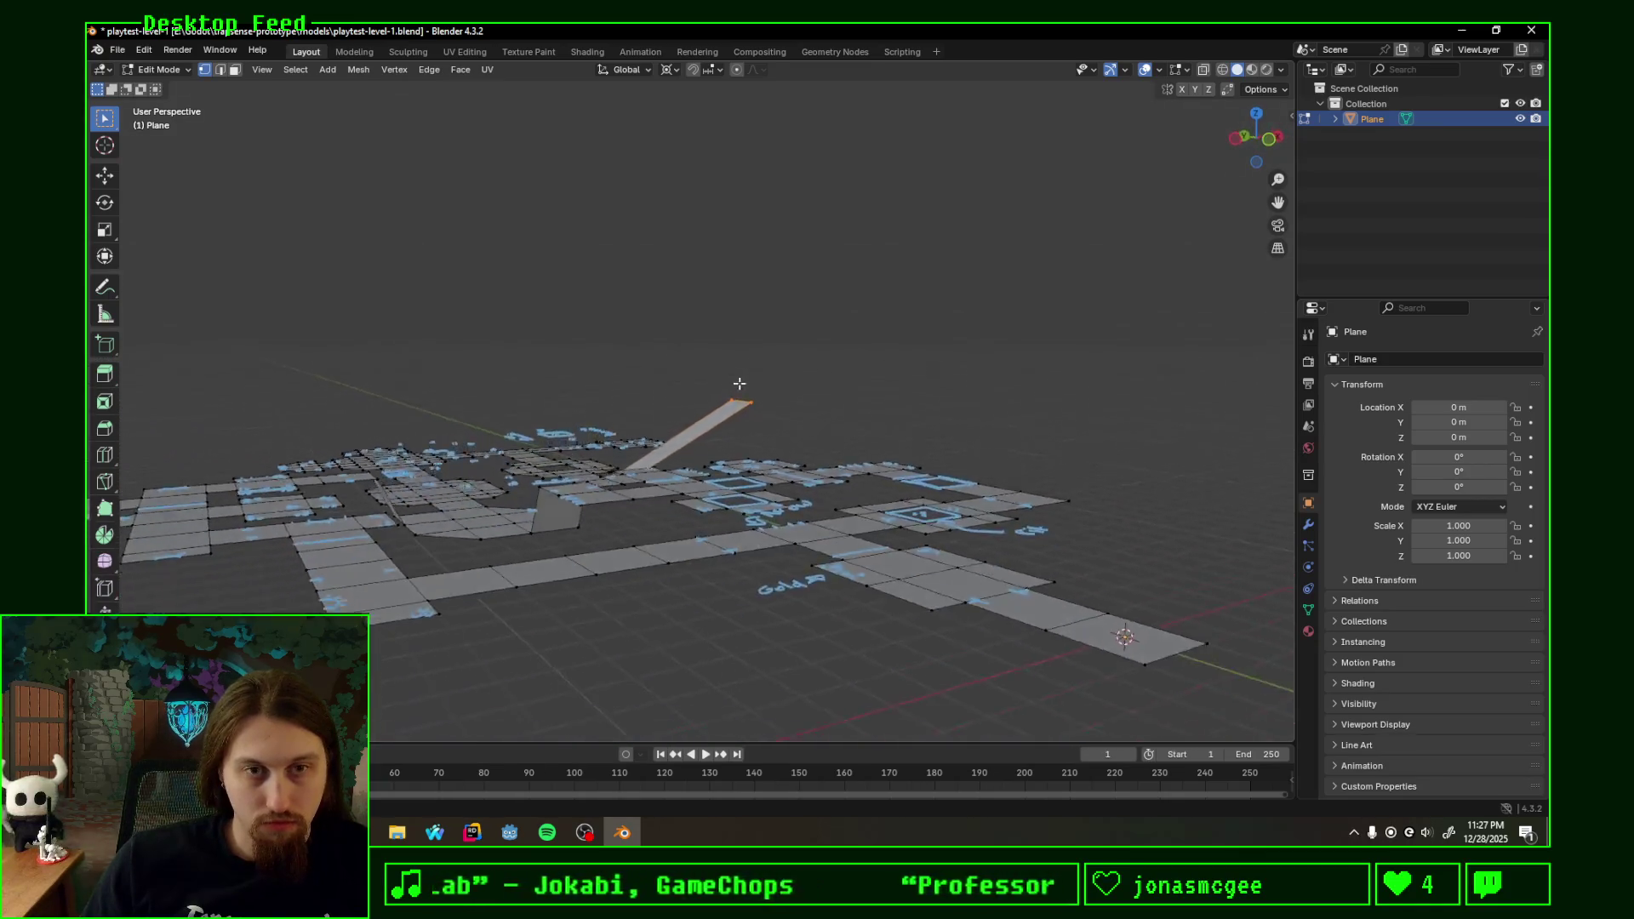
middle_drag(739, 383, 724, 469)
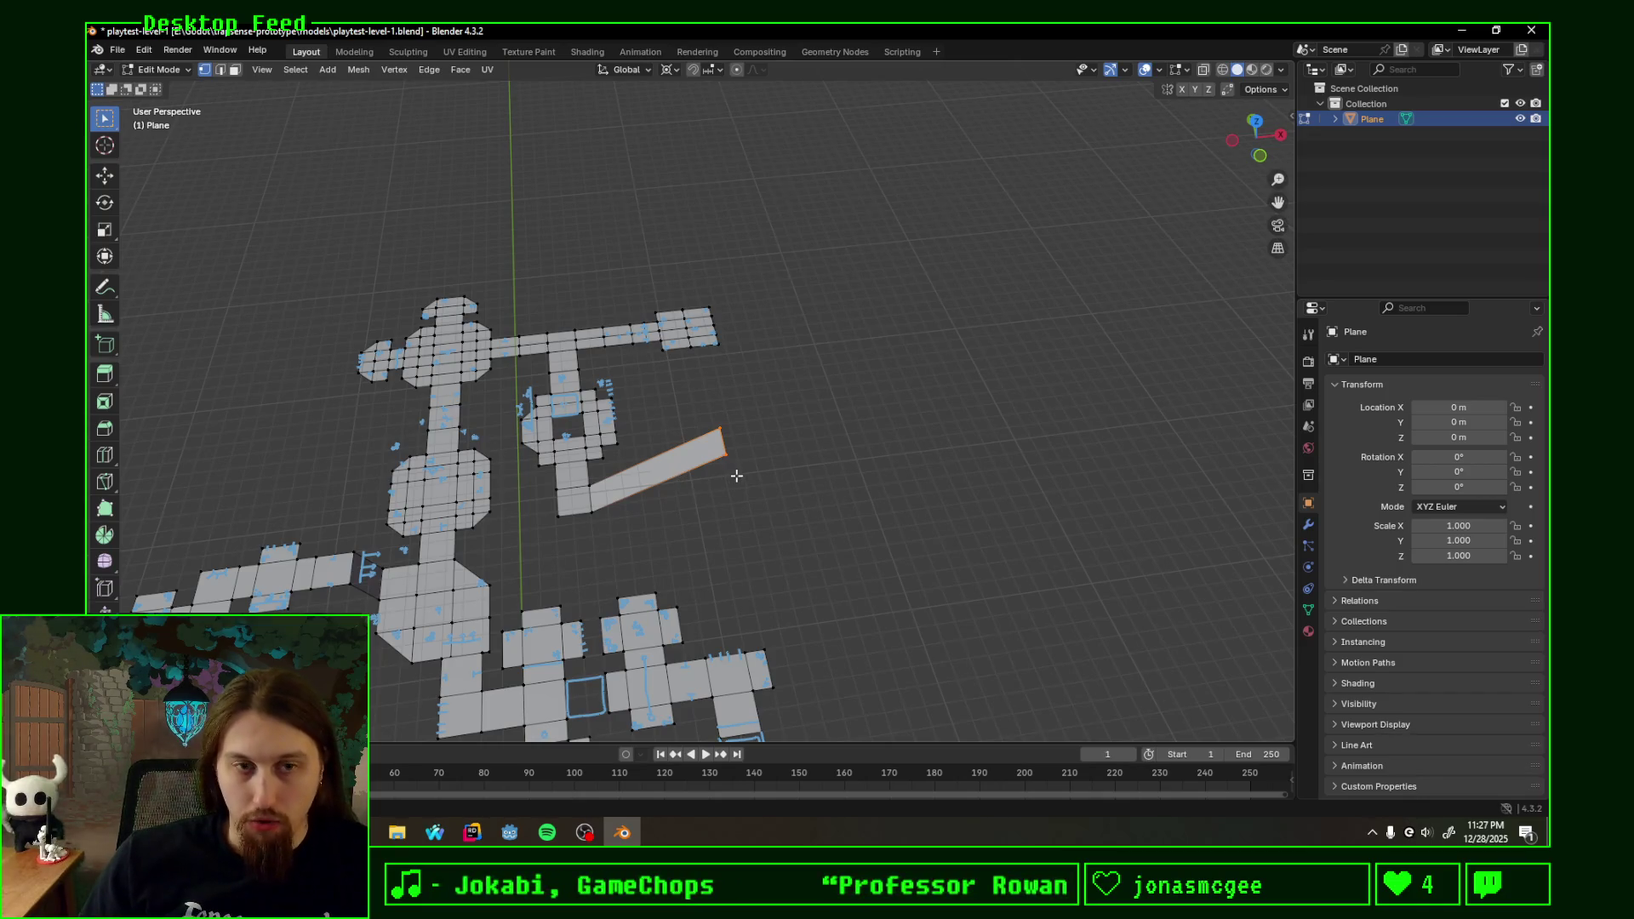
middle_drag(735, 475, 730, 486)
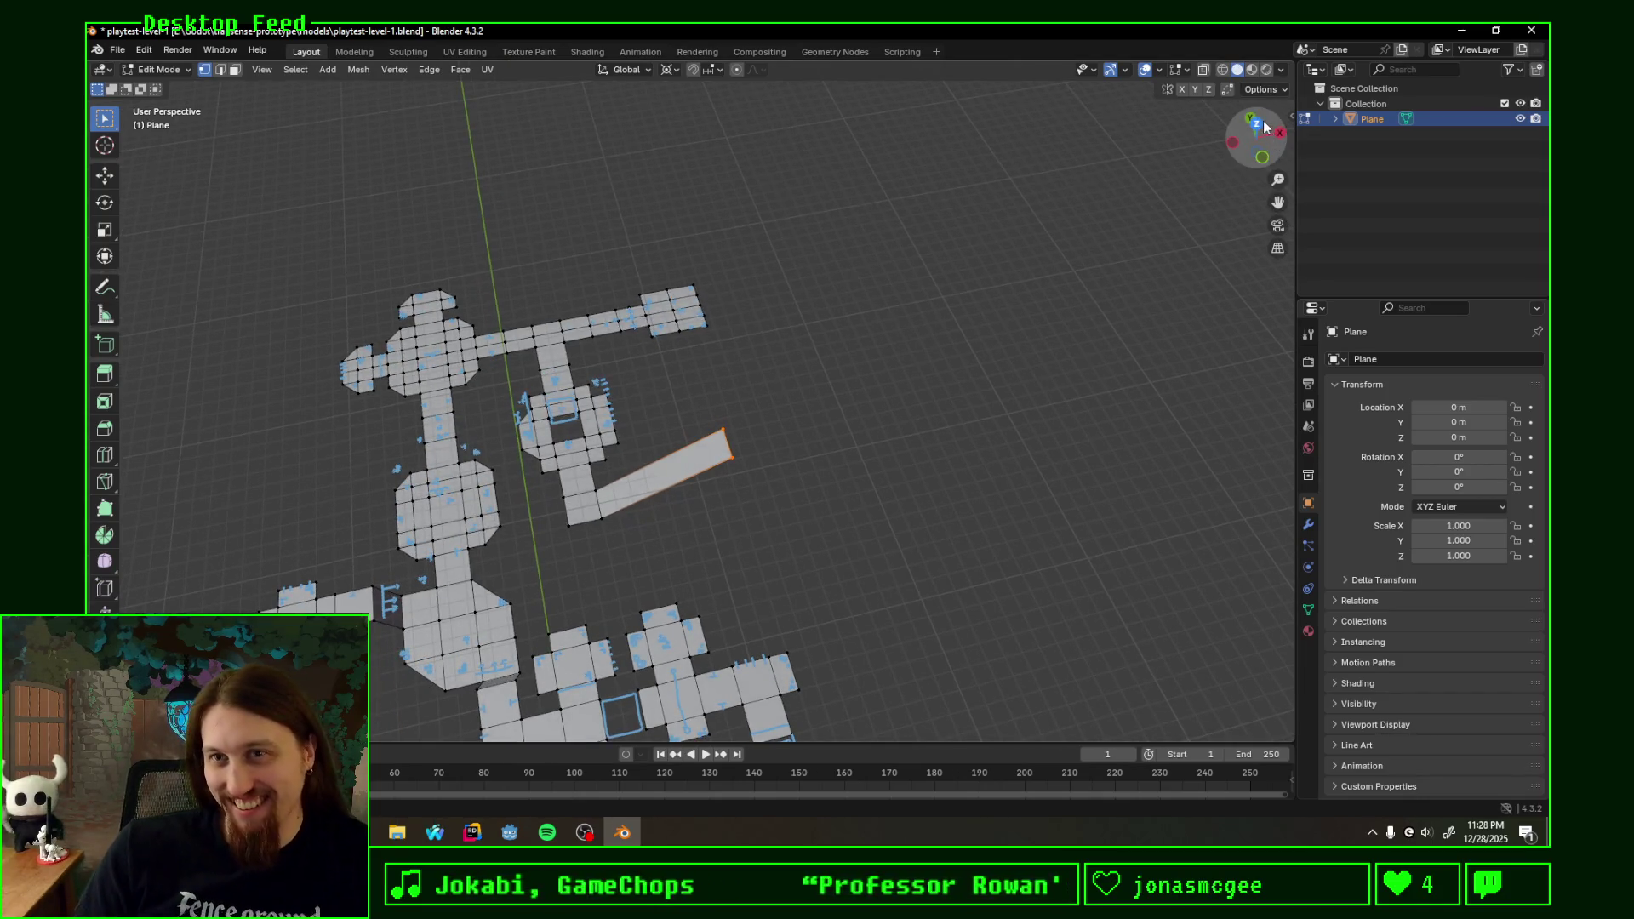
click(1258, 123)
scroll(656, 477, up, 5)
shift+middle_drag(656, 477, 811, 431)
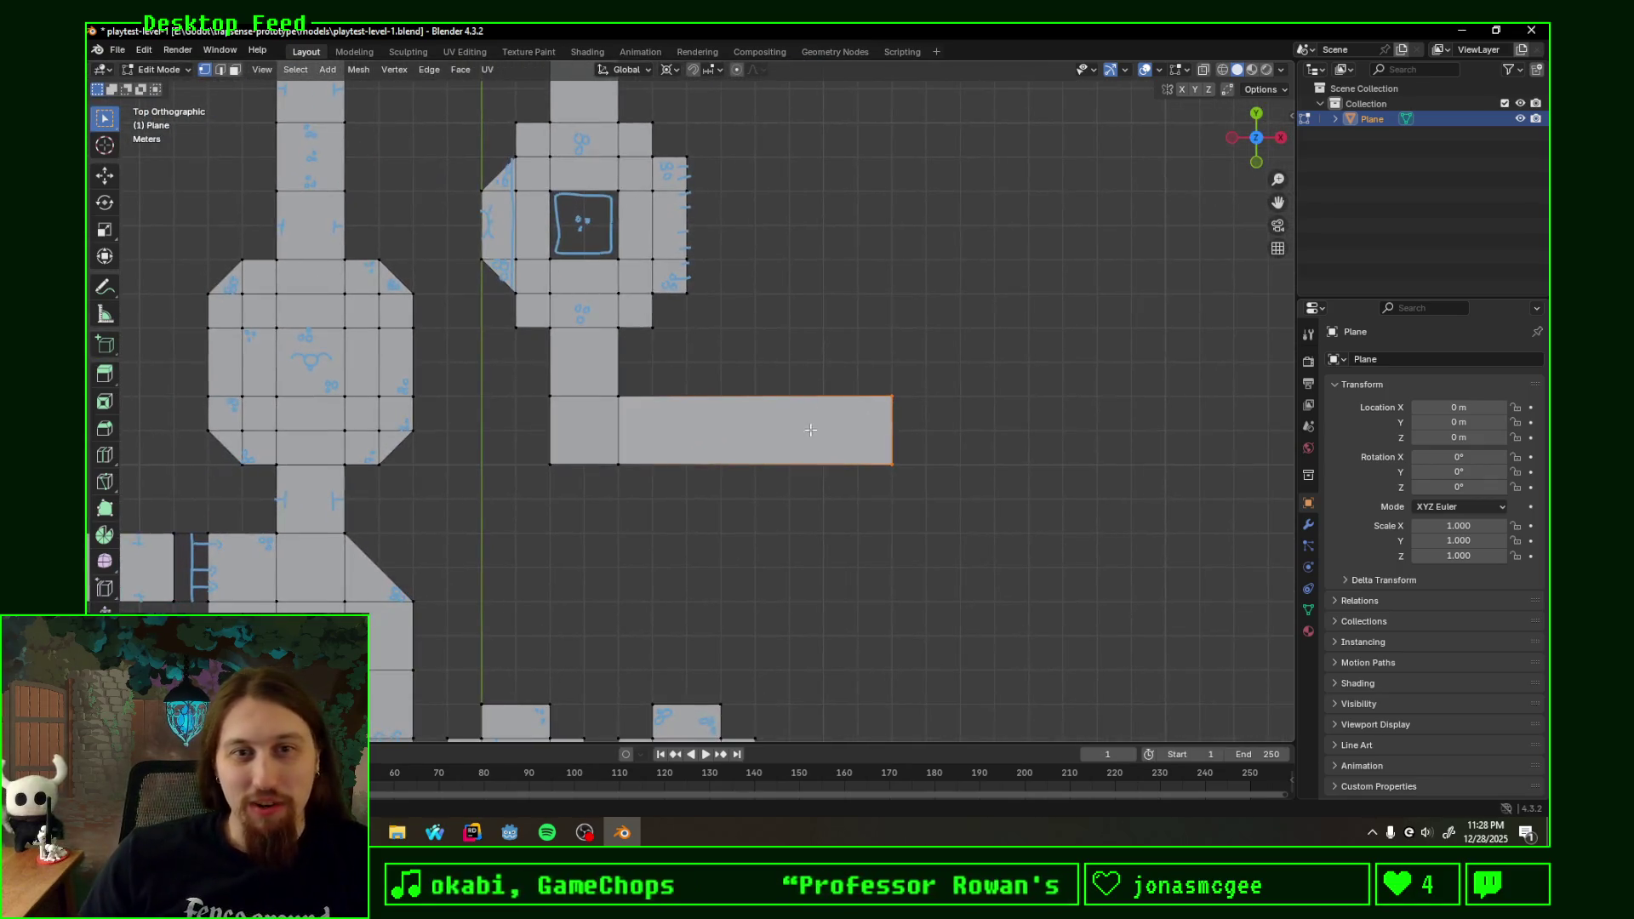
key(shift+d)
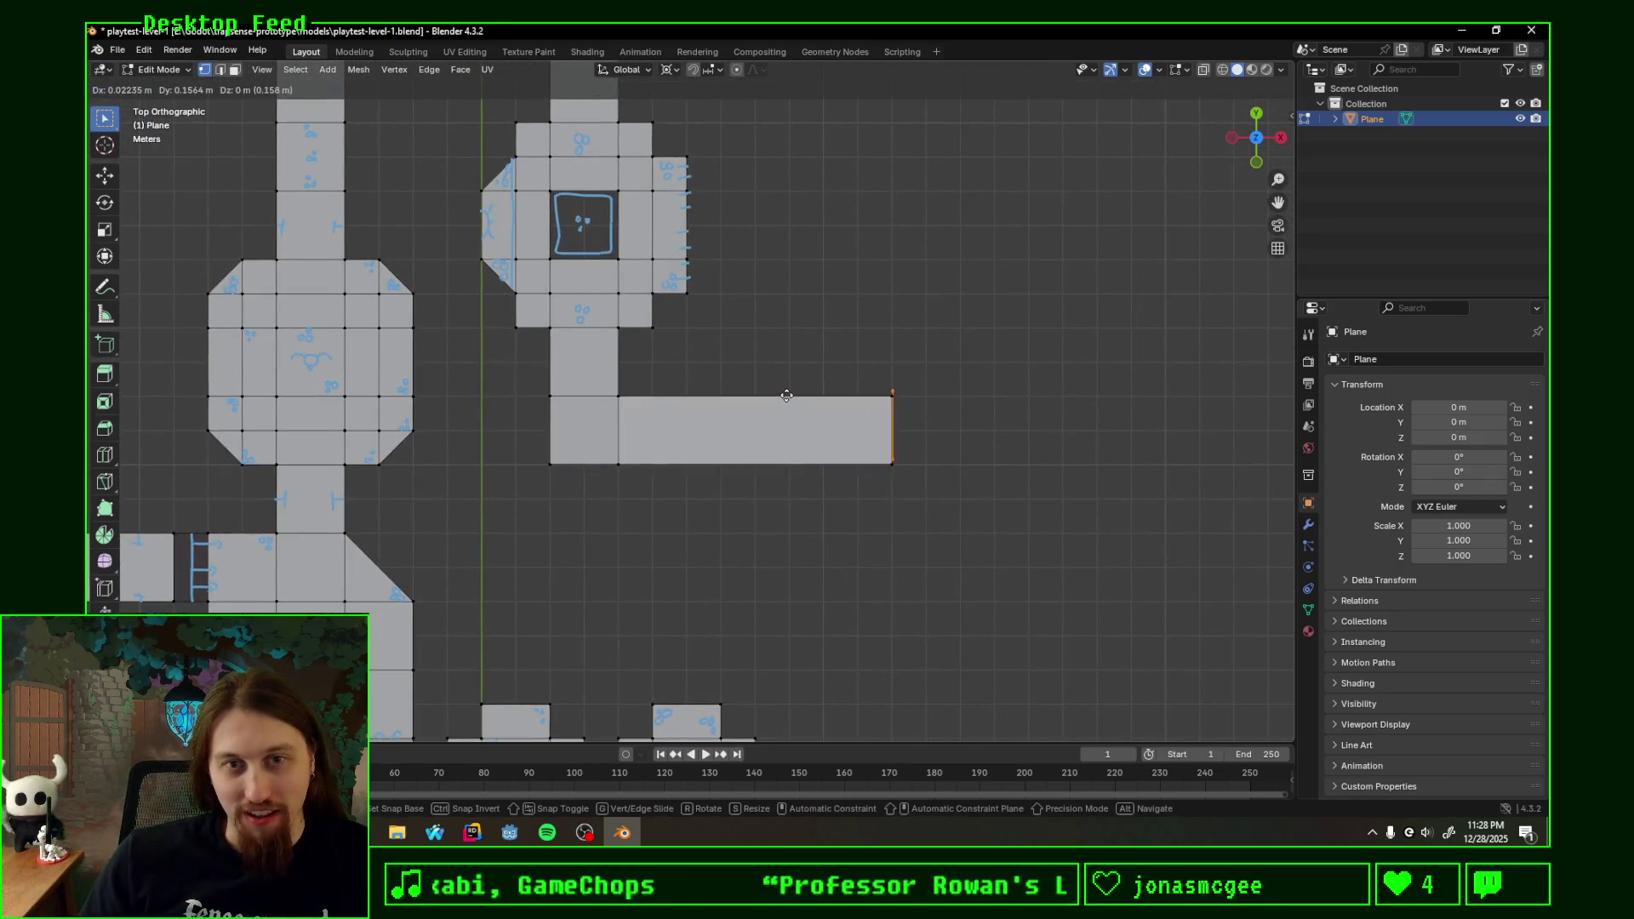
click(945, 406)
key(x)
click(954, 409)
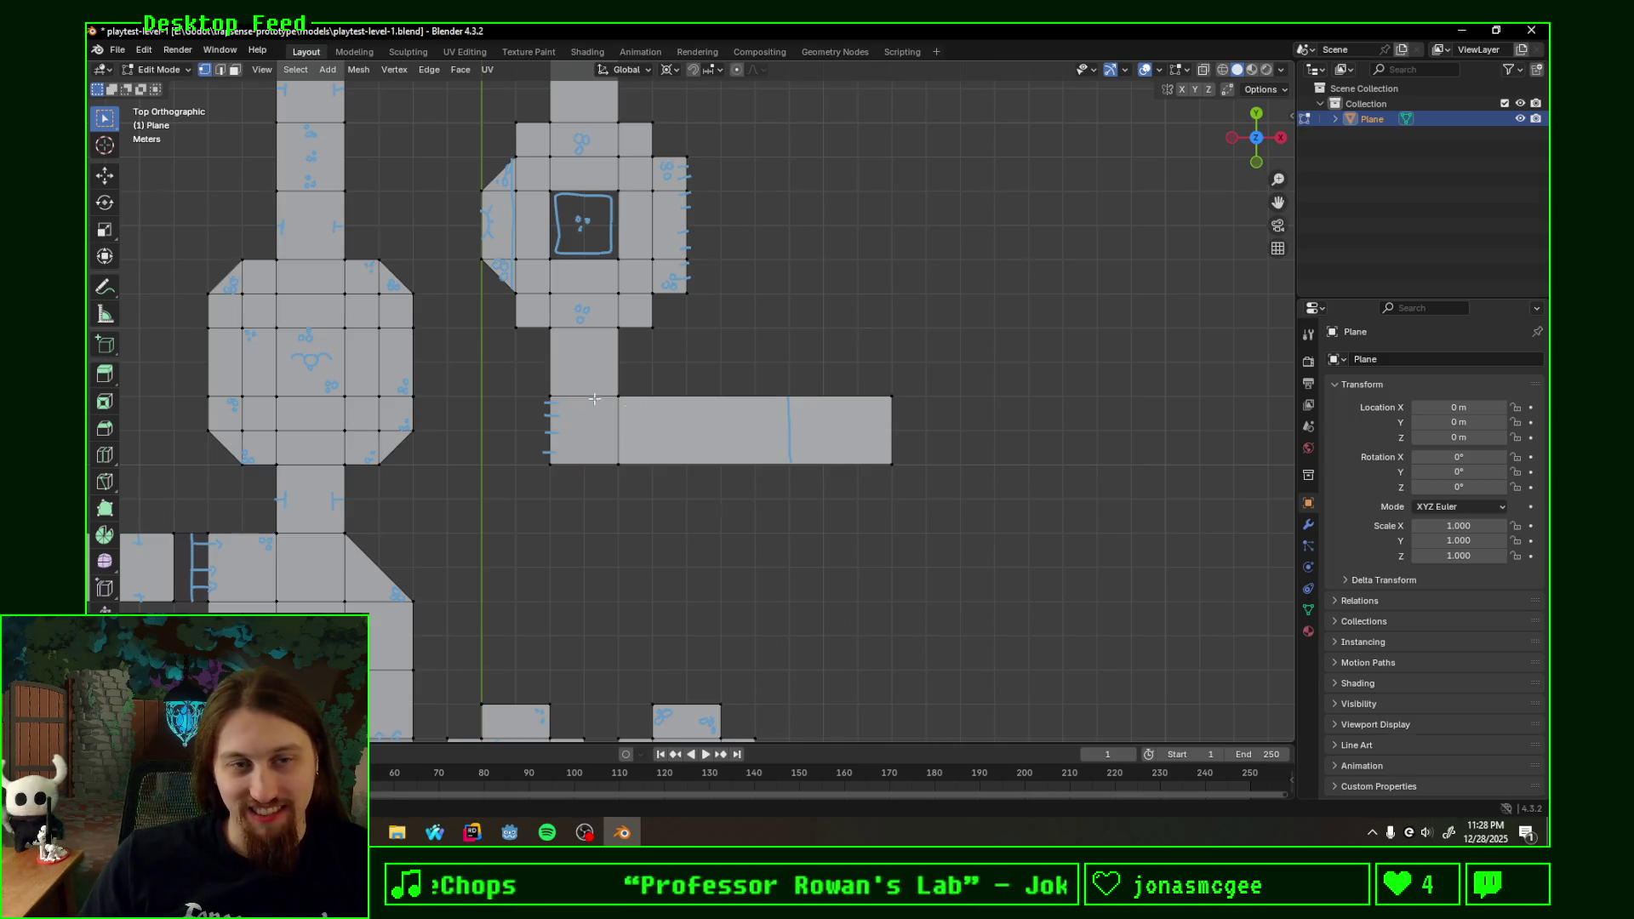
middle_drag(783, 467, 752, 299)
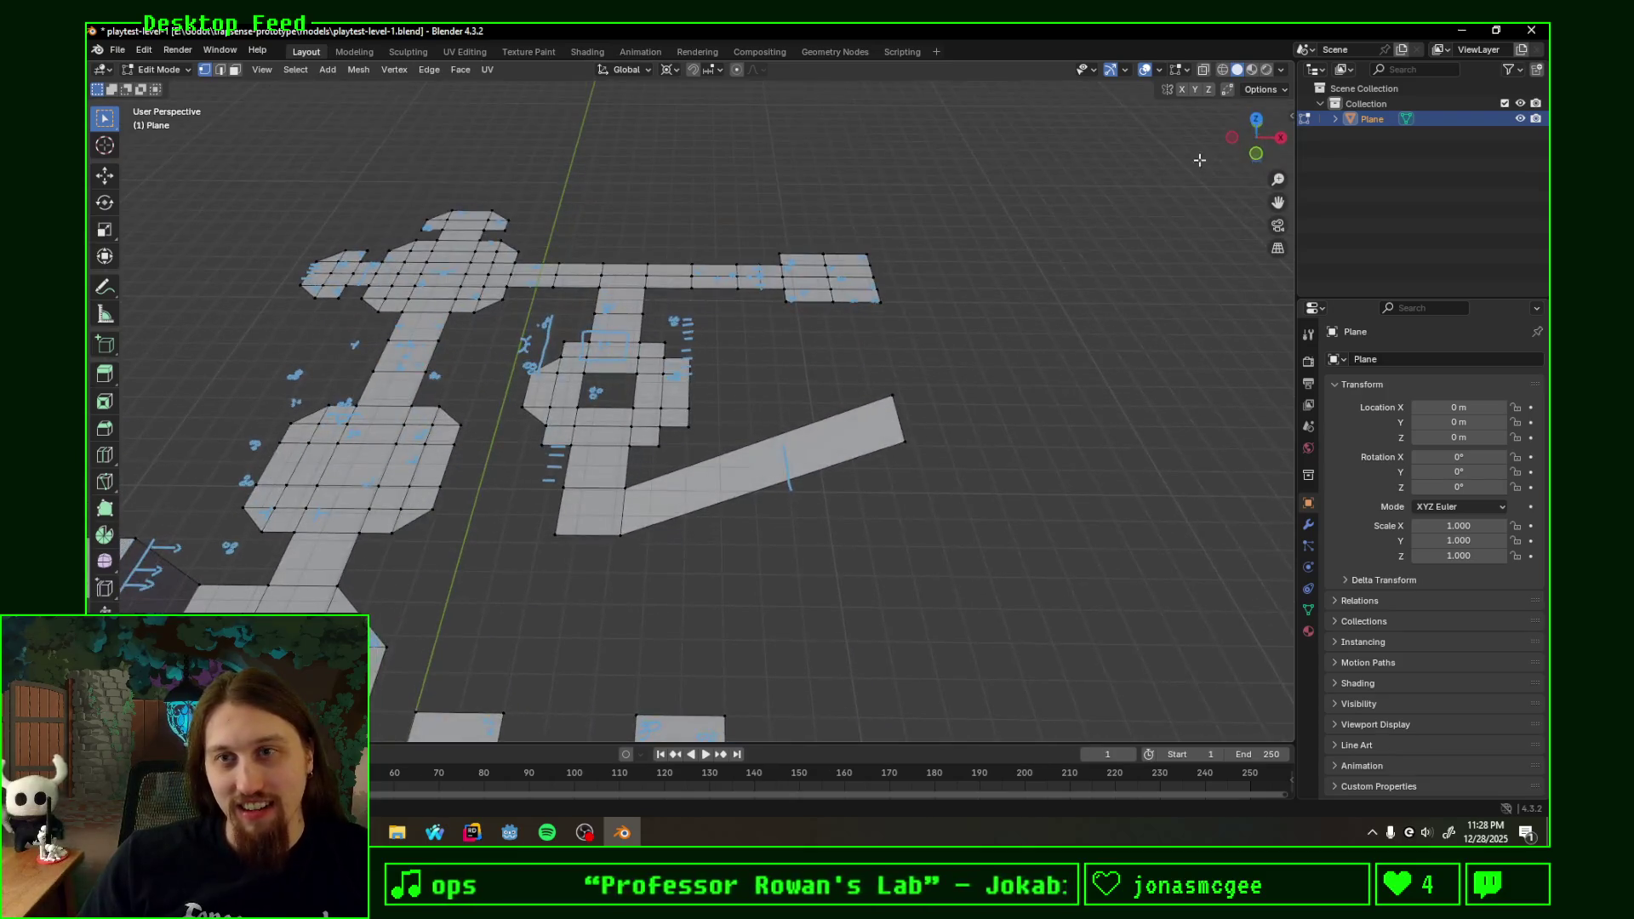
click(1256, 143)
click(1256, 114)
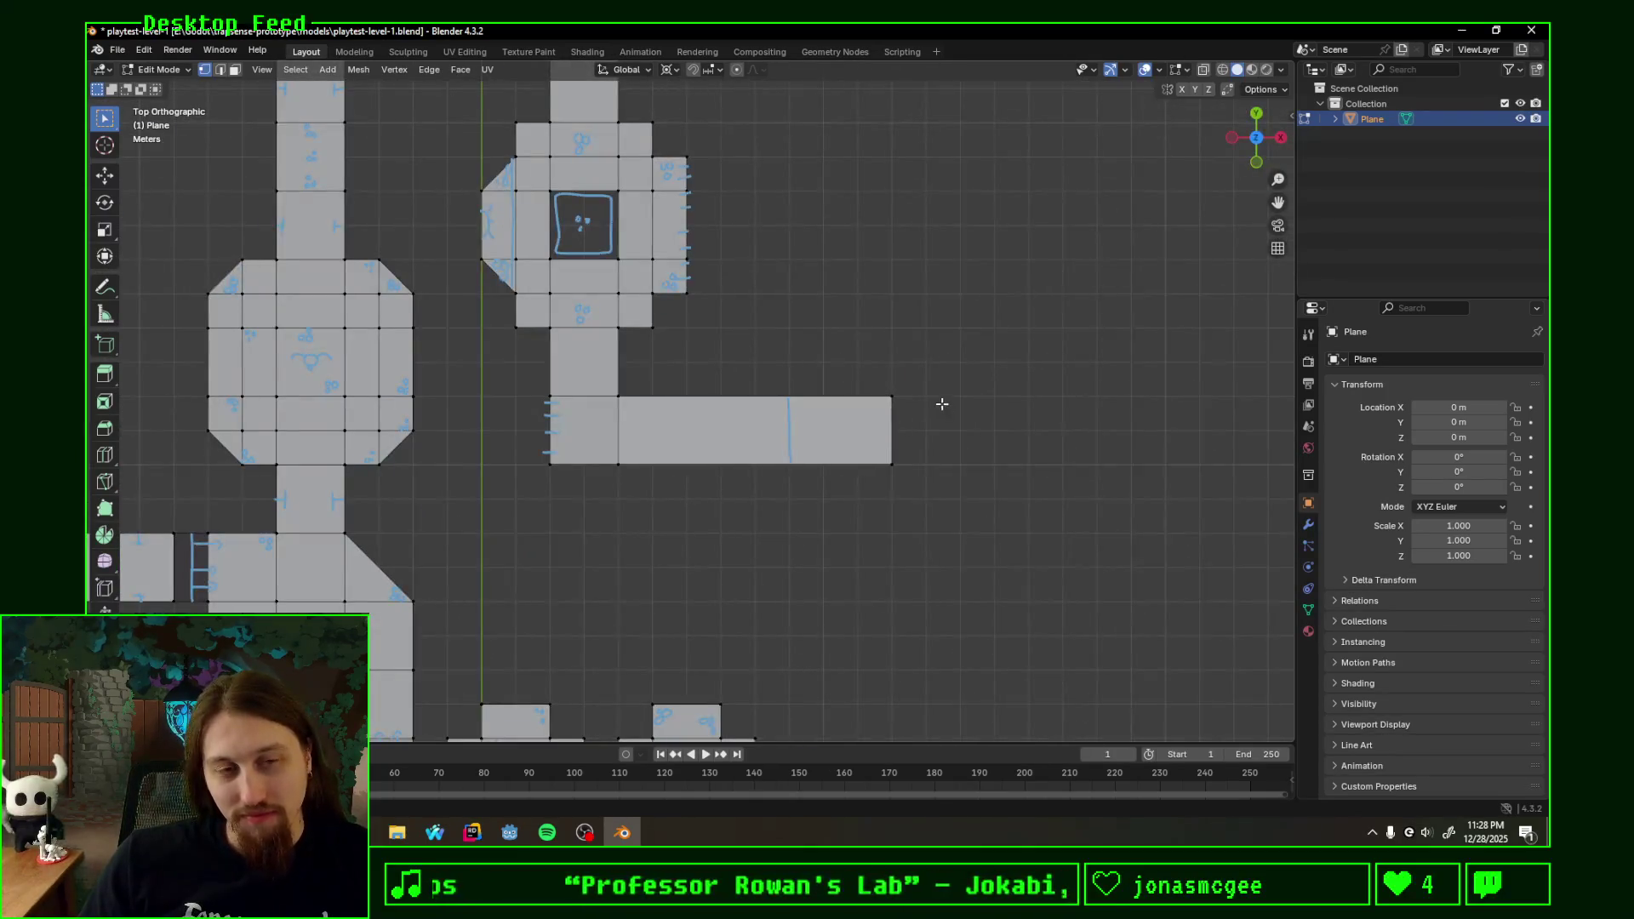
scroll(941, 404, up, 1)
shift+middle_drag(942, 404, 748, 440)
- Extrude the ramp's right end edge twice along X, adding two more faces
drag(743, 342, 814, 510)
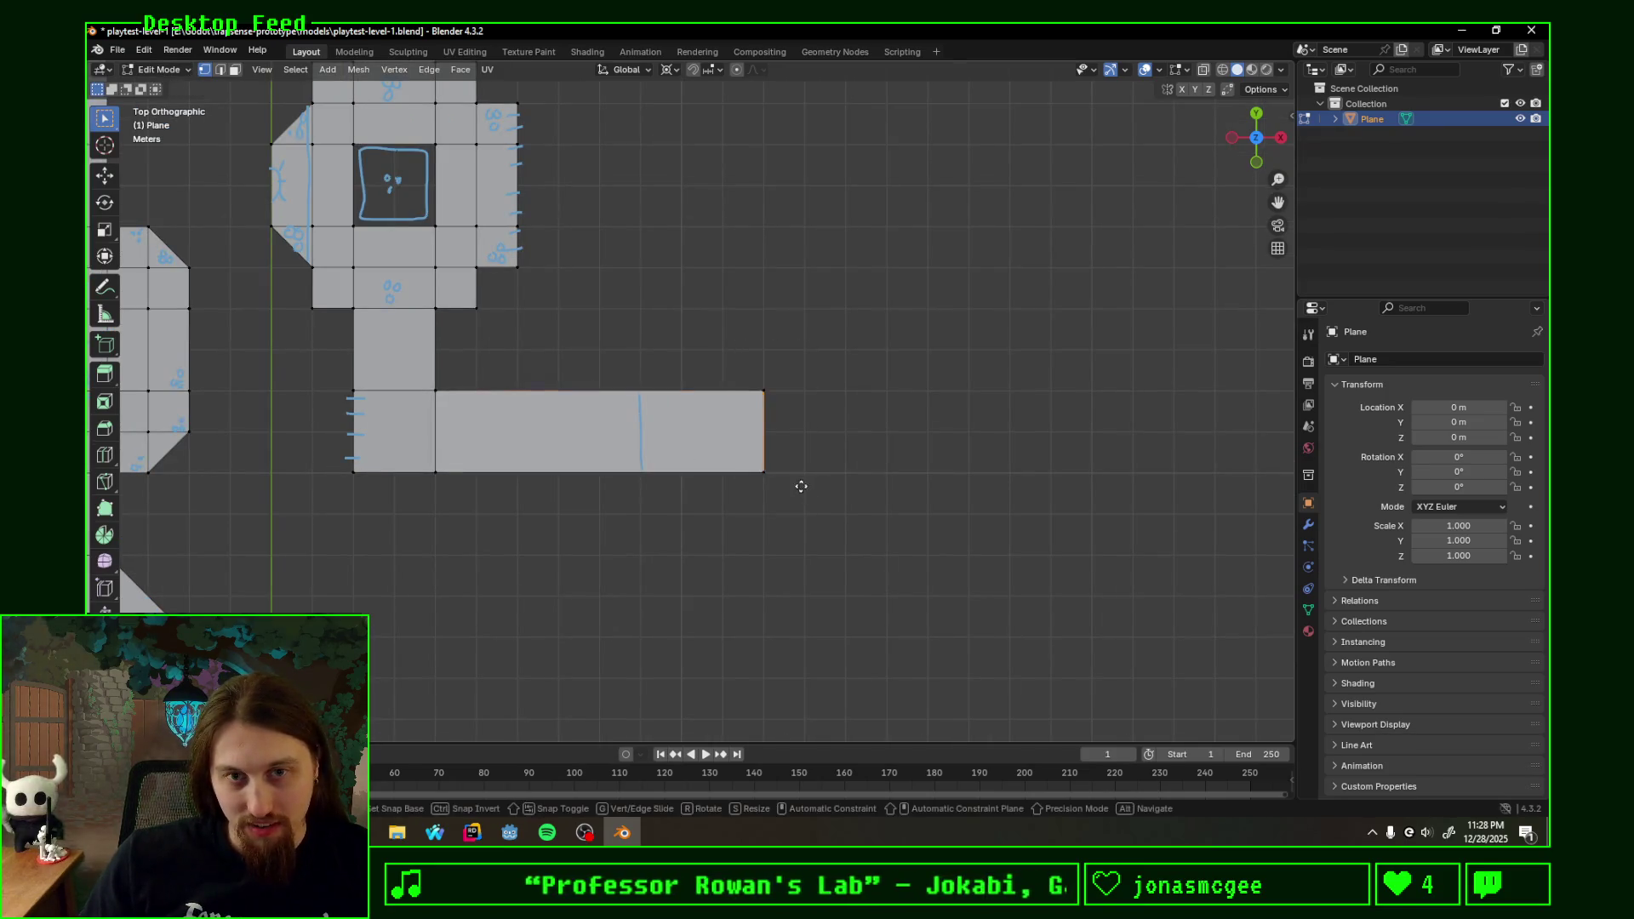
key(e)
key(x)
click(886, 481)
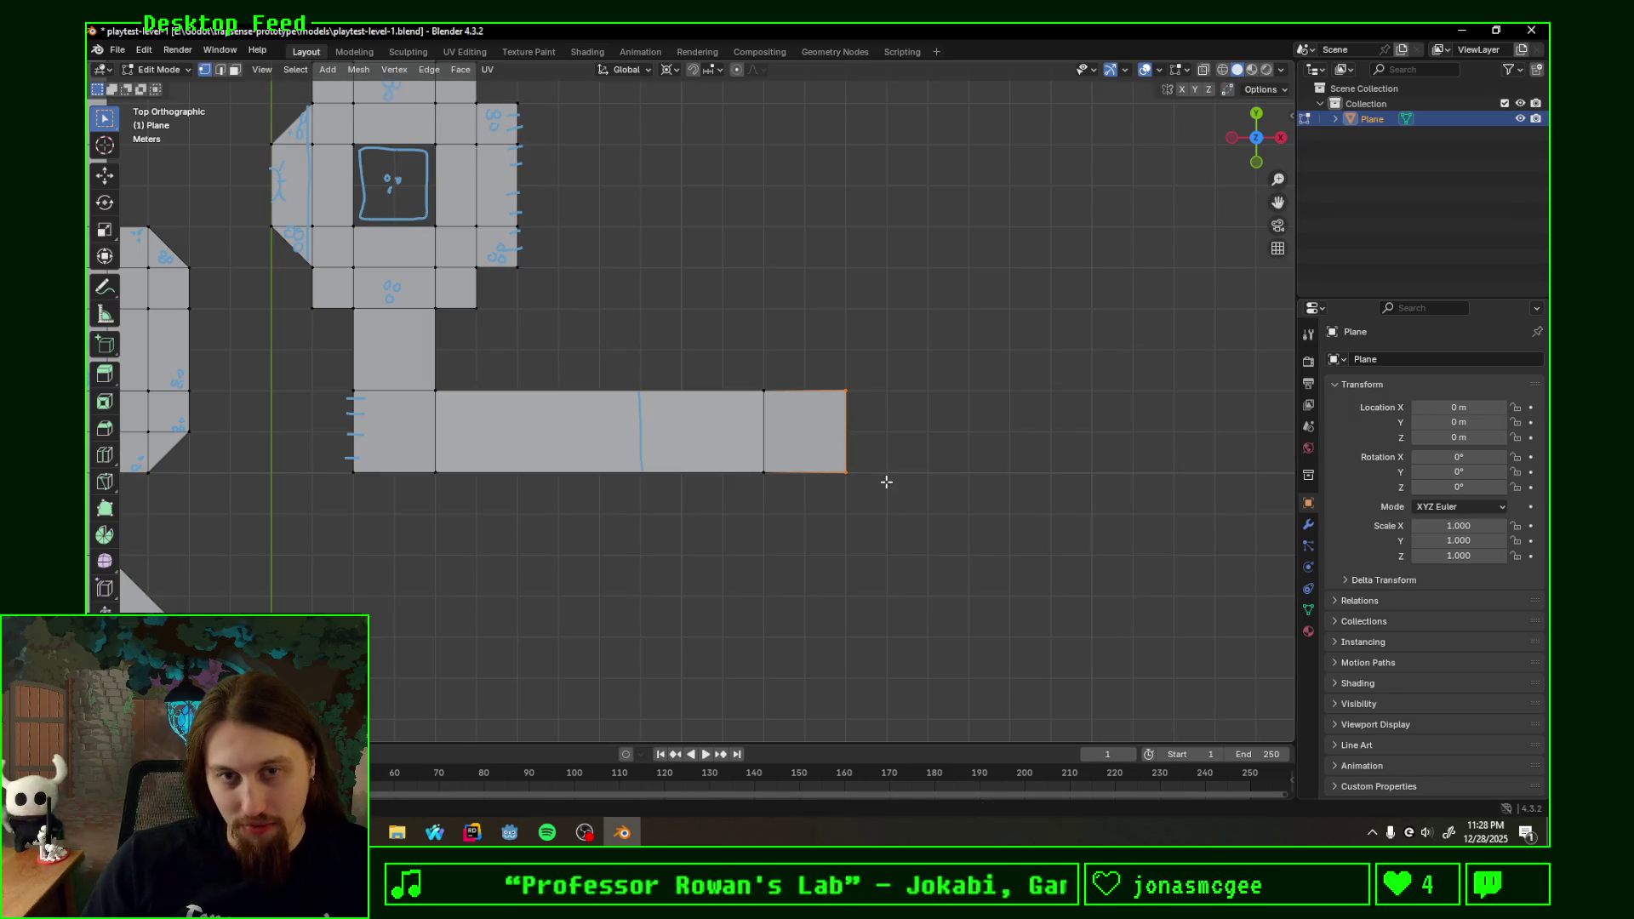
shift+middle_drag(1014, 384, 867, 387)
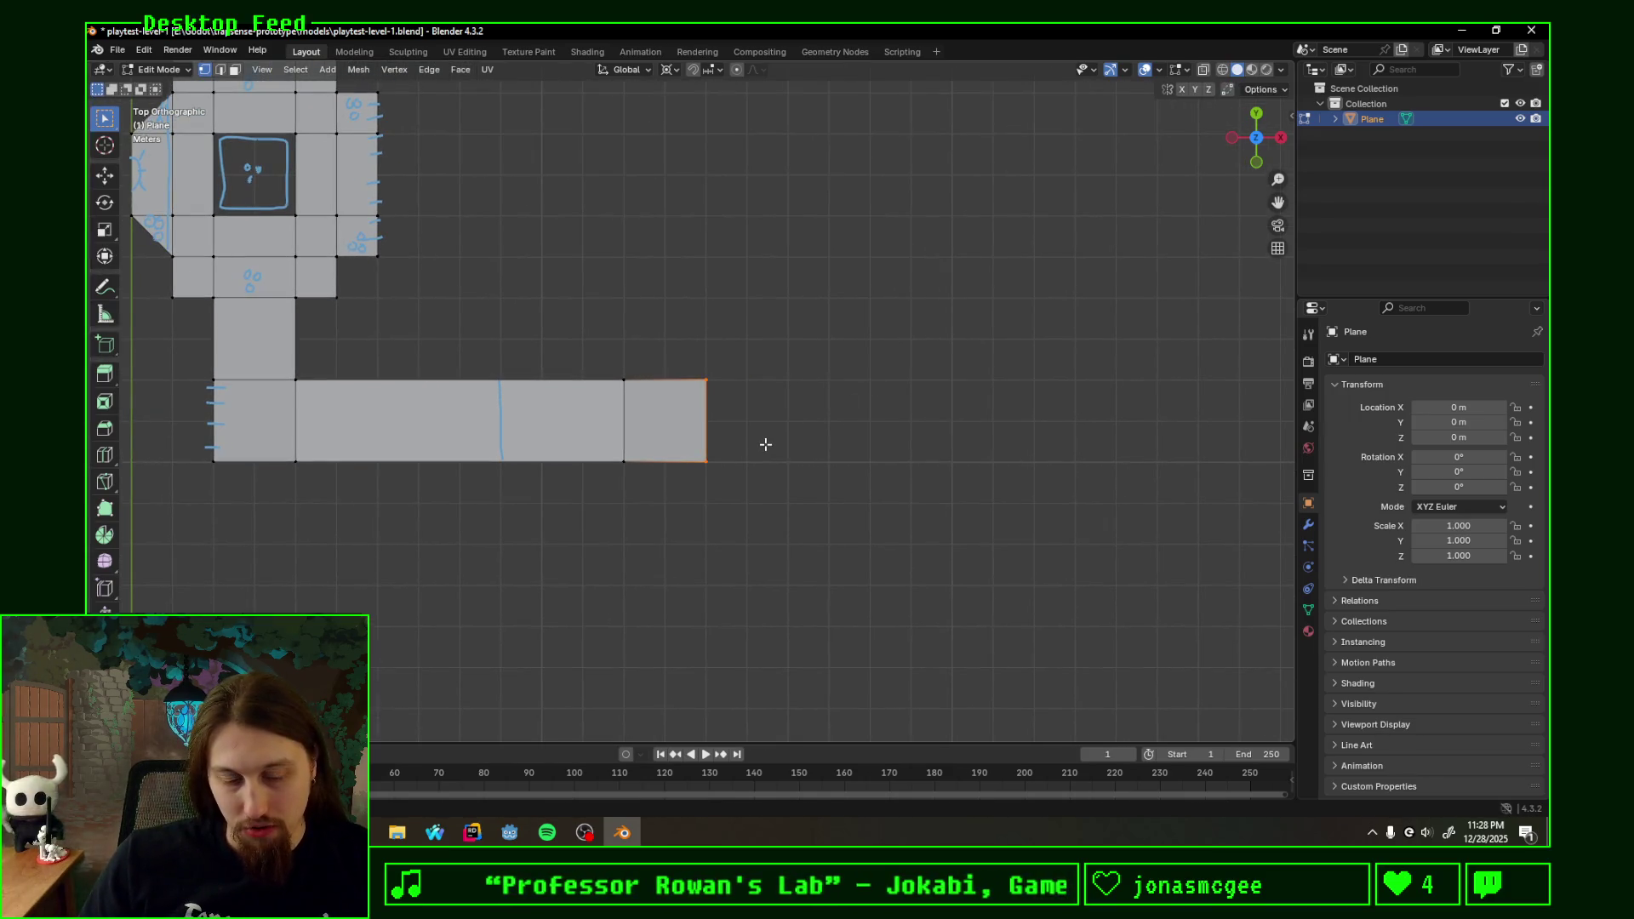
key(e)
key(x)
click(848, 444)
- Extrude two faces upward from the last face's top edge and two downward from its bottom edge
drag(661, 338, 804, 406)
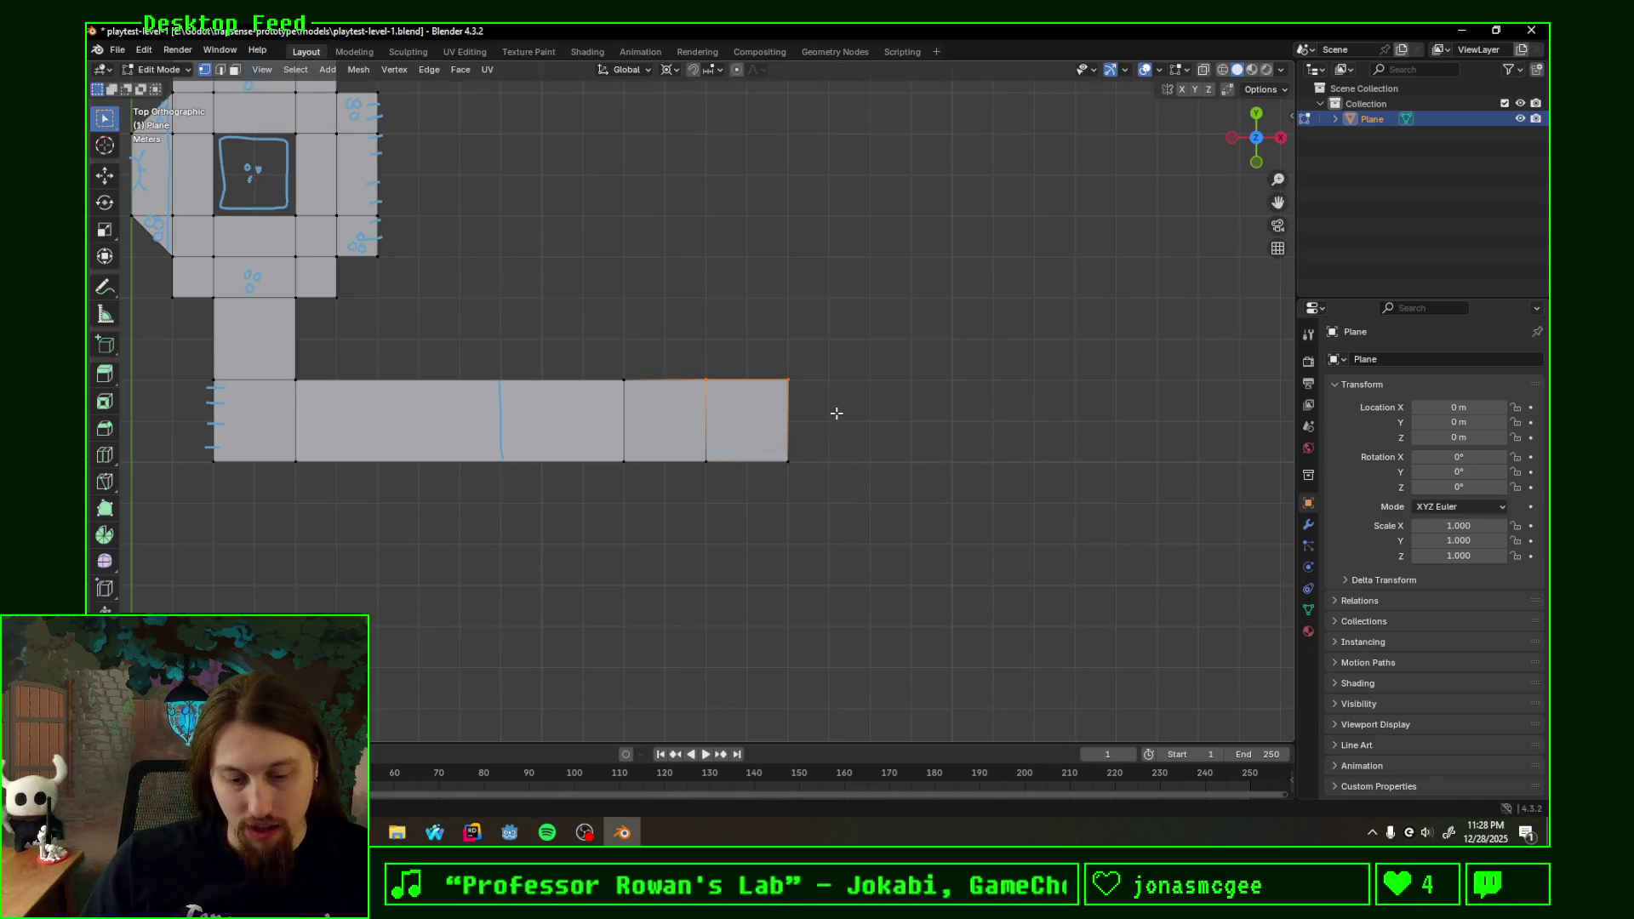
text(ey2)
key(Return)
text(ey2)
key(Return)
drag(705, 462, 857, 482)
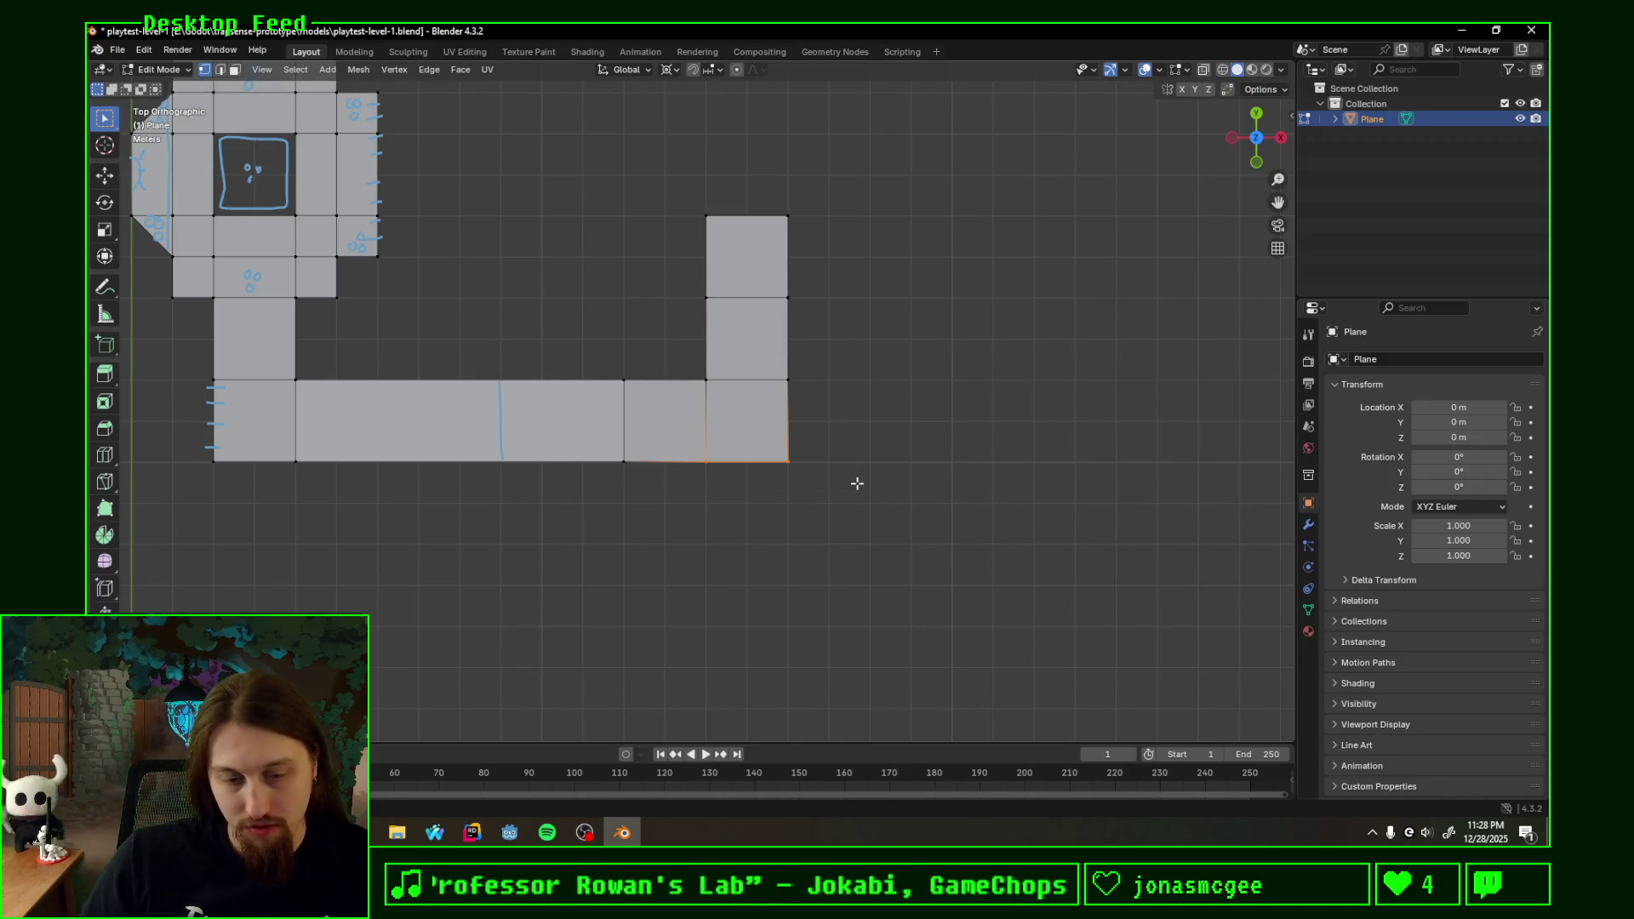
text(ey)
text(-1)
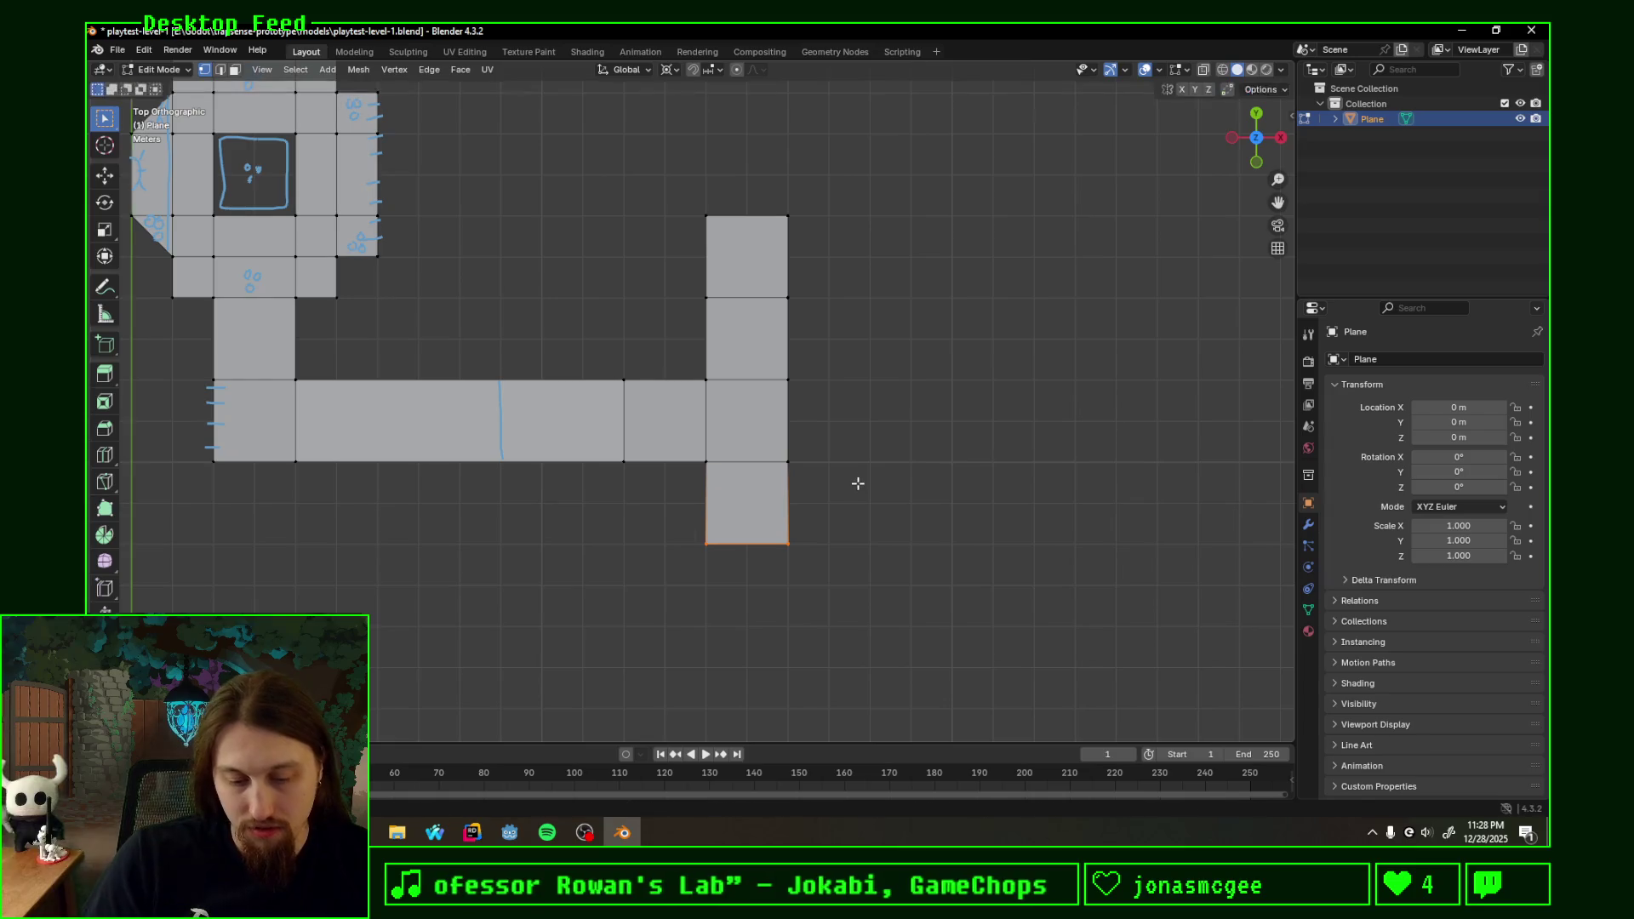
key(Return)
text(ey-1)
key(Return)
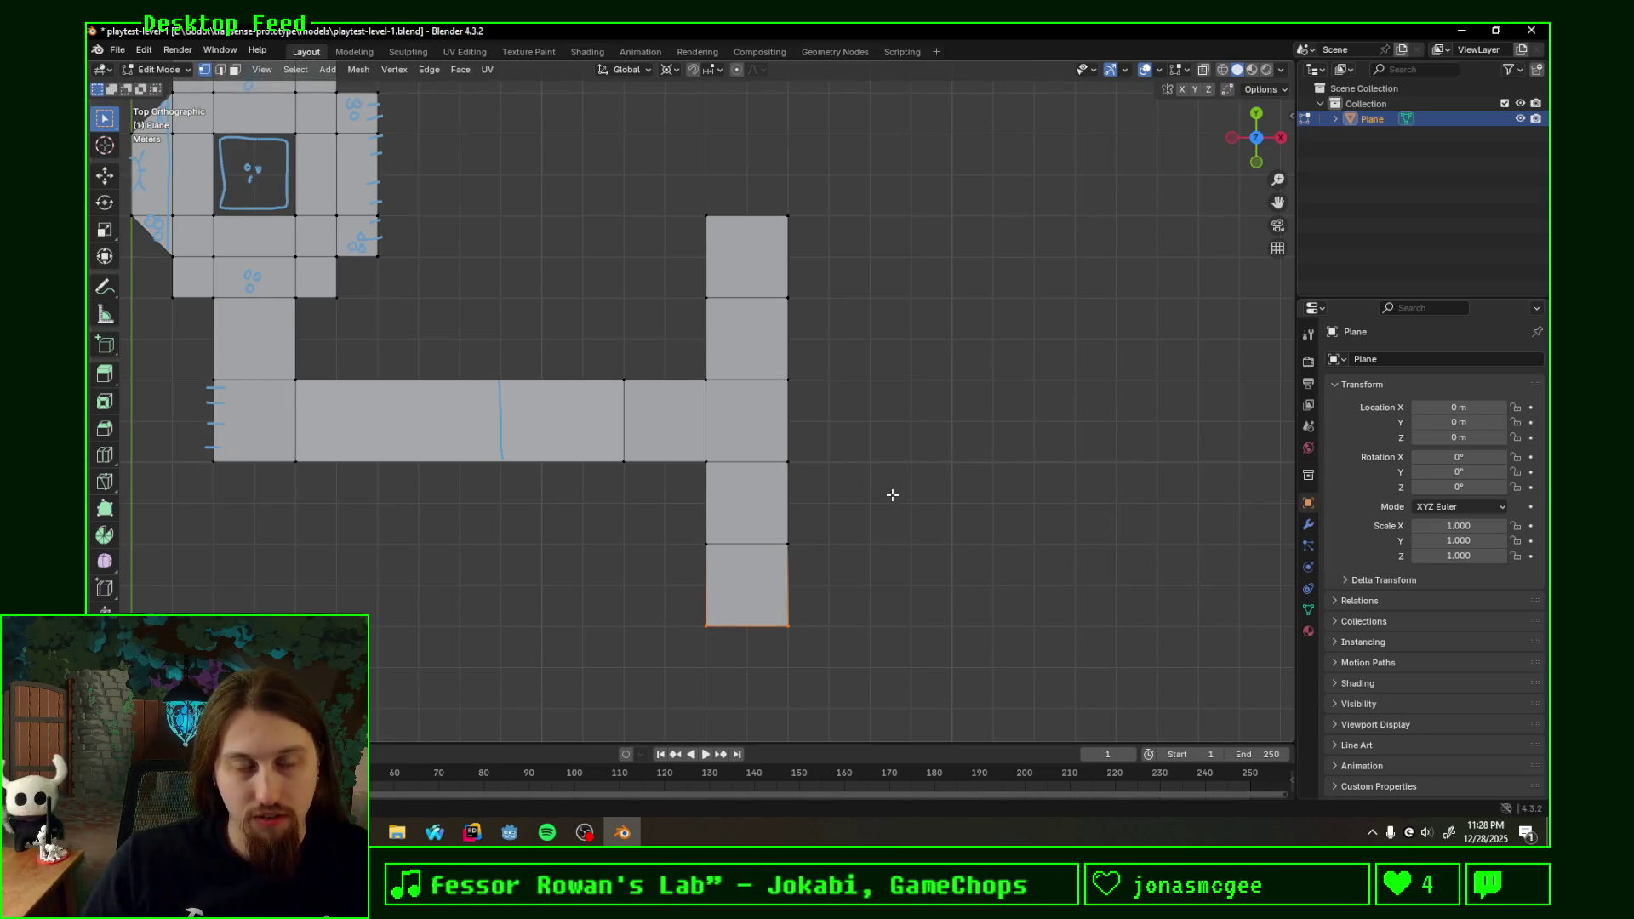
scroll(866, 467, down, 2)
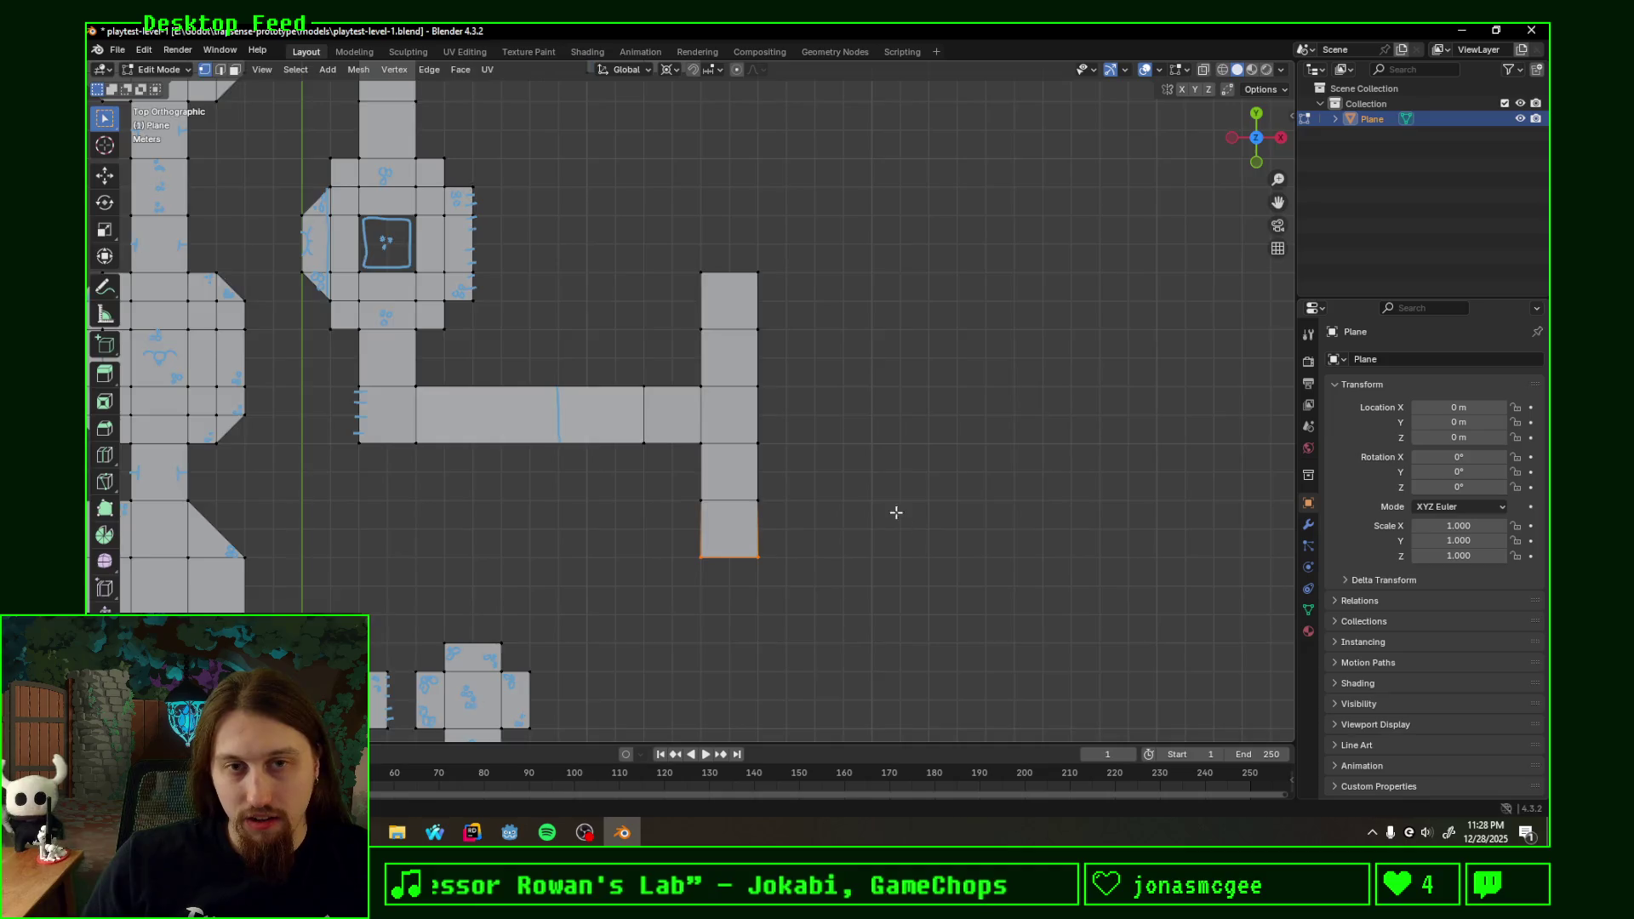
middle_drag(894, 512, 764, 371)
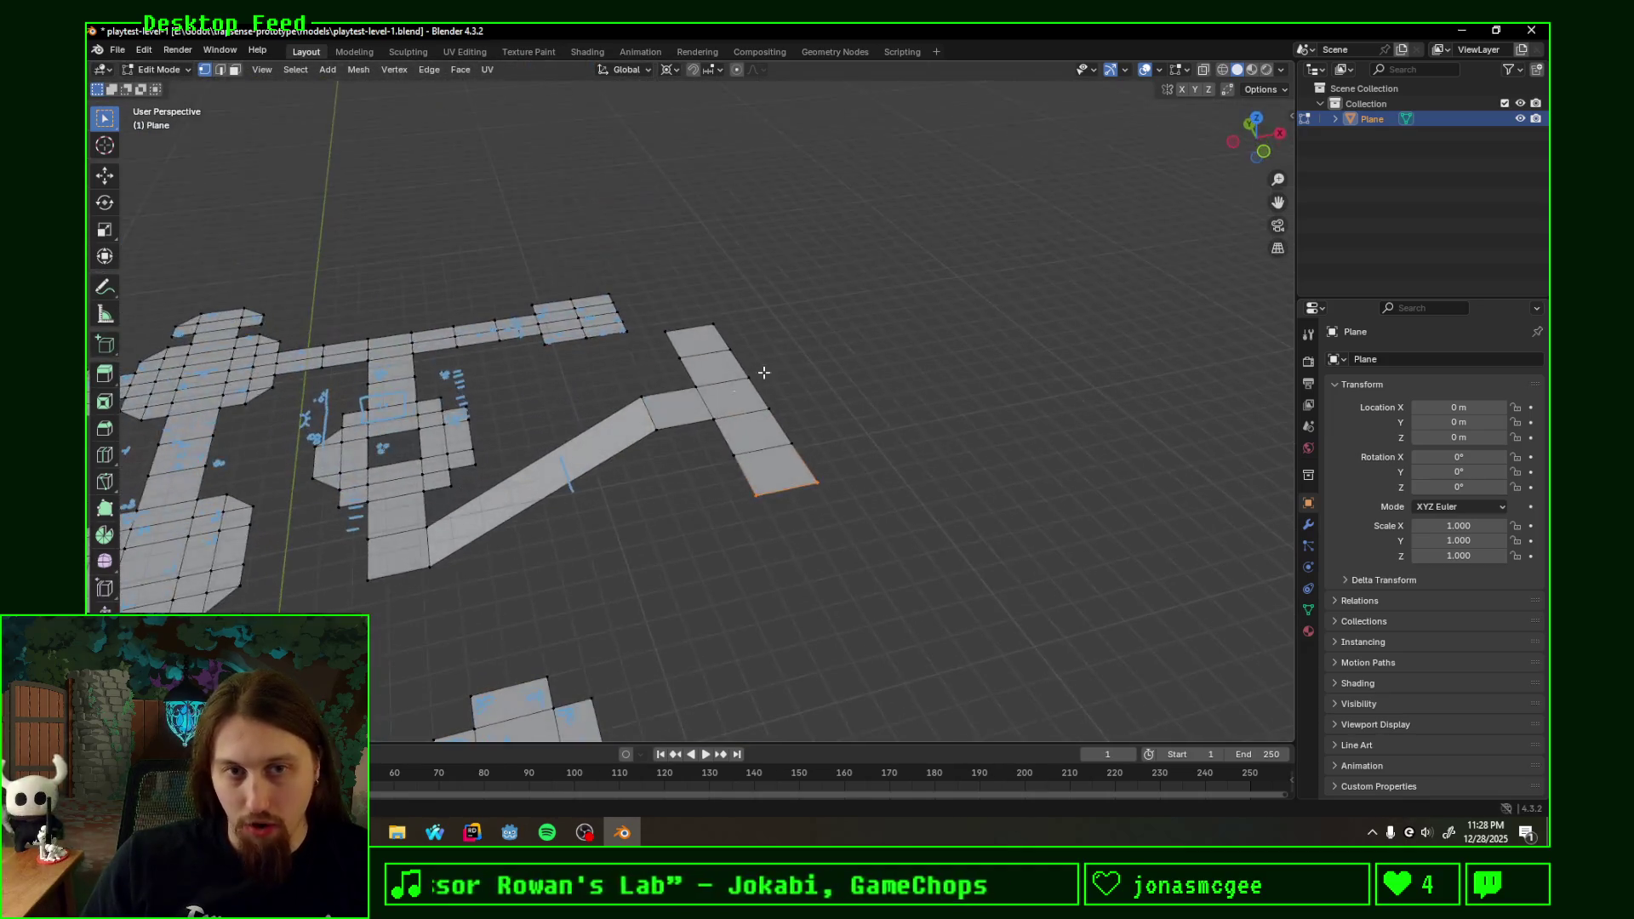
mouse_move(1059, 373)
middle_down()
mouse_move(1000, 385)
mouse_move(951, 275)
mouse_move(932, 289)
mouse_move(950, 265)
mouse_move(954, 294)
mouse_move(876, 302)
mouse_move(823, 345)
middle_up()
scroll(823, 346, down, 4)
mouse_move(711, 354)
middle_down()
mouse_move(530, 333)
mouse_move(483, 354)
mouse_move(594, 376)
mouse_move(614, 354)
mouse_move(646, 405)
mouse_move(611, 410)
middle_up()
scroll(498, 345, up, 3)
scroll(486, 354, up, 3)
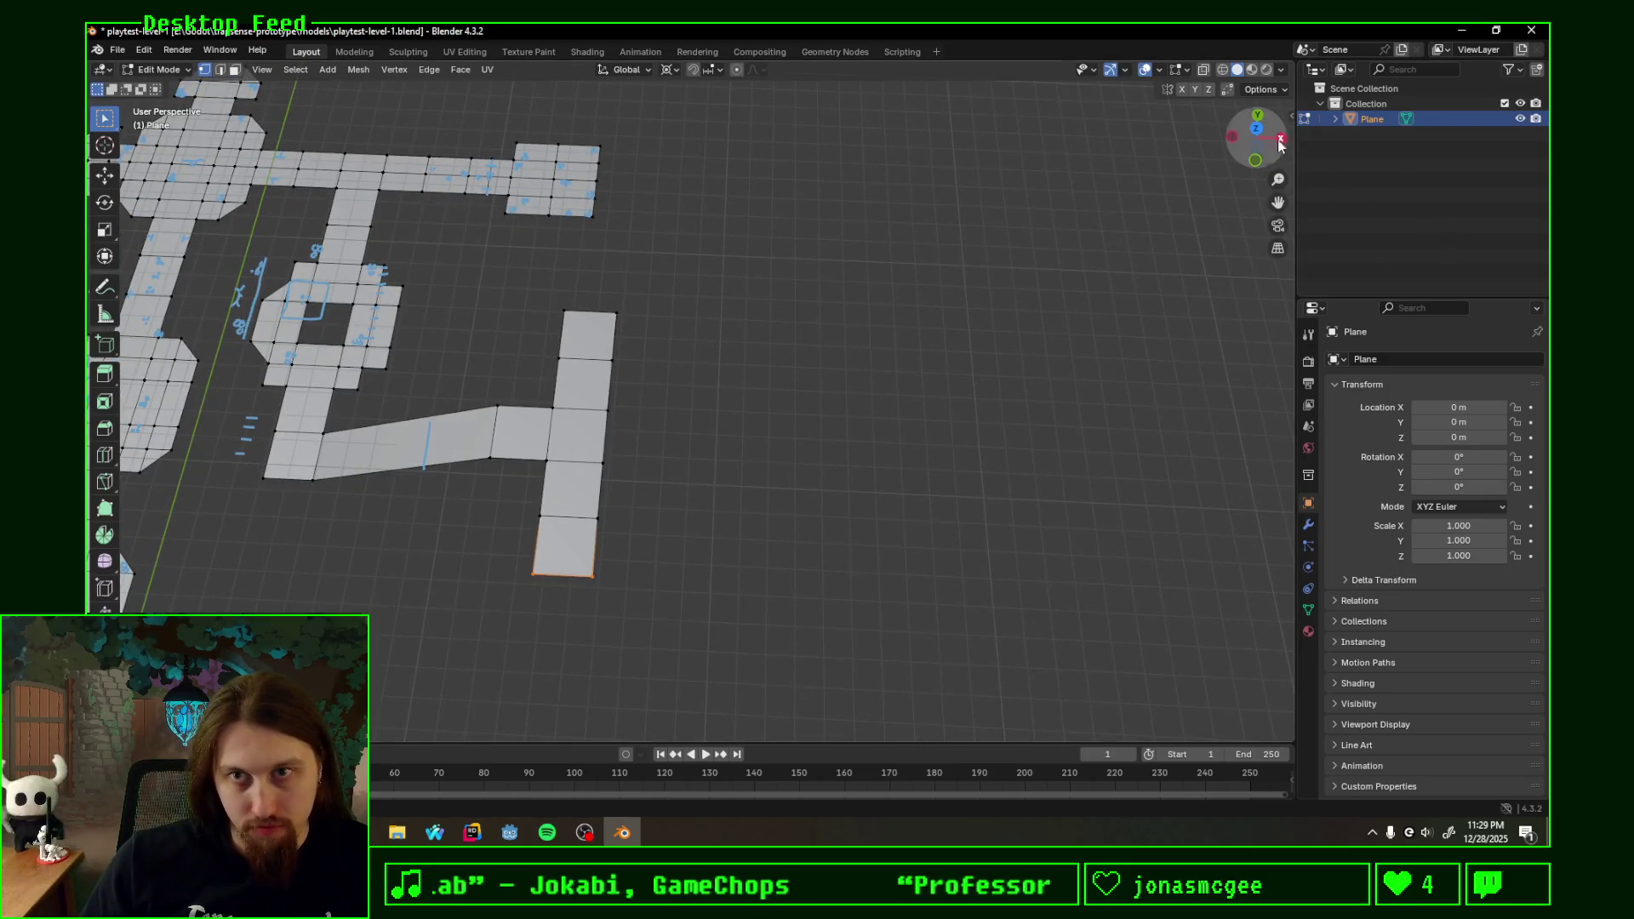
click(1255, 132)
shift+middle_drag(785, 396, 560, 402)
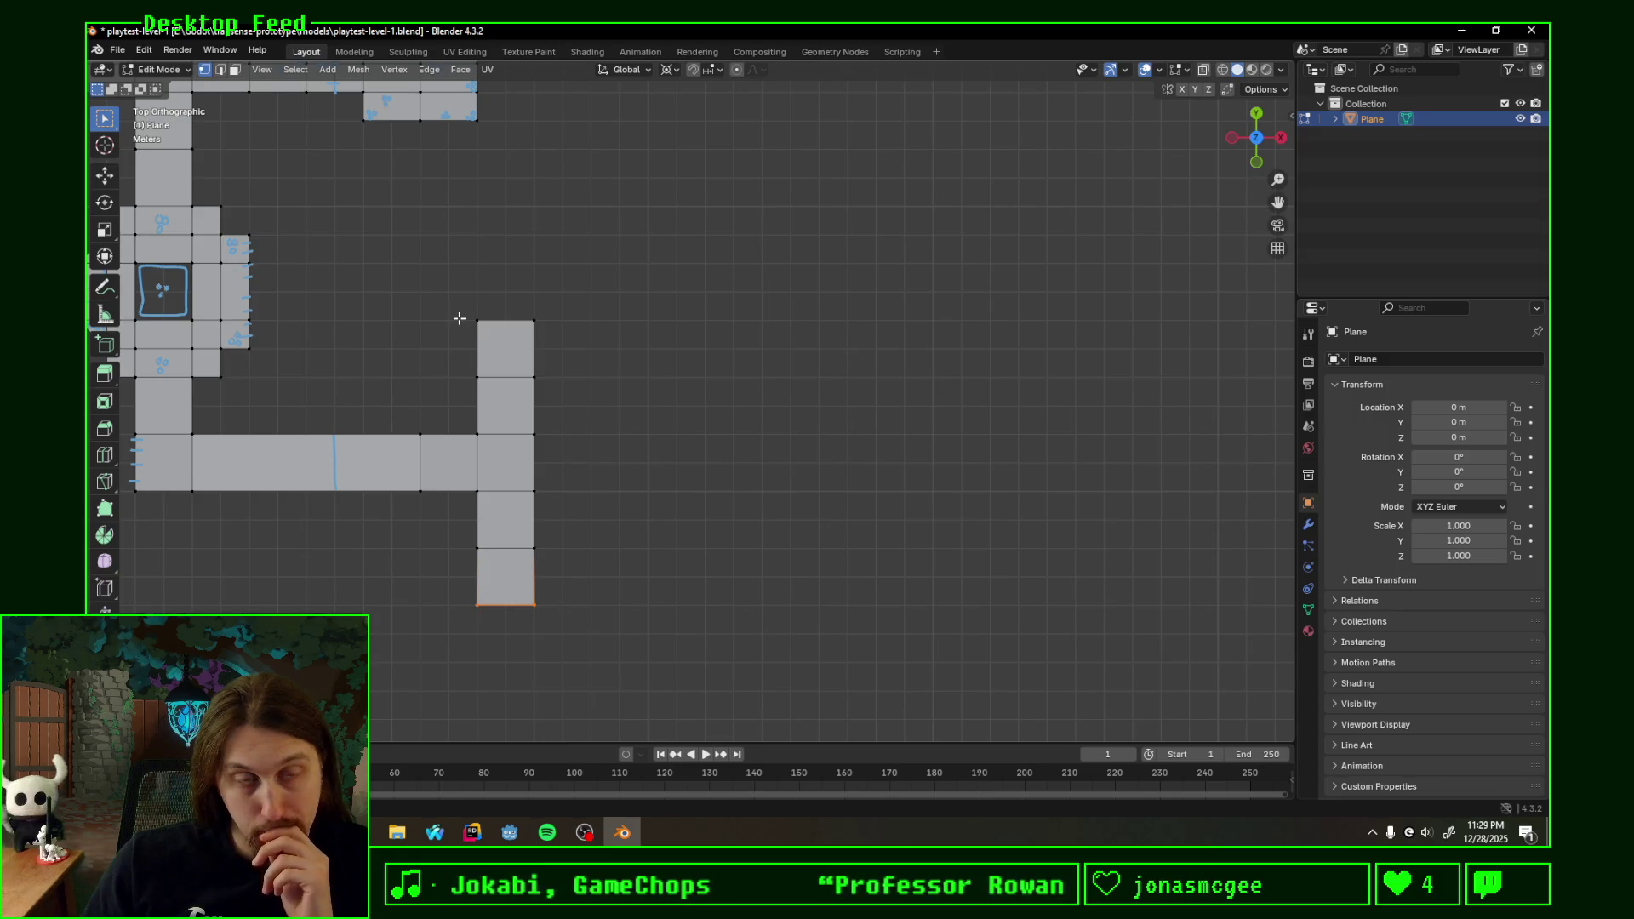
- Extrude the upper branch's top edge up along Y, adding one tile above the column
click(518, 327)
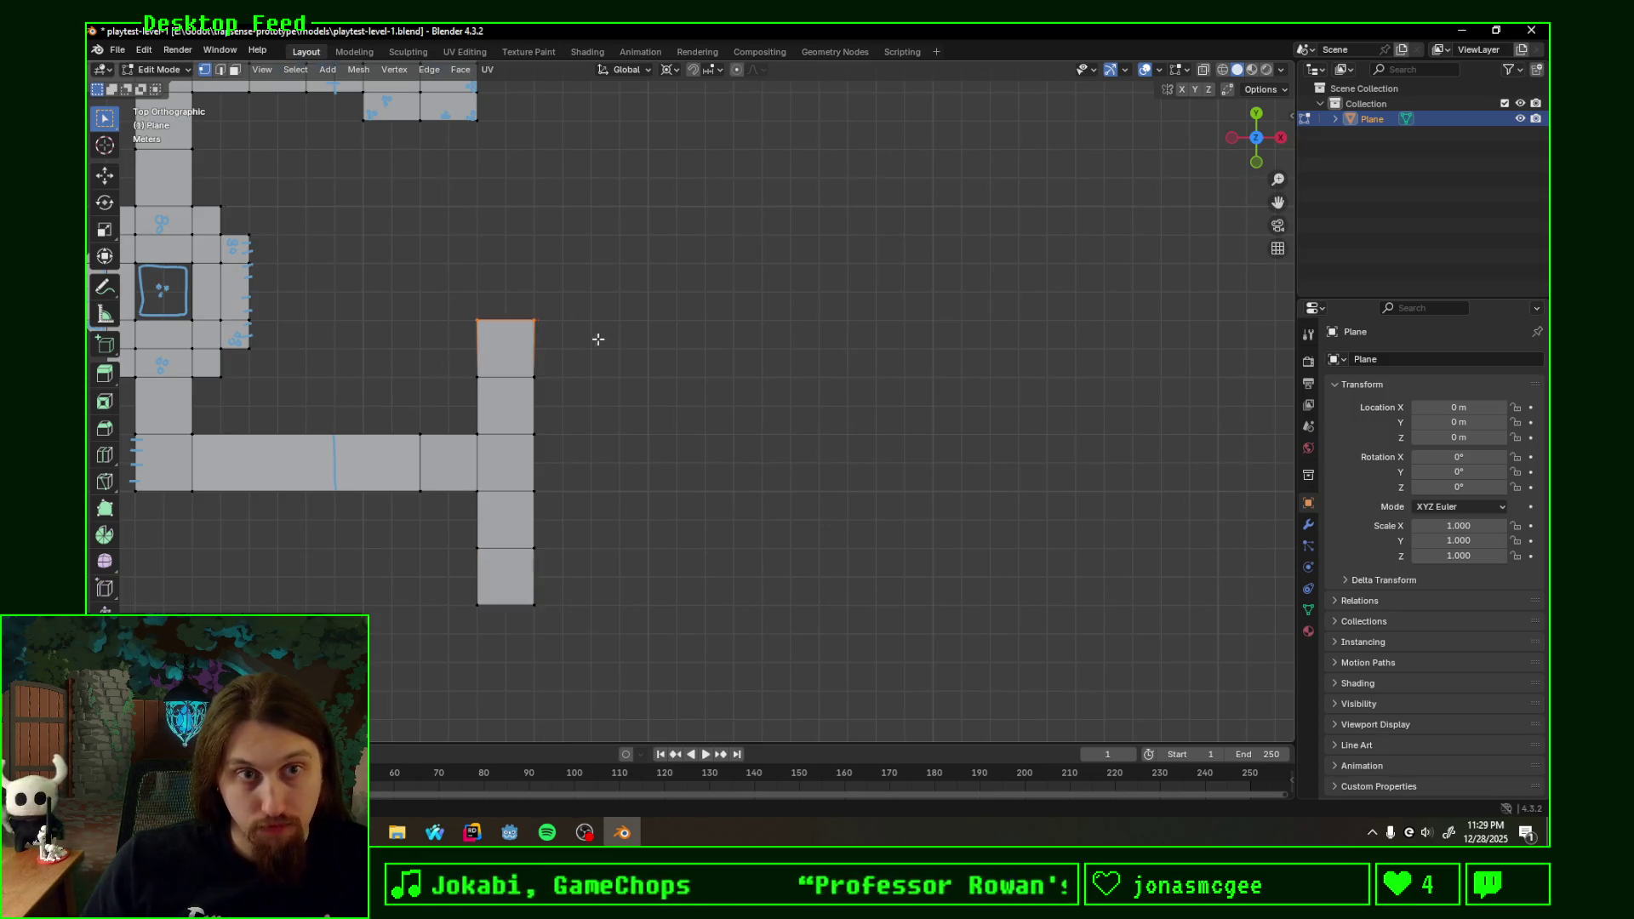
key(e)
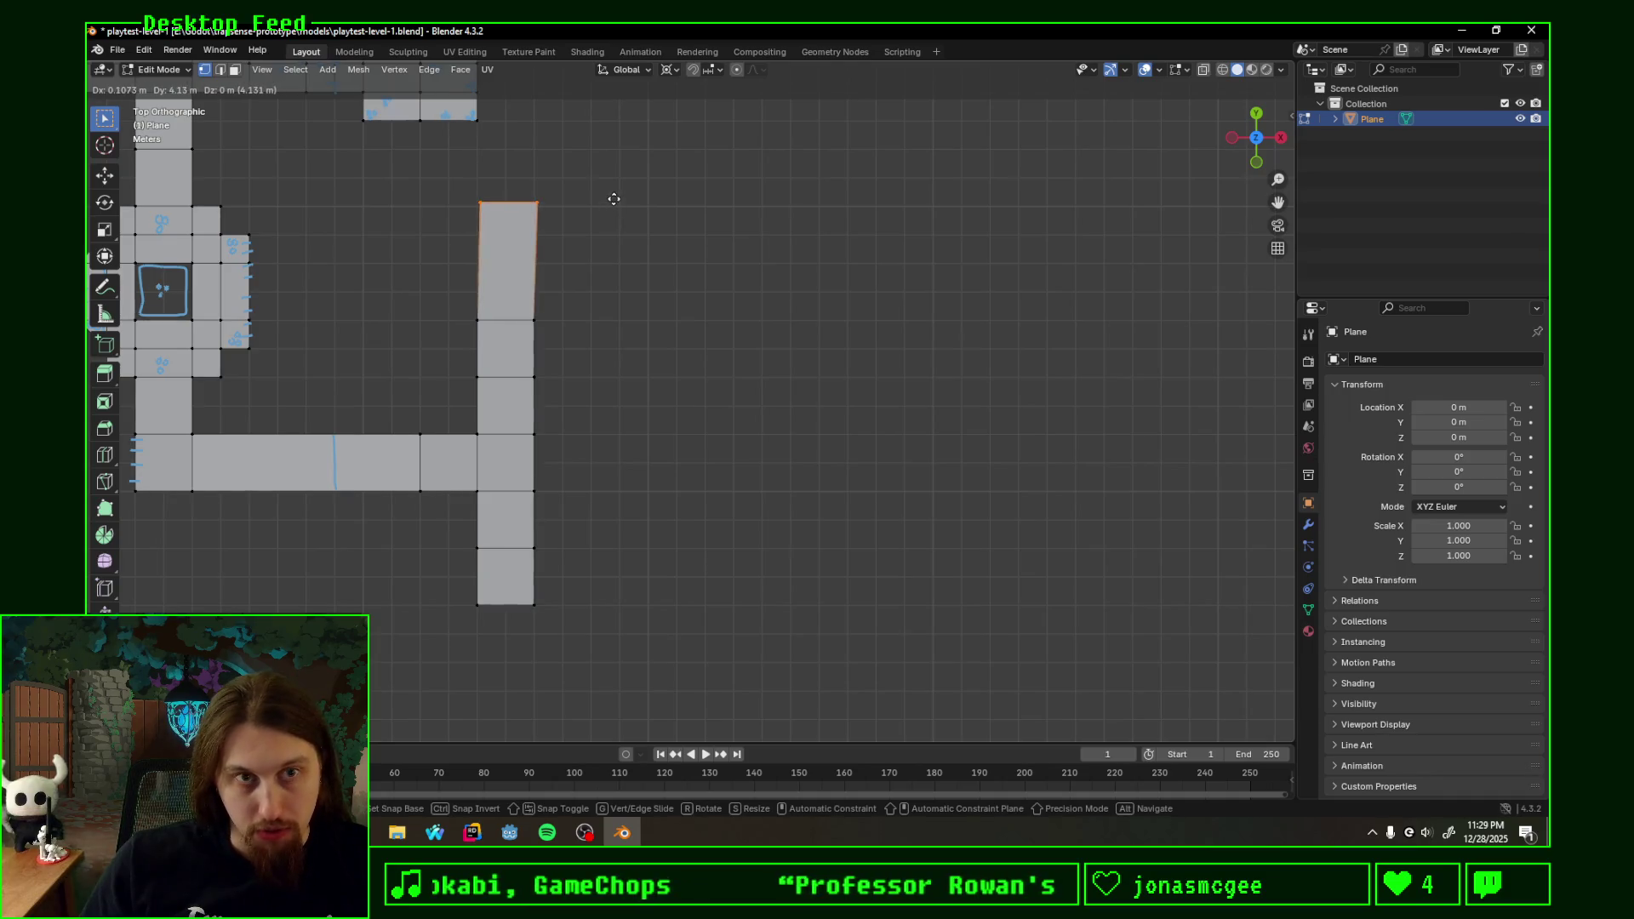
key(y)
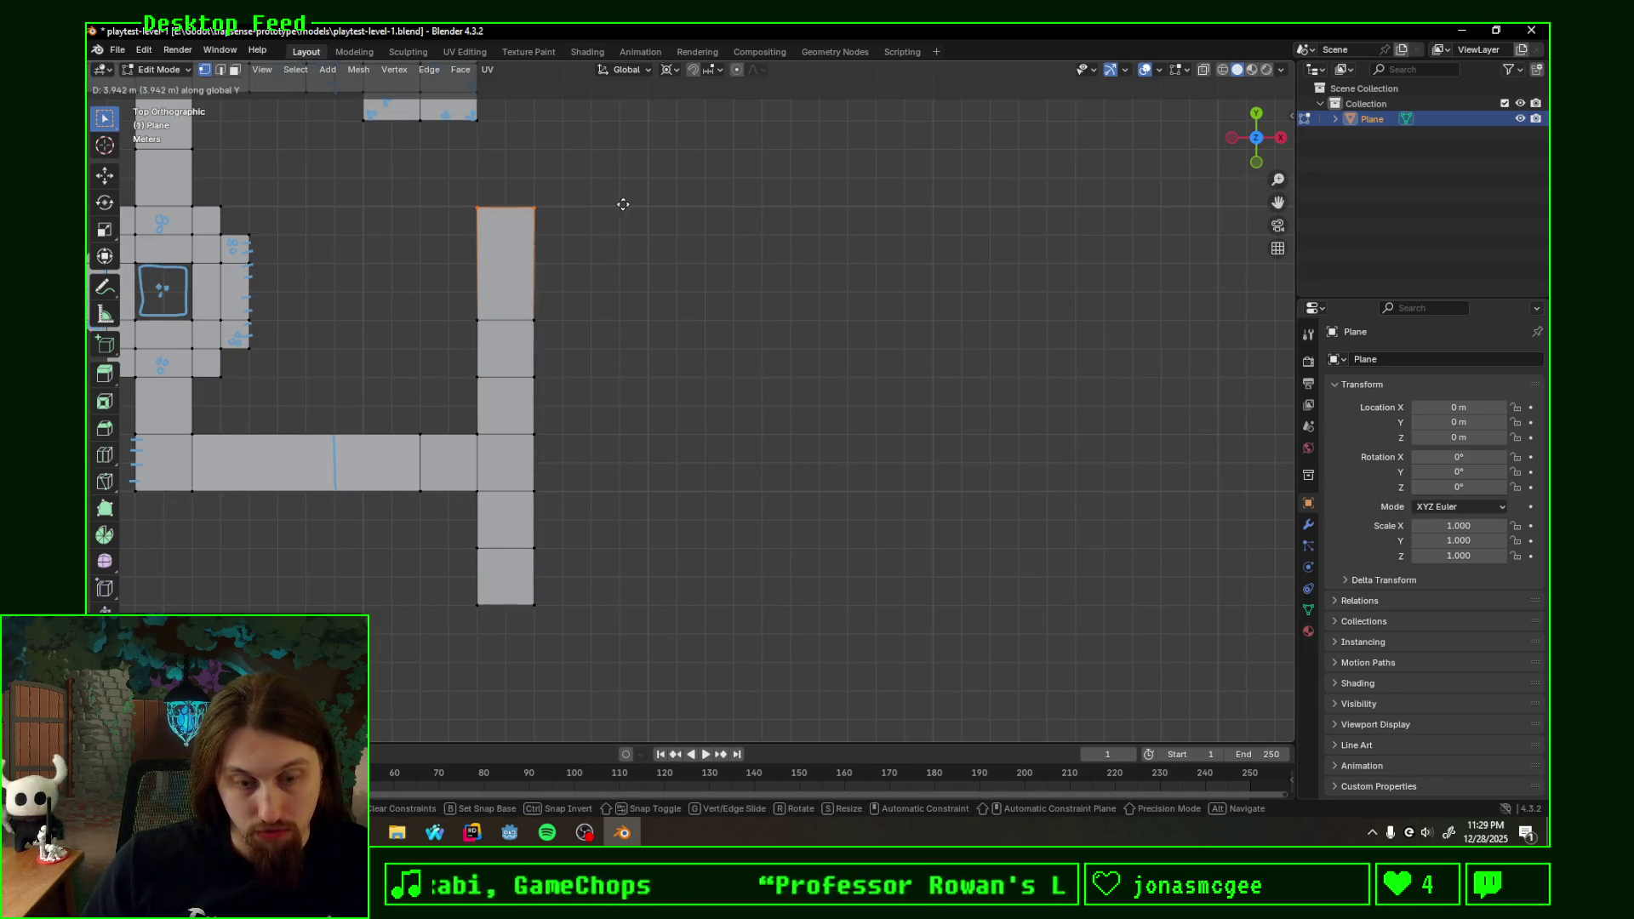
key(y)
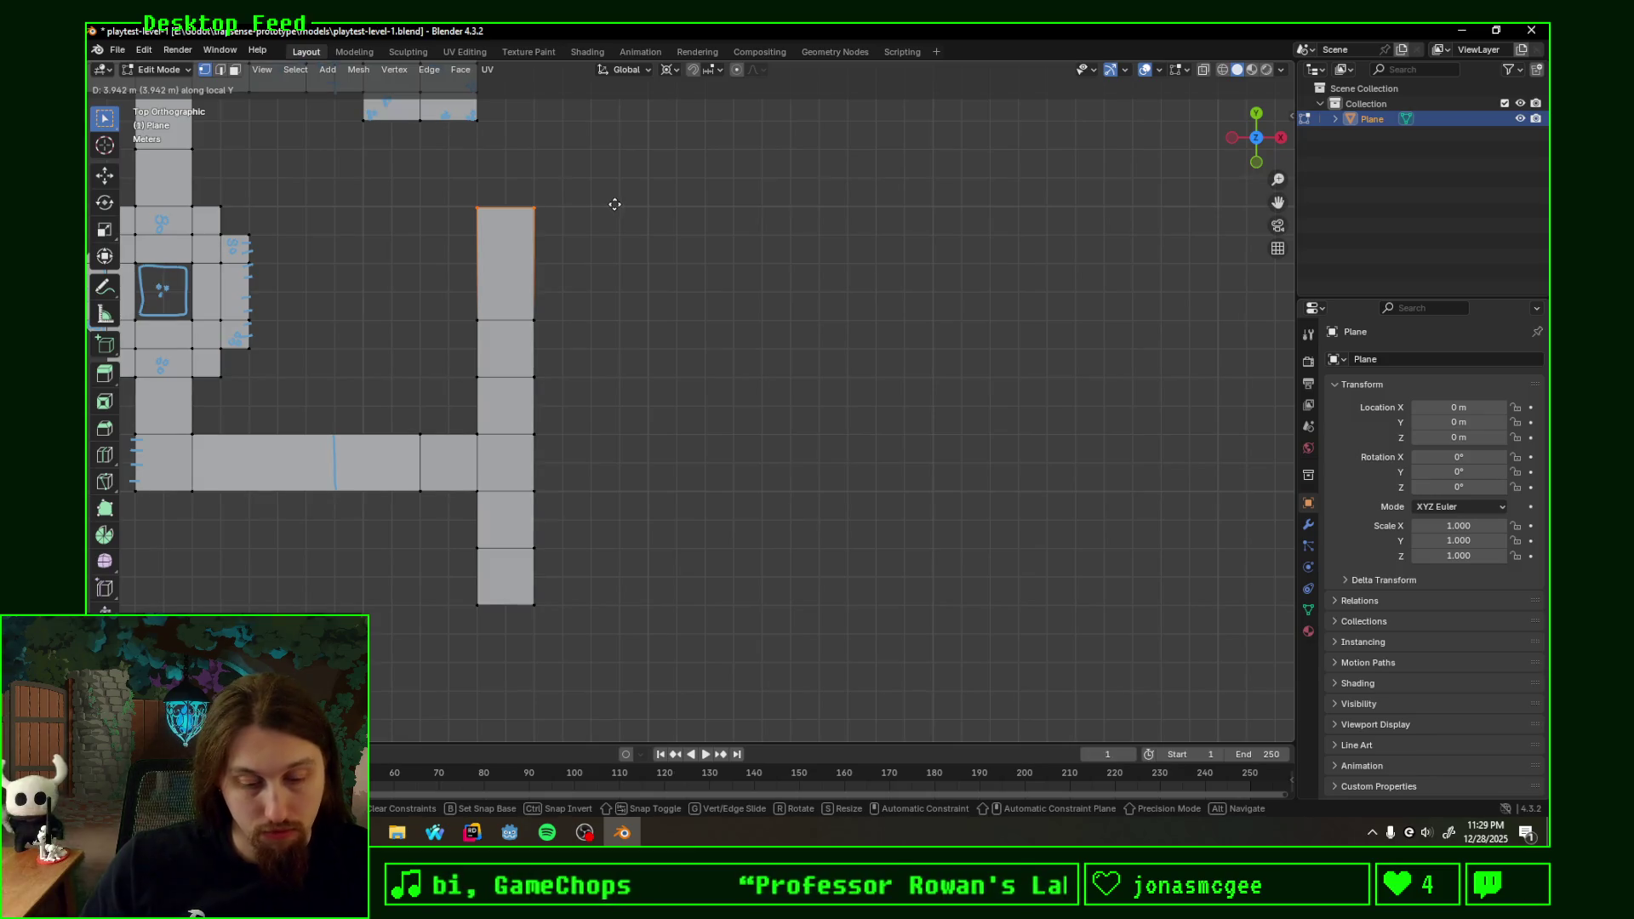
click(615, 203)
key(e)
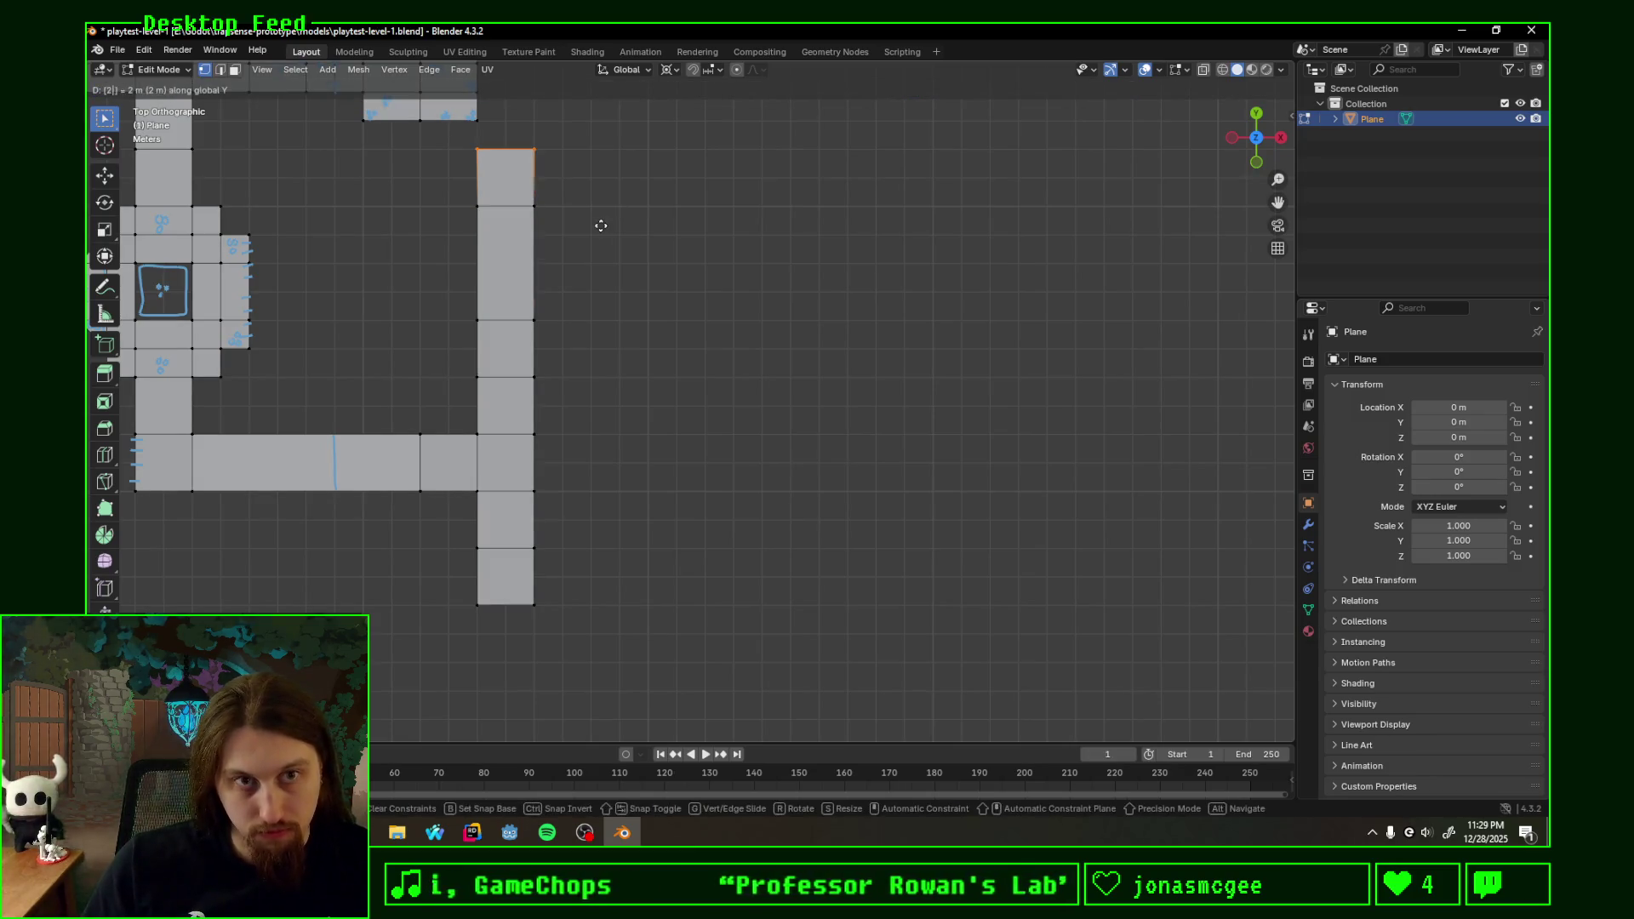
click(601, 227)
- Extrude the column's top-right edge along X into a new face on the right
drag(448, 144, 664, 249)
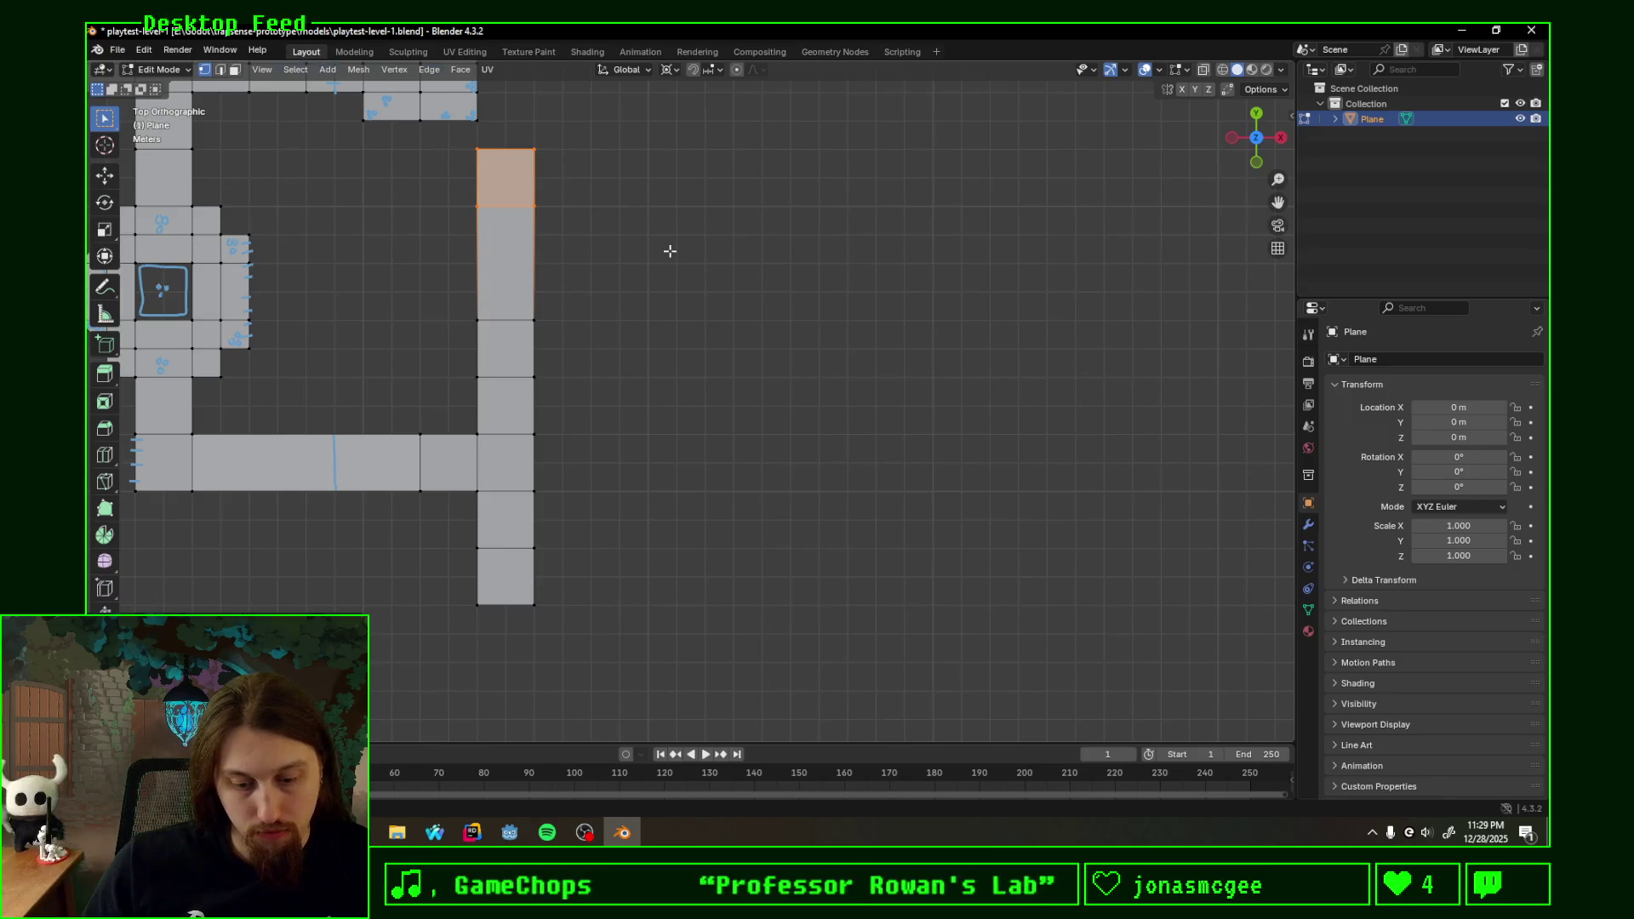
key(g)
key(Escape)
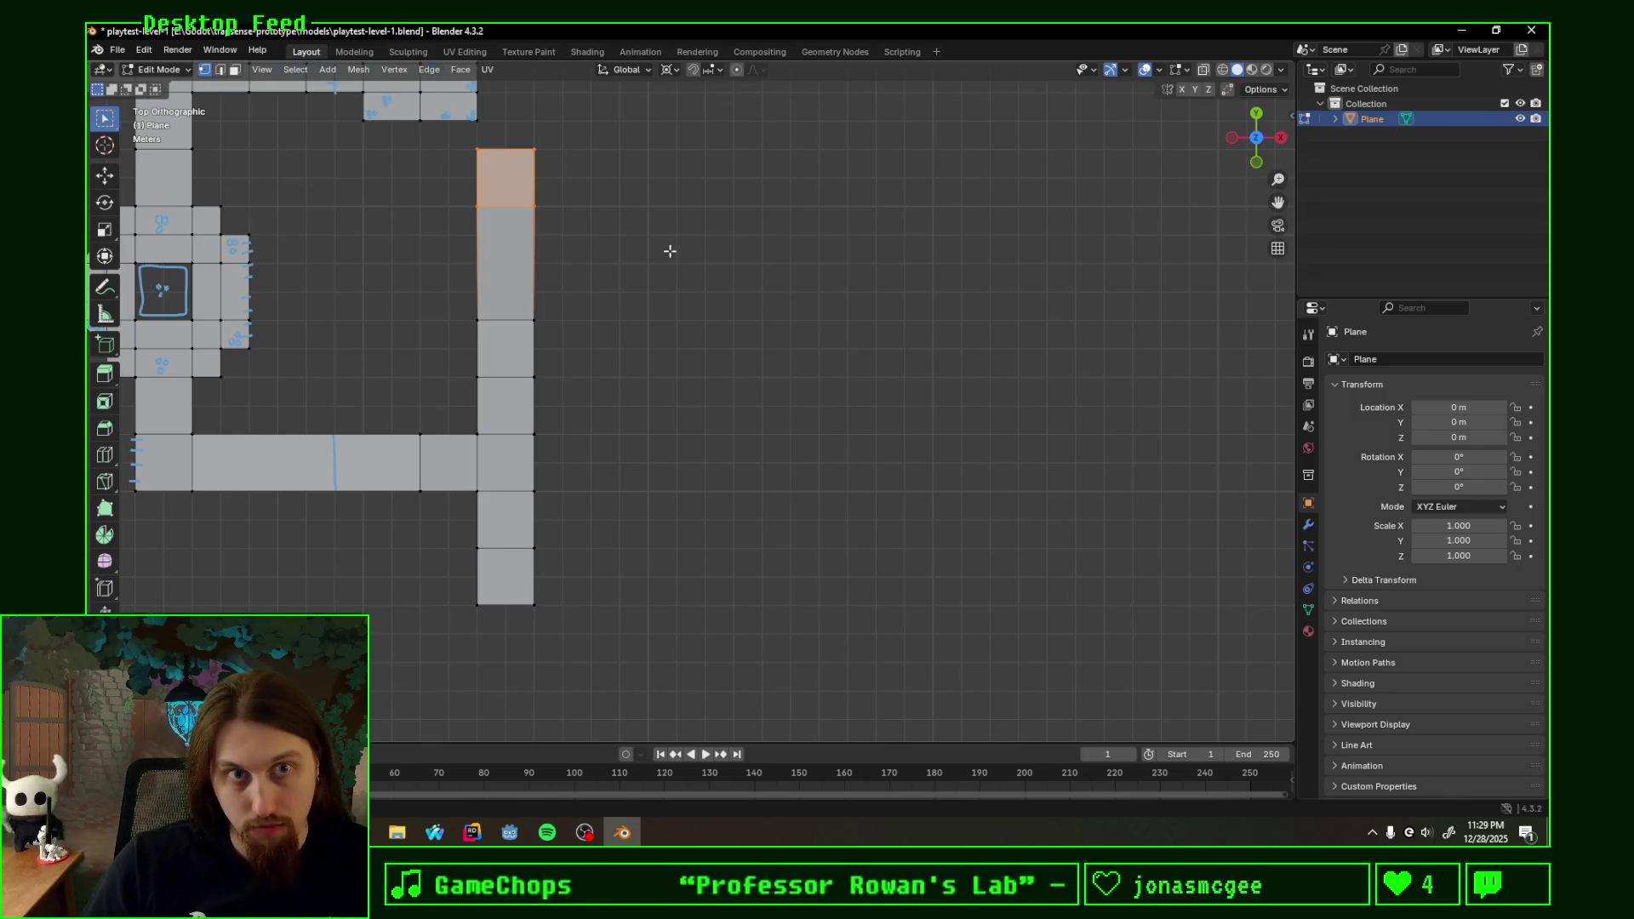
drag(529, 145, 599, 244)
key(e)
key(x)
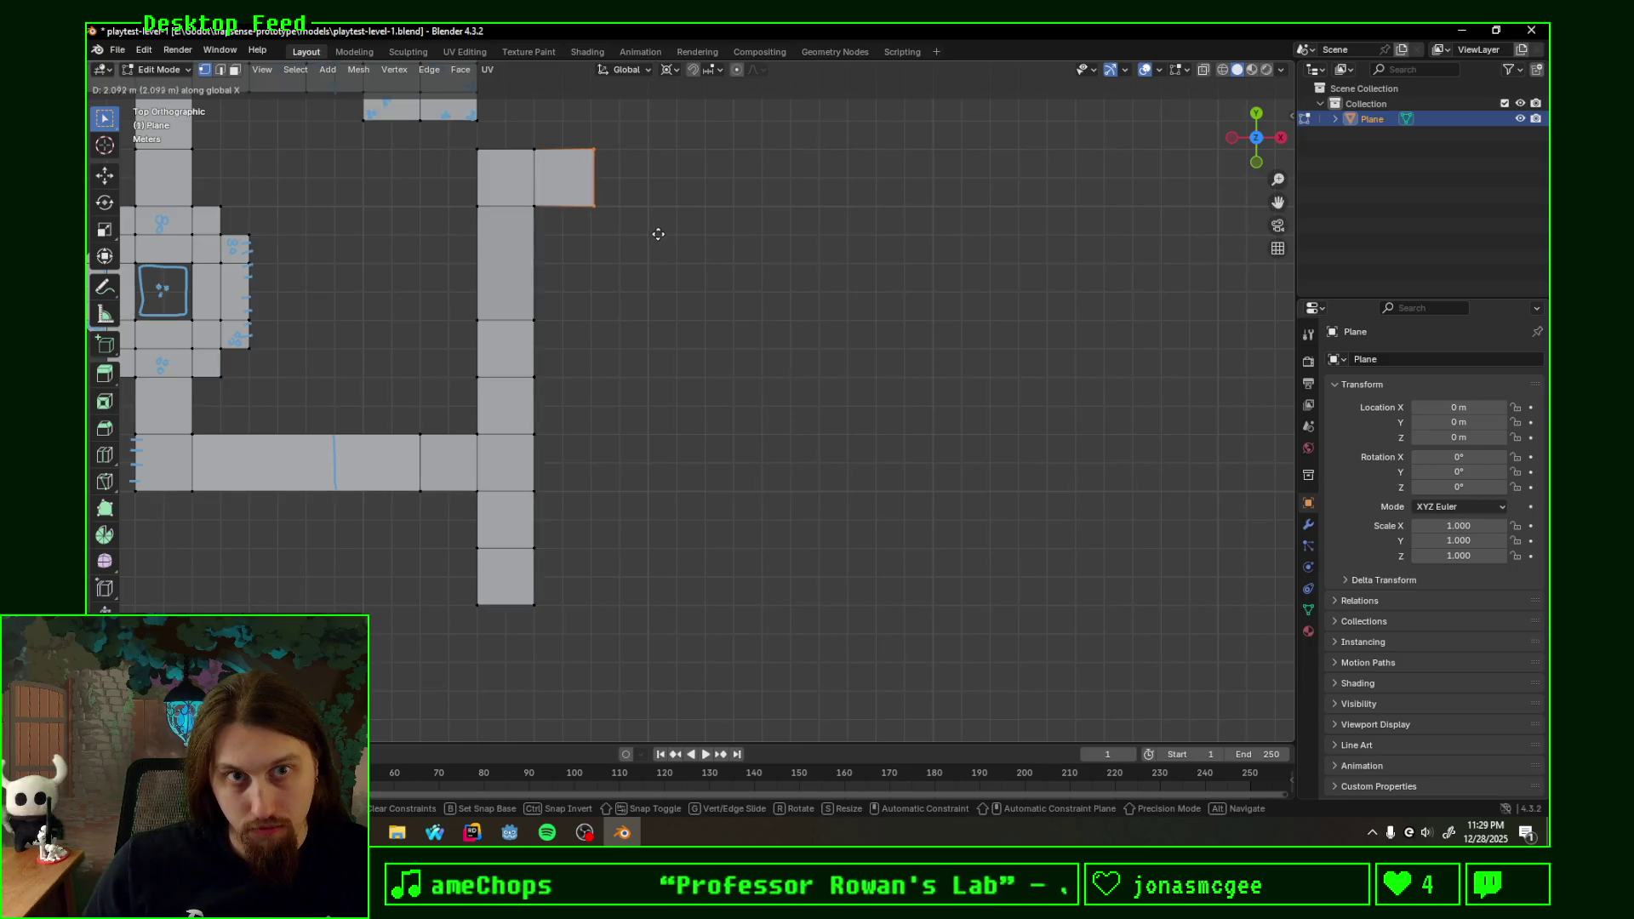
click(656, 235)
- Move the new face's bottom edge down along Y so the branch runs two tiles tall beside the column
drag(530, 192, 646, 229)
key(g)
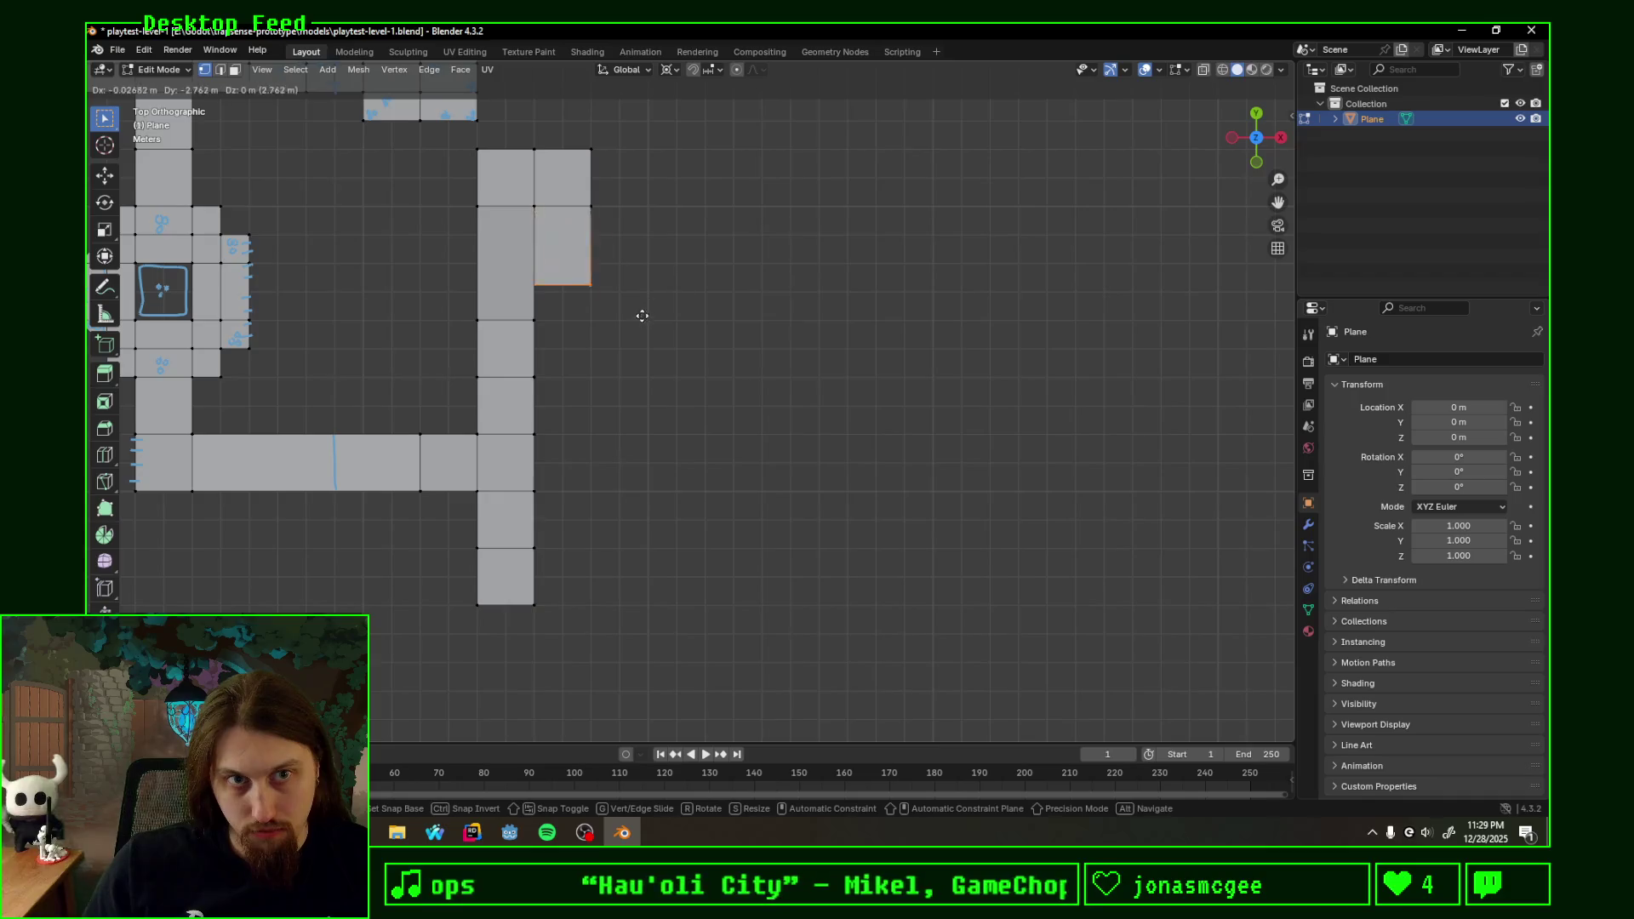
key(y)
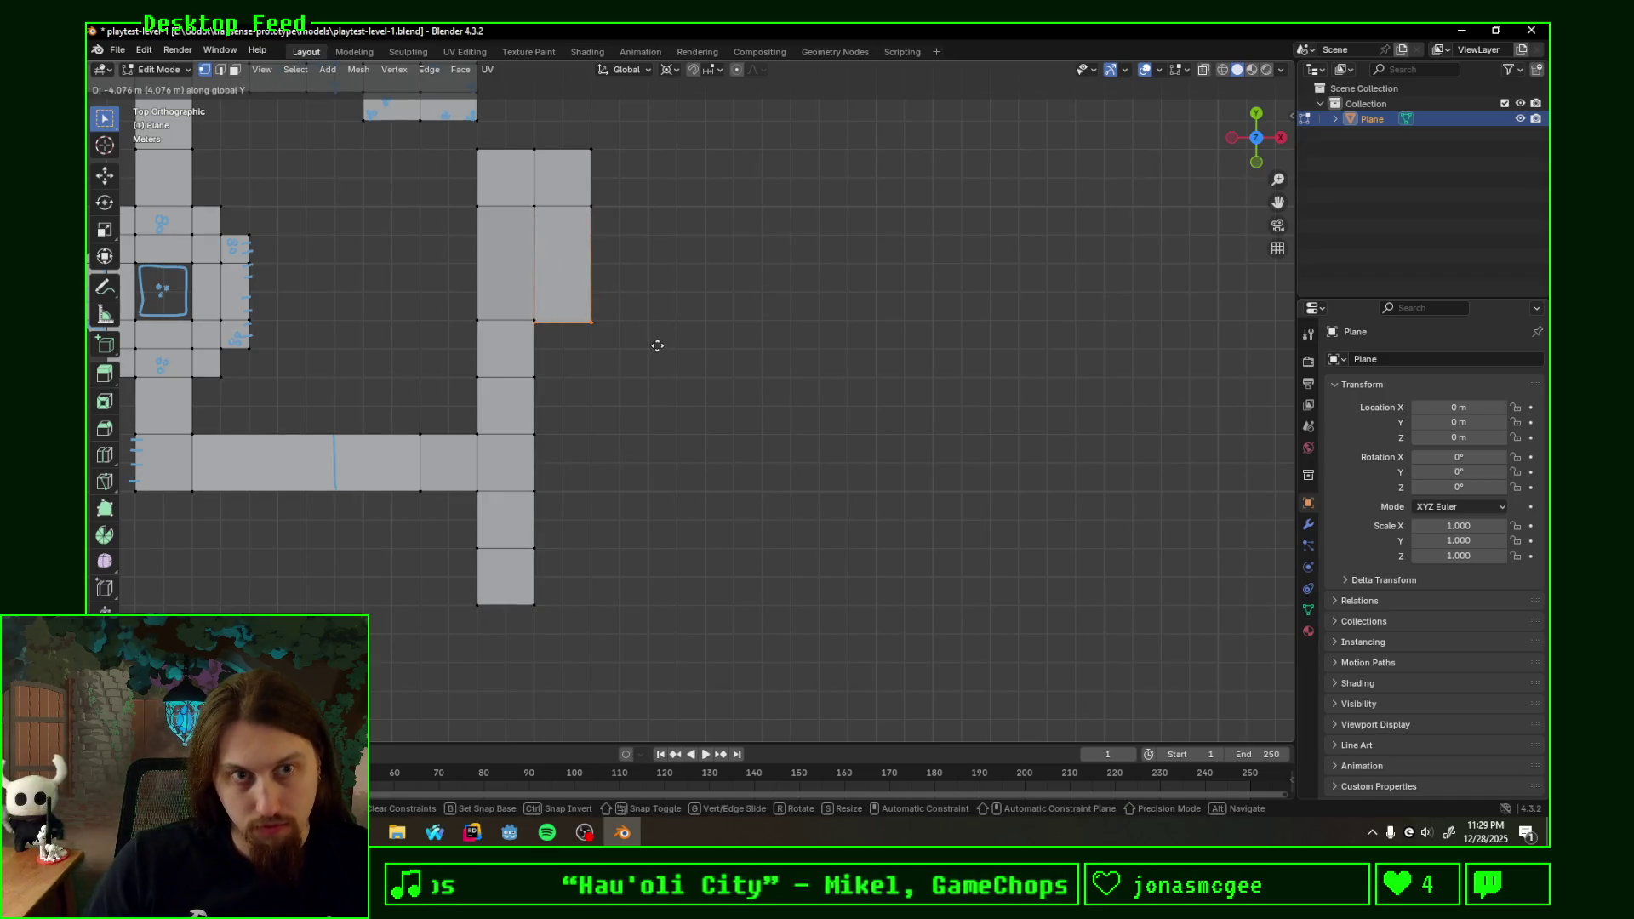
click(656, 345)
key(g)
key(y)
click(657, 345)
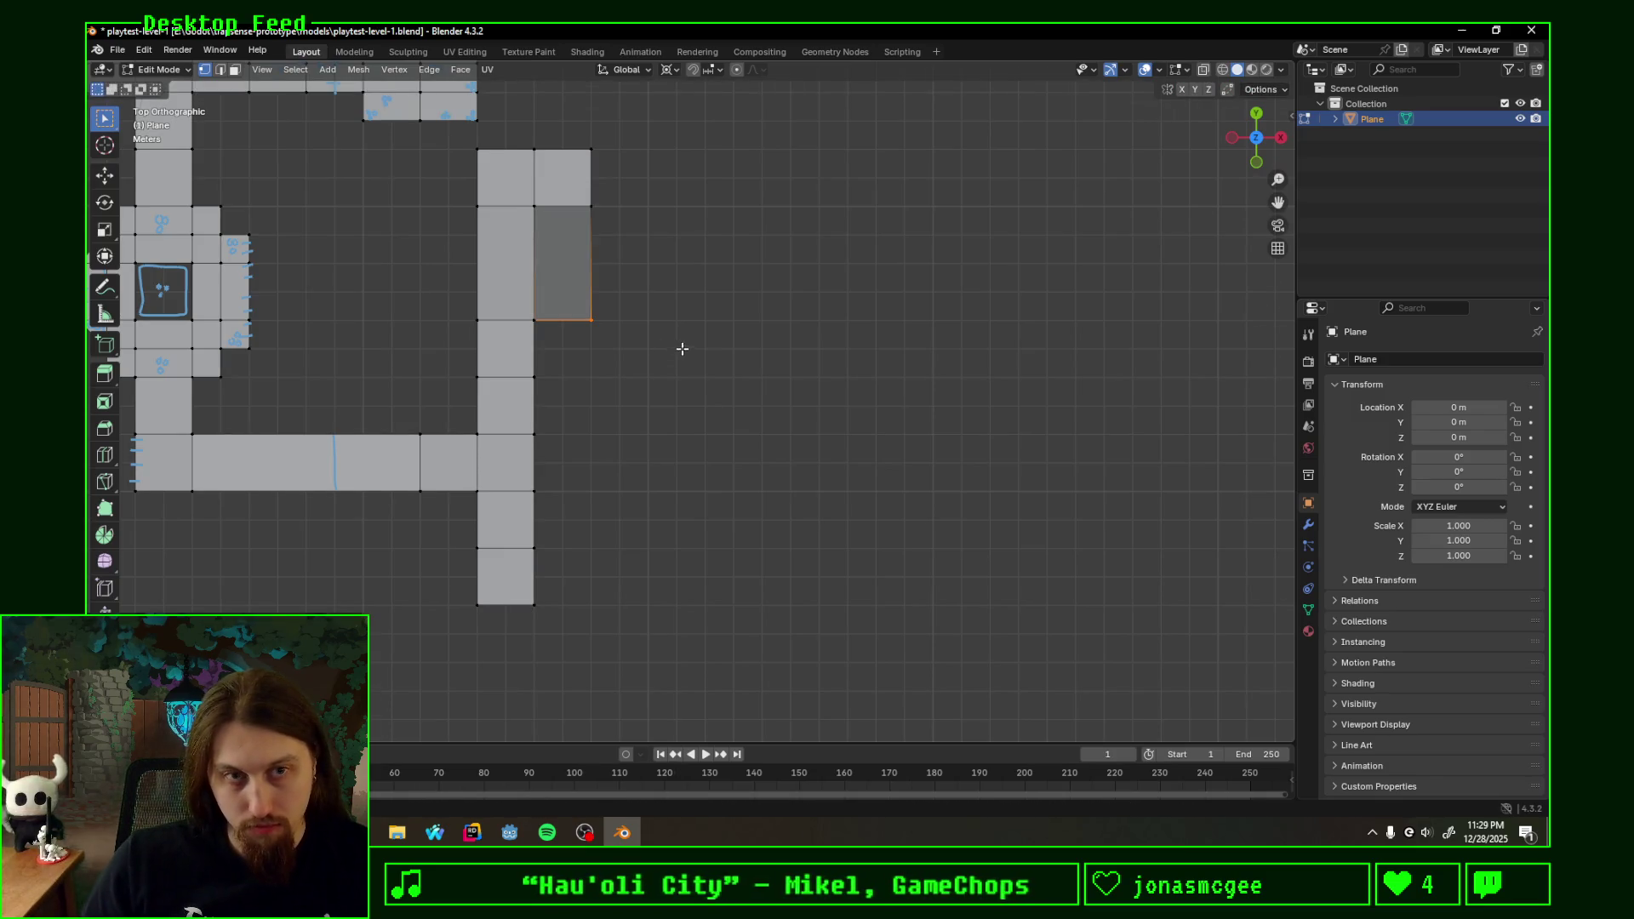
middle_drag(682, 349, 711, 408)
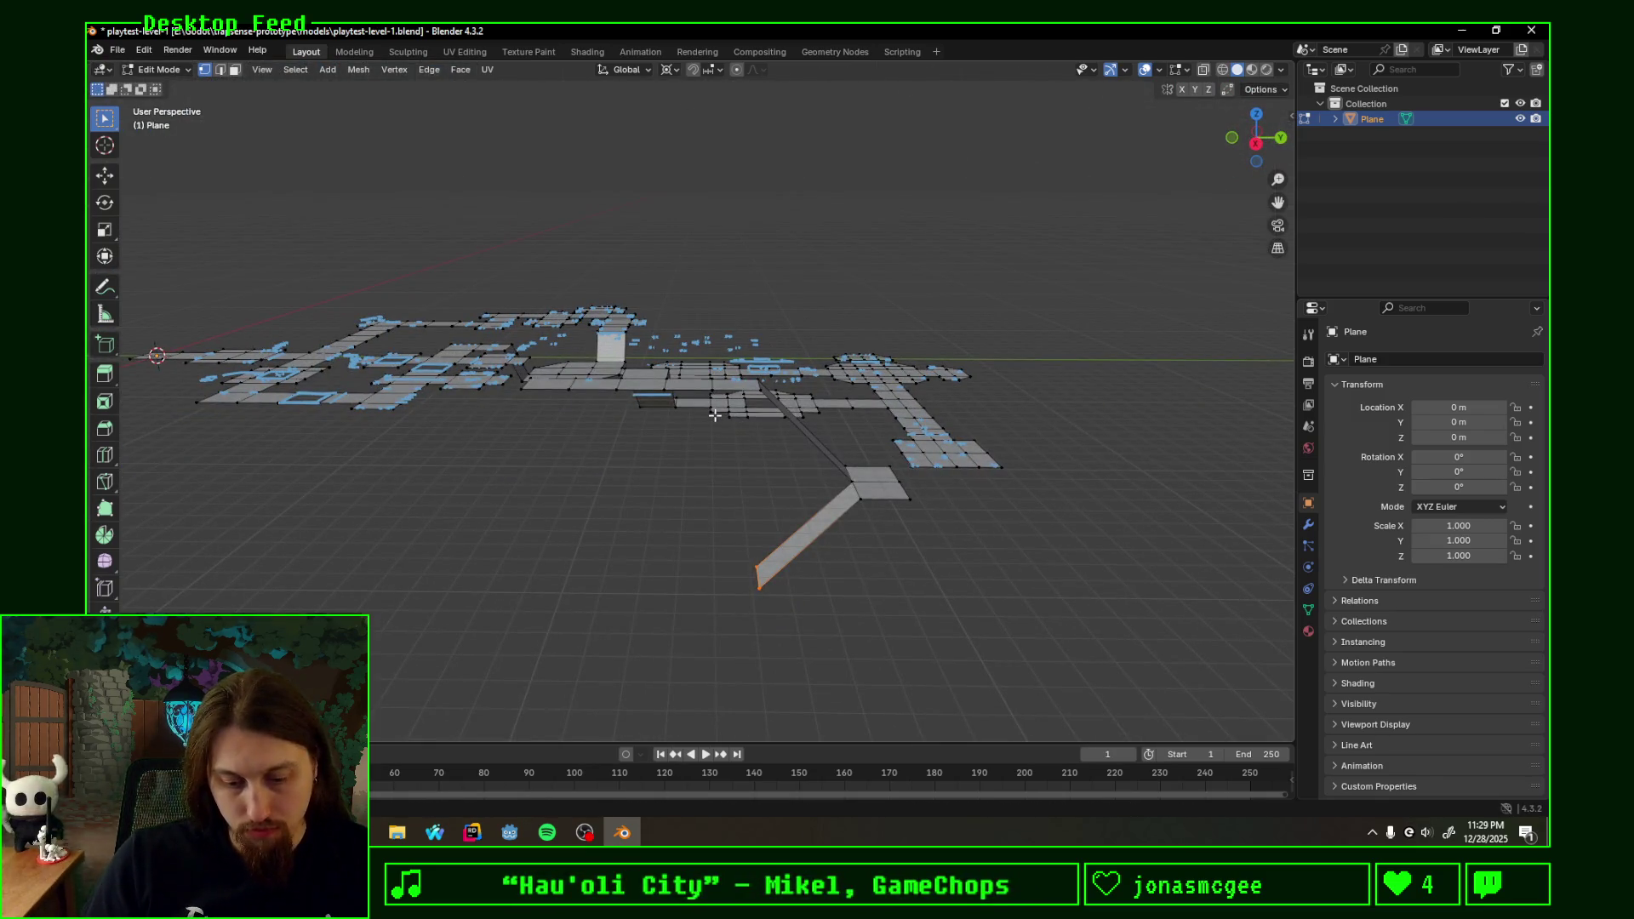
- Select the stray far-off face and move it back onto the corridor's top so it lies flat
key(g)
key(Escape)
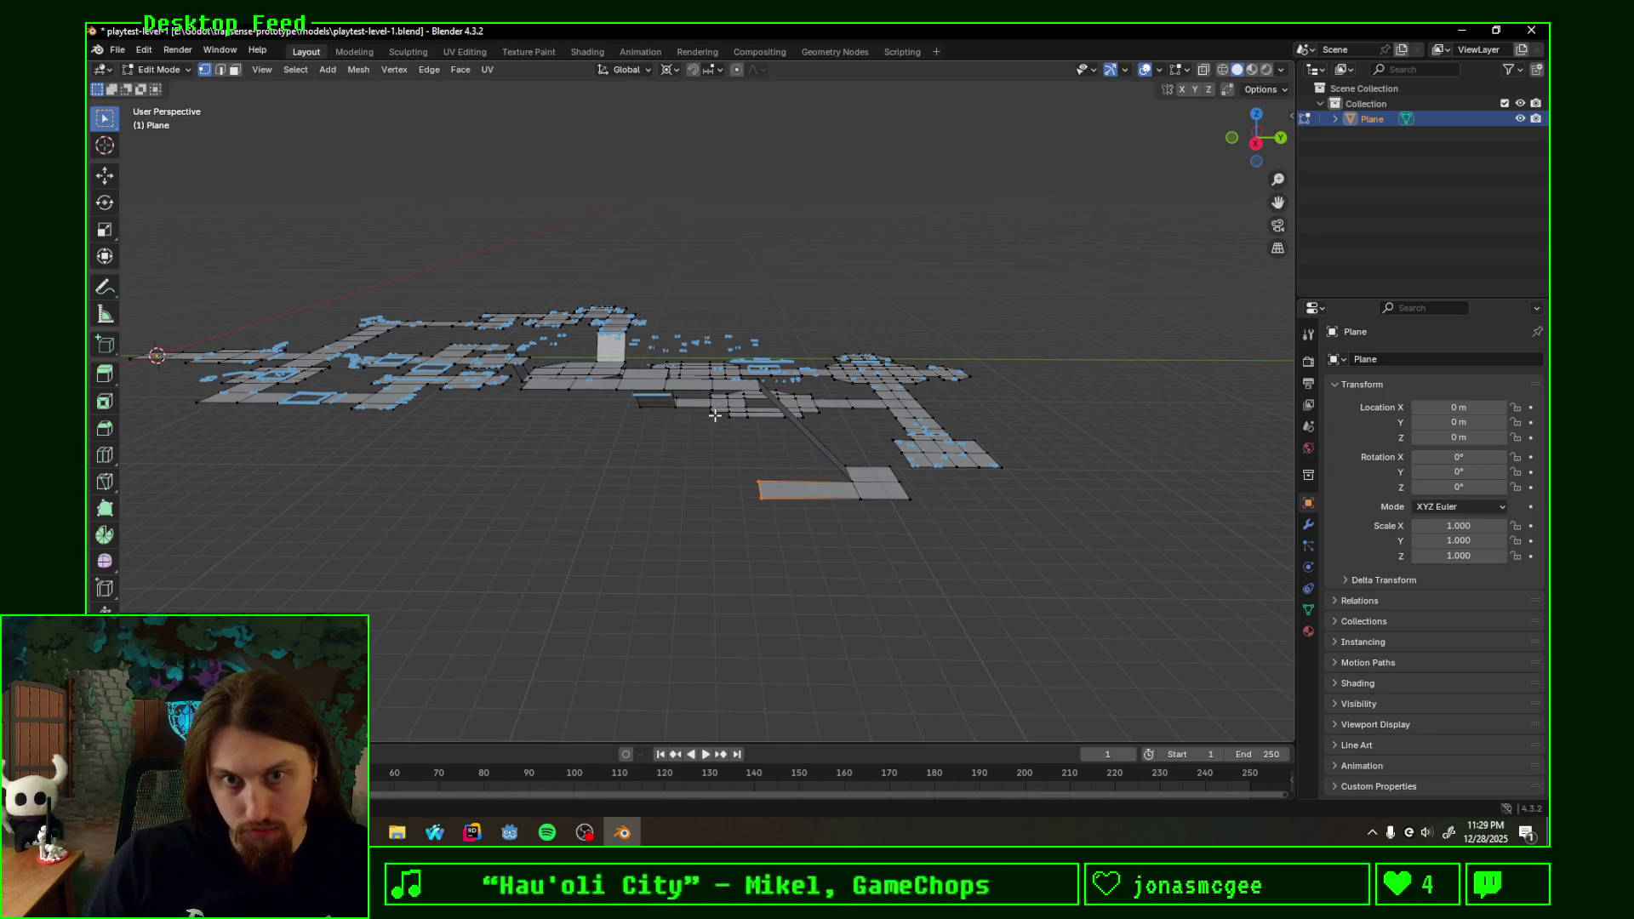
click(899, 517)
click(872, 470)
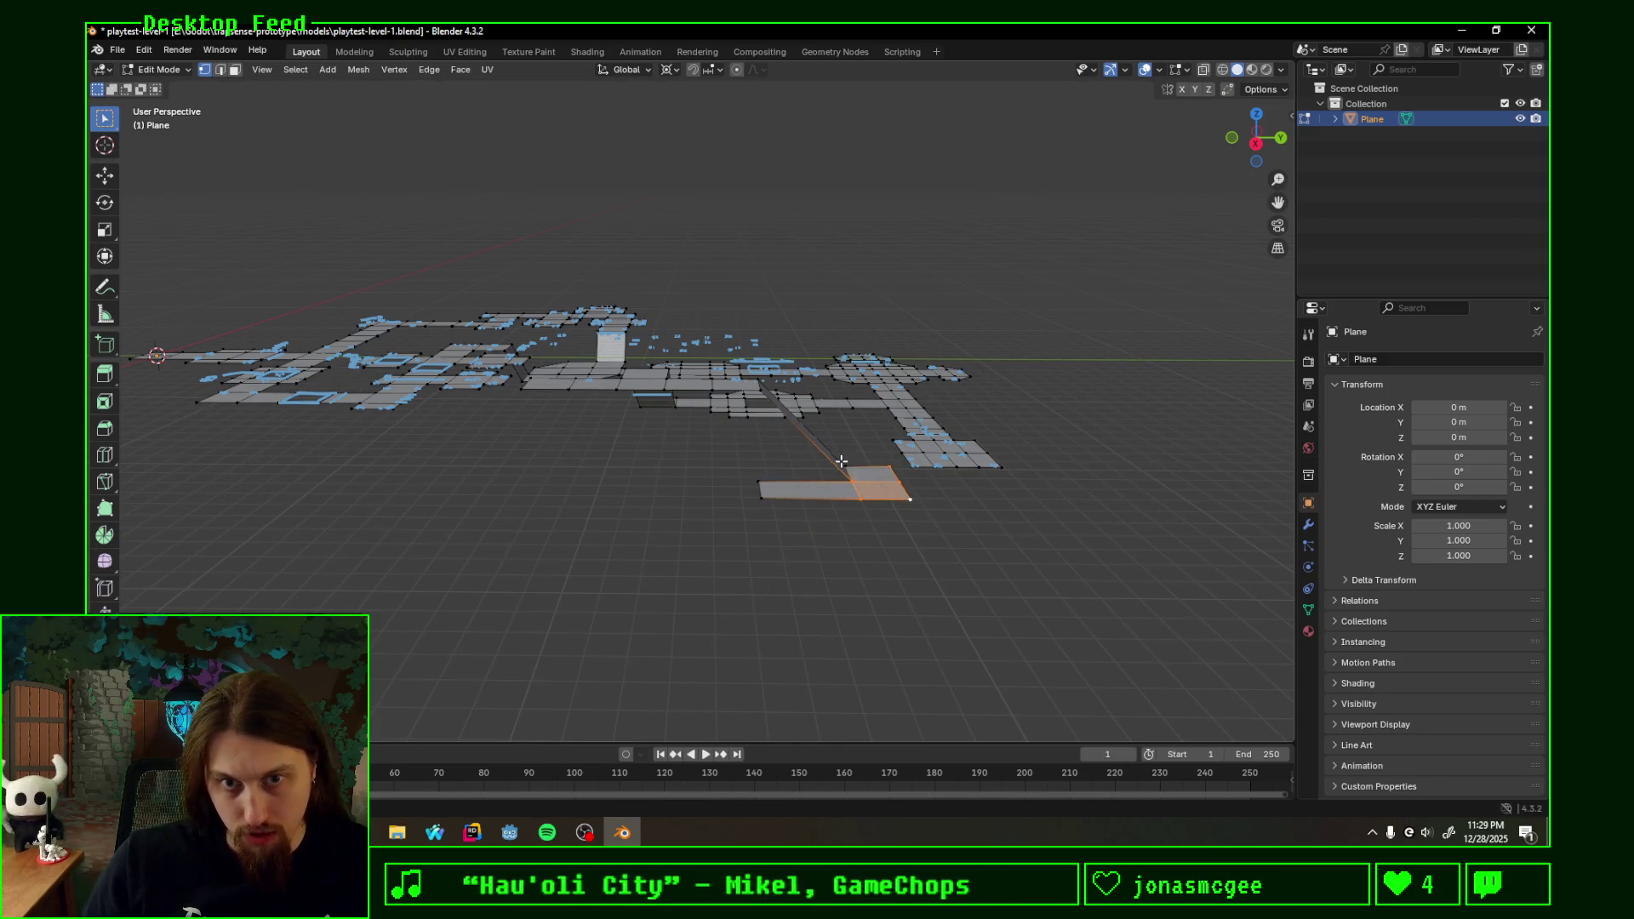
key(g)
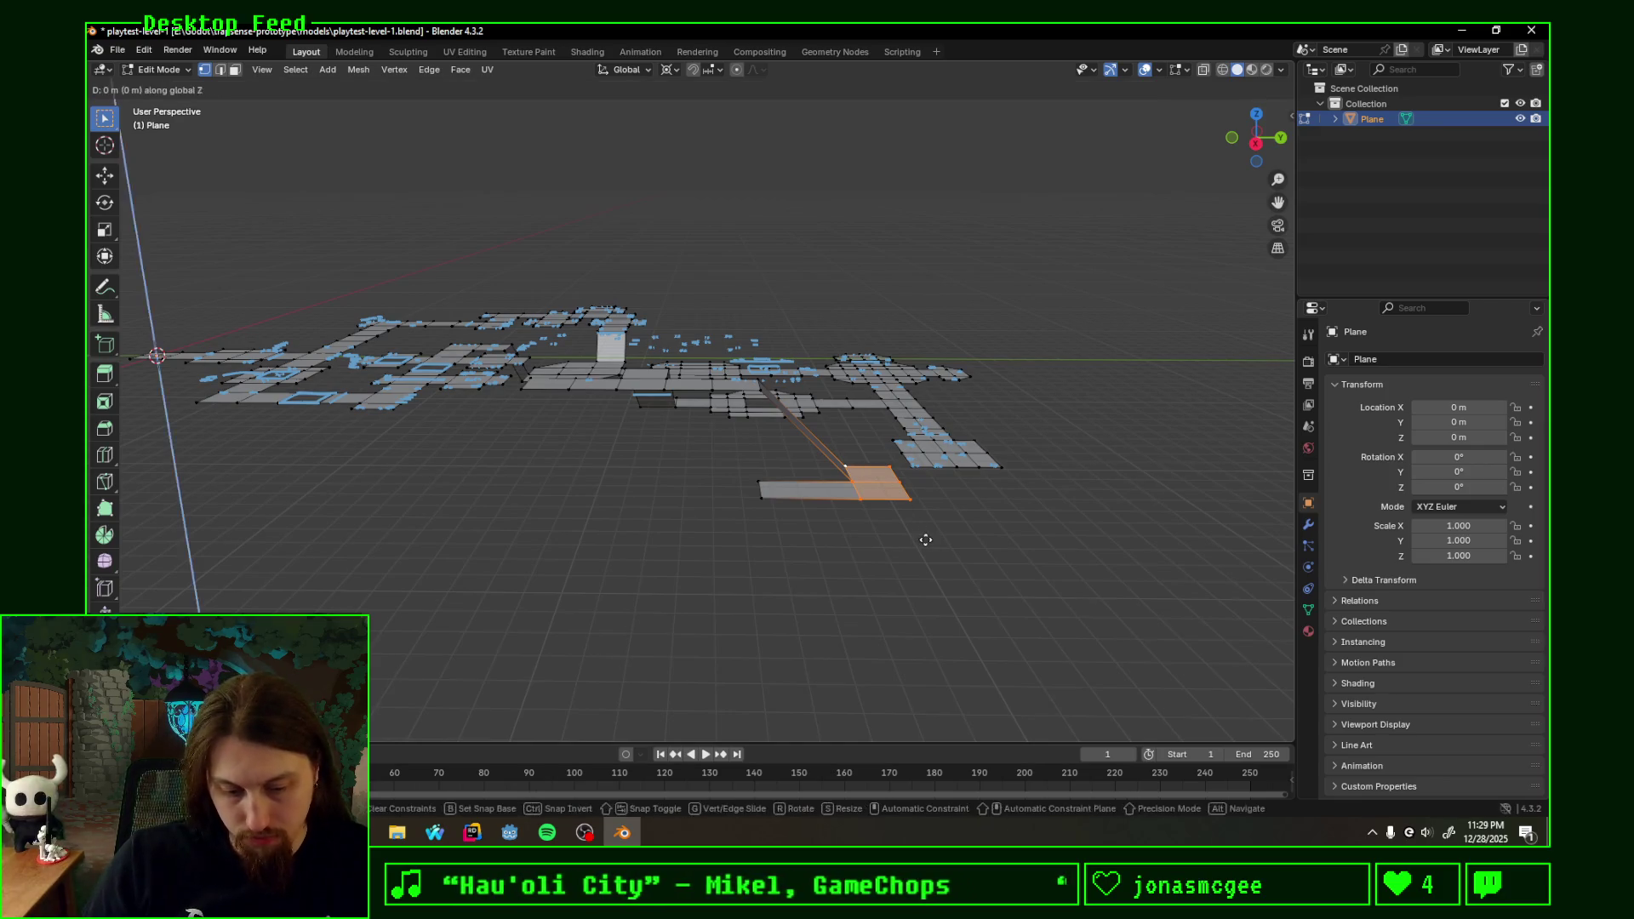
click(925, 541)
middle_drag(880, 322, 892, 401)
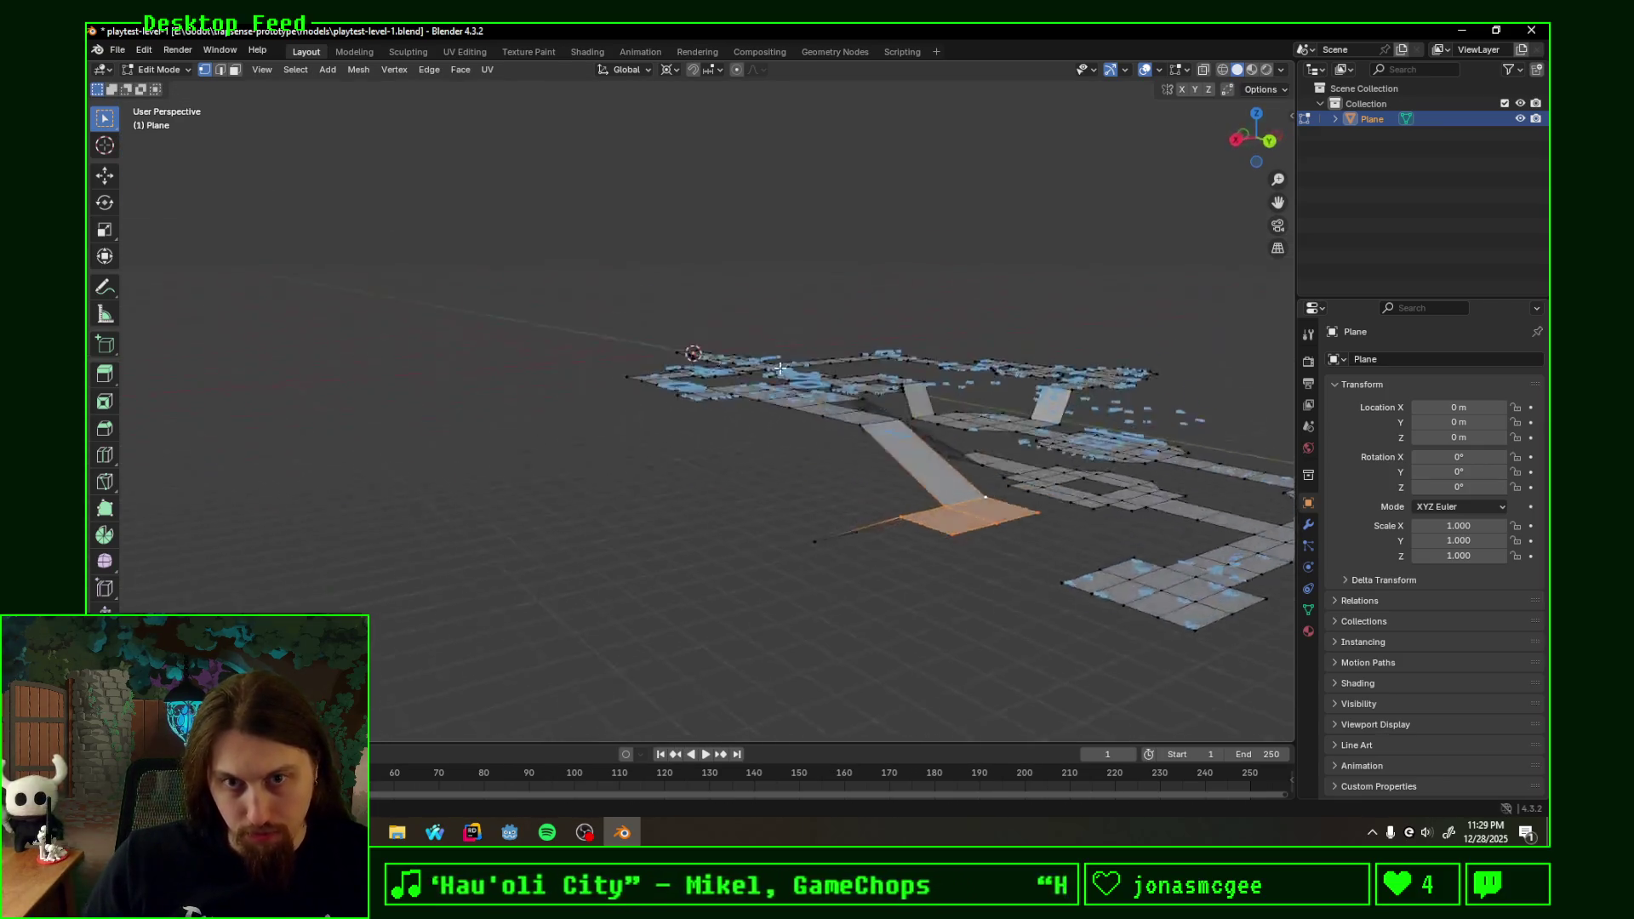
- From top view, extrude the bottom edge at the corridor's lower end
click(1257, 119)
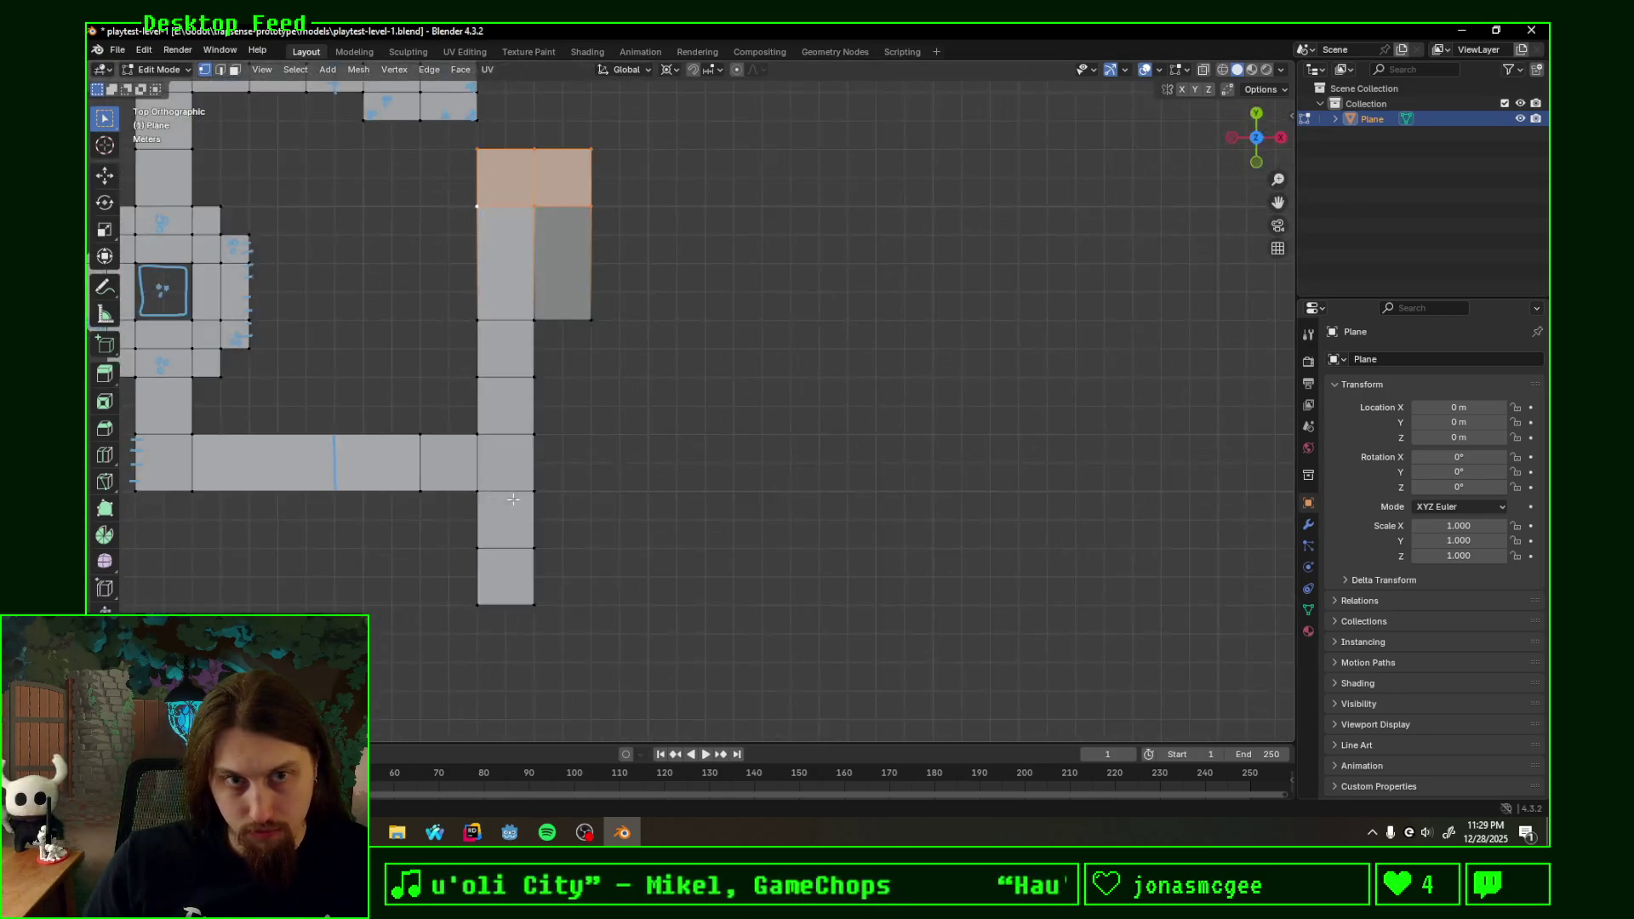
shift+middle_drag(553, 430, 704, 464)
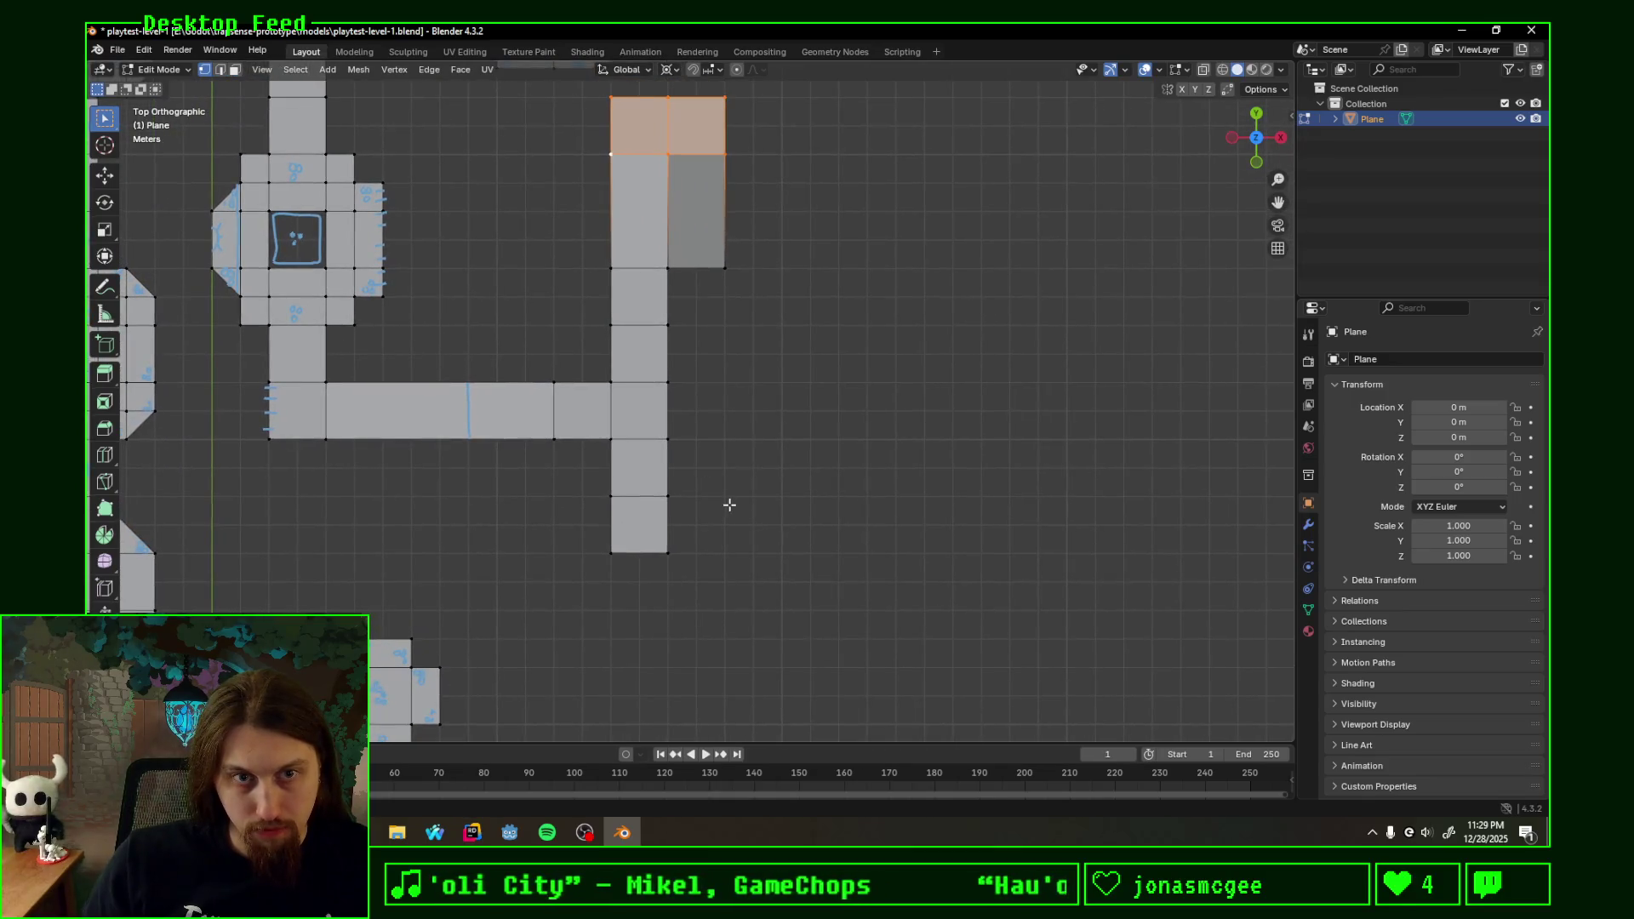
click(611, 552)
shift+middle_drag(788, 595, 857, 504)
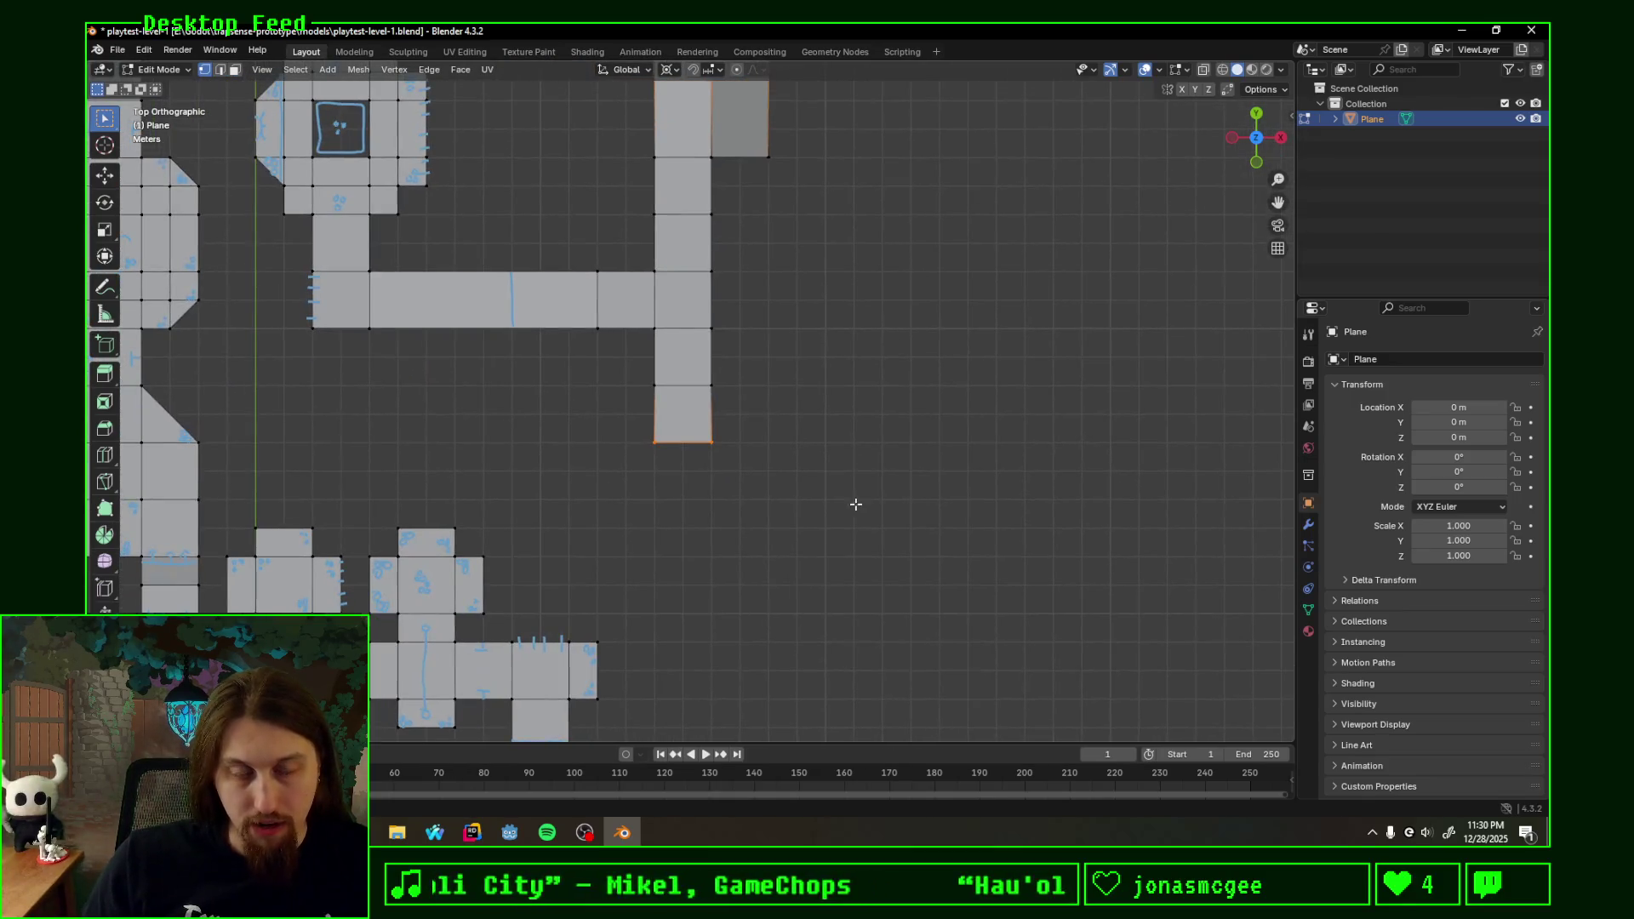
key(e)
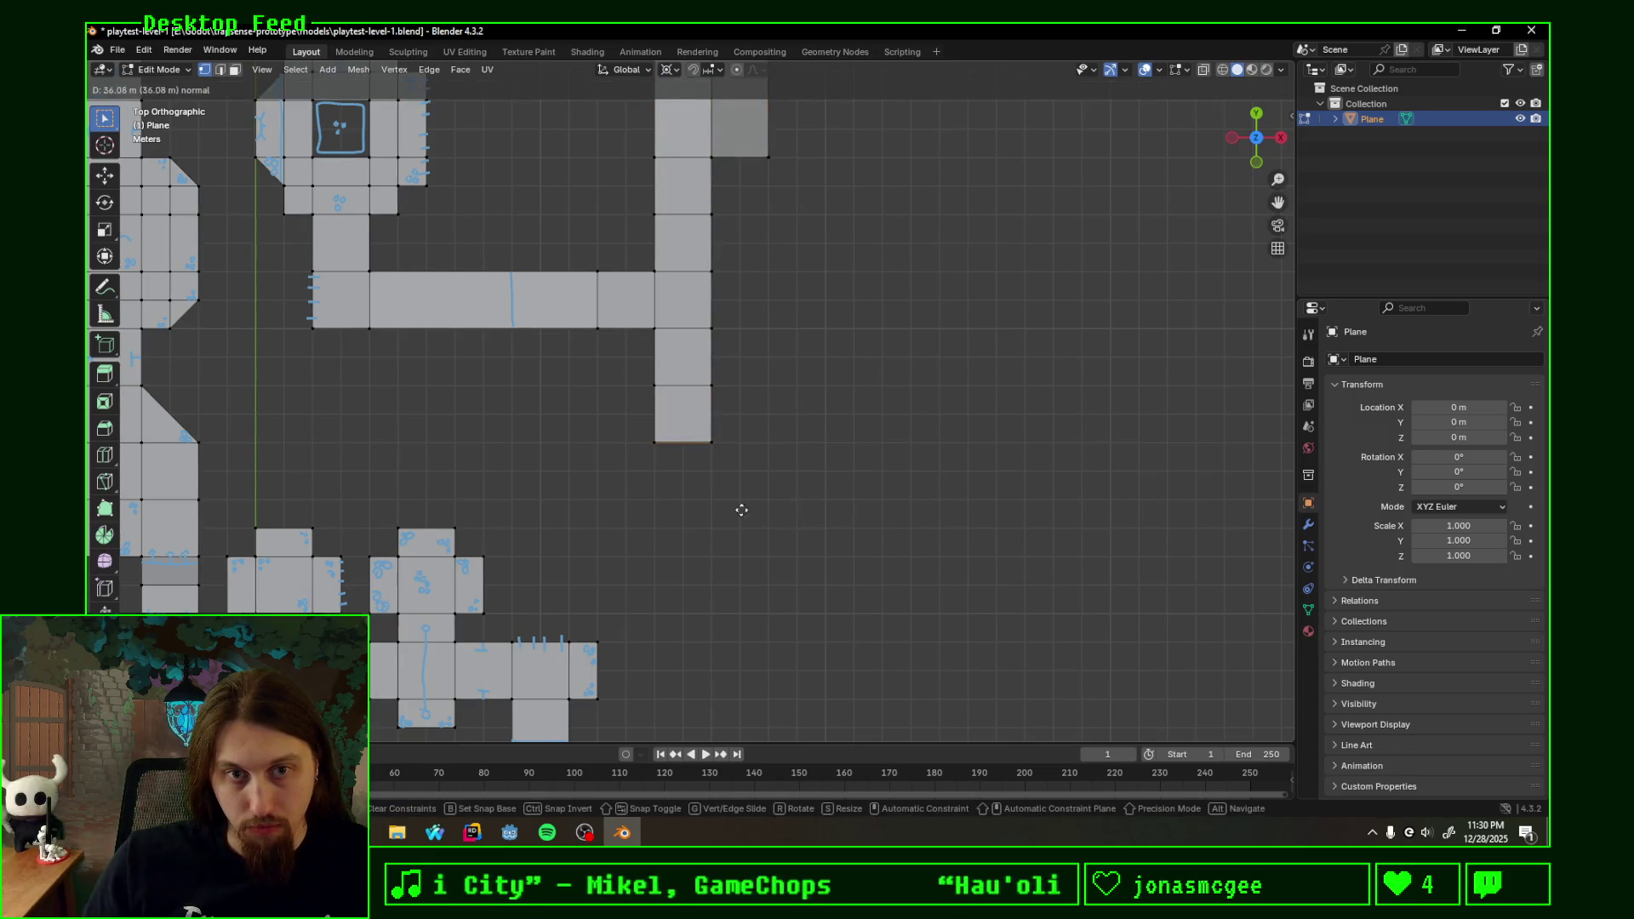
click(794, 514)
middle_drag(791, 488, 721, 373)
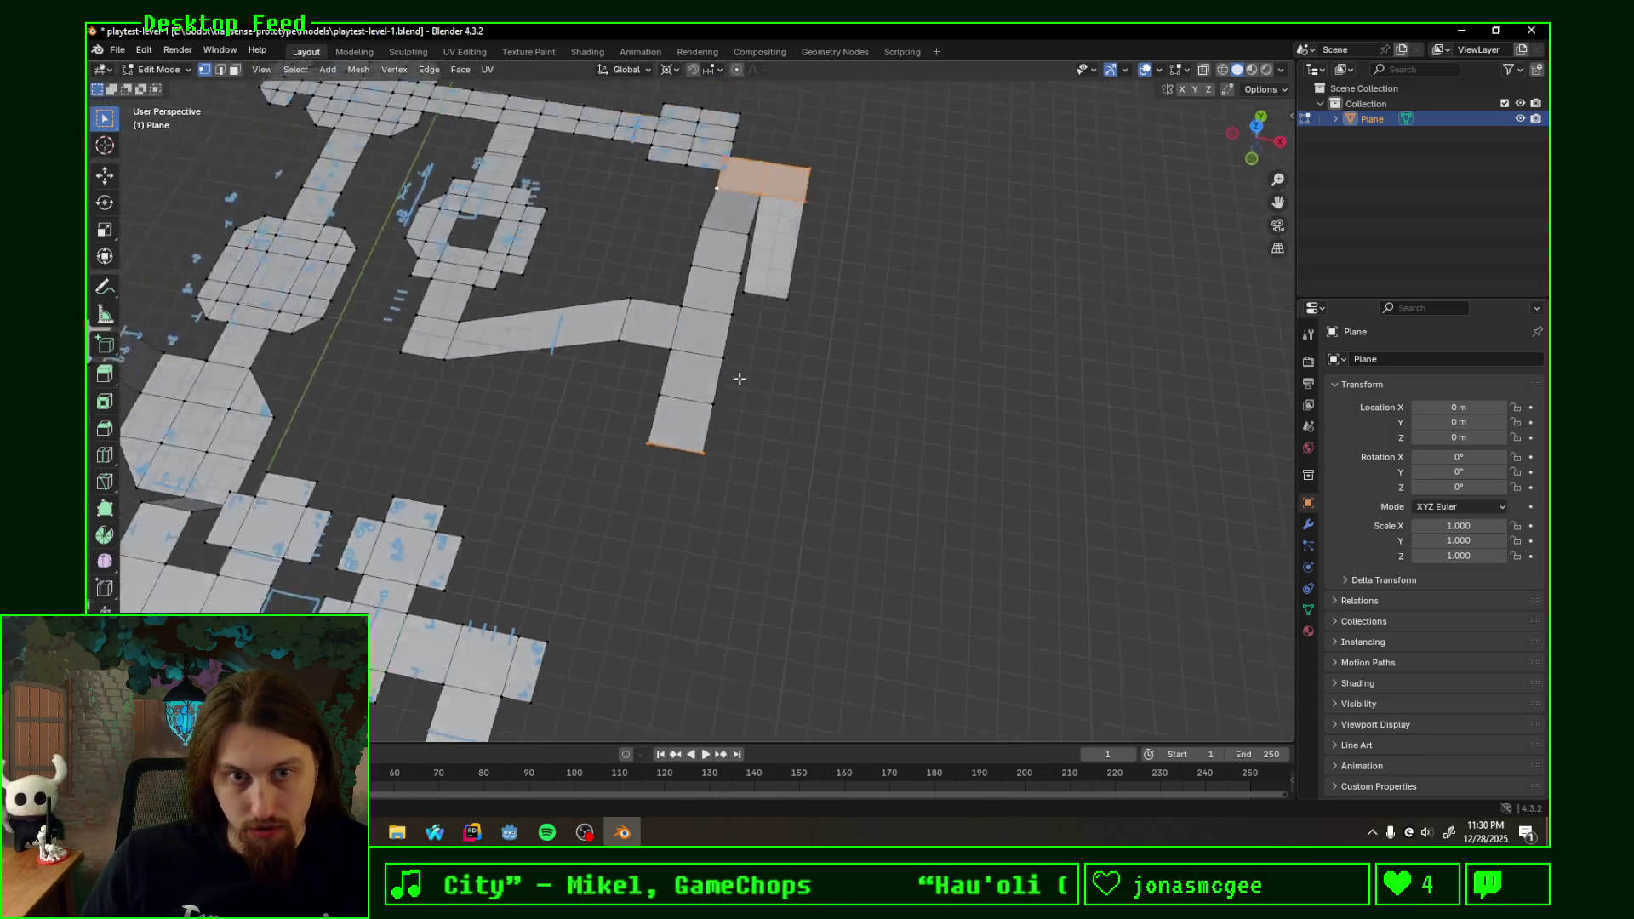
- Back out of delete and extrude attempts, then select the lower-left tile's bottom edge
key(x)
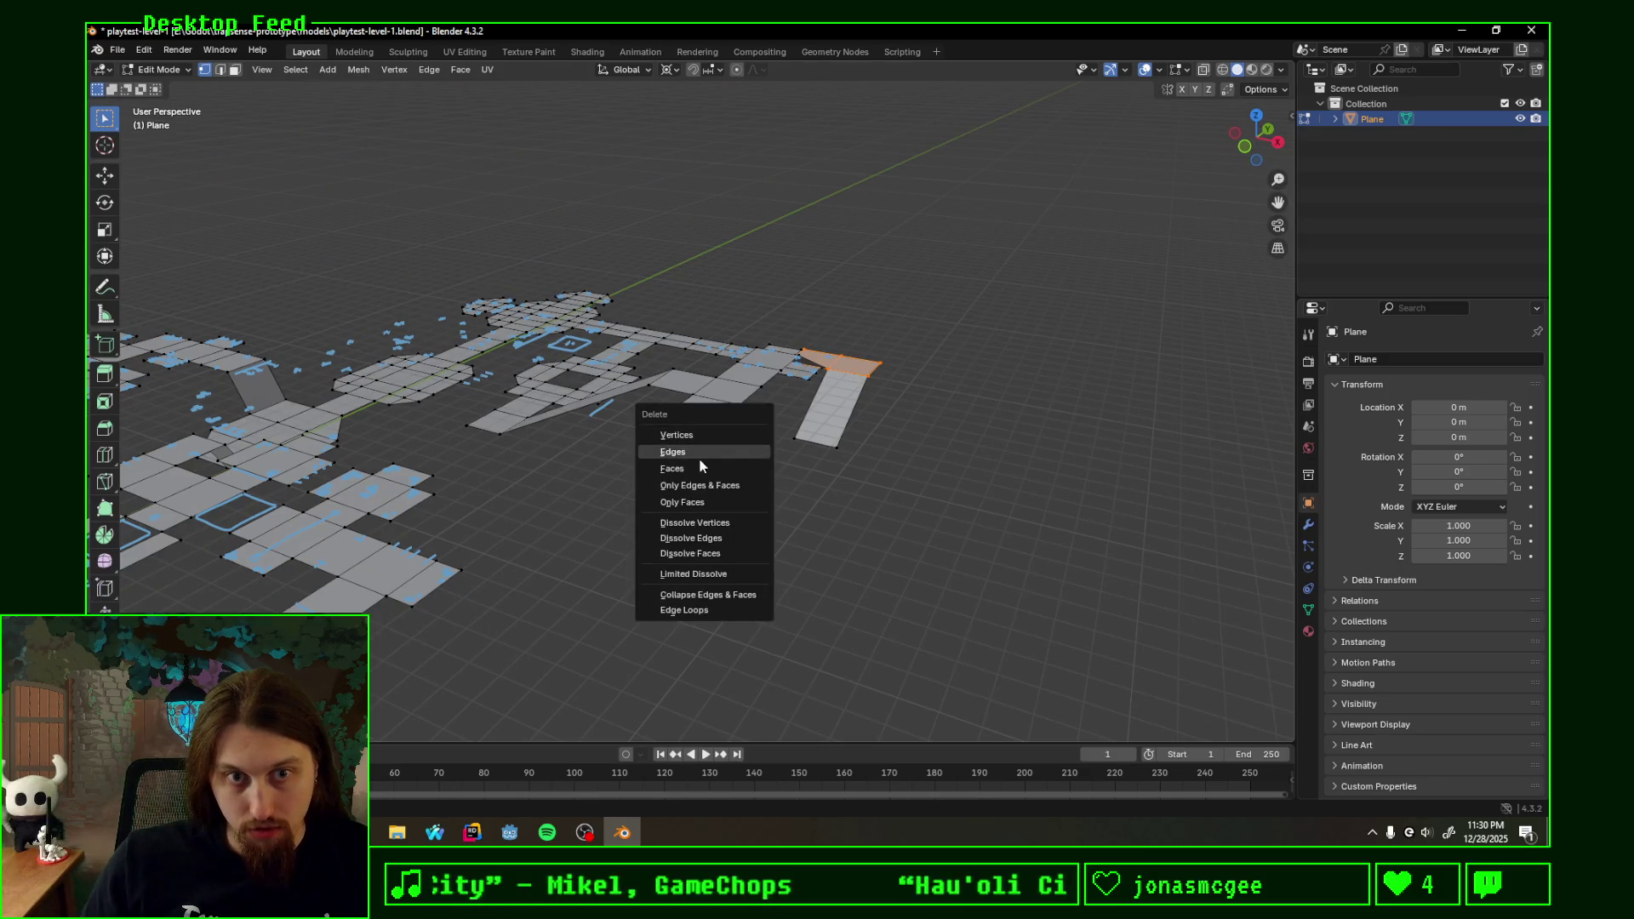
key(Escape)
key(e)
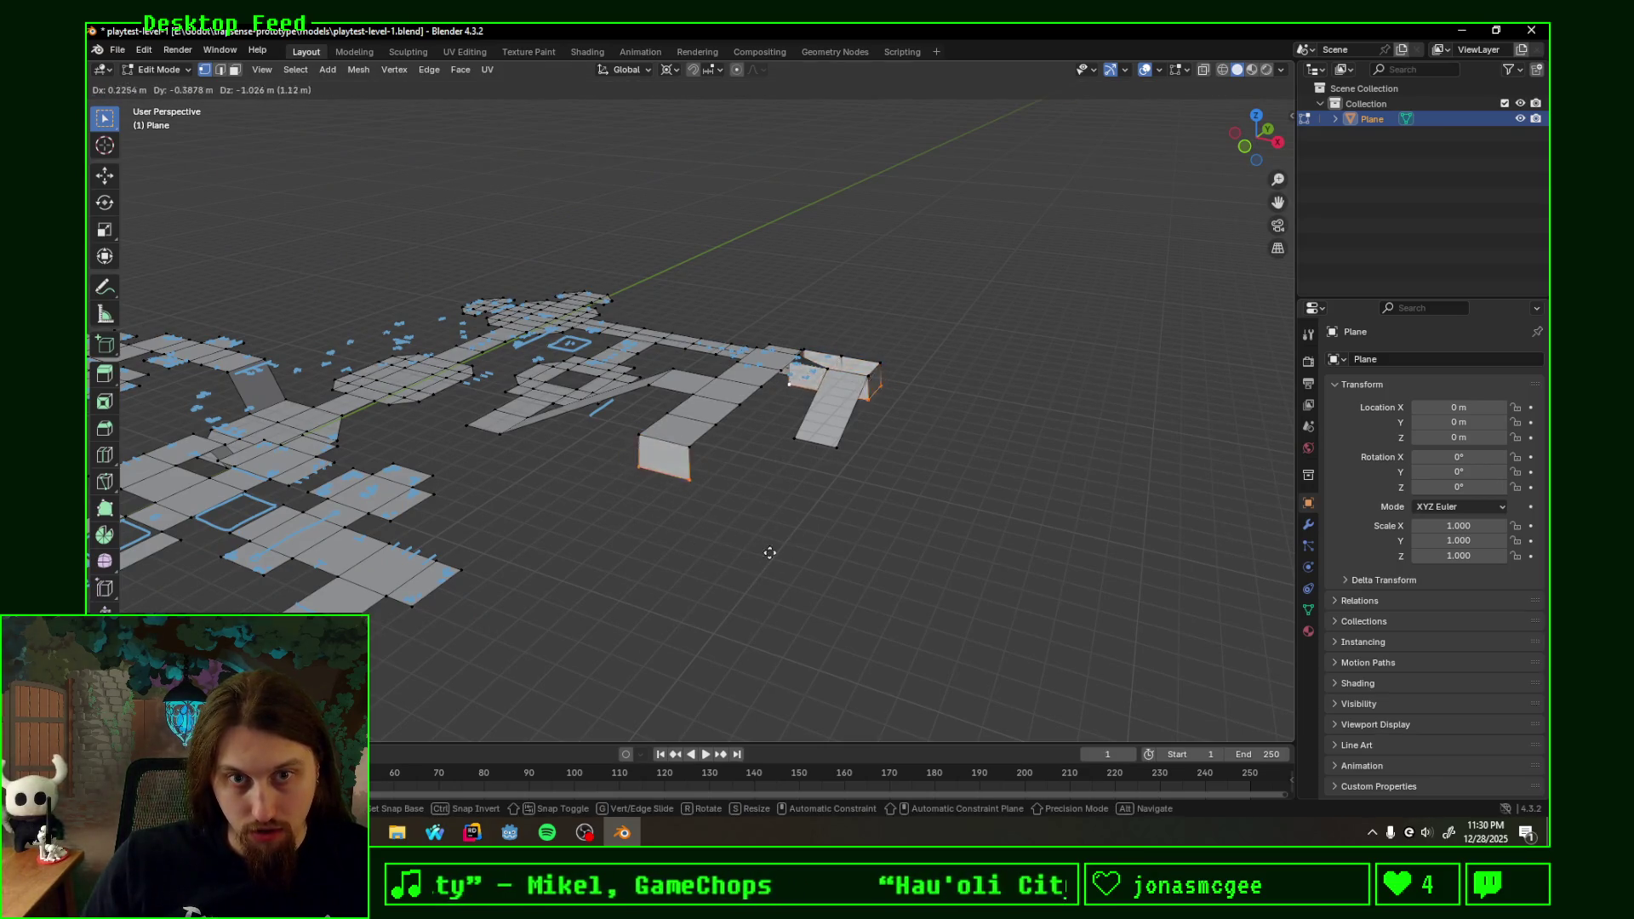
key(Escape)
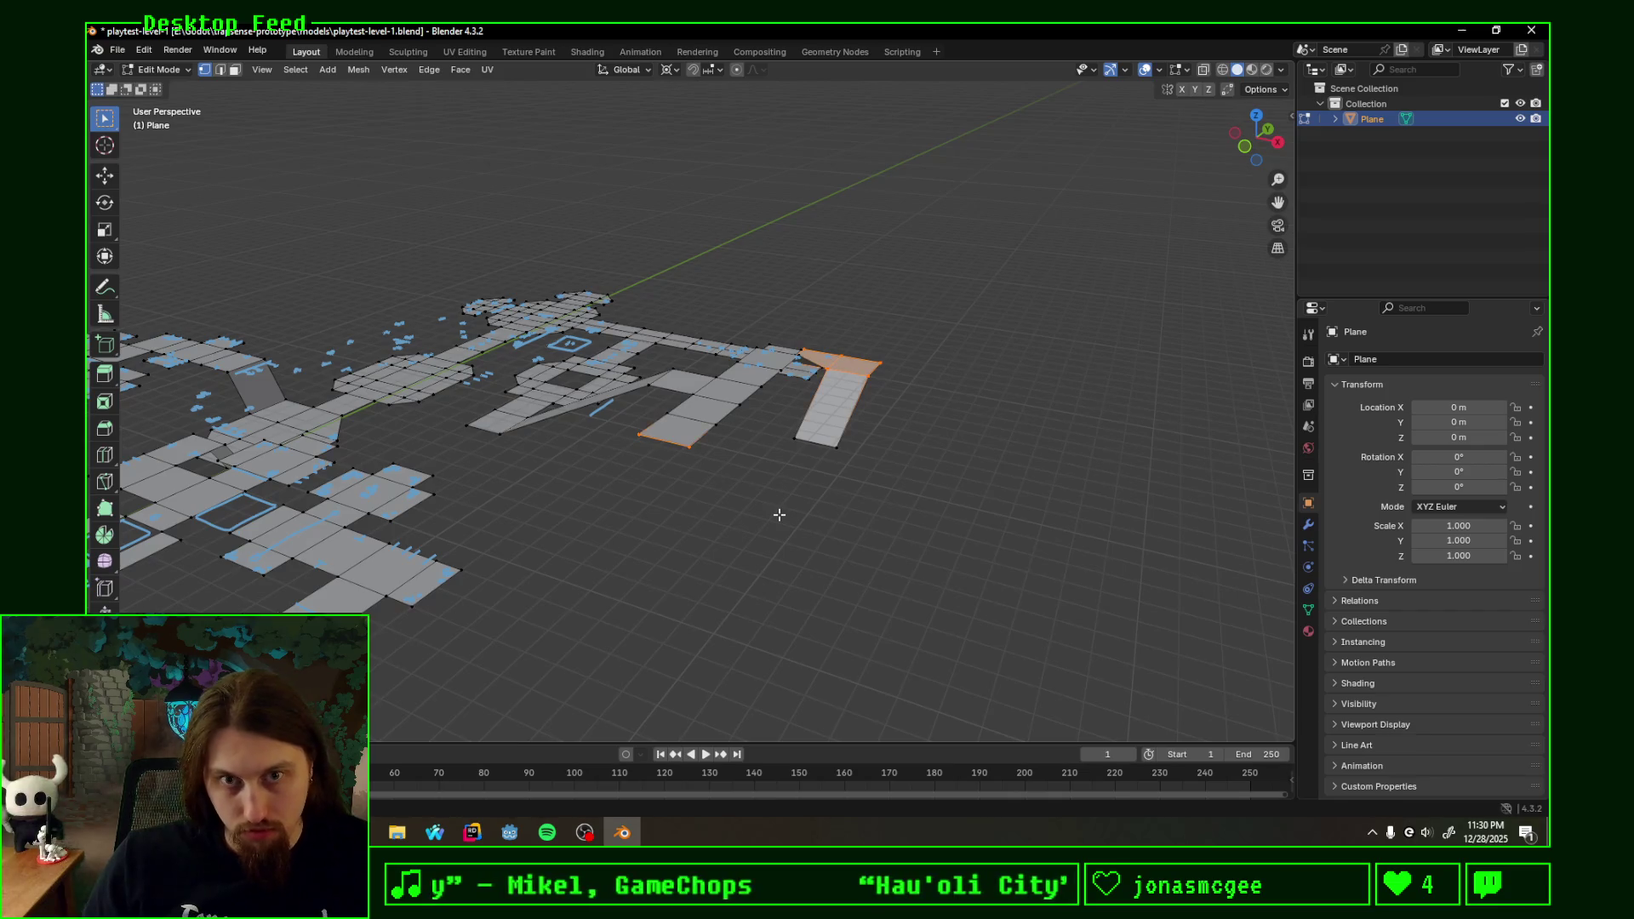
click(661, 437)
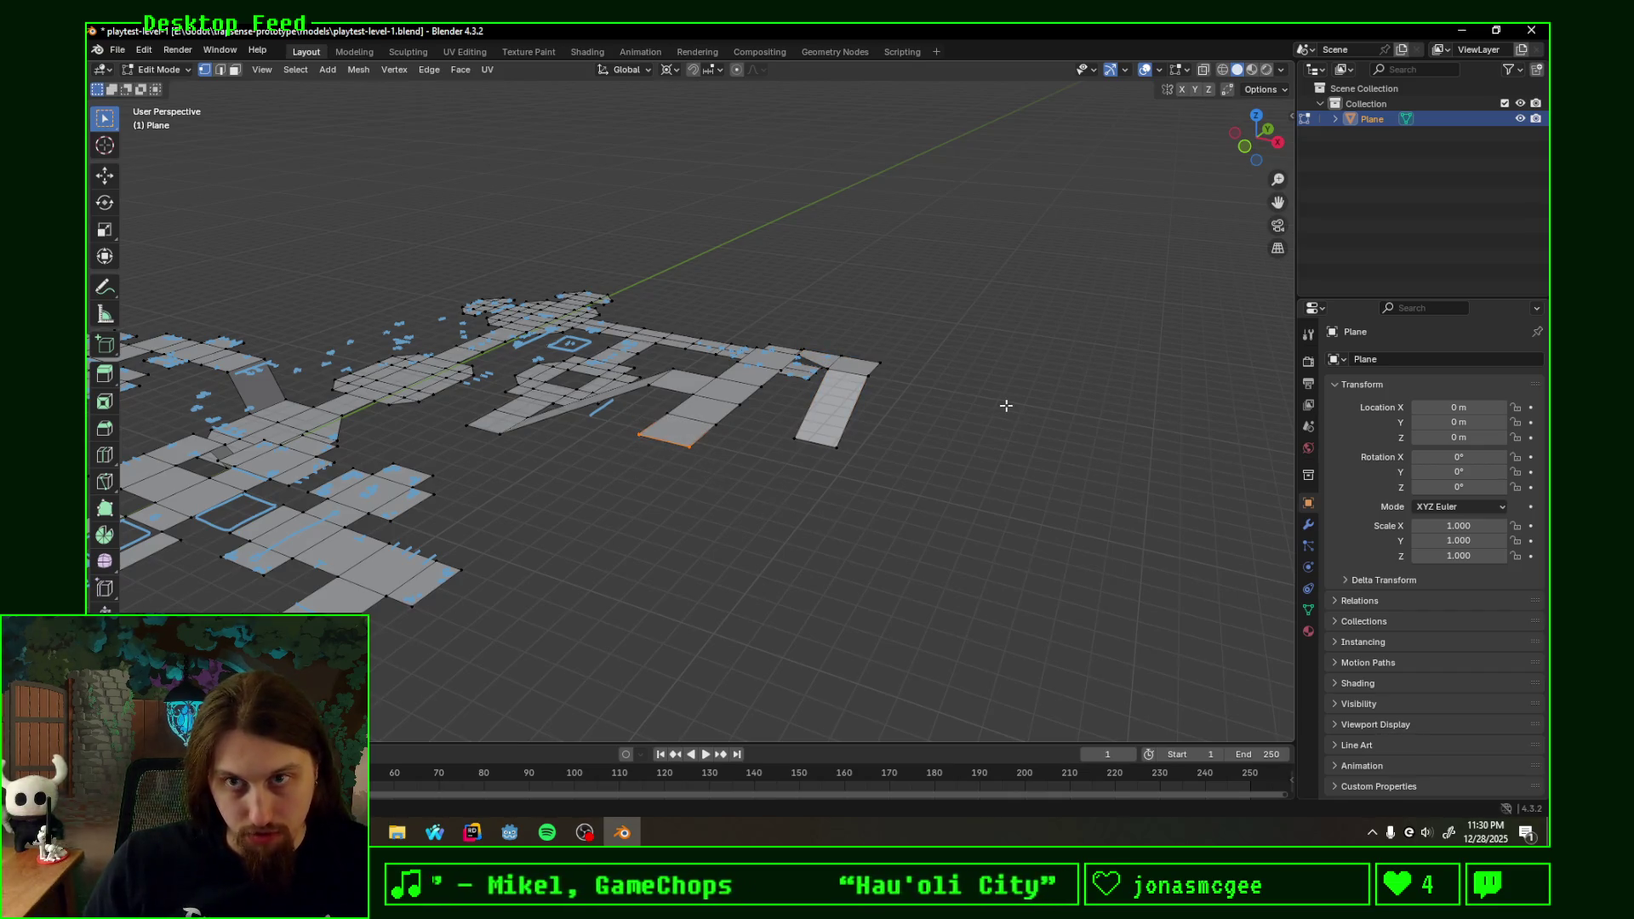
middle_drag(1032, 339, 936, 430)
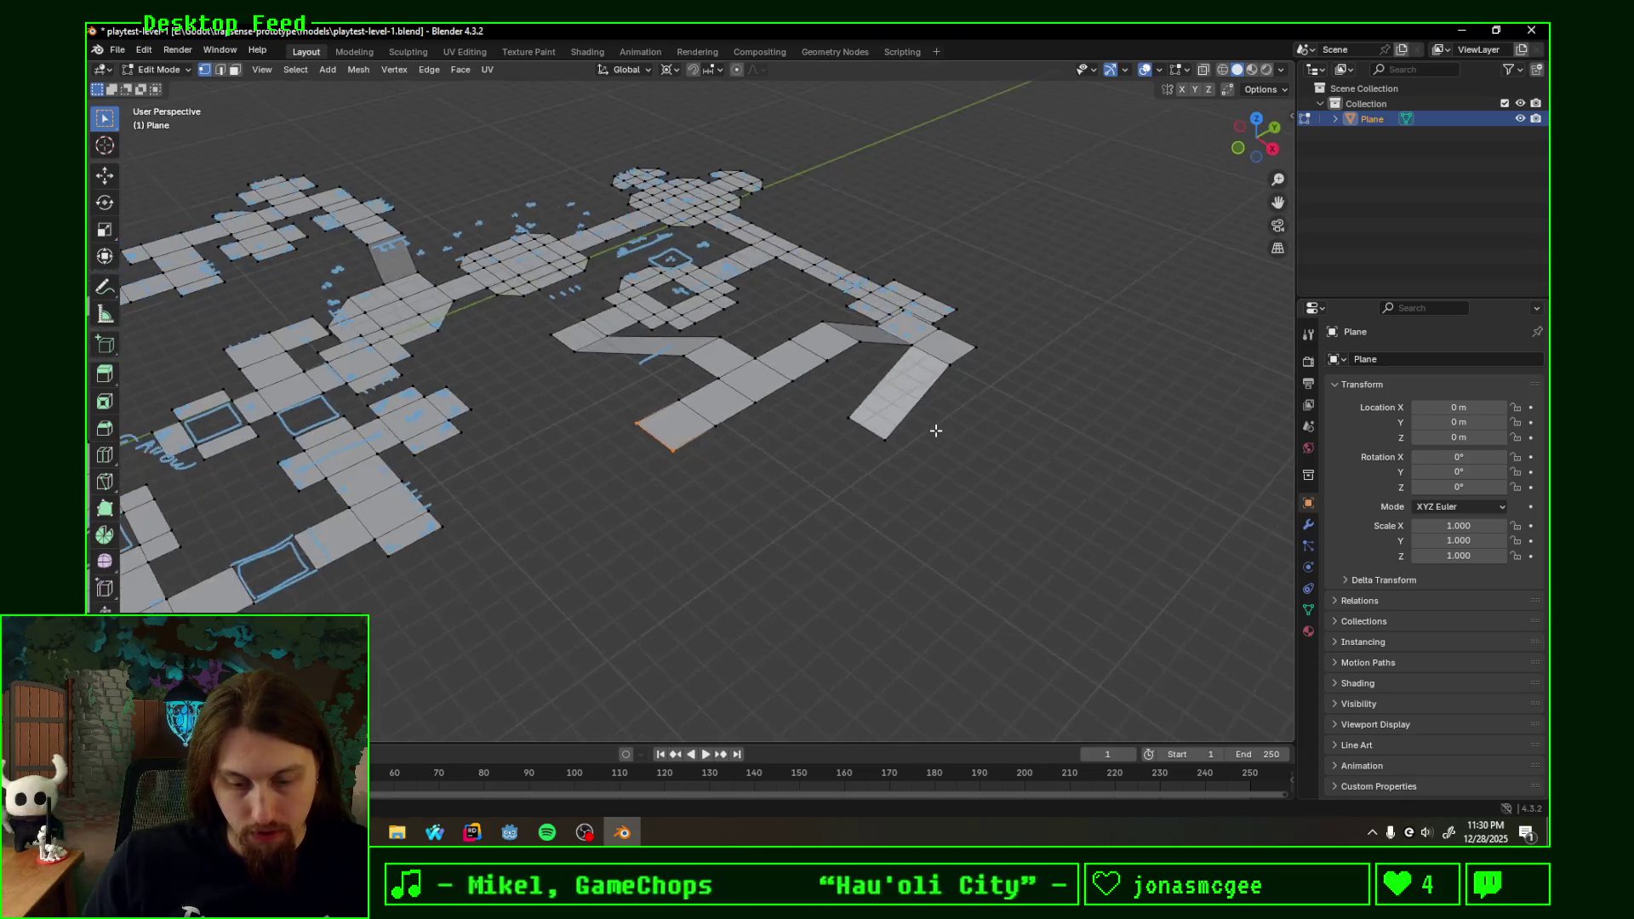
- Extrude new tiles from the lower corridor's end edge, the last one shorter along X
key(e)
key(Escape)
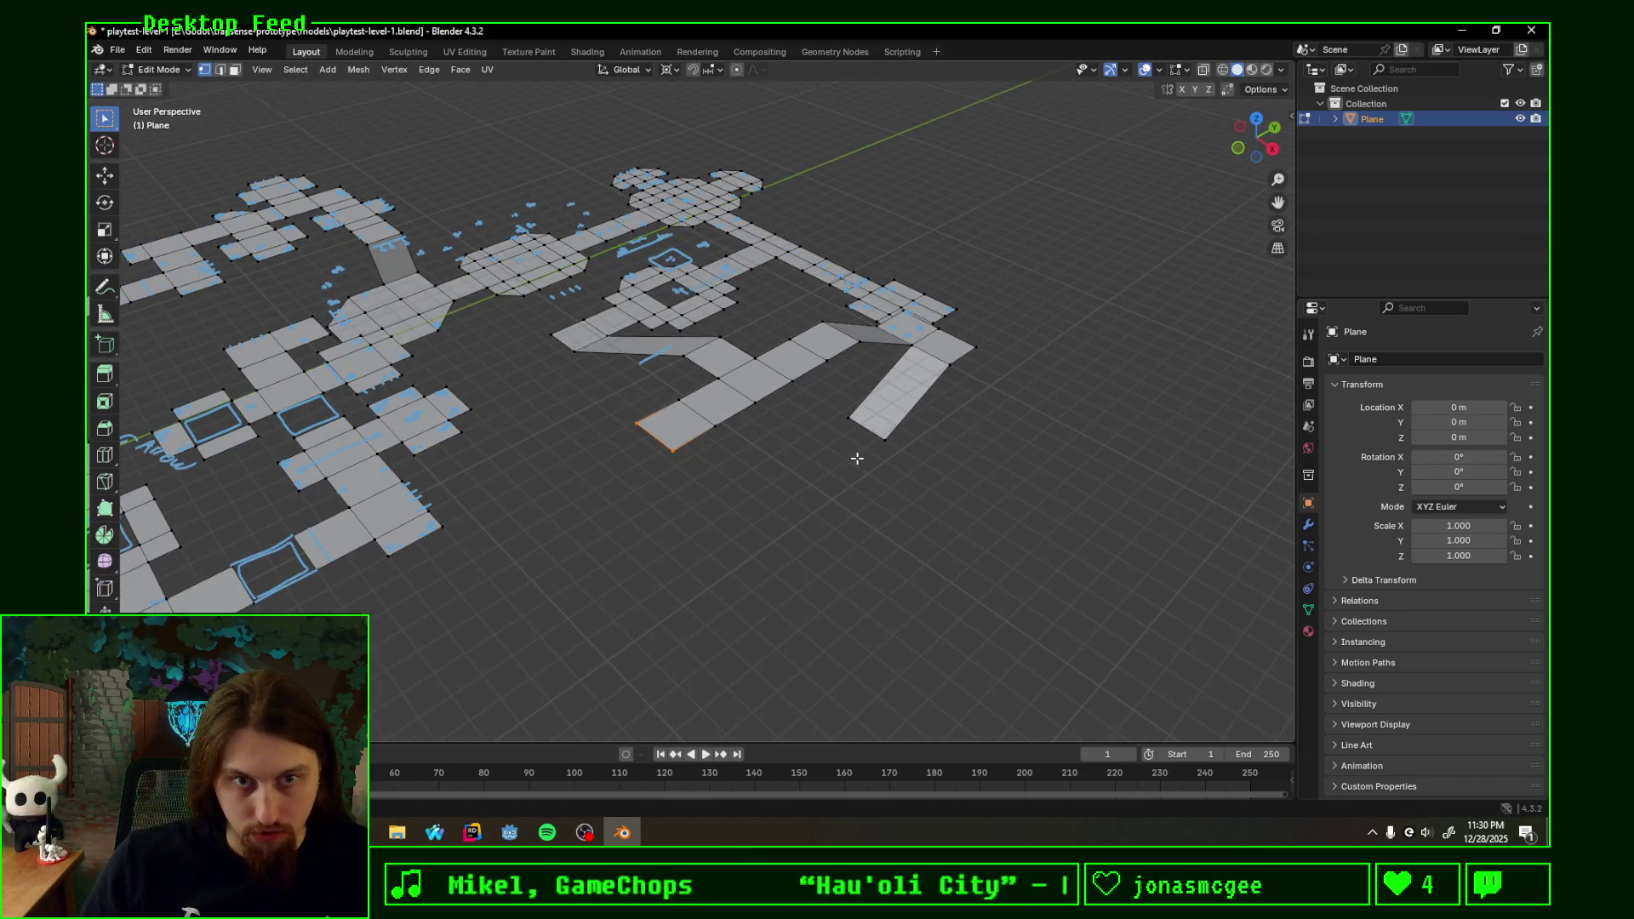
text(e)
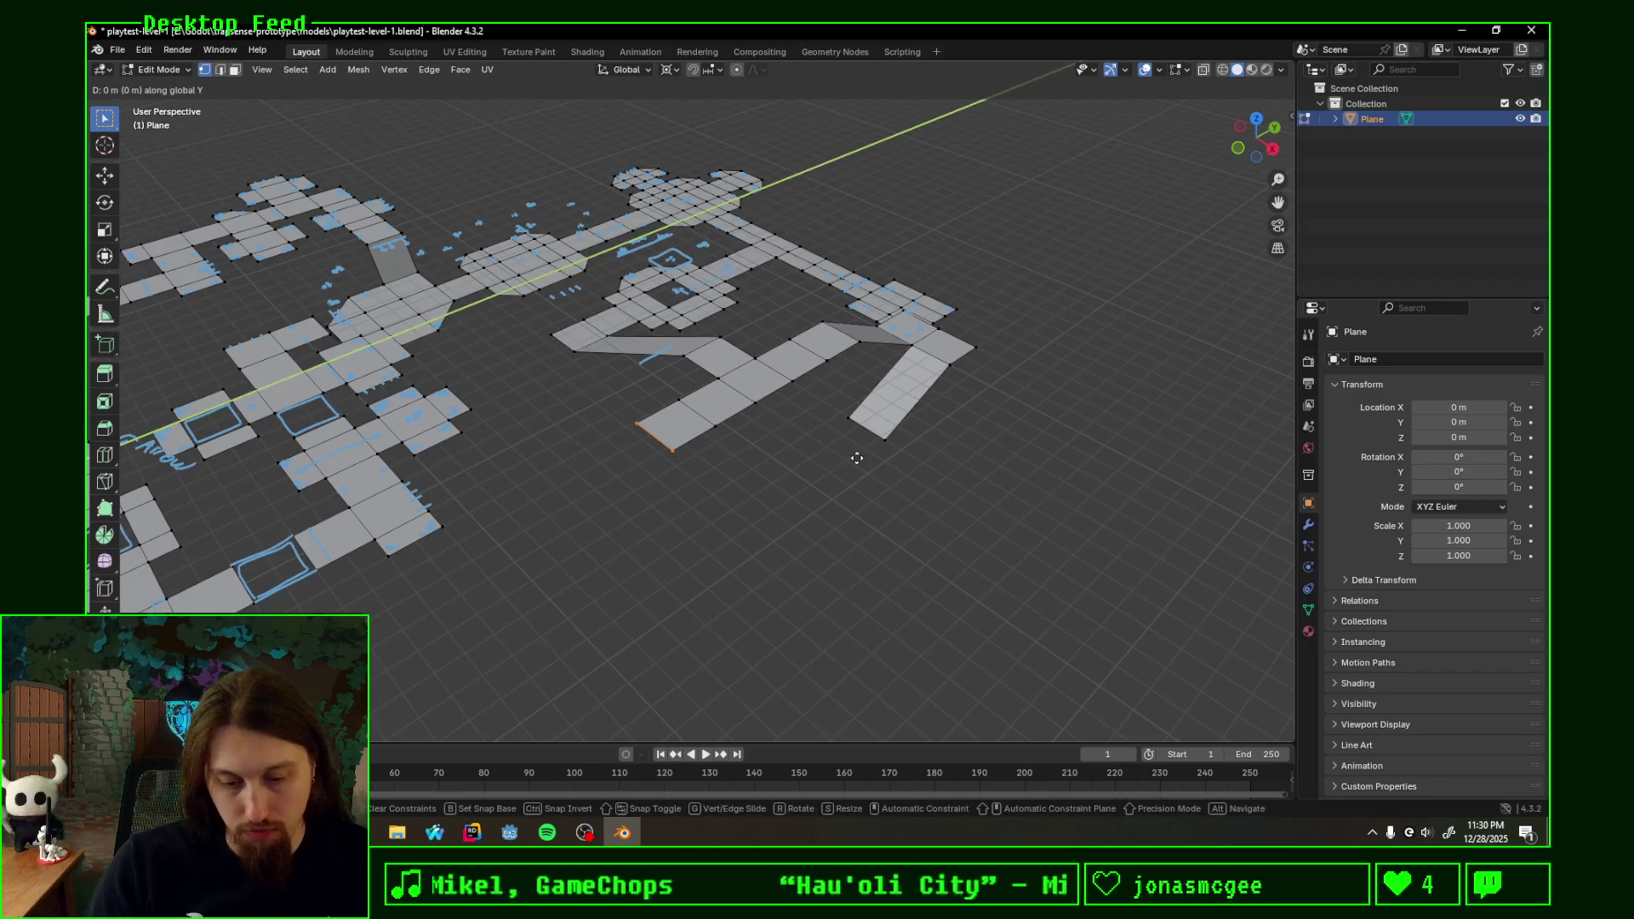
text(y-2)
key(Return)
key(e)
text(z-2)
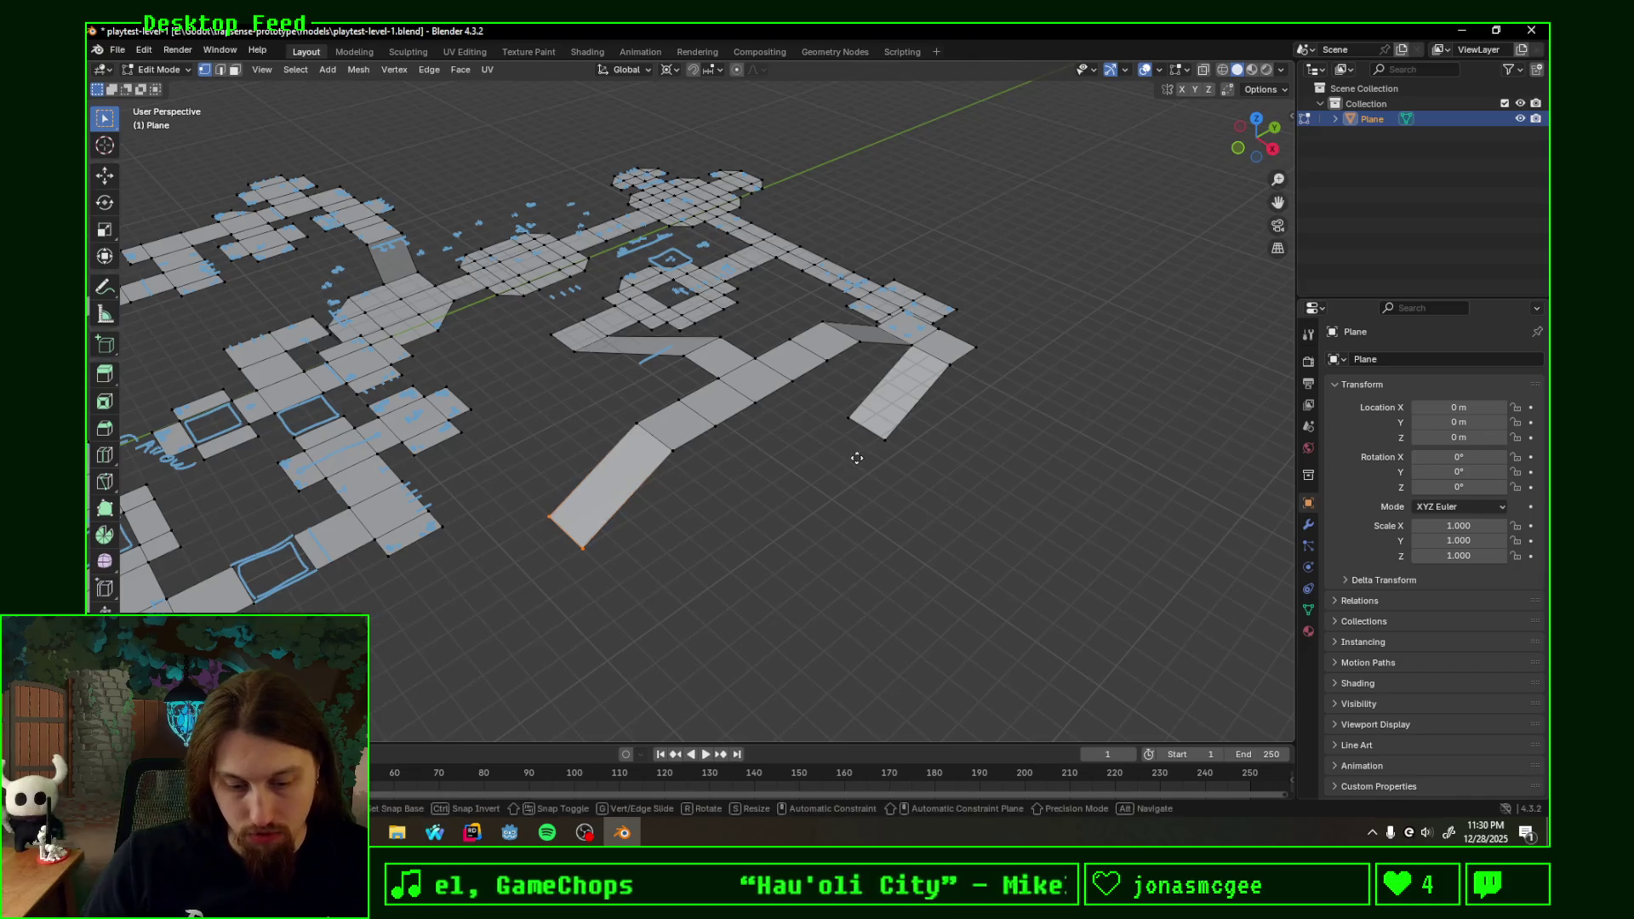
text(y)
key(Return)
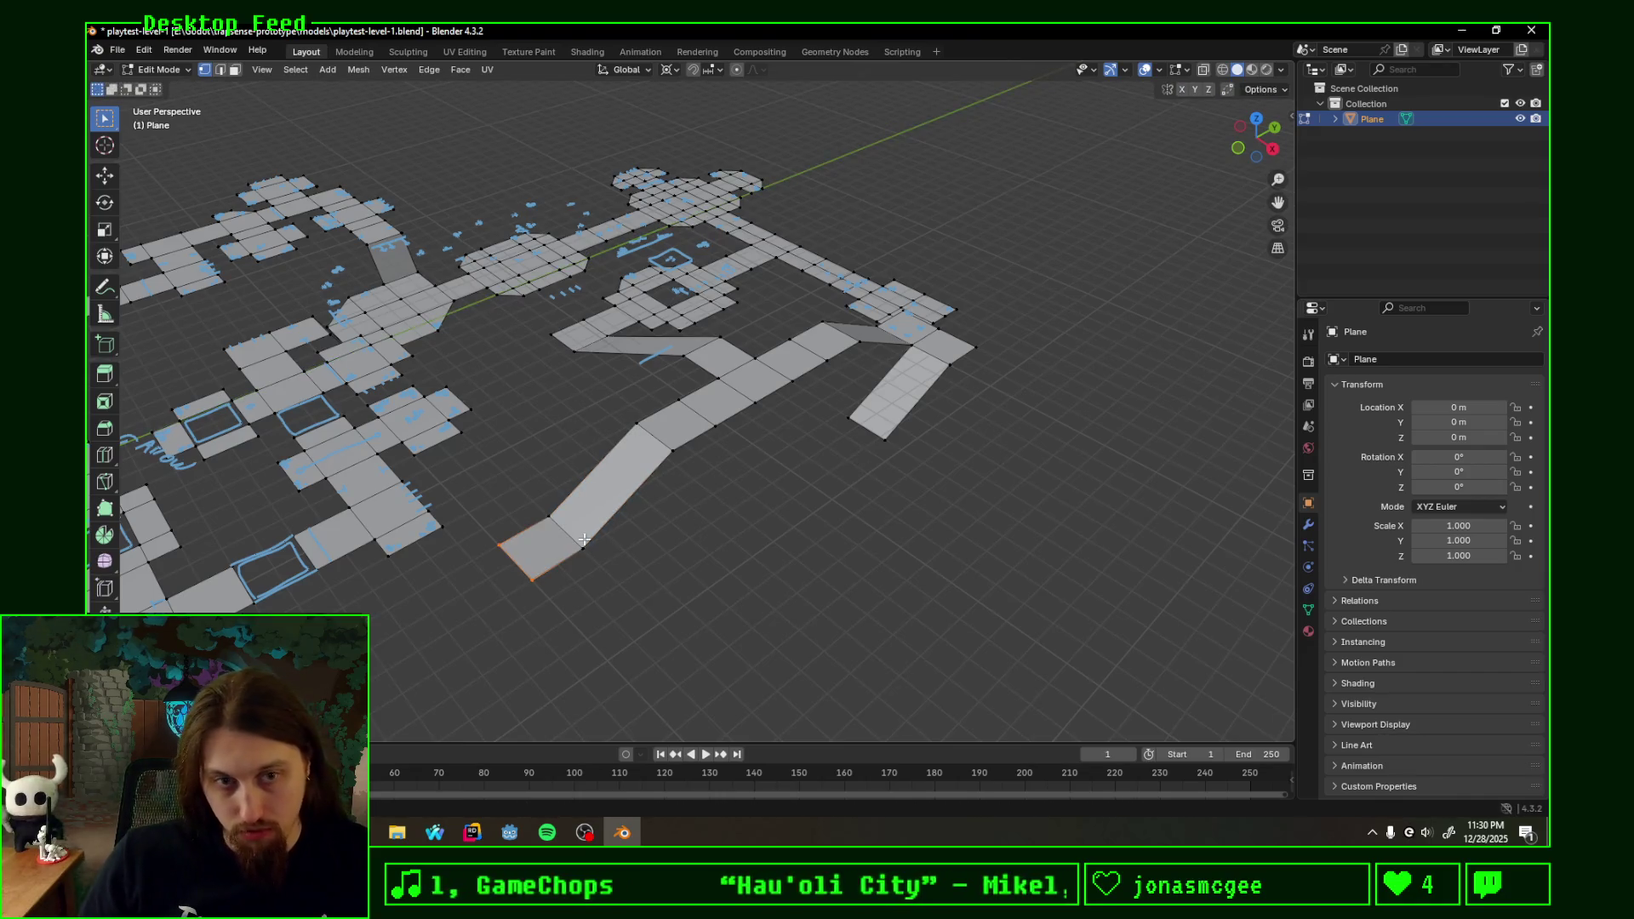
key(e)
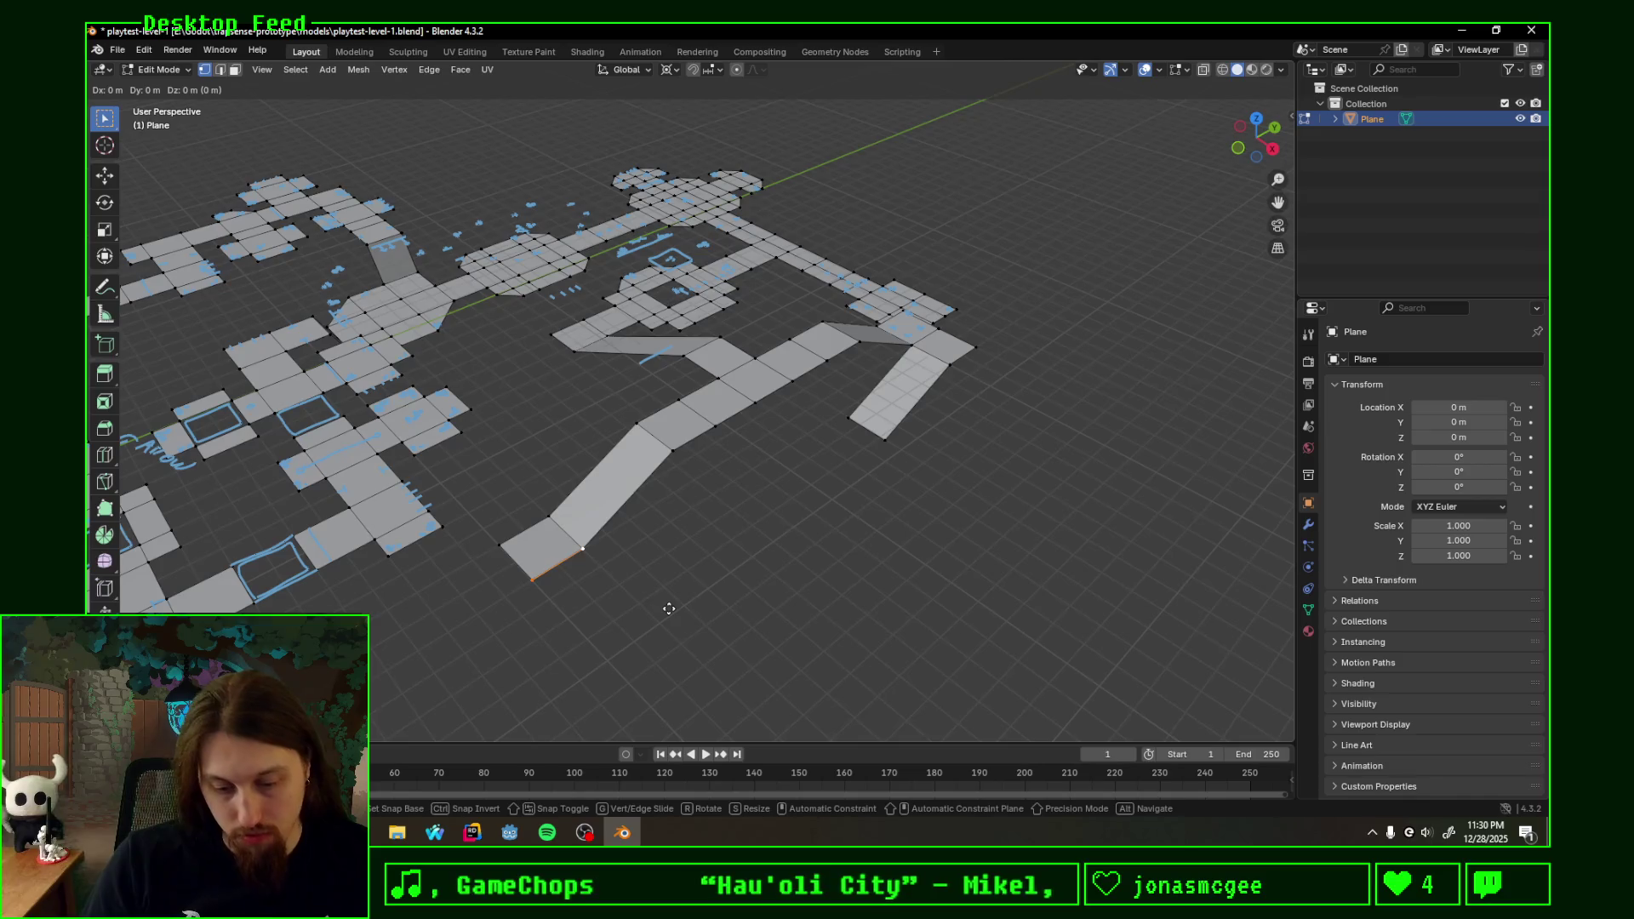
key(Escape)
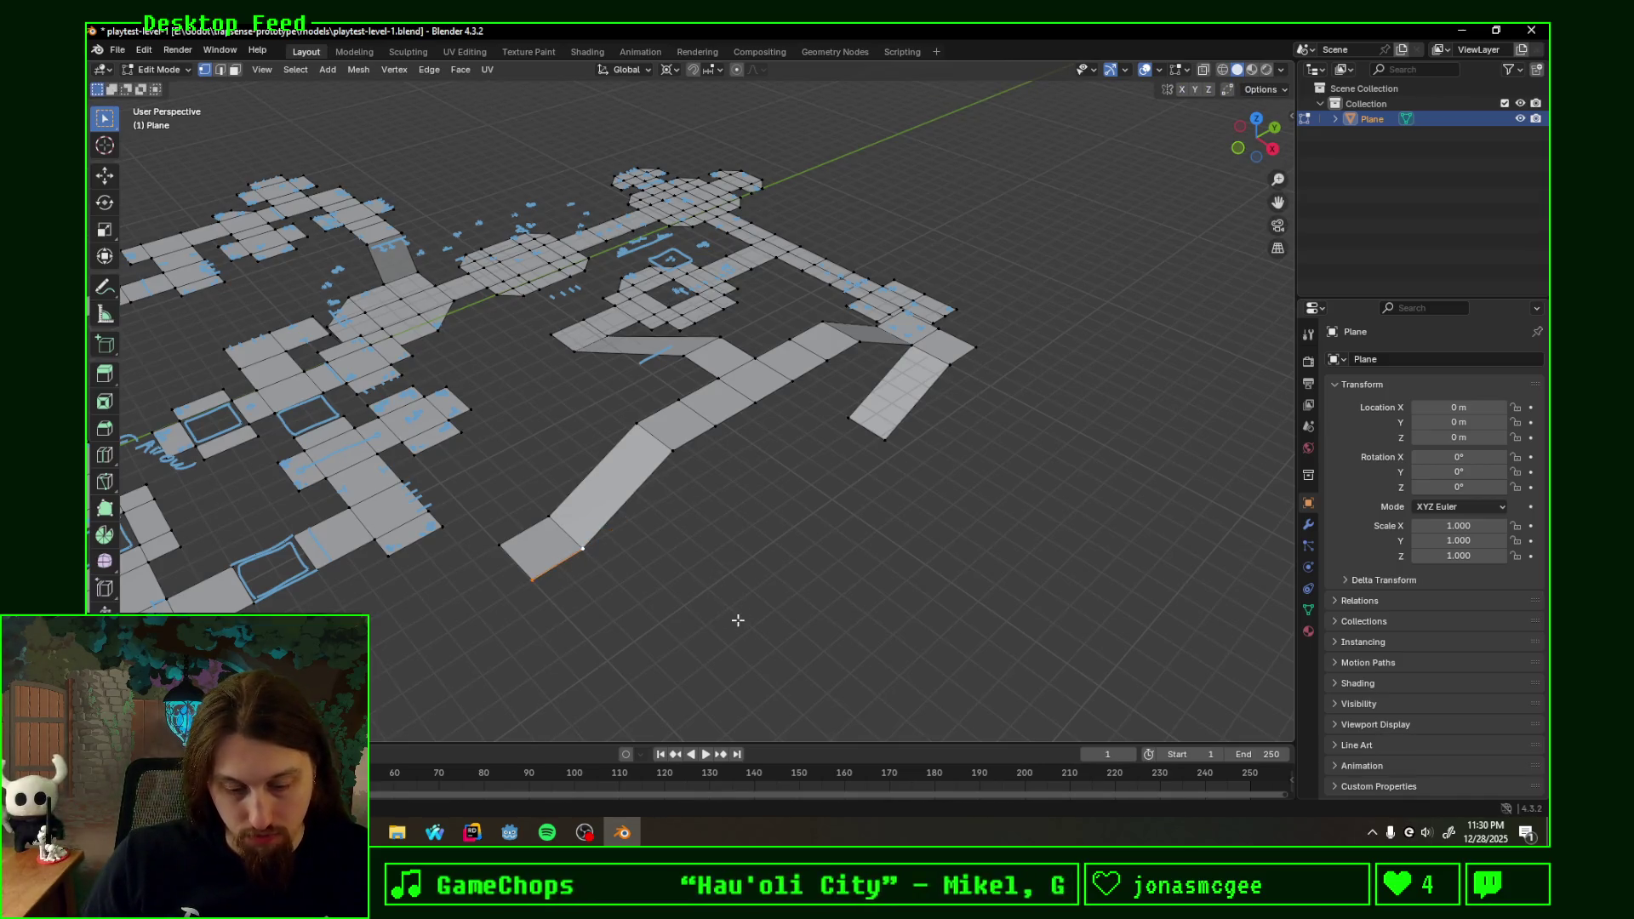
key(e)
key(x)
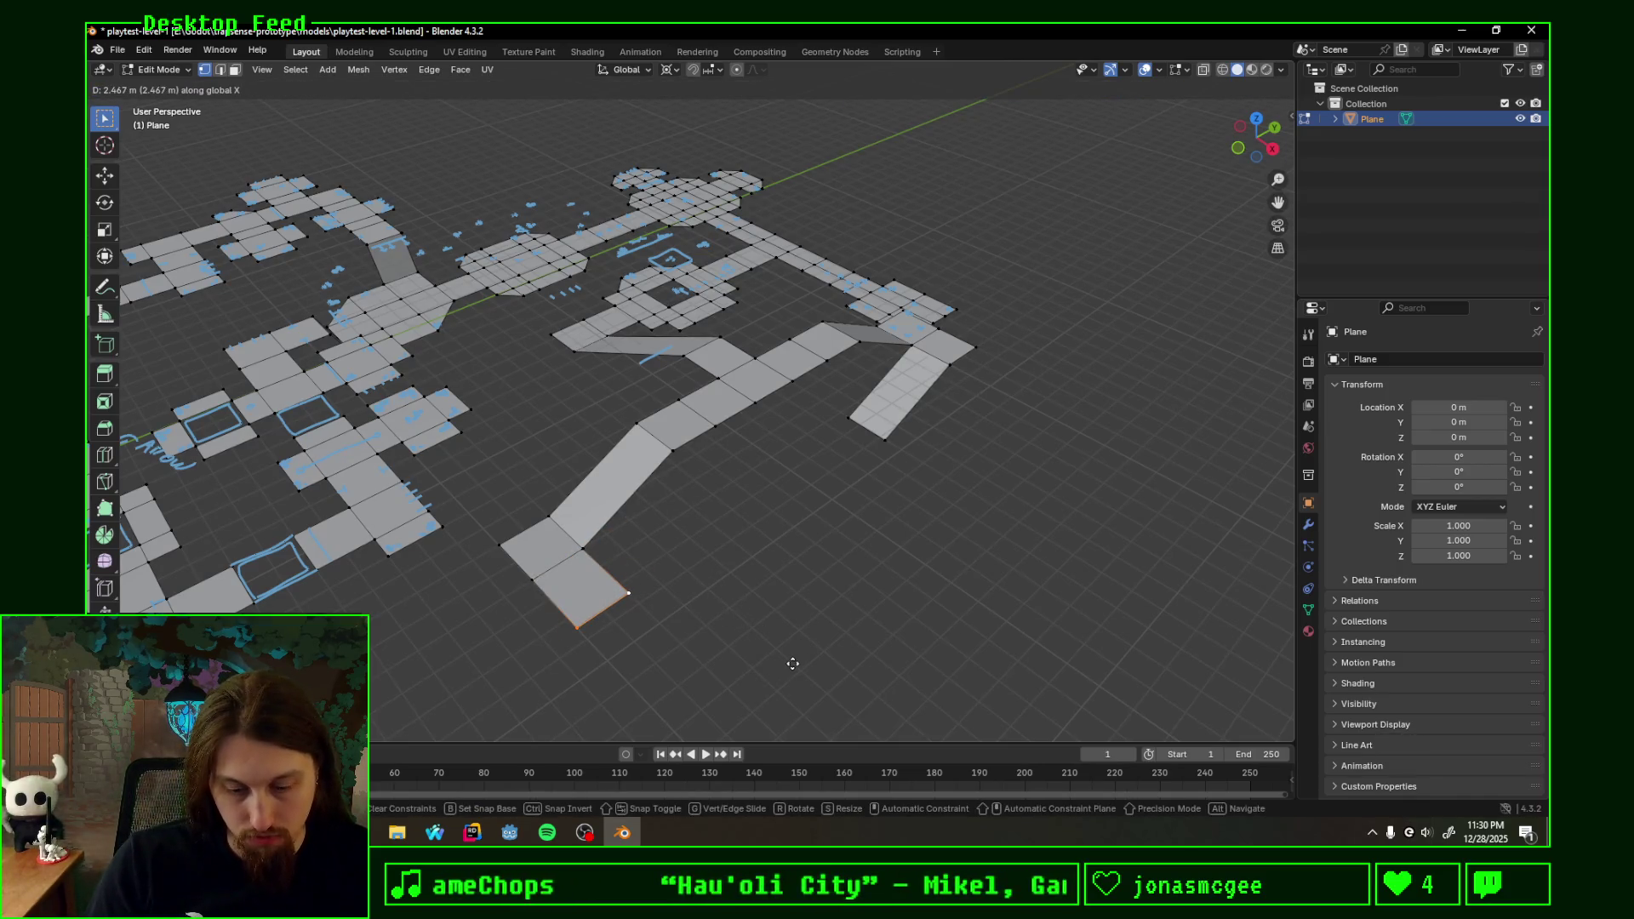
text(2)
key(Return)
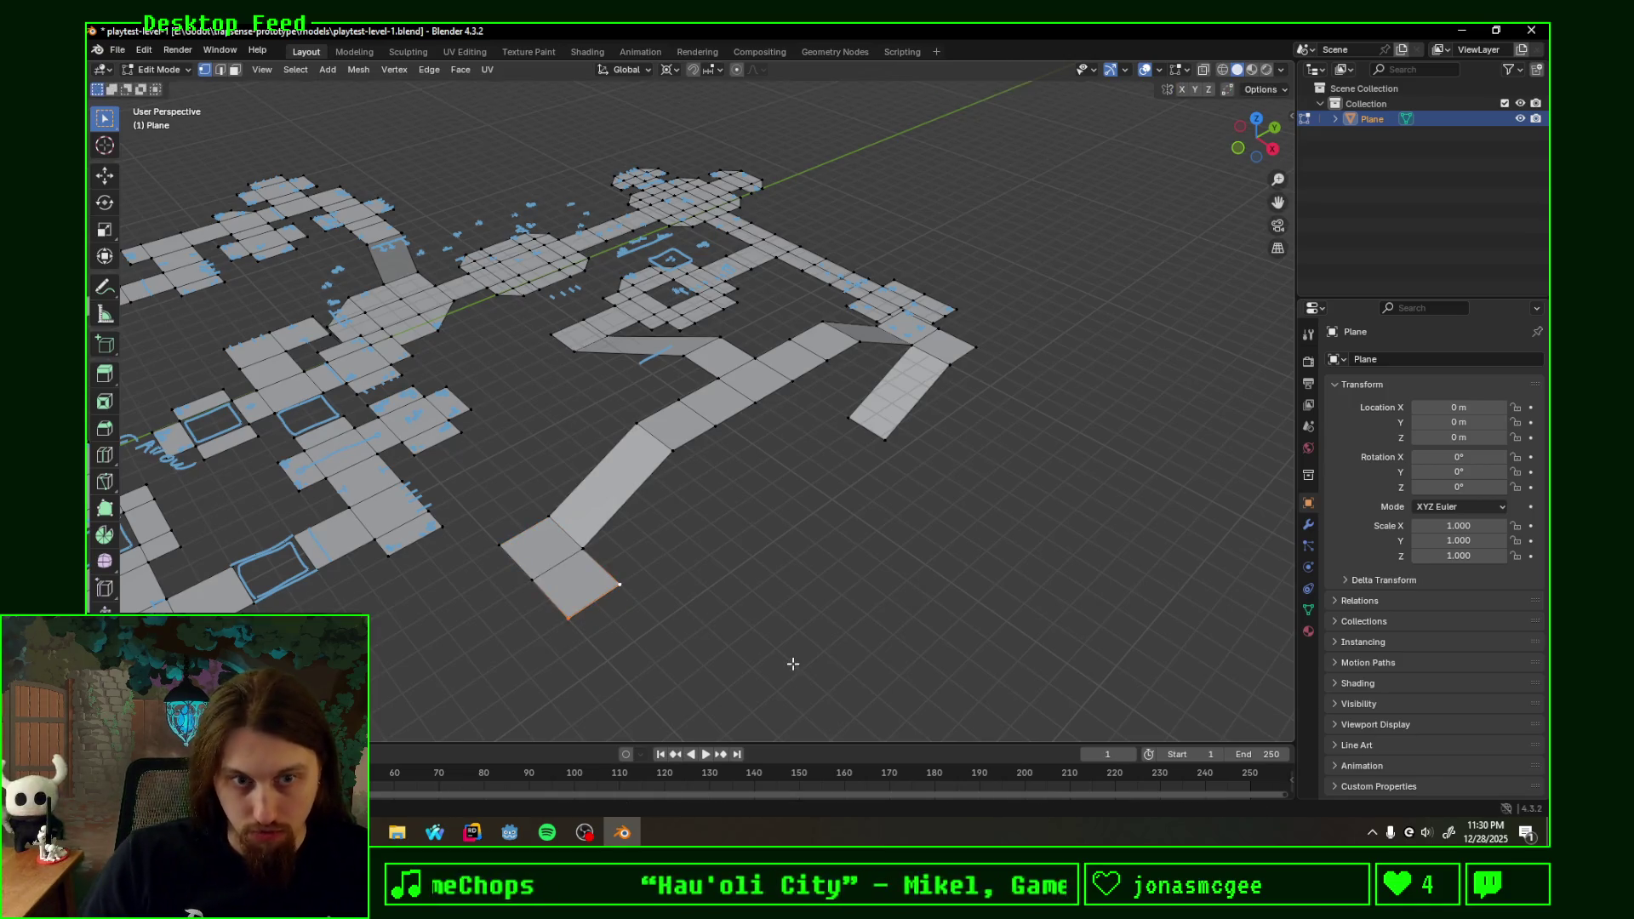
- Extrude an upper-right face, then fill a face between the two open corridor ends to close the ring
click(621, 588)
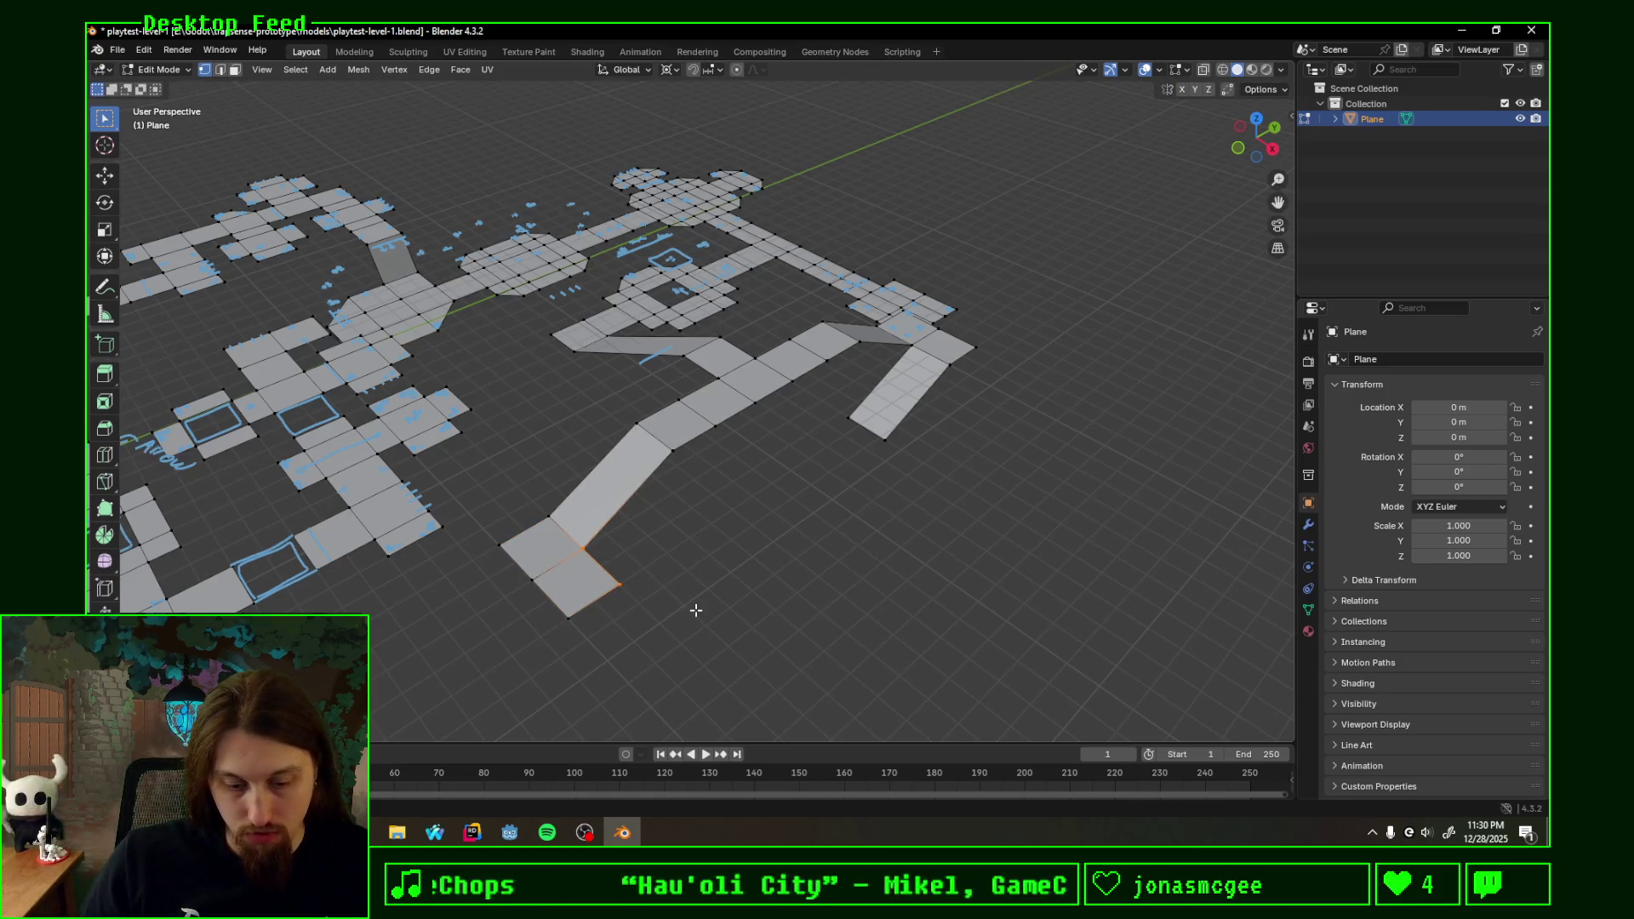
text(ey2)
key(Return)
text(ez)
text(-12)
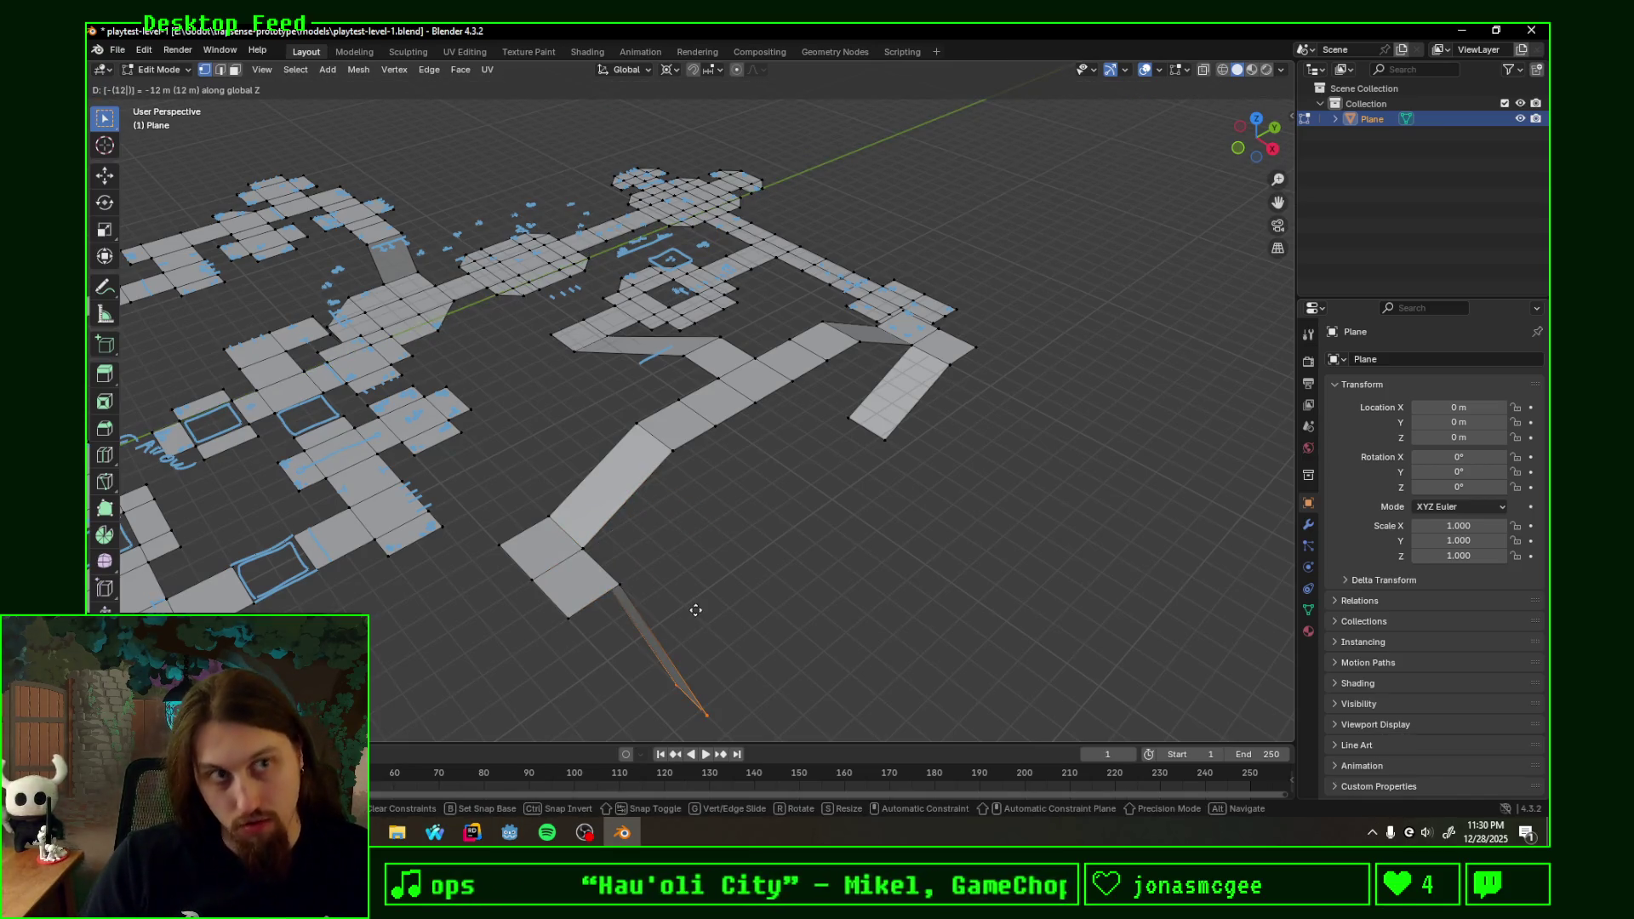
key(BackSpace)
key(BackSpace)
key(BackSpace)
key(Escape)
middle_drag(969, 491, 638, 496)
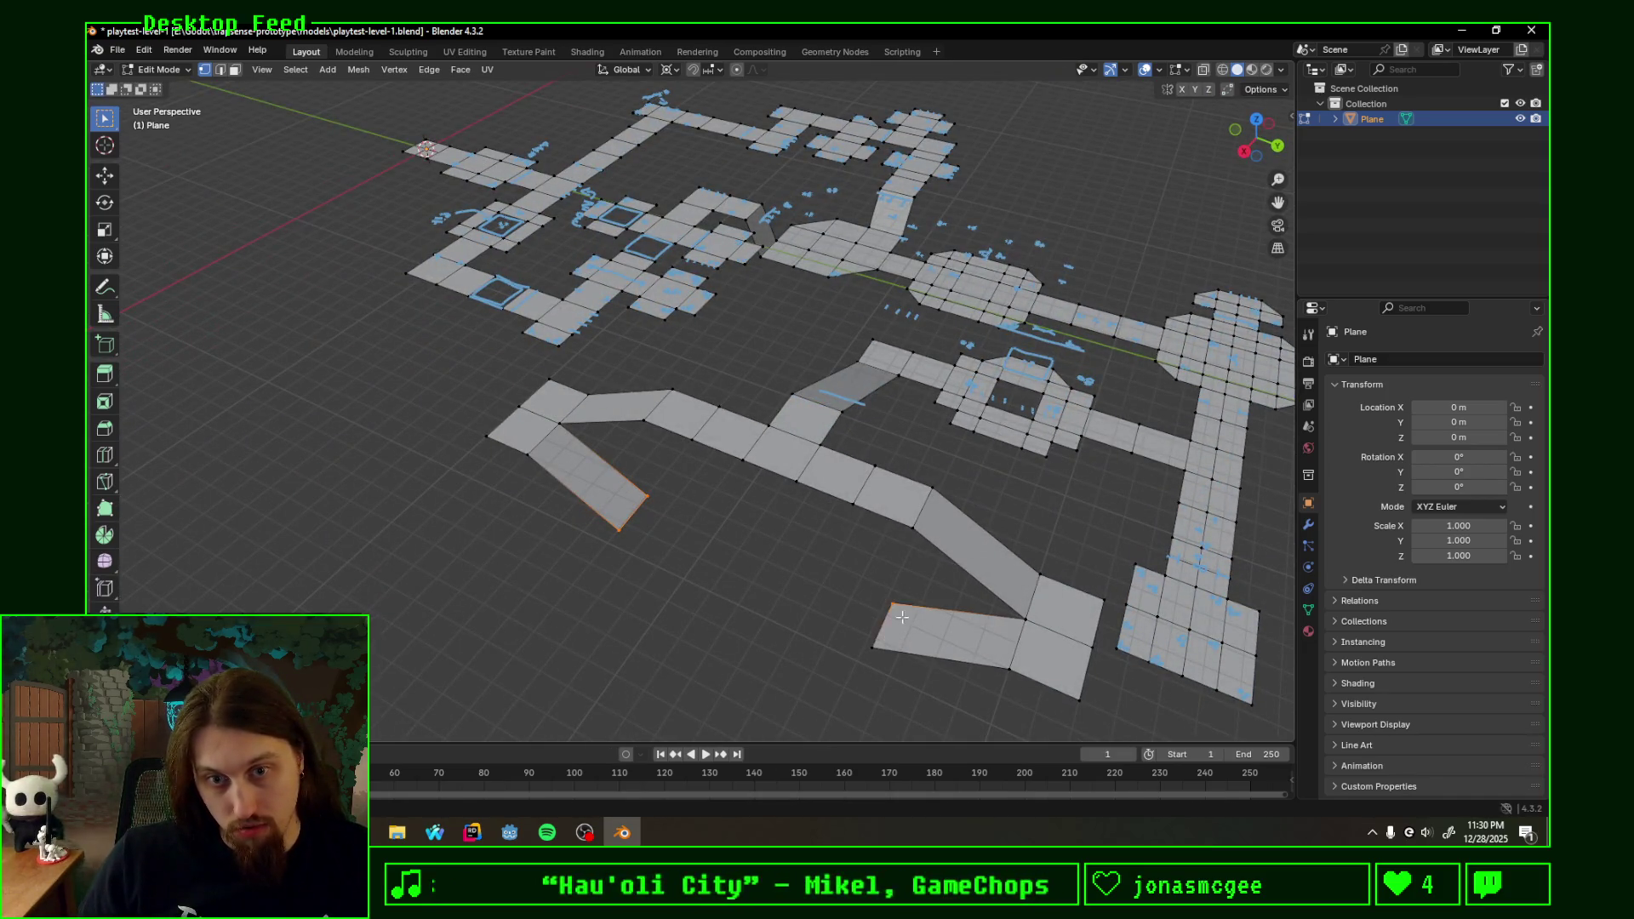
key(f)
- From top view, scale the bridging face along Y and start dividing the strip into tiles
click(1252, 119)
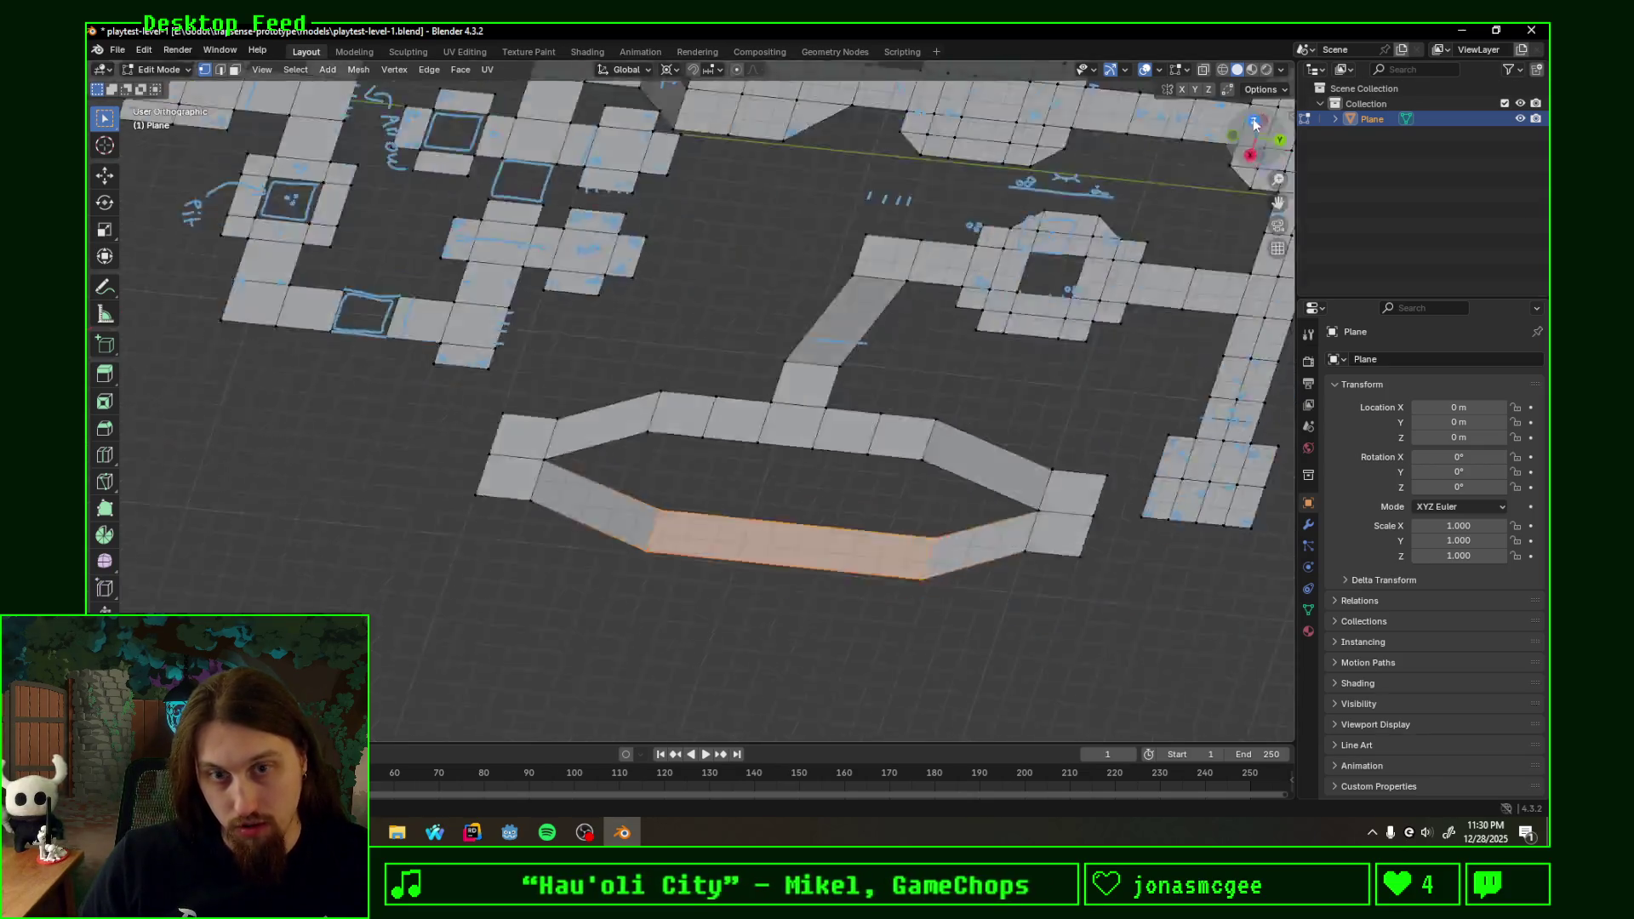
key(s)
key(y)
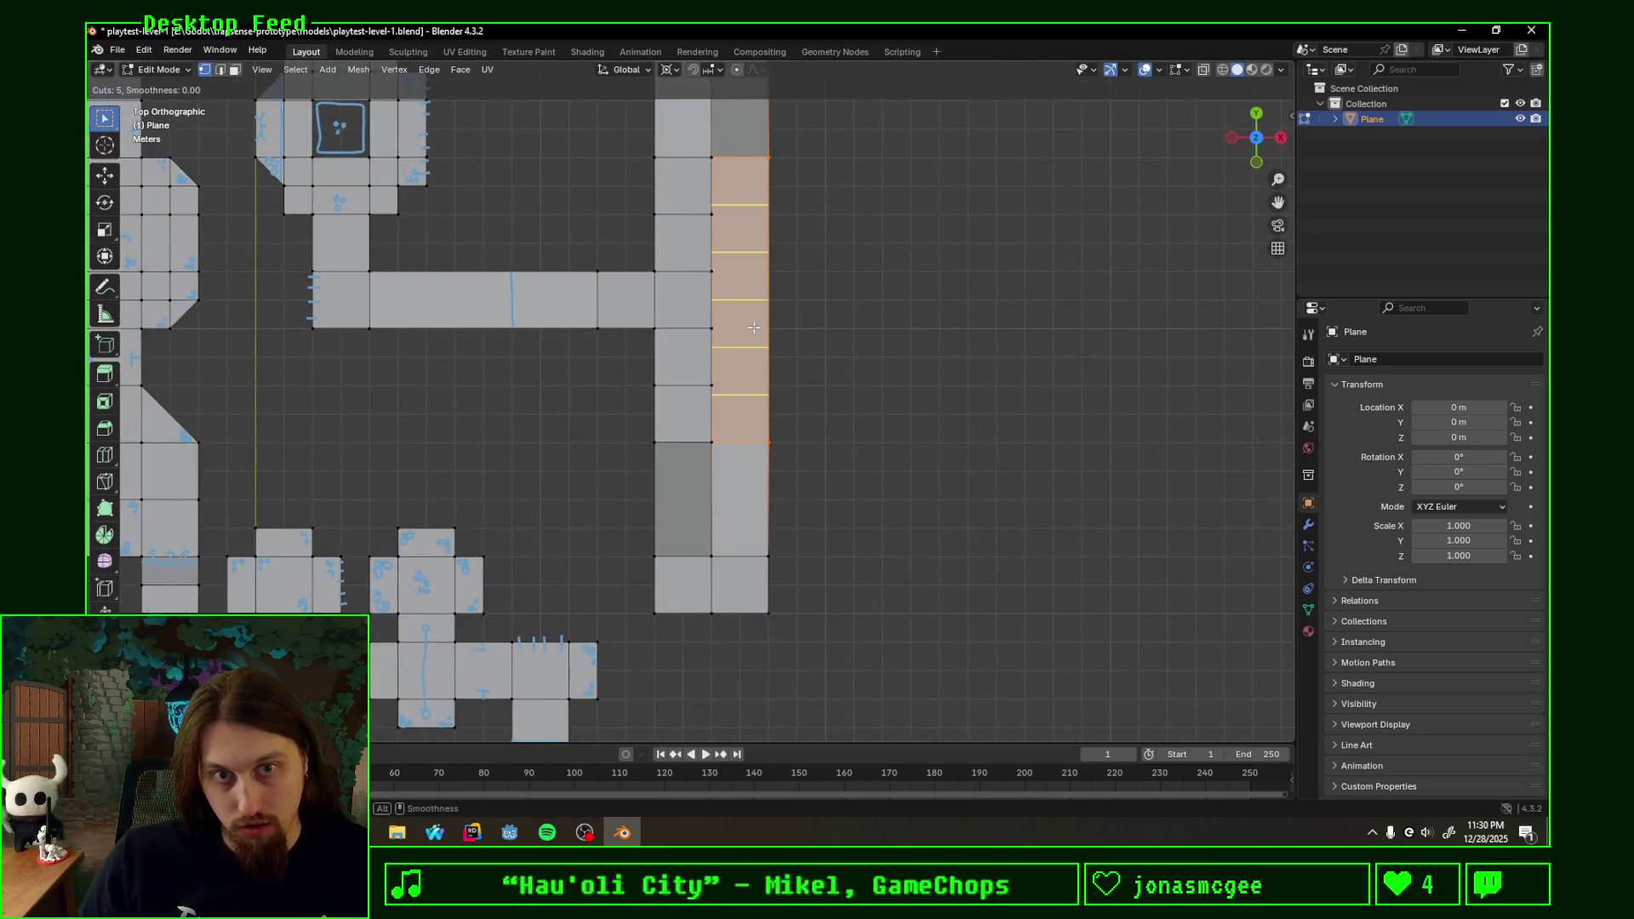
- Extrude the corridor column's right edges 2 m along X to add a new column of faces
click(753, 327)
shift+middle_drag(753, 327, 660, 472)
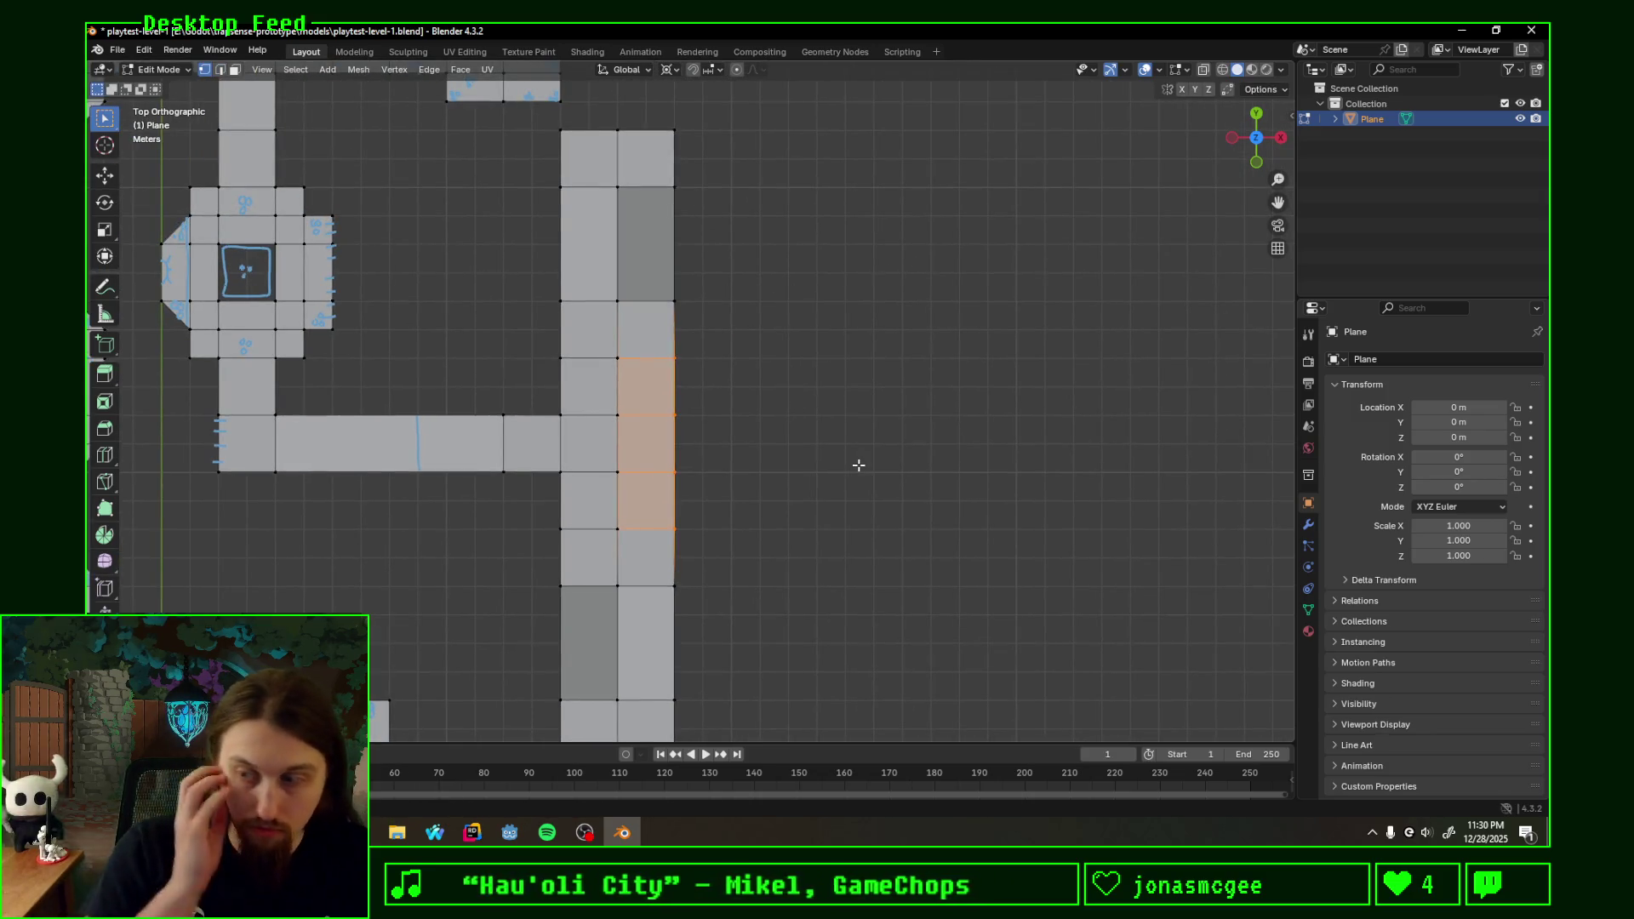
drag(674, 593, 715, 286)
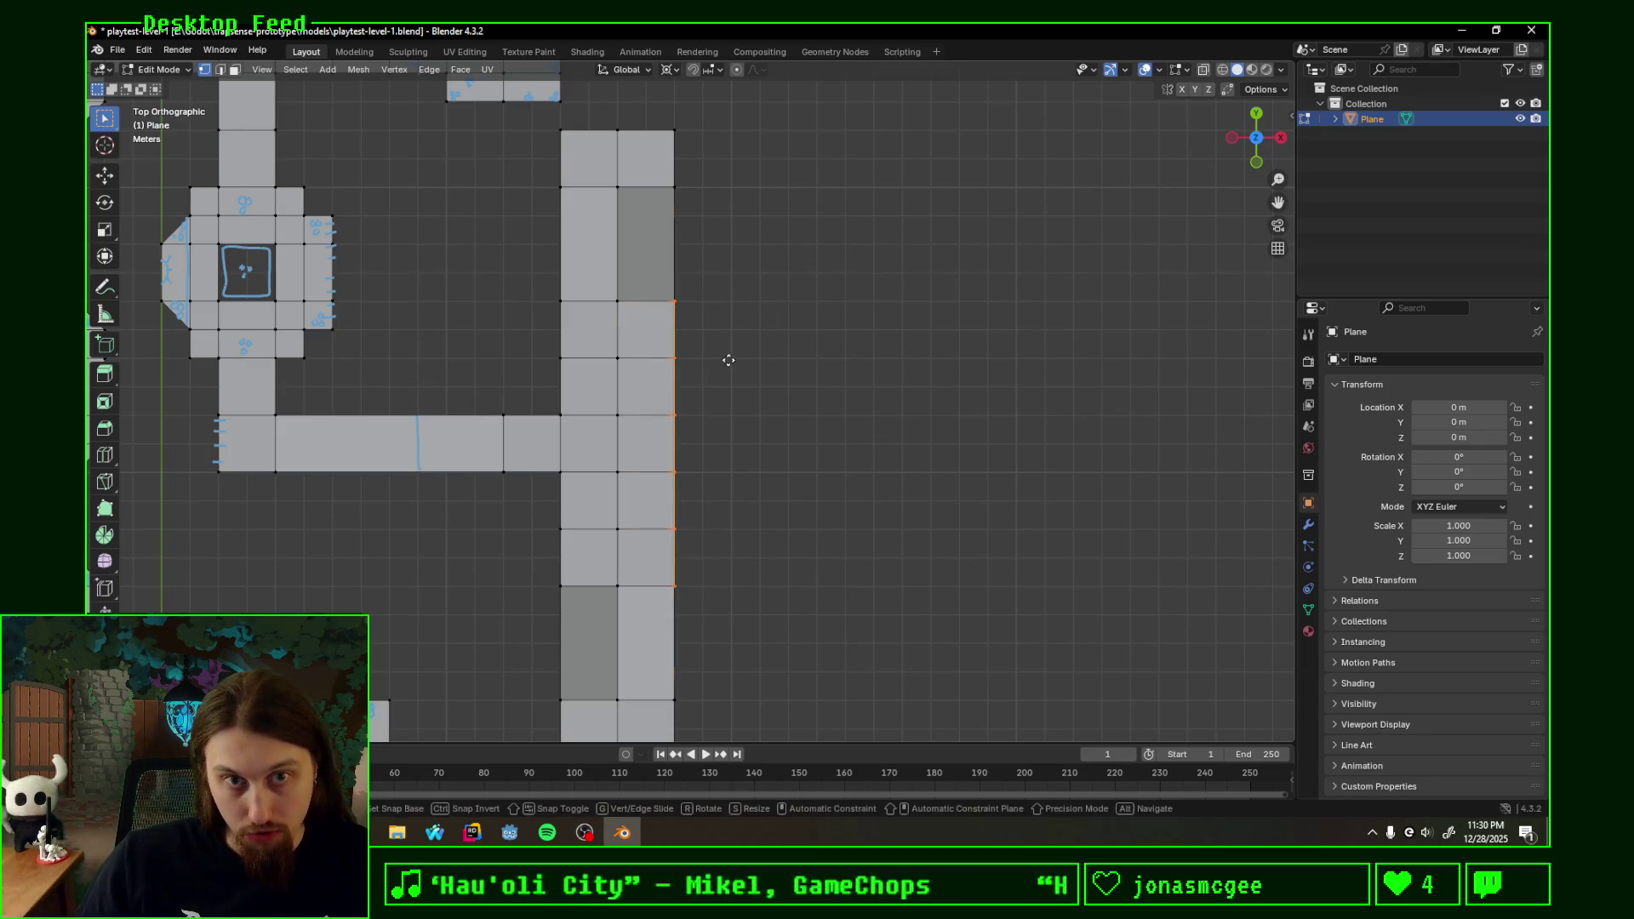
key(e)
key(x)
key(2)
key(Return)
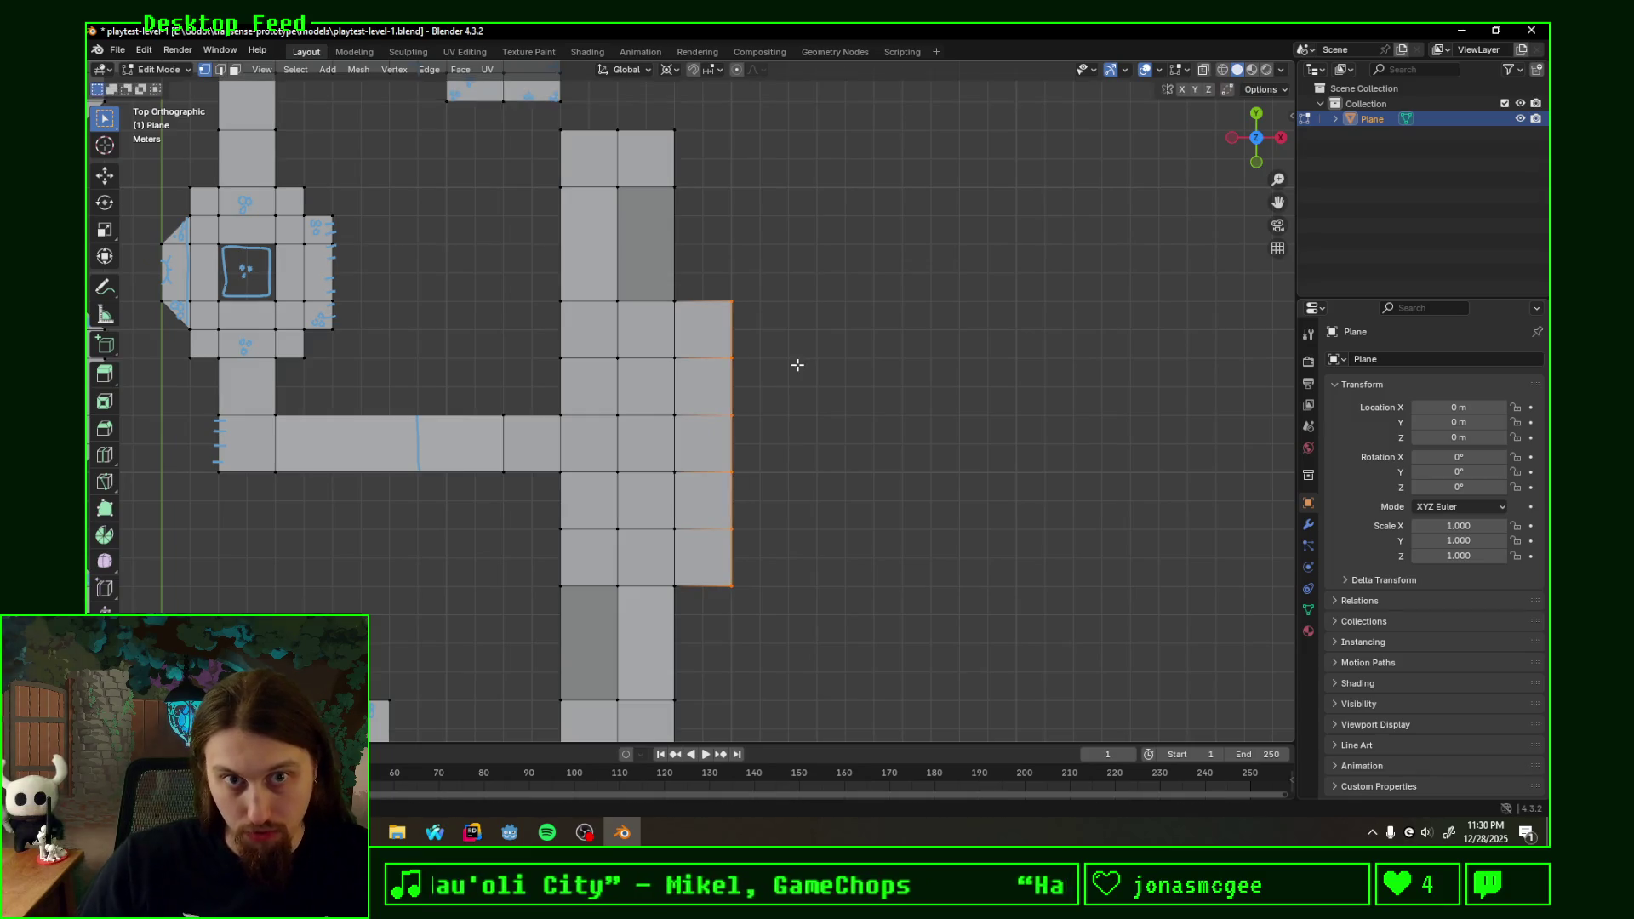
- Move the new column's end edges along Y and extend it downward with an extra face
click(702, 302)
key(g)
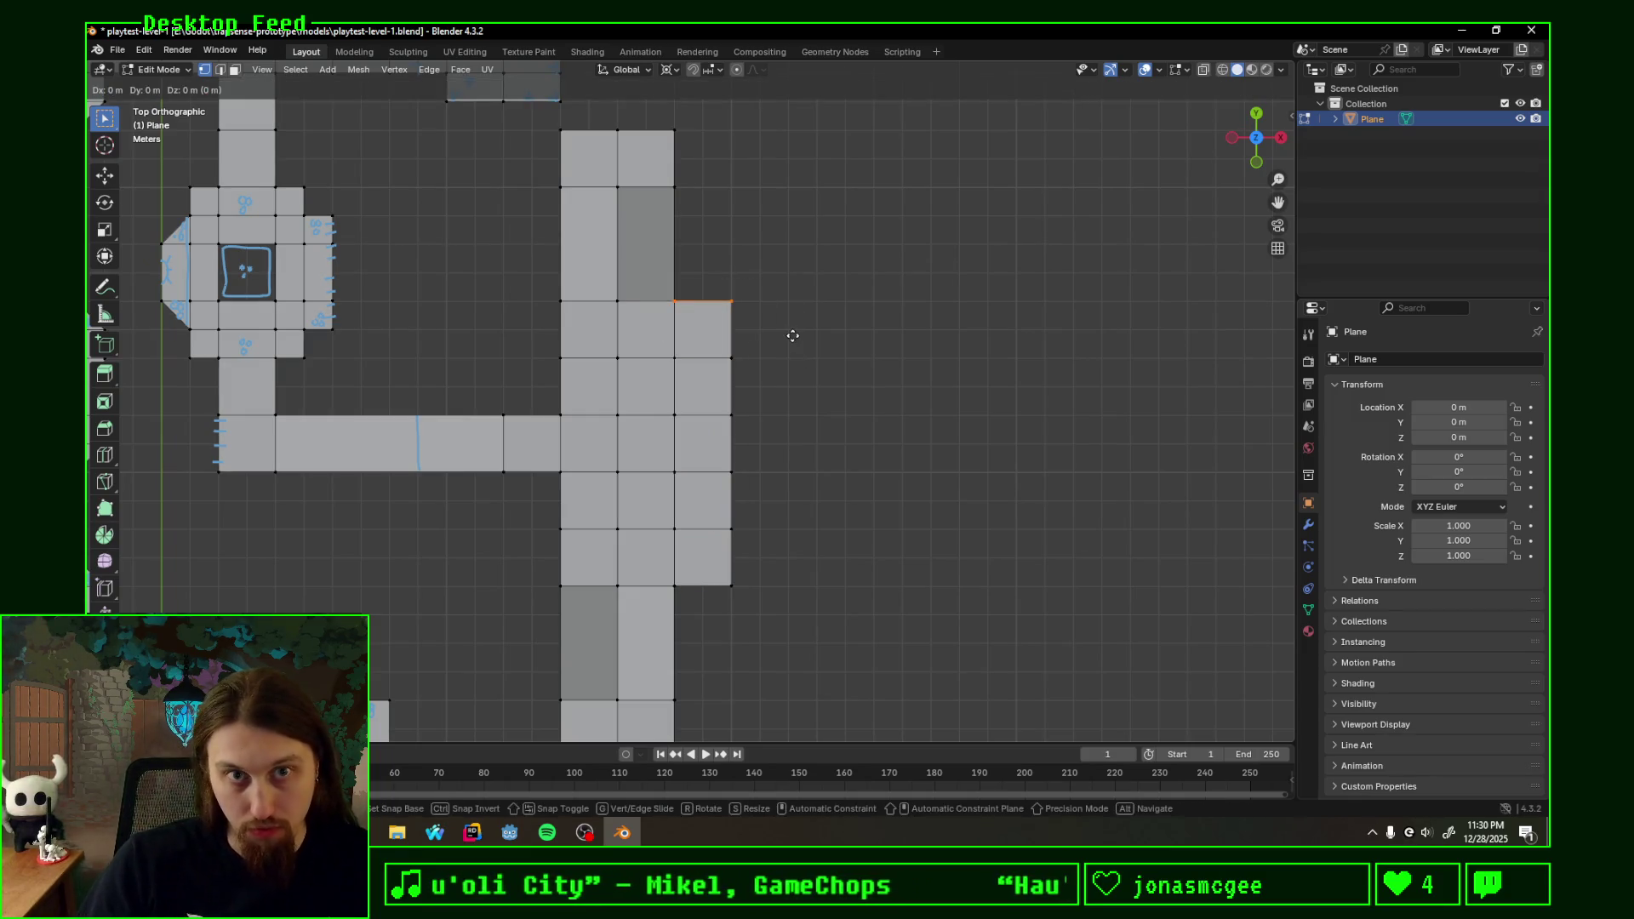
text(y)
text(6)
key(Return)
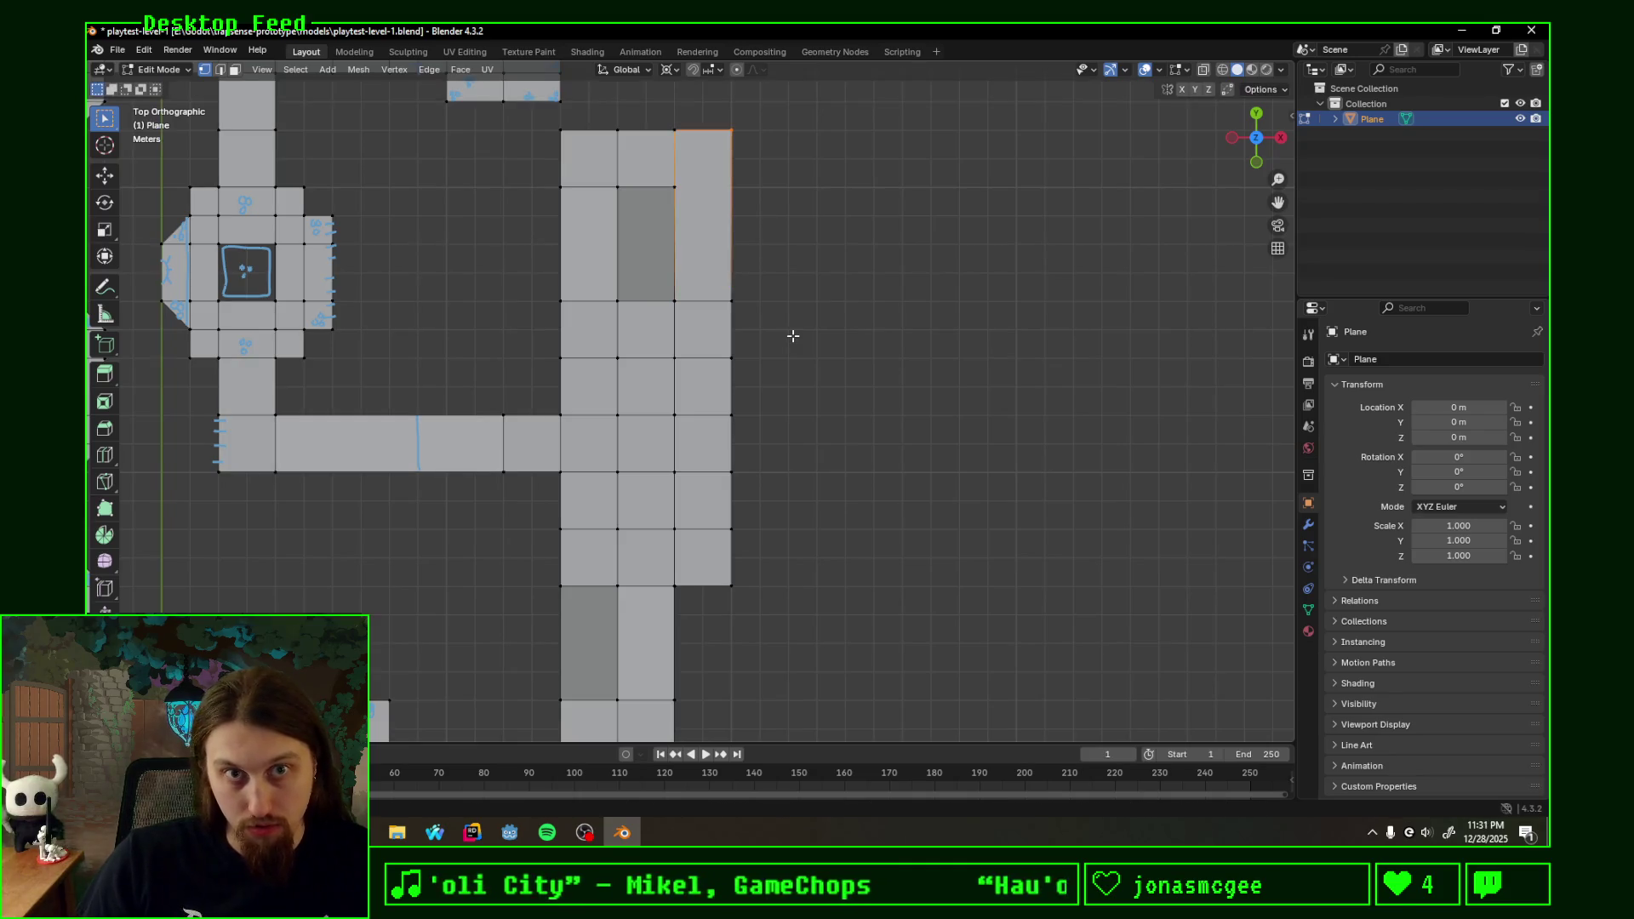
click(669, 582)
shift+middle_drag(814, 589, 844, 432)
text(g)
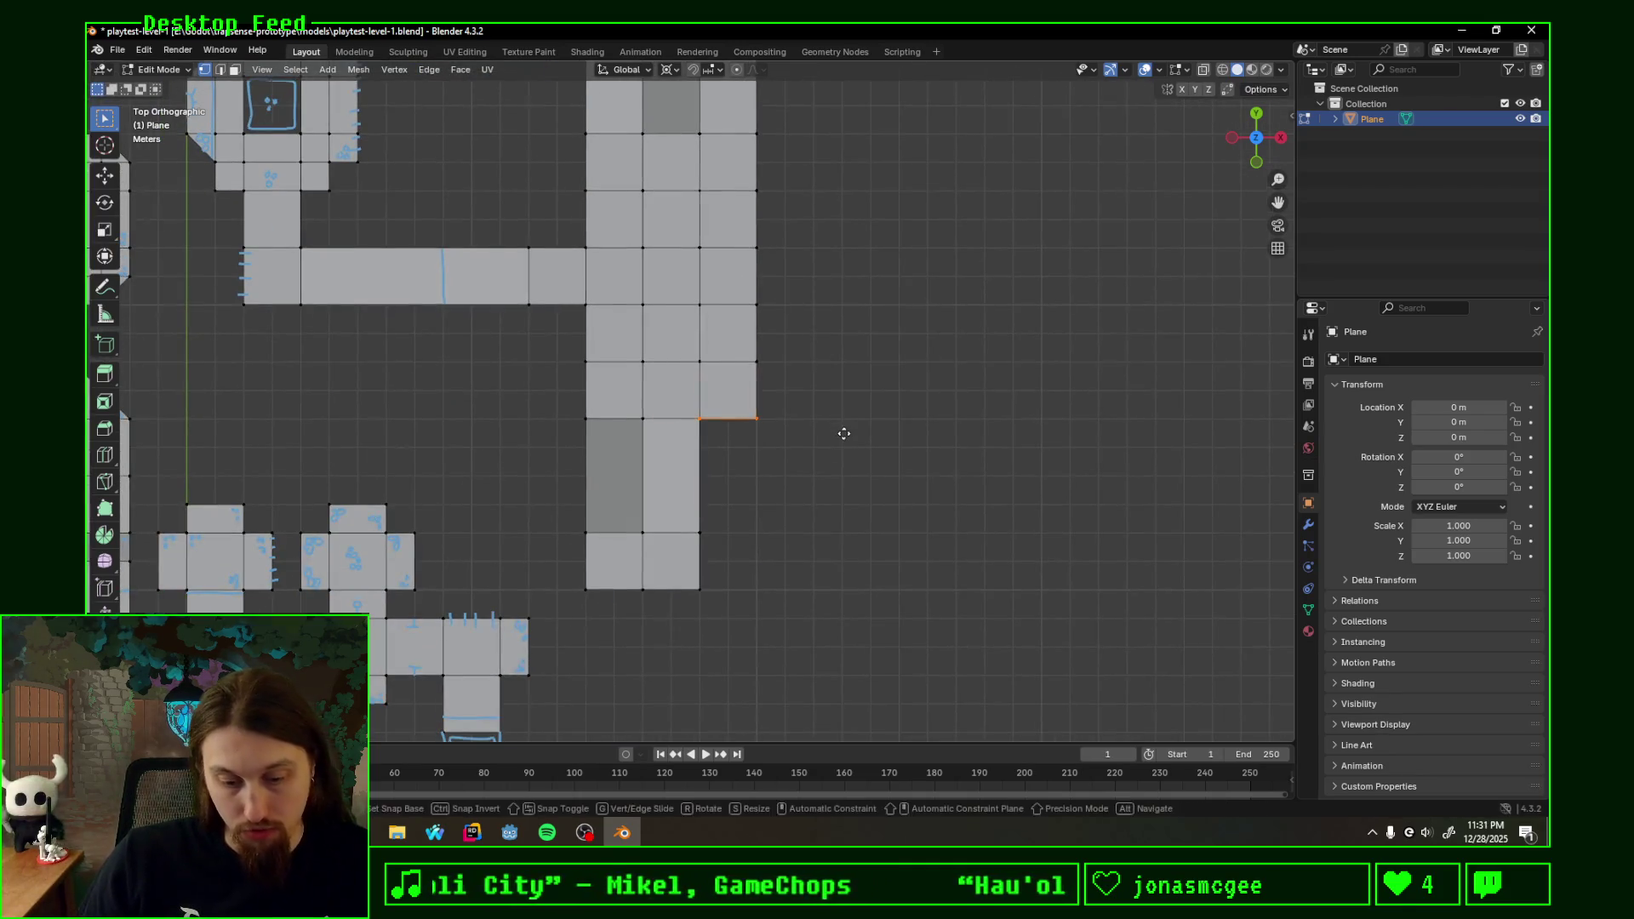
text(y-6)
key(Return)
- Loop-cut the new column's faces into square cells matching the neighbouring rows
key(ctrl+r)
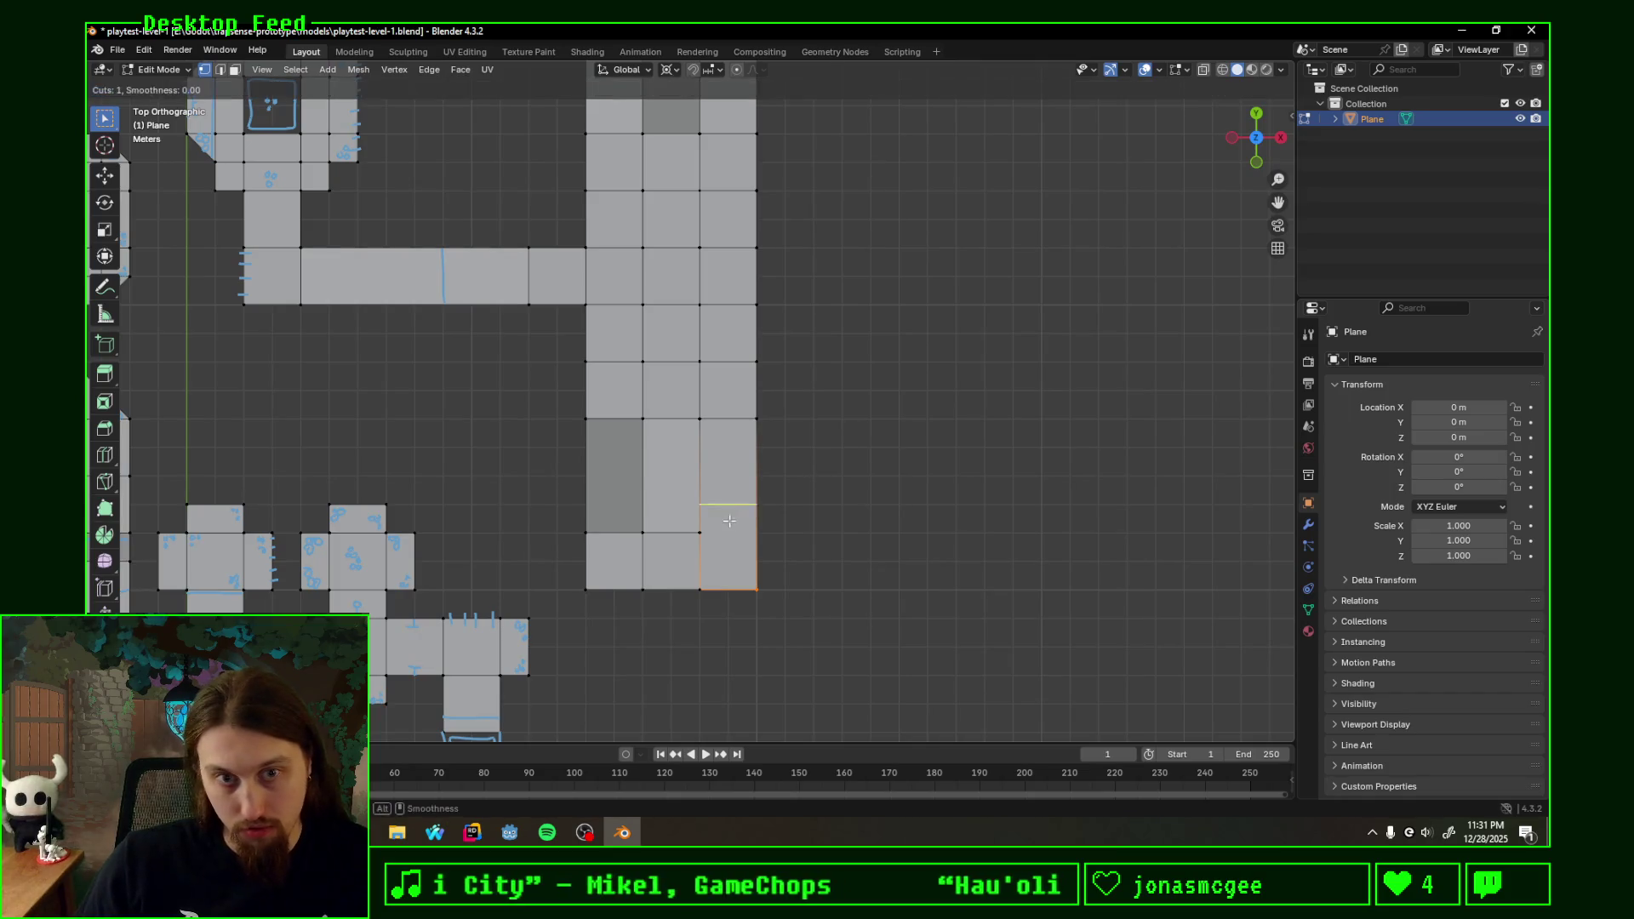
key(Escape)
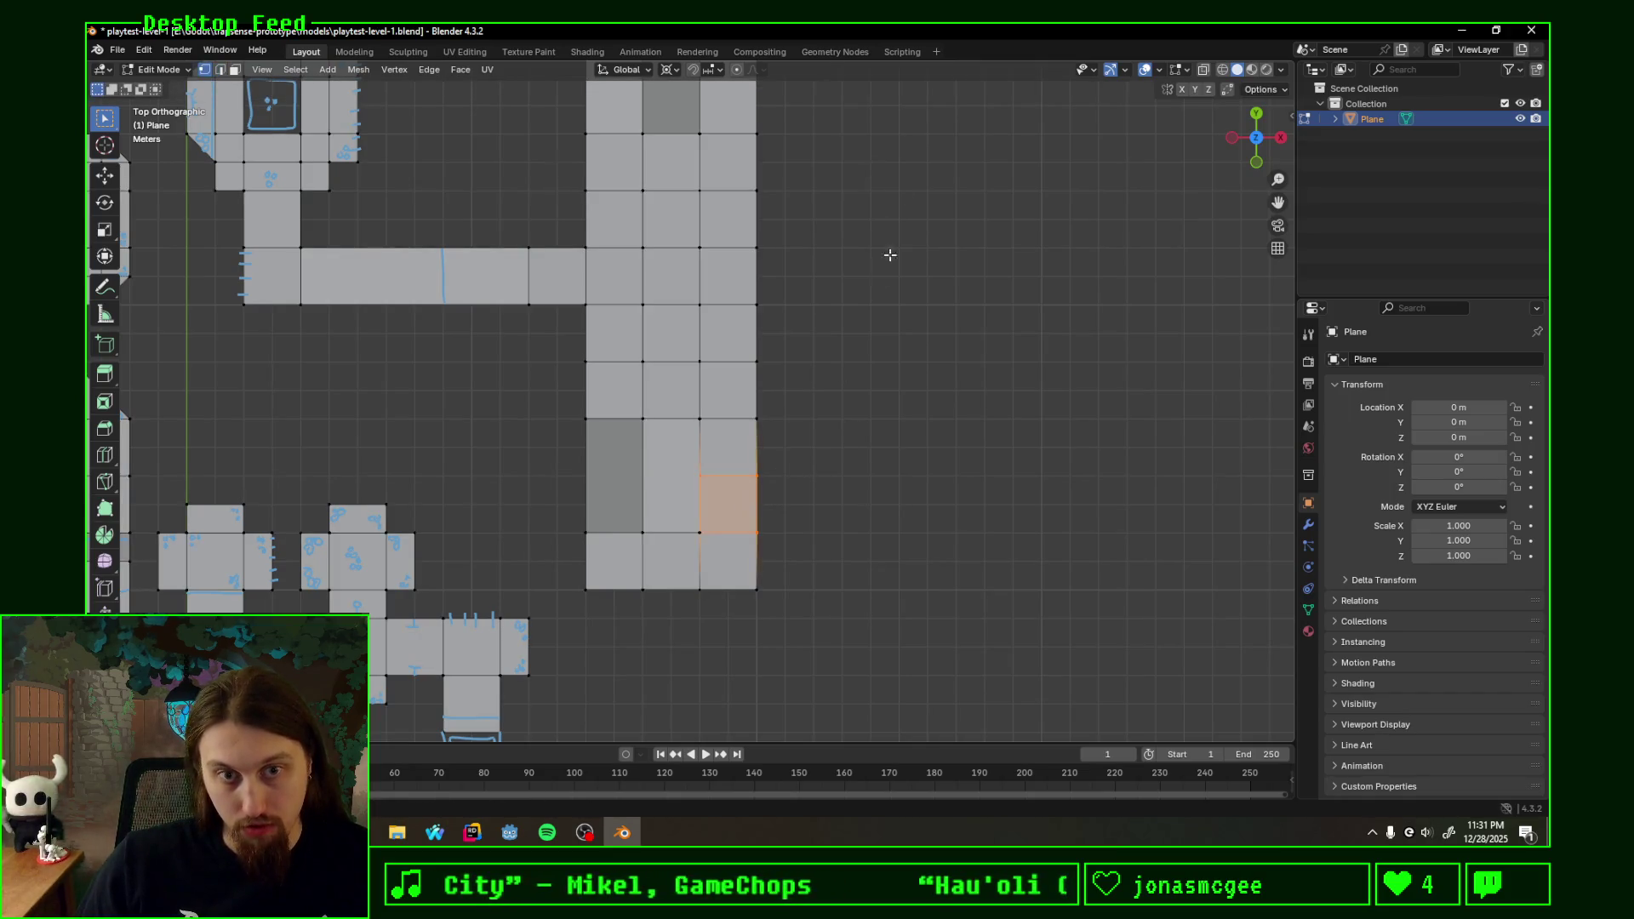
shift+middle_drag(894, 255, 837, 536)
key(ctrl+r)
click(688, 370)
right_click(688, 370)
scroll(843, 489, down, 3)
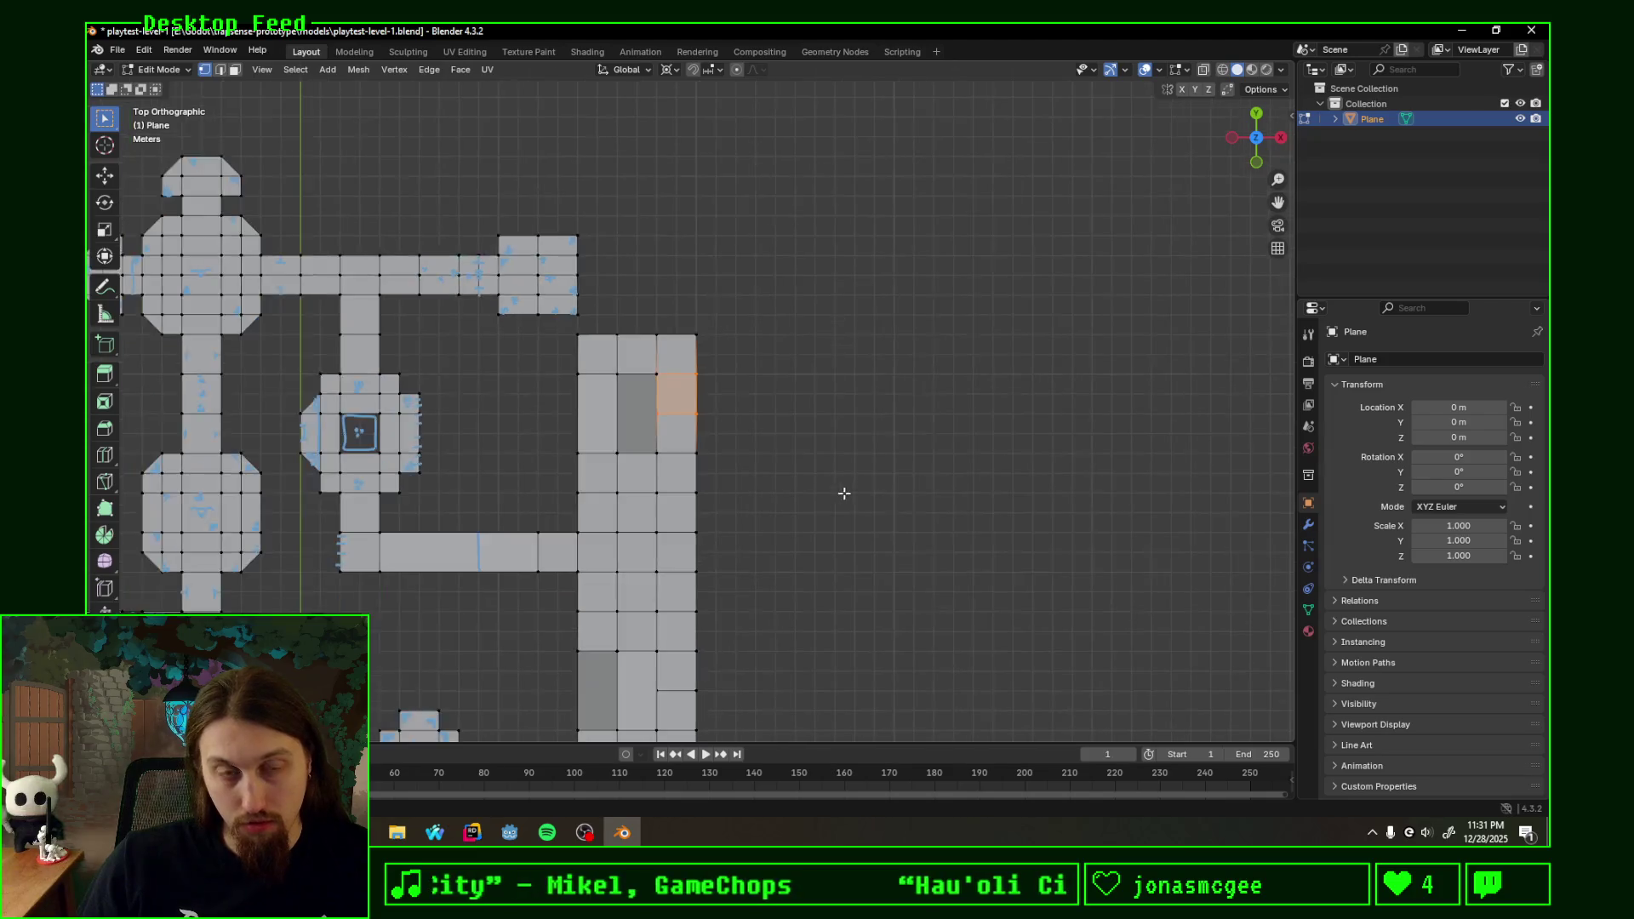
scroll(887, 595, down, 3)
- Orbit to check the level in perspective, then return to the top view over the widened corridor
mouse_move(886, 595)
middle_down()
mouse_move(777, 448)
mouse_move(681, 440)
mouse_move(694, 474)
middle_up()
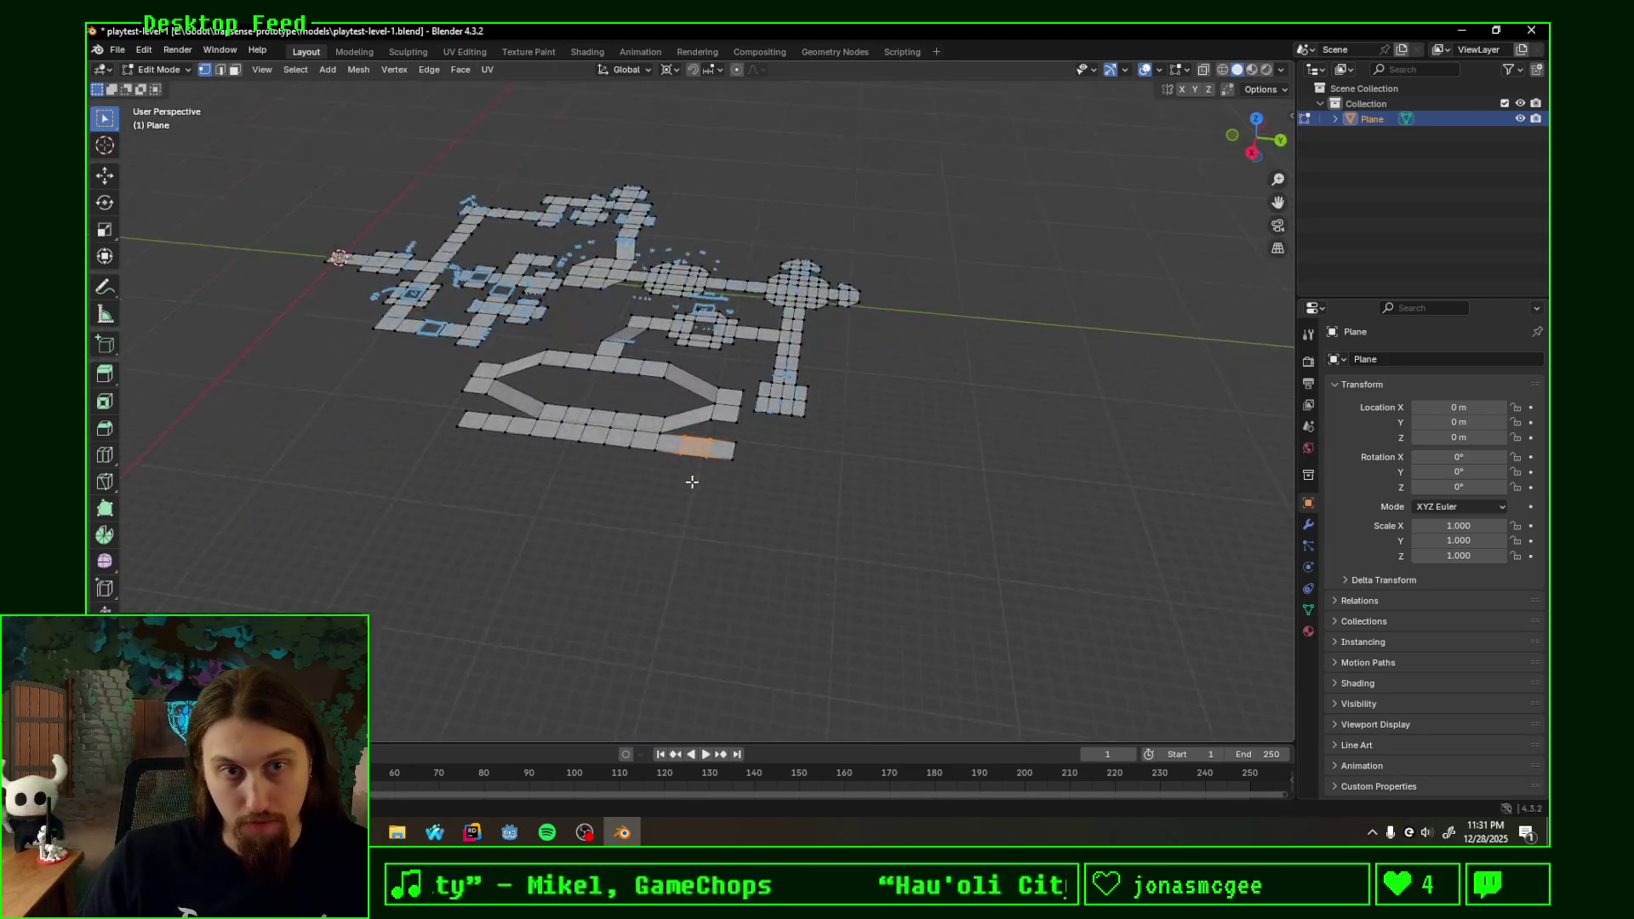
scroll(712, 511, up, 2)
shift+middle_drag(574, 493, 600, 429)
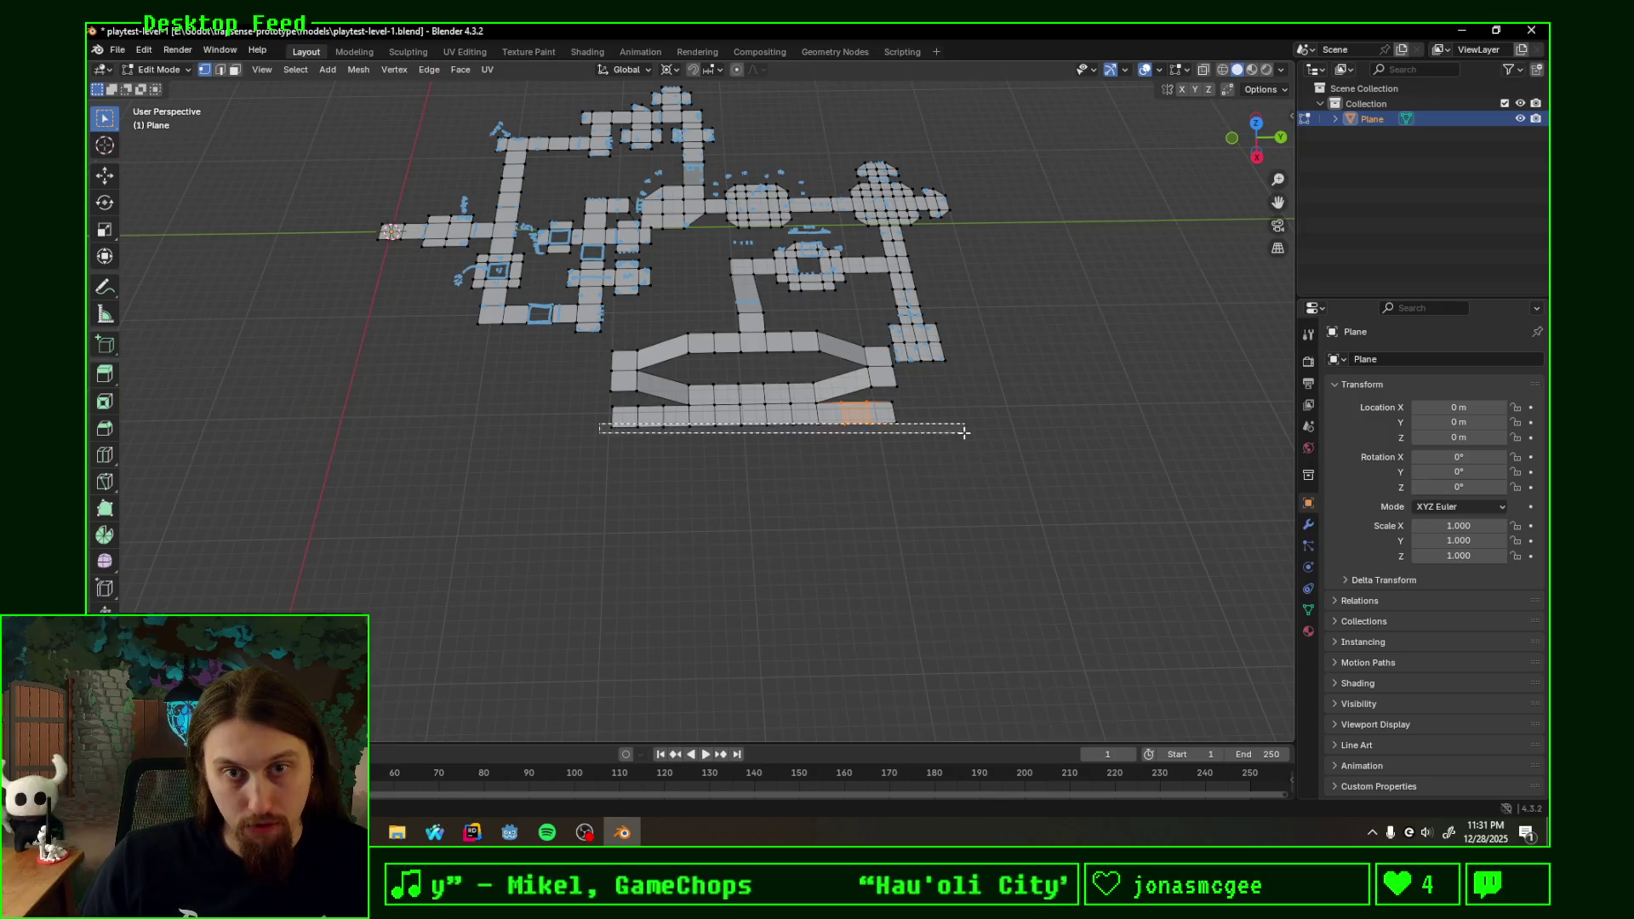
click(1256, 122)
shift+middle_drag(1024, 342, 822, 422)
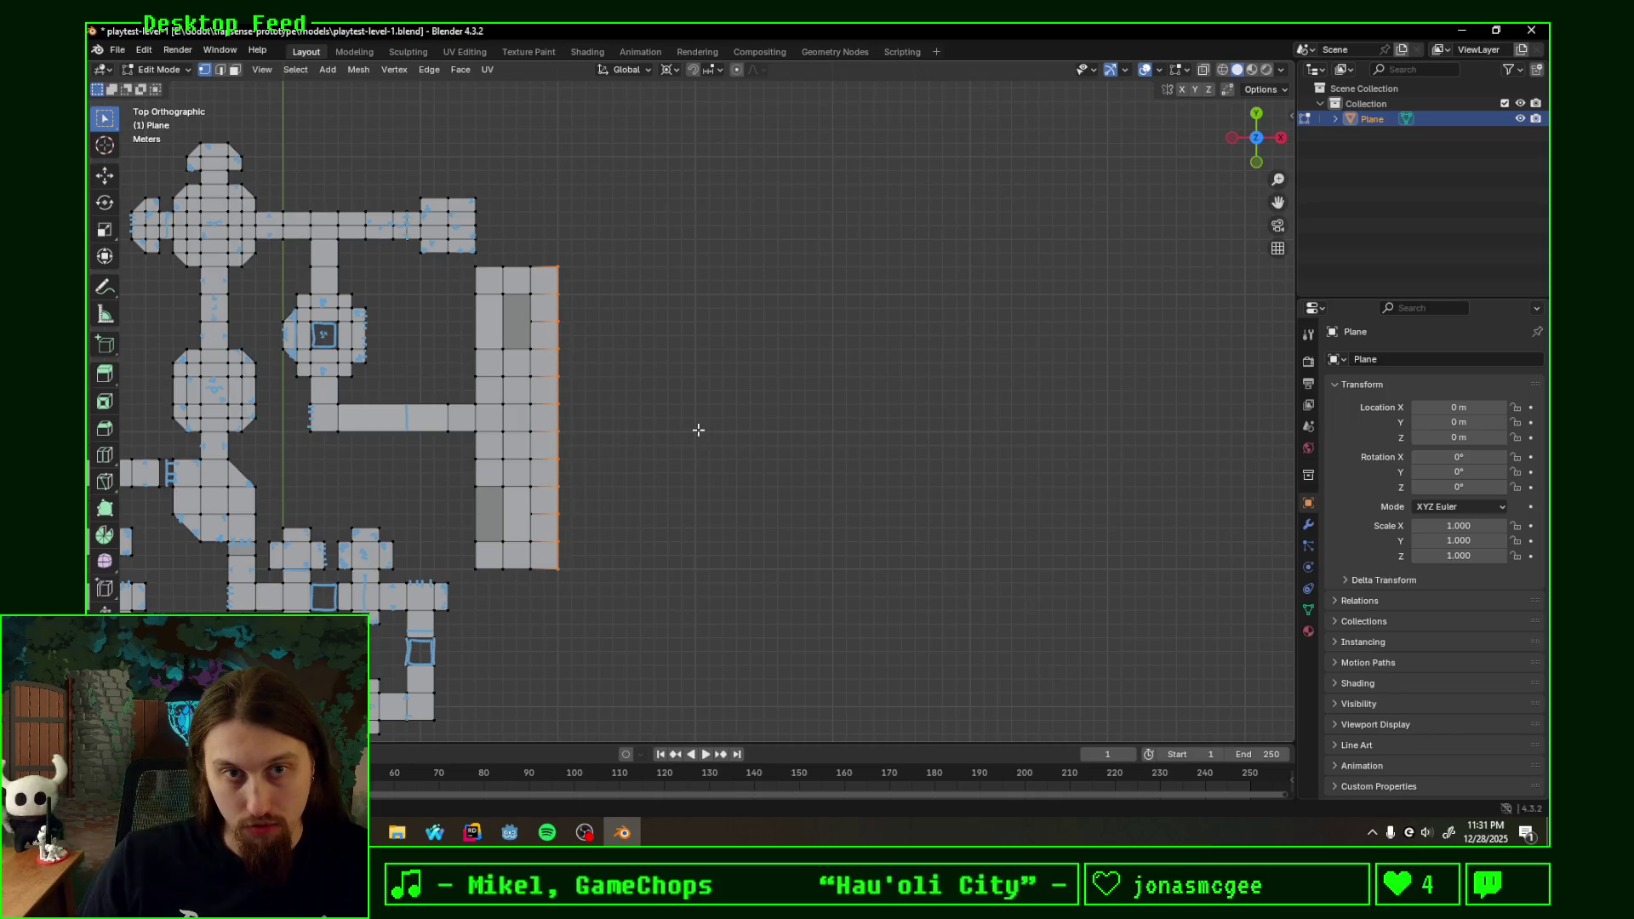
- Extrude the right edge column 24 m along X and divide the new block with 11 loop cuts
key(e)
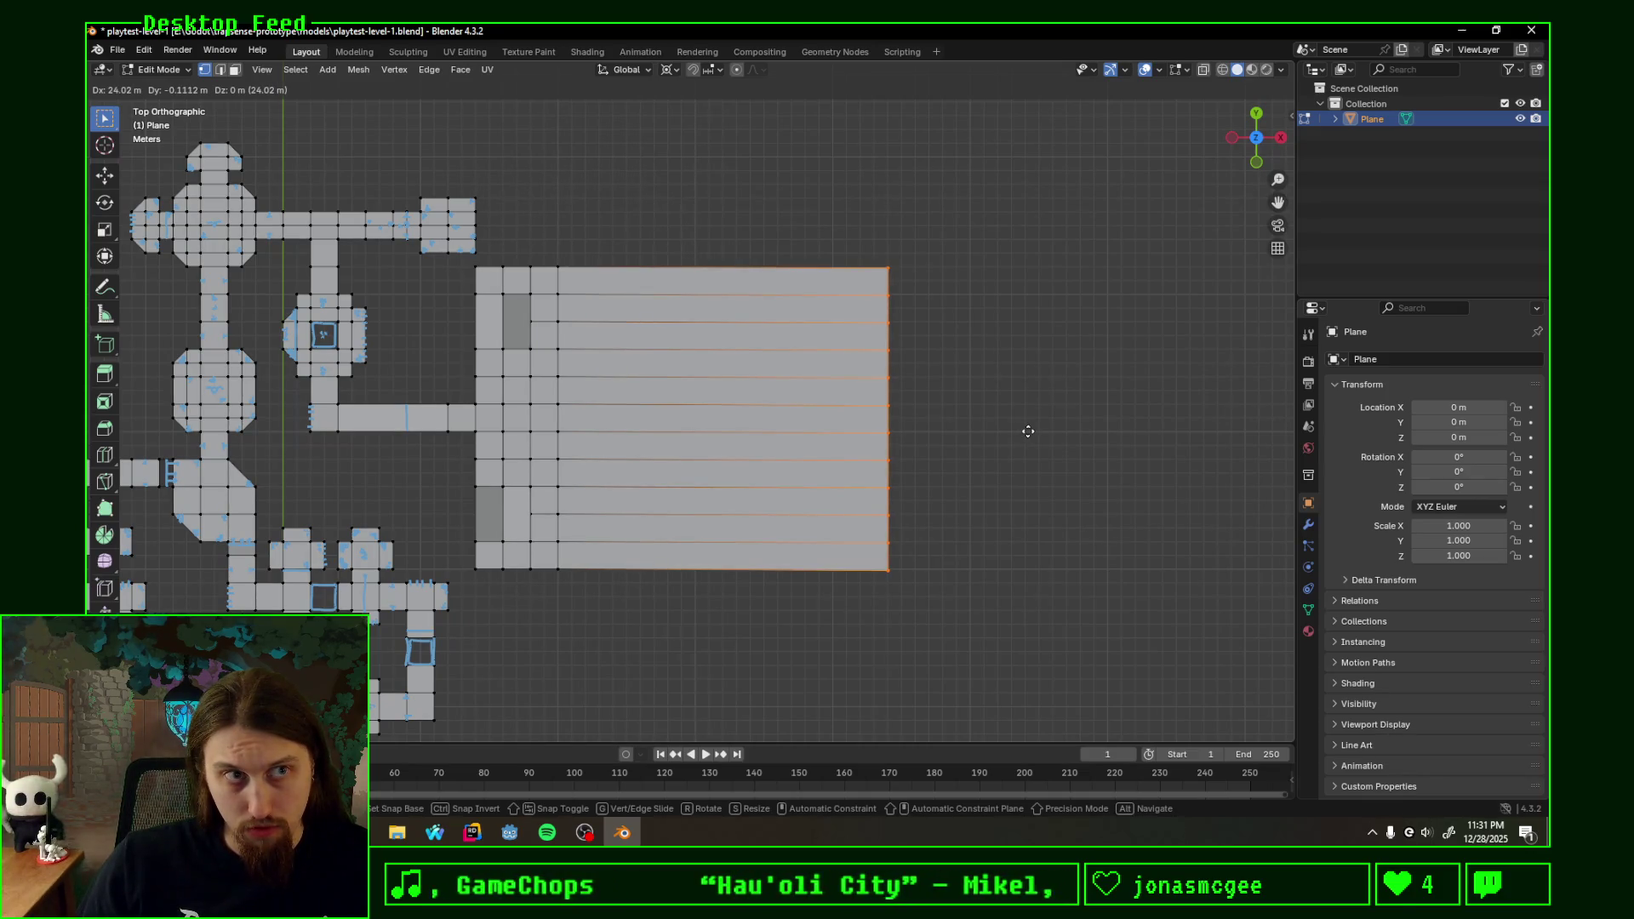
text(24)
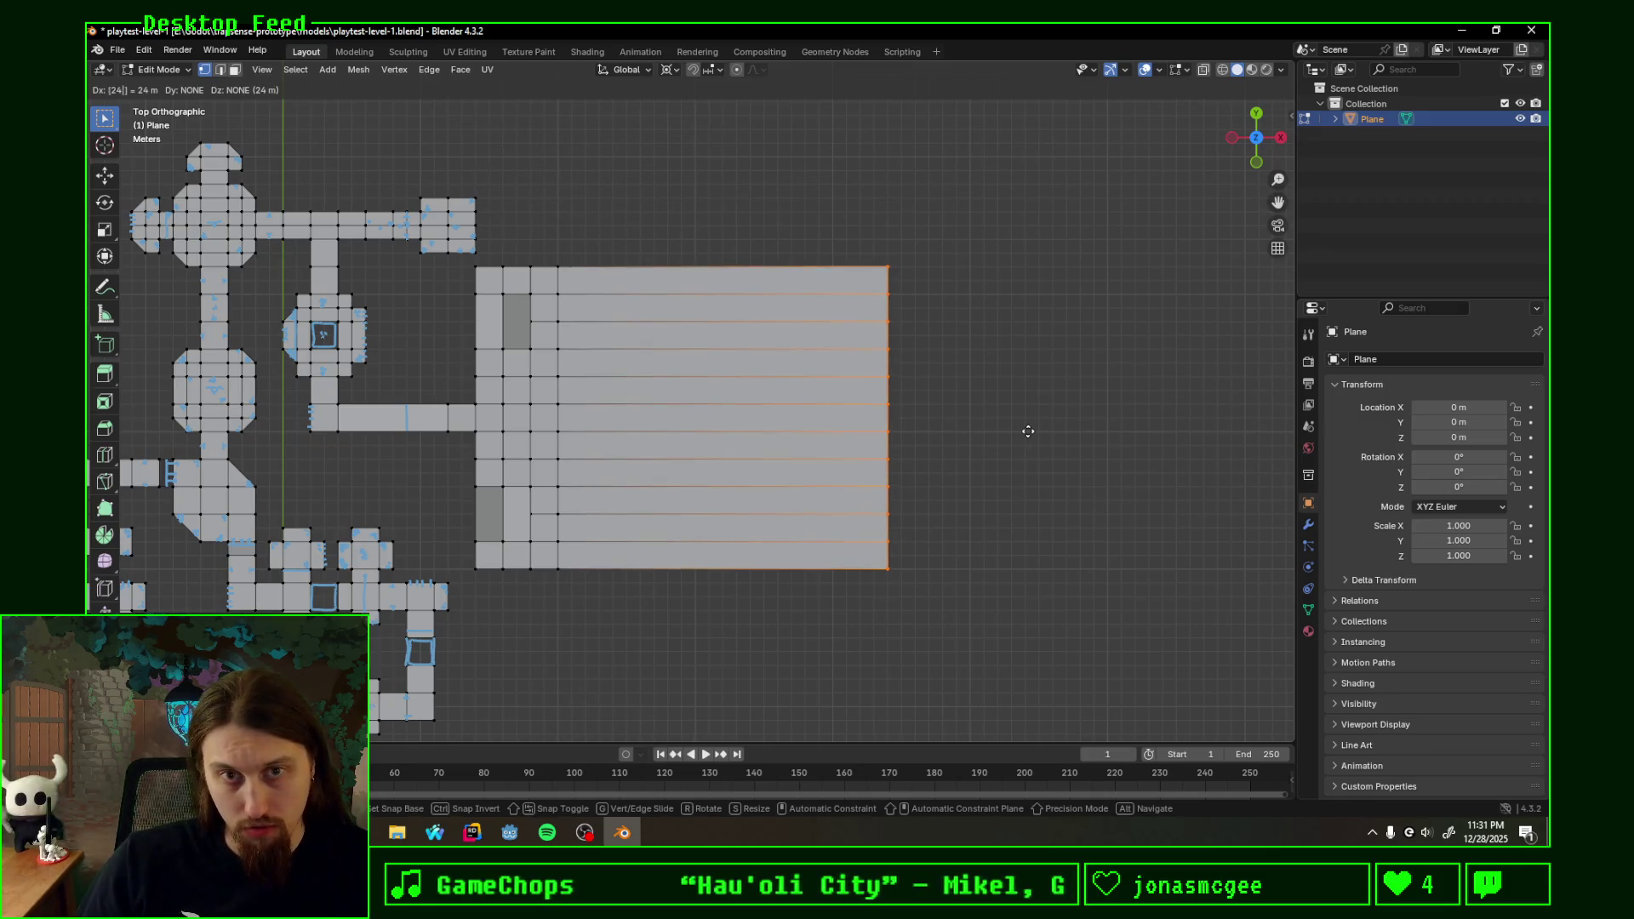
key(Return)
key(ctrl+r)
scroll(766, 390, up, 5)
scroll(756, 385, up, 6)
scroll(756, 384, down, 1)
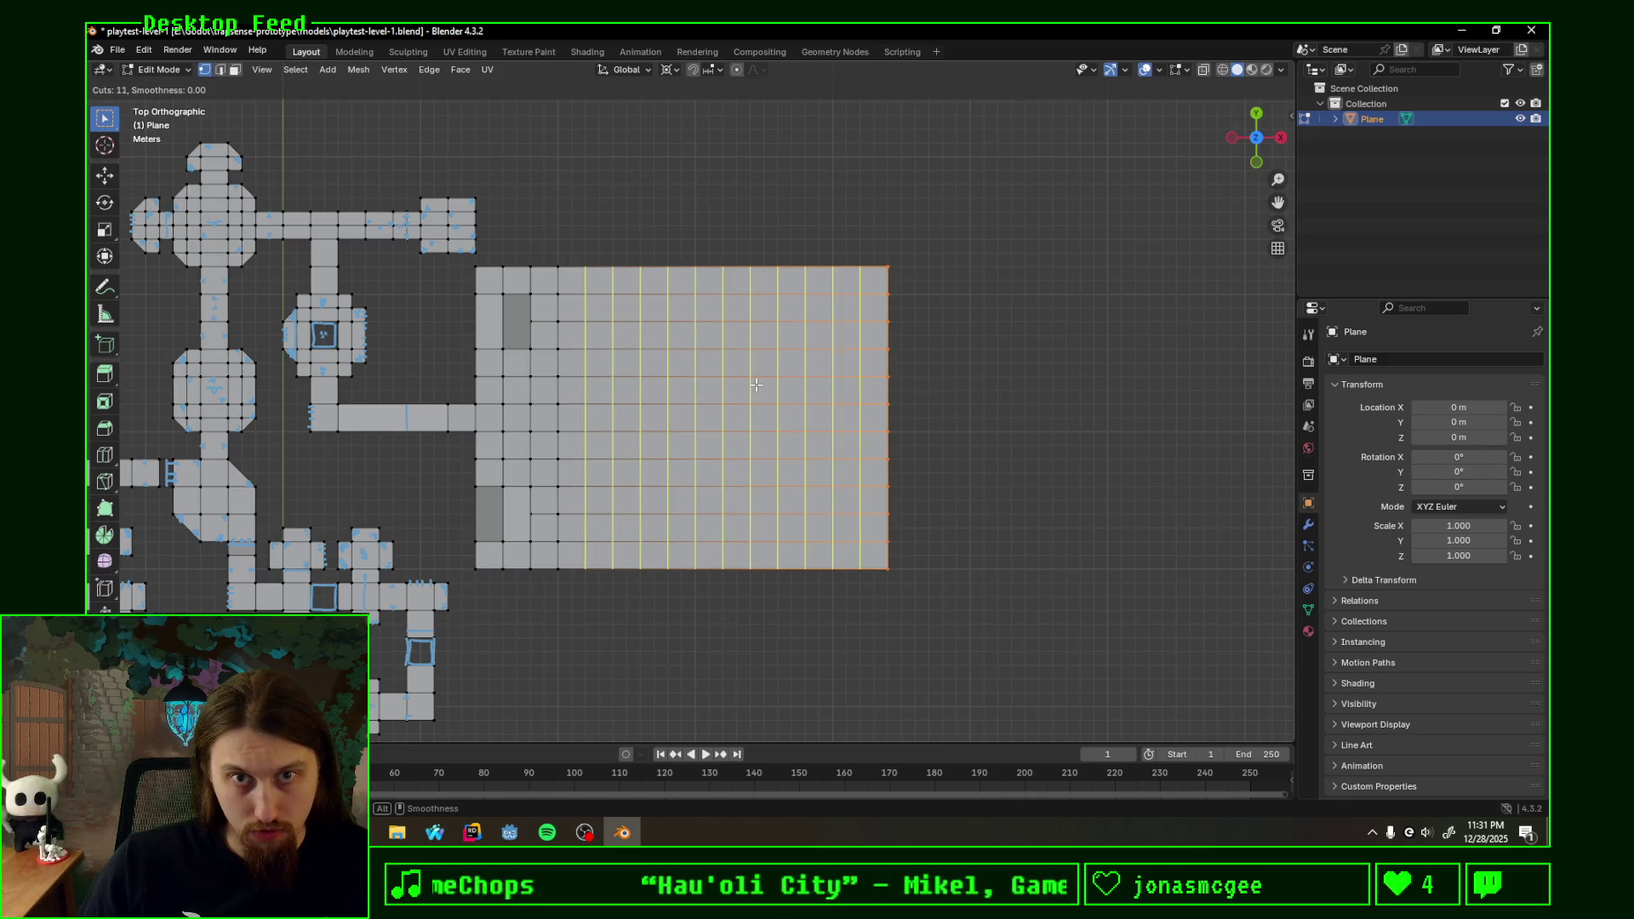
click(757, 384)
right_click(755, 384)
- Select the entire mesh and bring up the Merge menu and F3 search for a cleanup command
key(a)
key(m)
click(1040, 458)
key(F3)
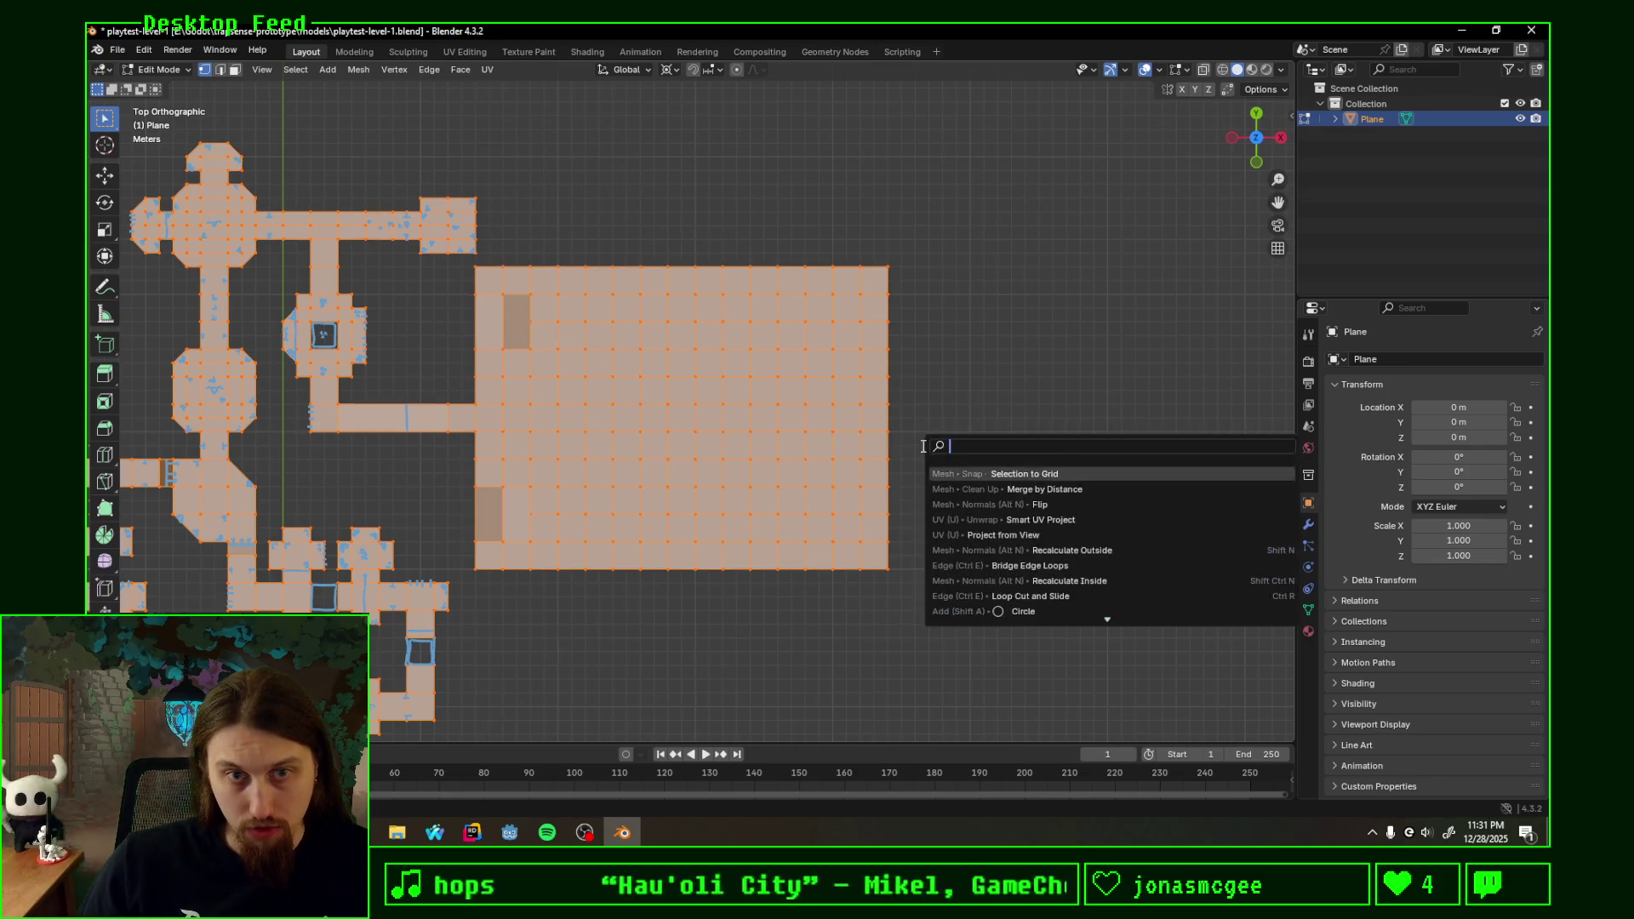
- Run Merge by Distance on the whole mesh and orbit around the level to inspect the result
click(1084, 489)
mouse_move(747, 430)
middle_down()
mouse_move(820, 335)
mouse_move(654, 423)
middle_up()
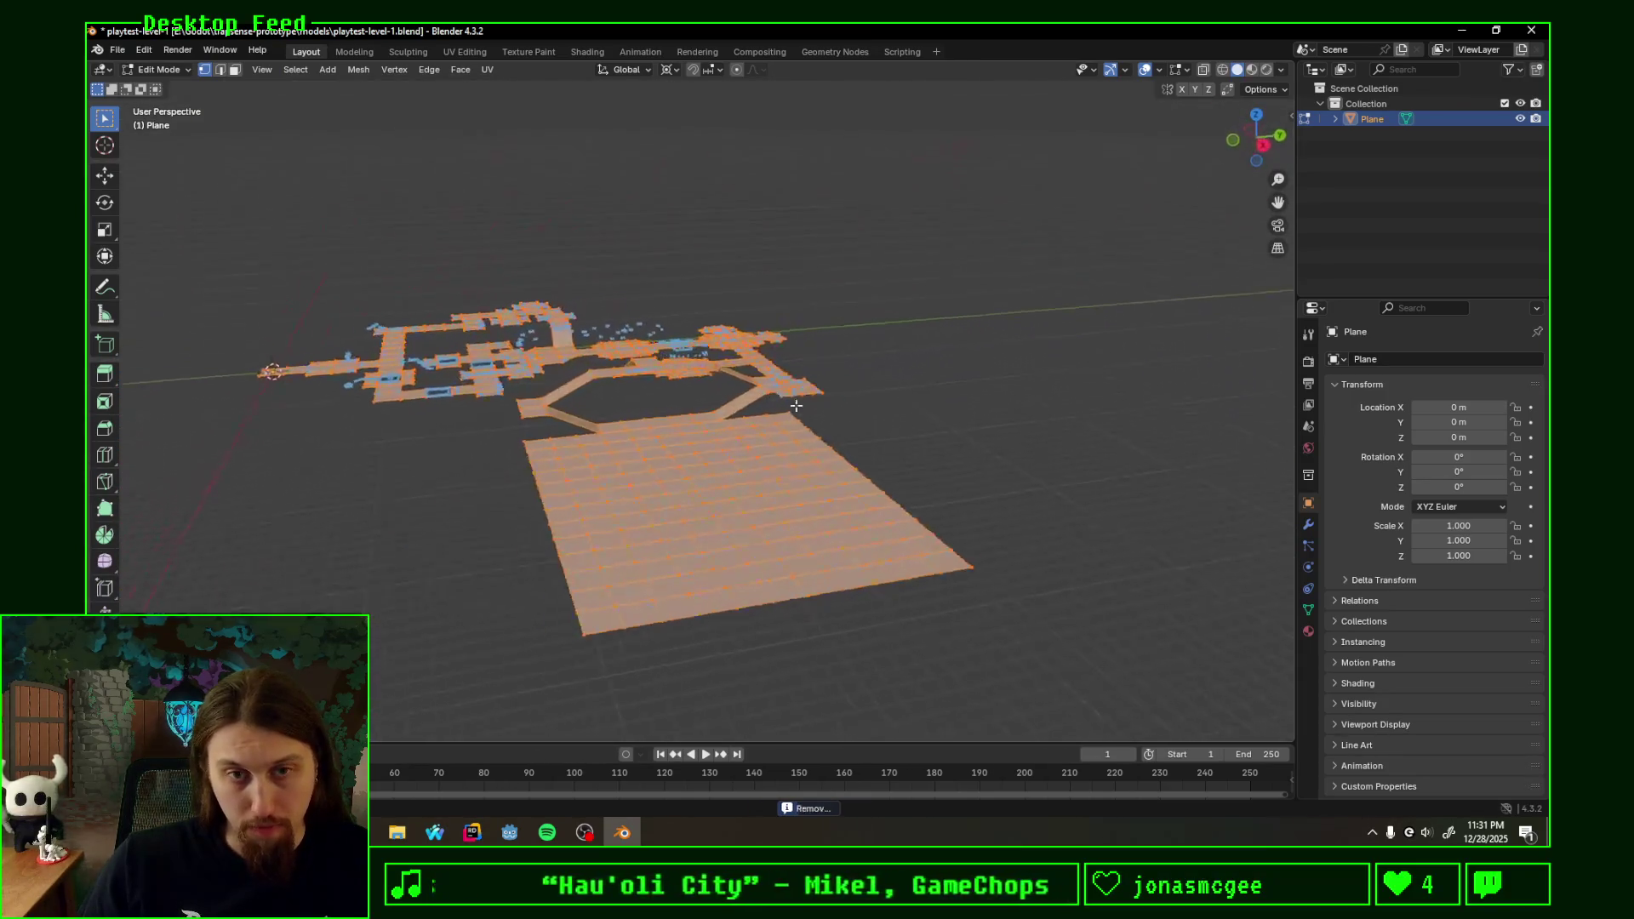
mouse_move(654, 423)
middle_down()
mouse_move(789, 438)
mouse_move(845, 496)
mouse_move(674, 524)
middle_up()
mouse_move(1091, 533)
middle_down()
mouse_move(1095, 445)
mouse_move(1069, 528)
mouse_move(729, 430)
mouse_move(843, 394)
mouse_move(873, 404)
middle_up()
right_click(784, 409)
mouse_move(981, 376)
middle_down()
mouse_move(875, 378)
mouse_move(875, 396)
middle_up()
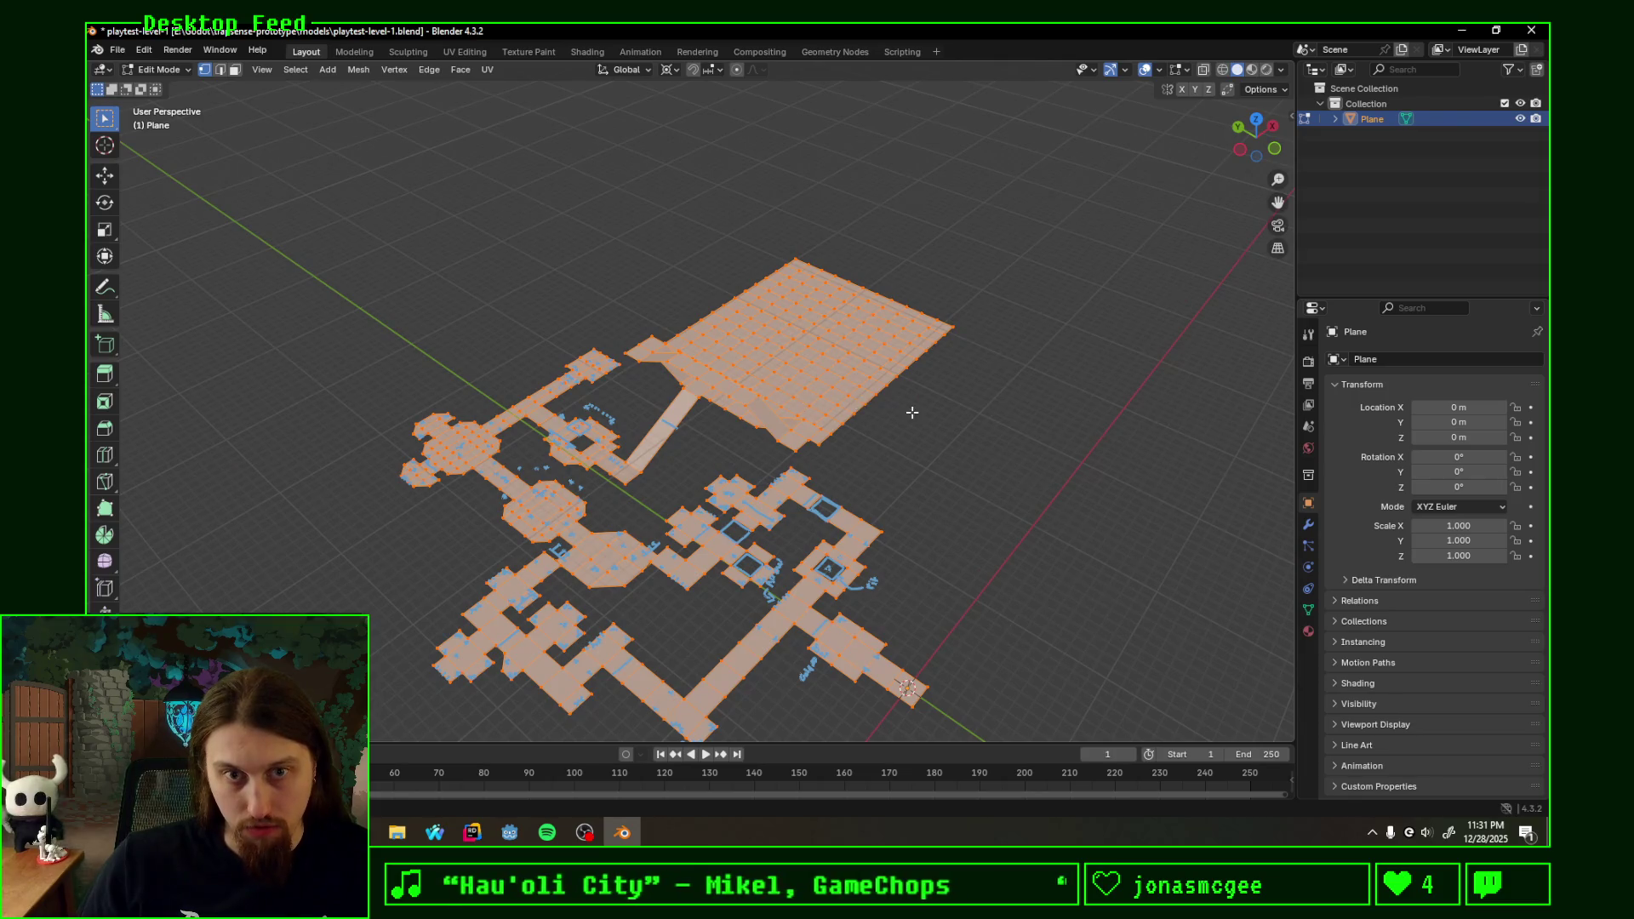
scroll(912, 412, up, 5)
scroll(759, 435, up, 2)
middle_drag(759, 434, 802, 422)
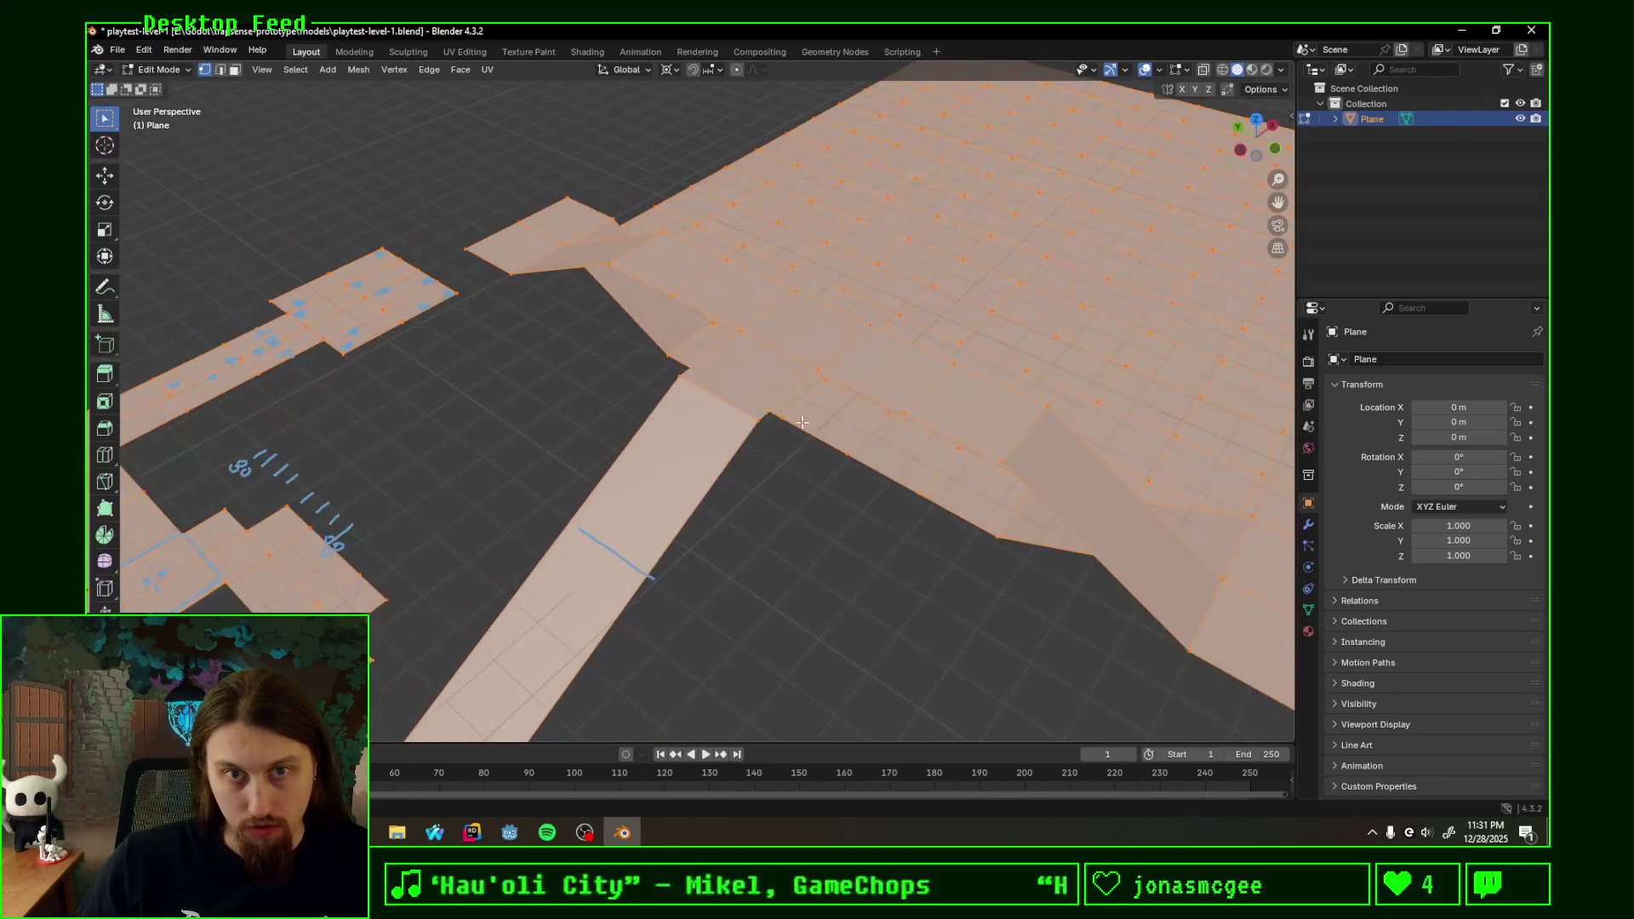
right_click(778, 465)
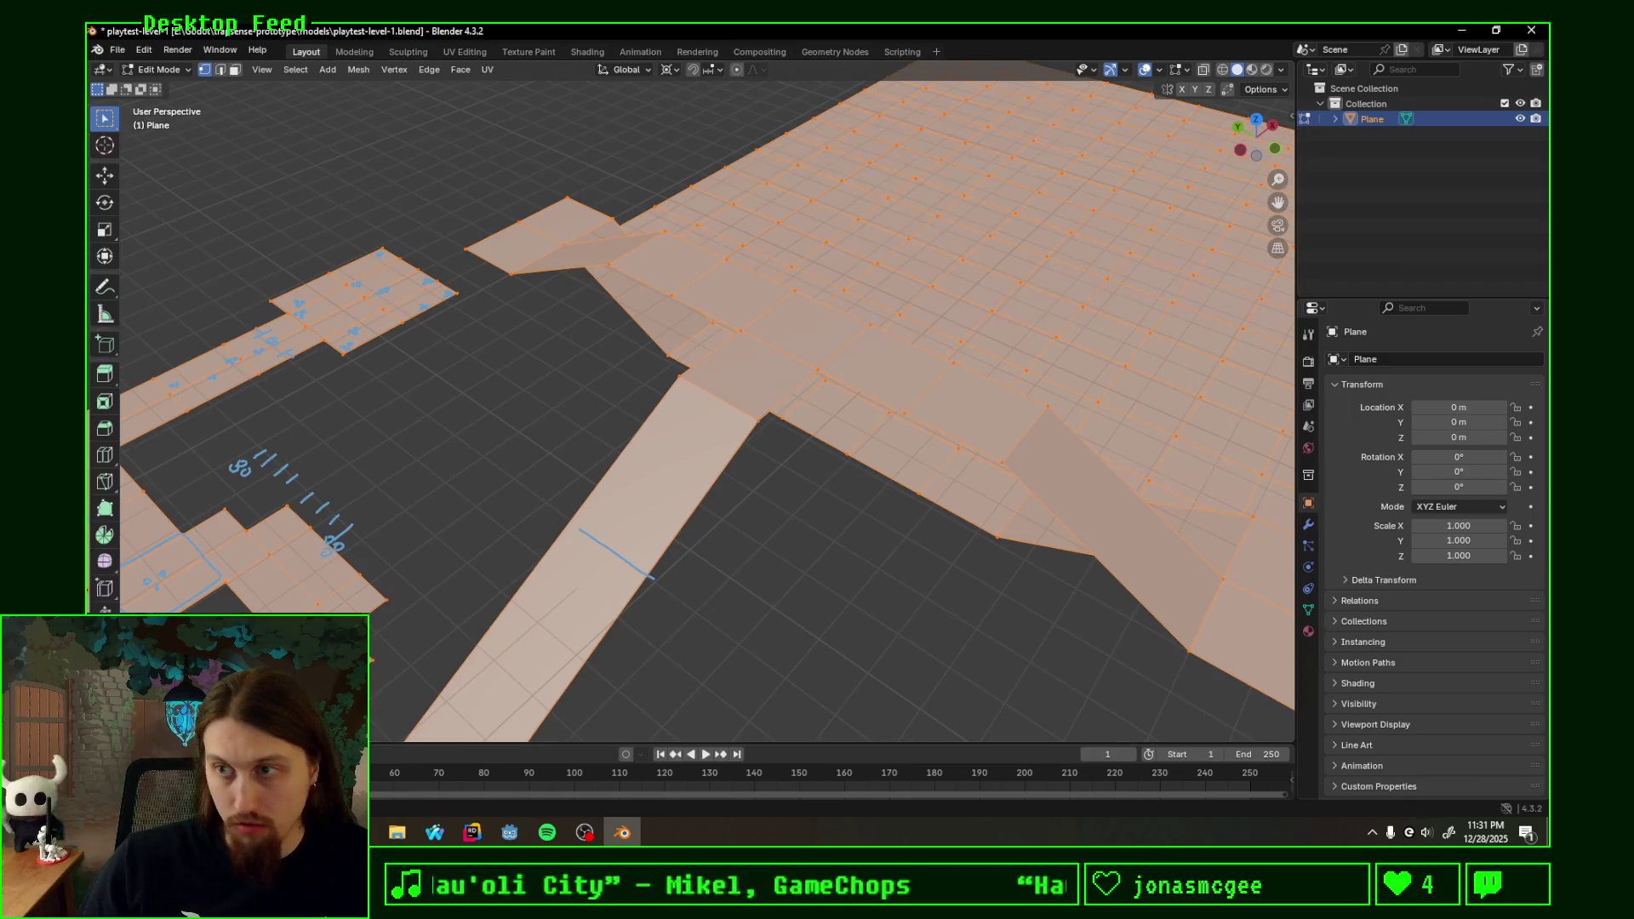
- Return to Blender after switching windows and clear the mesh selection
key(alt+Tab)
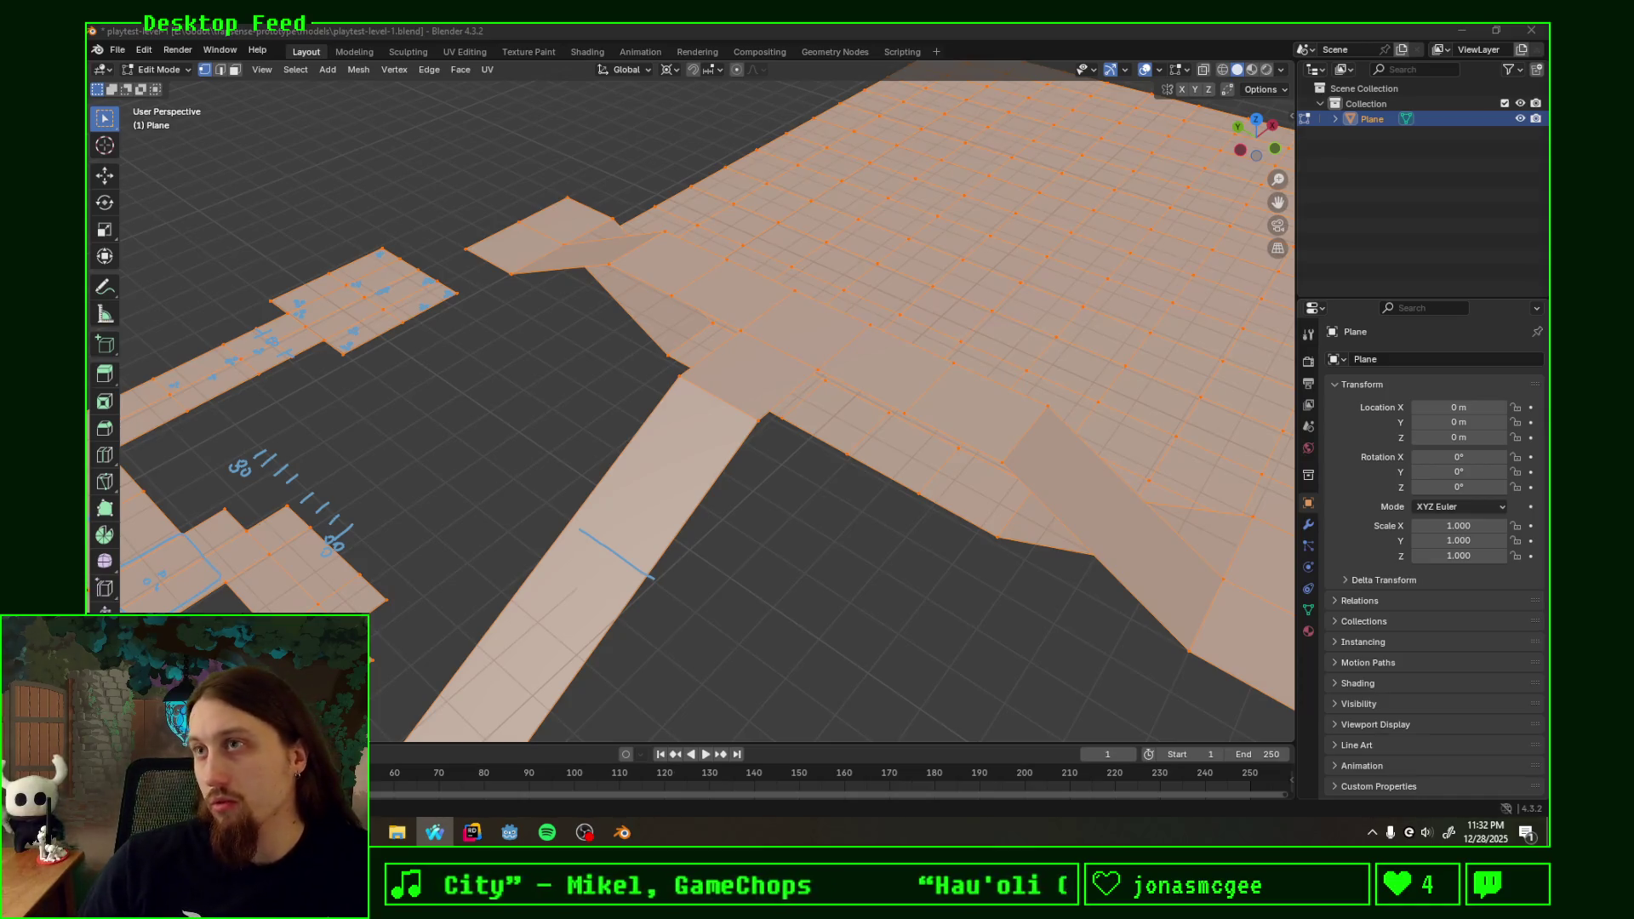
click(767, 498)
key(z)
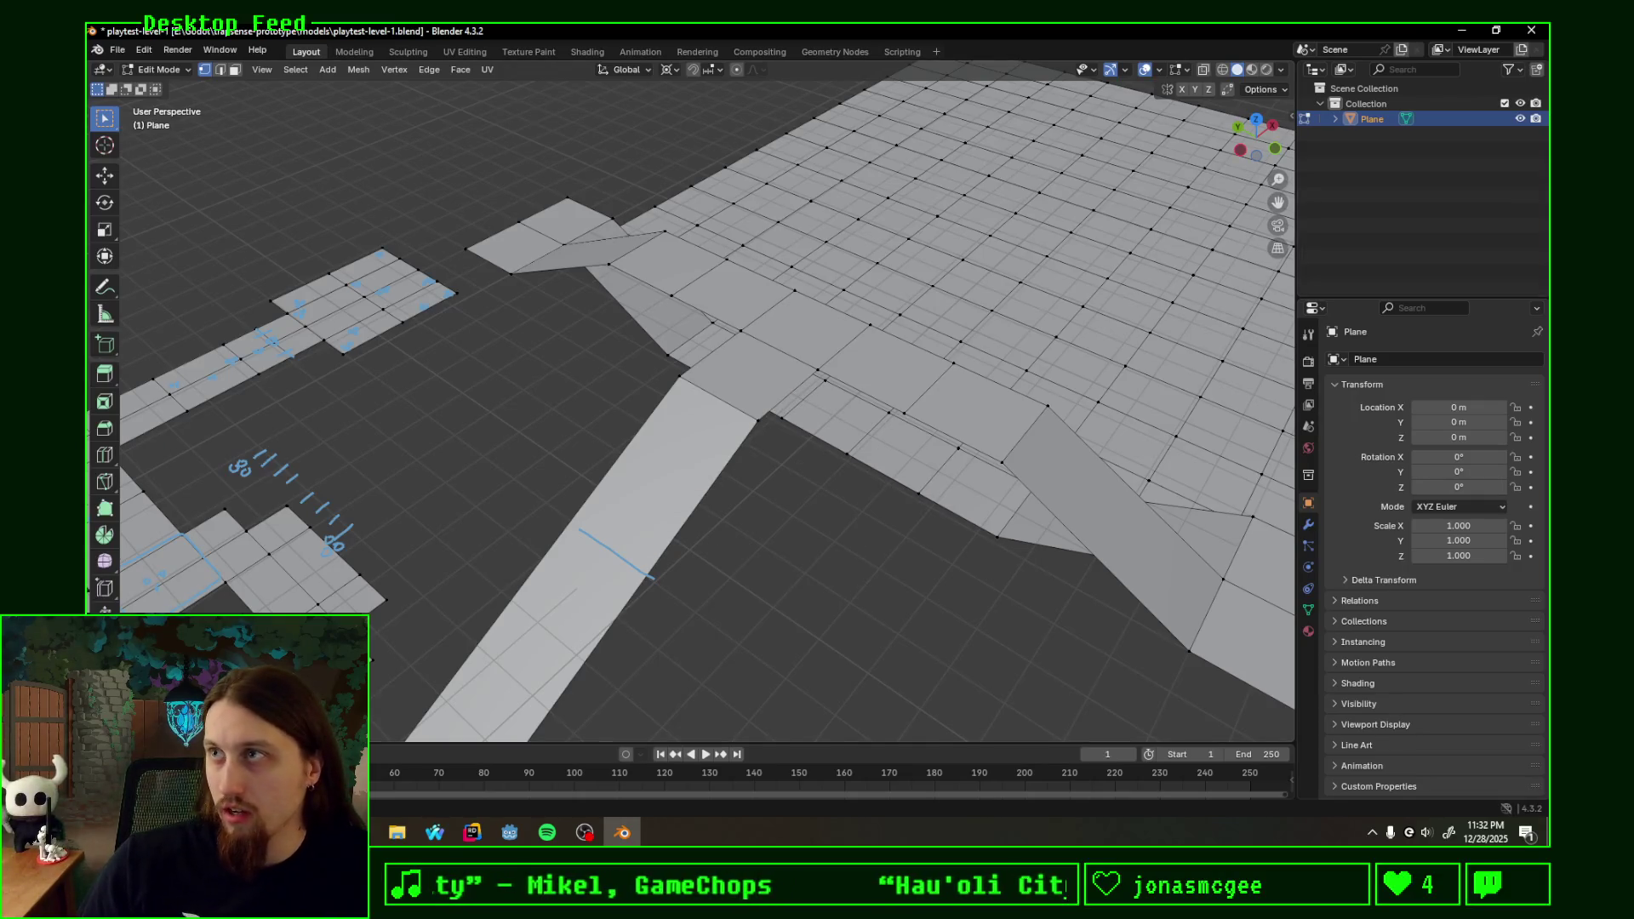
- Refocus Blender's 3D viewport and enter Walk Navigation for a first-person view of the level
key(alt+Tab)
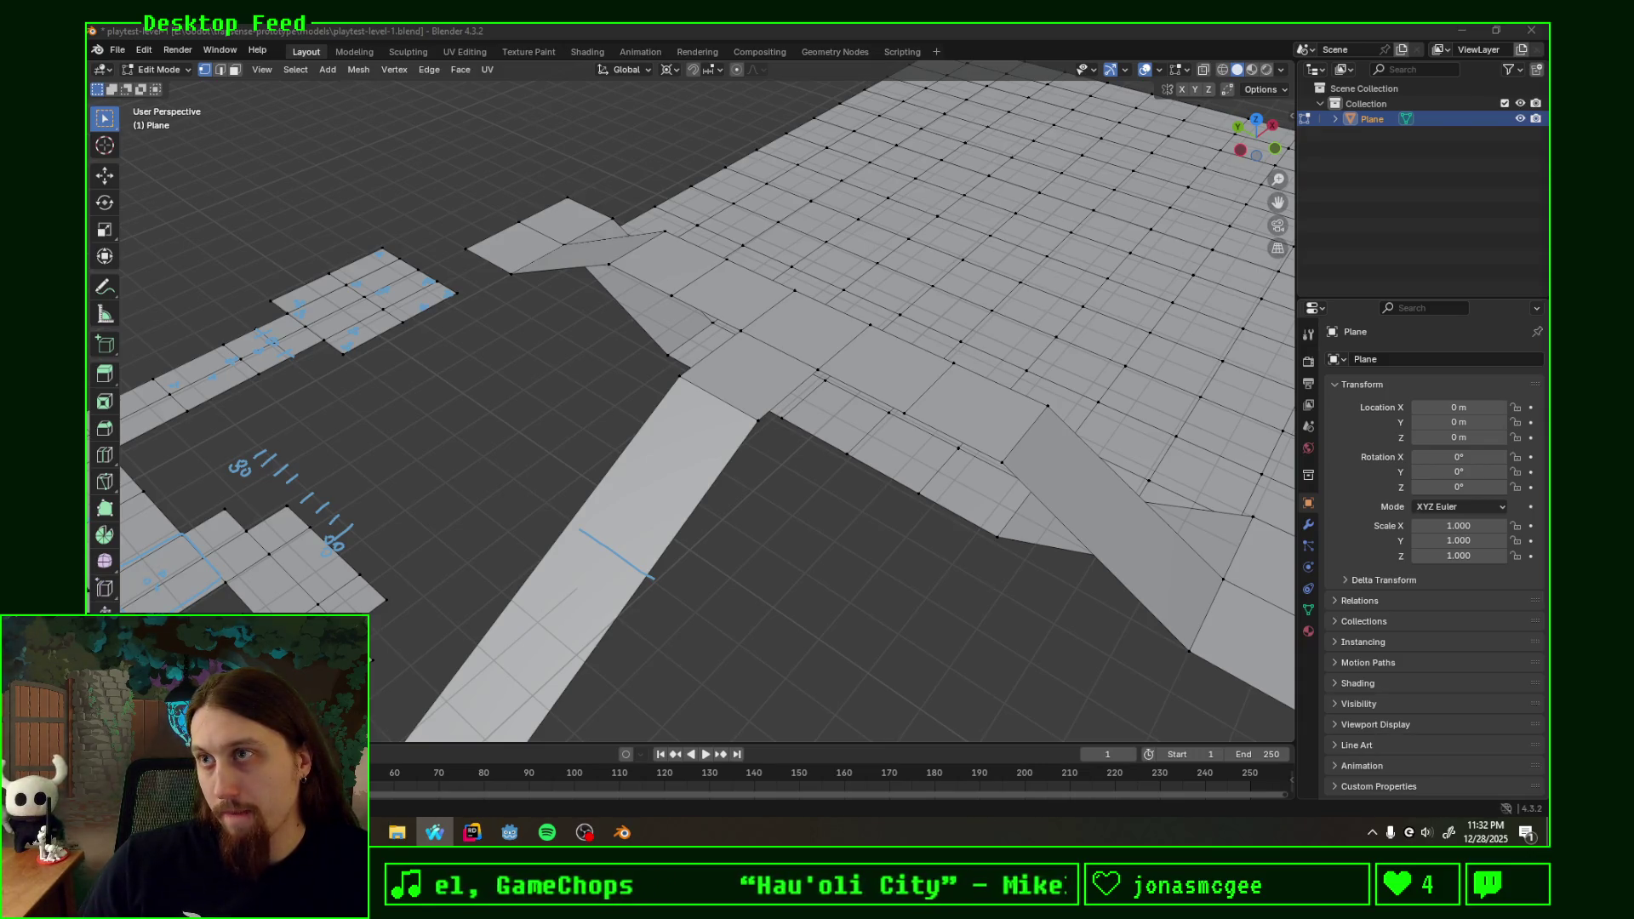
click(774, 511)
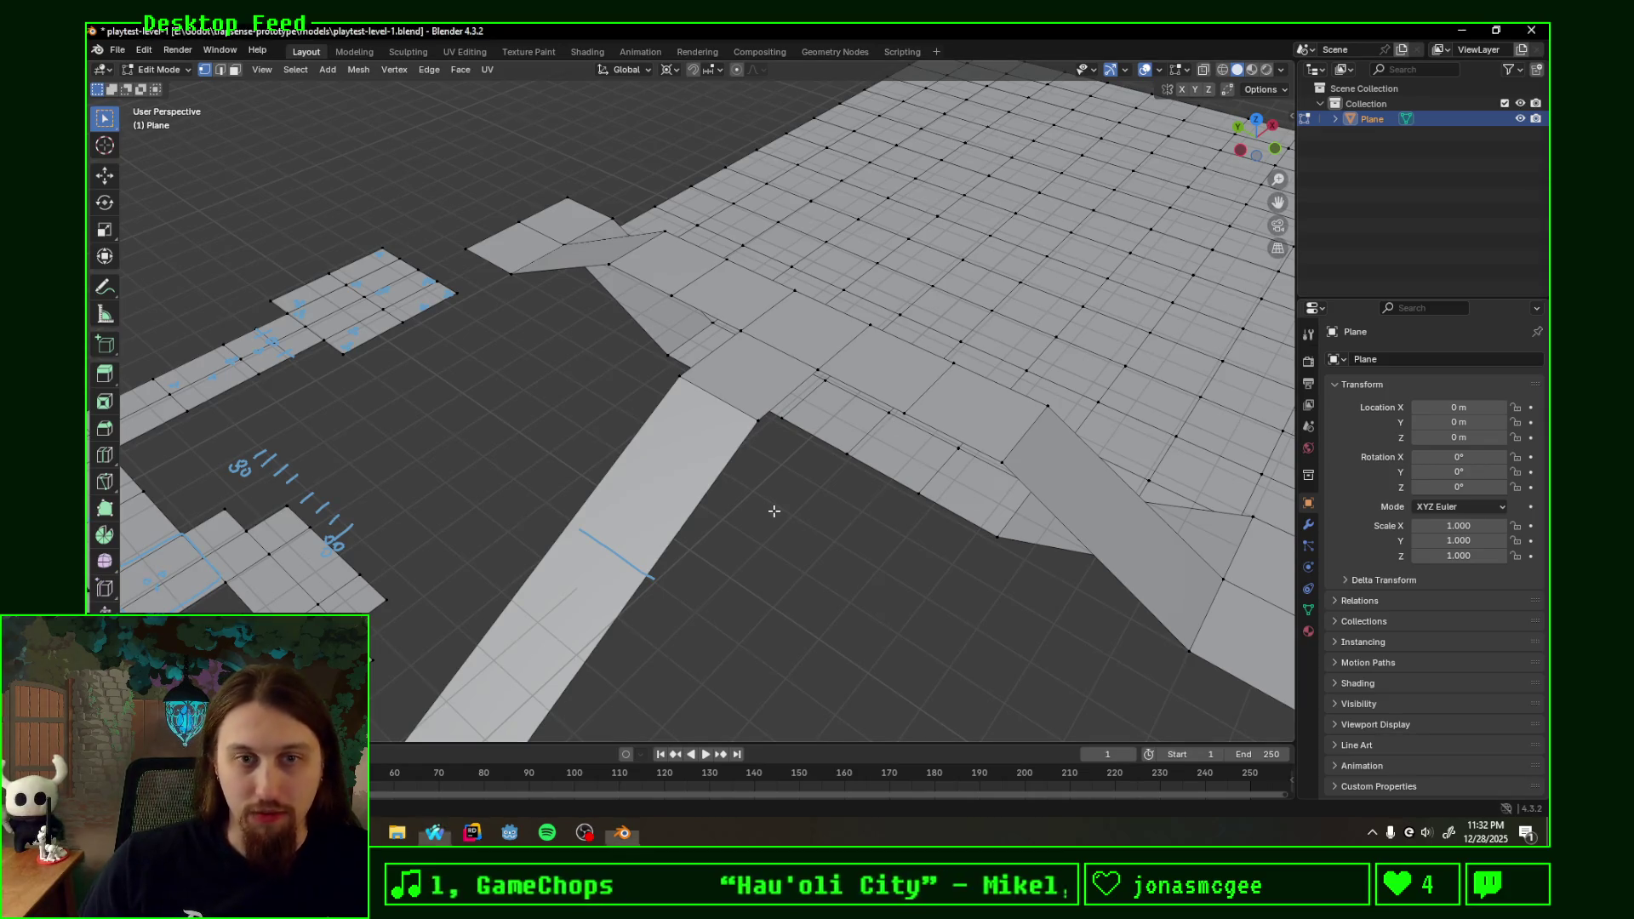
key(shift+grave)
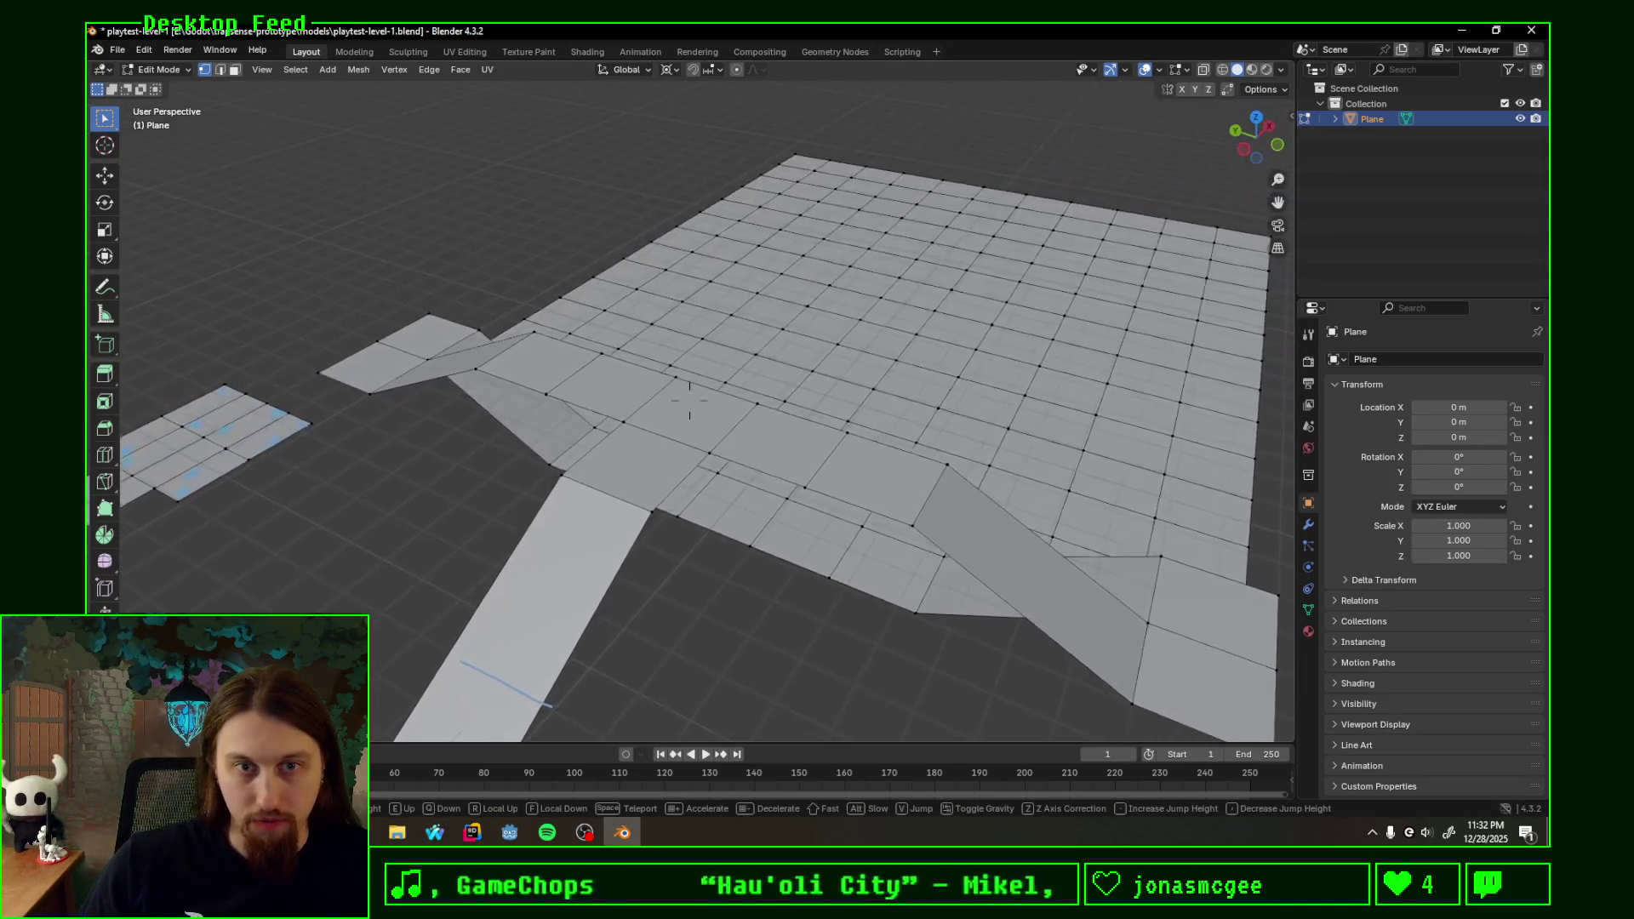
- Walk forward and bob up and down around the floor plane to inspect the tiles up close
key(w)
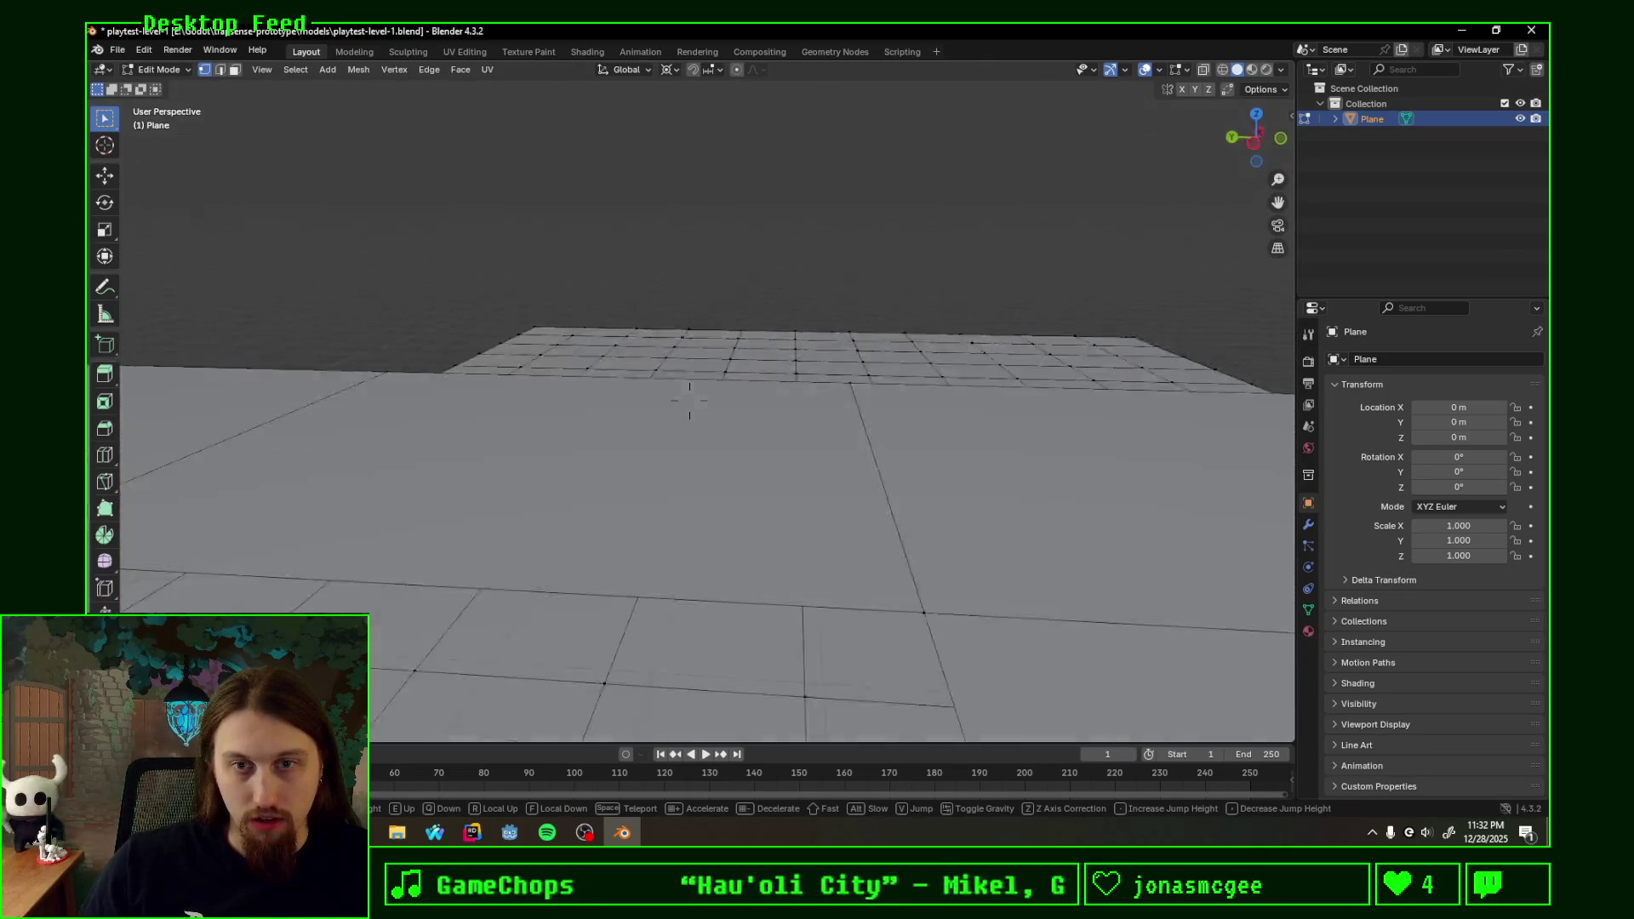
key(w)
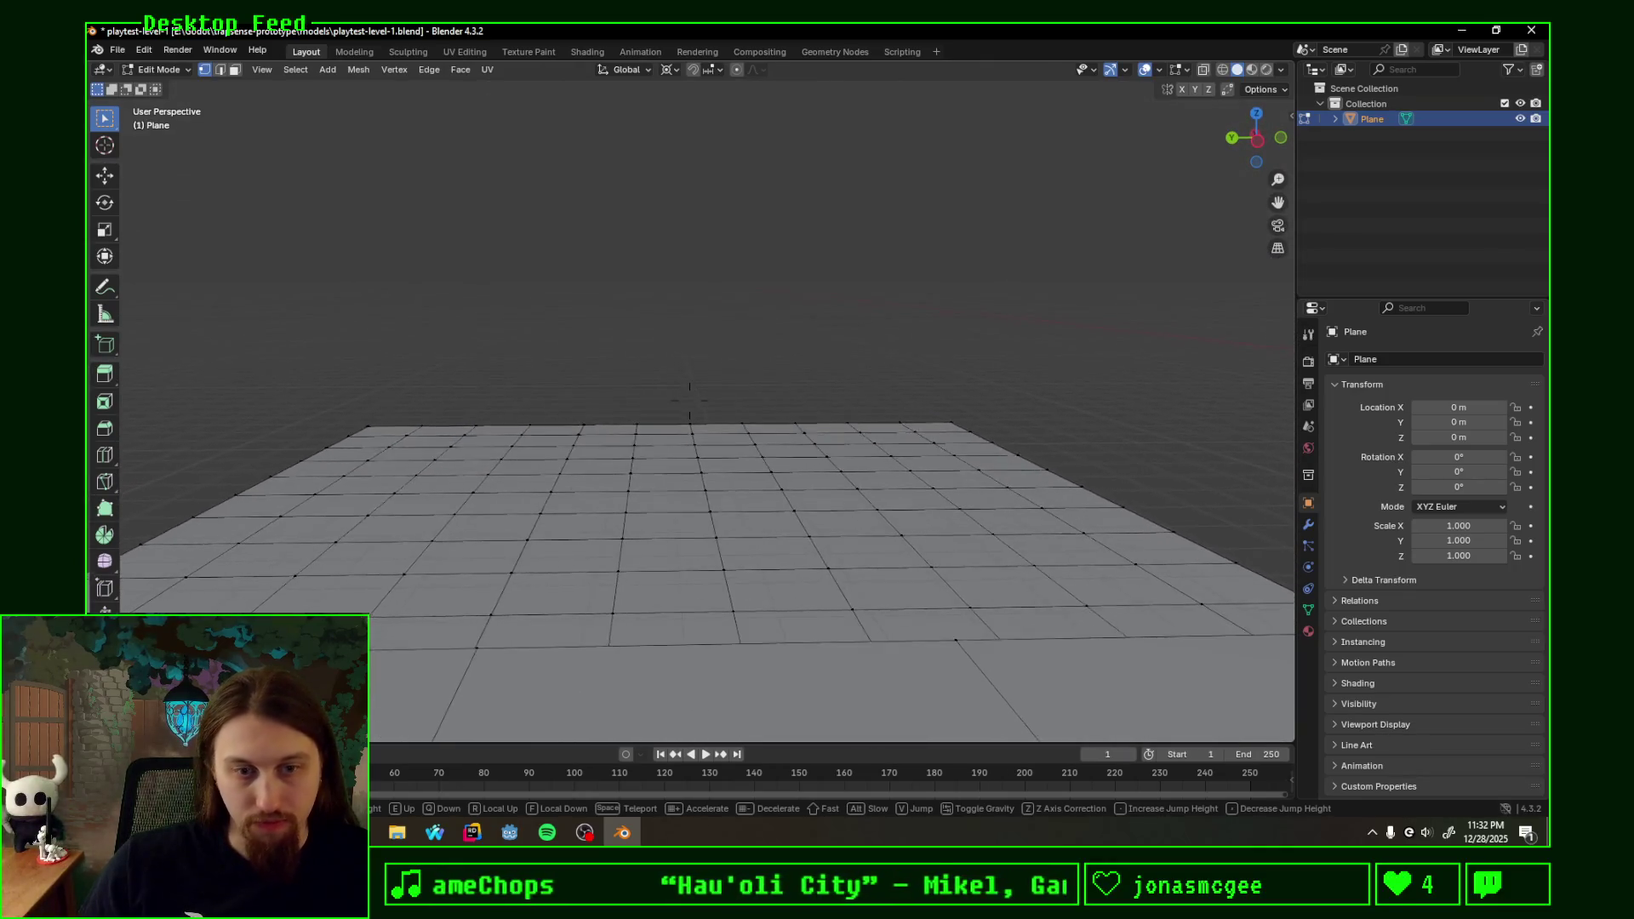
key(q)
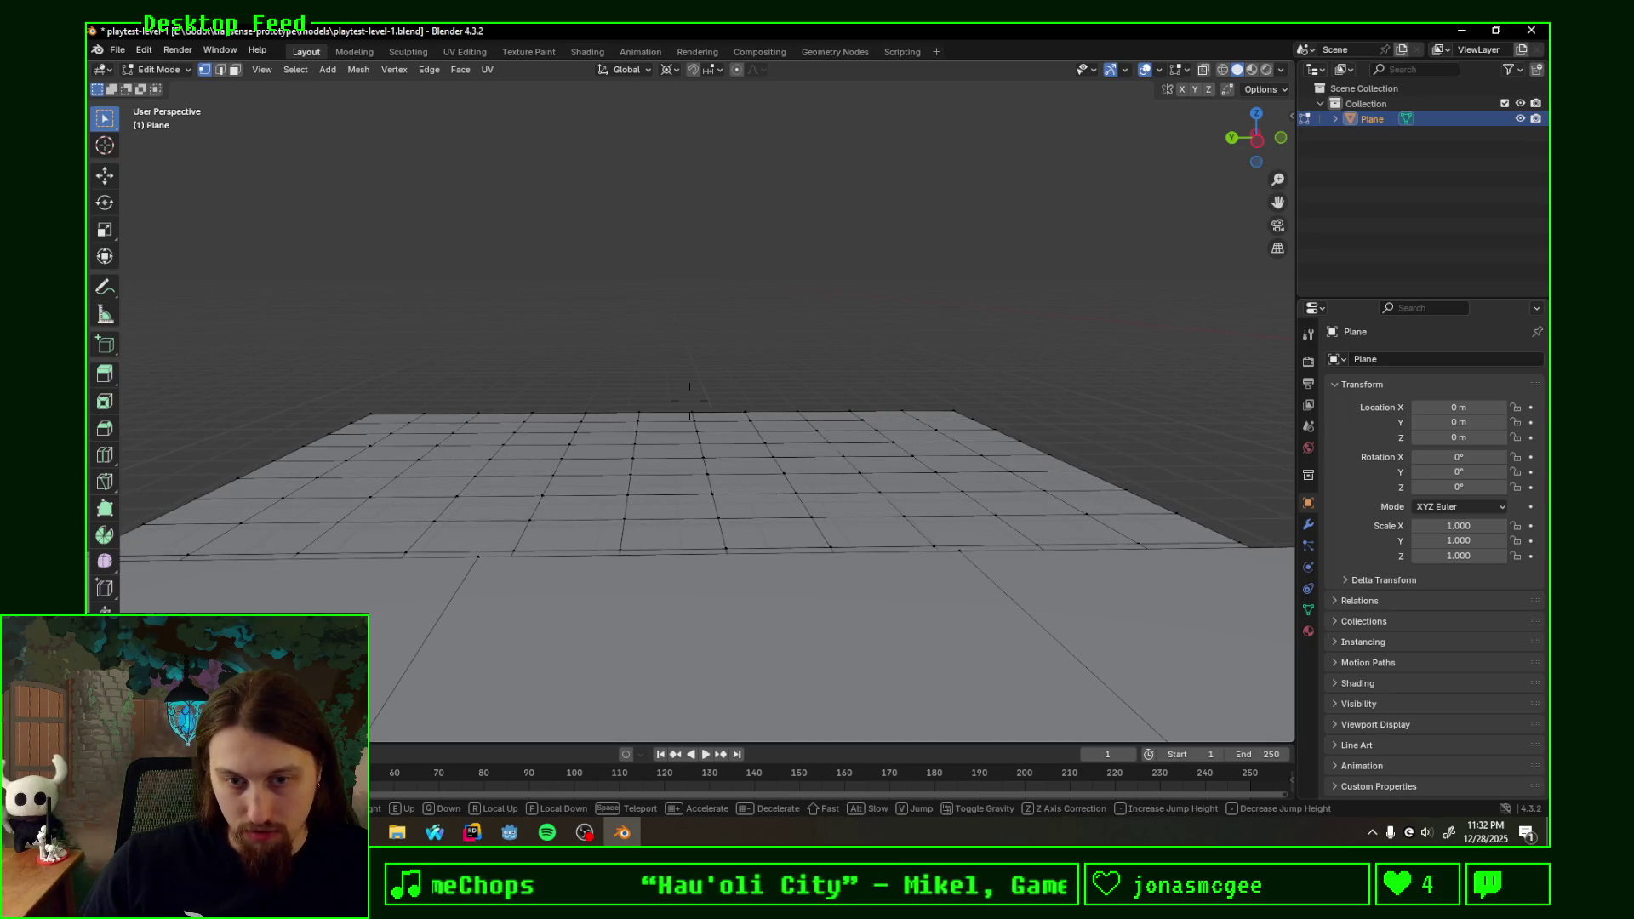
key(q)
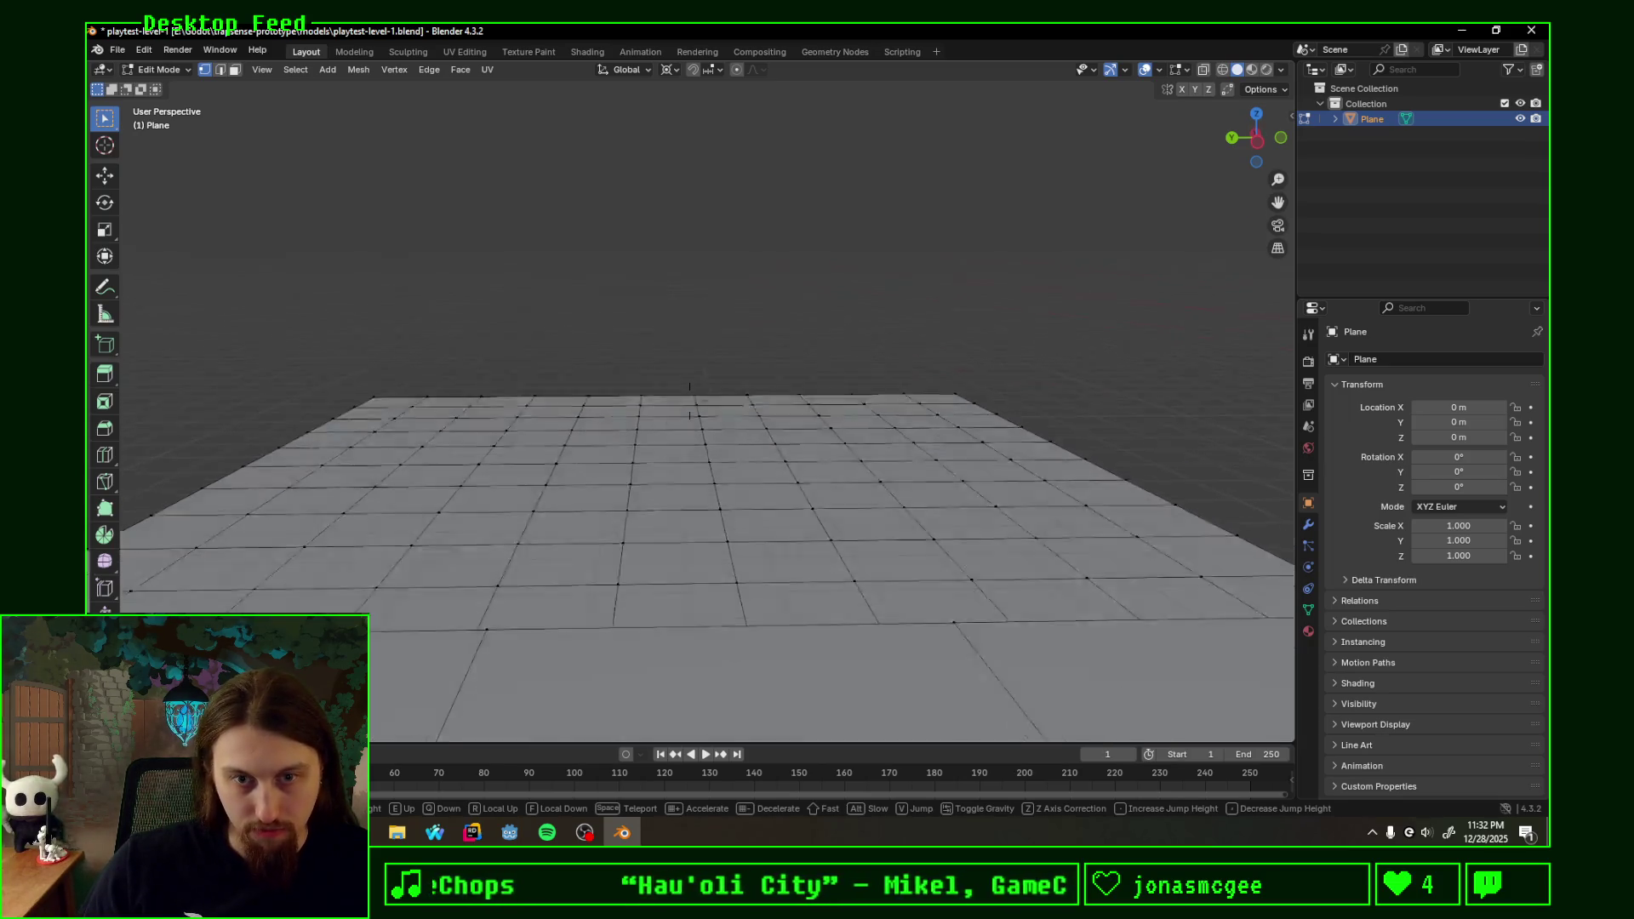
key(e)
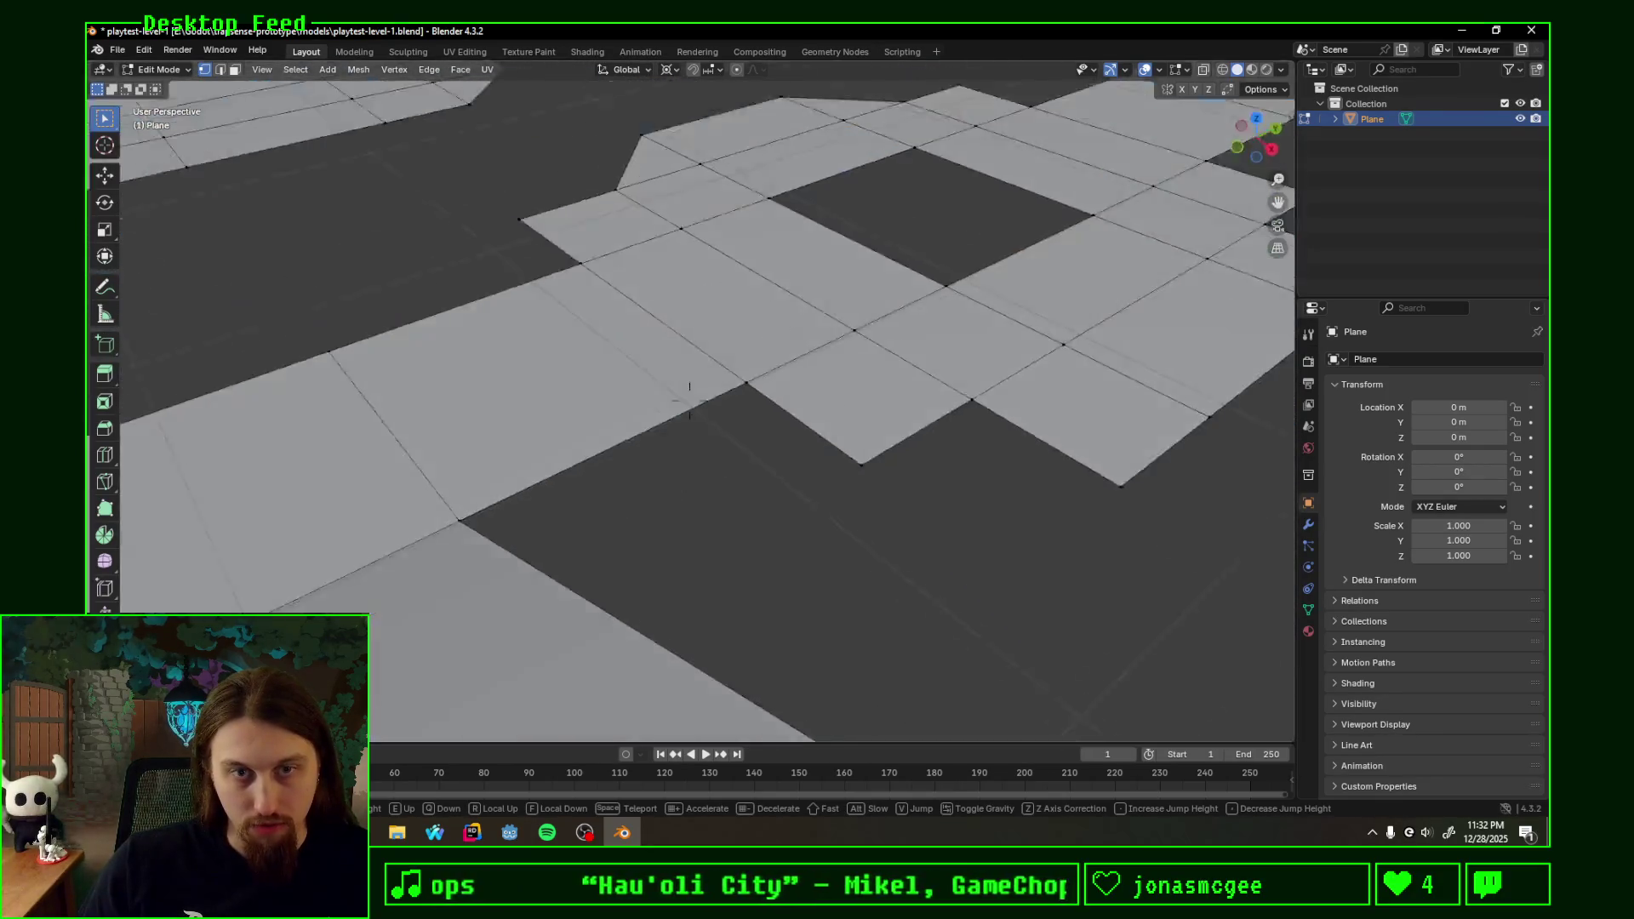
key(q)
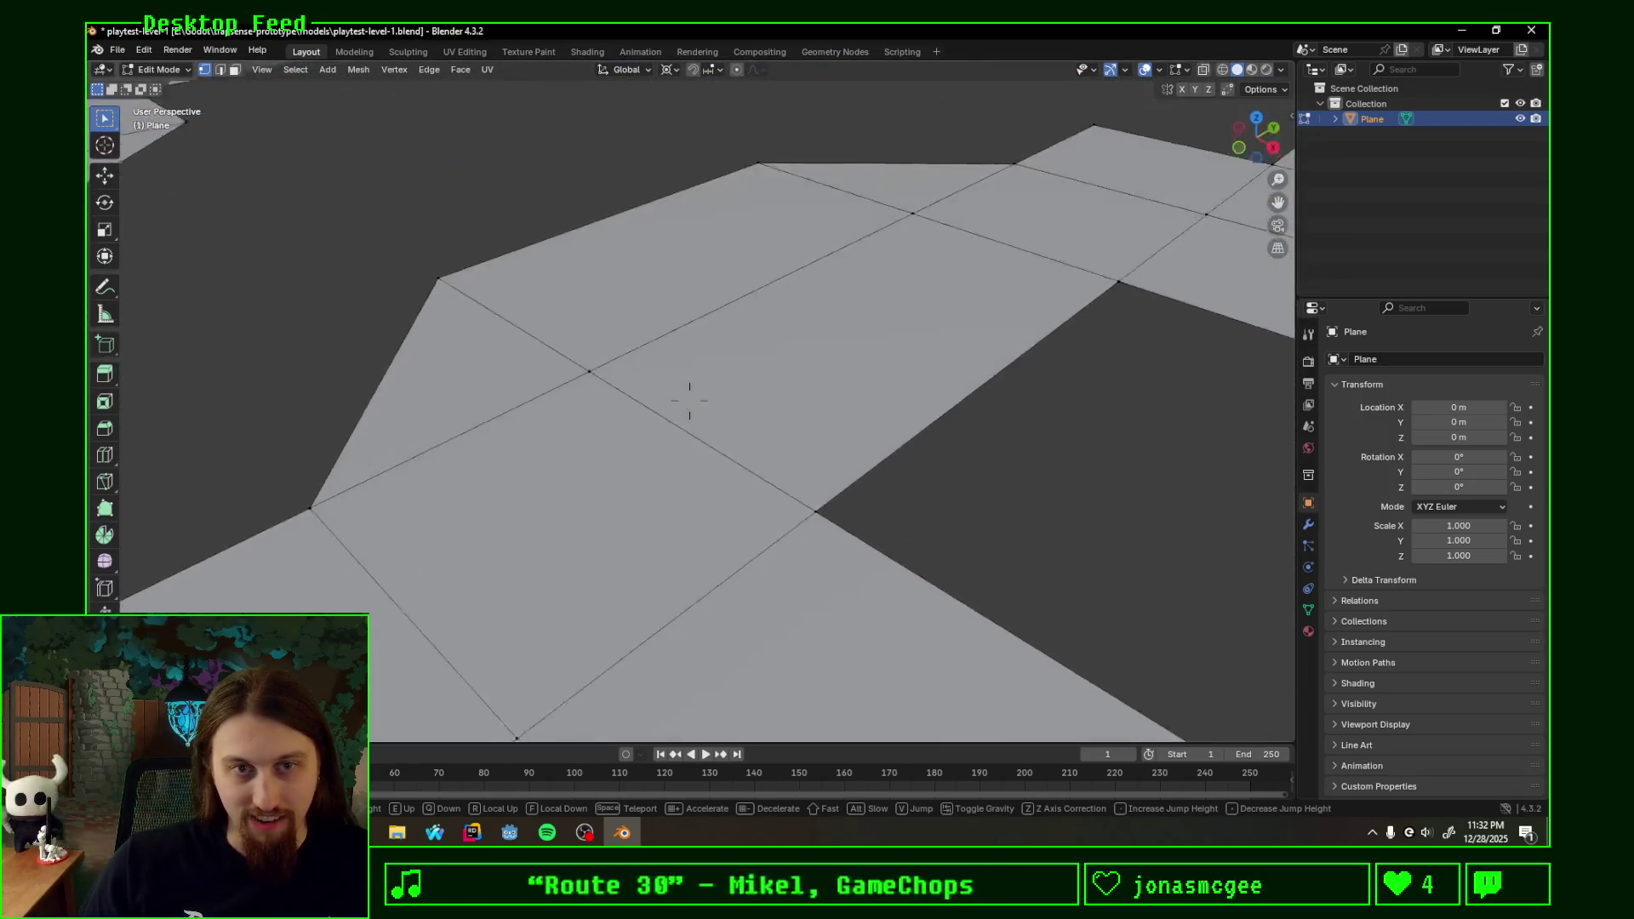
key(e)
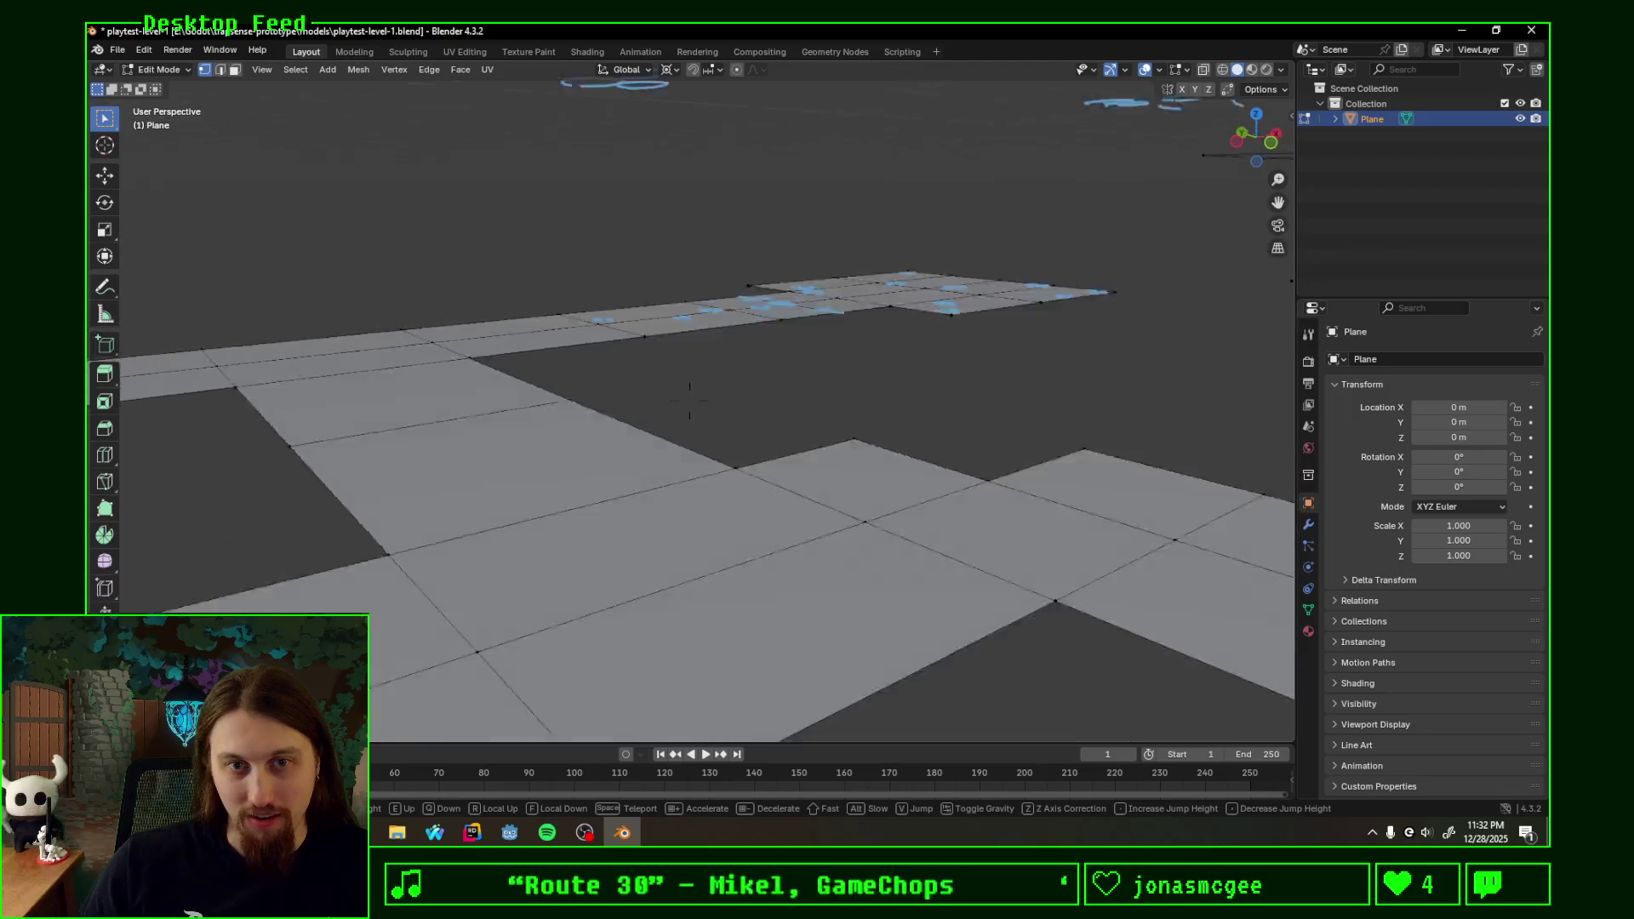
key(q)
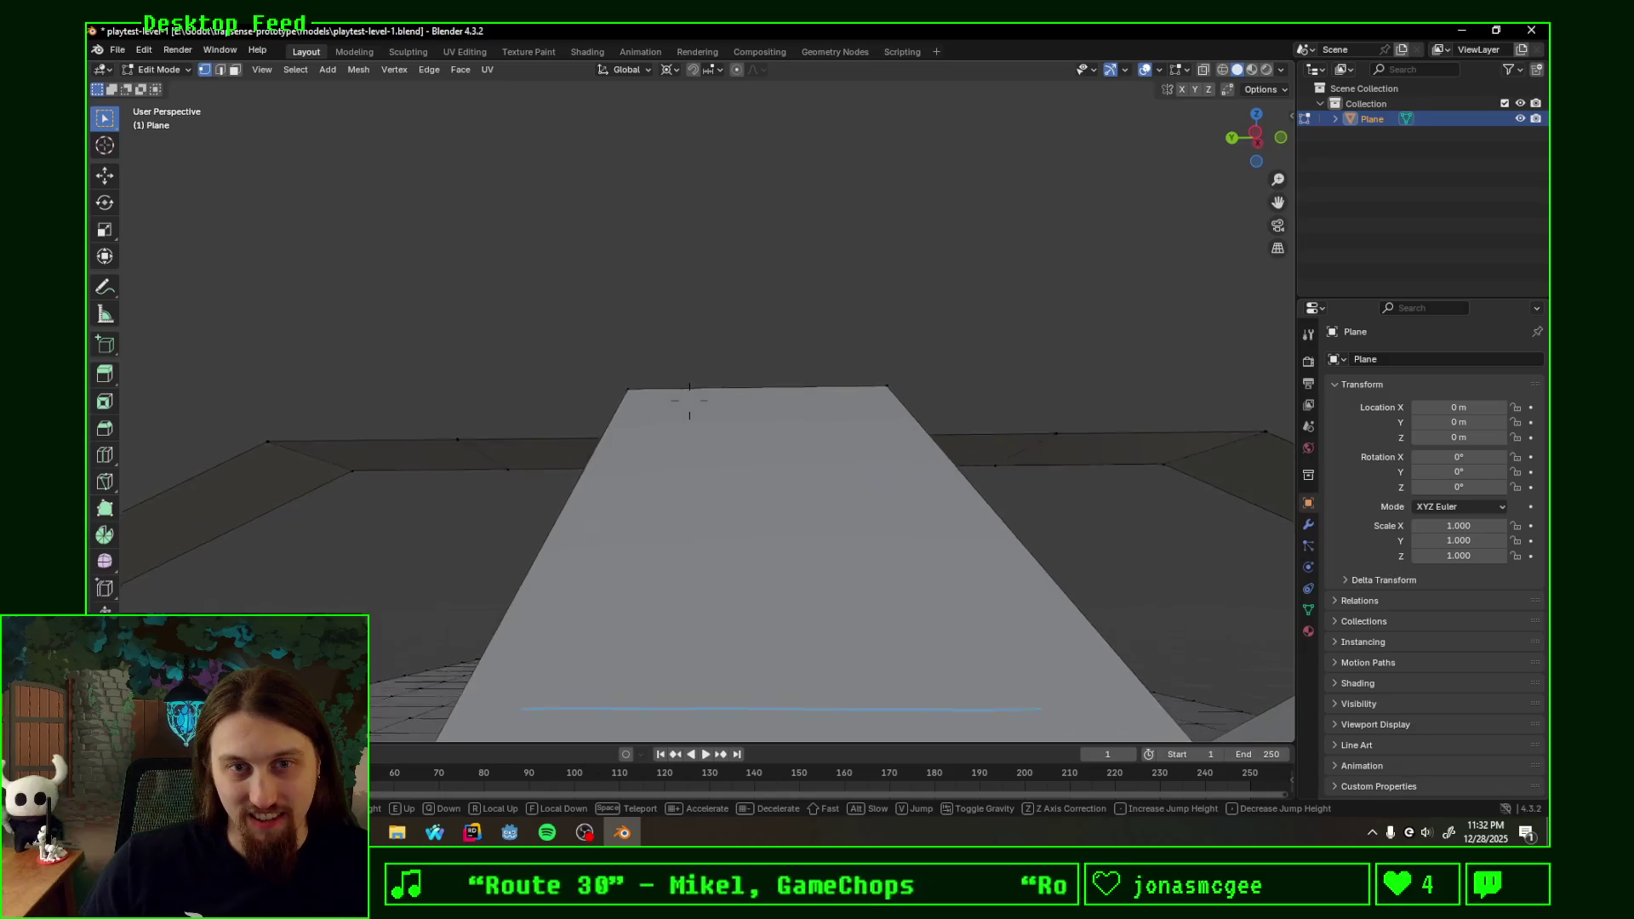
key(e)
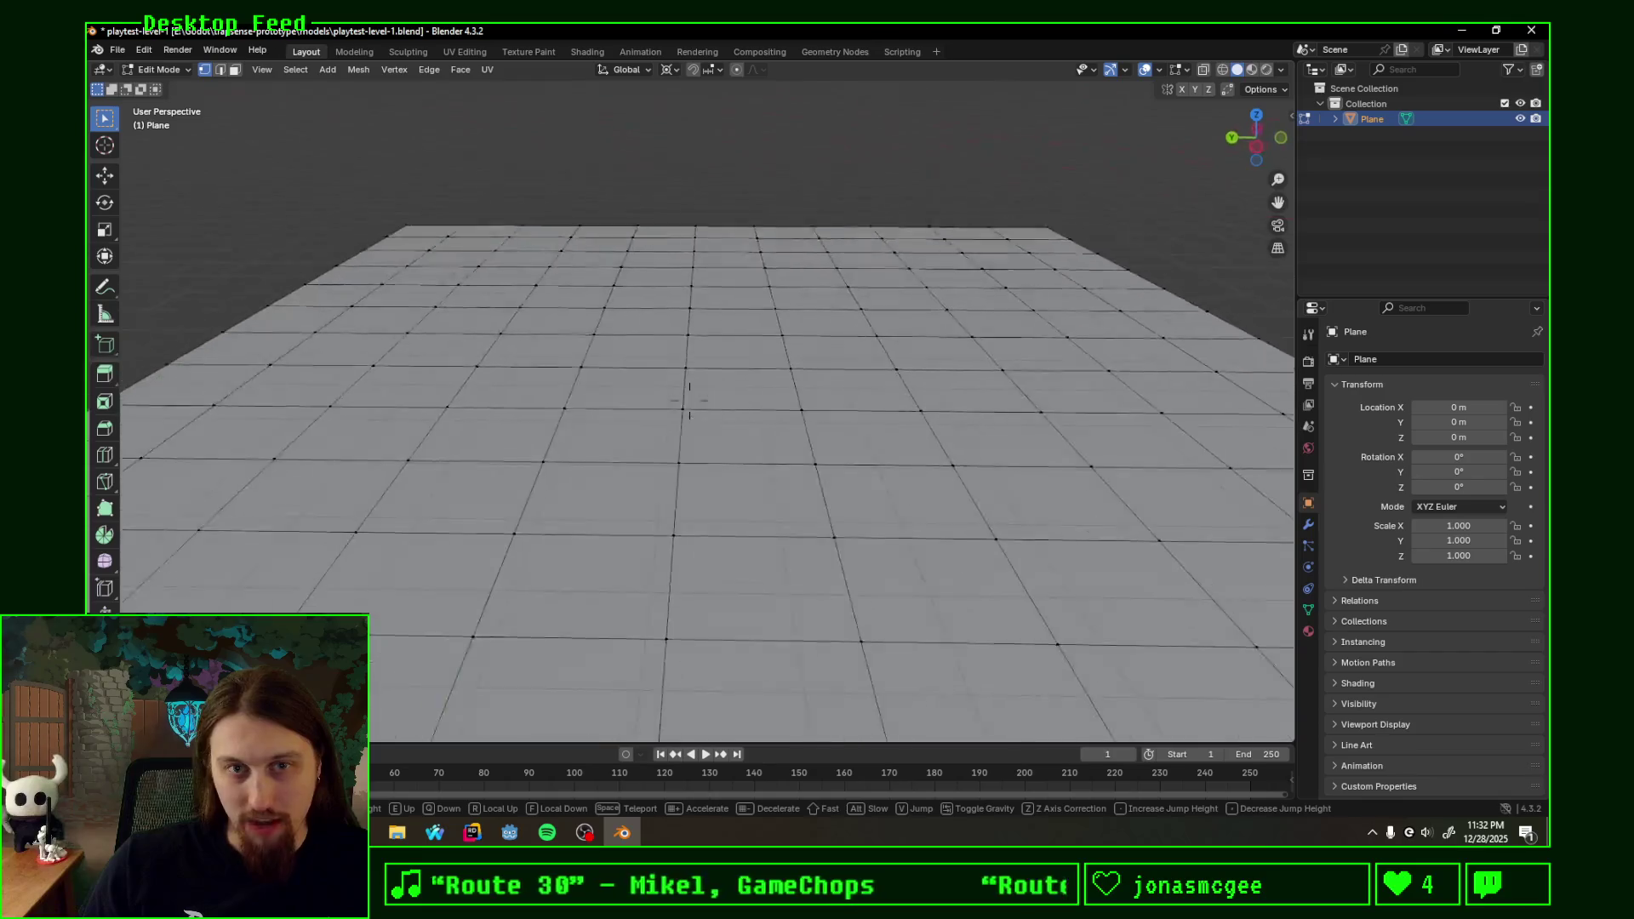
- Move in and out over the grid tiles, then finish the walk keeping the current view
key(w)
key(s)
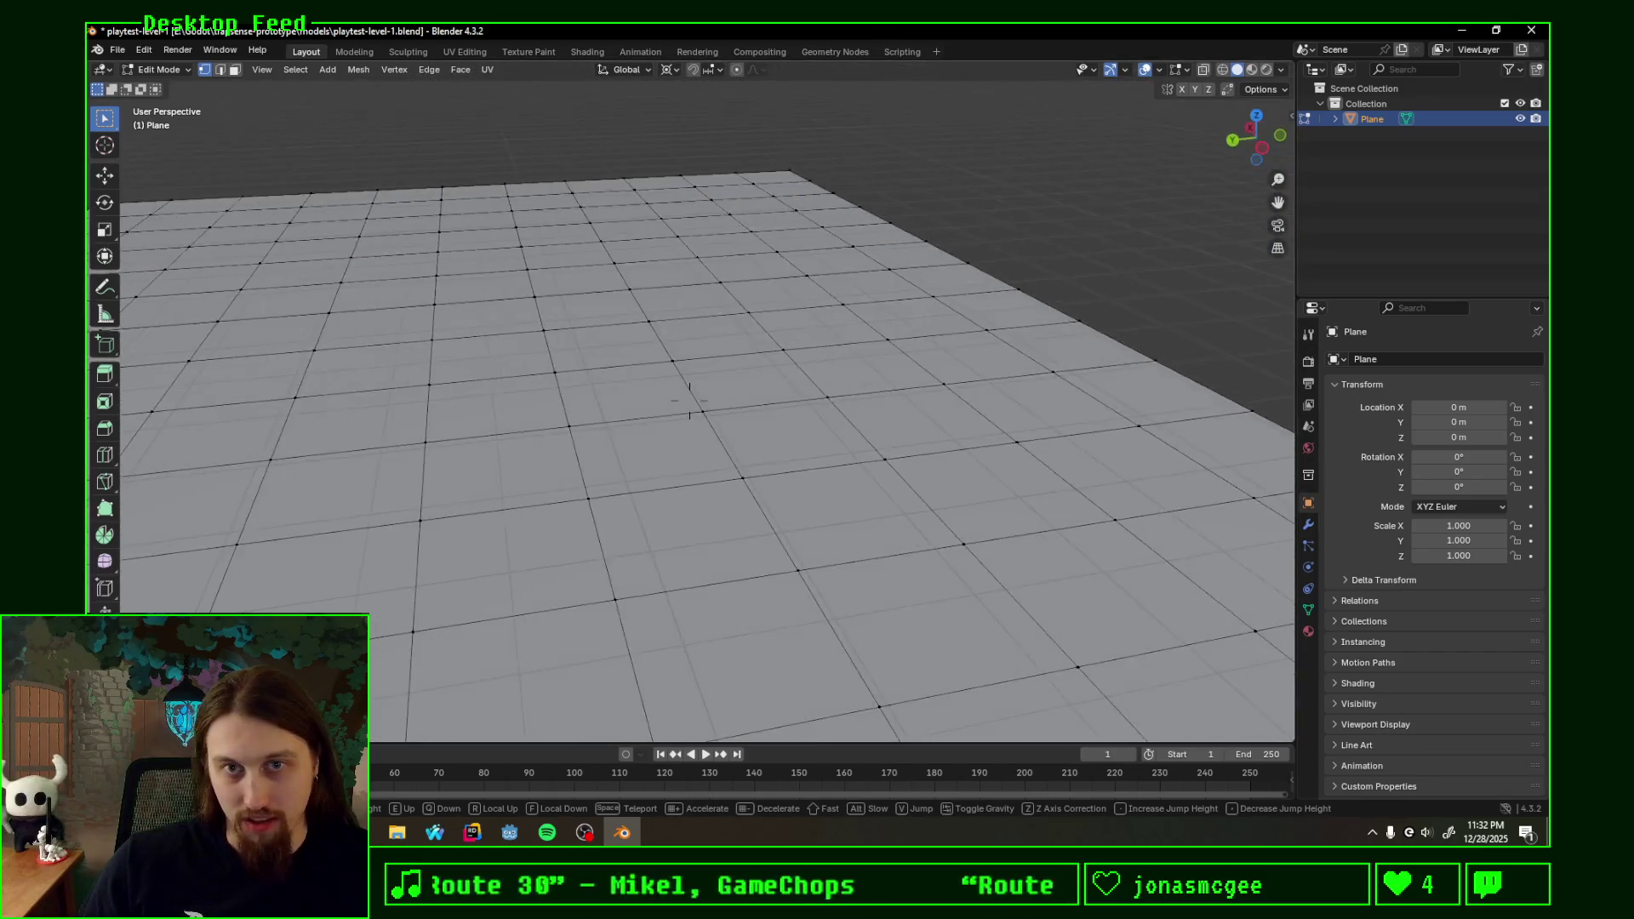
key(e)
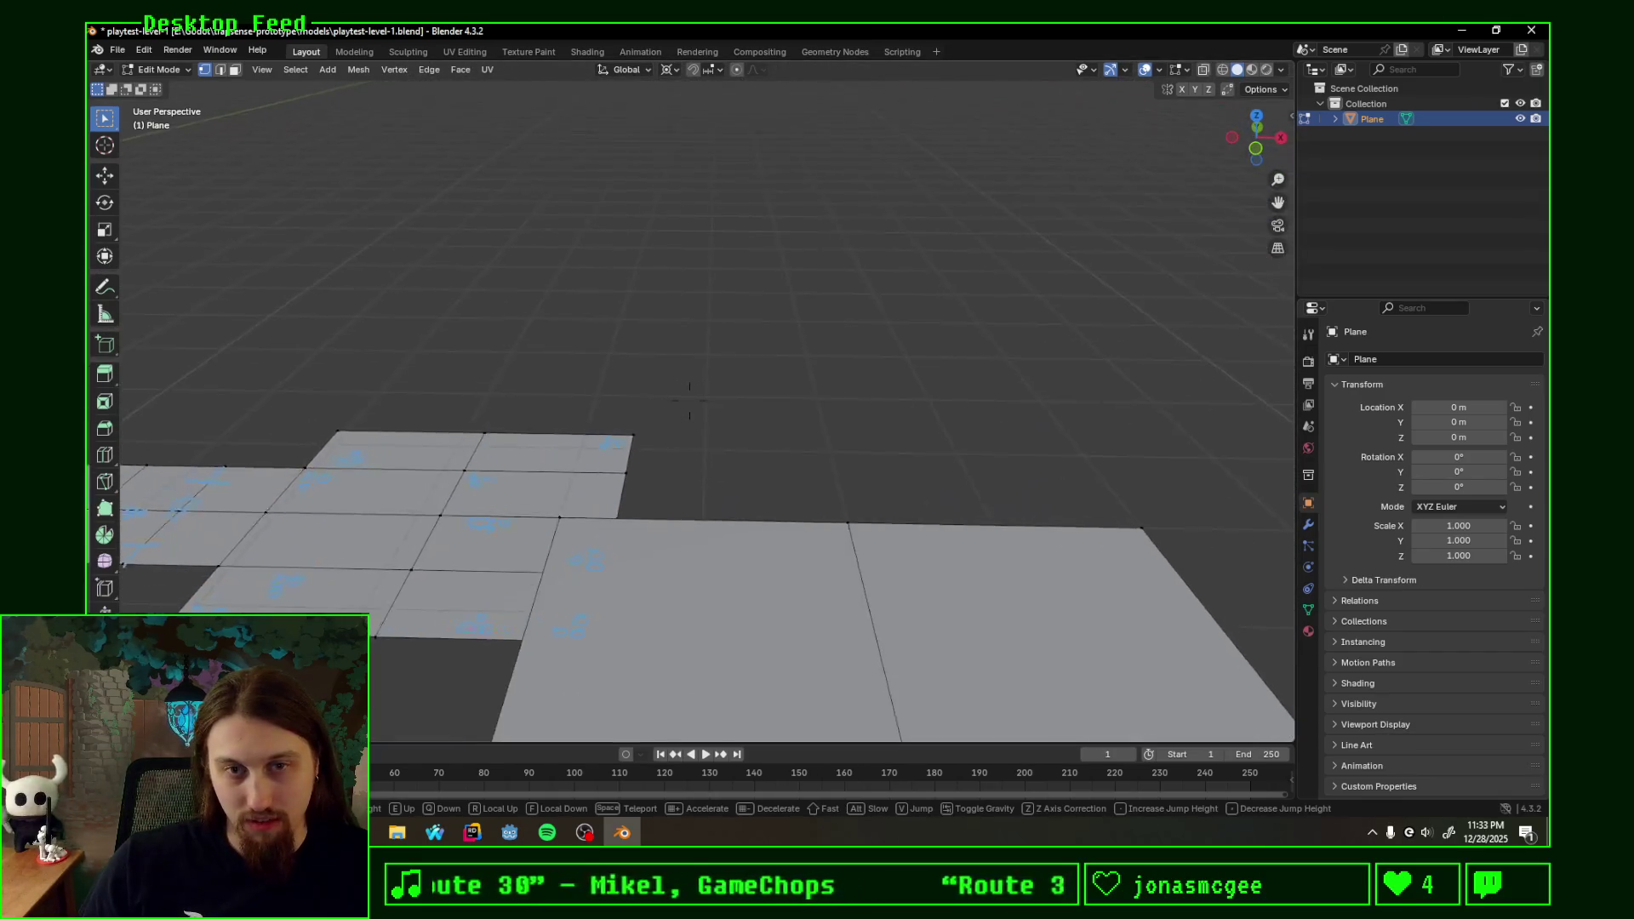
key(w)
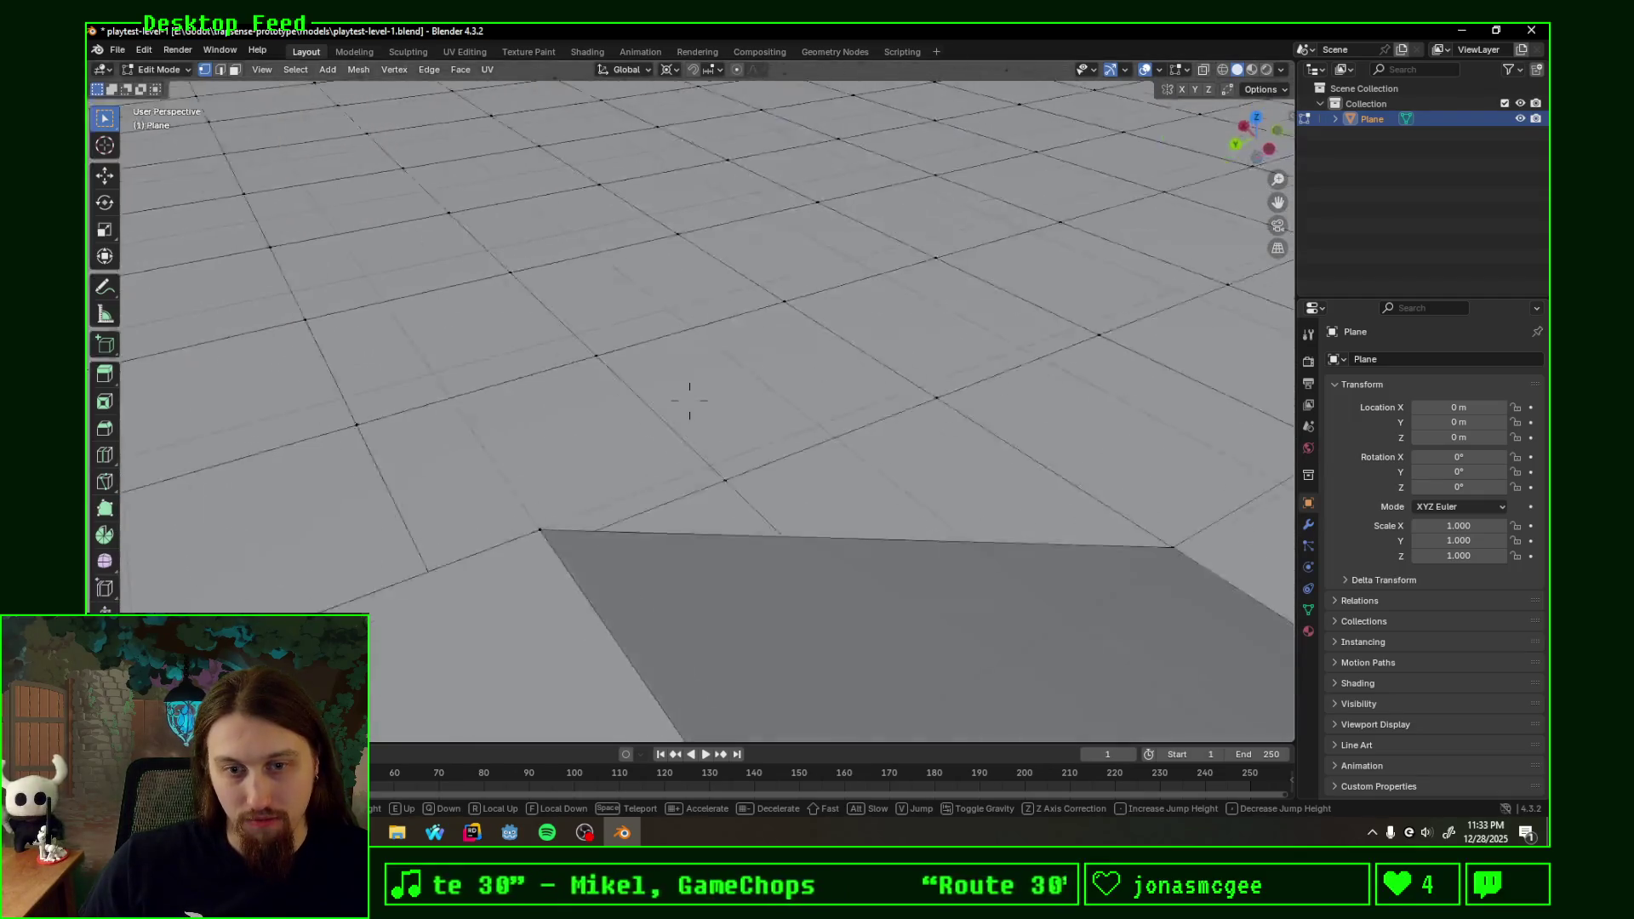
key(s)
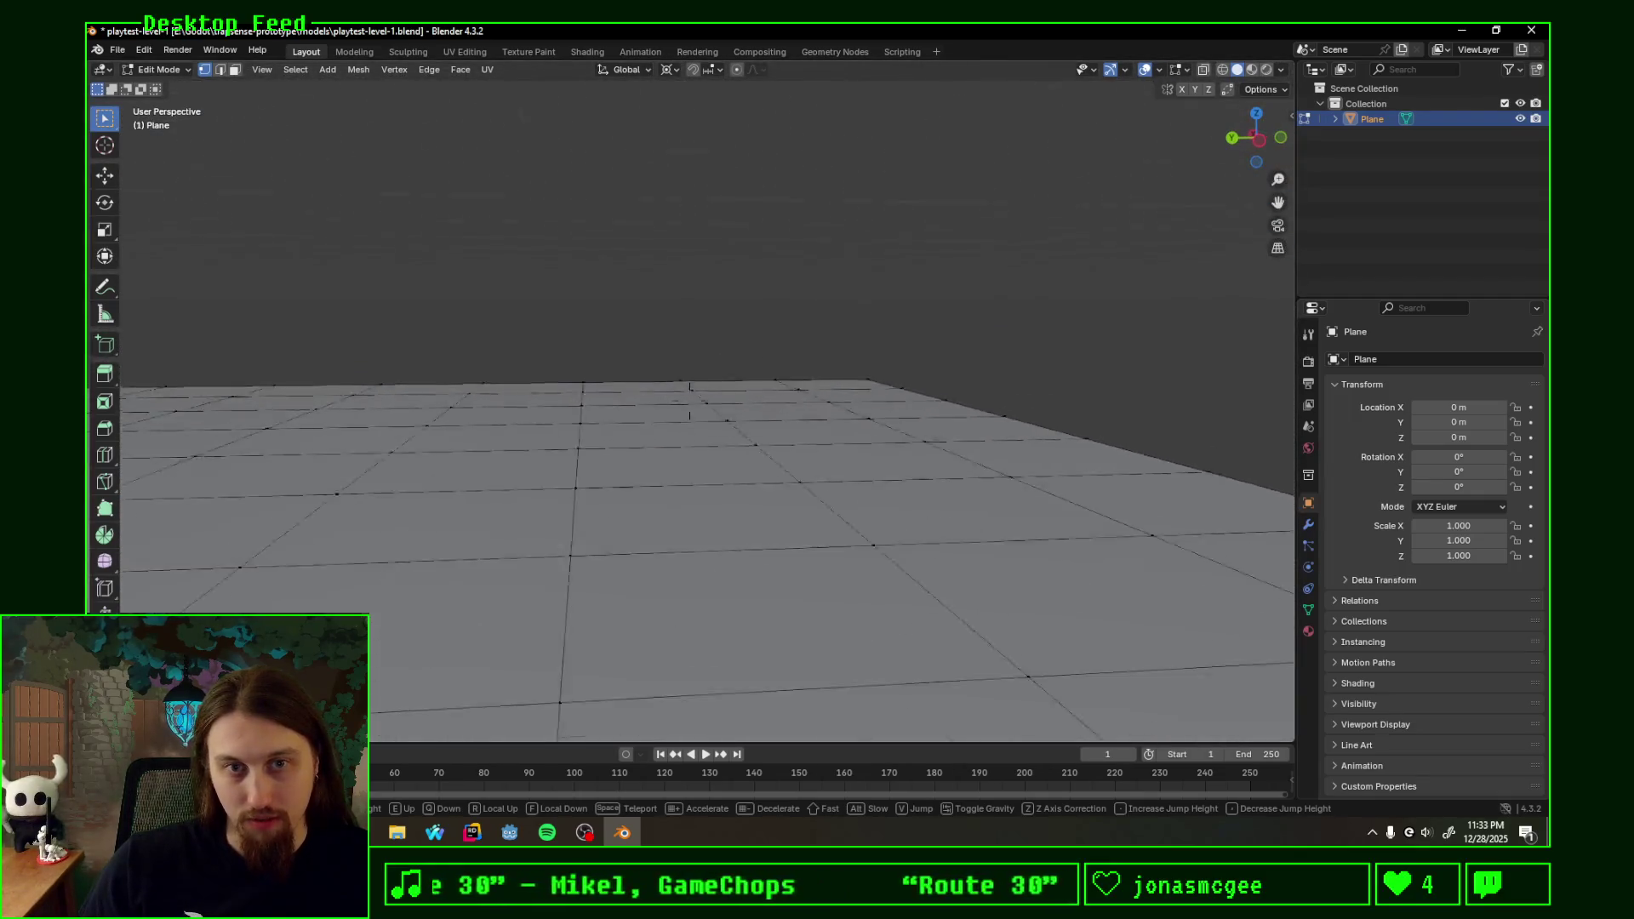
key(q)
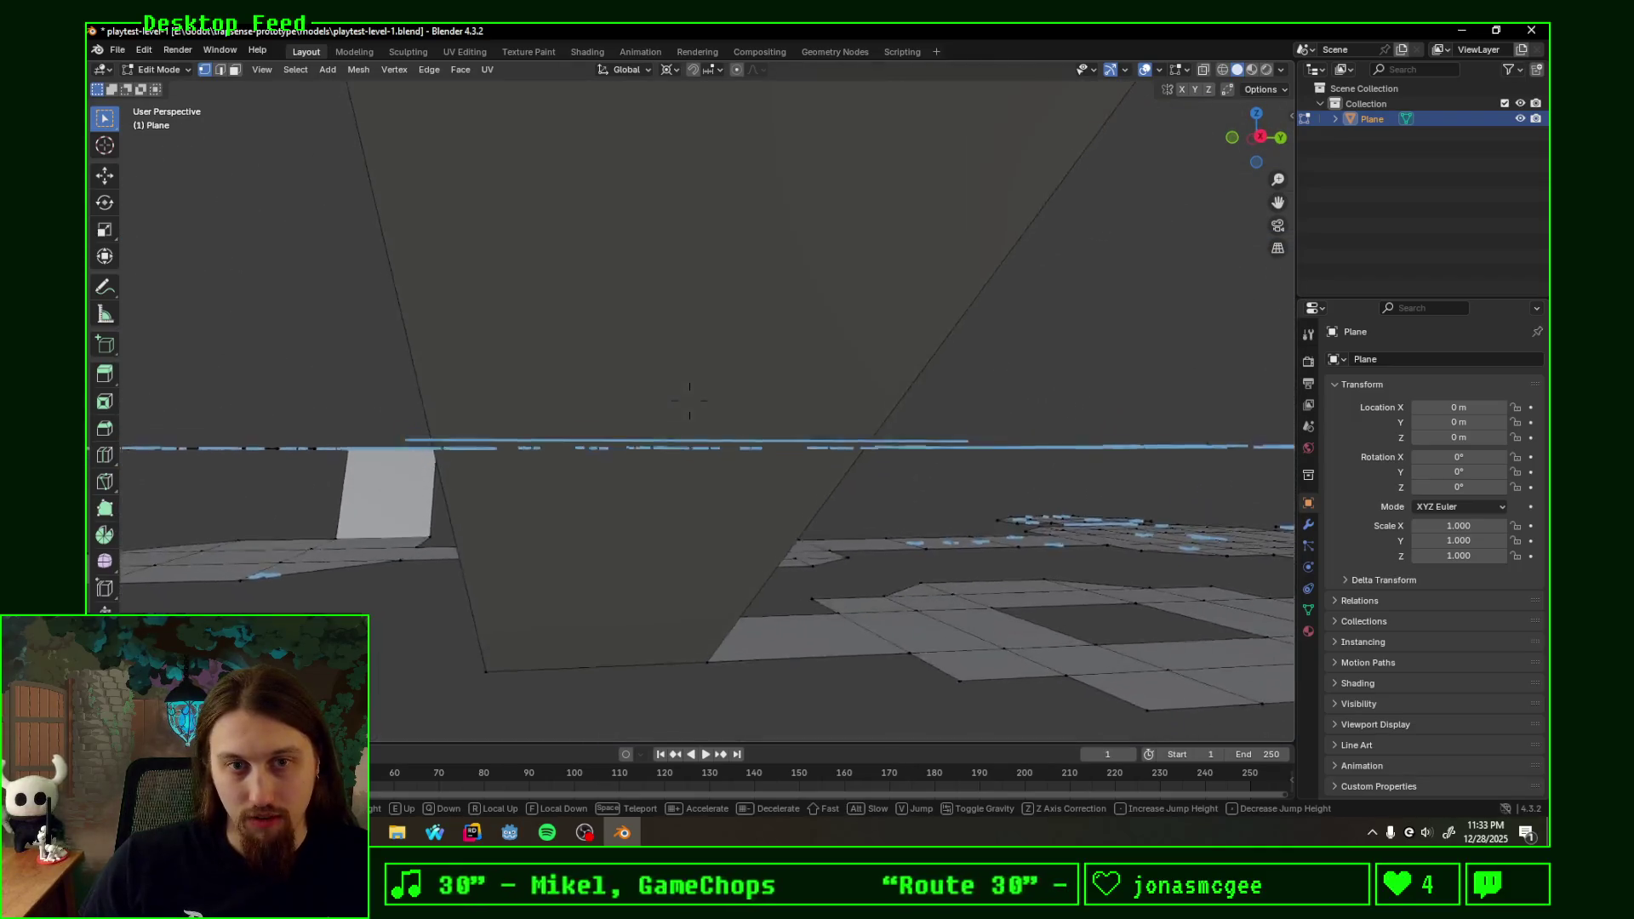
key(e)
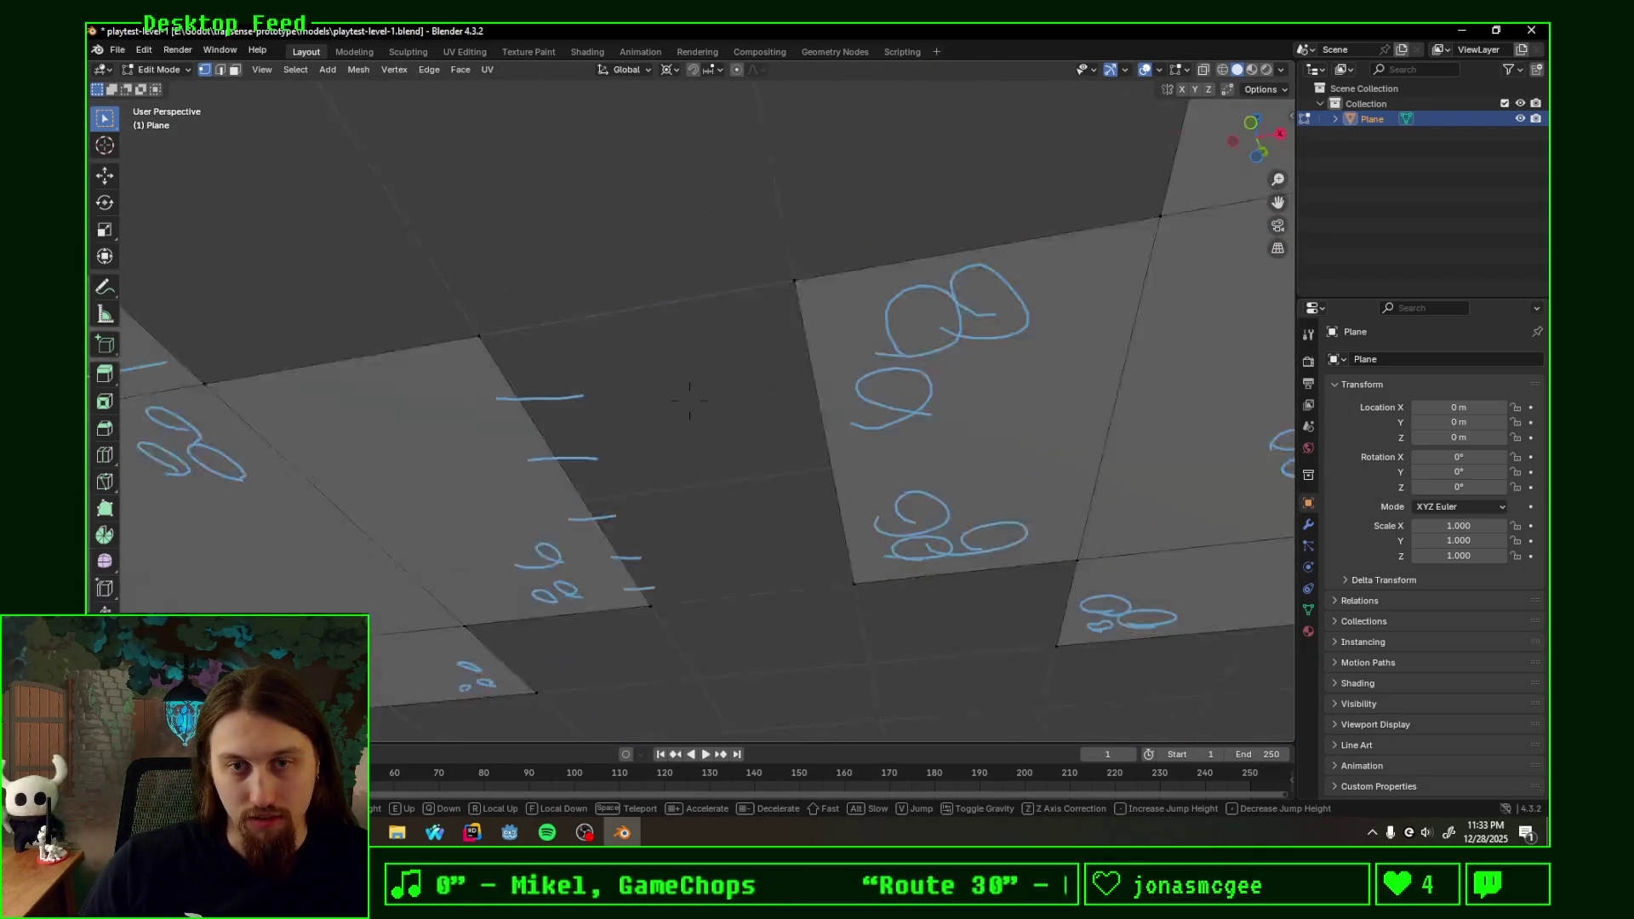
key(e)
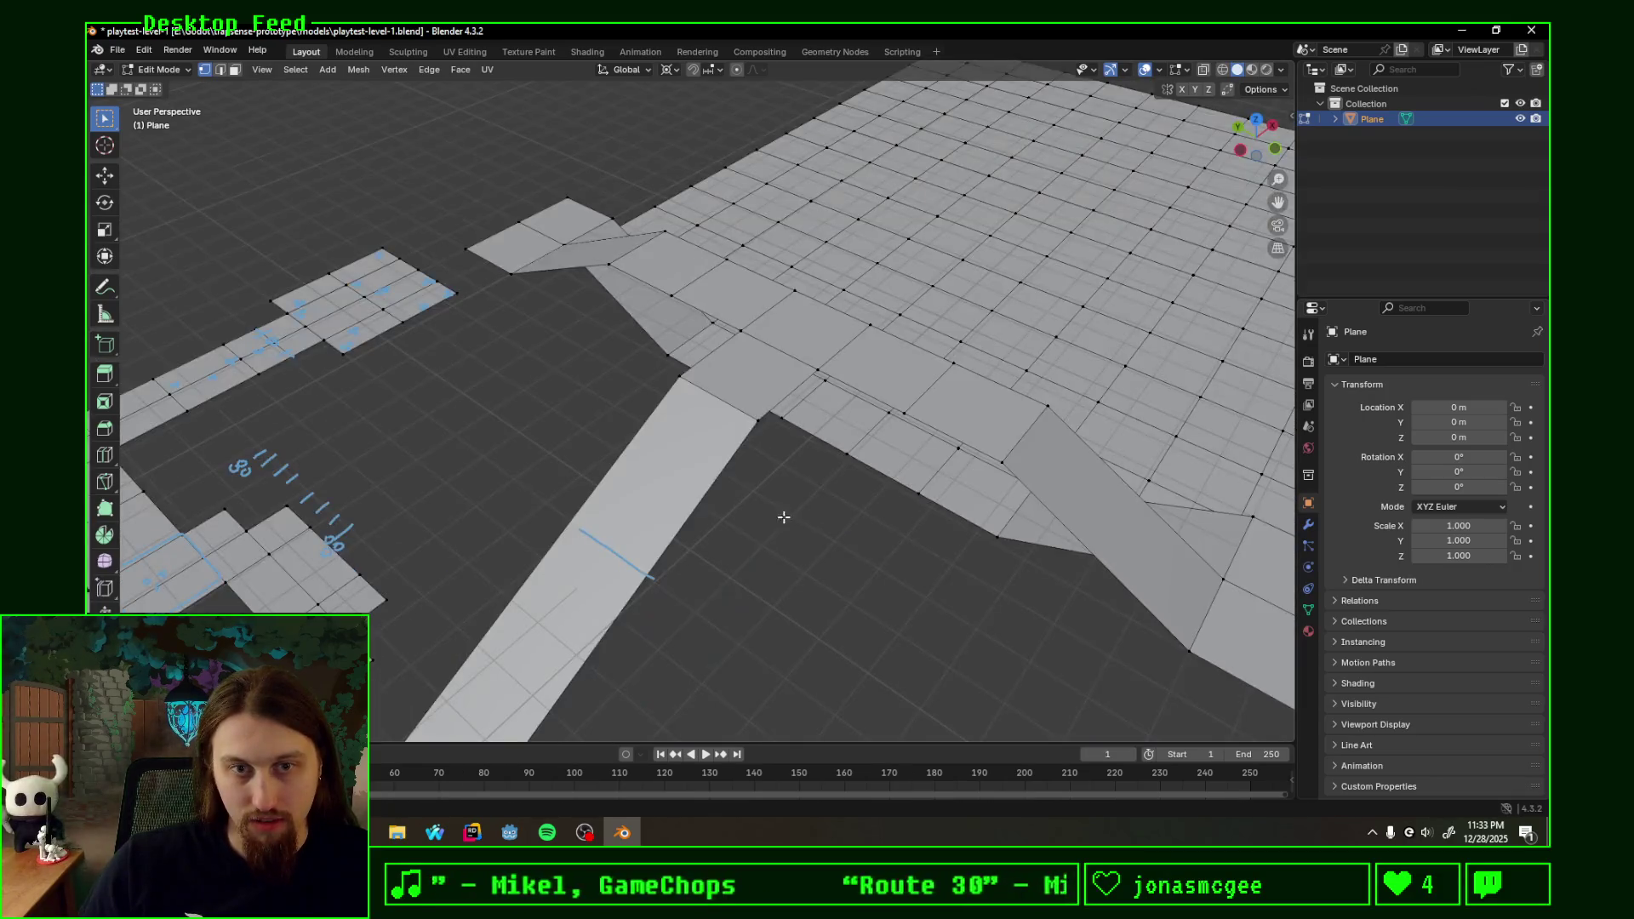
click(740, 457)
right_click(734, 430)
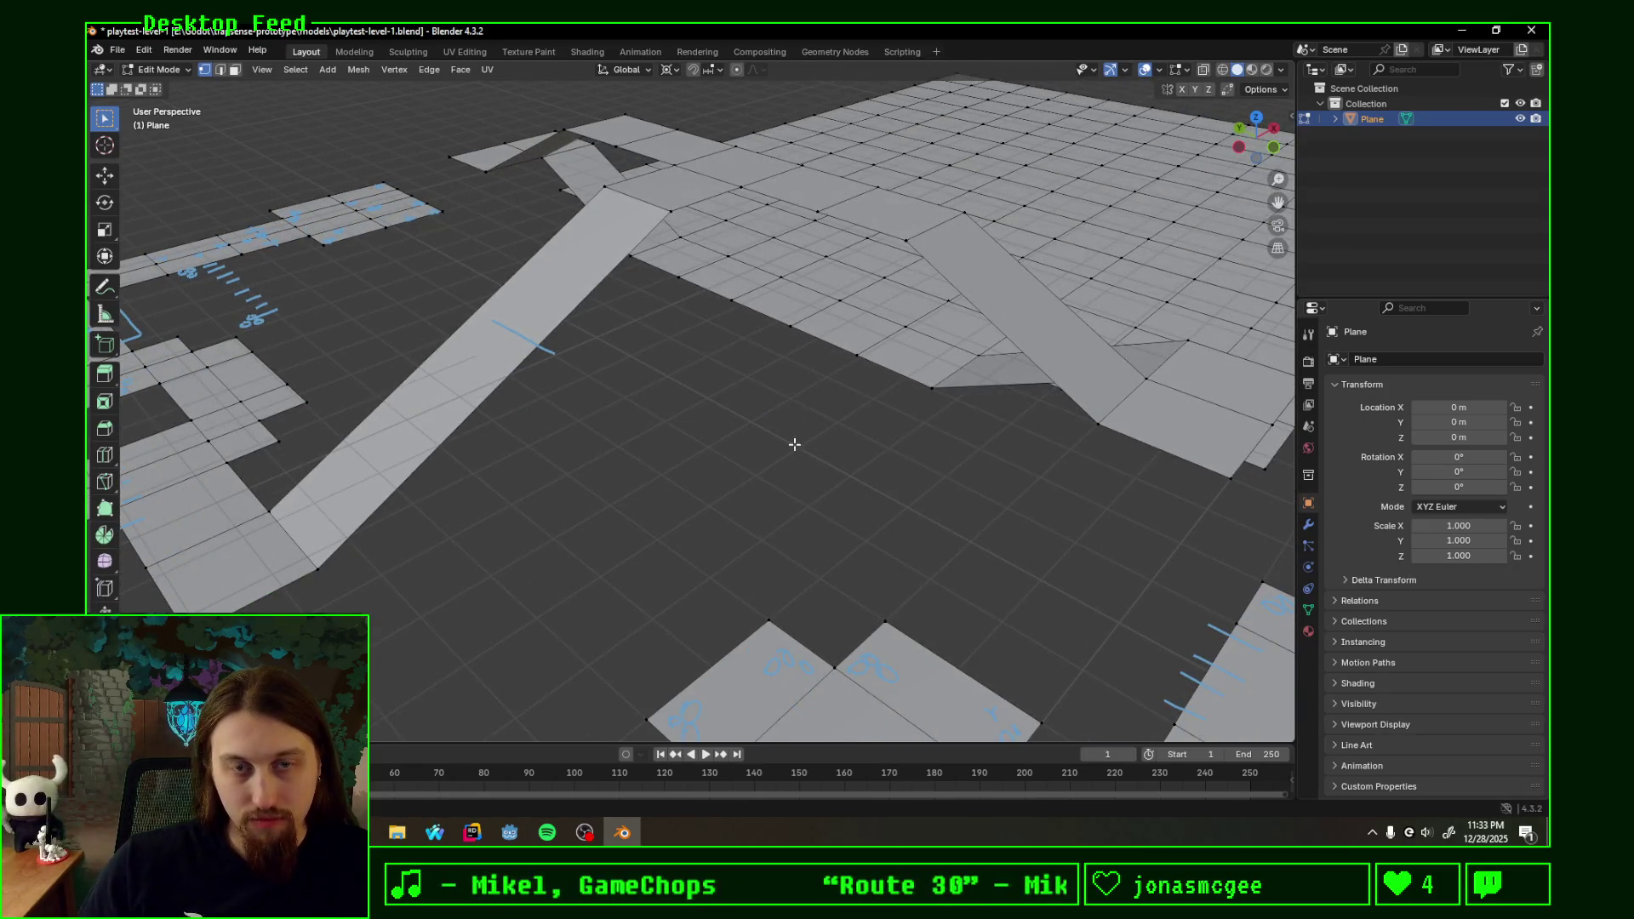
- Orbit steeper and snap to the Top Orthographic view of the whole layout
middle_drag(794, 443, 818, 383)
click(1257, 117)
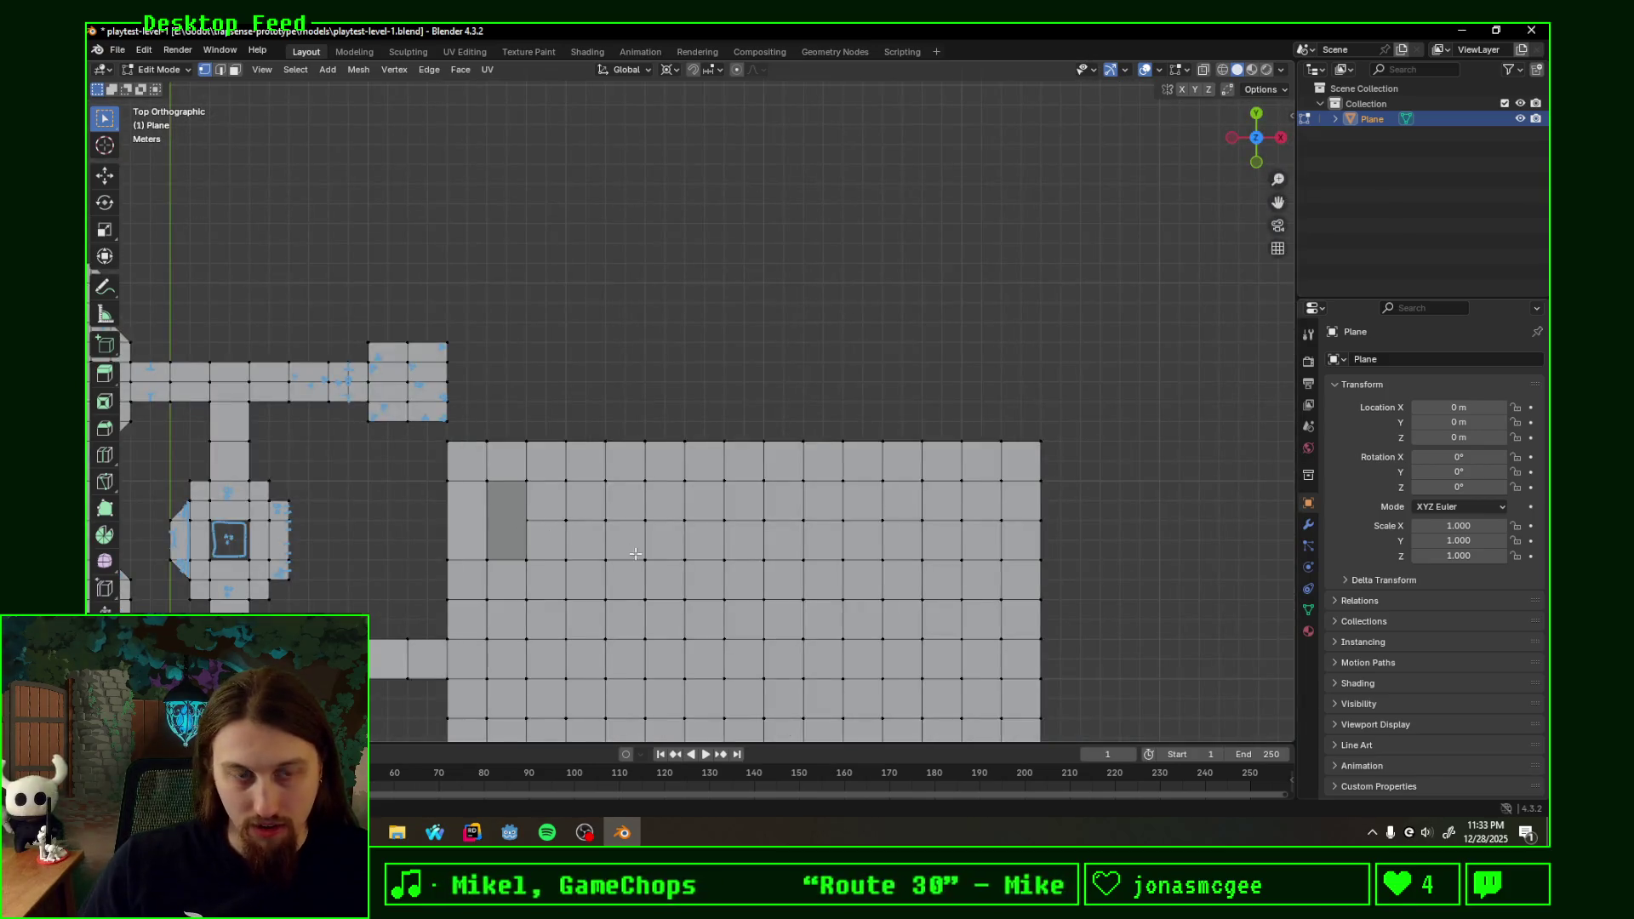
- Pan and orbit around the large grid, then settle on a framed top-down view of it
shift+middle_drag(634, 554, 654, 281)
scroll(609, 366, down, 1)
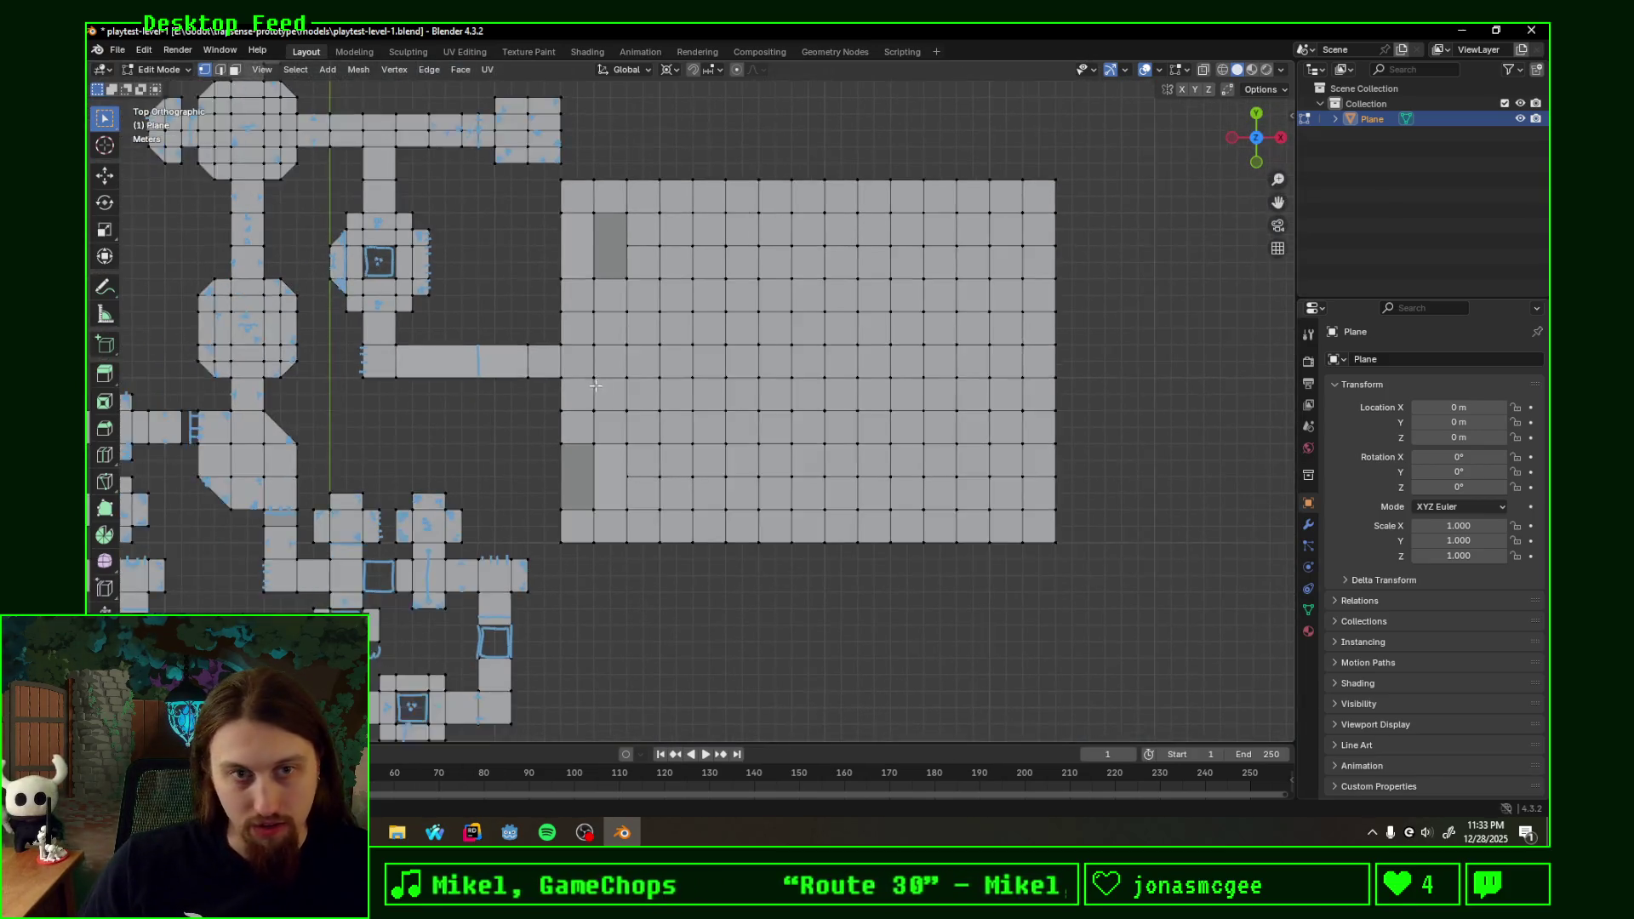
scroll(584, 394, down, 1)
scroll(520, 414, up, 1)
scroll(588, 419, up, 1)
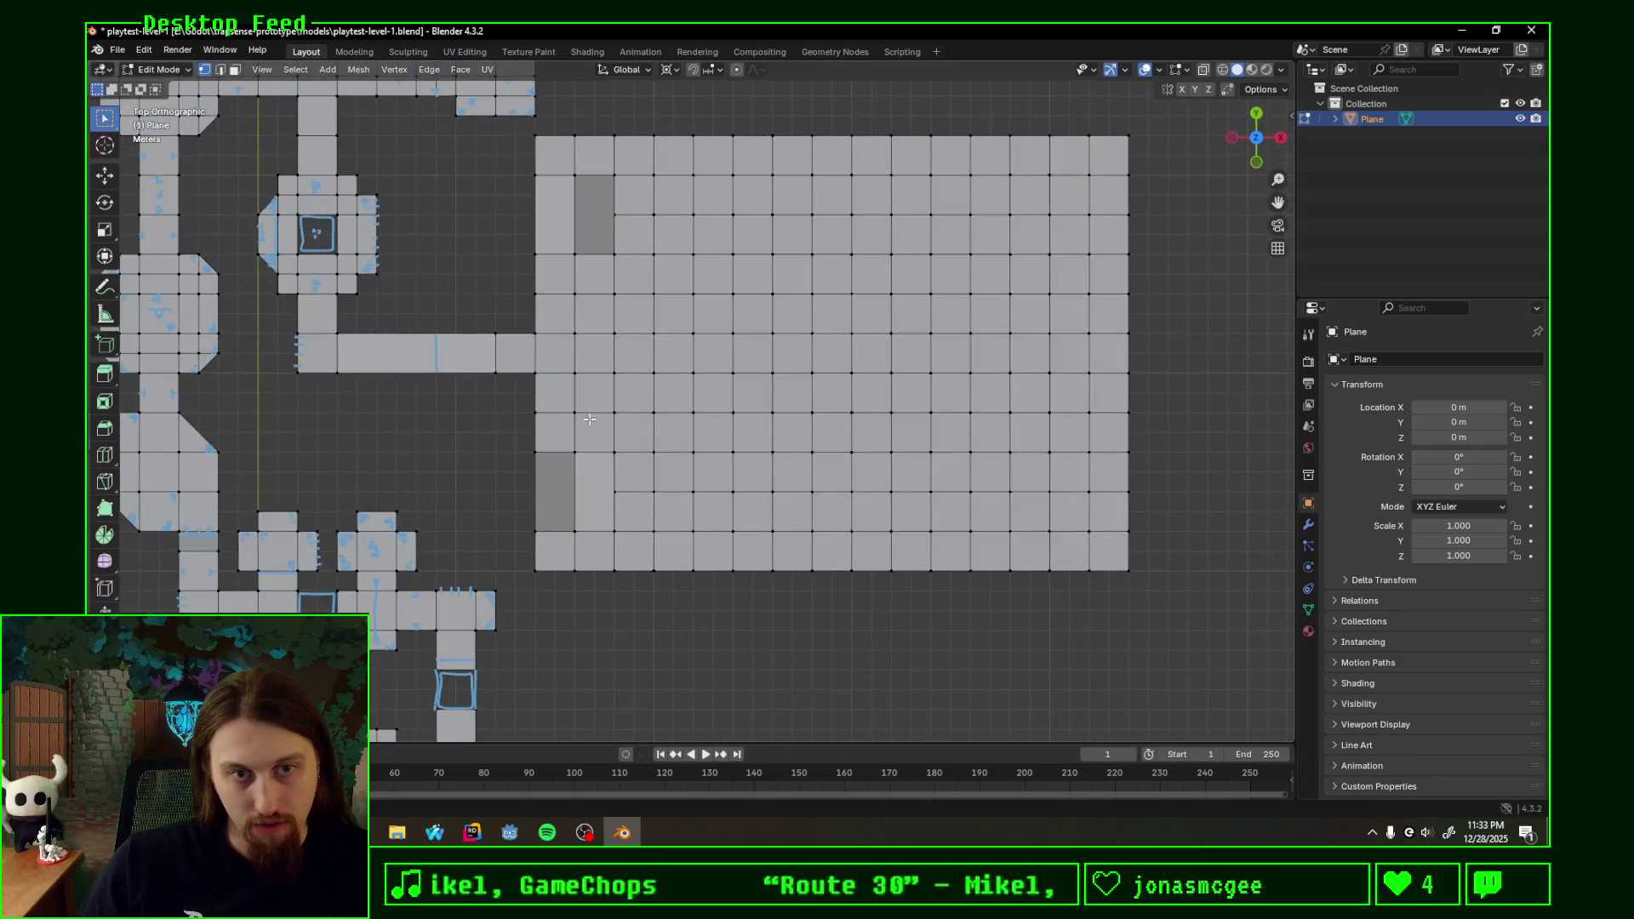
middle_drag(837, 441, 997, 357)
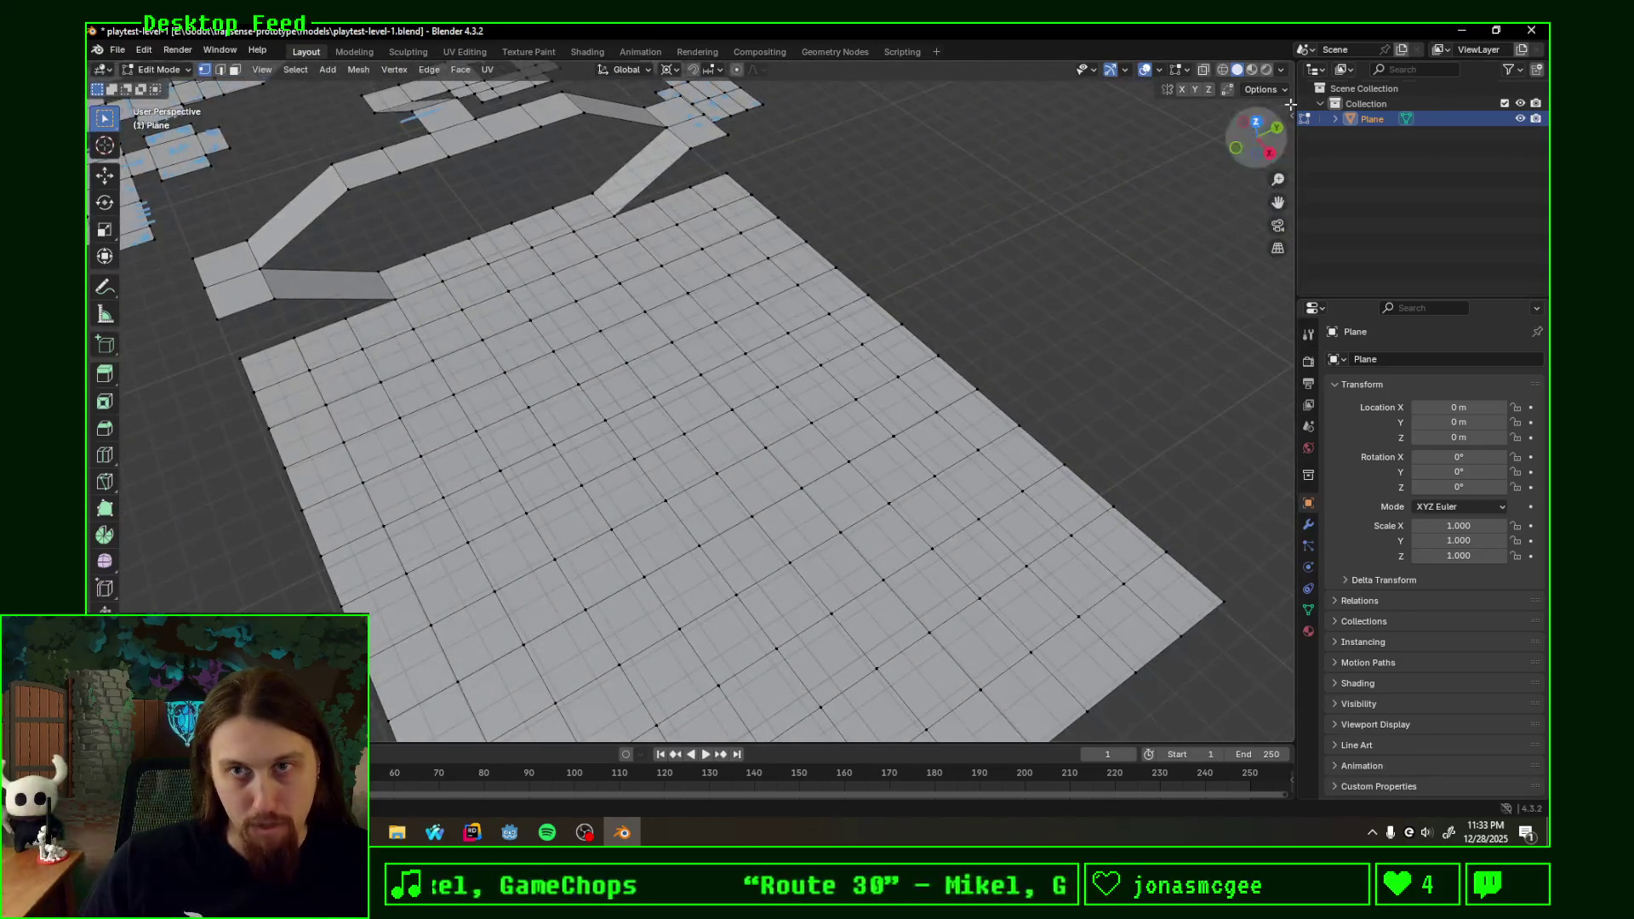
click(1258, 125)
shift+middle_drag(769, 654, 706, 521)
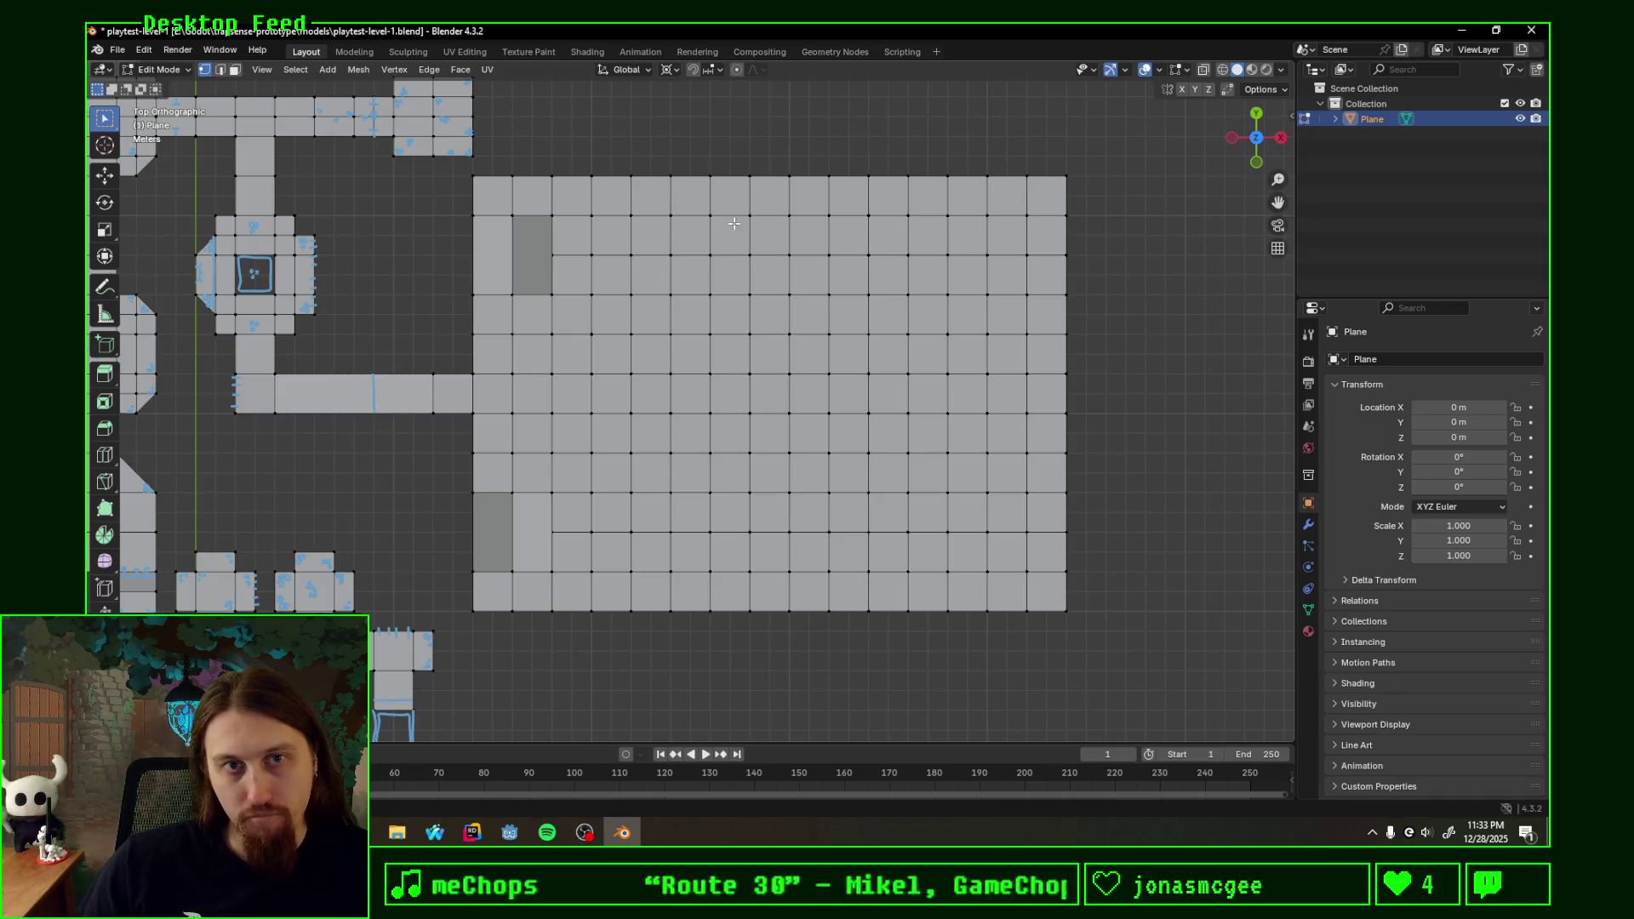
shift+middle_drag(735, 223, 704, 296)
- Box-select the inner block of the large grid's vertices, then clear the selection
drag(947, 610, 988, 623)
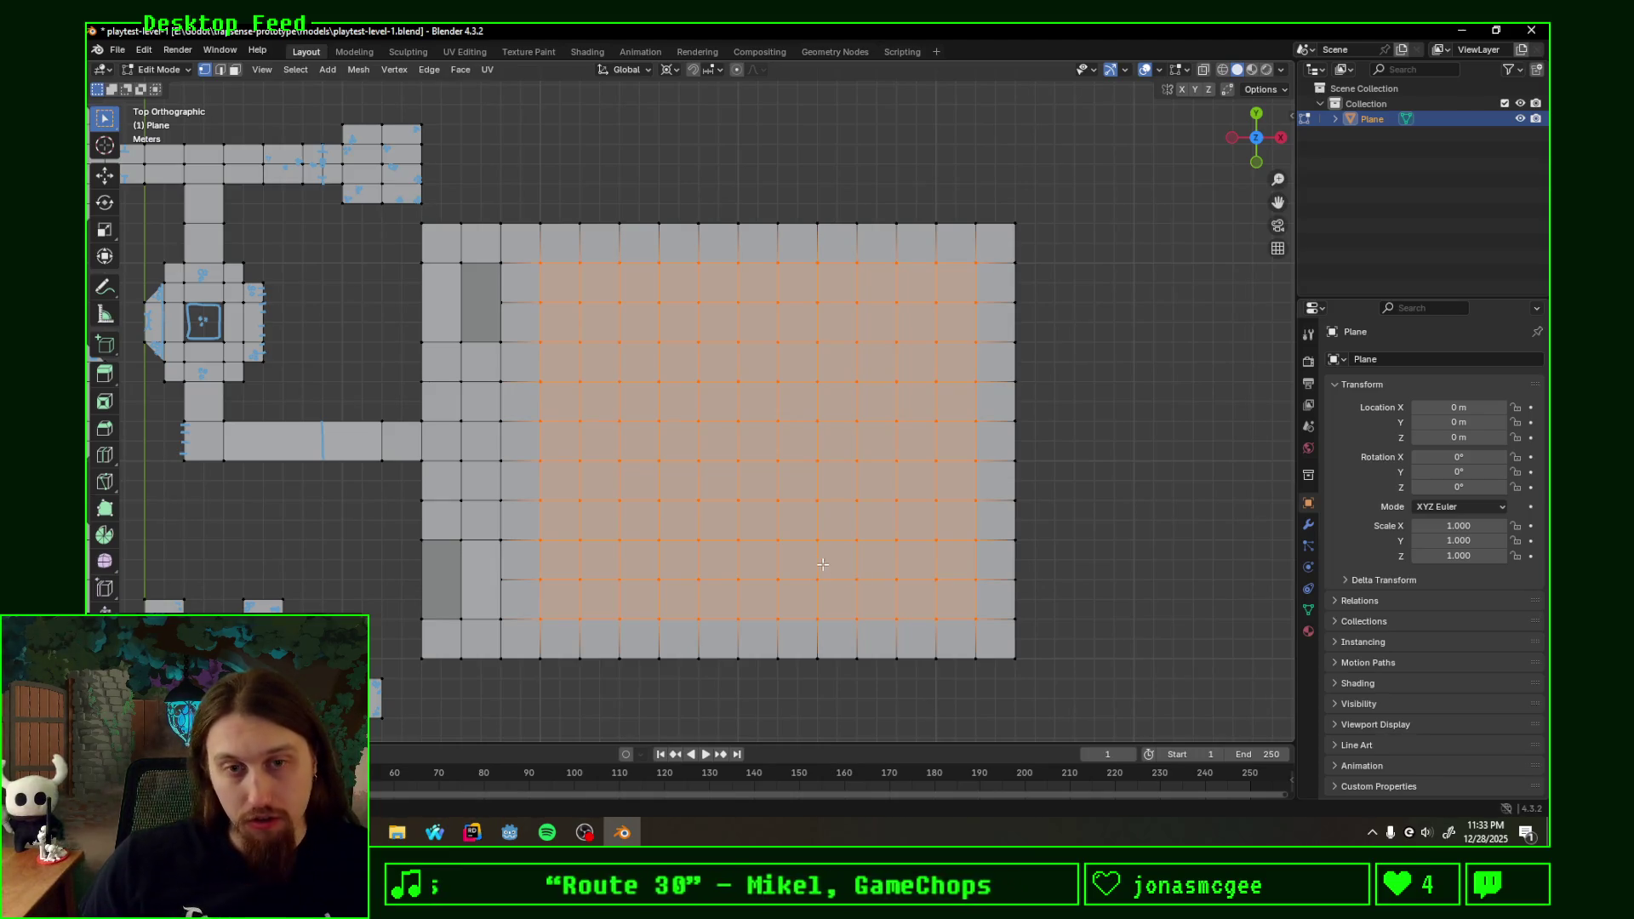
click(814, 568)
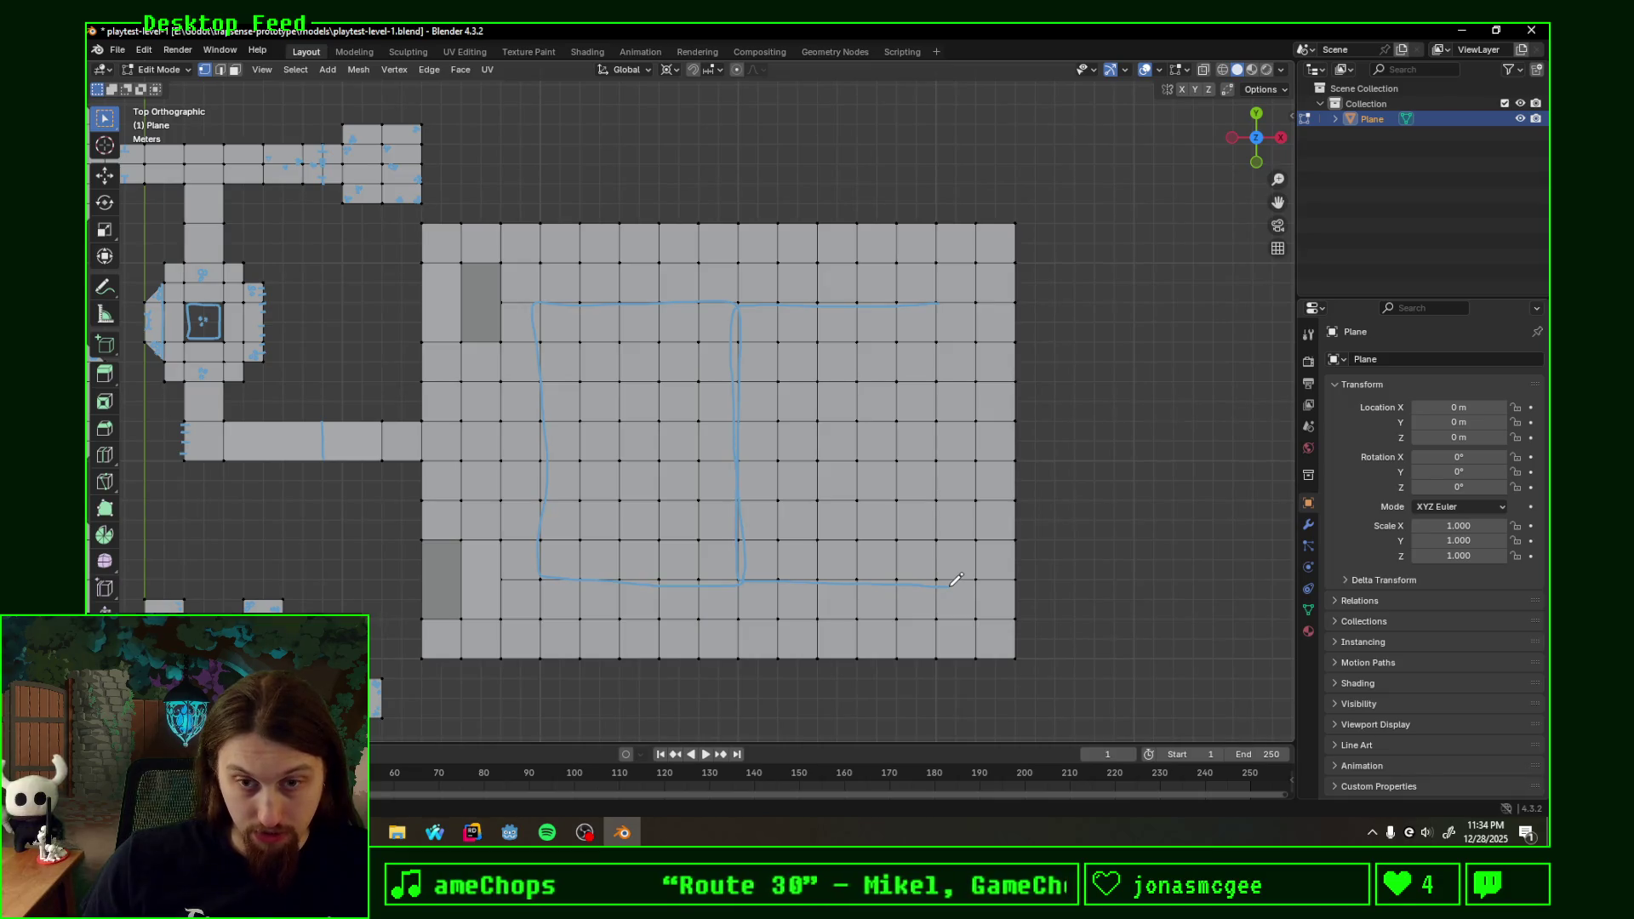
- Sketch a rectangle outline with a middle divider over the grid, then erase the annotation strokes
mouse_move(738, 304)
mouse_down()
mouse_move(722, 584)
mouse_move(738, 537)
mouse_up()
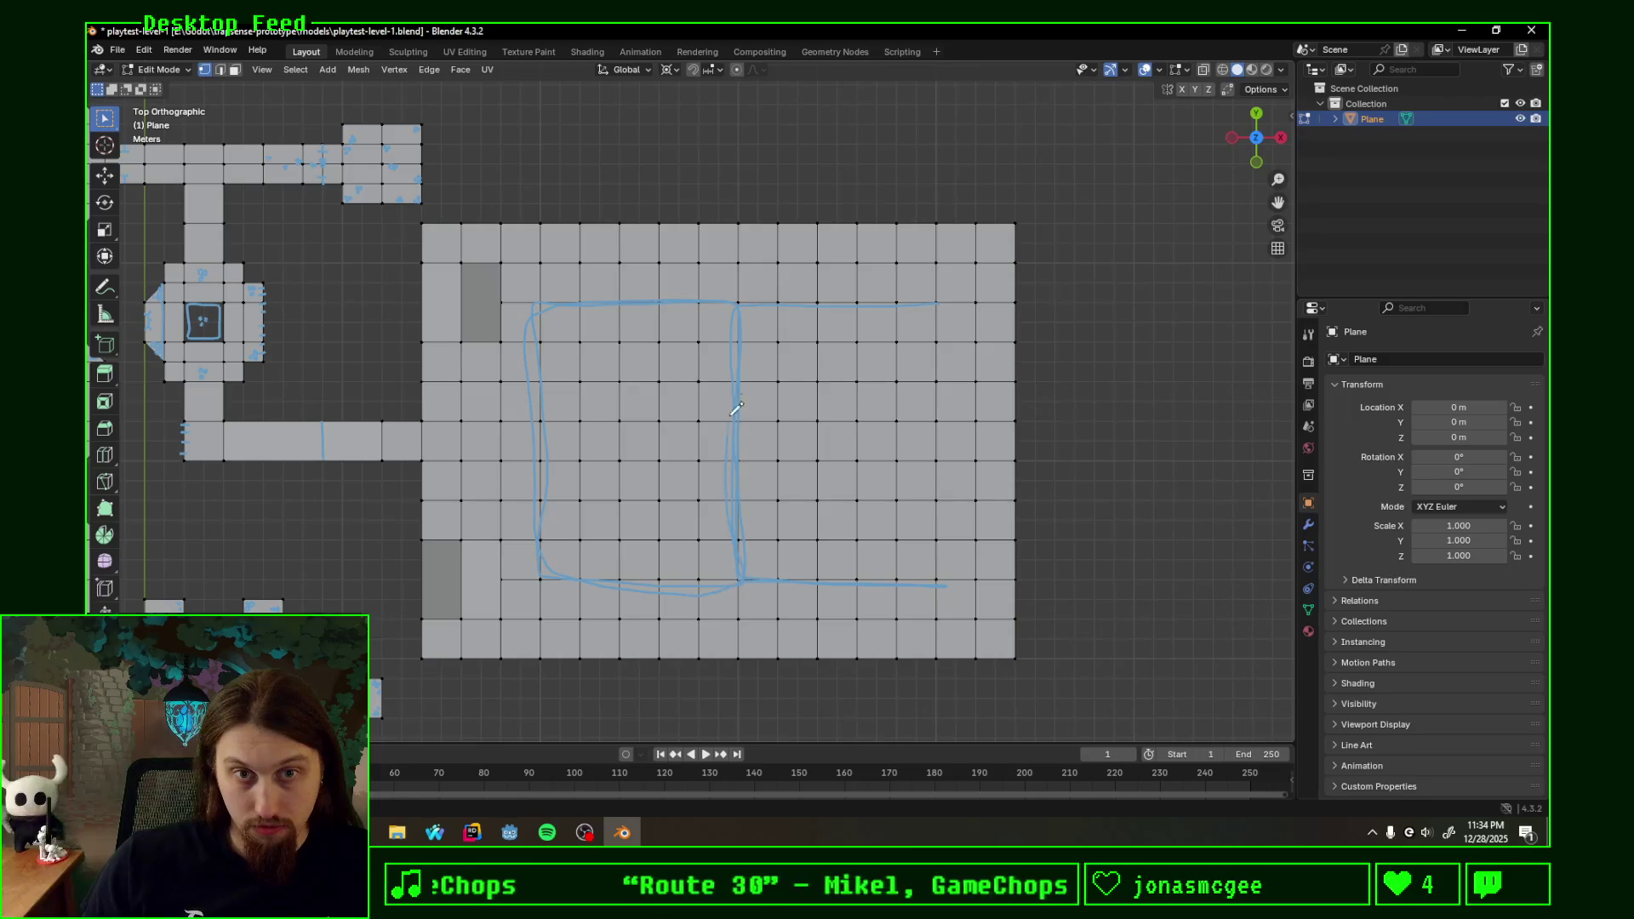
drag(542, 562, 962, 587)
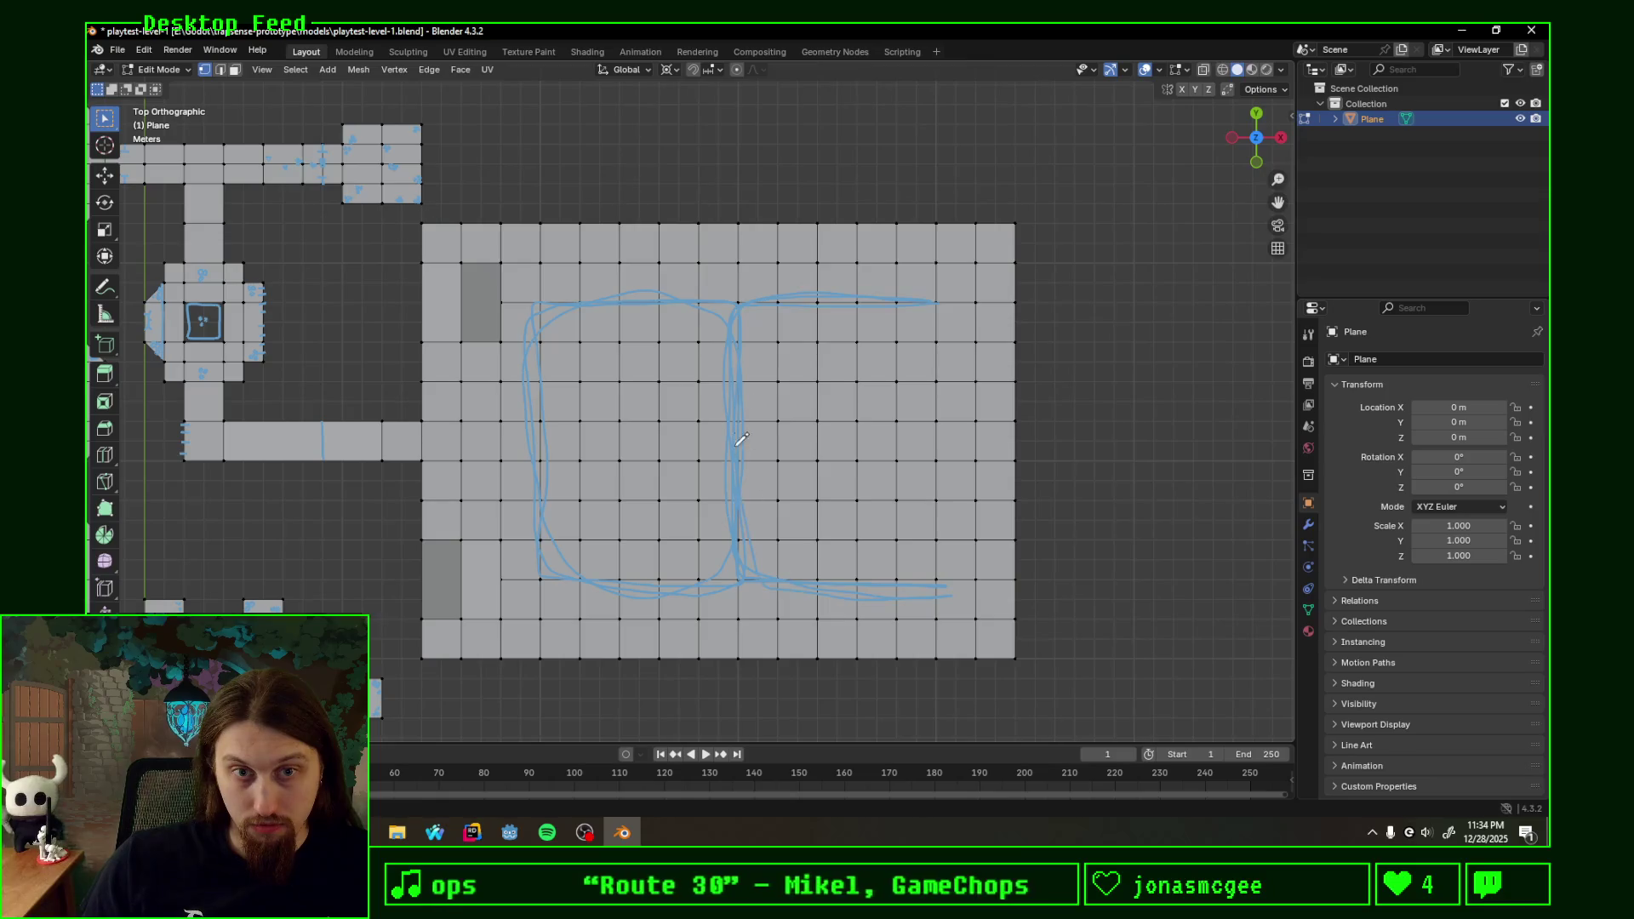
drag(575, 293, 931, 310)
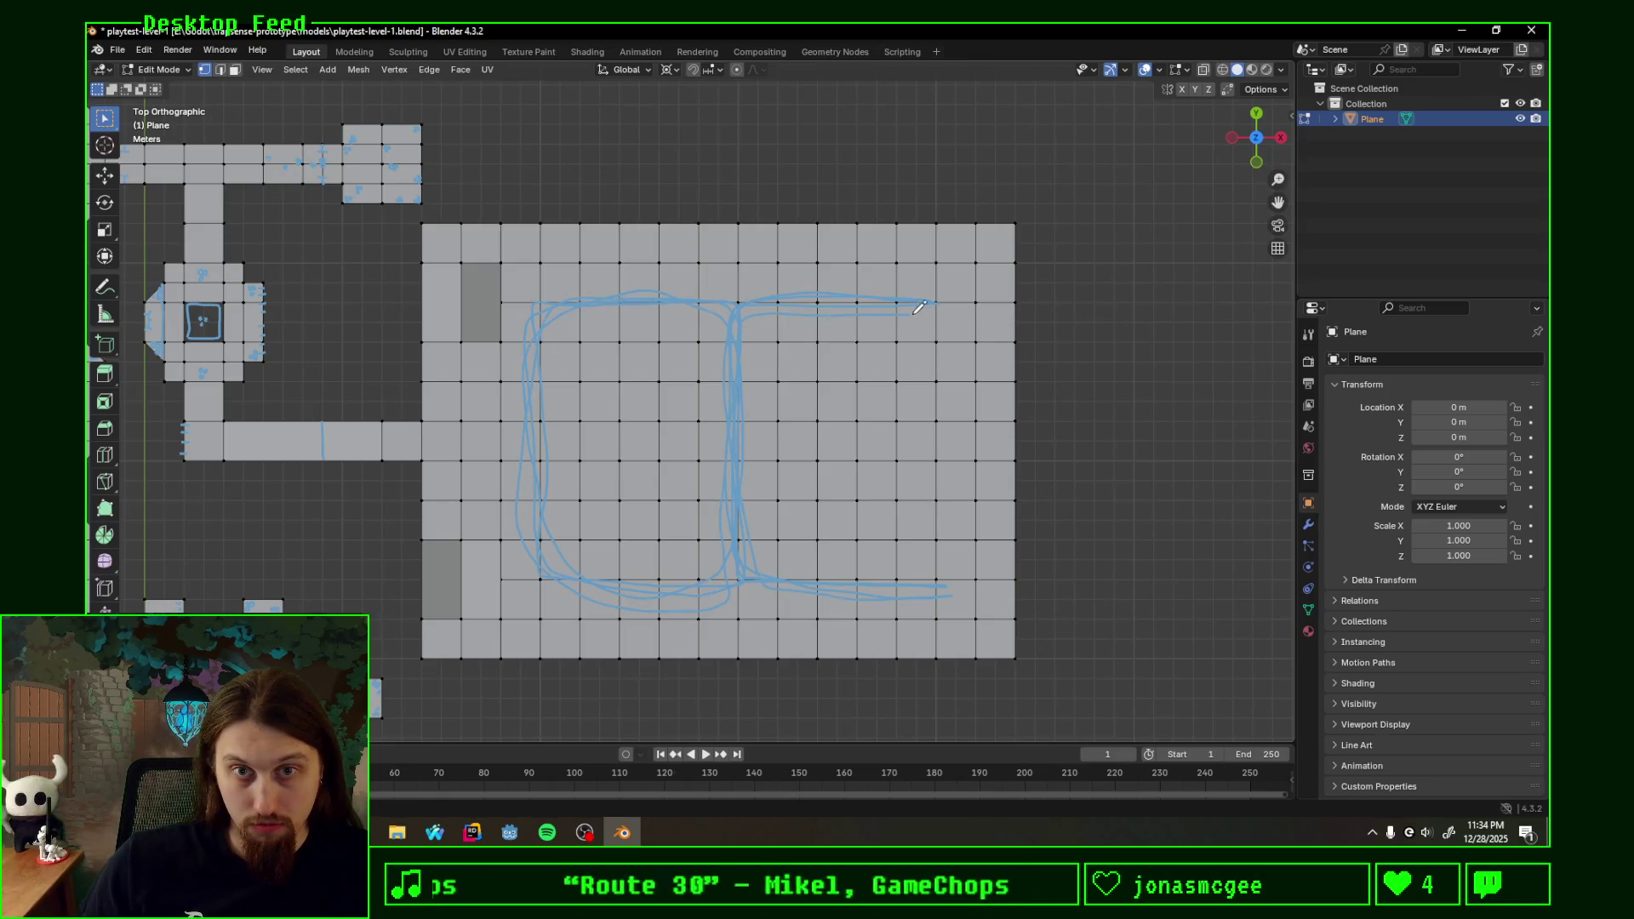
mouse_move(949, 595)
ctrl+mouse_down()
mouse_move(817, 588)
mouse_move(762, 292)
ctrl+mouse_up()
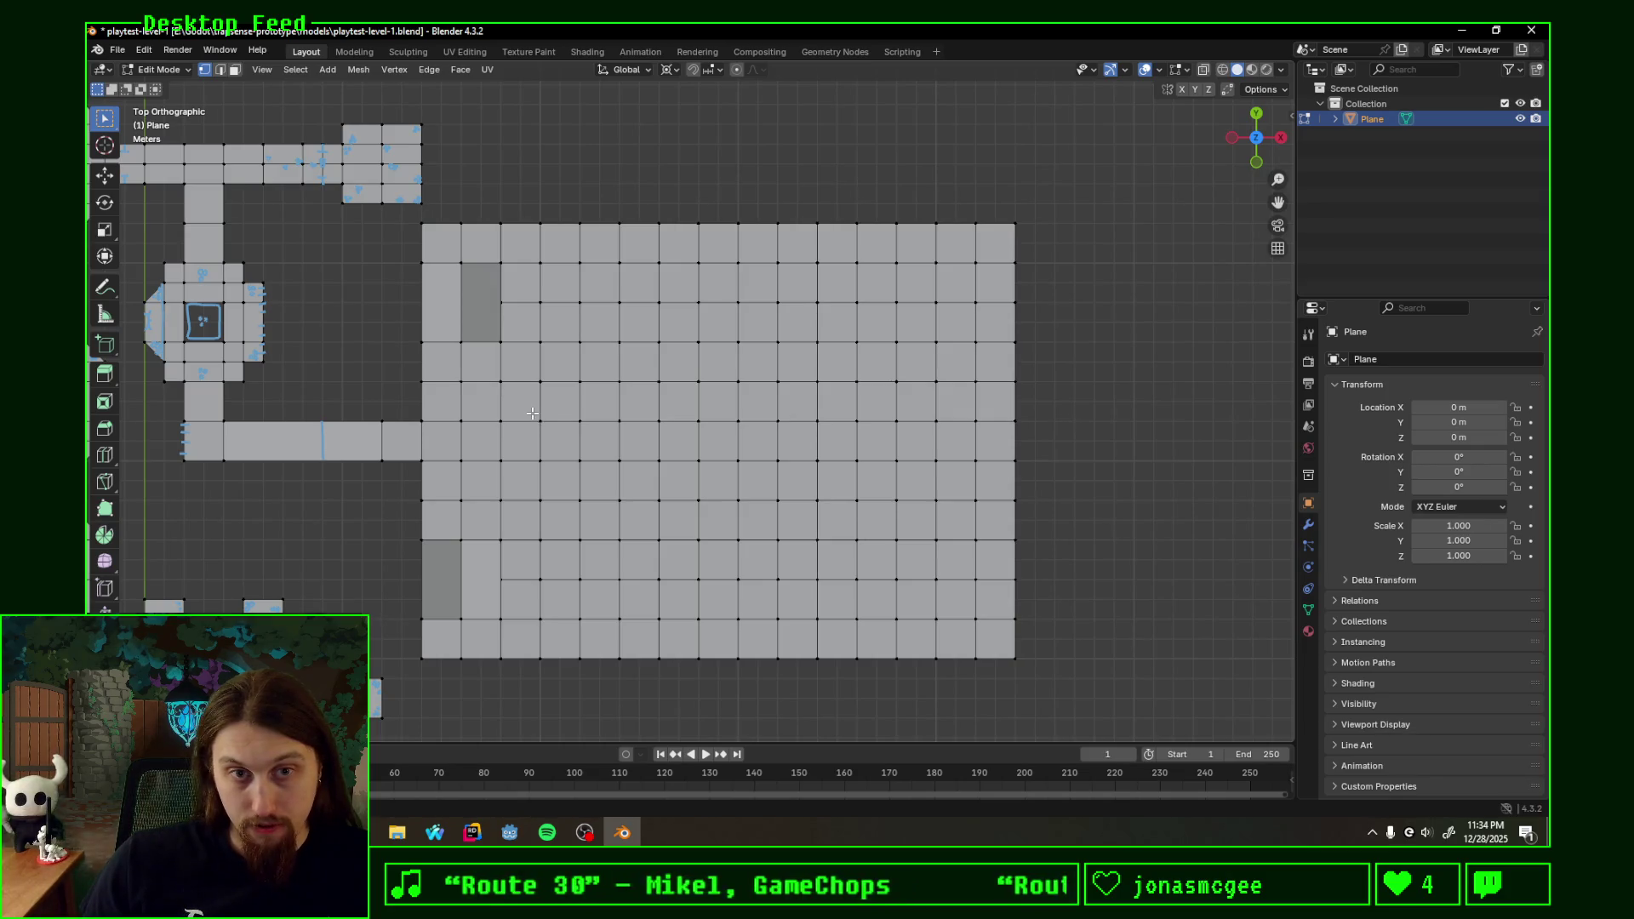
- Box-select the grid's right edge column and move it 2 m further right along X
drag(848, 459, 955, 475)
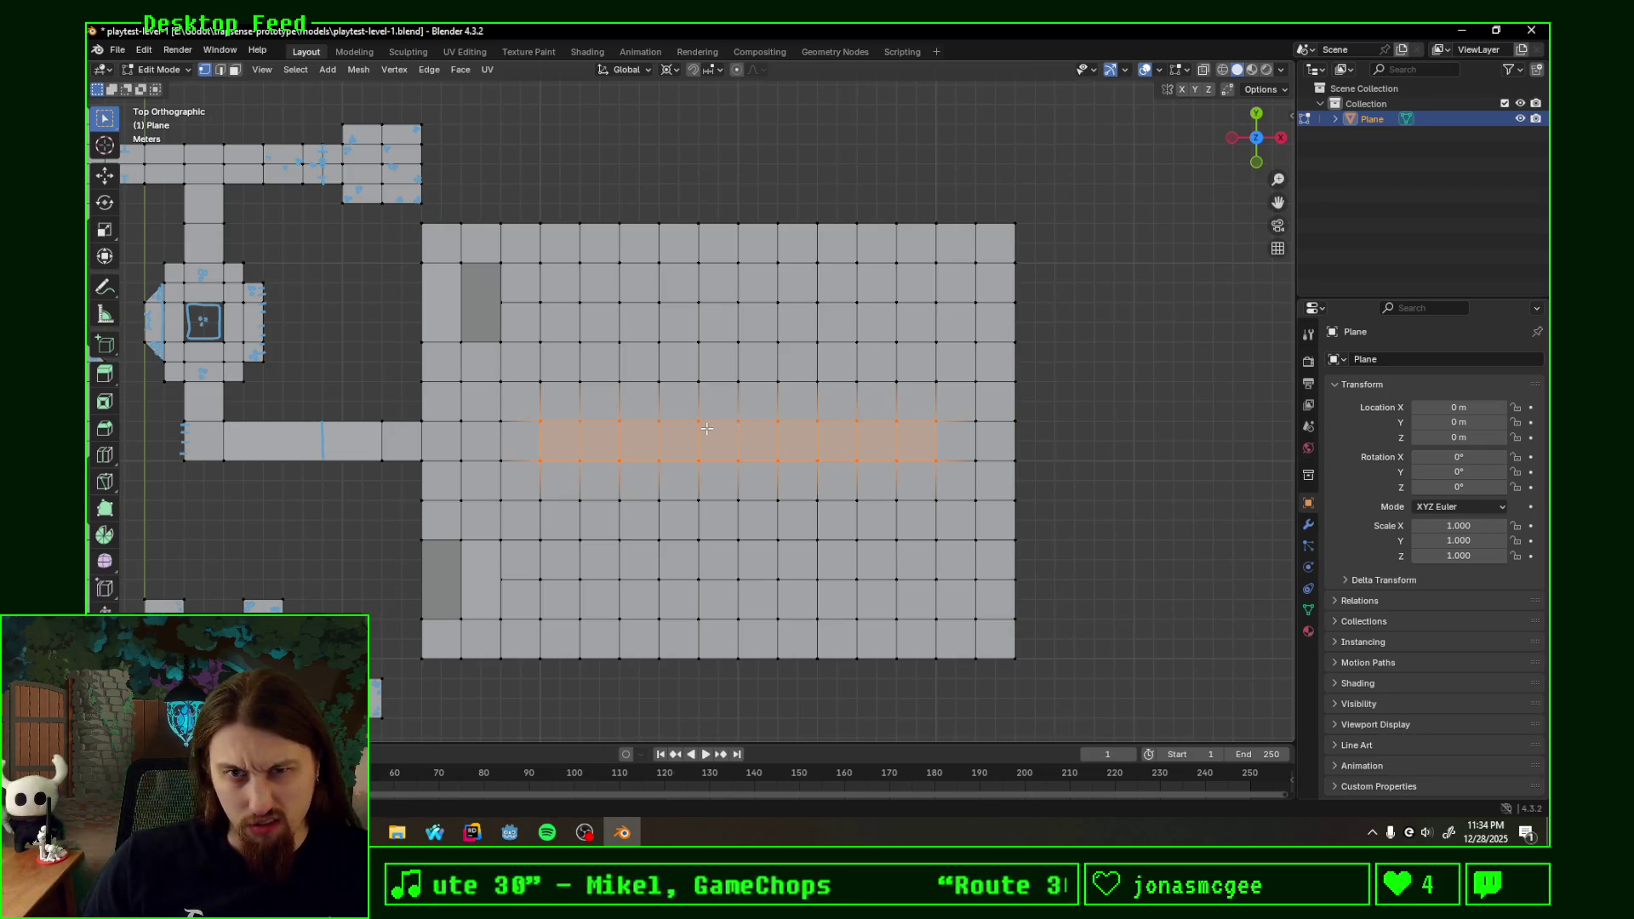
drag(1009, 216, 1067, 675)
text(g)
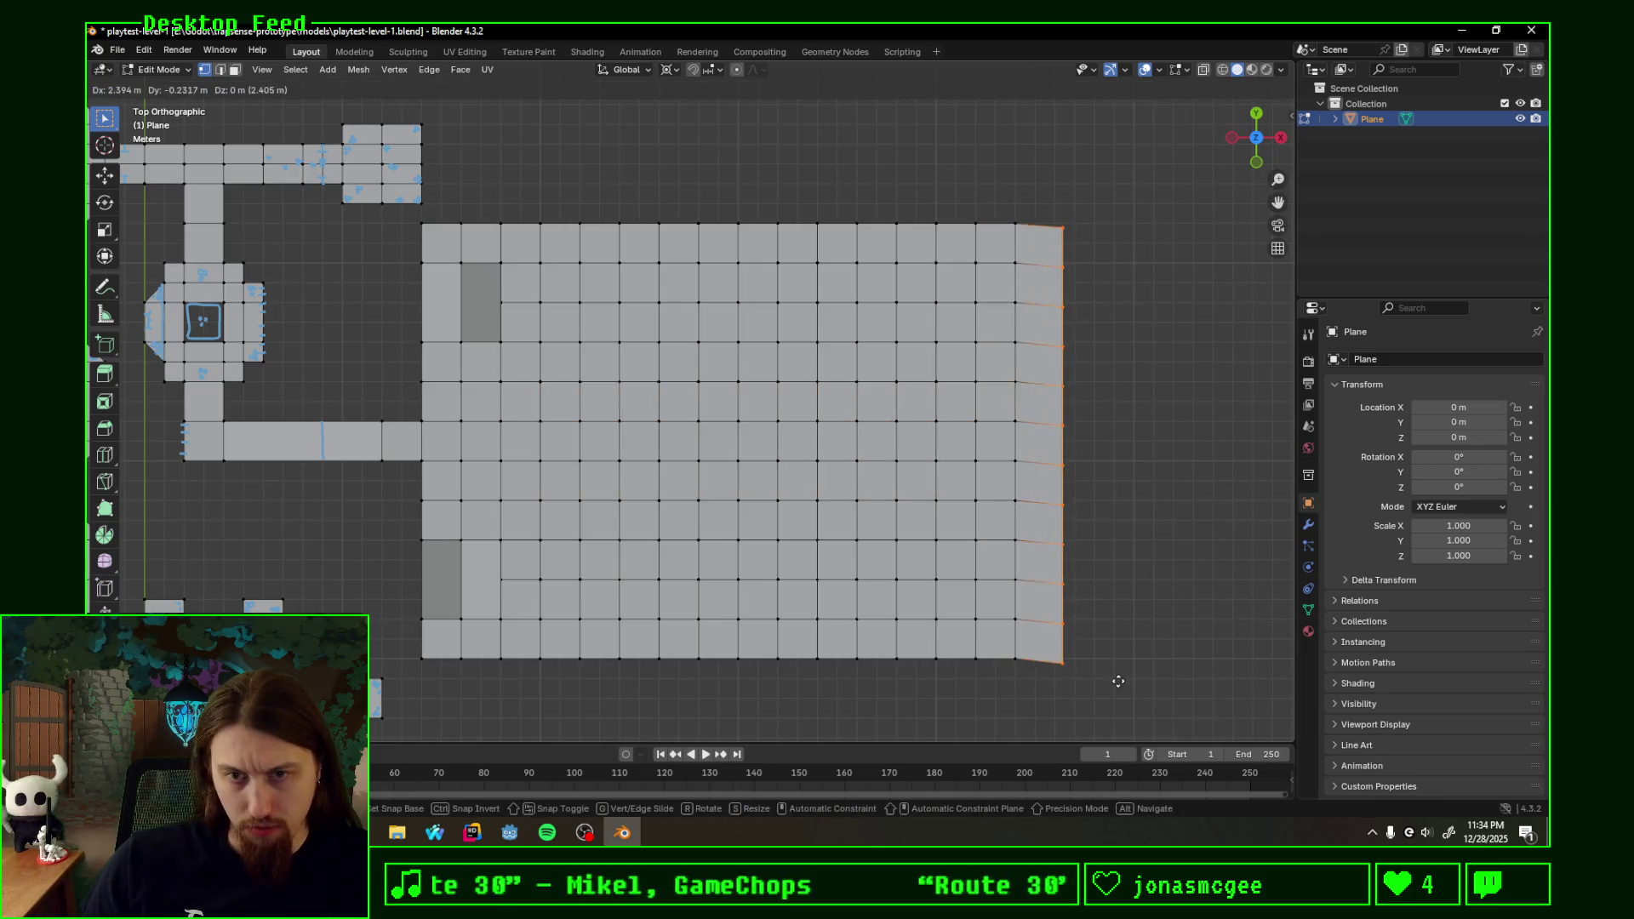
text(x2)
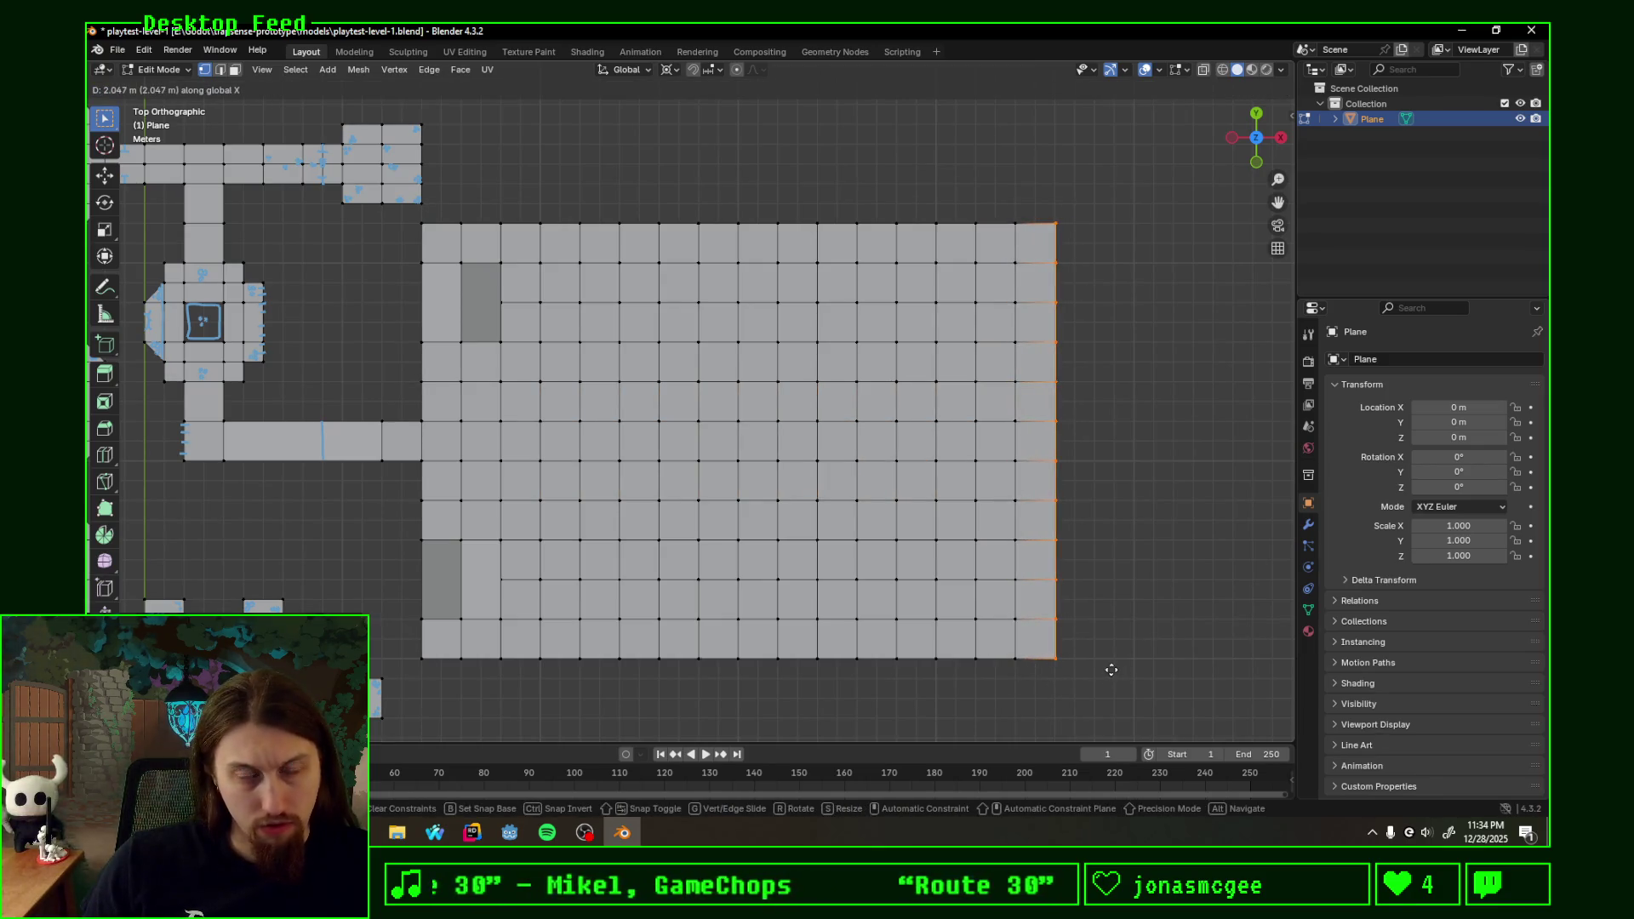
key(Return)
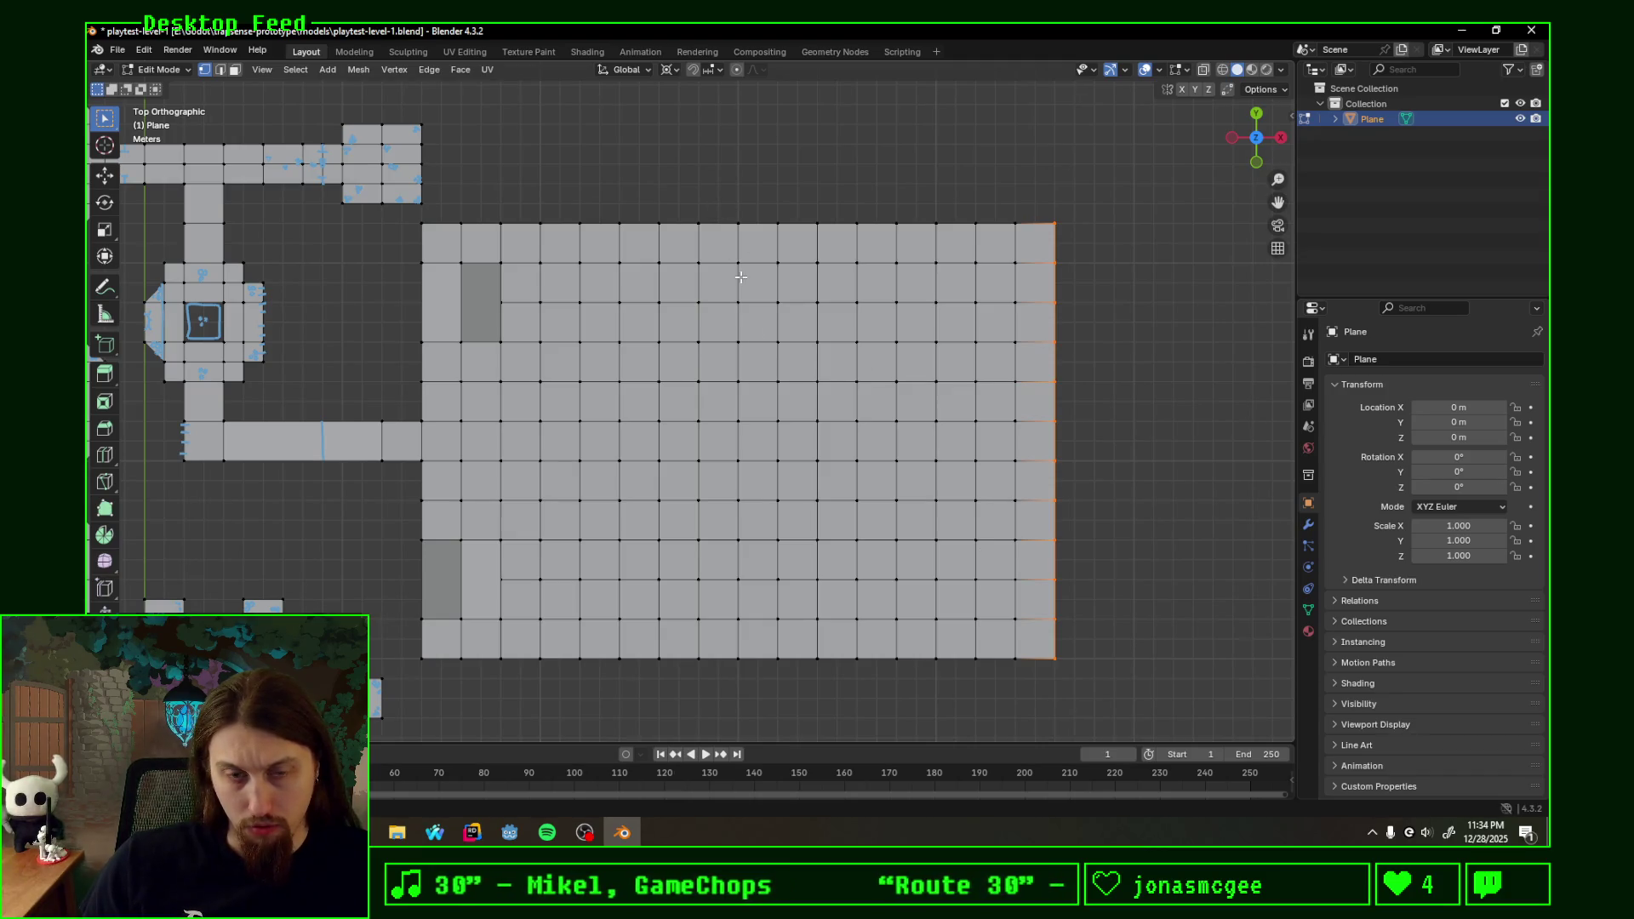
- Delete two stretches of middle-row faces (undoing a mistaken vertex delete) to open two long holes
drag(572, 433, 735, 466)
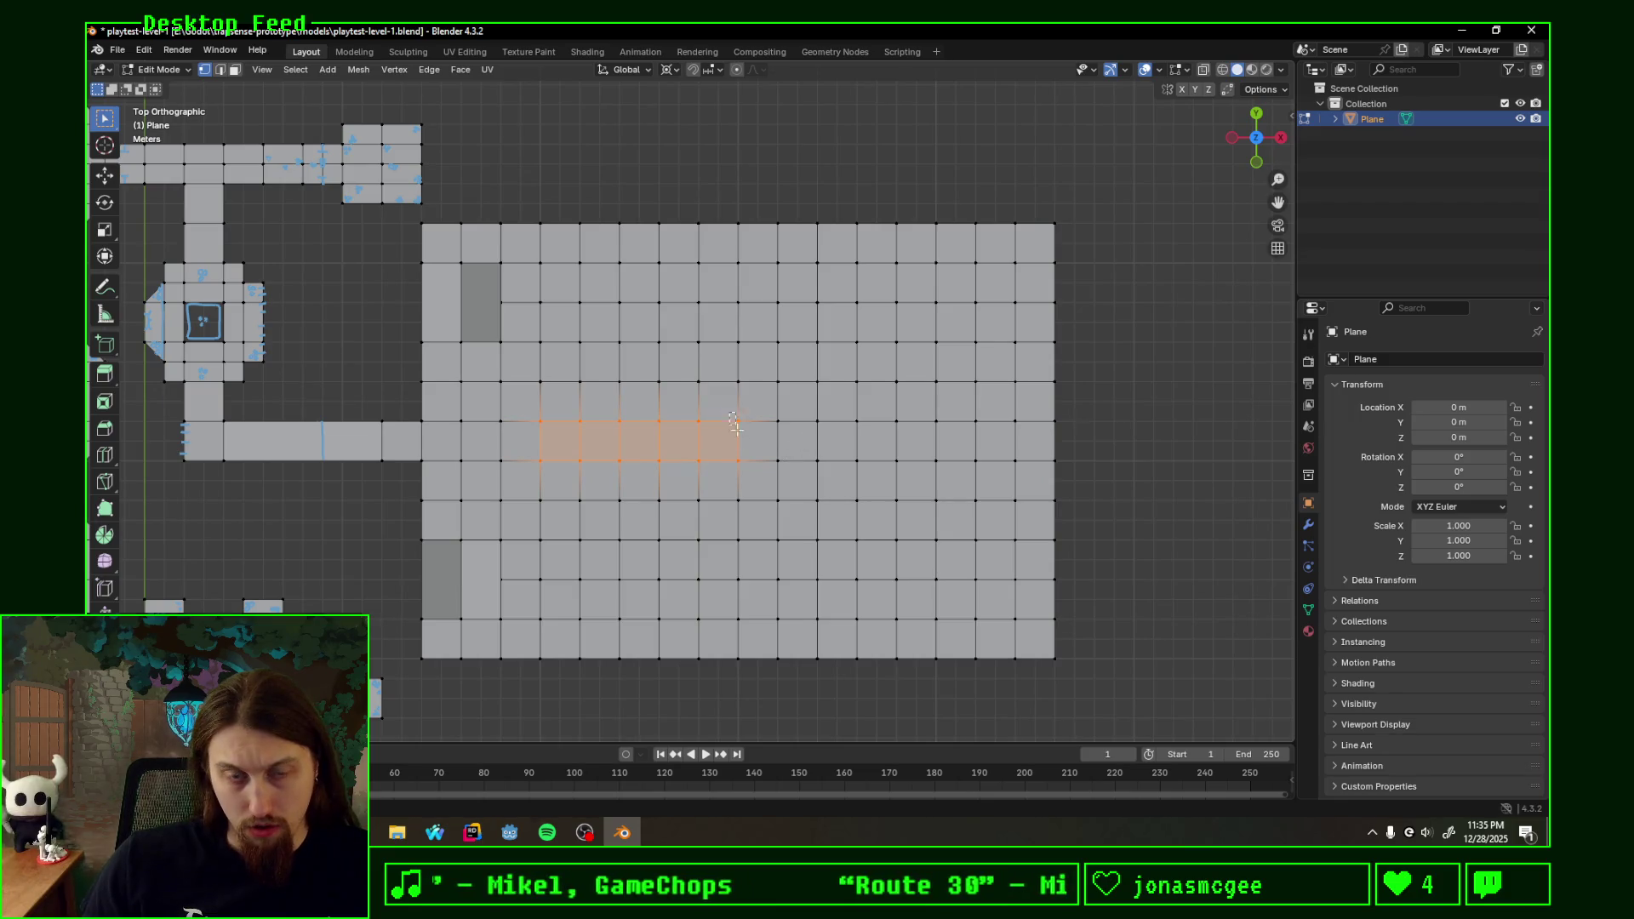
drag(726, 475, 709, 475)
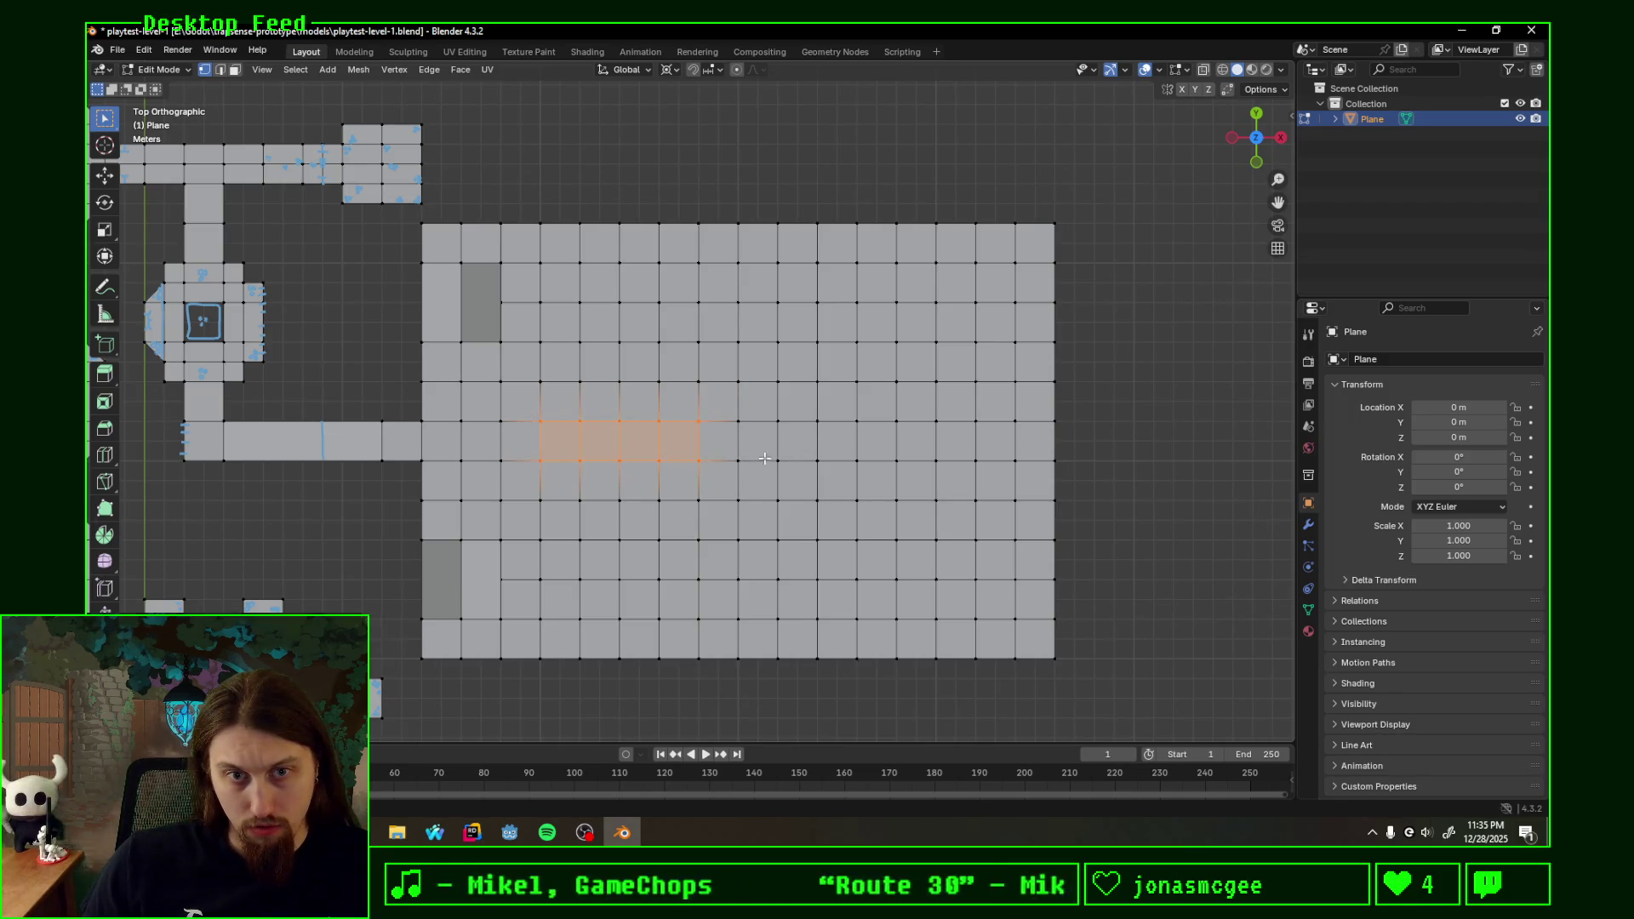
shift+drag(1006, 472, 1003, 474)
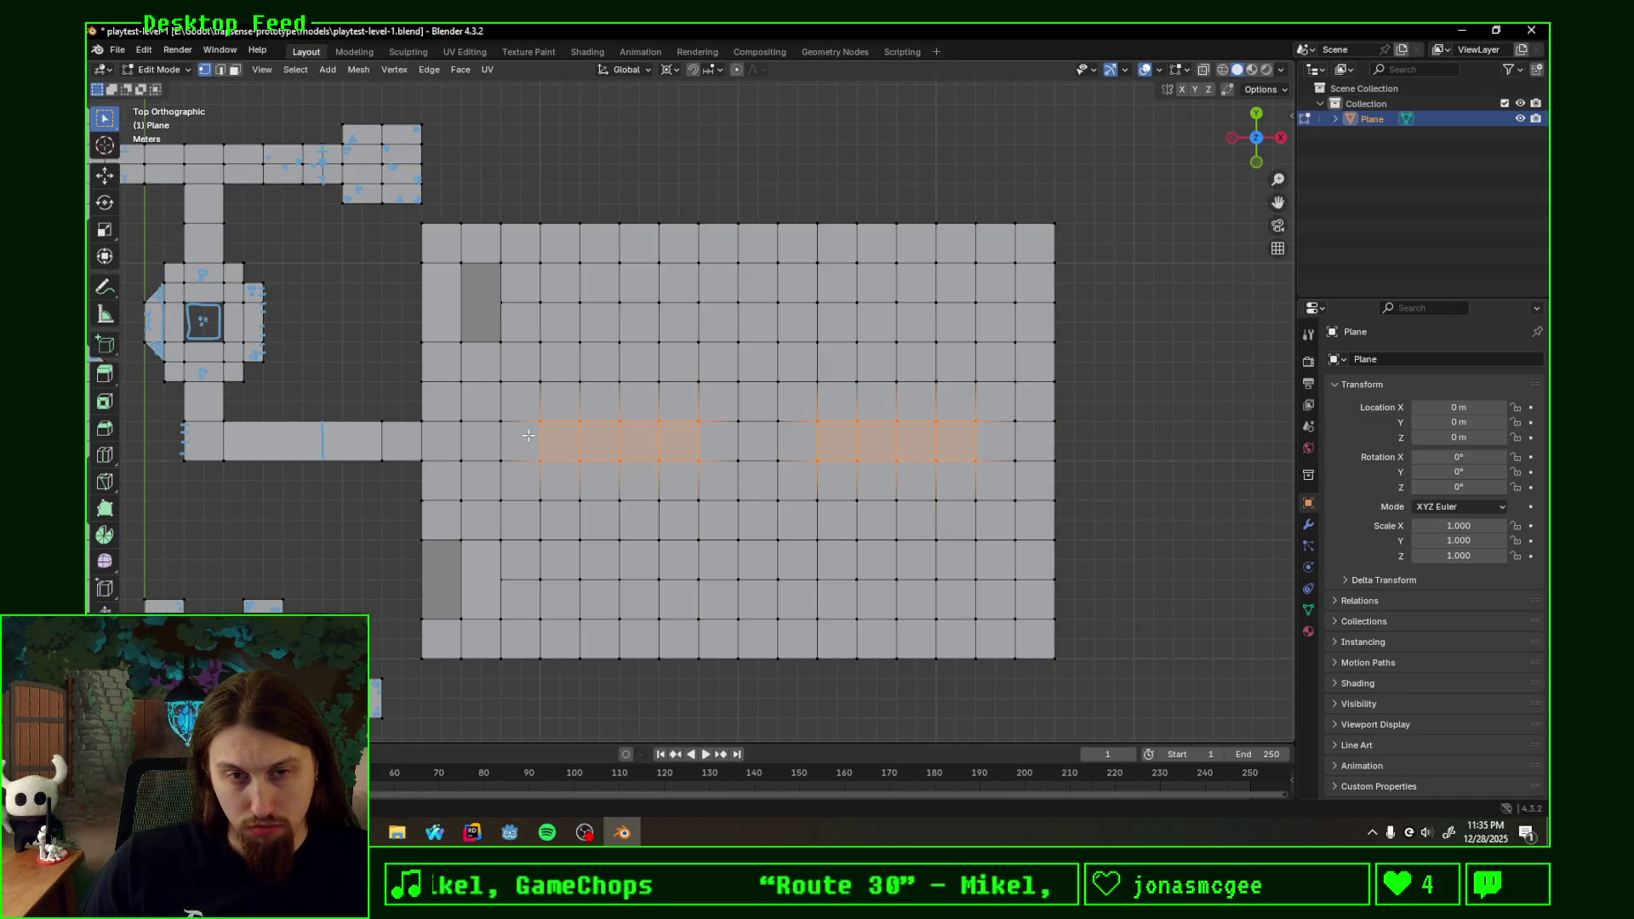
key(x)
click(528, 435)
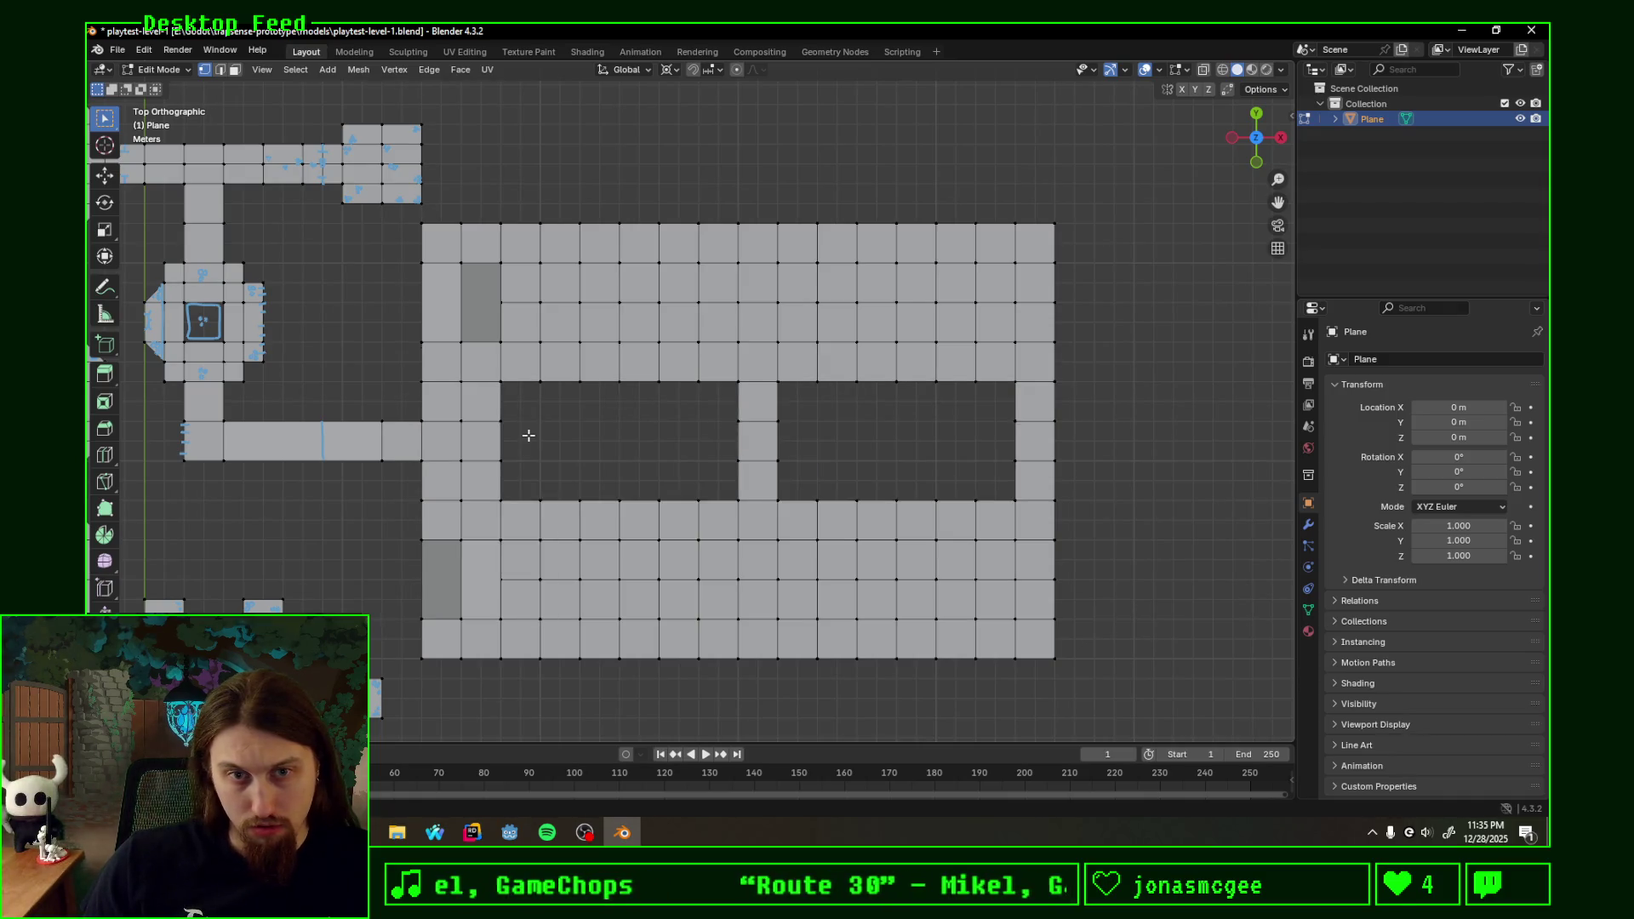
key(ctrl+z)
key(x)
click(494, 466)
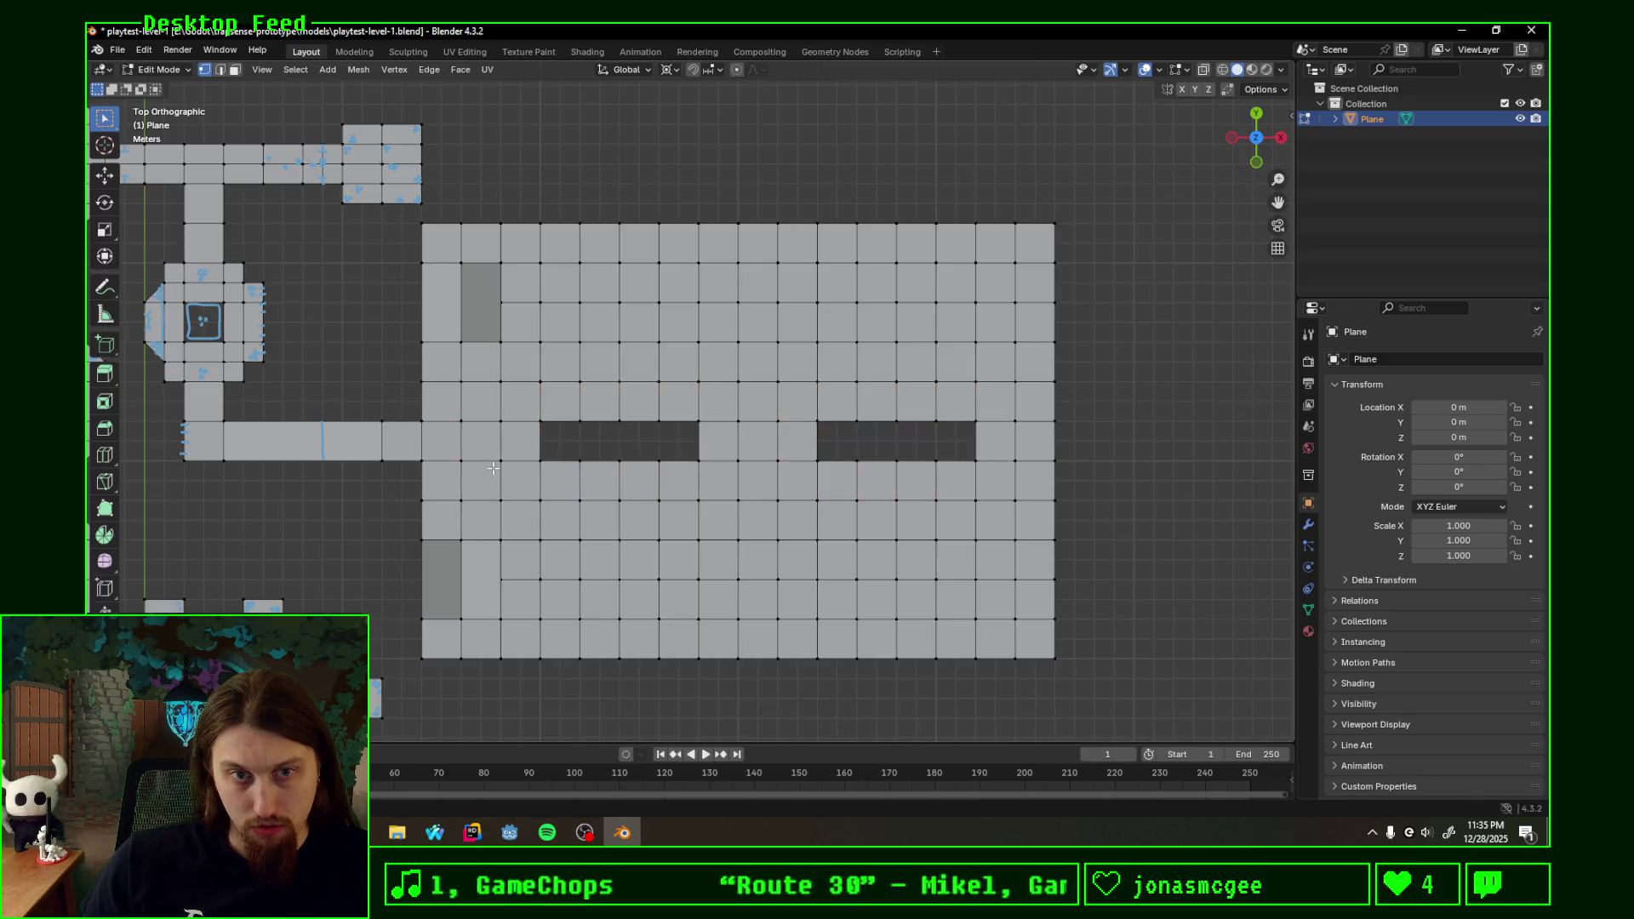
- Delete two more faces between the holes so only a single-face bridge separates them
click(698, 427)
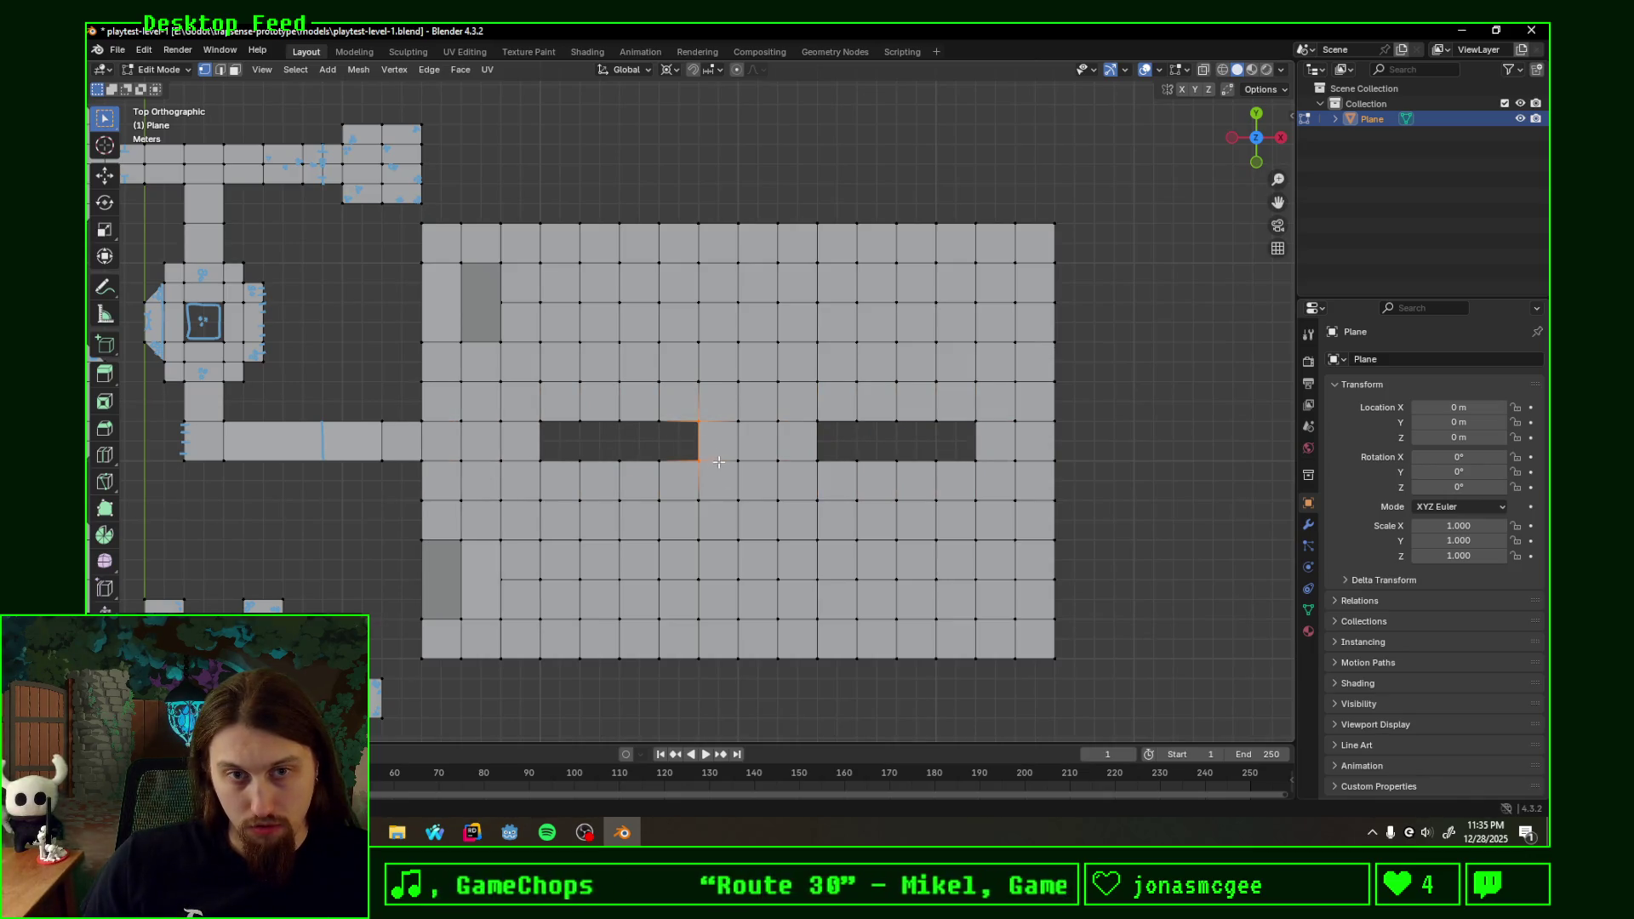
shift+click(753, 474)
shift+click(841, 477)
shift+click(796, 470)
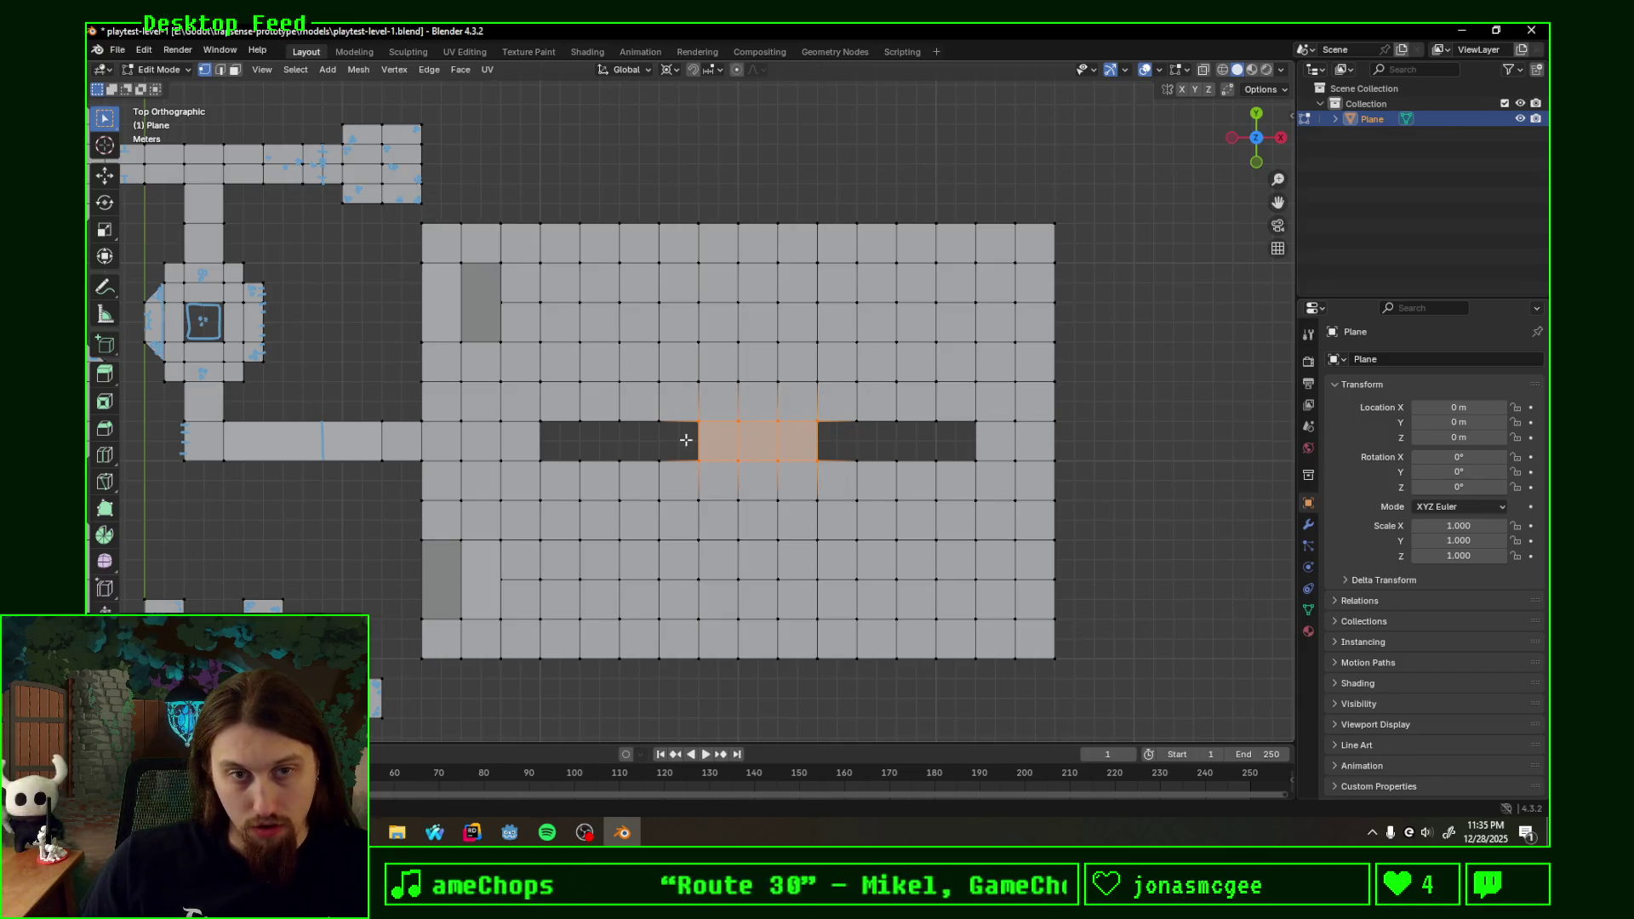
click(234, 69)
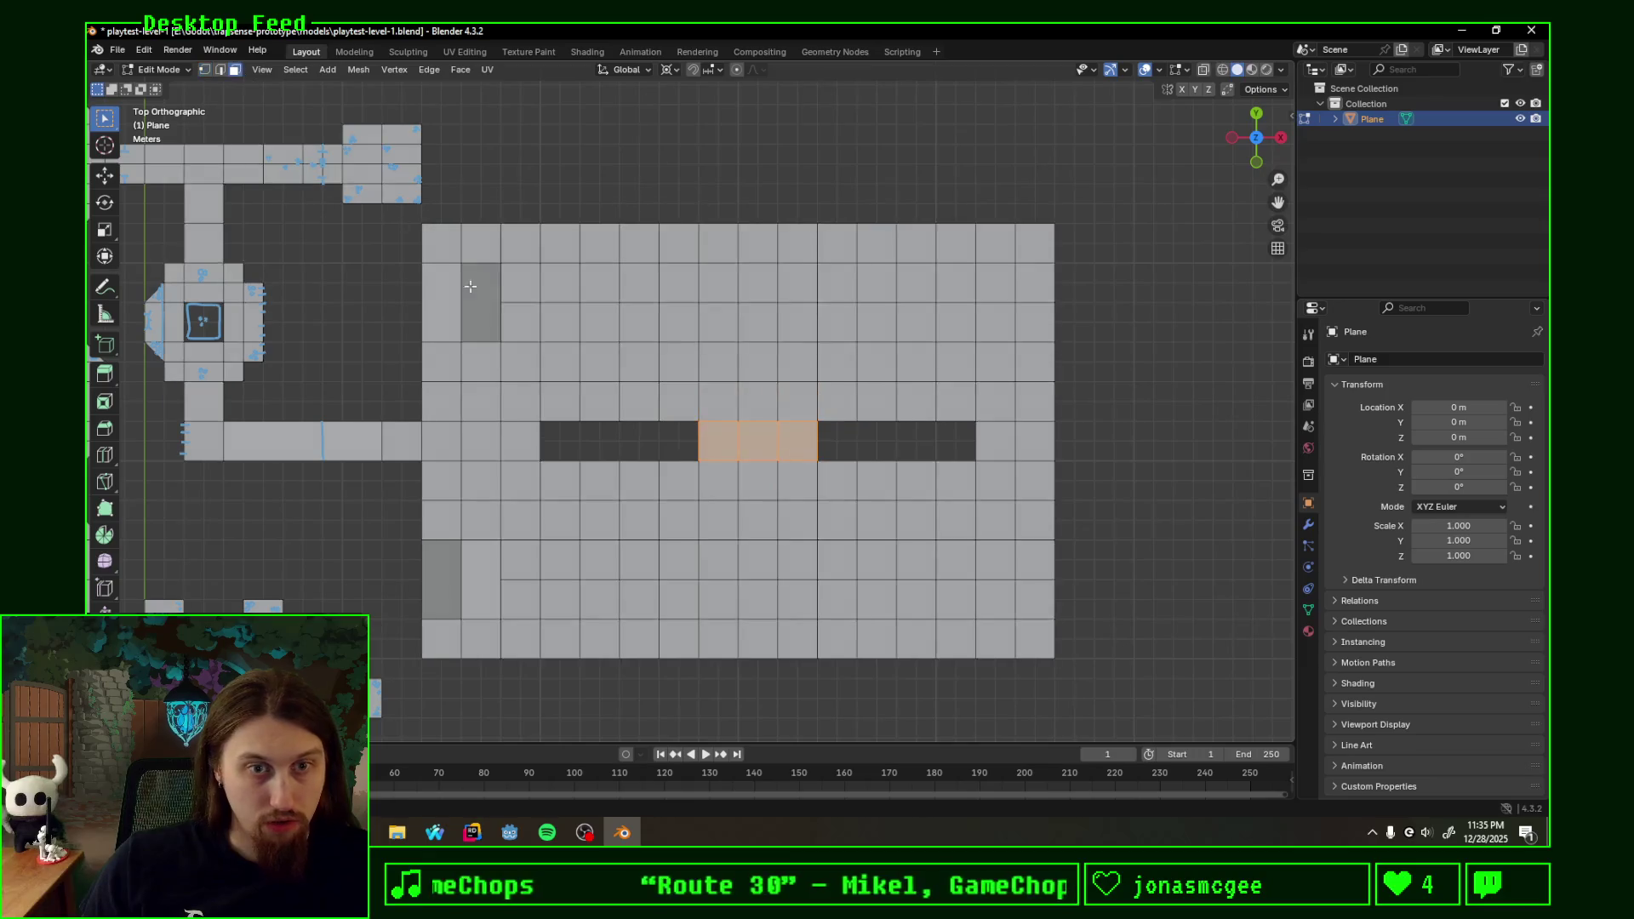
key(x)
click(784, 448)
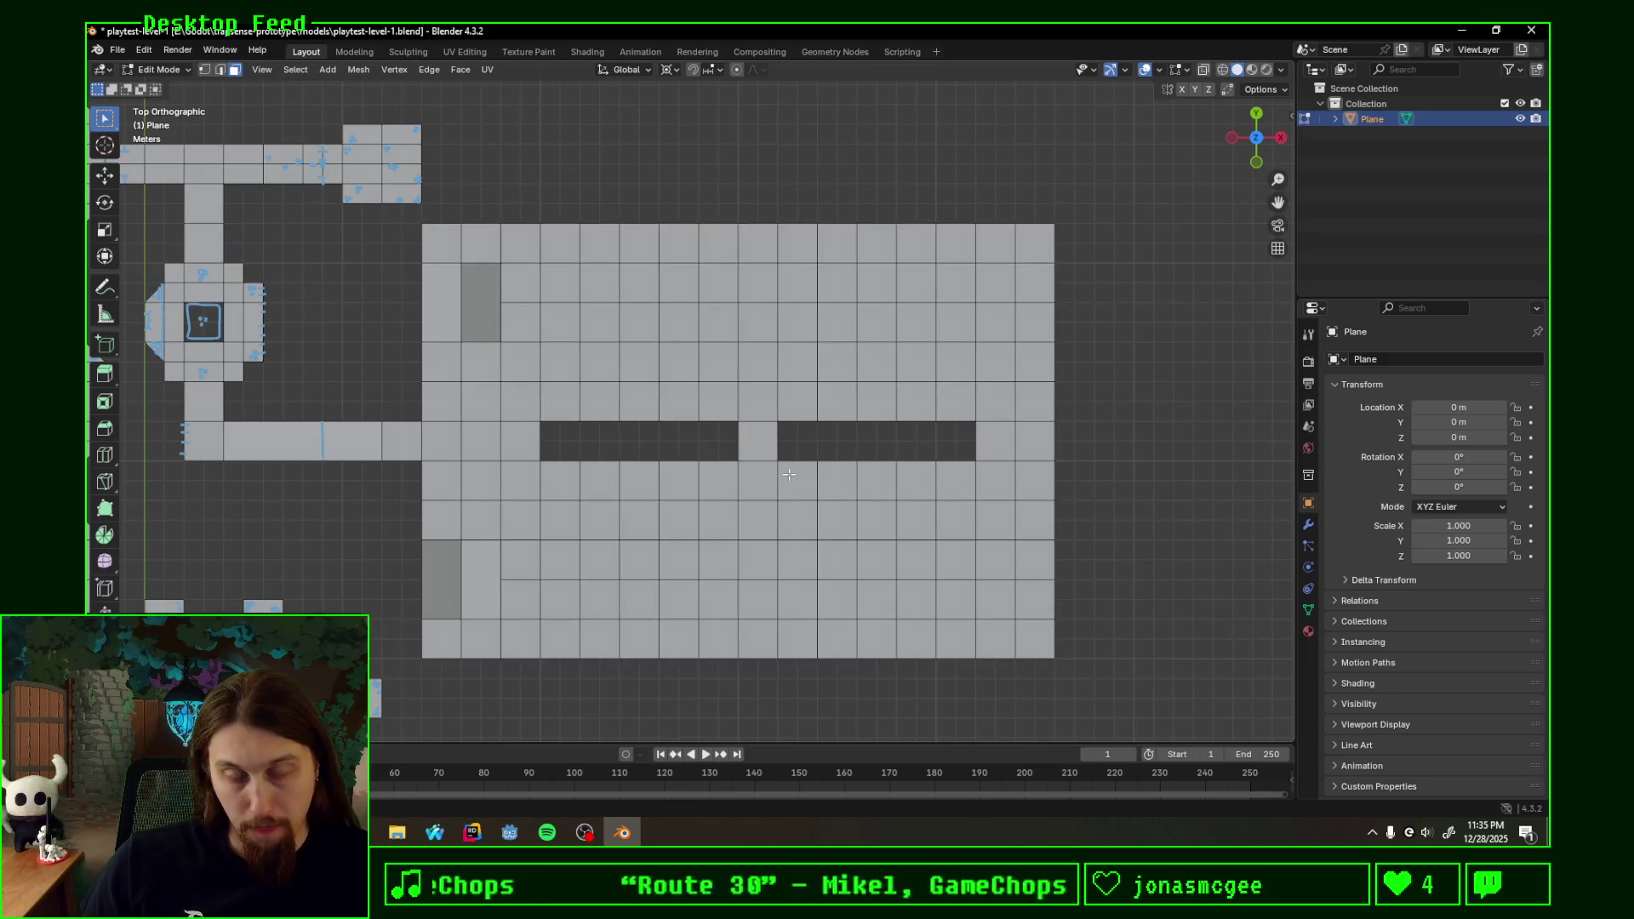
middle_drag(787, 469, 788, 401)
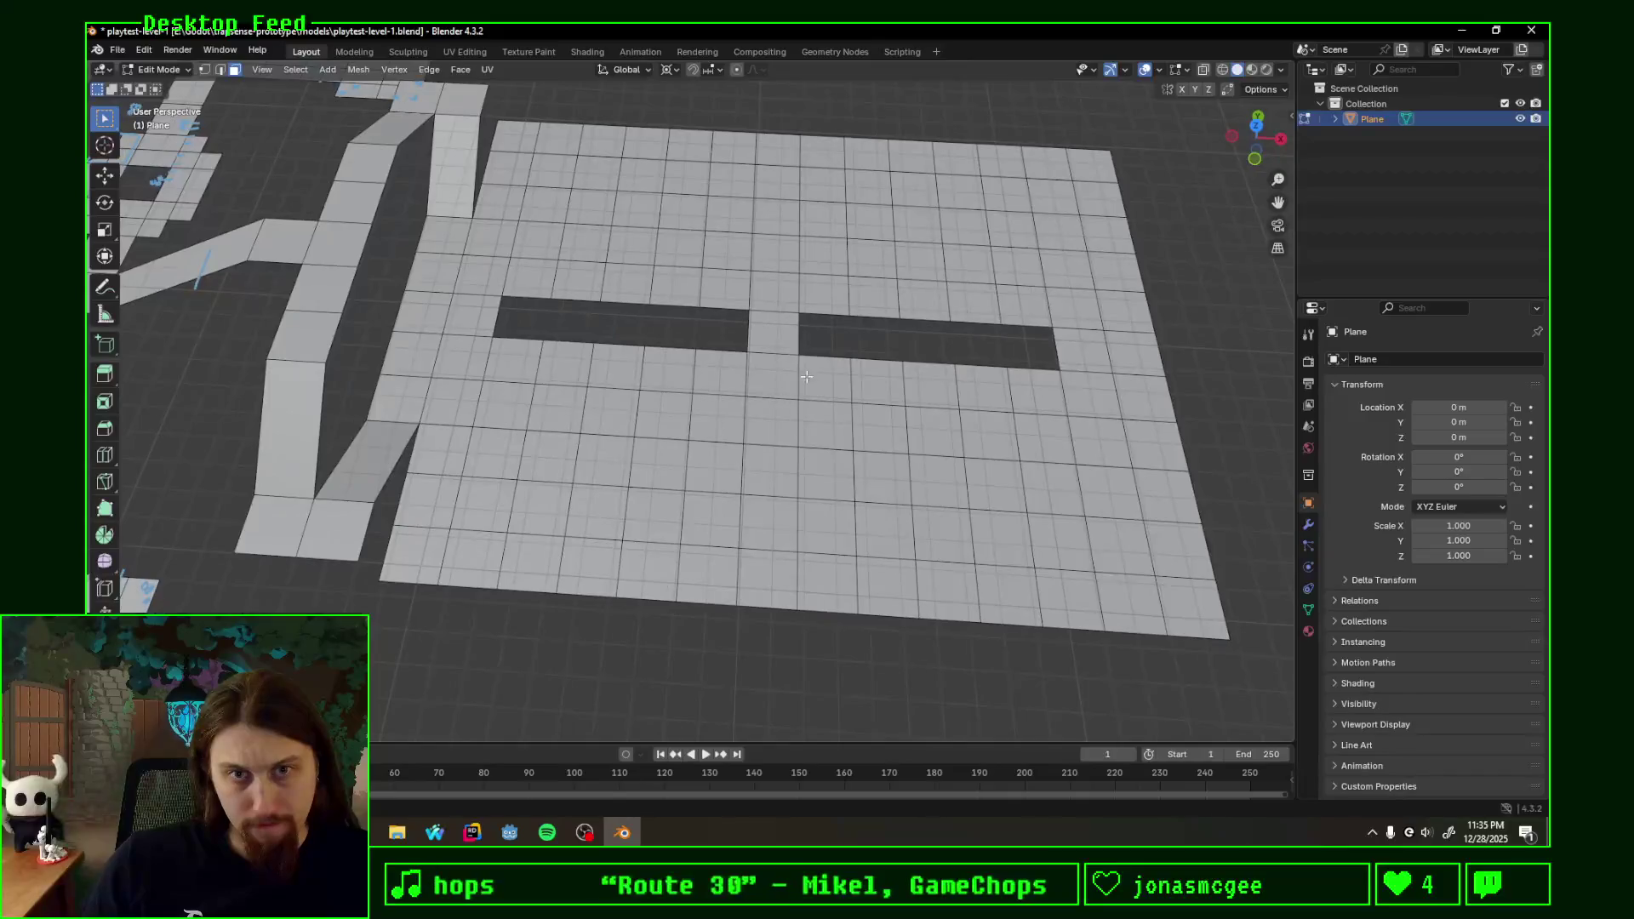
- Delete two vertical columns of faces from the grid to open maze channels
click(928, 268)
ctrl+click(935, 545)
key(x)
click(901, 536)
mouse_move(902, 536)
middle_down()
mouse_move(829, 359)
mouse_move(608, 411)
middle_up()
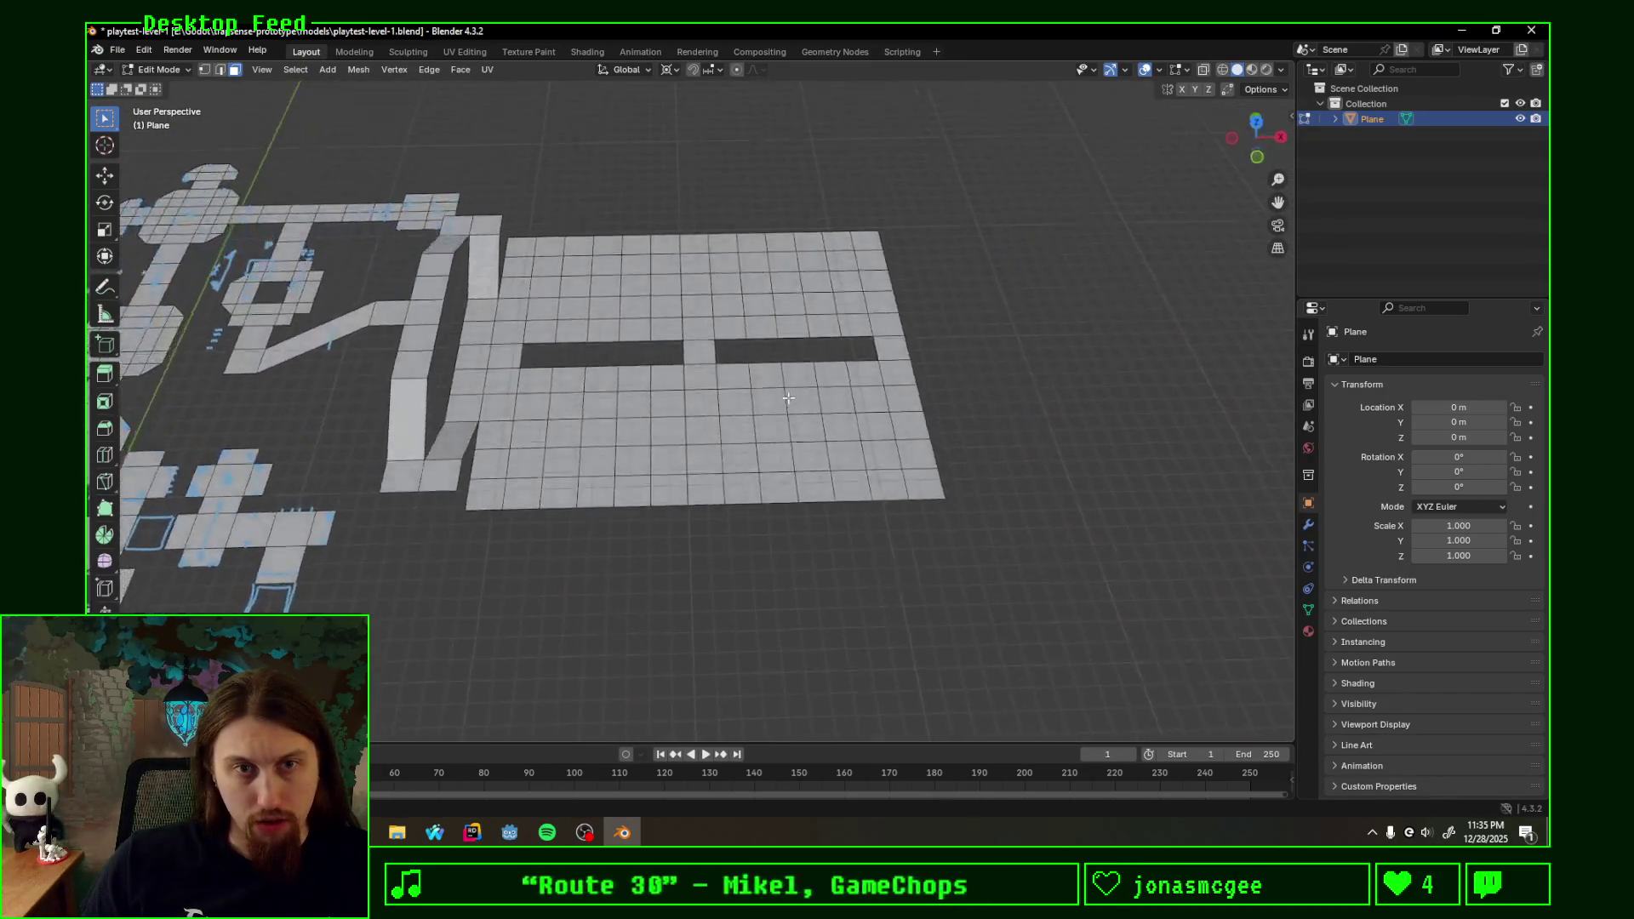
click(593, 412)
shift+click(594, 472)
shift+click(601, 444)
key(x)
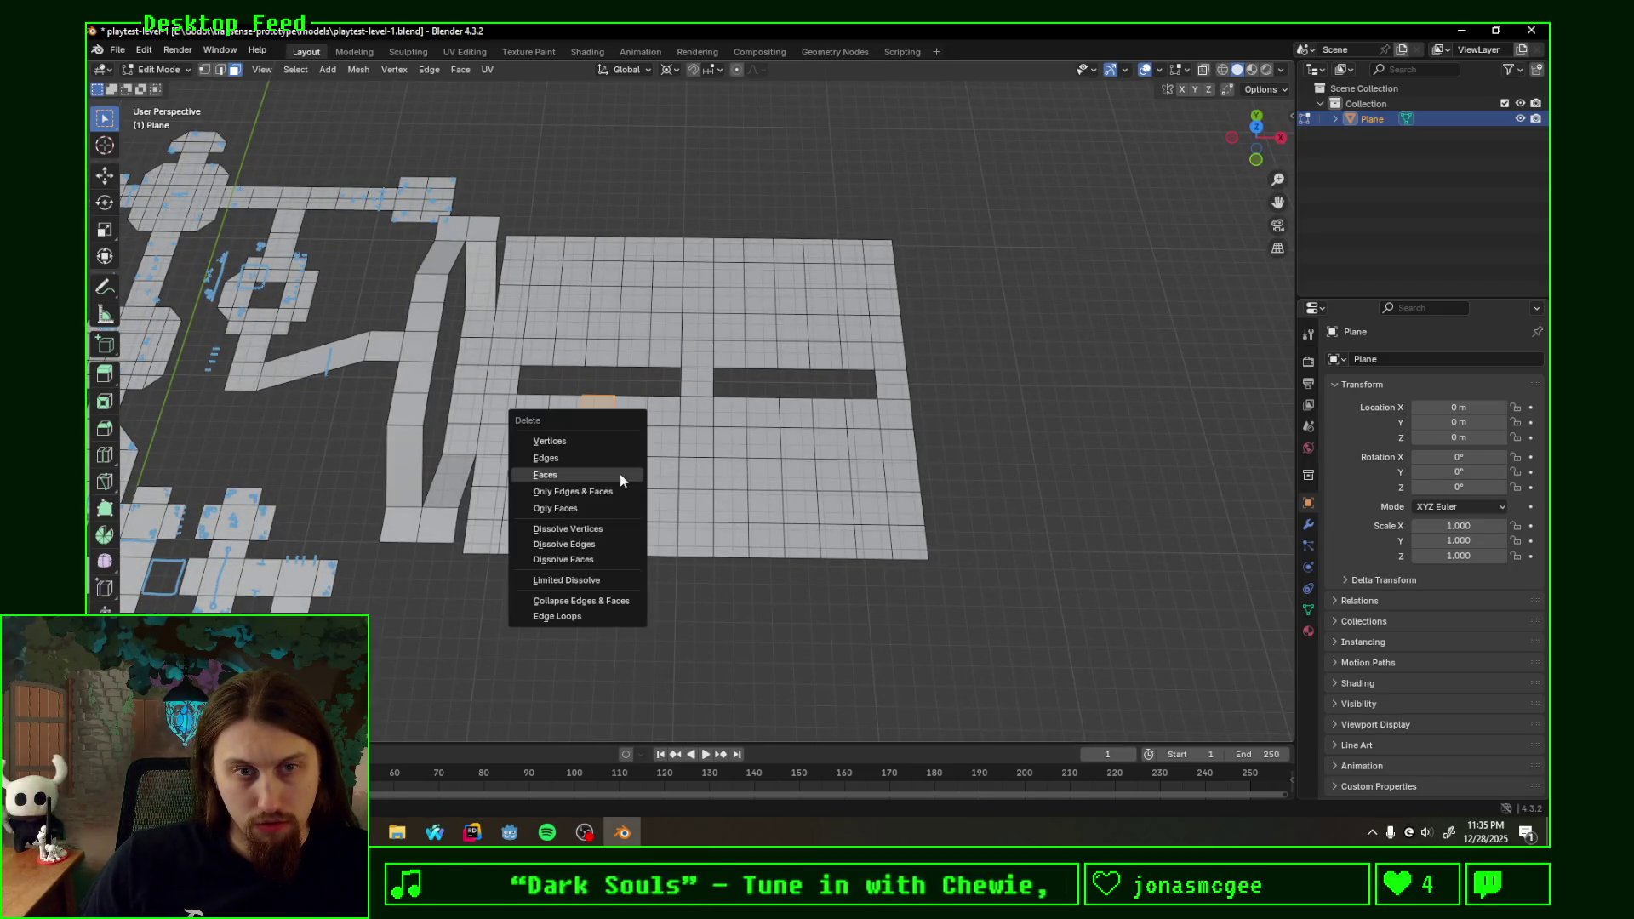
click(577, 472)
- Delete another short column and a horizontal row of faces to extend the maze
click(788, 353)
shift+click(795, 326)
key(x)
click(805, 322)
mouse_move(657, 383)
middle_down()
mouse_move(717, 358)
mouse_move(568, 349)
middle_up()
click(569, 348)
shift+click(670, 358)
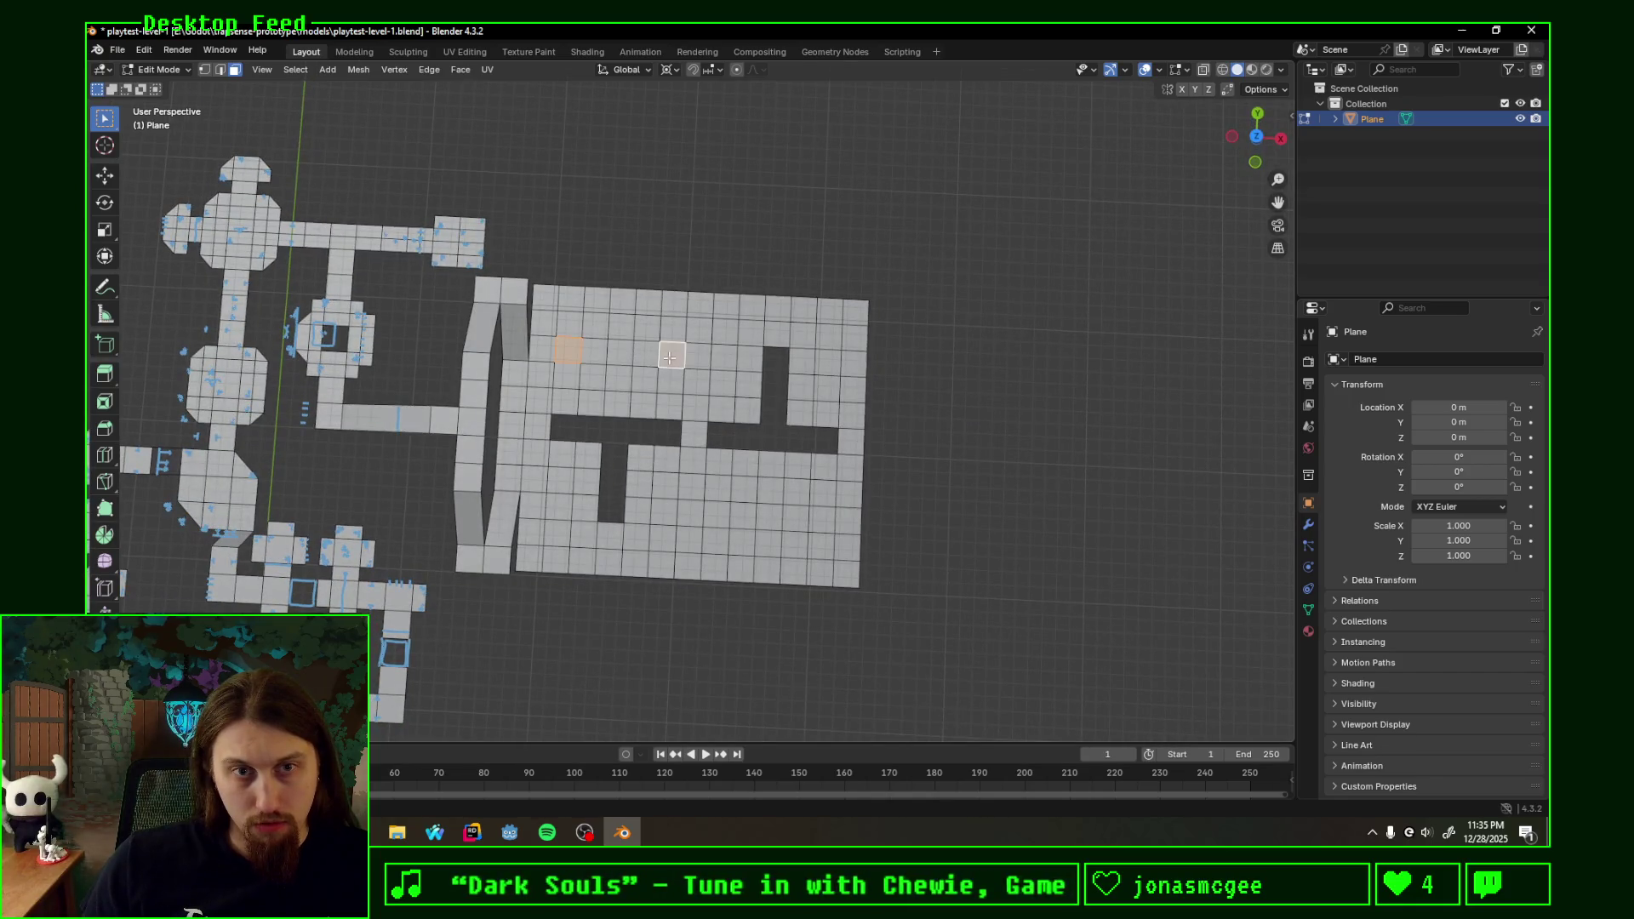
shift+click(644, 360)
shift+click(619, 357)
- Delete one more horizontal row of faces in the lower part of the grid
key(x)
click(634, 358)
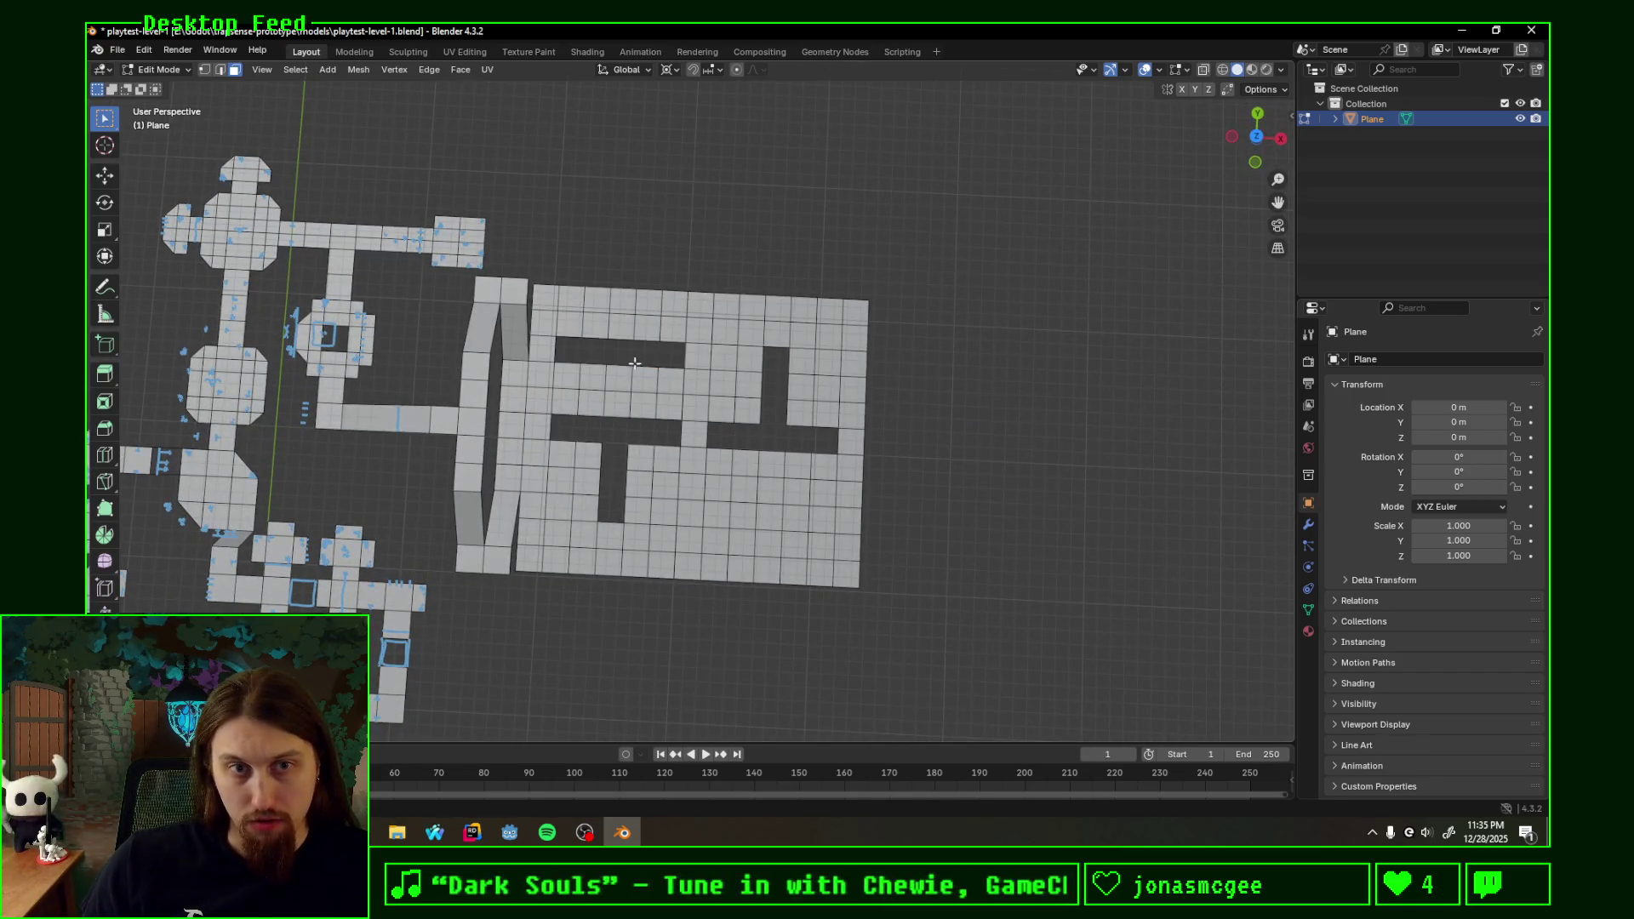
click(718, 511)
shift+click(777, 514)
shift+click(805, 517)
key(x)
click(815, 521)
- Orbit briefly, then return to the top-down orthographic view of the maze
mouse_move(815, 523)
middle_down()
mouse_move(752, 452)
mouse_move(779, 495)
middle_up()
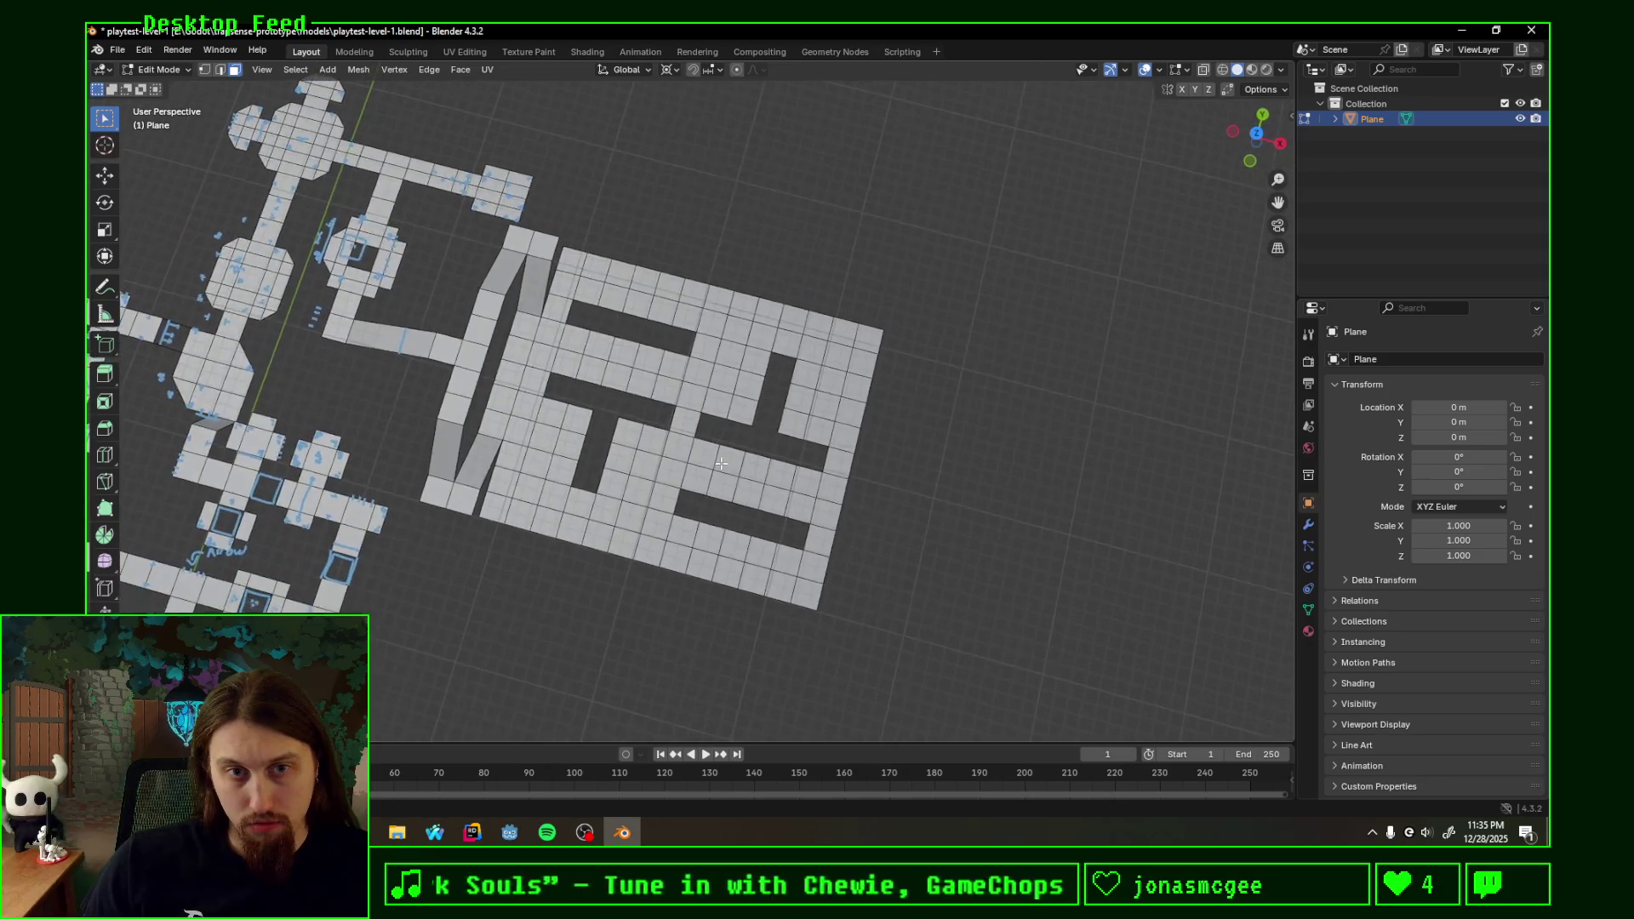
key(KP_7)
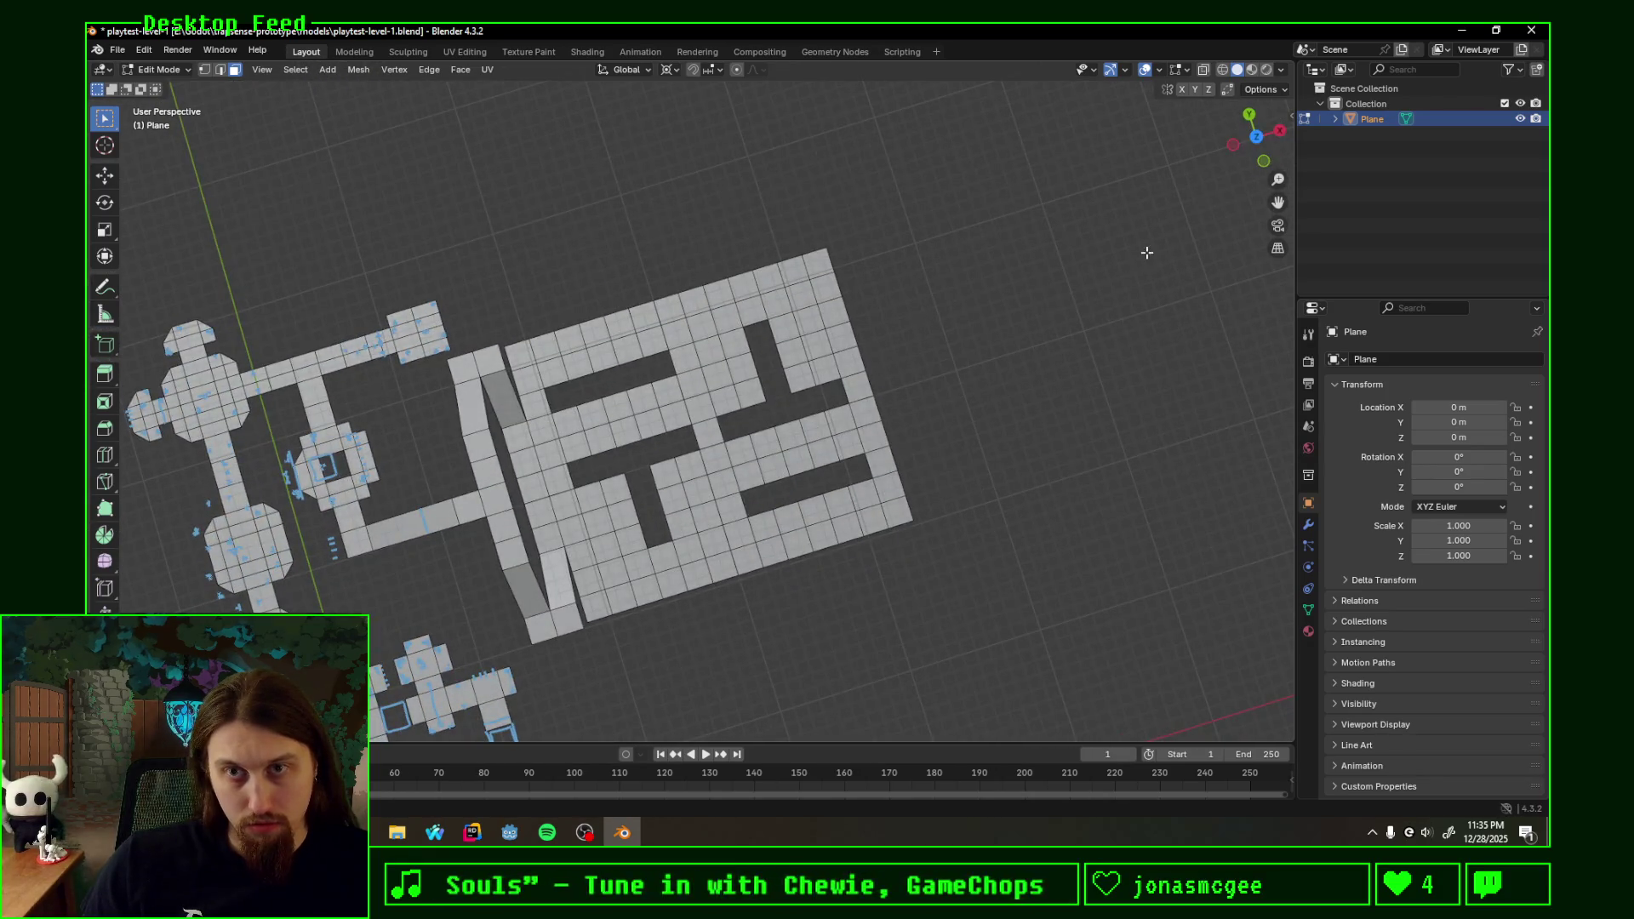
middle_drag(1145, 251, 1112, 183)
click(1257, 121)
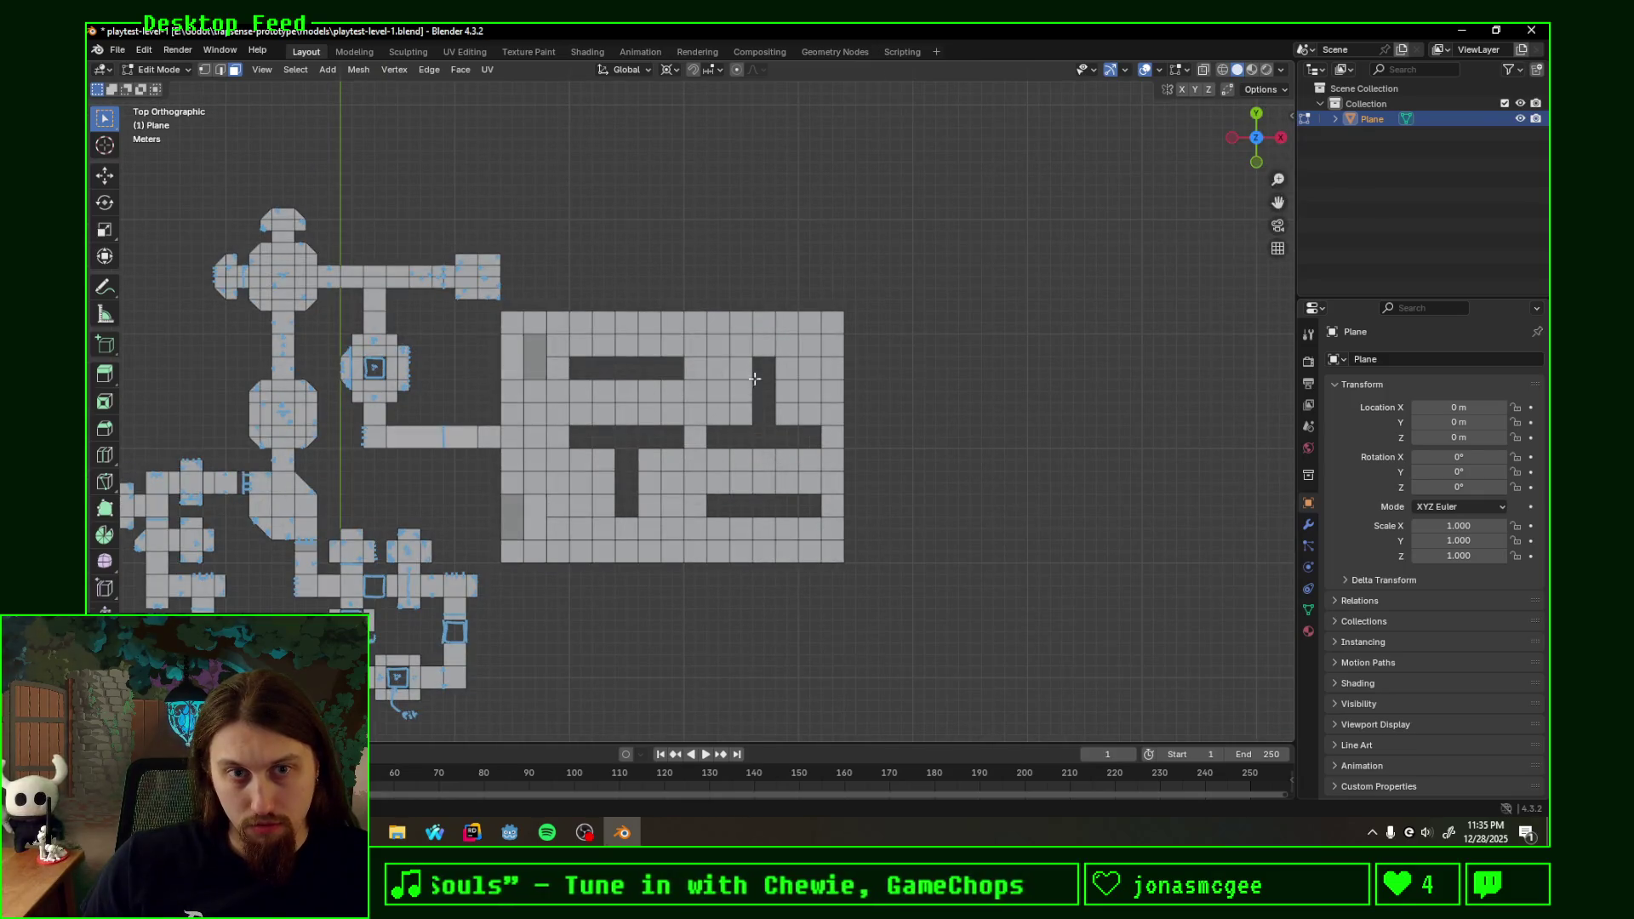
scroll(718, 420, up, 2)
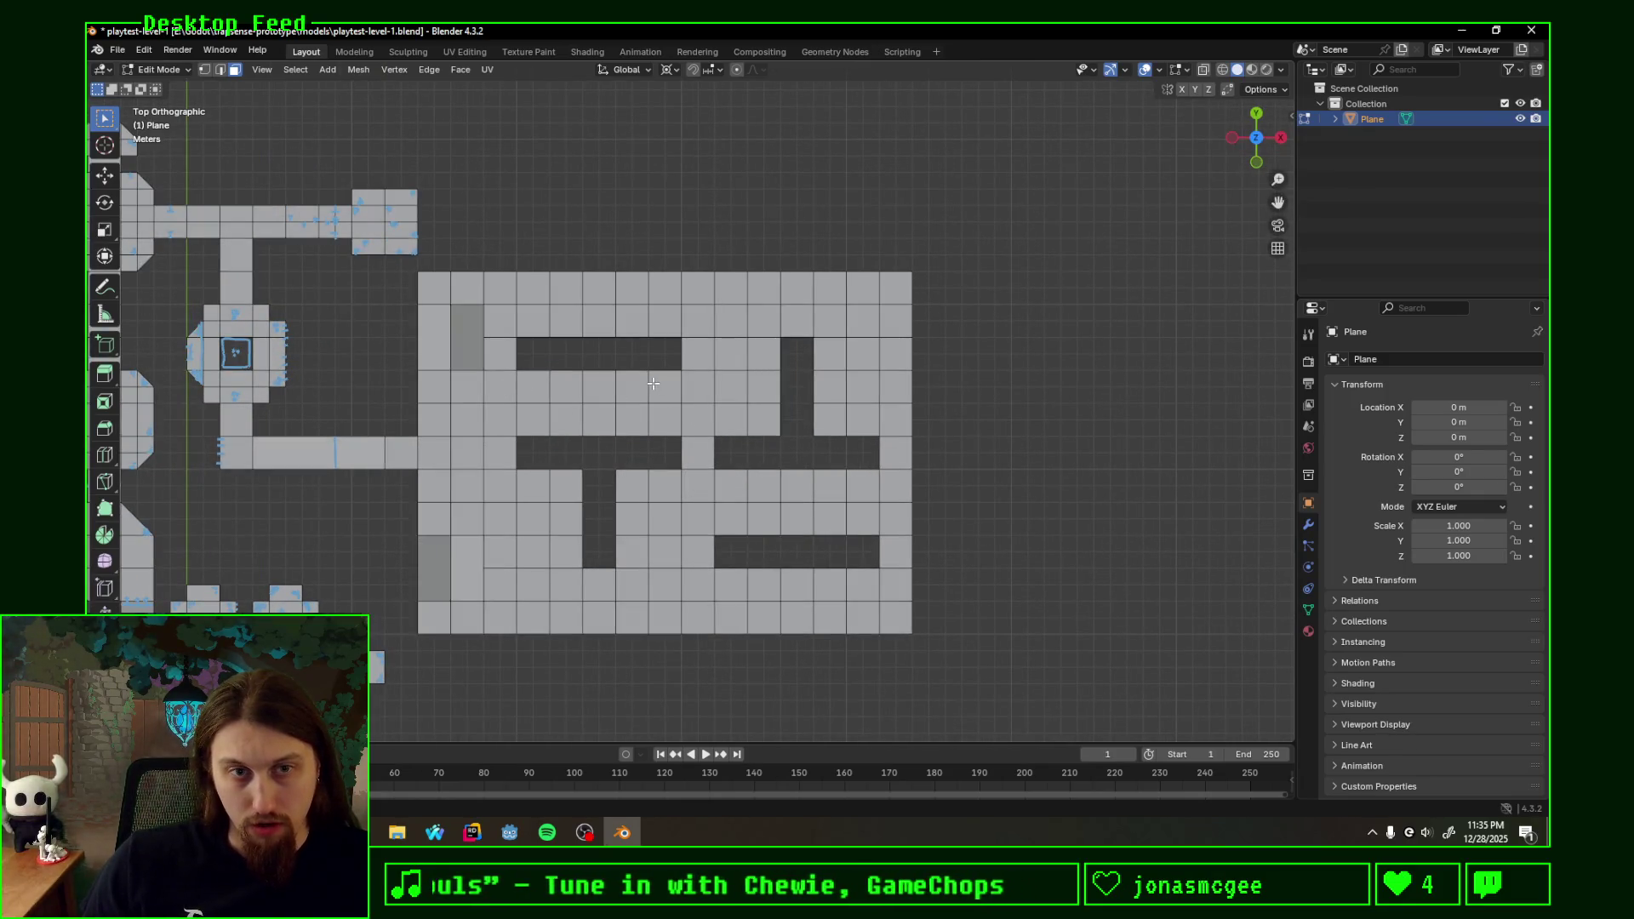
- Draw a vertical blue guide line, then delete the face rows beside two corridors to make them two faces tall
click(489, 269)
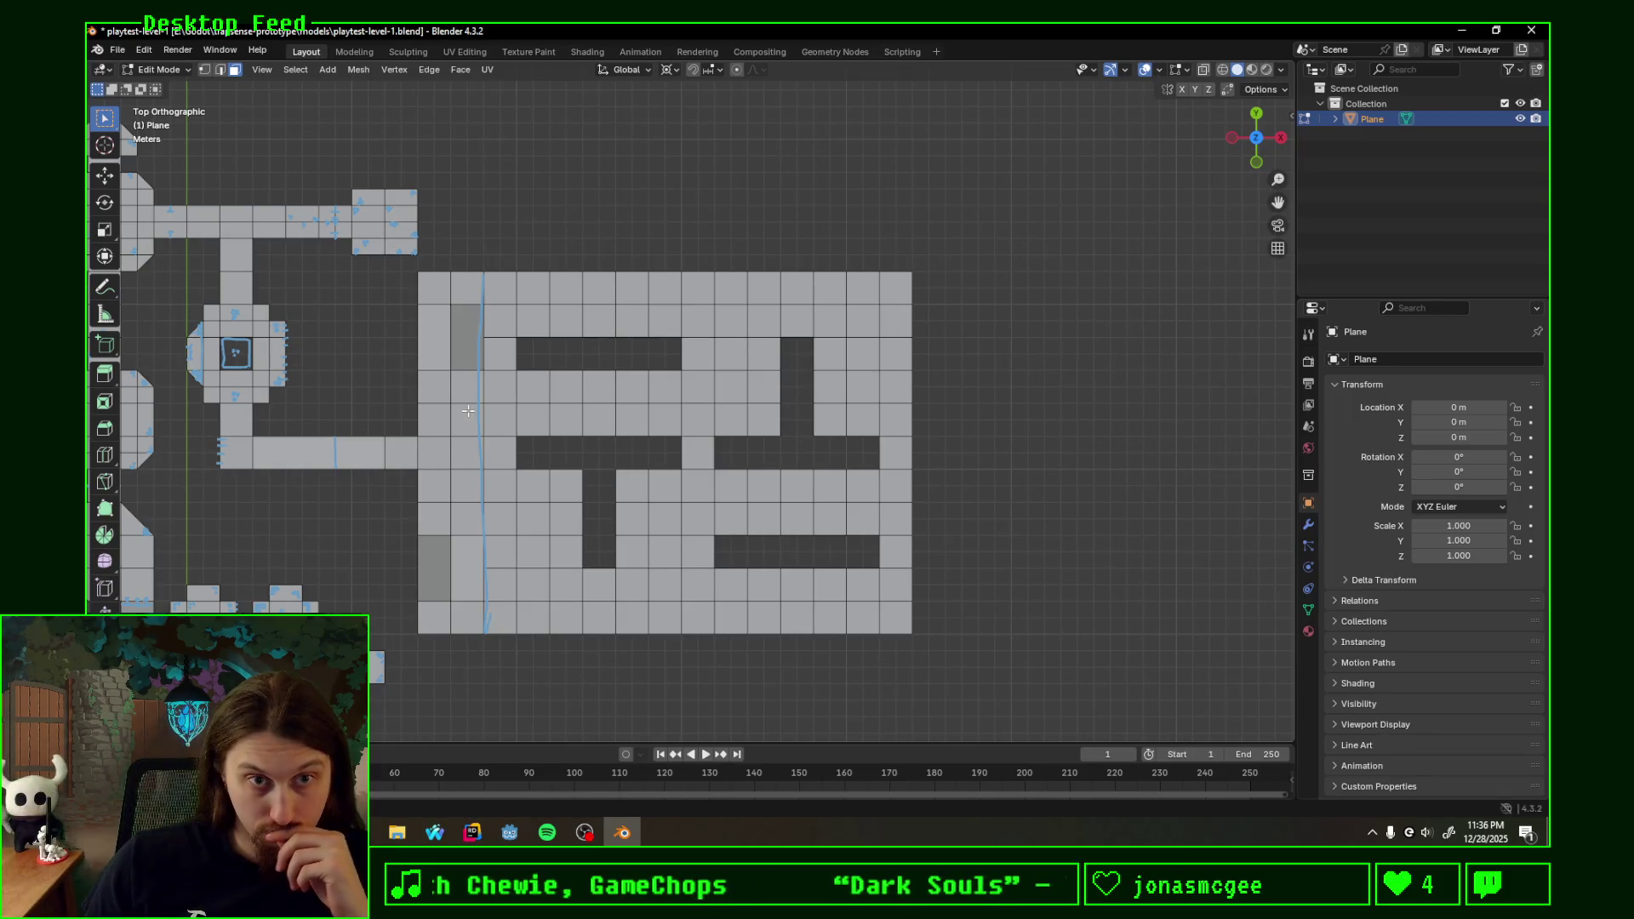
drag(523, 393, 669, 390)
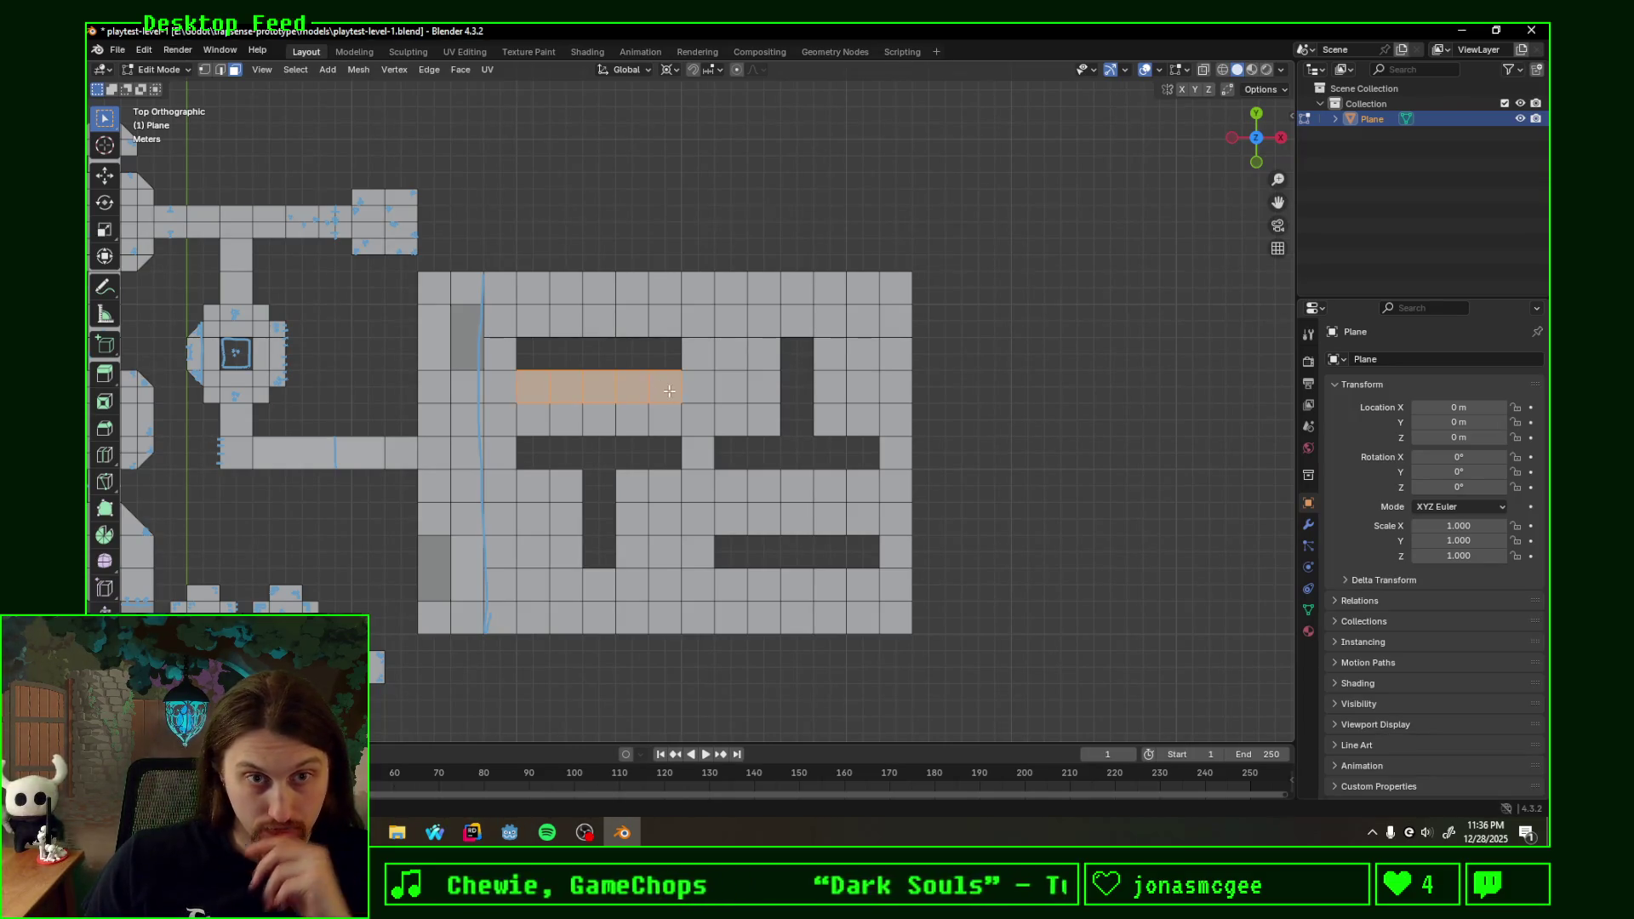
drag(734, 524, 870, 525)
drag(736, 525, 691, 488)
shift+drag(542, 387, 546, 391)
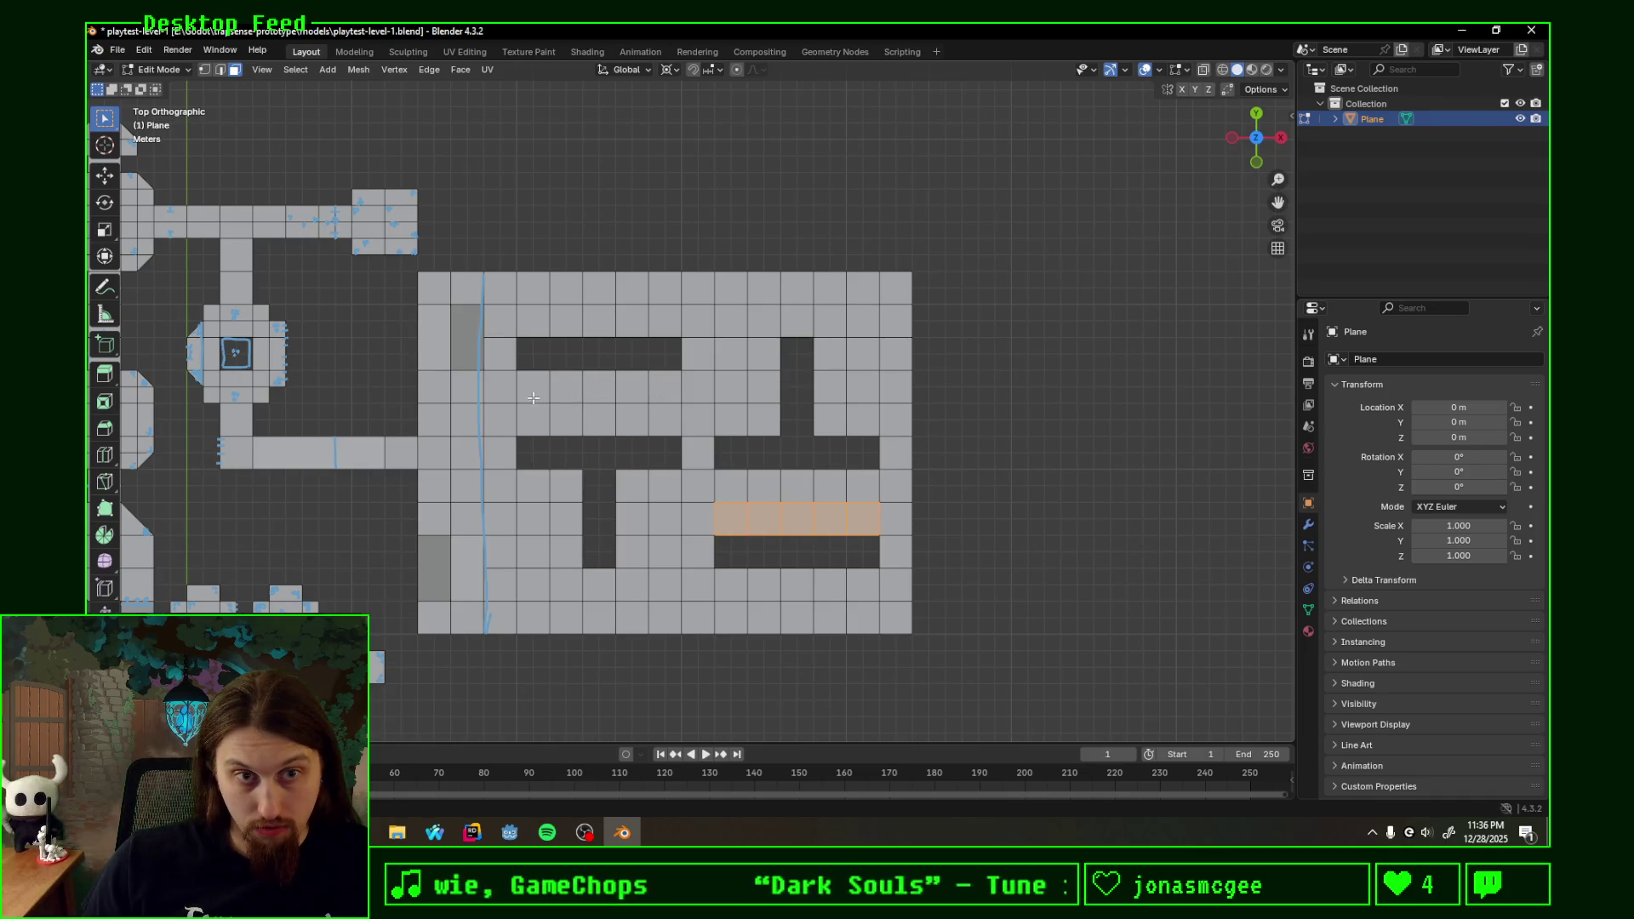
shift+drag(667, 388, 678, 388)
key(x)
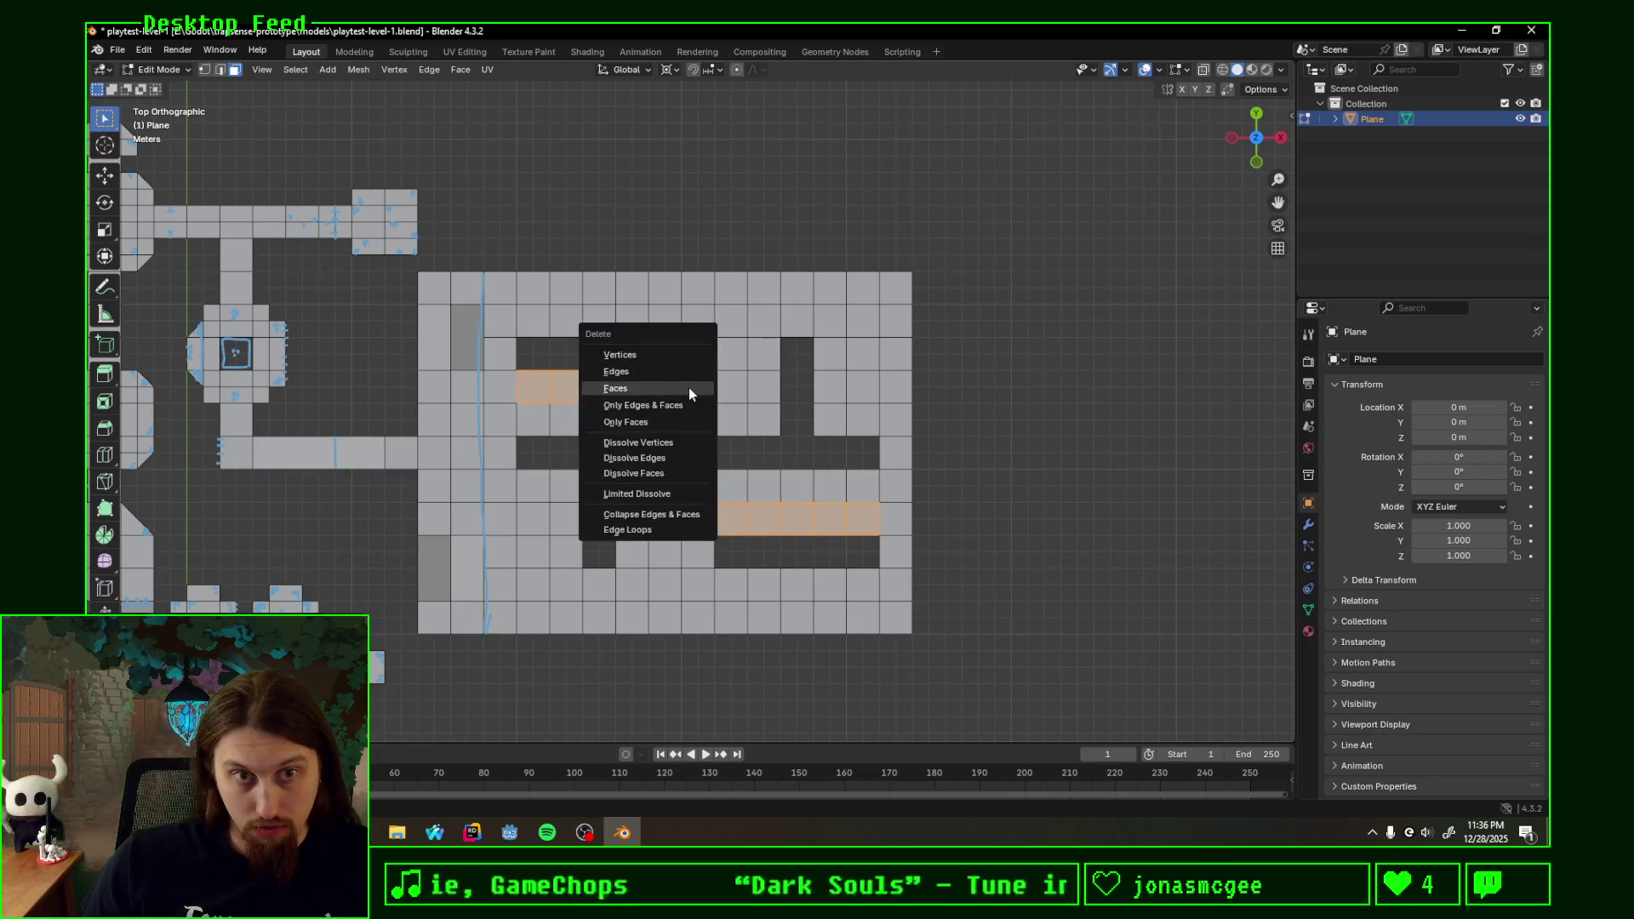
click(689, 387)
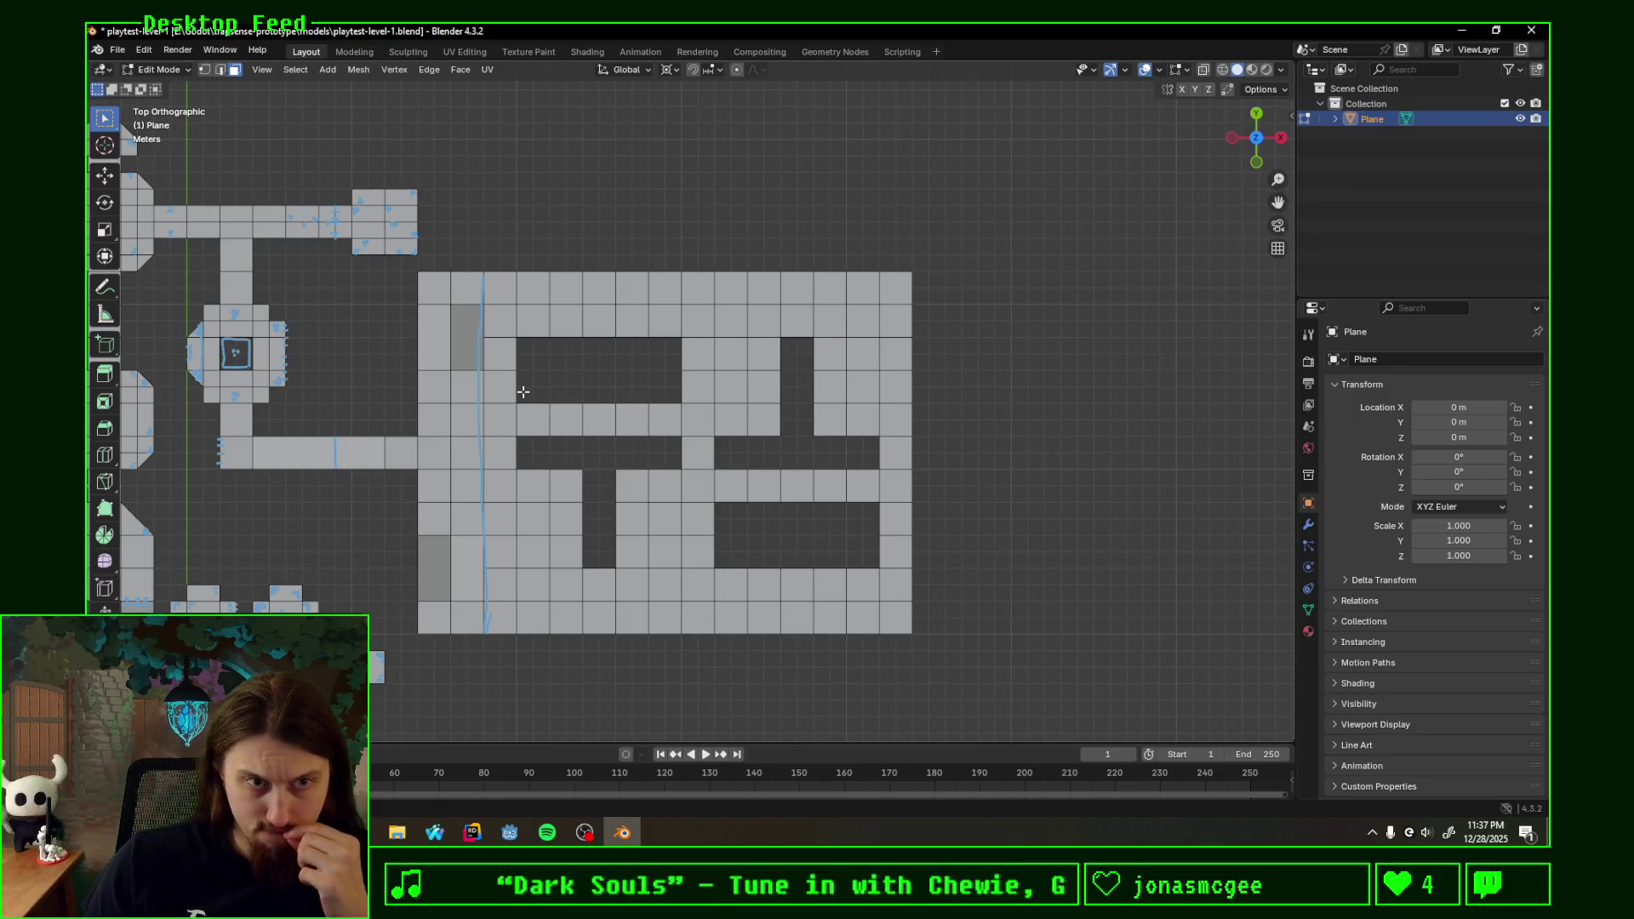
mouse_move(523, 391)
middle_down()
mouse_move(466, 382)
mouse_move(632, 386)
mouse_move(649, 468)
middle_up()
scroll(466, 382, down, 3)
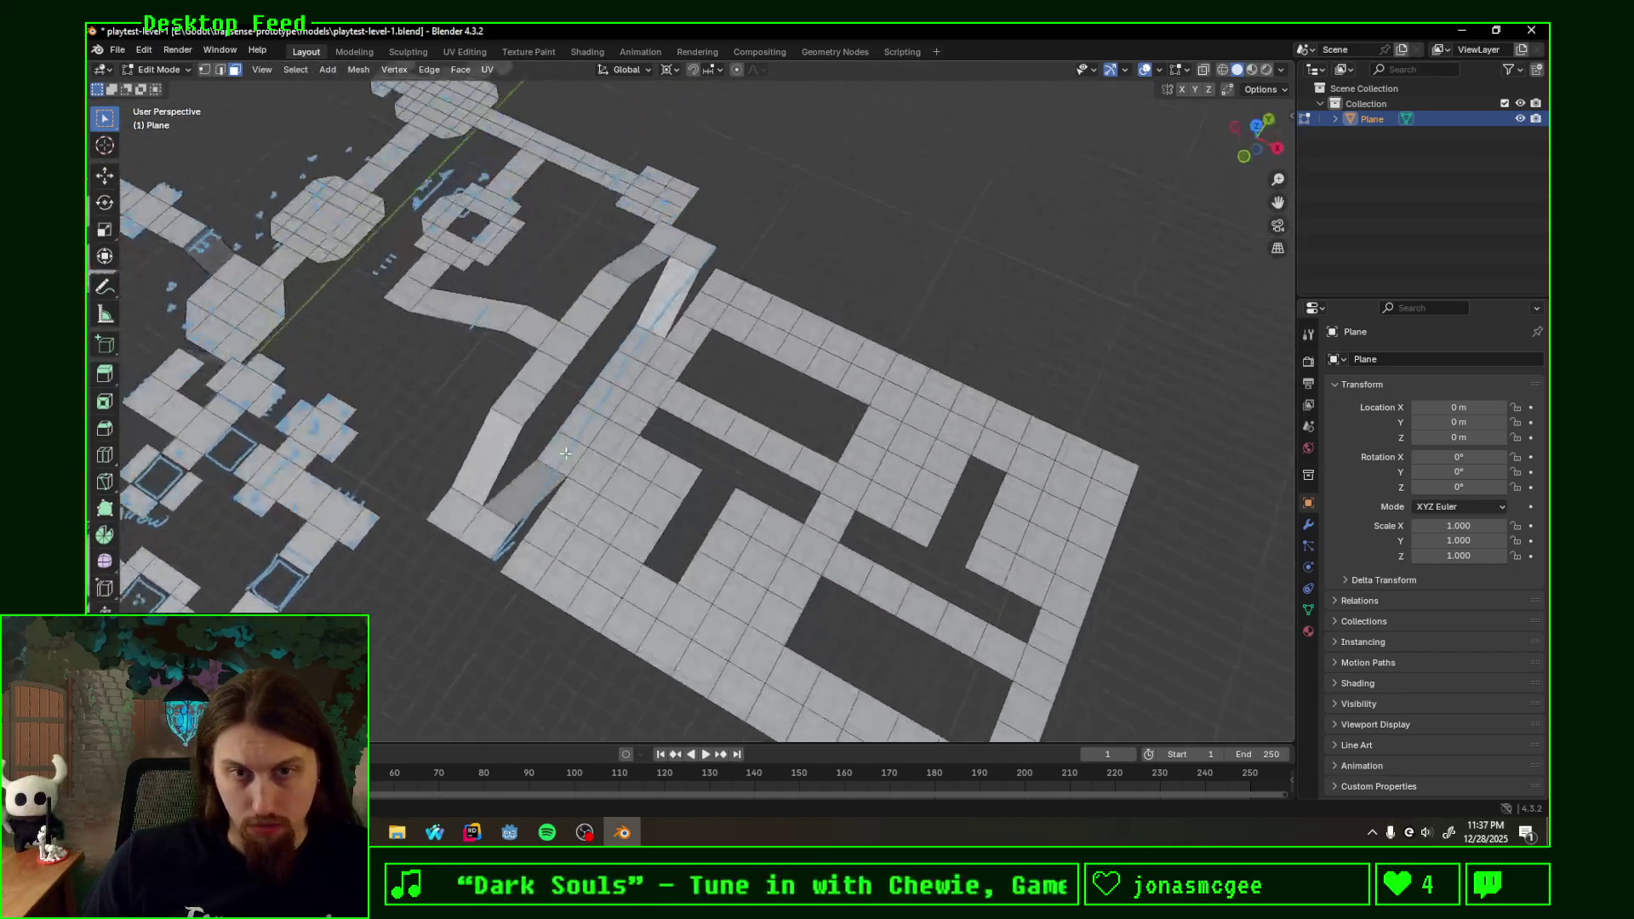
- Switch to Top Orthographic, clear the selection and frame the maze section up close
mouse_move(876, 444)
middle_down()
mouse_move(873, 405)
mouse_move(697, 379)
middle_up()
key(KP_7)
click(933, 383)
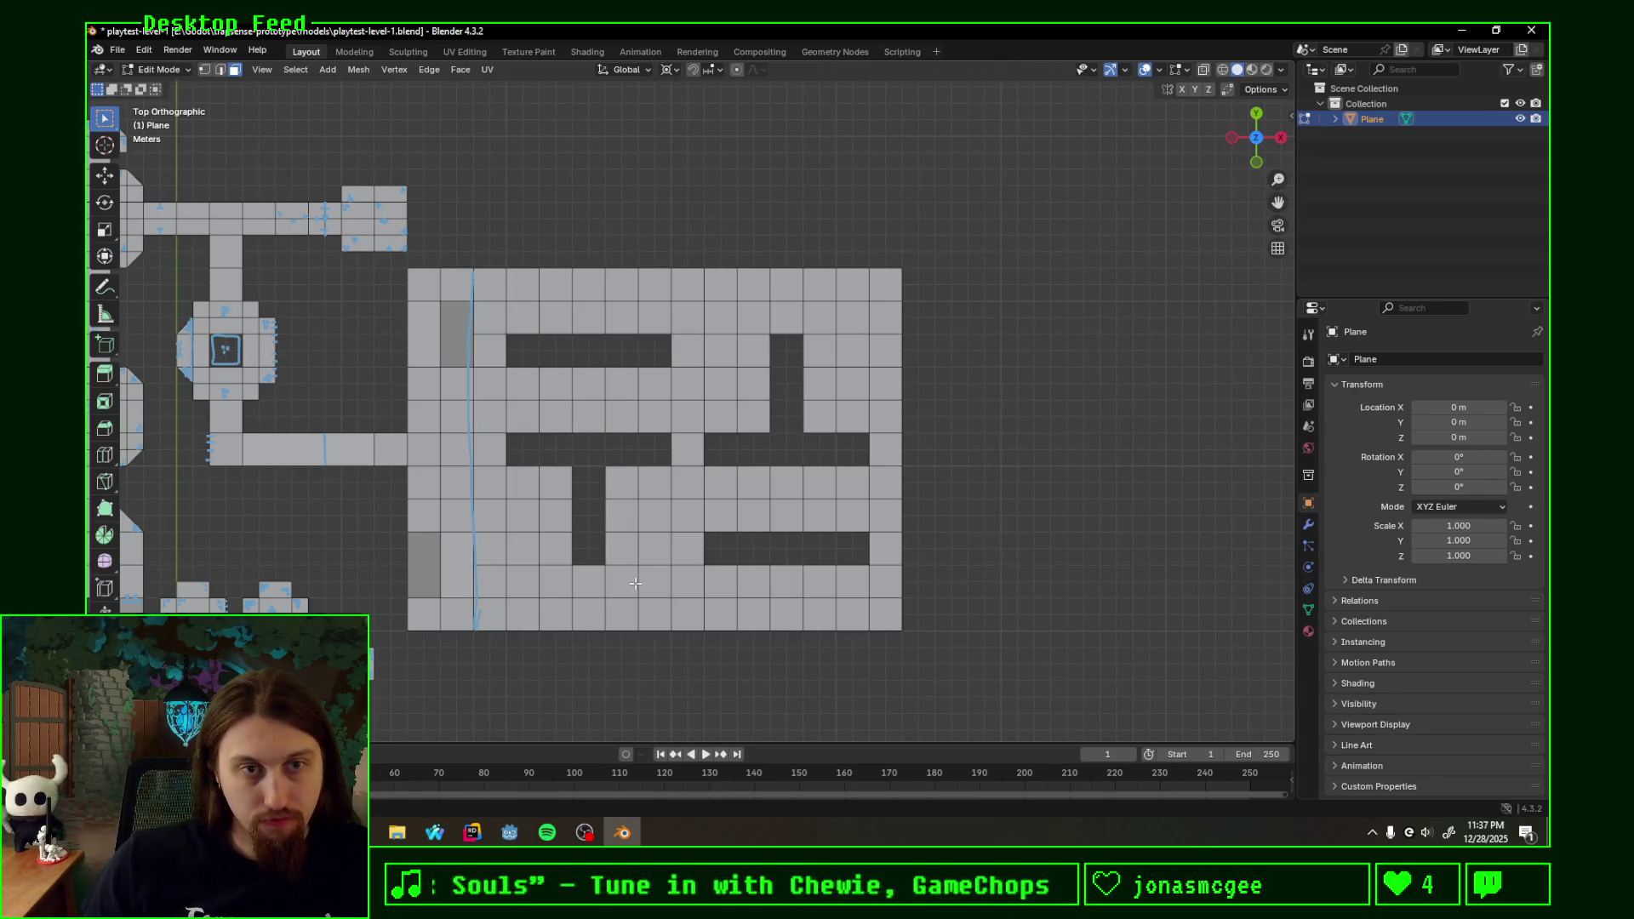
shift+middle_drag(633, 580, 631, 493)
click(588, 530)
click(652, 547)
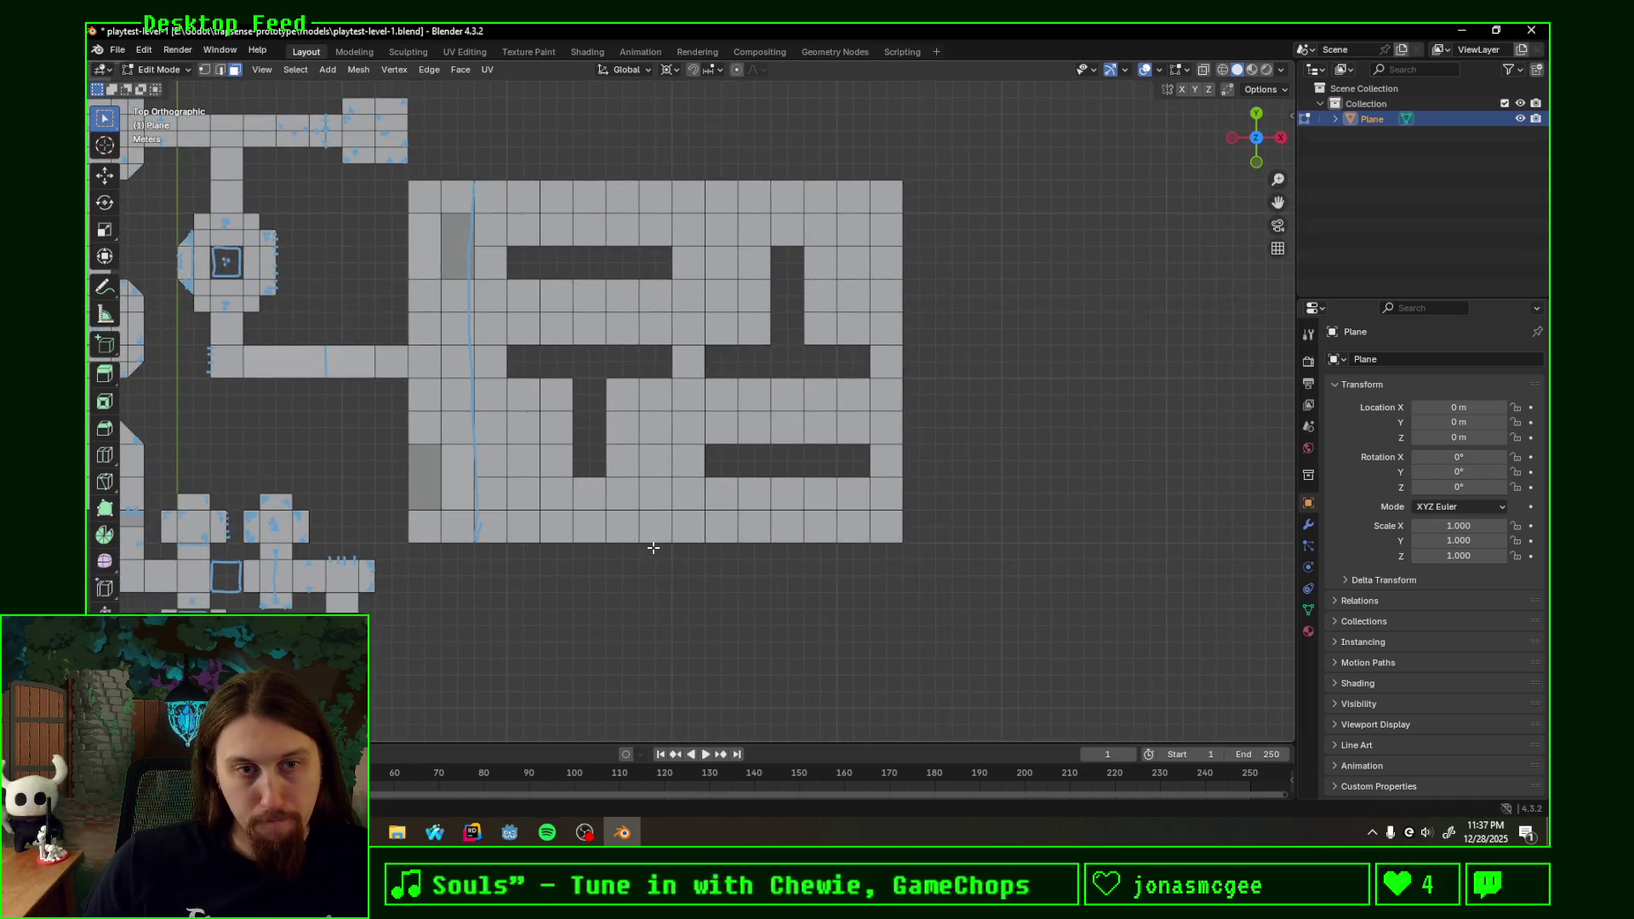
scroll(584, 540, up, 2)
shift+middle_drag(482, 444, 490, 501)
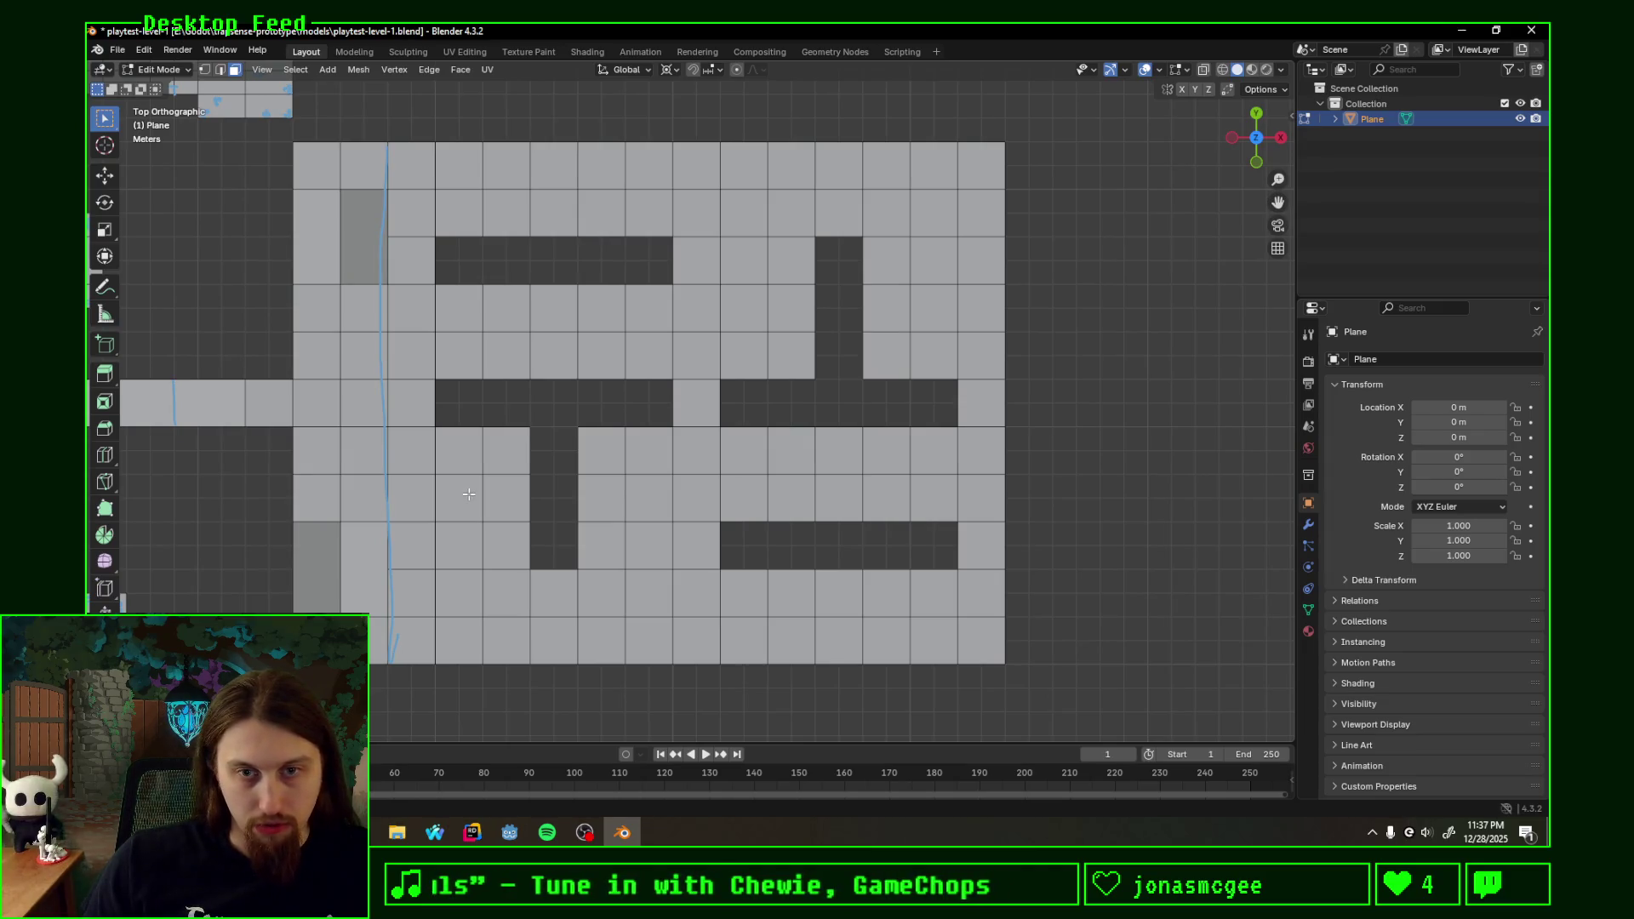
click(894, 632)
click(929, 594)
click(1083, 617)
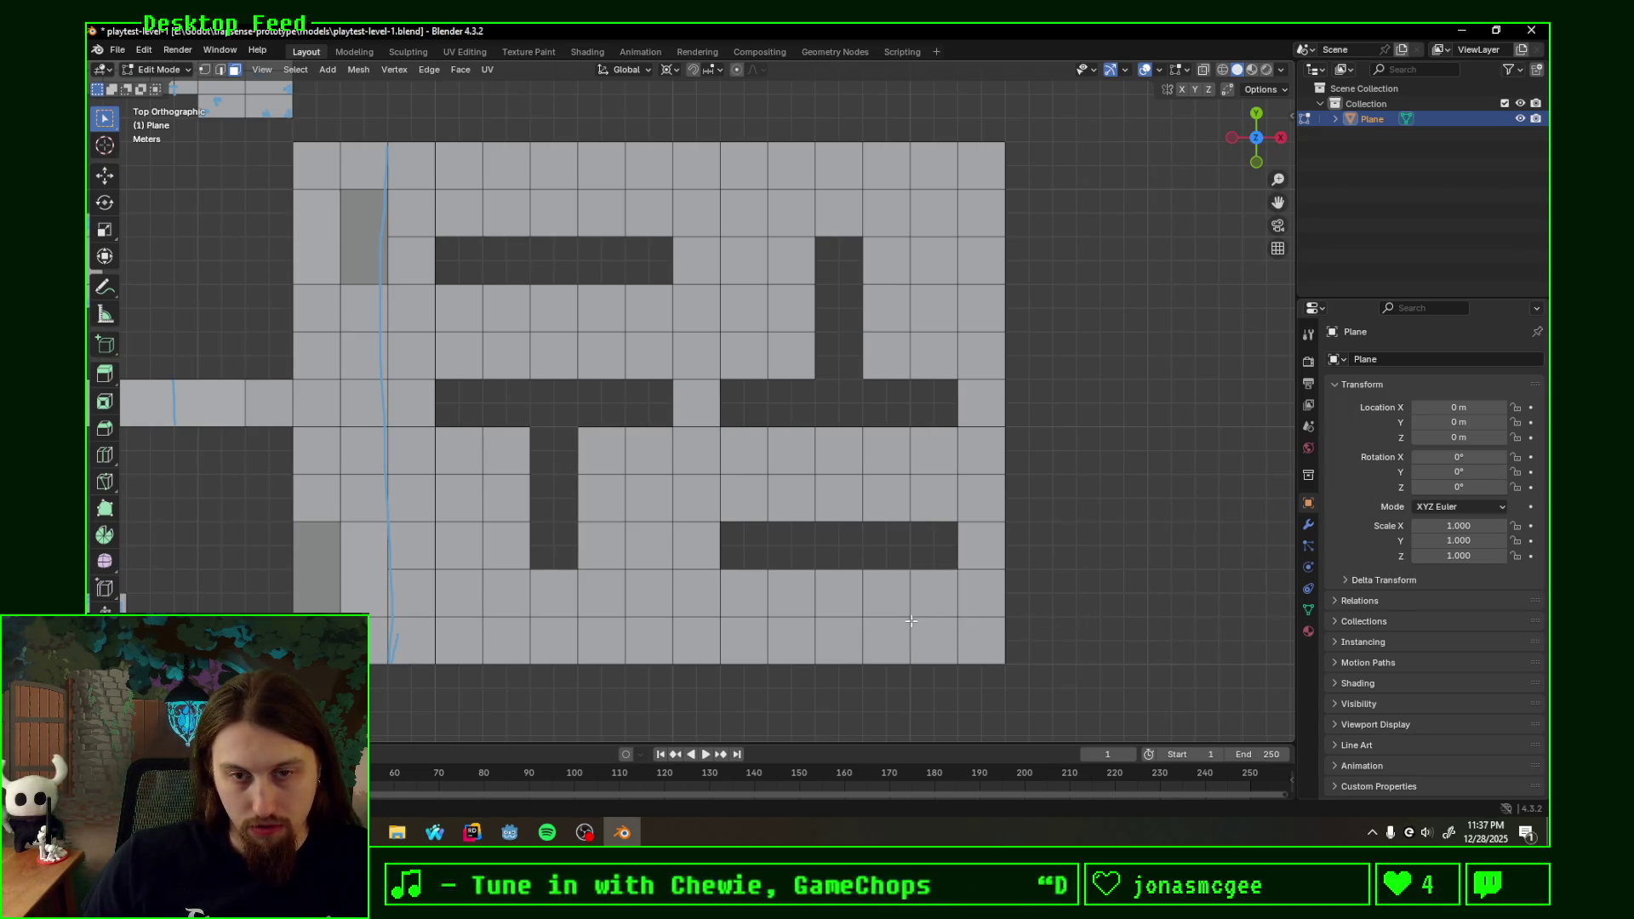
- Annotate a route along the maze's bottom row and a loop through its lower-left corridors
drag(908, 617, 511, 608)
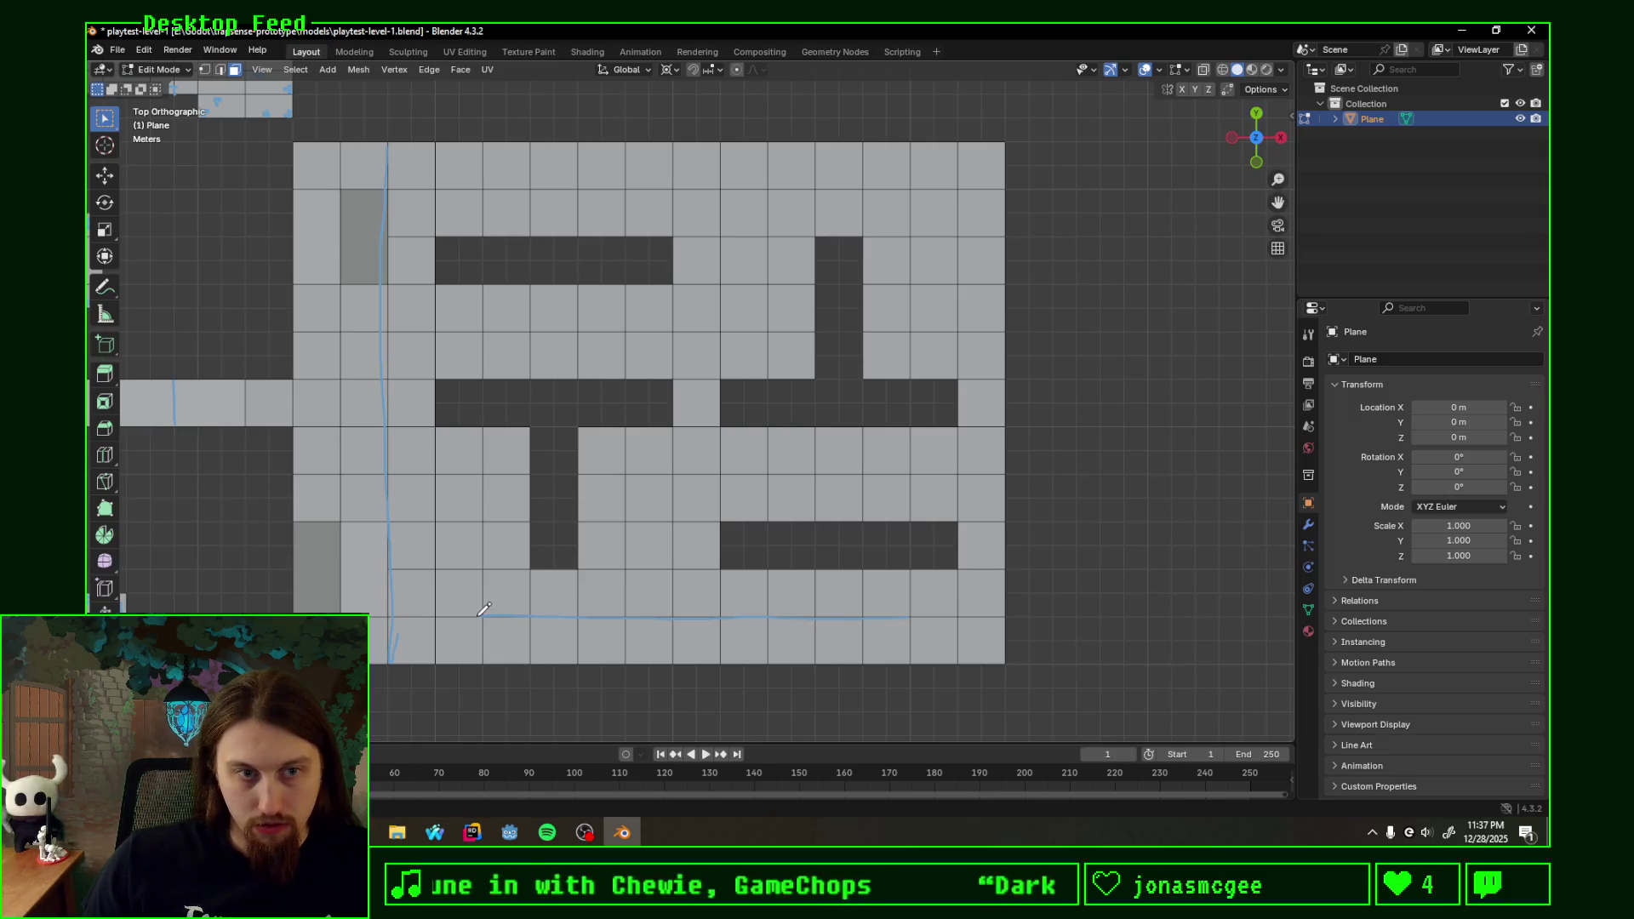
drag(467, 612, 467, 501)
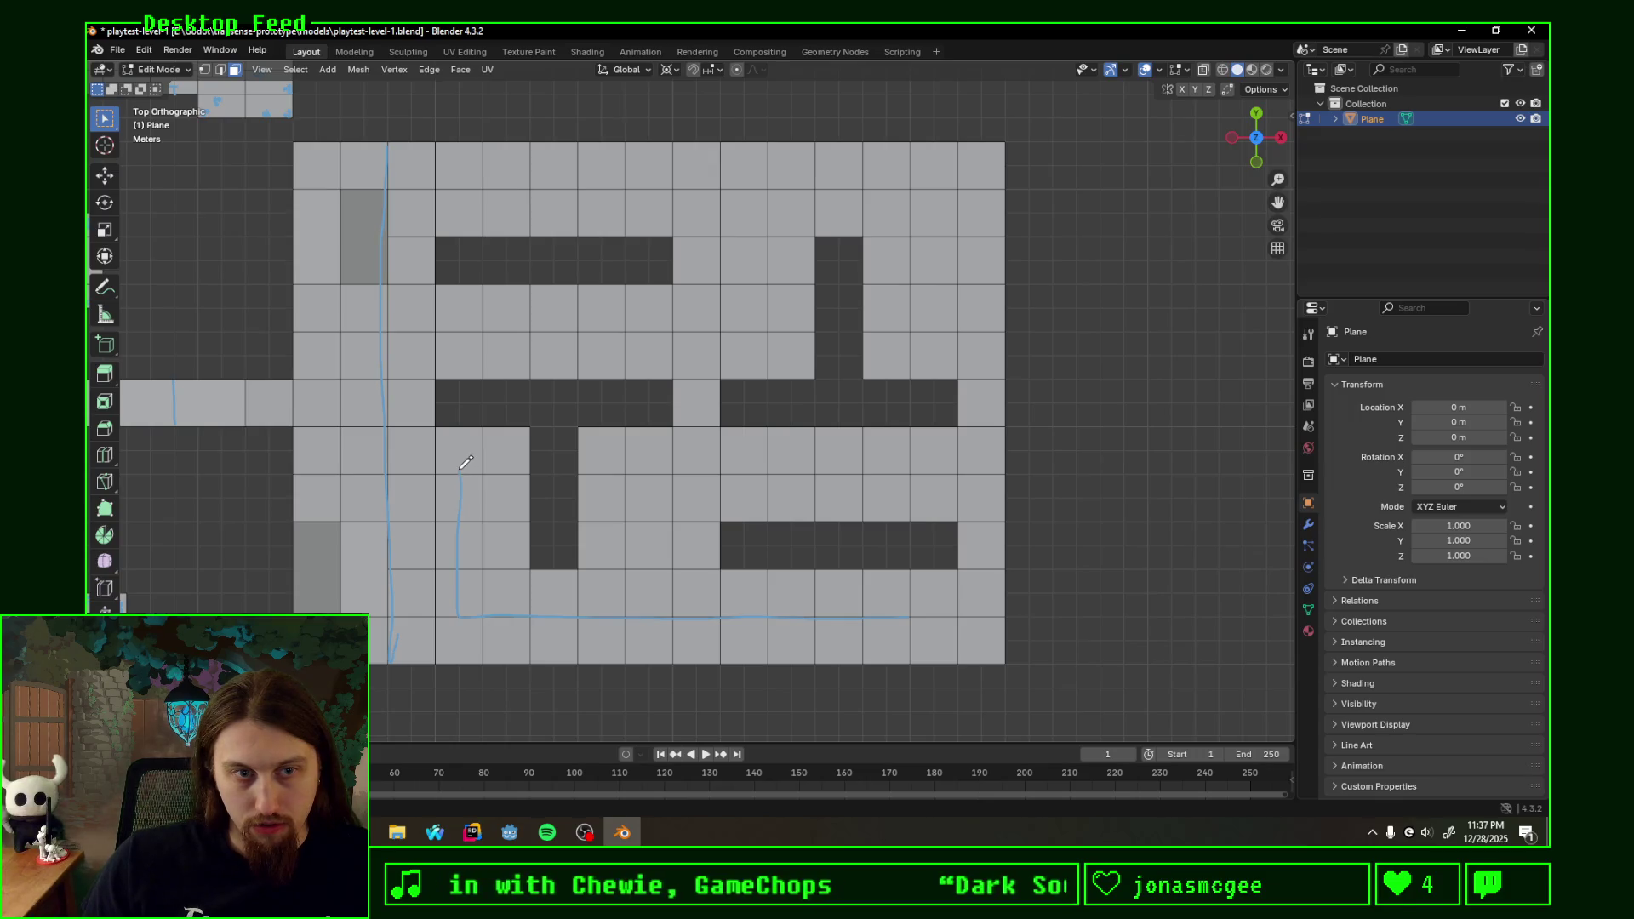
mouse_move(464, 484)
mouse_down()
mouse_move(466, 608)
mouse_move(657, 612)
mouse_move(664, 476)
mouse_move(927, 472)
mouse_up()
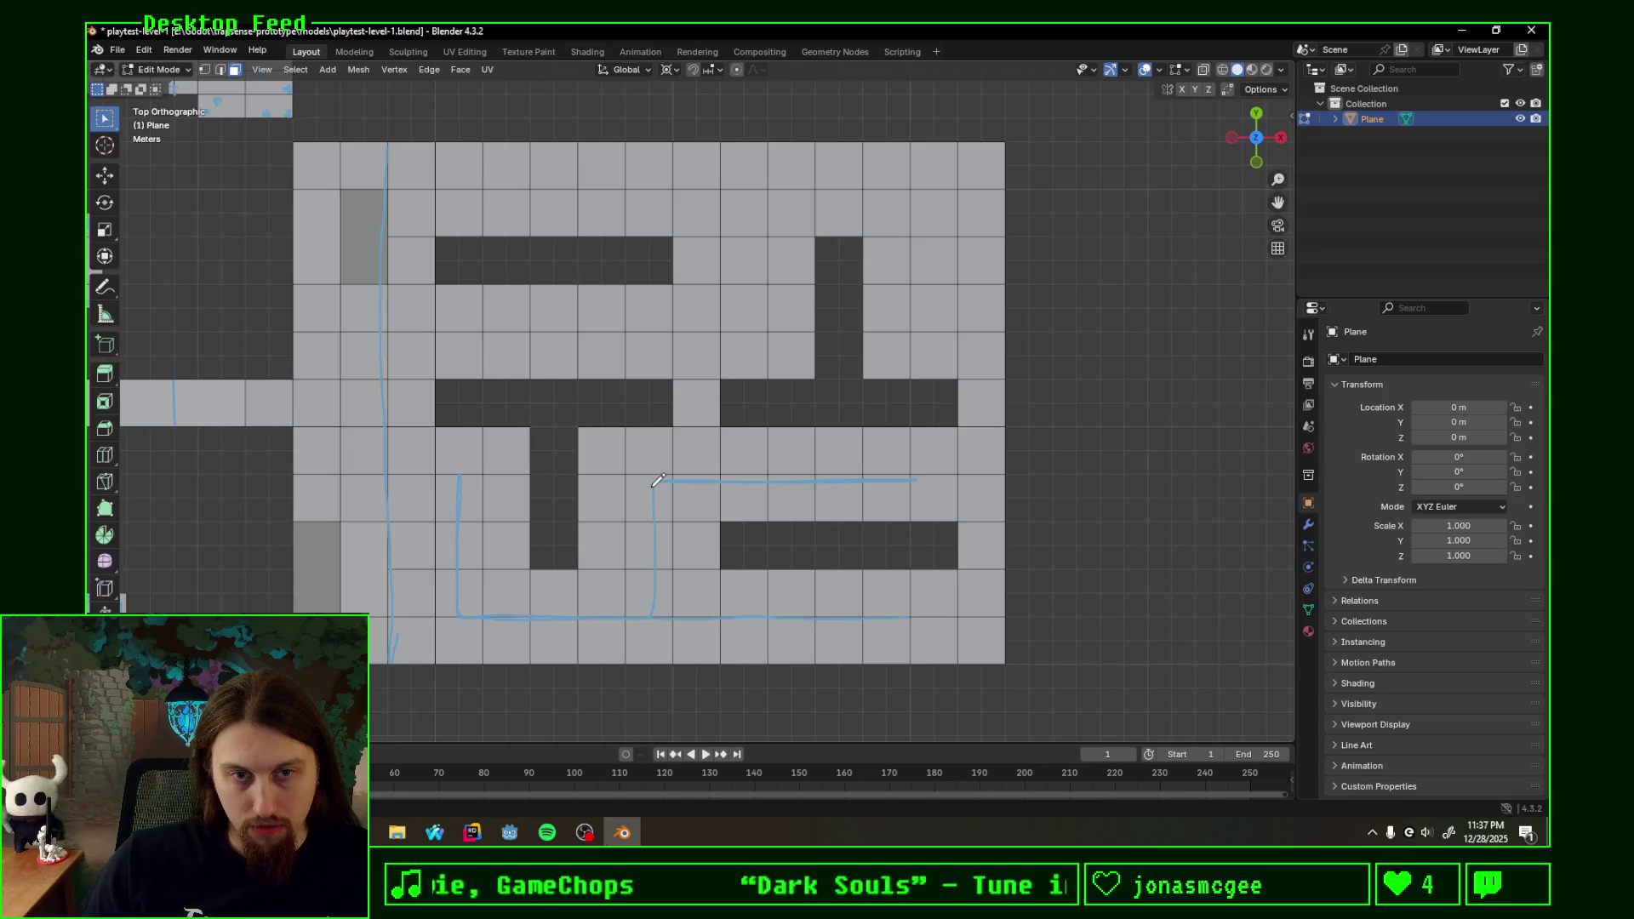
mouse_move(657, 481)
mouse_down()
mouse_move(461, 481)
mouse_move(884, 611)
mouse_up()
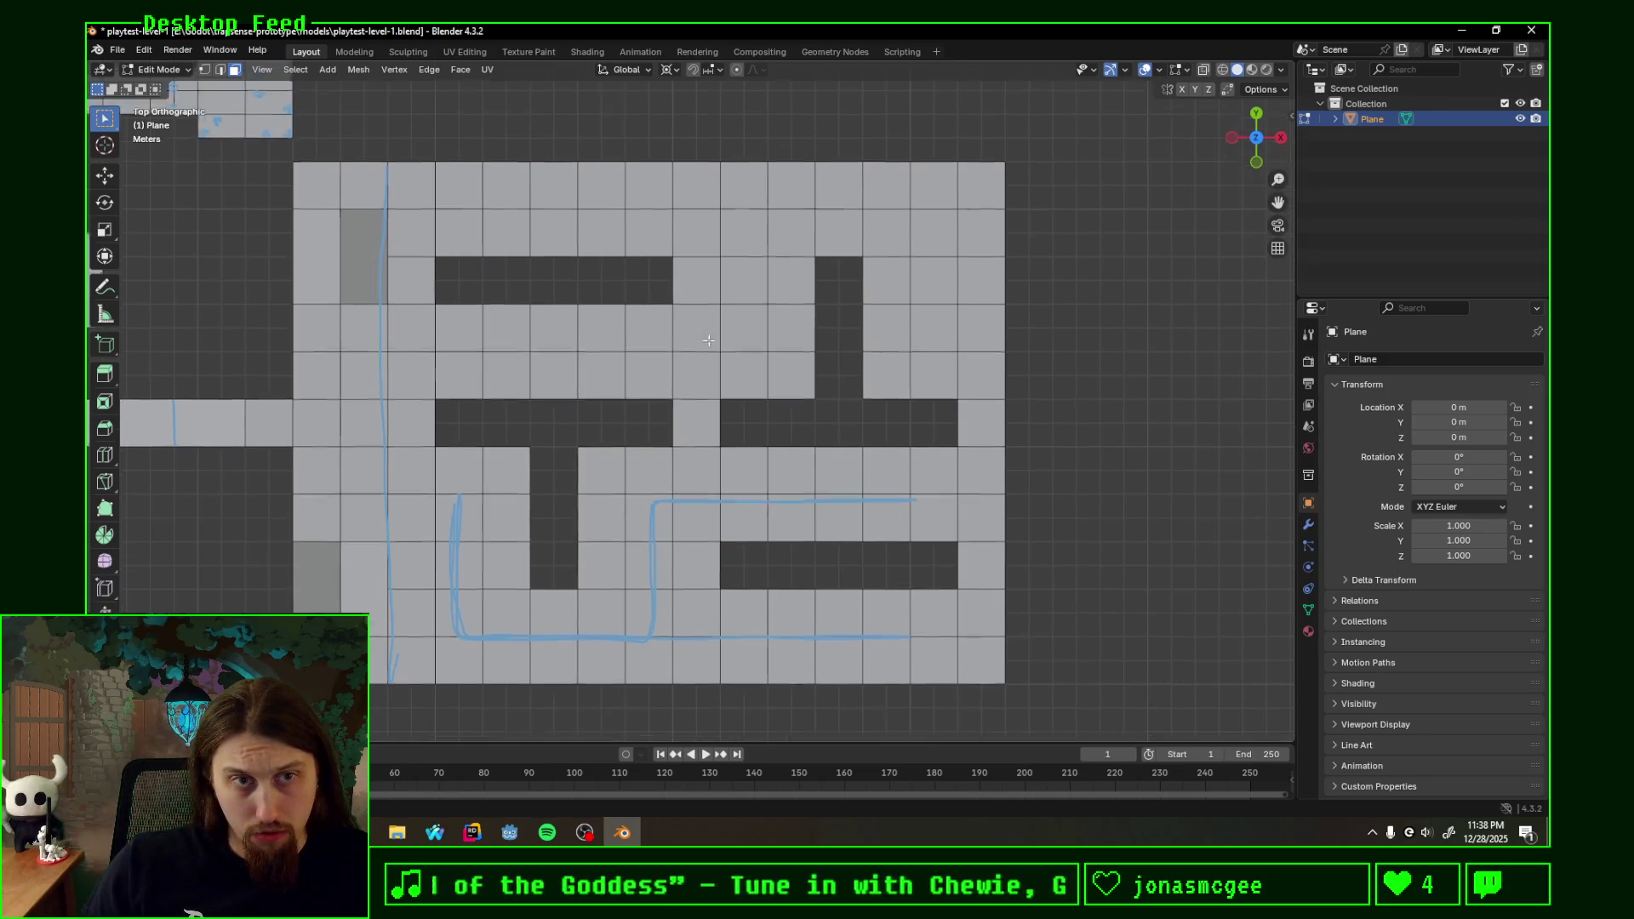
shift+scroll(600, 294, up, 3)
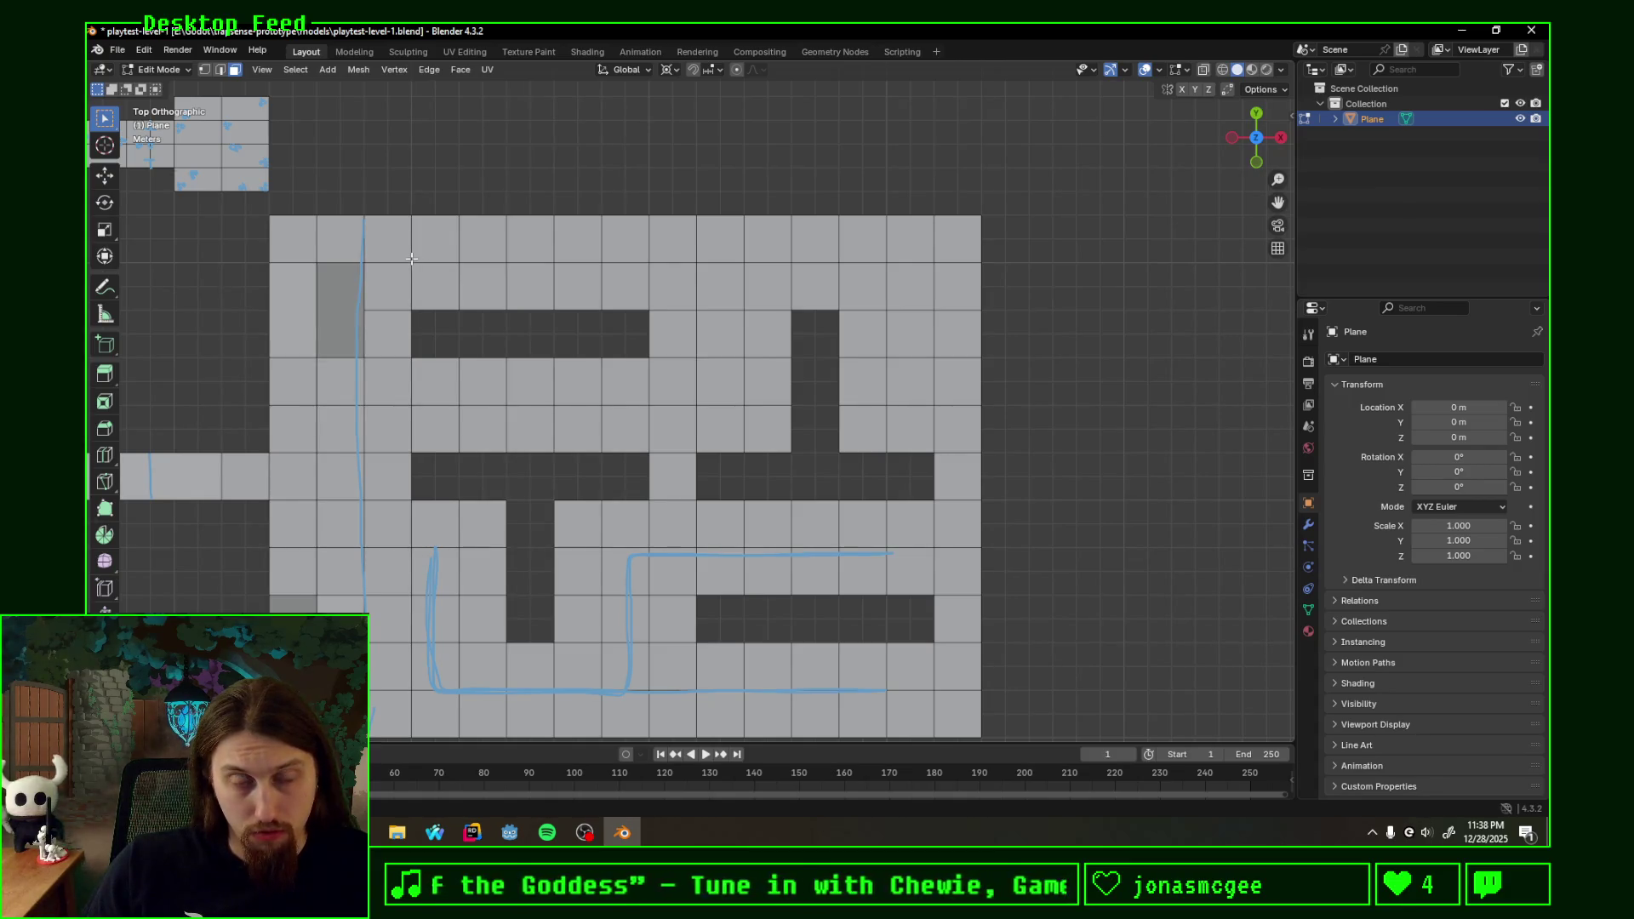
- Annotate a route around the upper maze, inspect at an angle, then return to top view
mouse_move(411, 259)
mouse_down()
mouse_move(920, 333)
mouse_move(723, 396)
mouse_move(919, 334)
mouse_move(411, 265)
mouse_up()
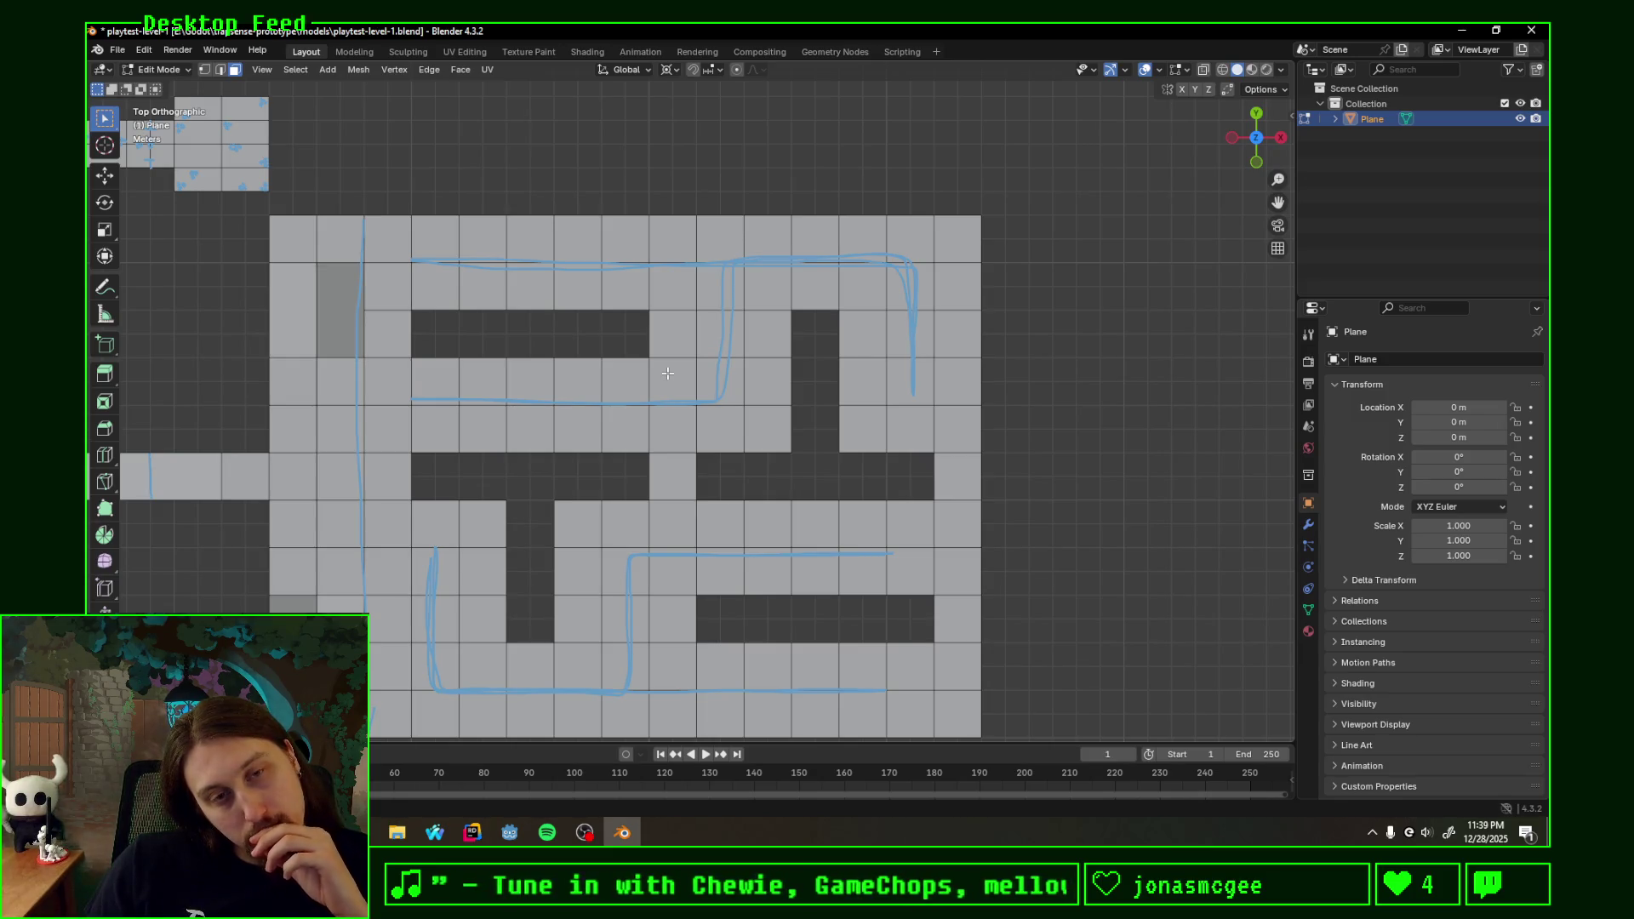
scroll(668, 374, down, 2)
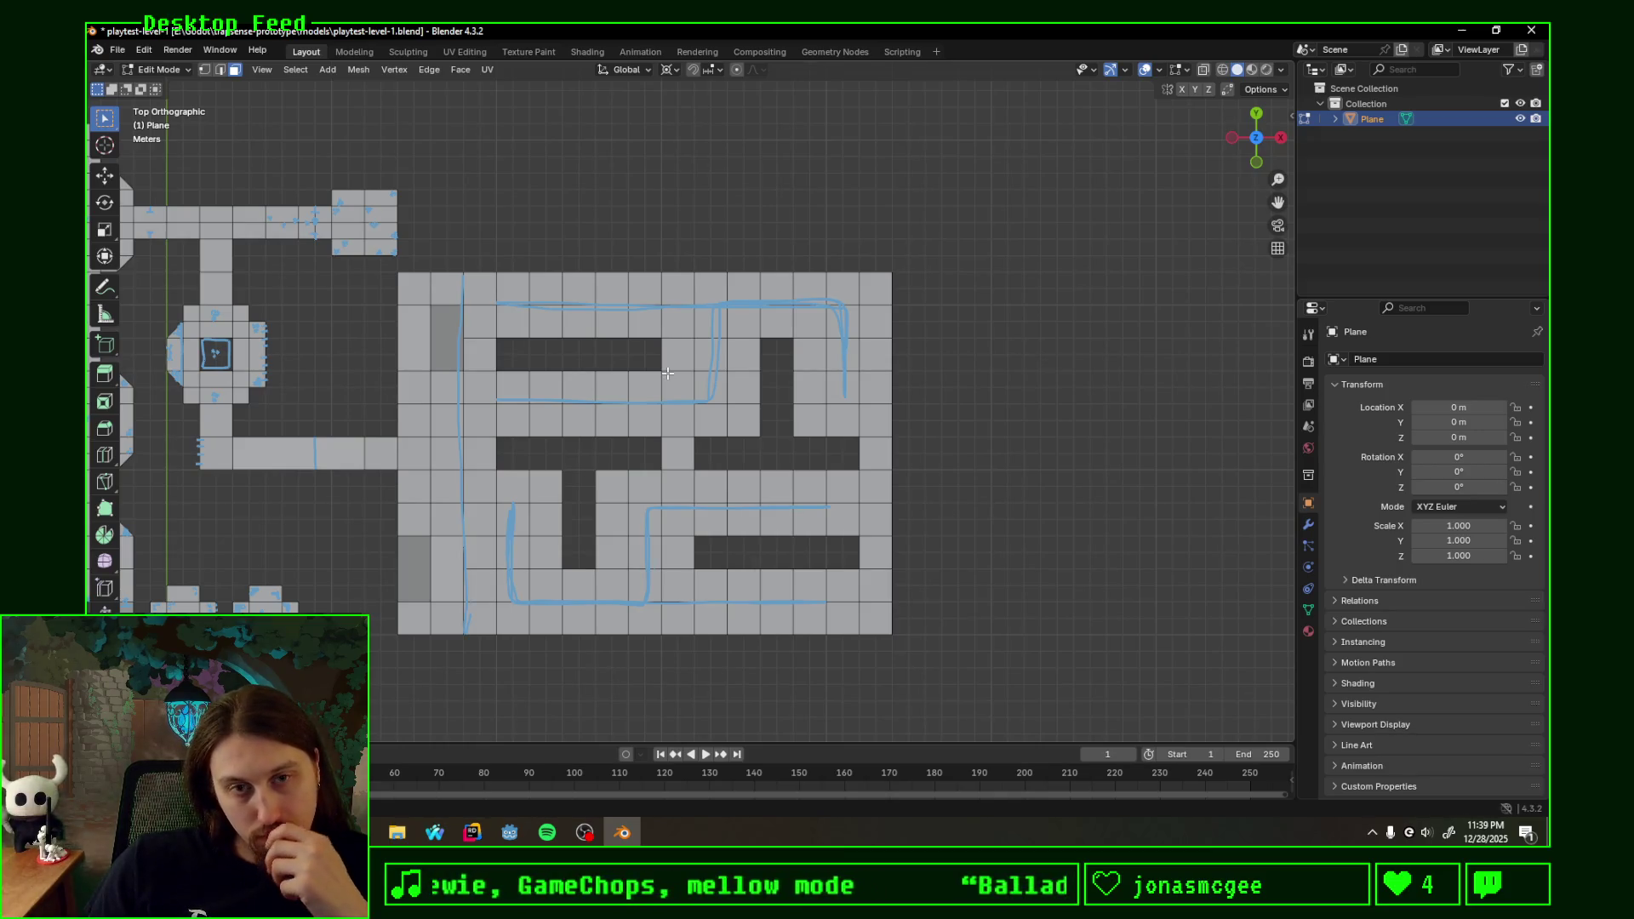
mouse_move(668, 373)
middle_down()
mouse_move(613, 364)
mouse_move(750, 459)
mouse_move(686, 459)
middle_up()
scroll(613, 363, up, 4)
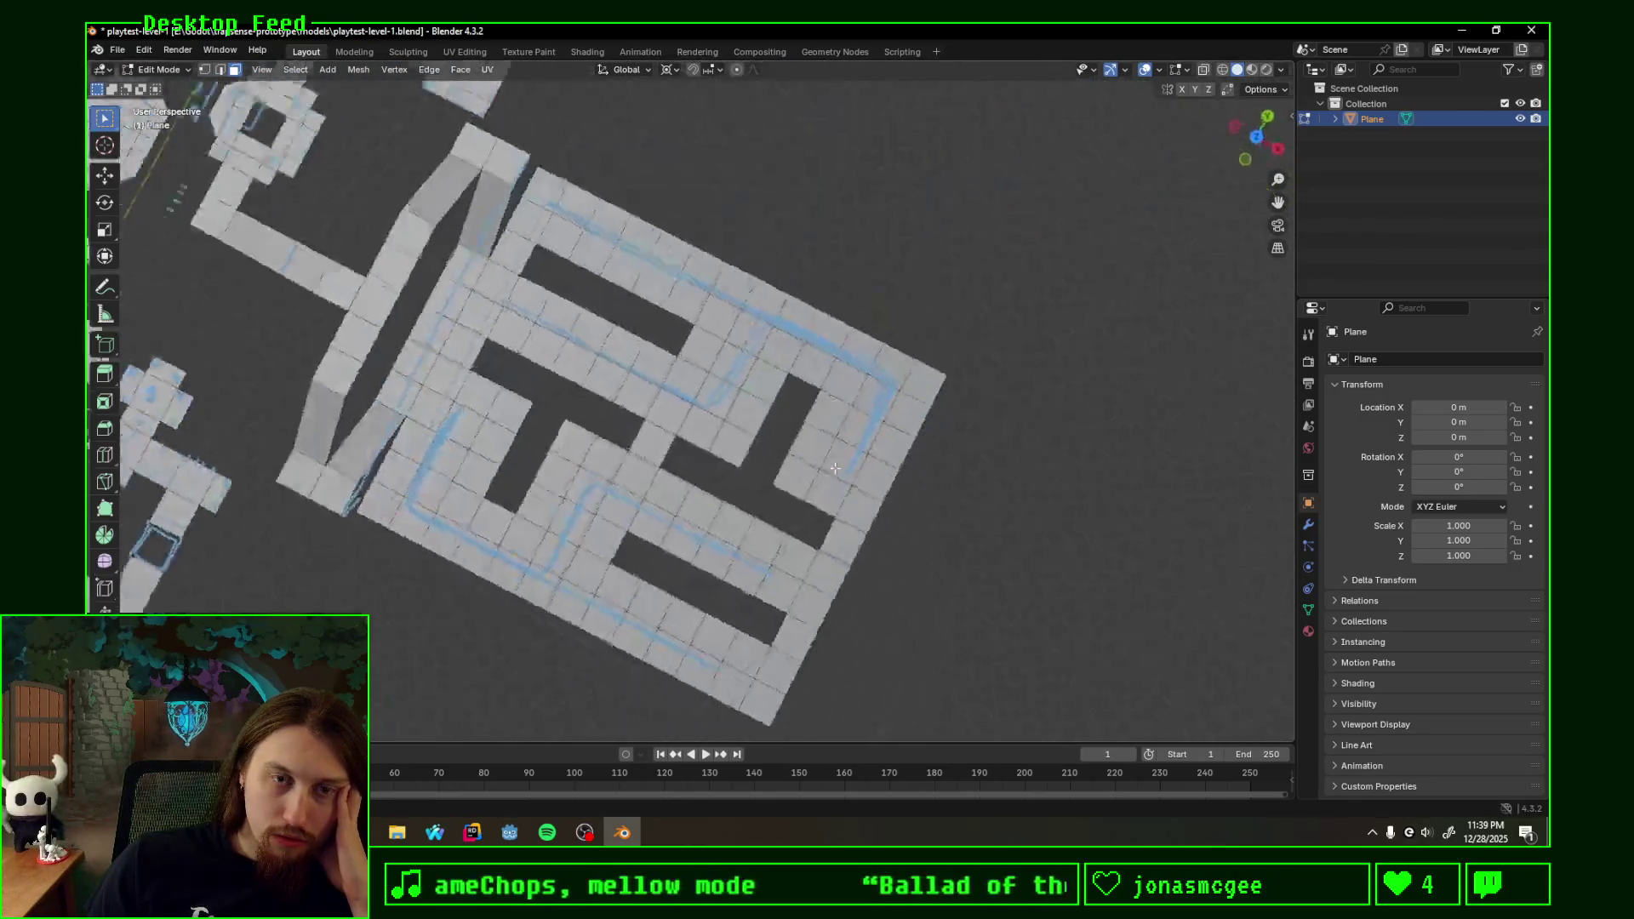
middle_drag(685, 460, 953, 457)
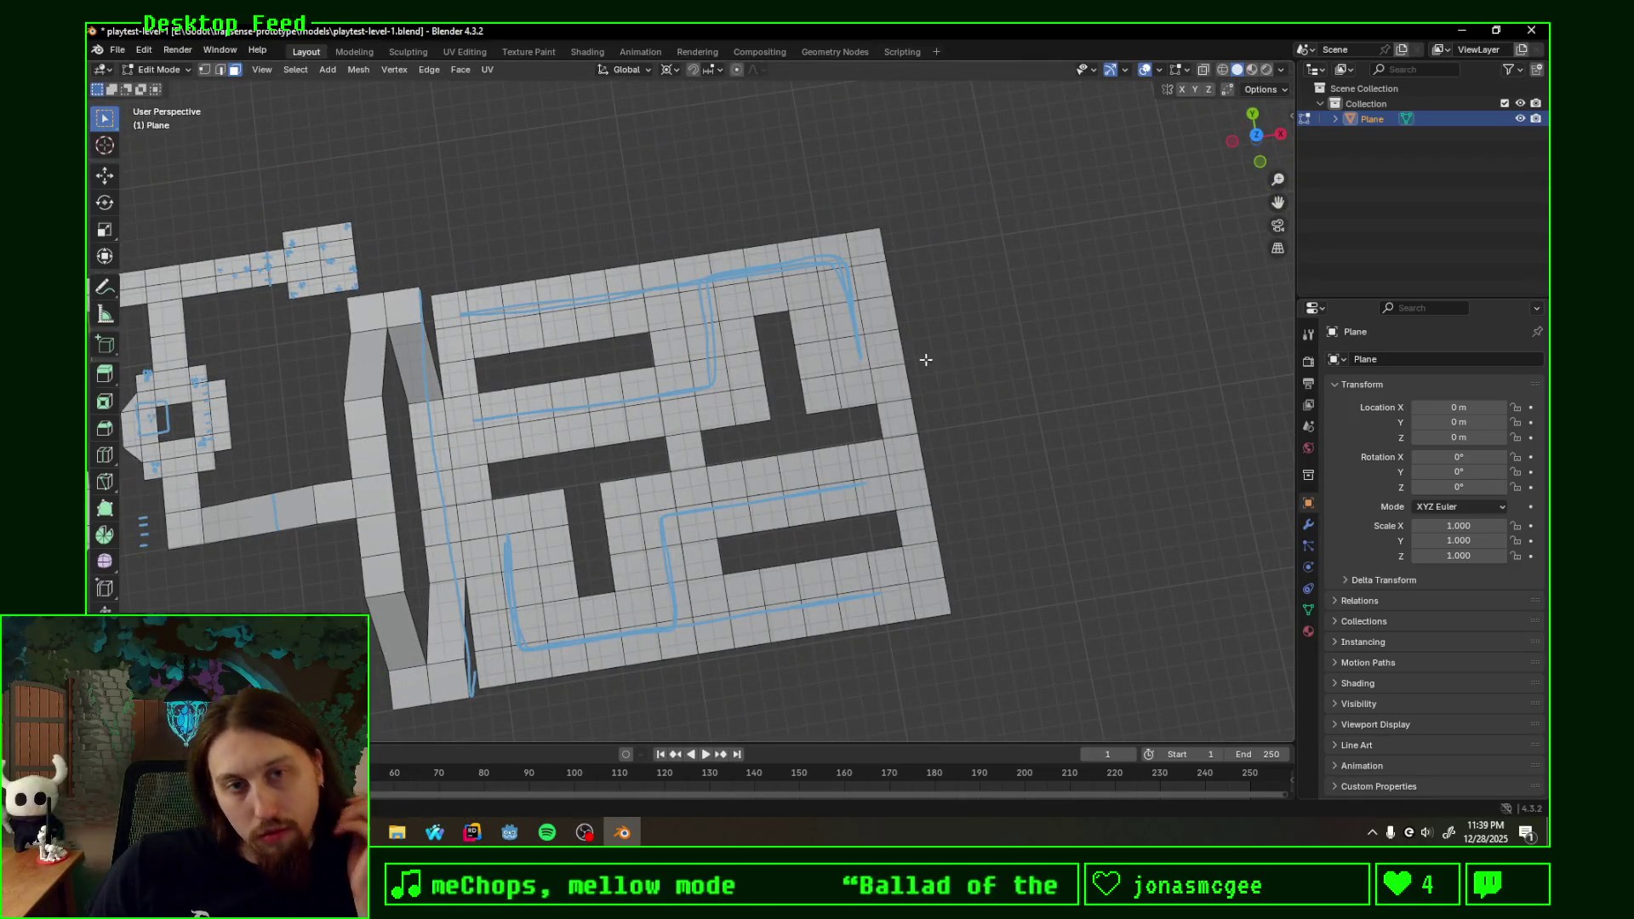
click(1259, 138)
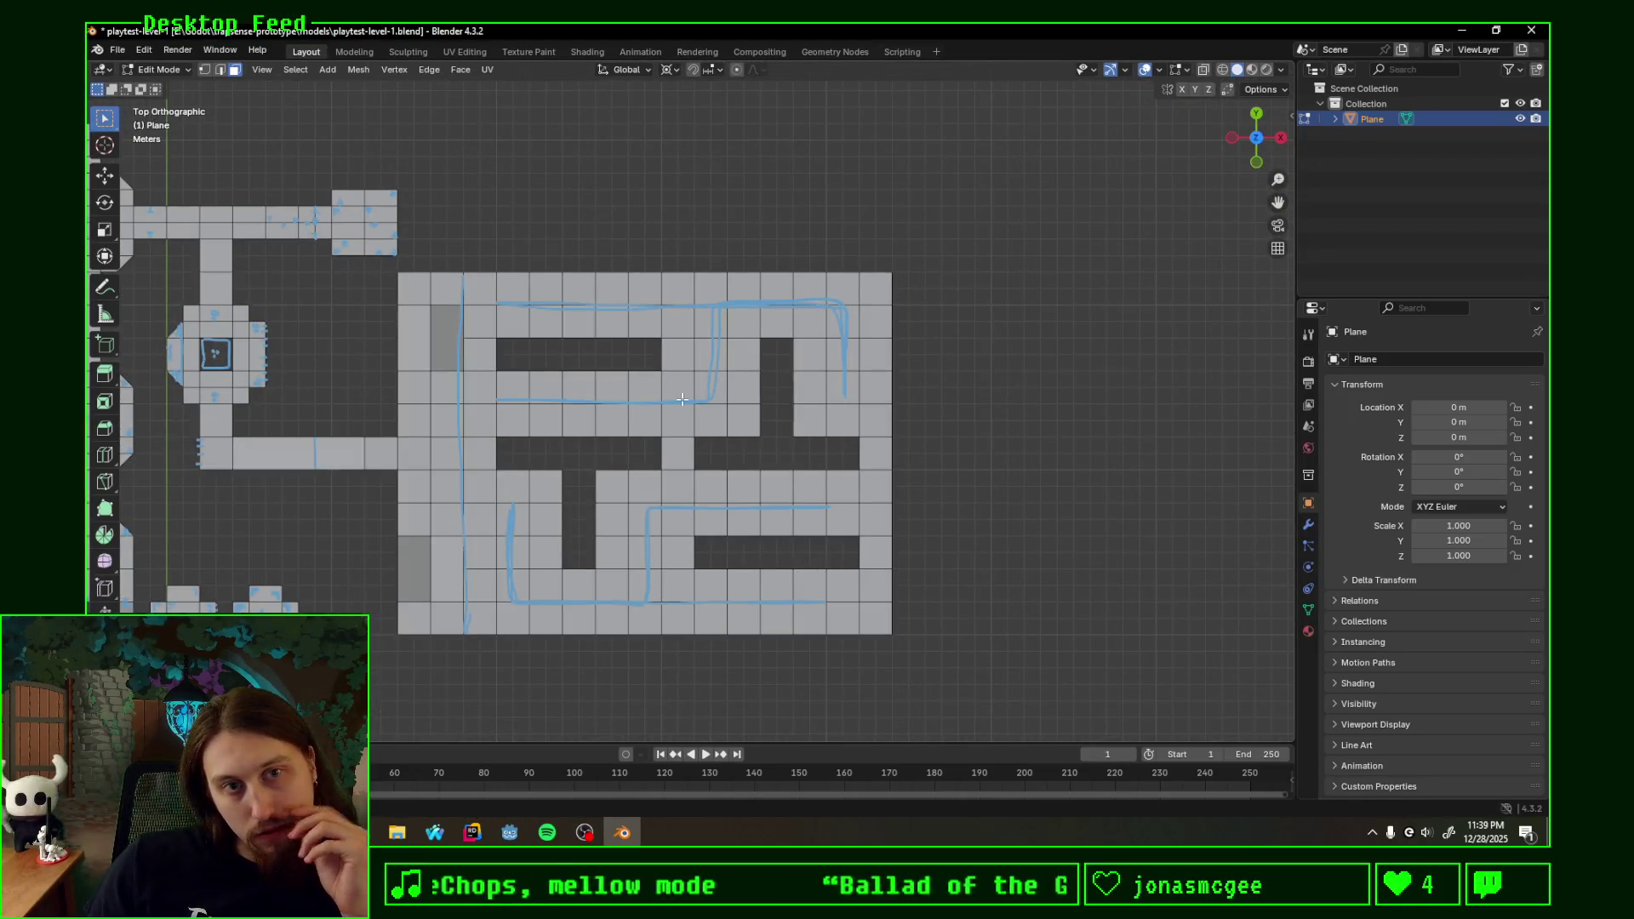
- Try filling between the hole's two end faces with F, then undo the long single face
click(522, 333)
scroll(526, 352, up, 1)
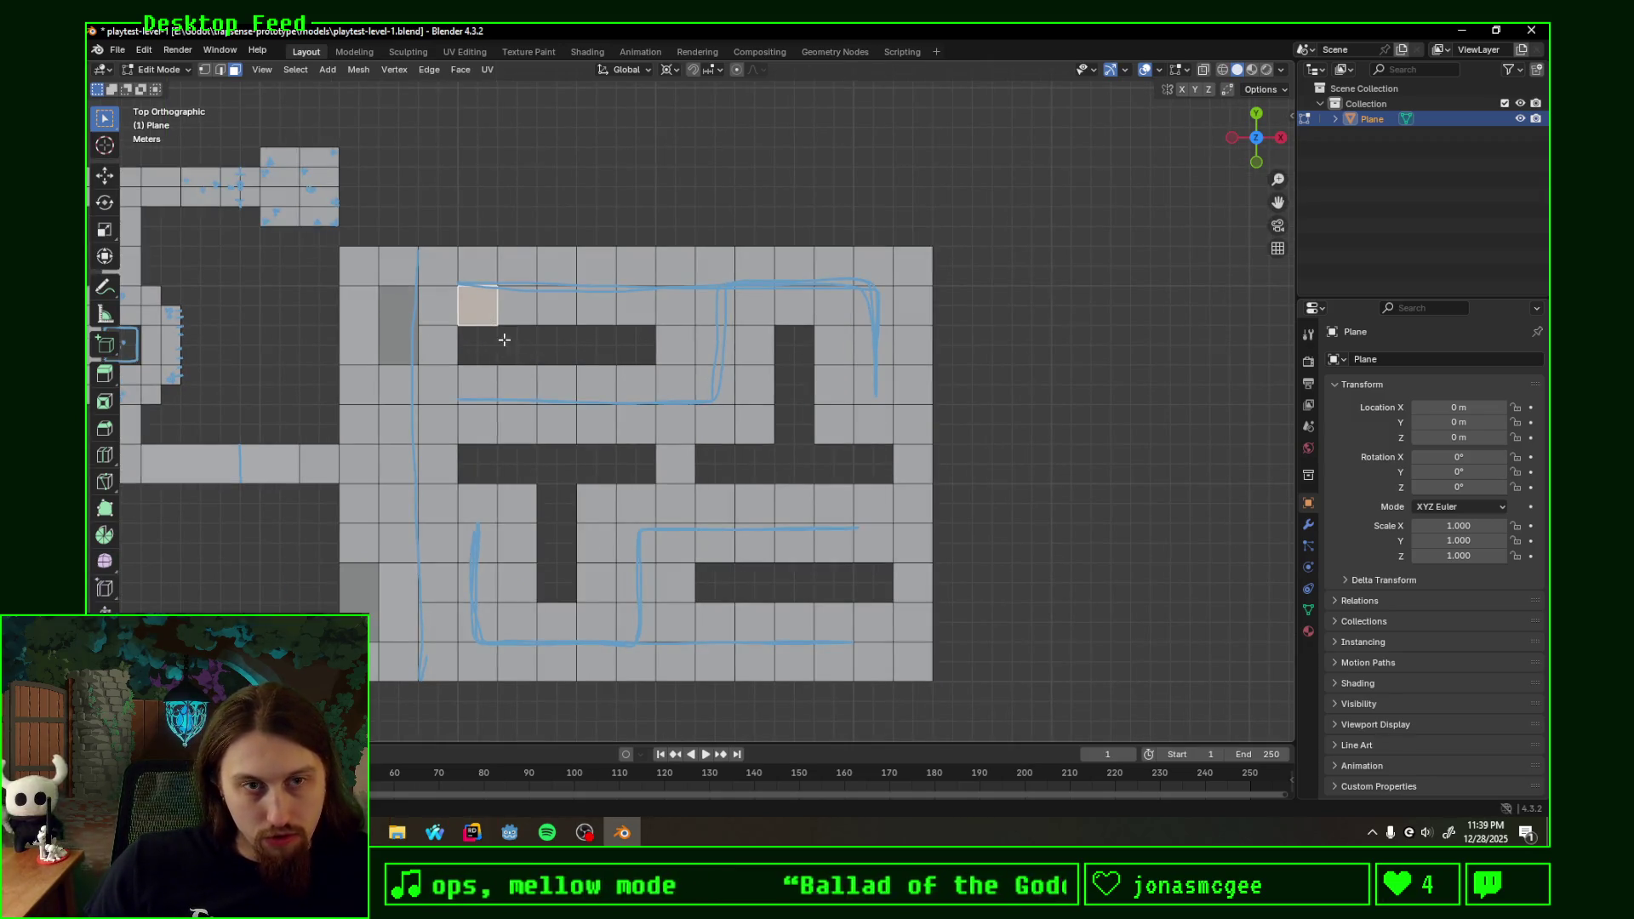
click(438, 345)
shift+click(676, 346)
key(f)
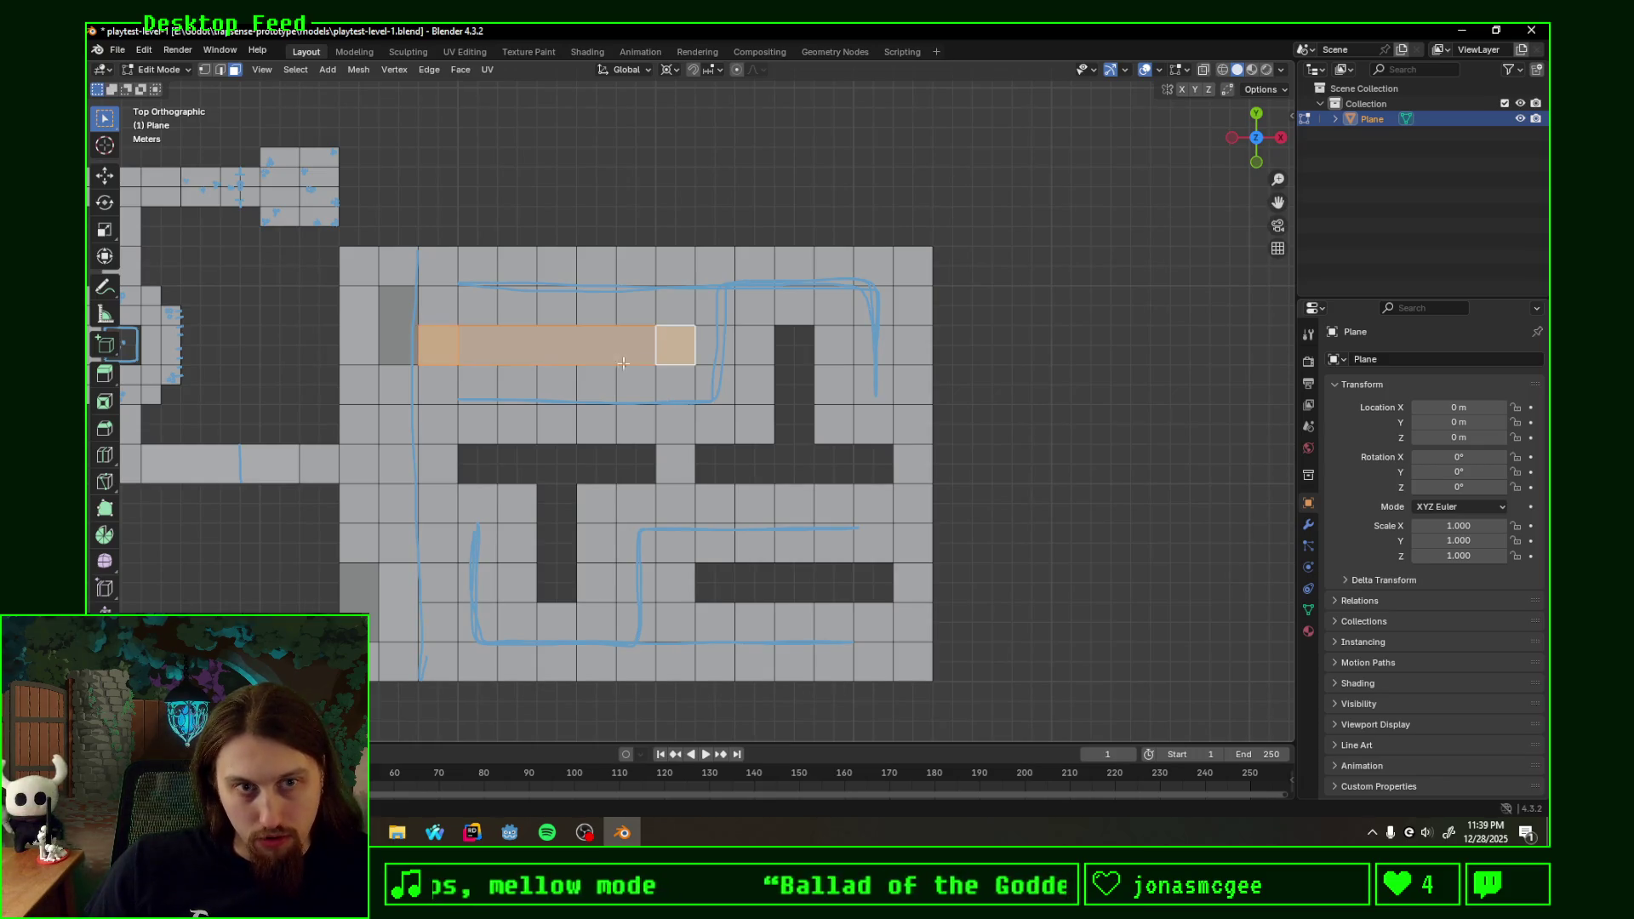
click(491, 309)
shift+click(491, 338)
click(523, 313)
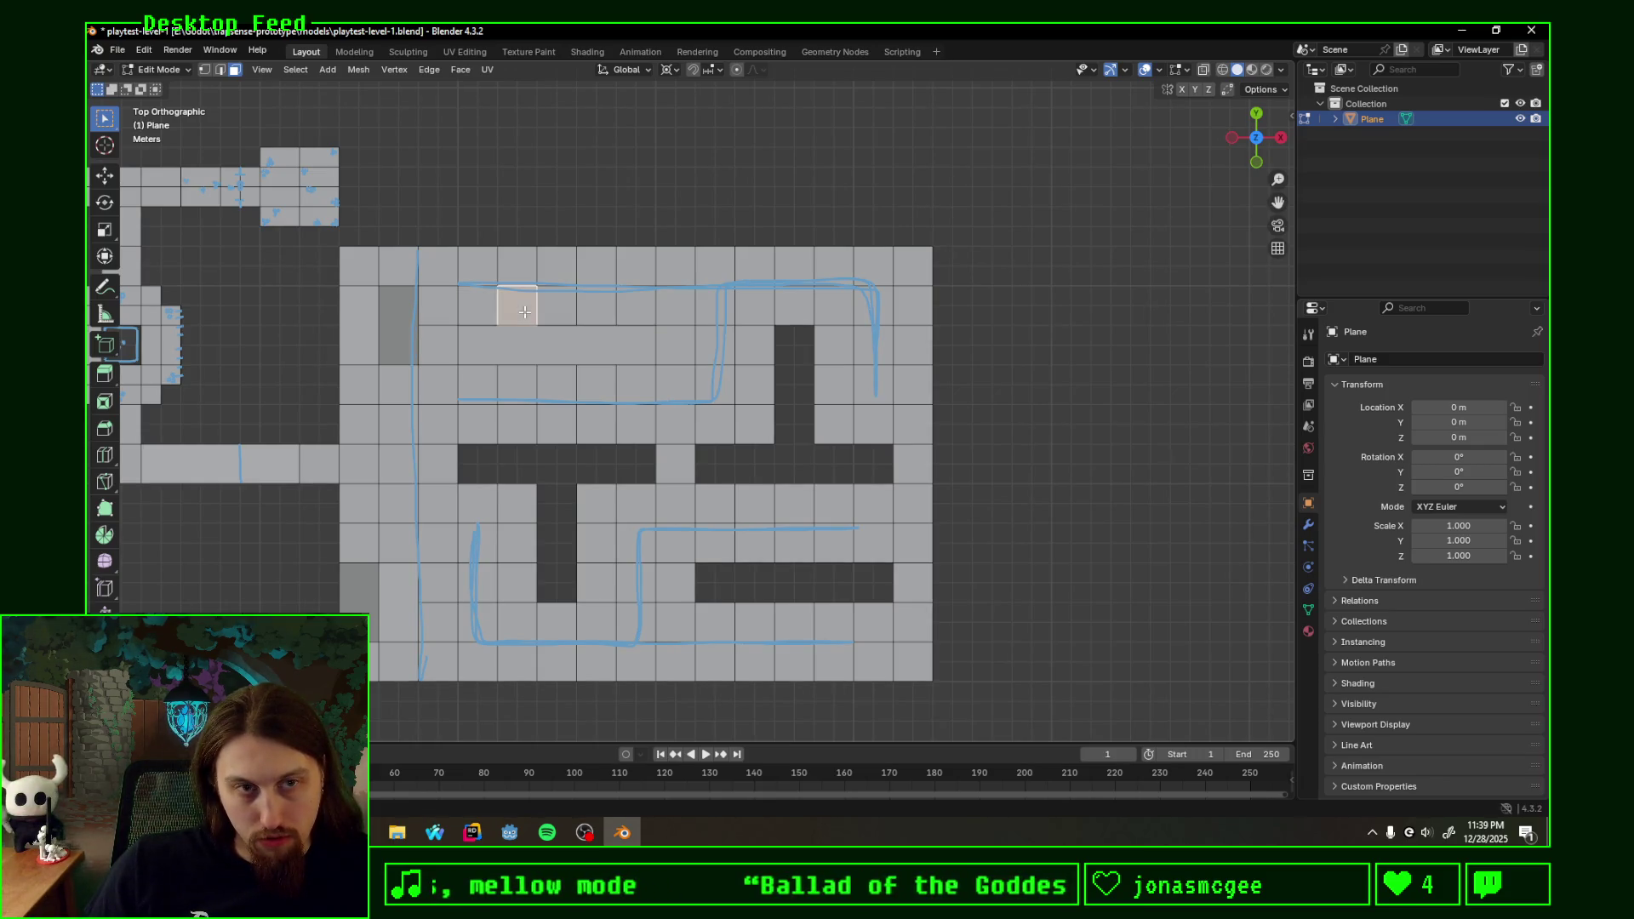
click(498, 349)
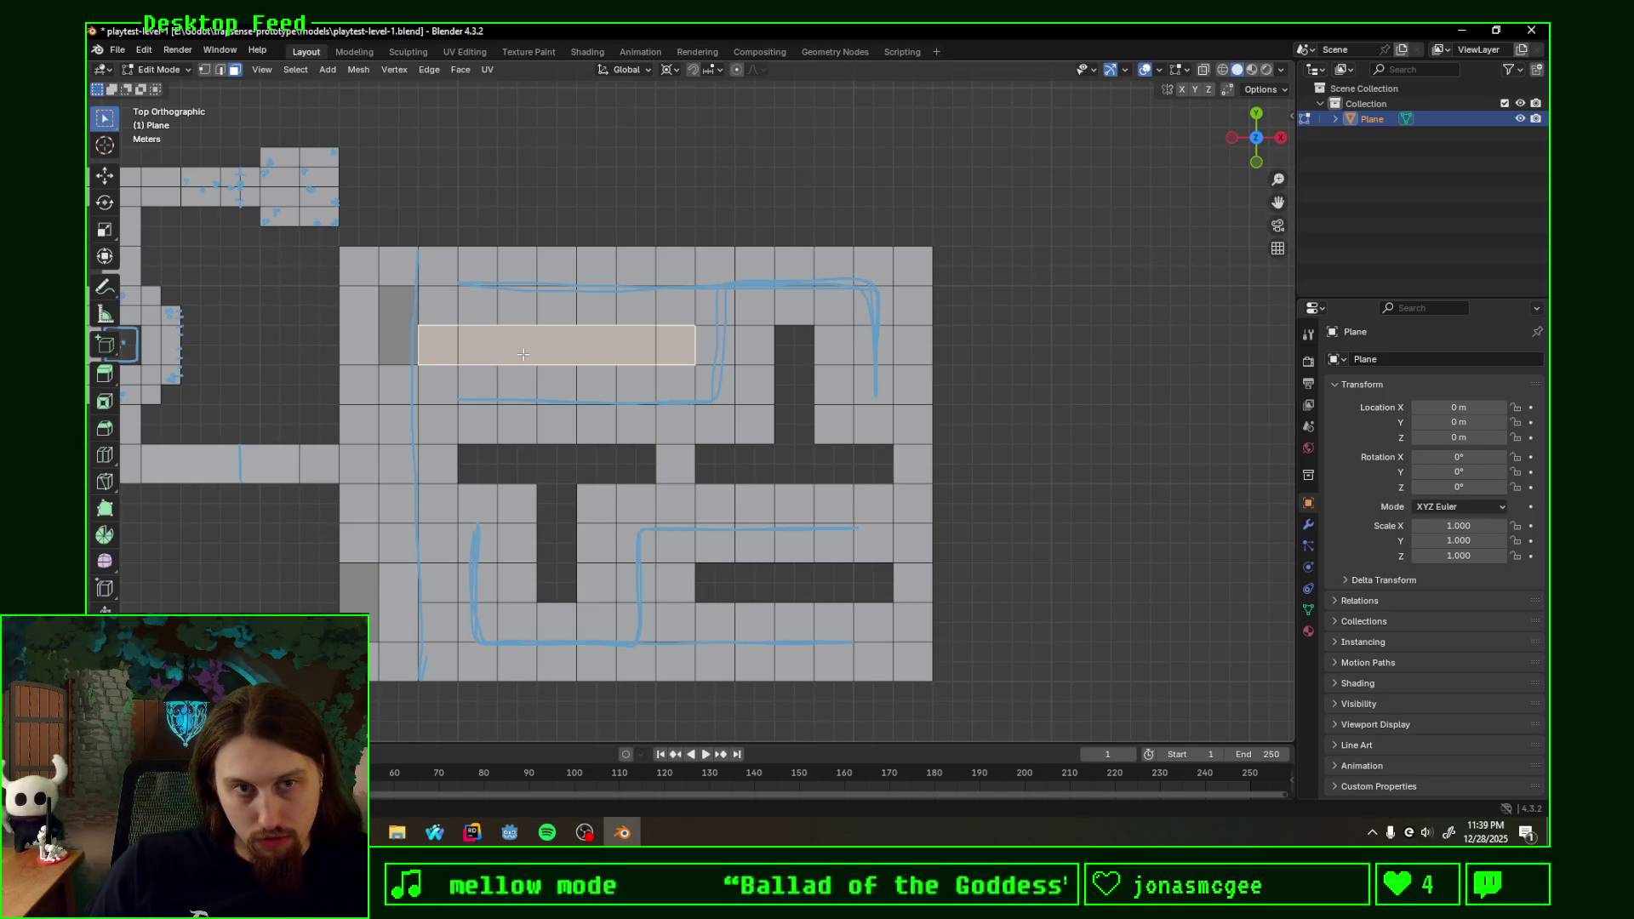
key(ctrl+z)
key(ctrl+z)
key(ctrl+z)
key(ctrl+z)
key(ctrl+z)
- Select the hole's border vertex loop and fill it with F
click(203, 70)
click(654, 367)
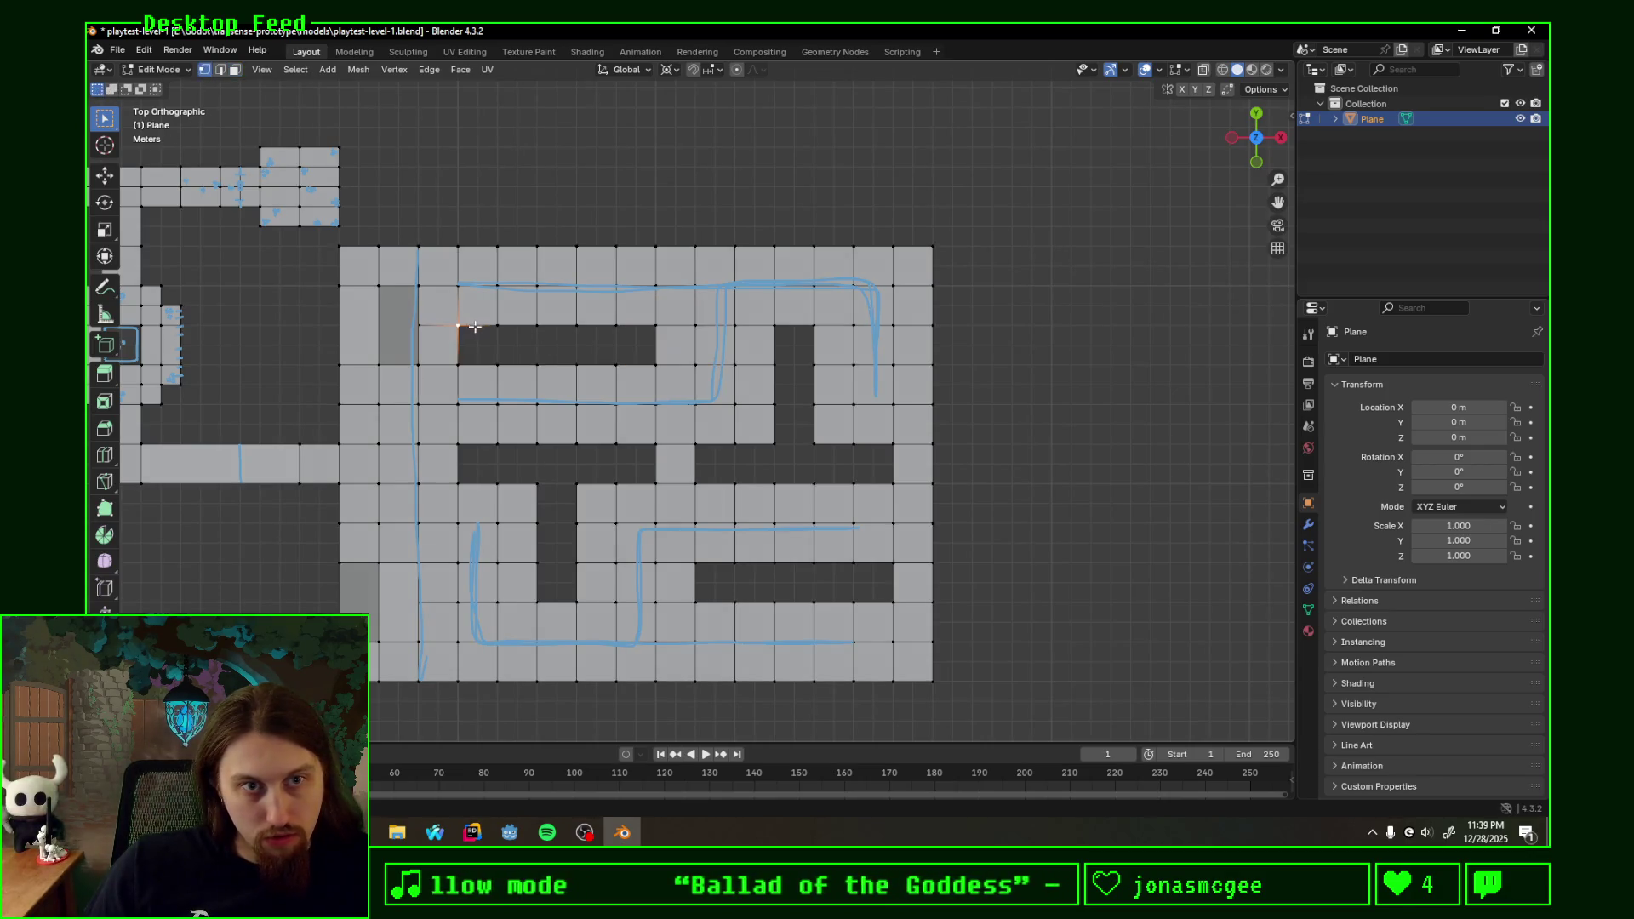
alt+click(632, 366)
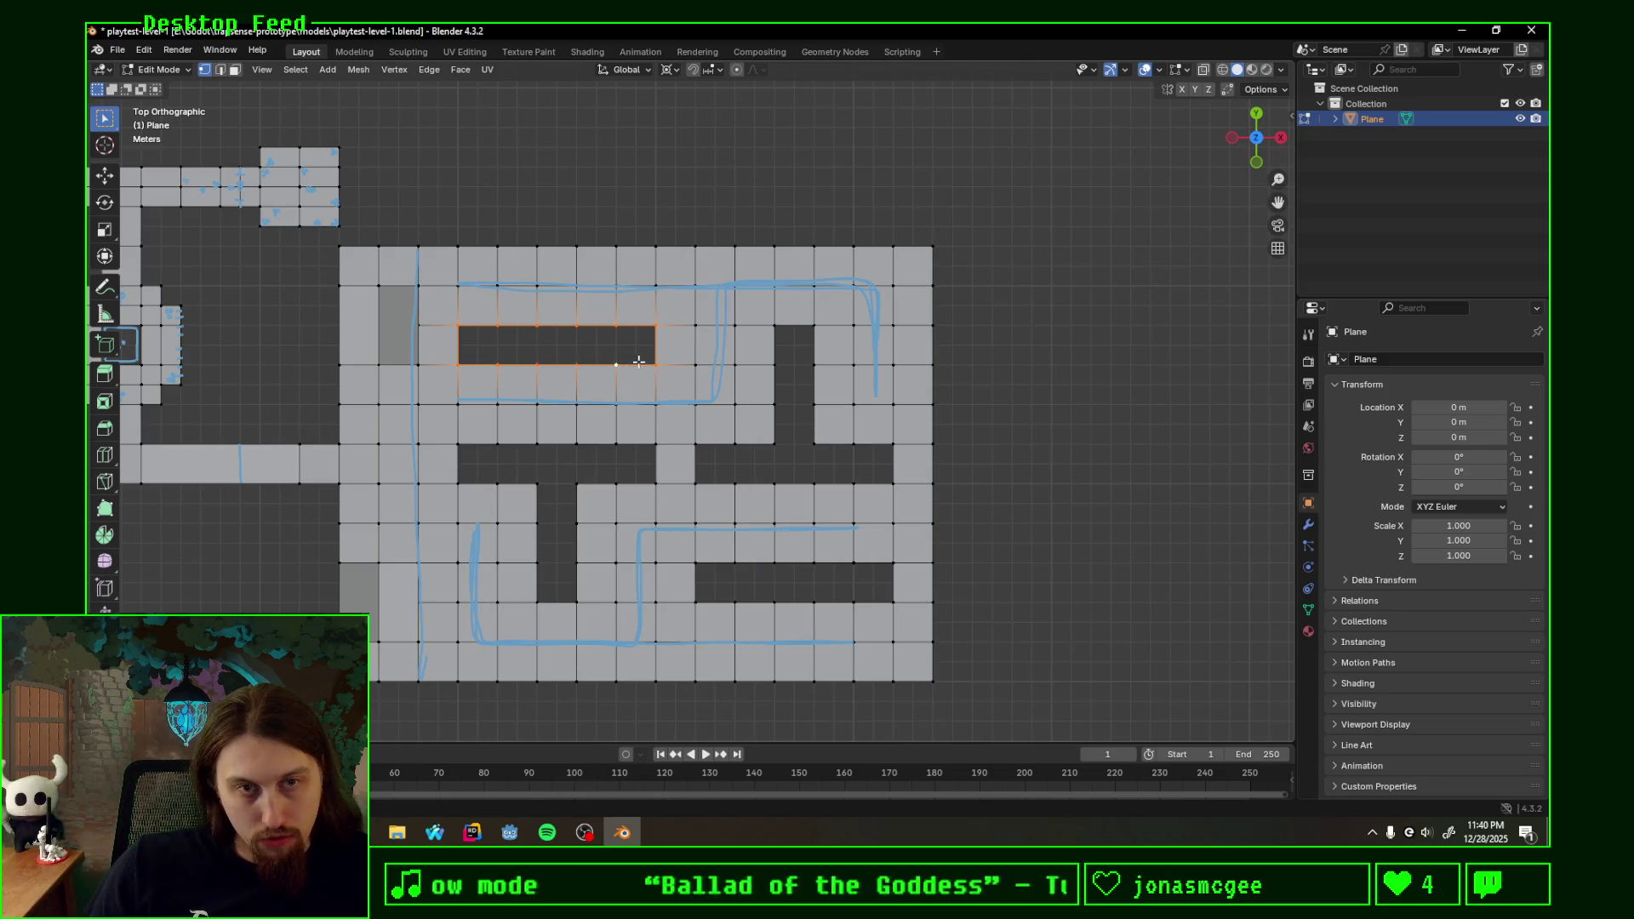
key(f)
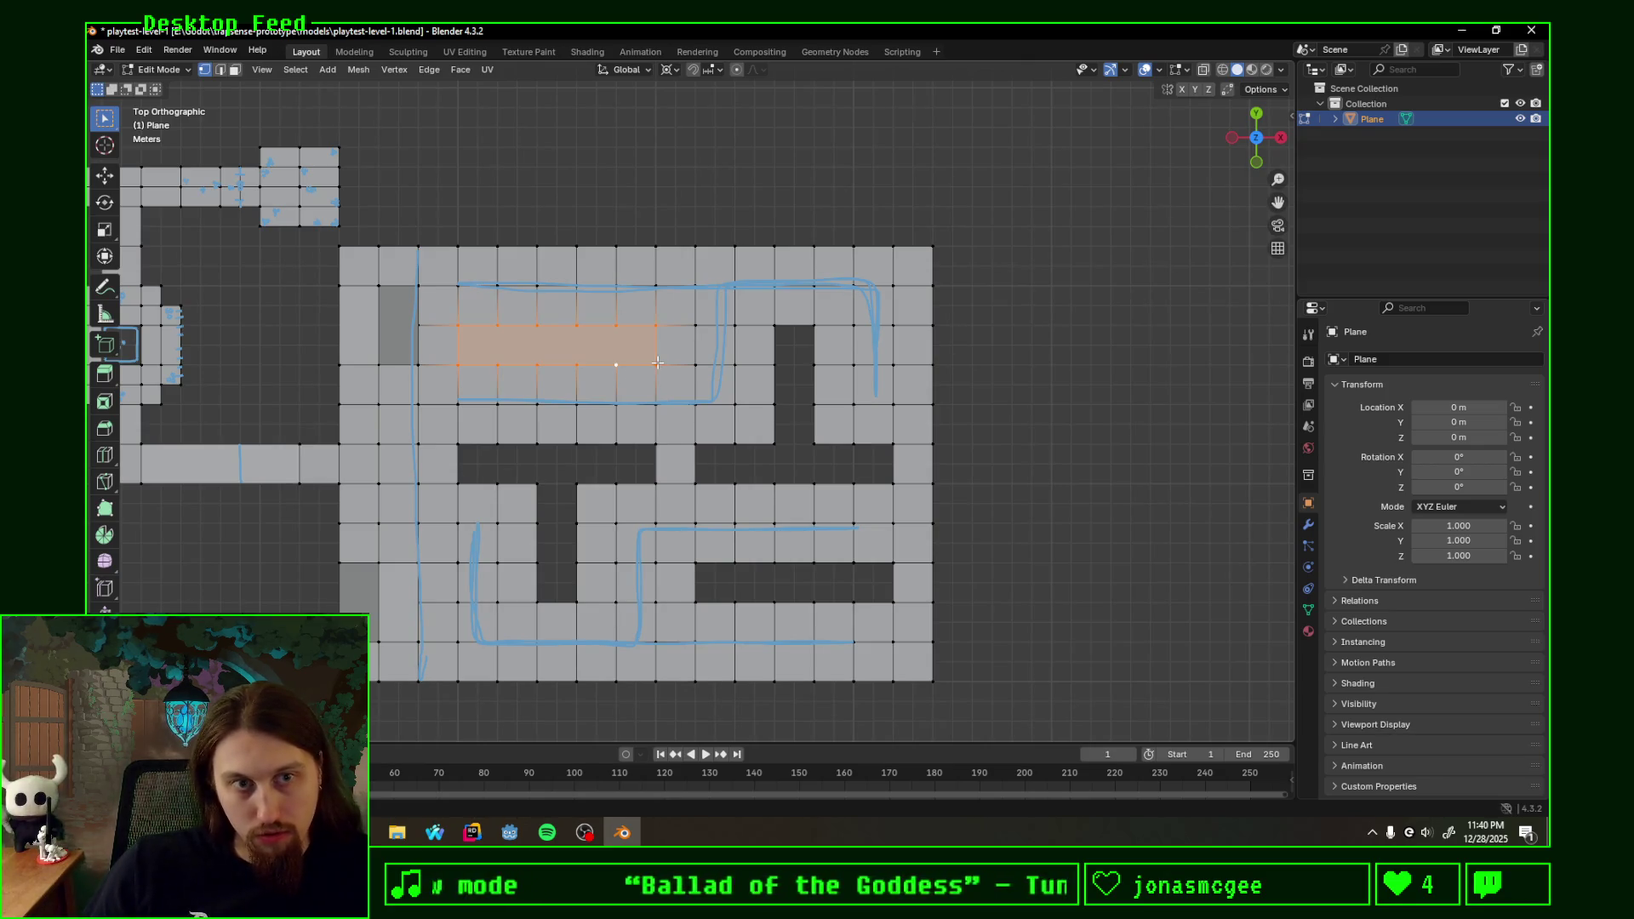
key(ctrl+z)
key(f)
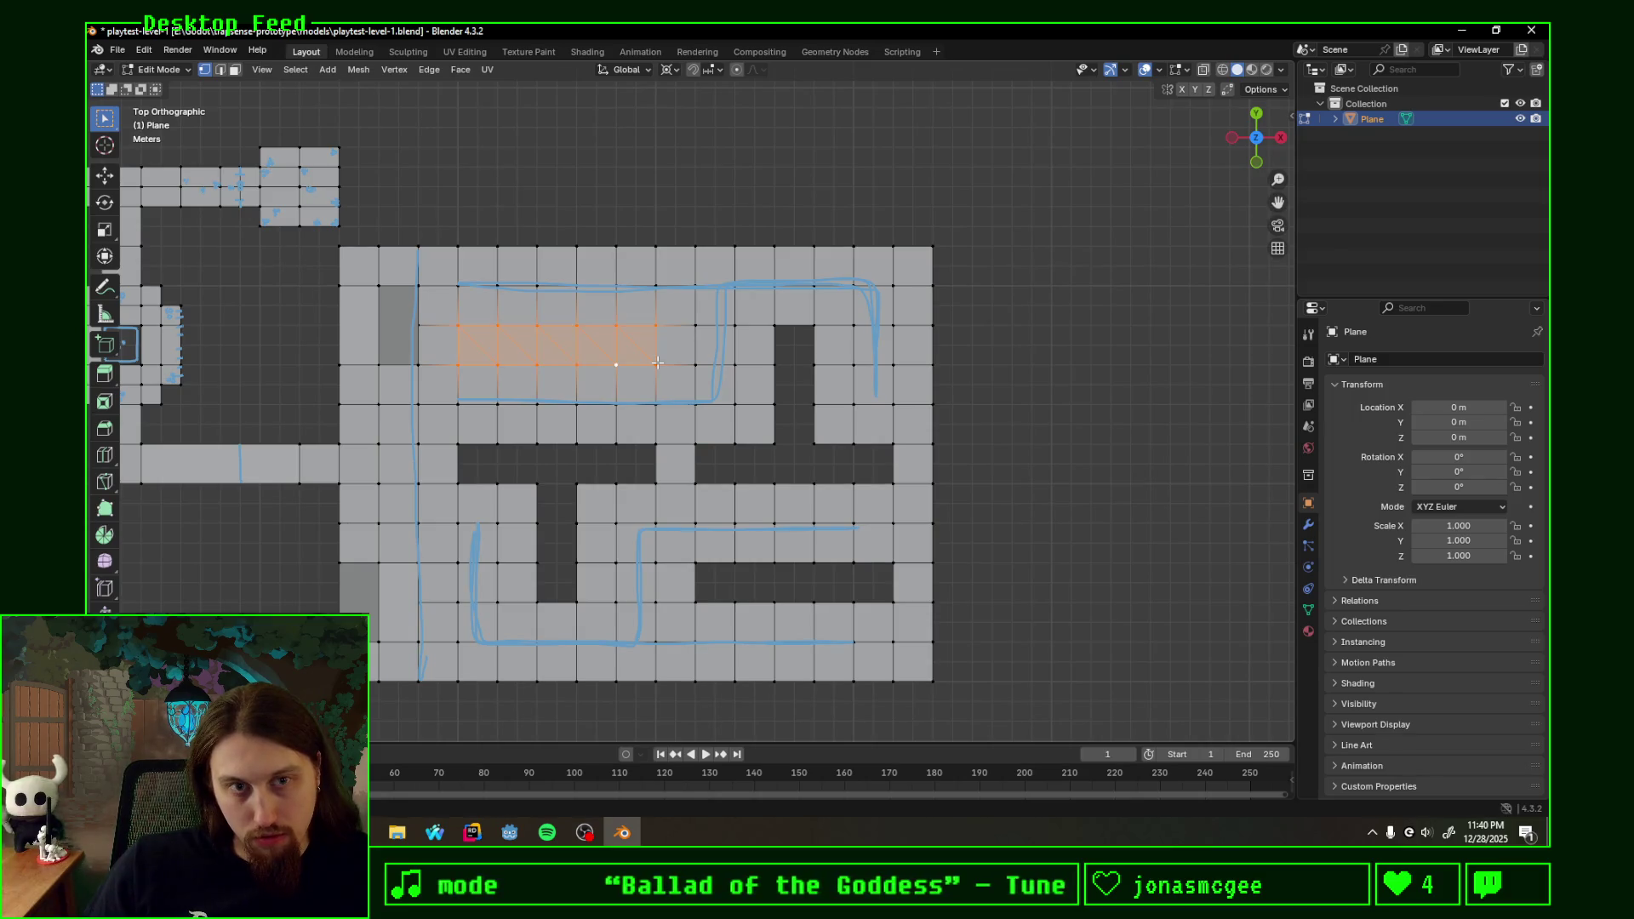
scroll(658, 364, up, 1)
scroll(524, 366, up, 1)
scroll(422, 345, up, 1)
- Dissolve the diagonal edges left in the fill so the area becomes clean grid faces
key(alt+a)
key(2)
shift+click(520, 400)
shift+click(569, 411)
shift+click(625, 409)
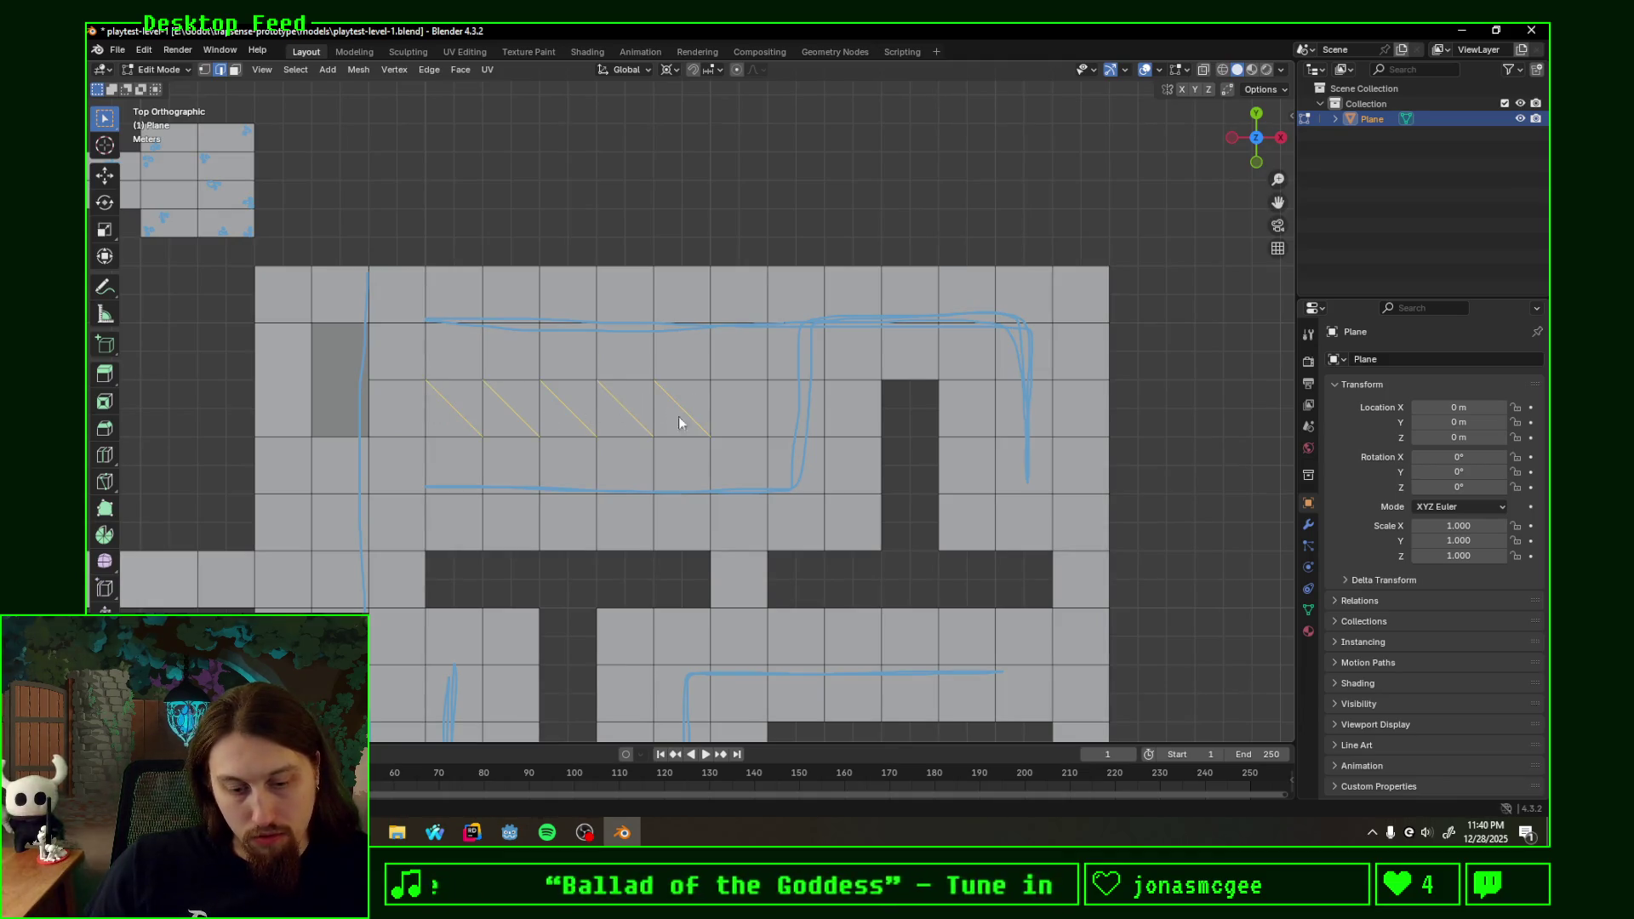
key(x)
click(664, 487)
scroll(560, 397, down, 1)
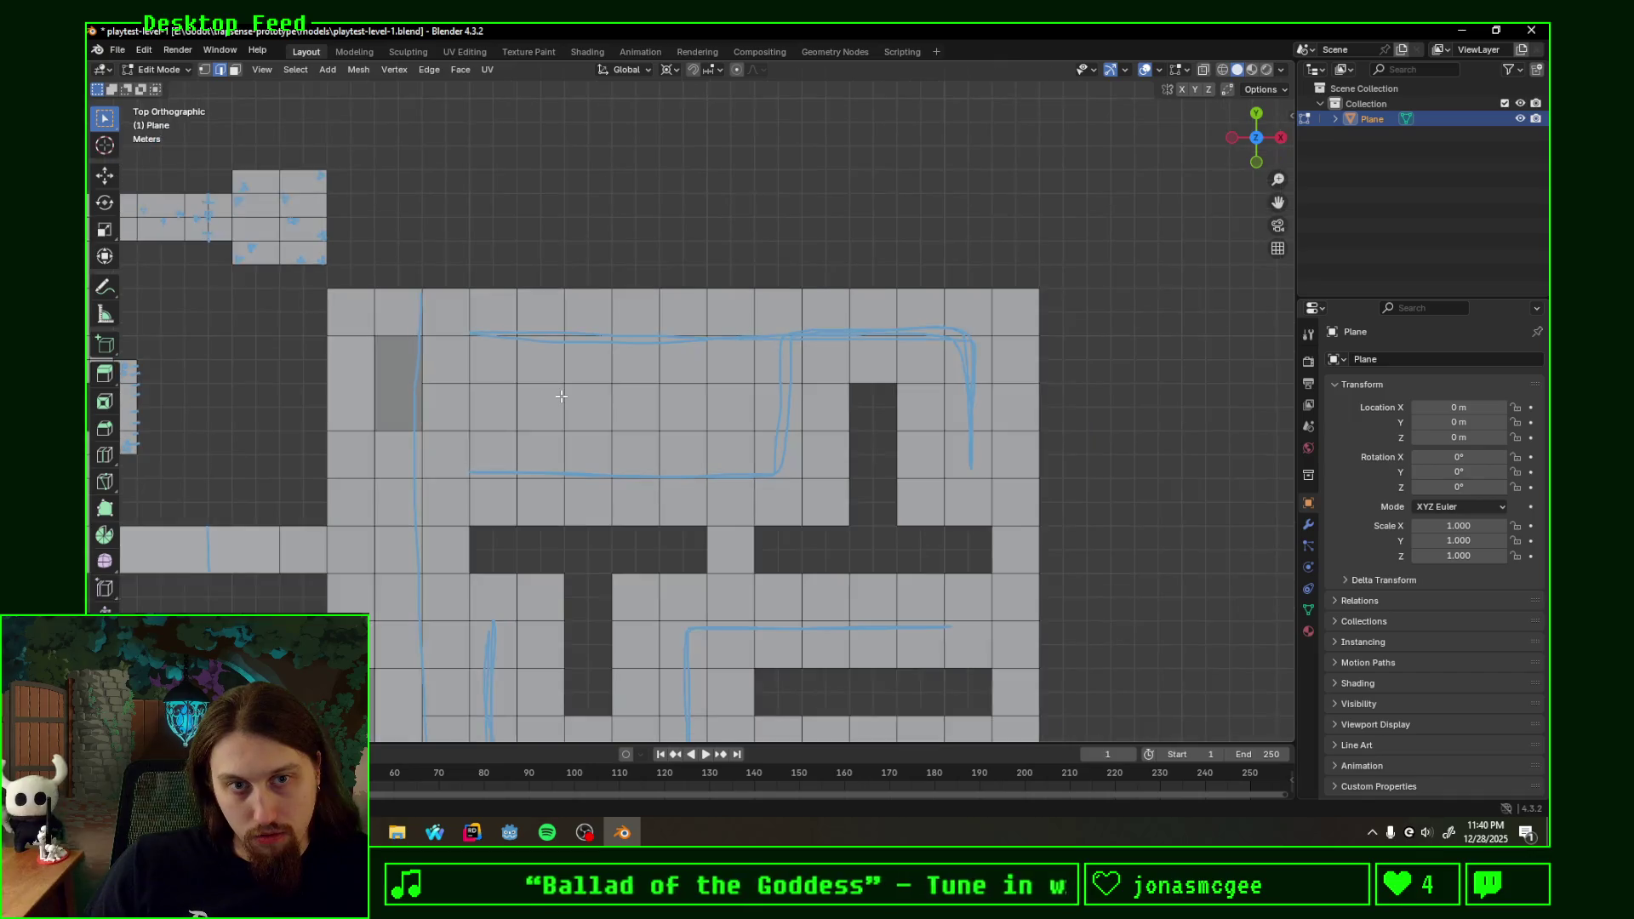
shift+middle_drag(684, 403, 773, 412)
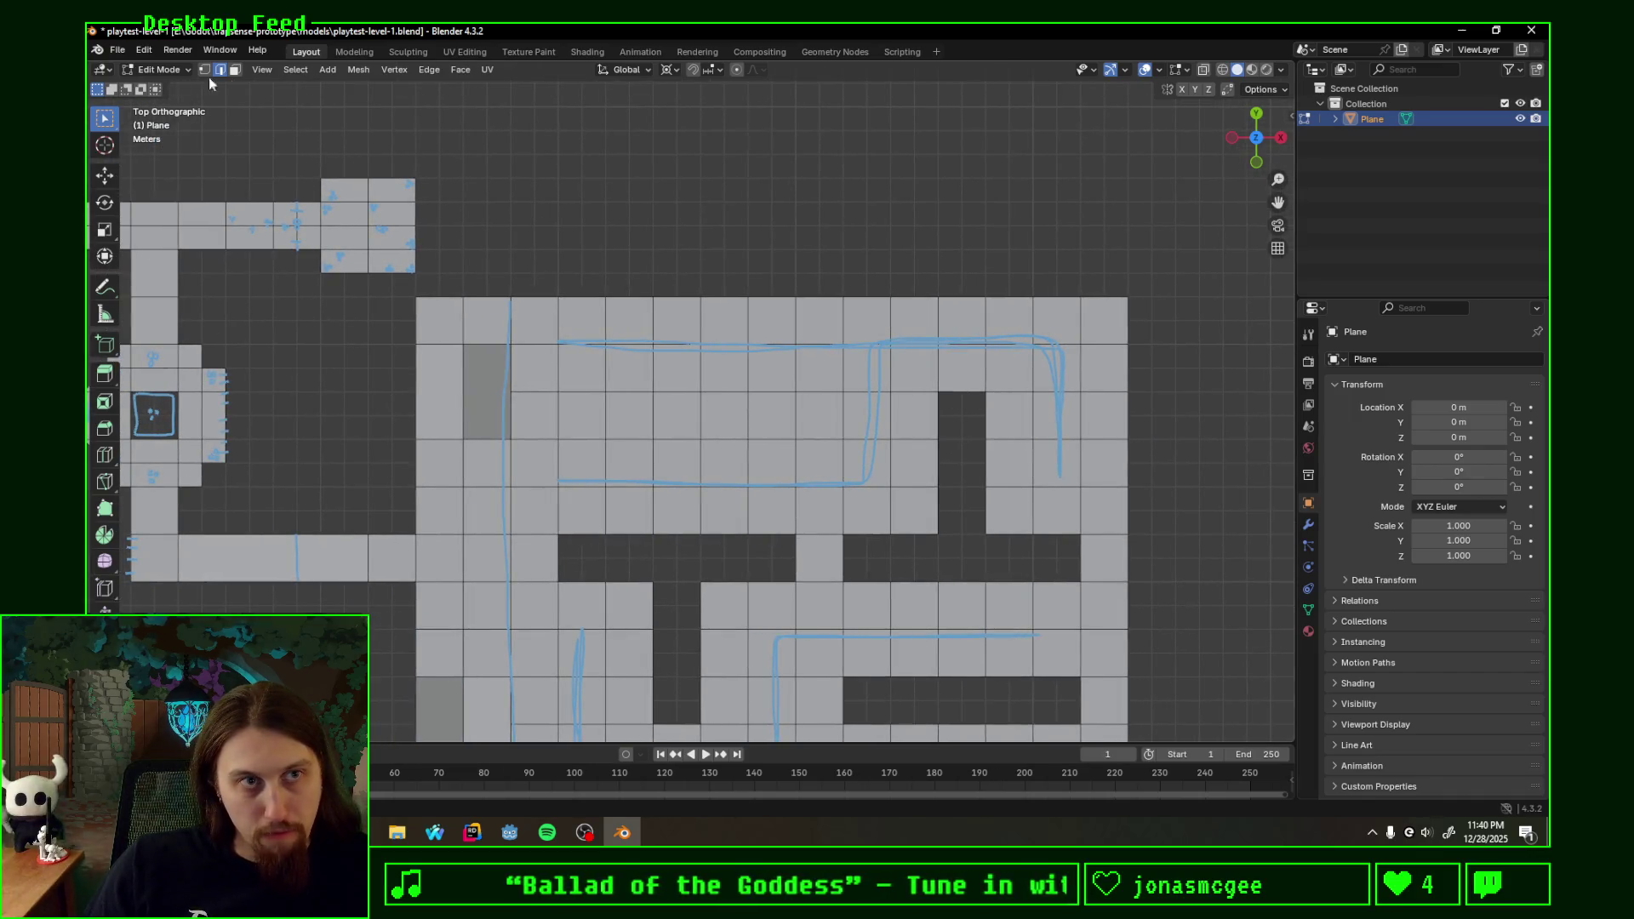
- Reframe in top view and erase the upper-maze guide lines and the blue hook stroke
click(673, 413)
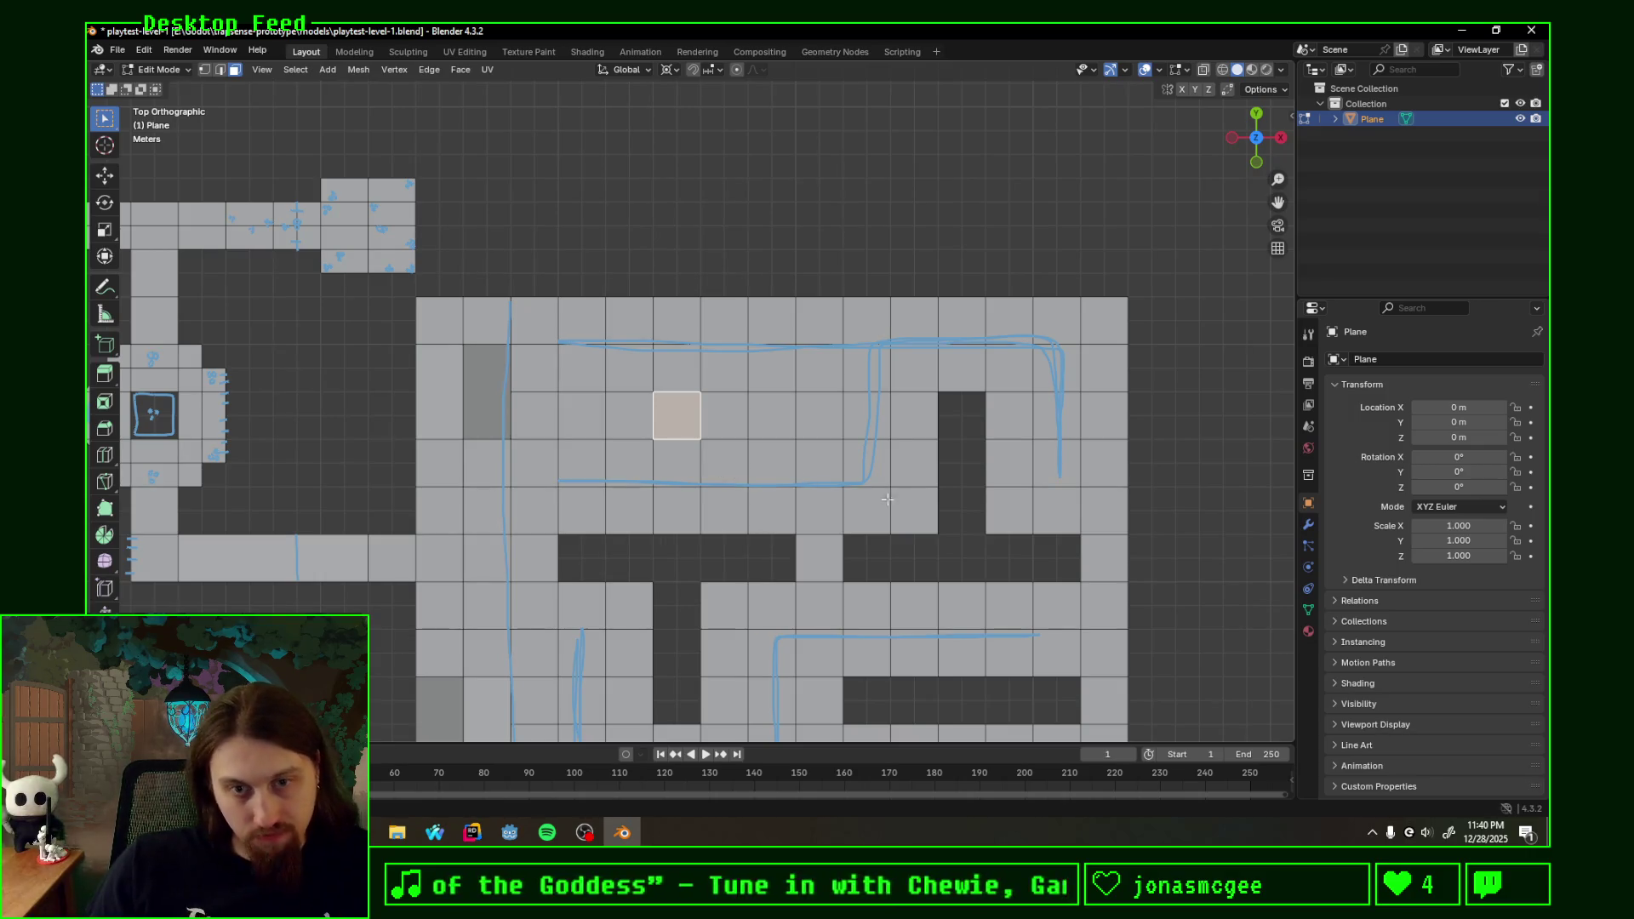
shift+middle_drag(887, 500, 746, 398)
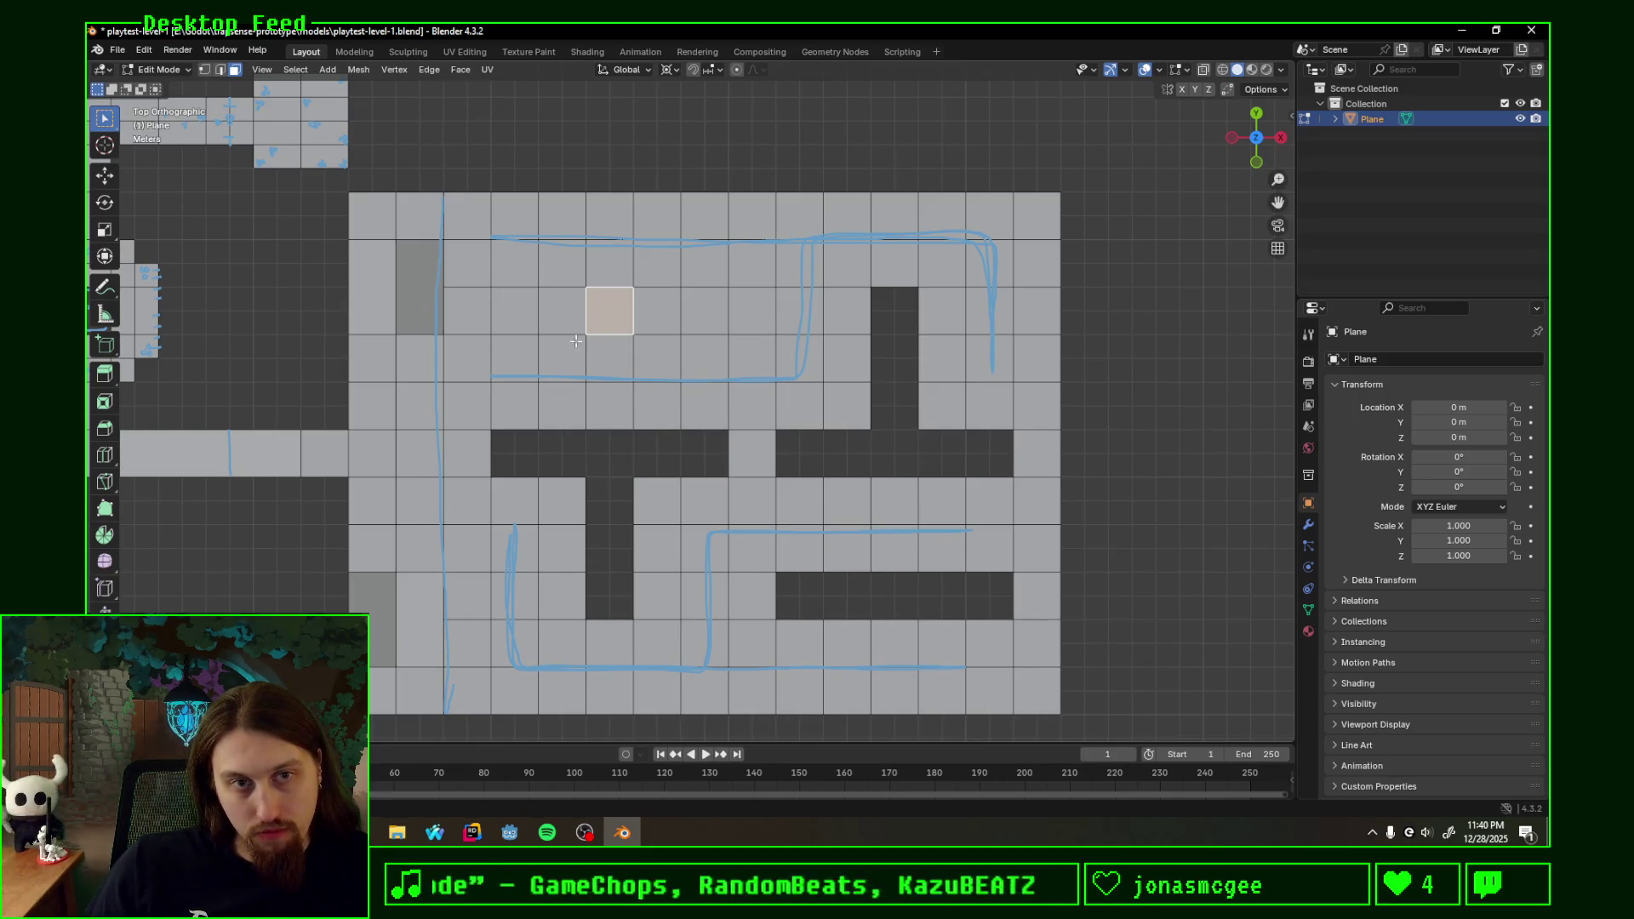
middle_drag(531, 259, 549, 240)
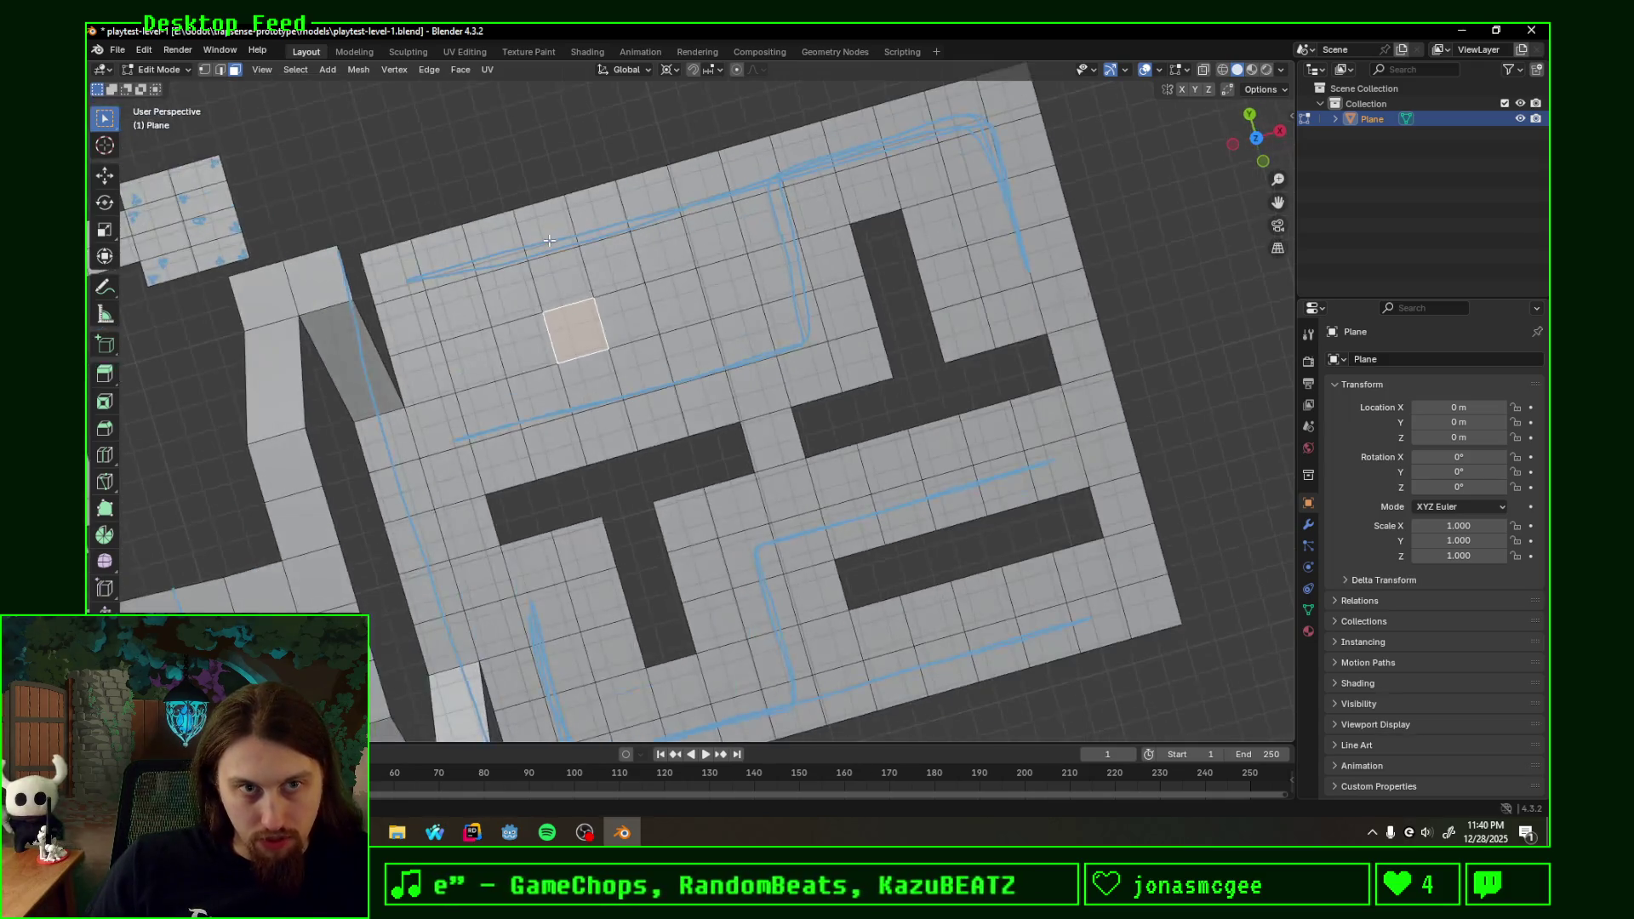
key(KP_7)
mouse_move(551, 225)
mouse_down()
mouse_move(744, 218)
mouse_move(774, 336)
mouse_move(548, 349)
mouse_move(889, 229)
mouse_up()
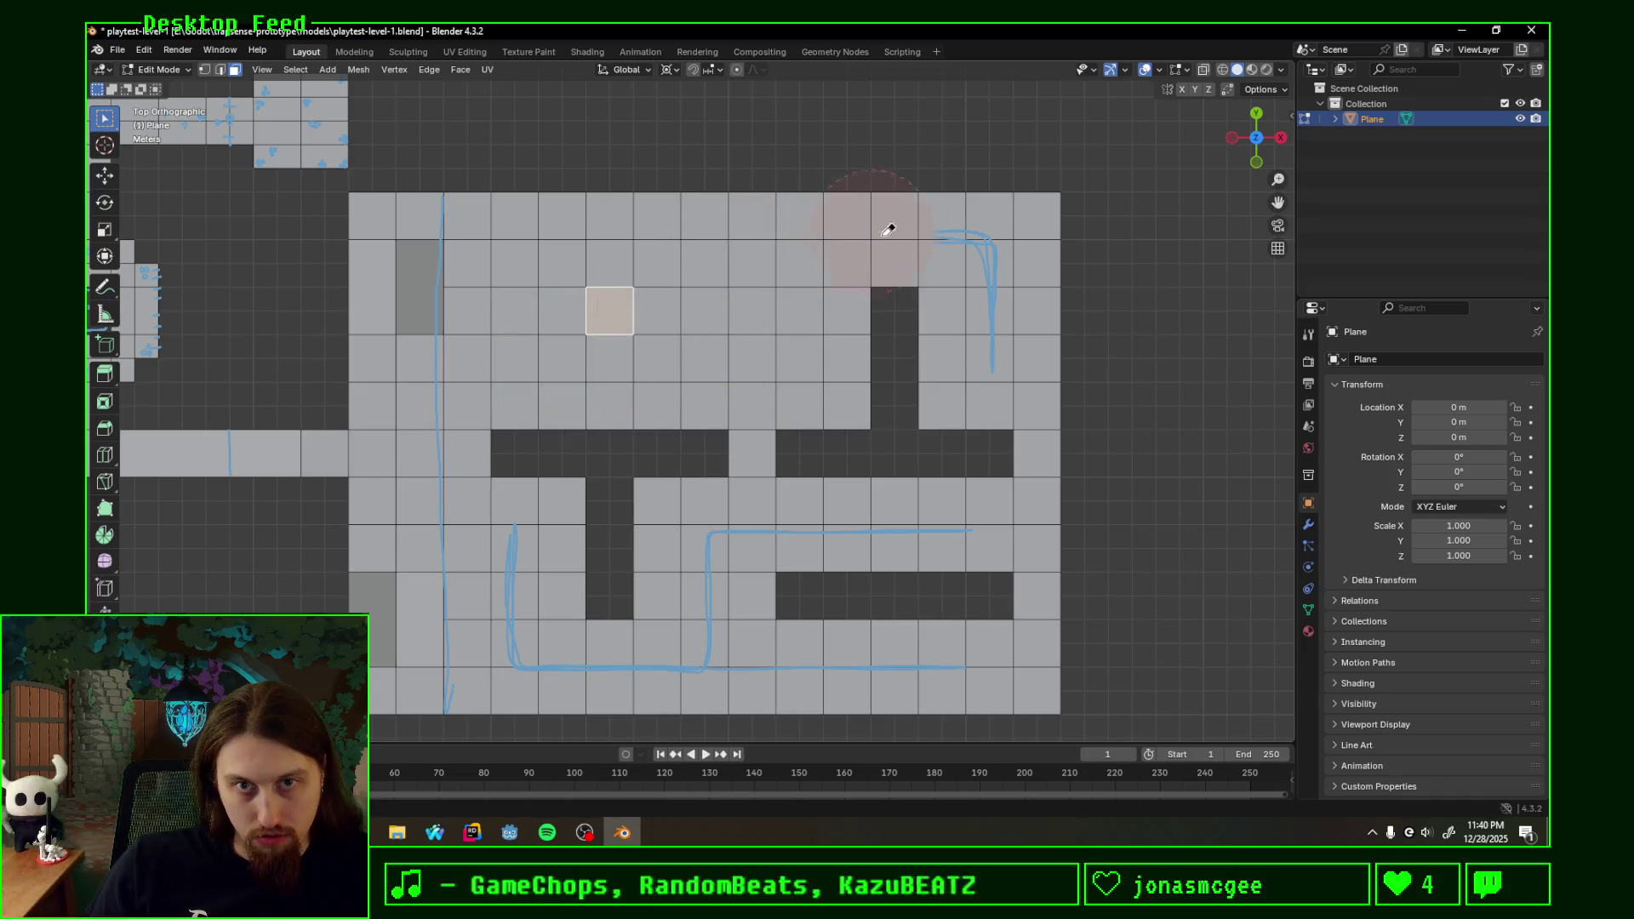
right_drag(889, 229, 991, 414)
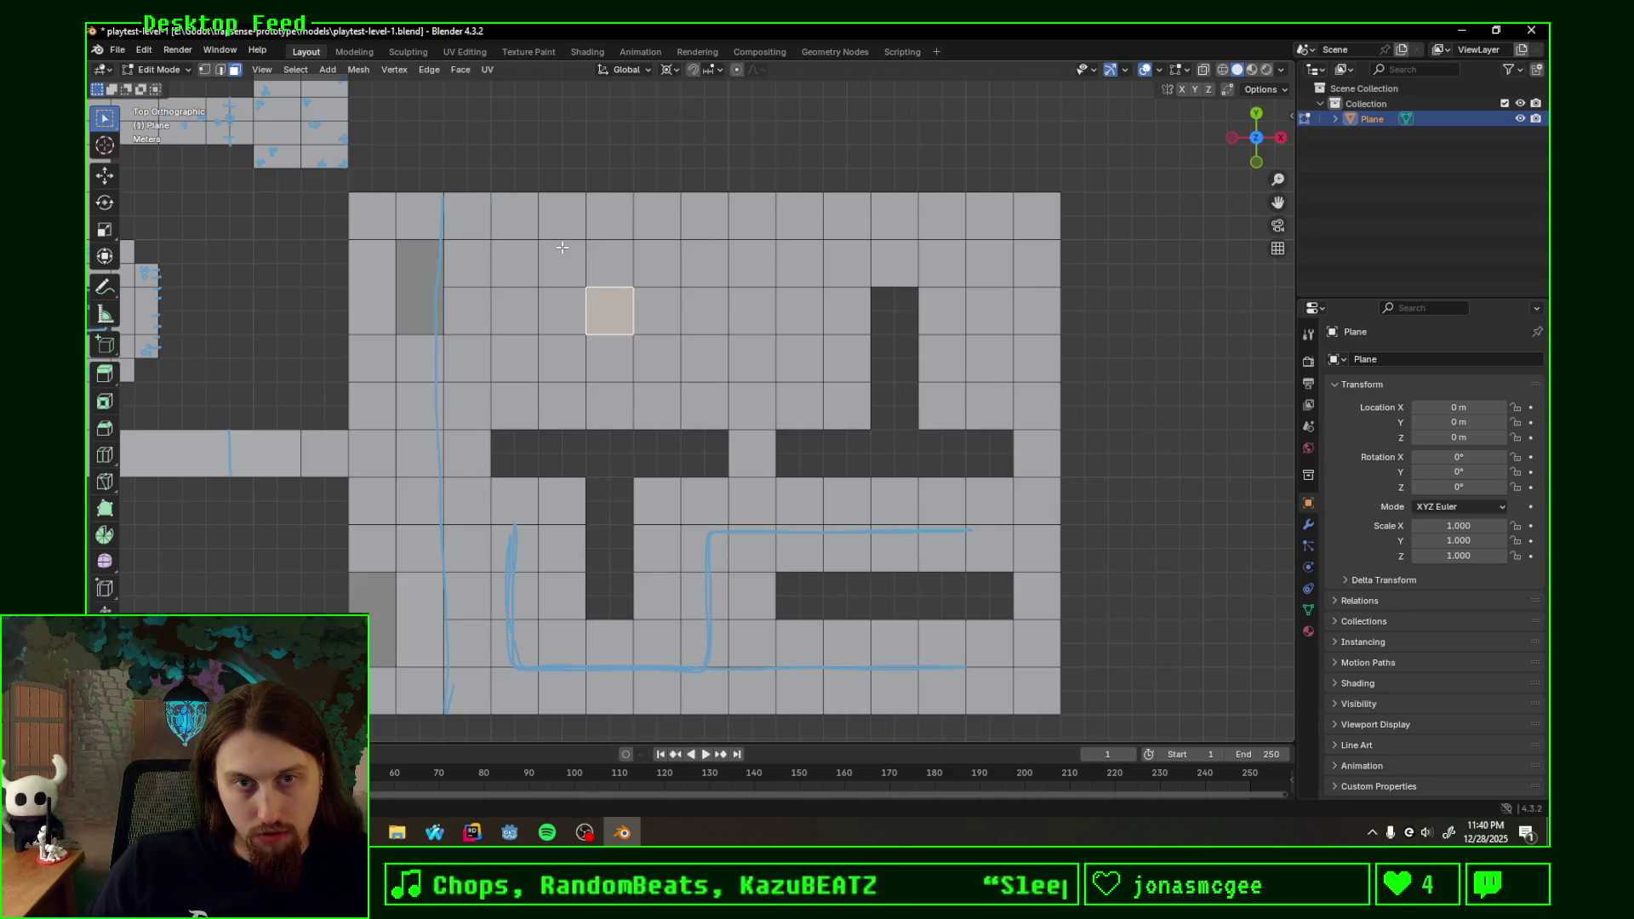
- Delete two three-face columns in the upper maze as holes via X > Faces
click(704, 272)
shift+click(711, 309)
shift+click(706, 358)
shift+click(527, 359)
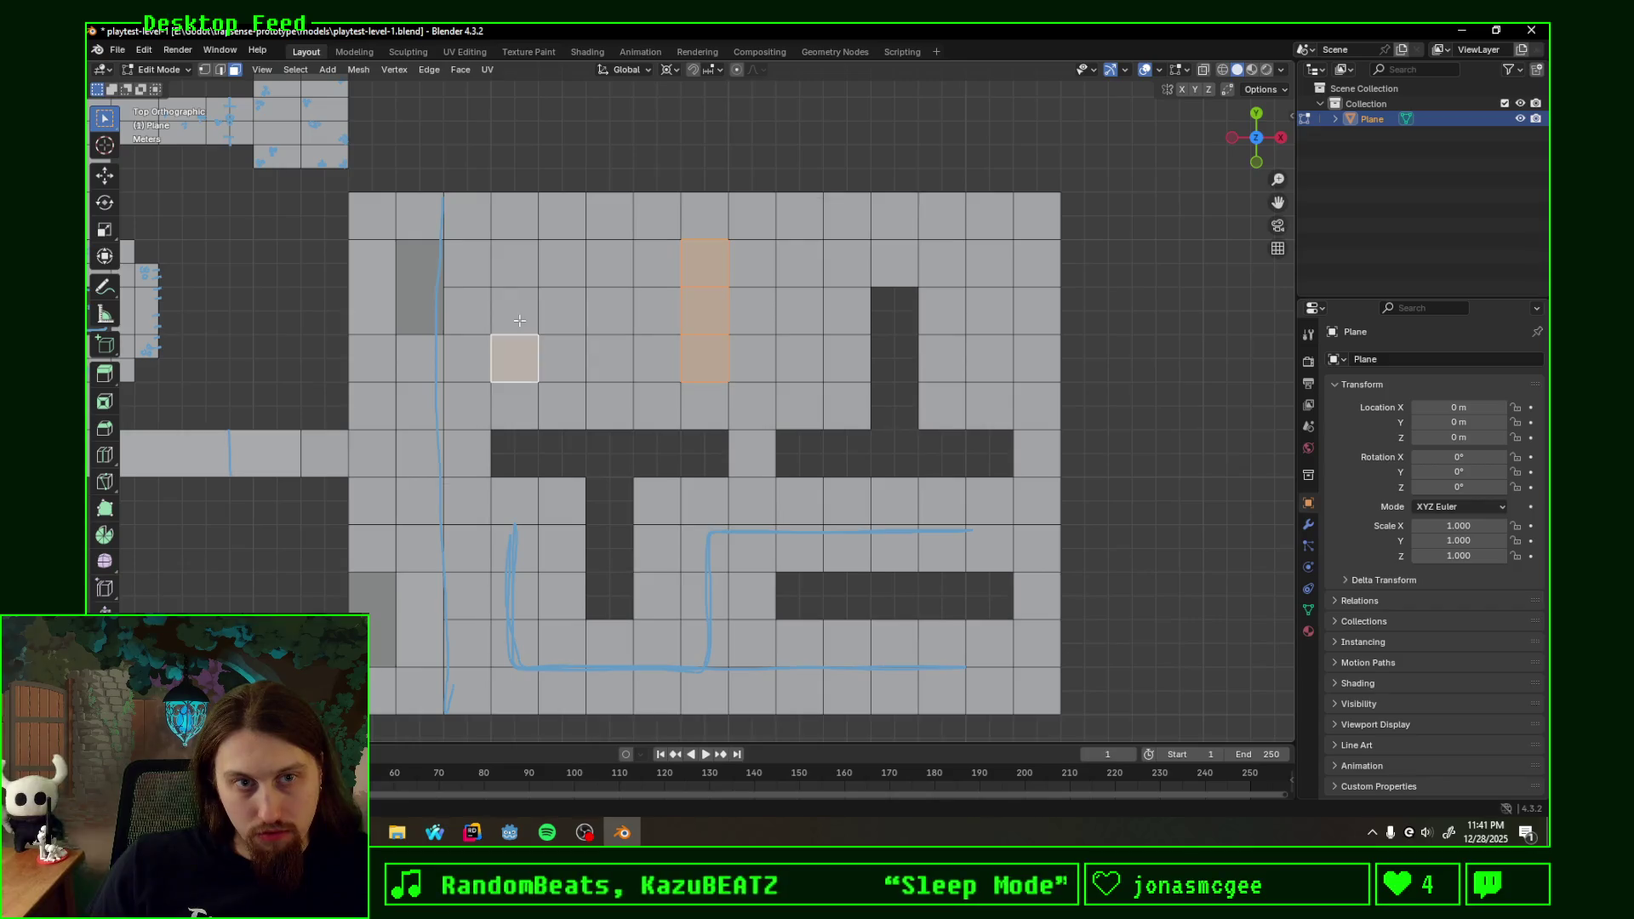
shift+click(523, 313)
shift+click(524, 269)
key(x)
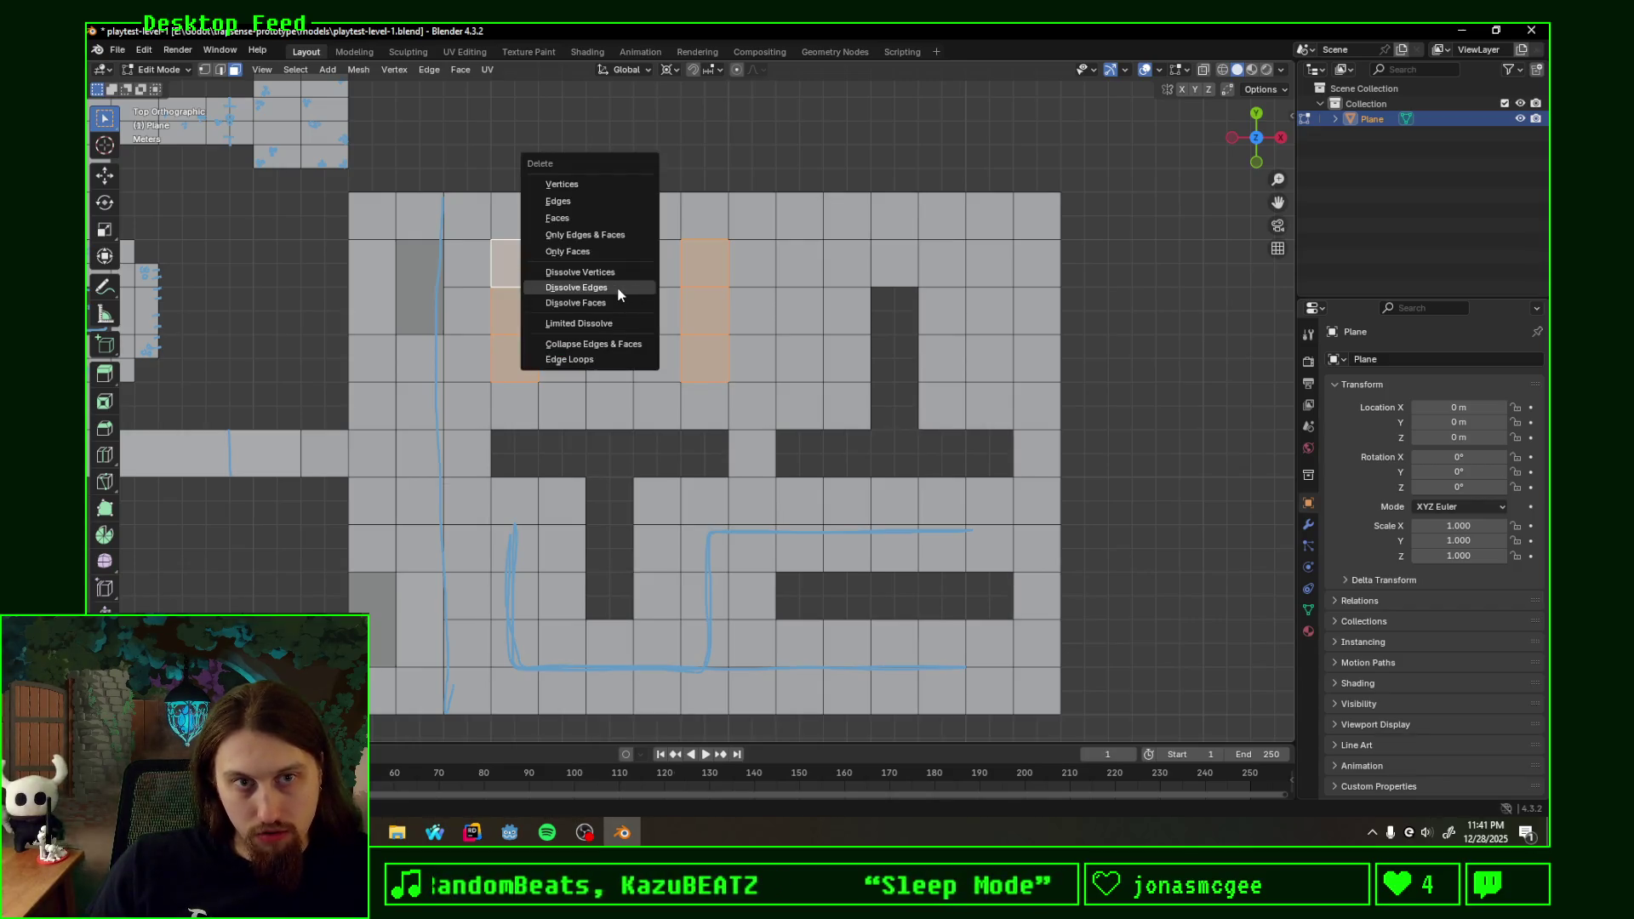
click(605, 221)
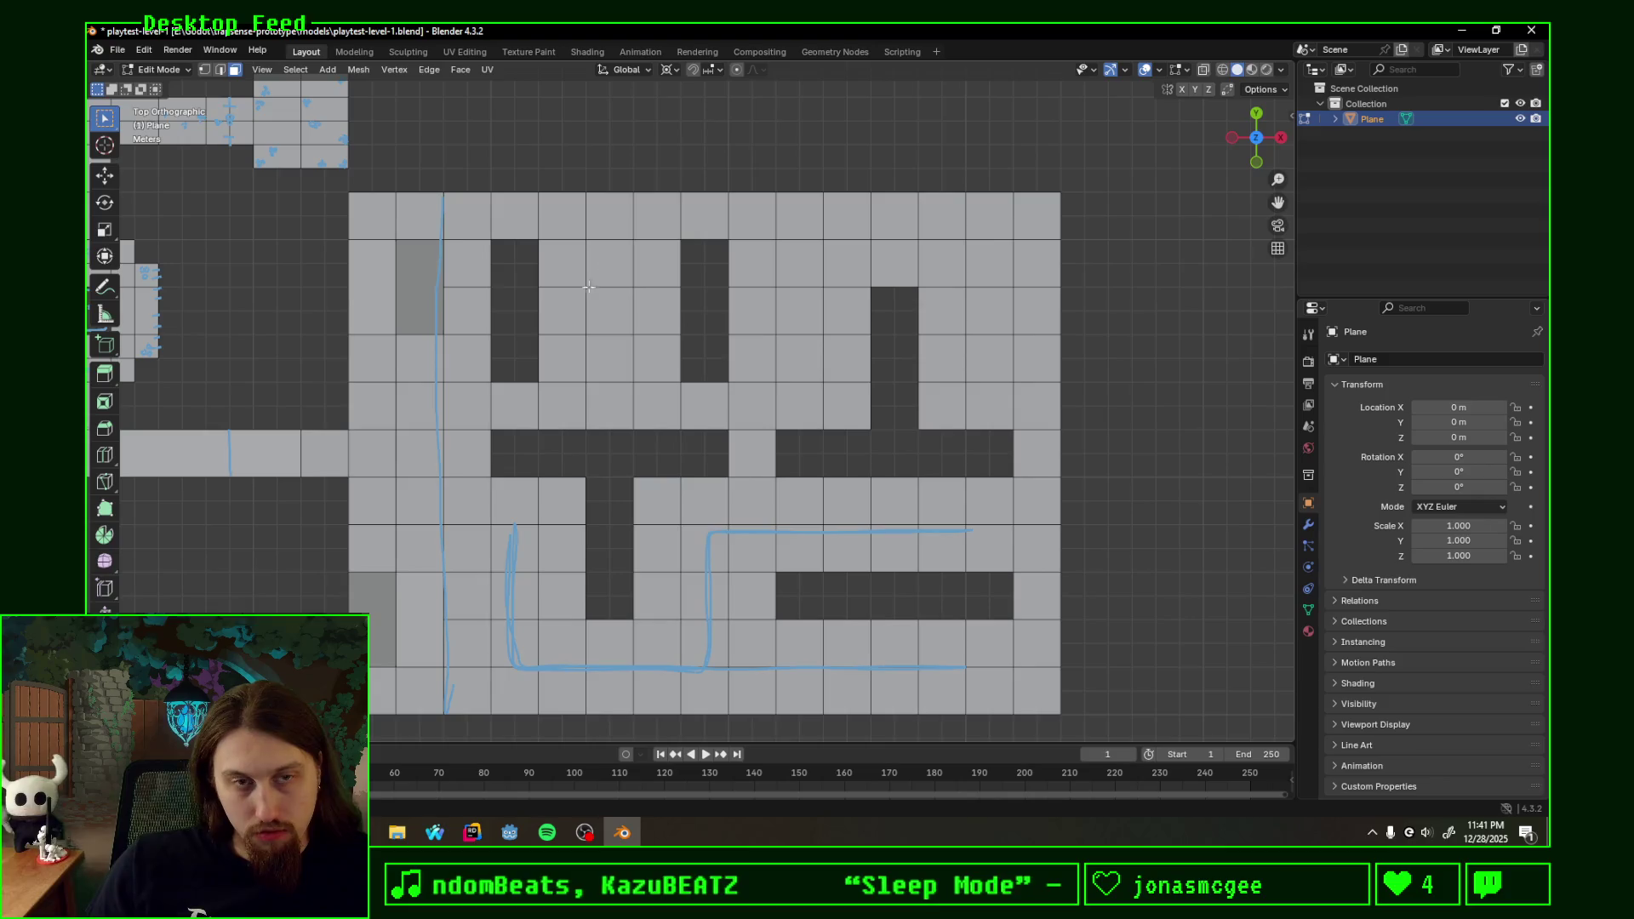
click(608, 312)
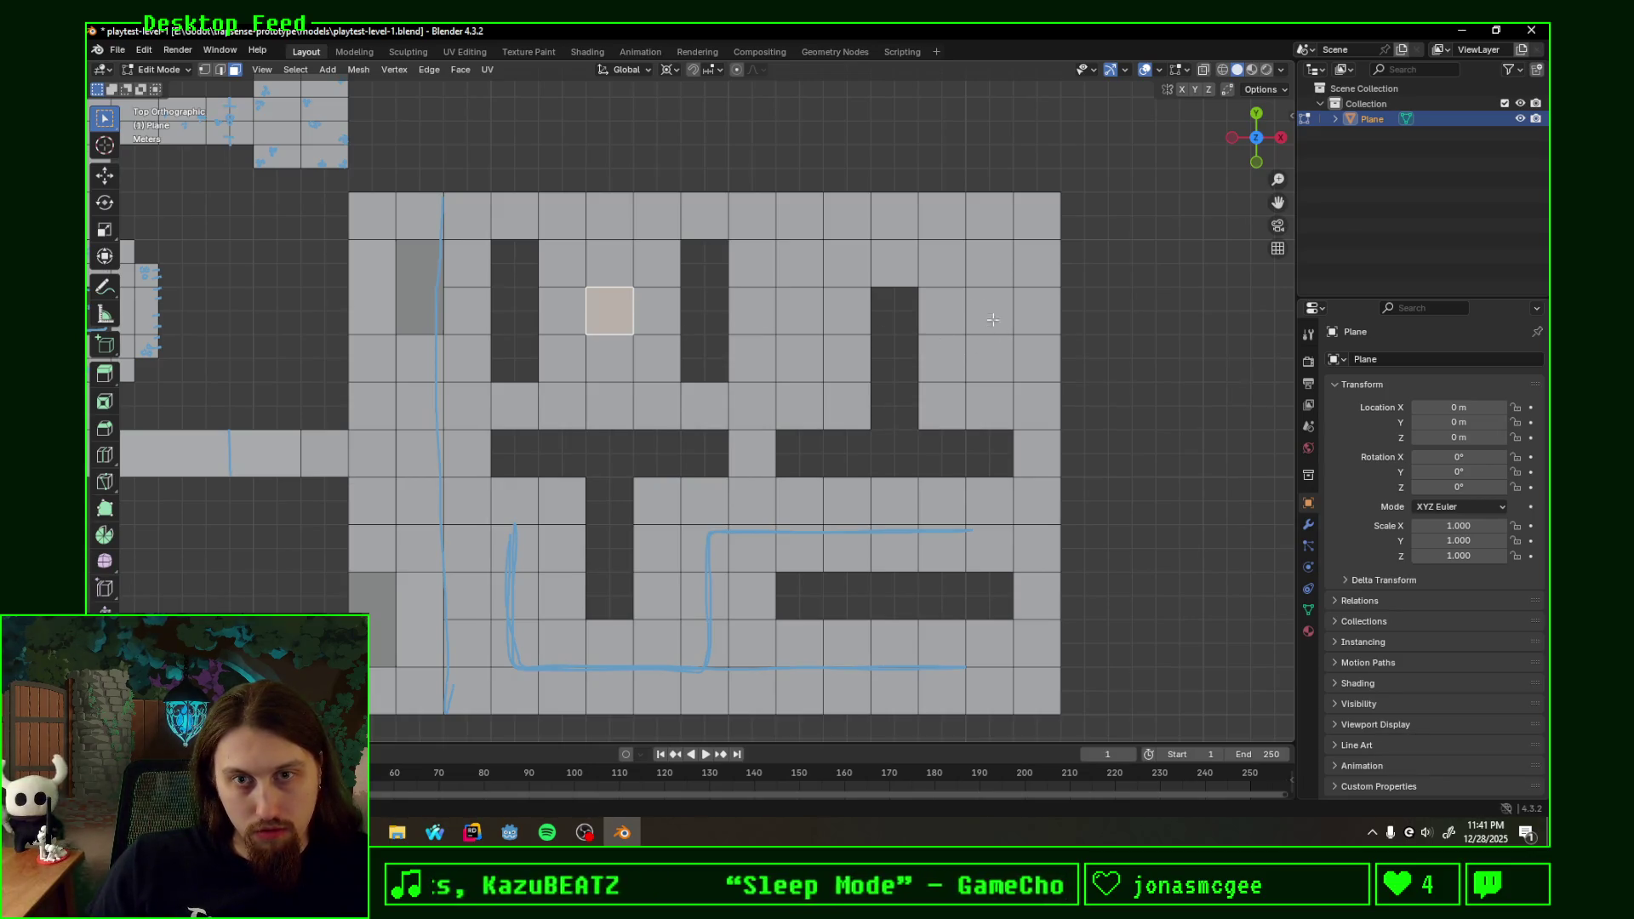
- Annotate a path around the upper-right corridor, down-left and over the top and right side
drag(992, 357, 835, 227)
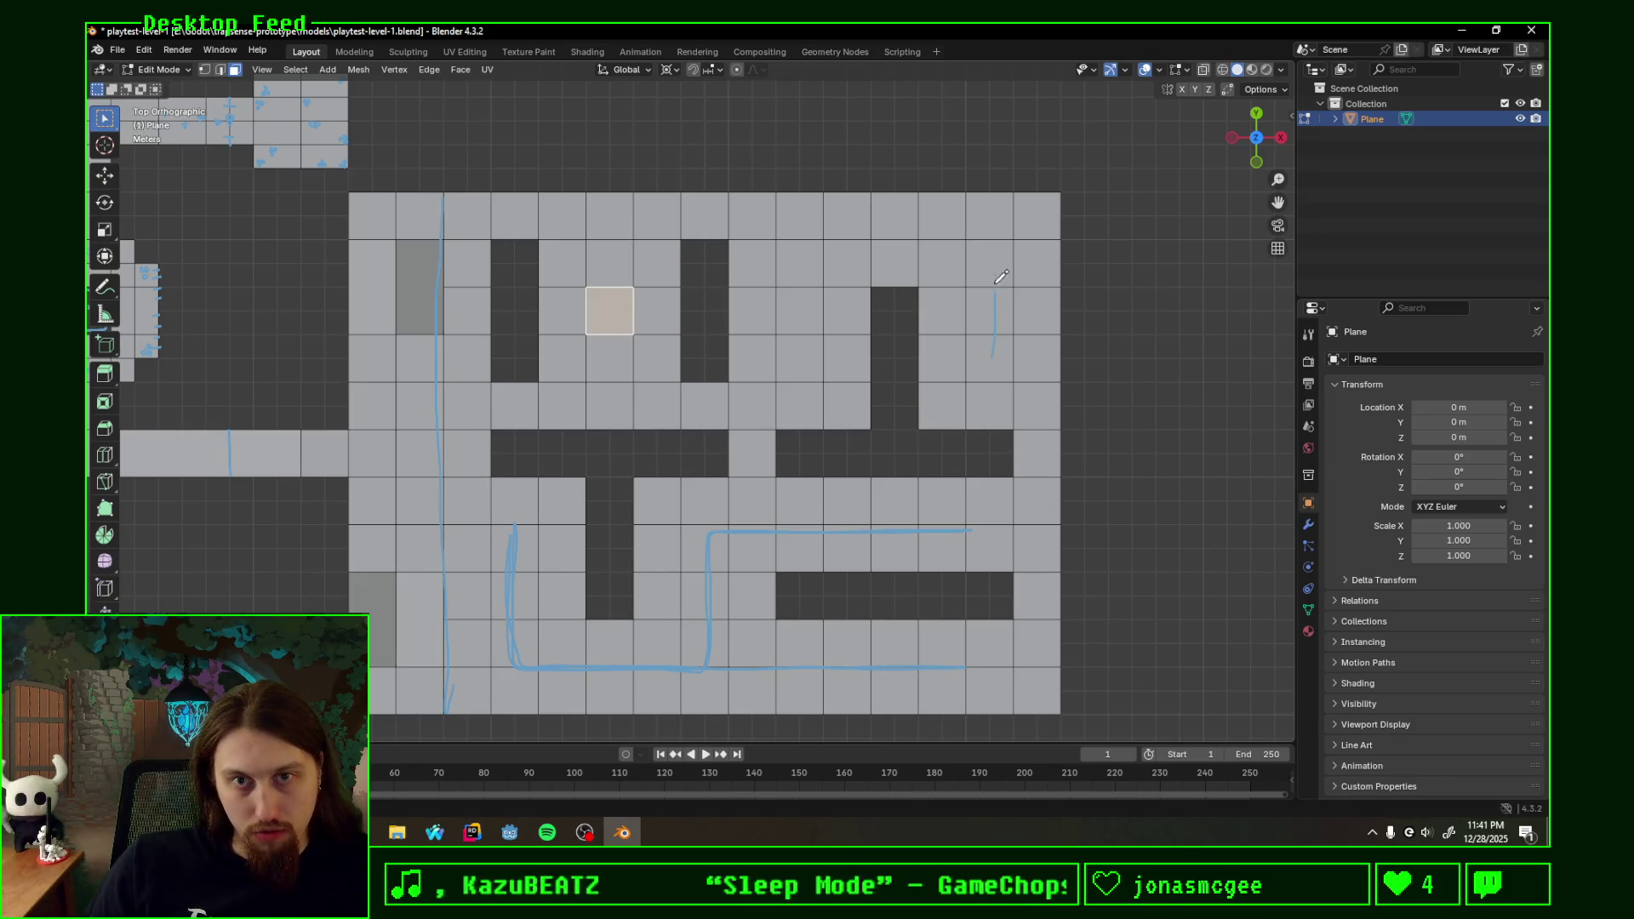
mouse_move(803, 245)
mouse_down()
mouse_move(683, 397)
mouse_move(530, 396)
mouse_up()
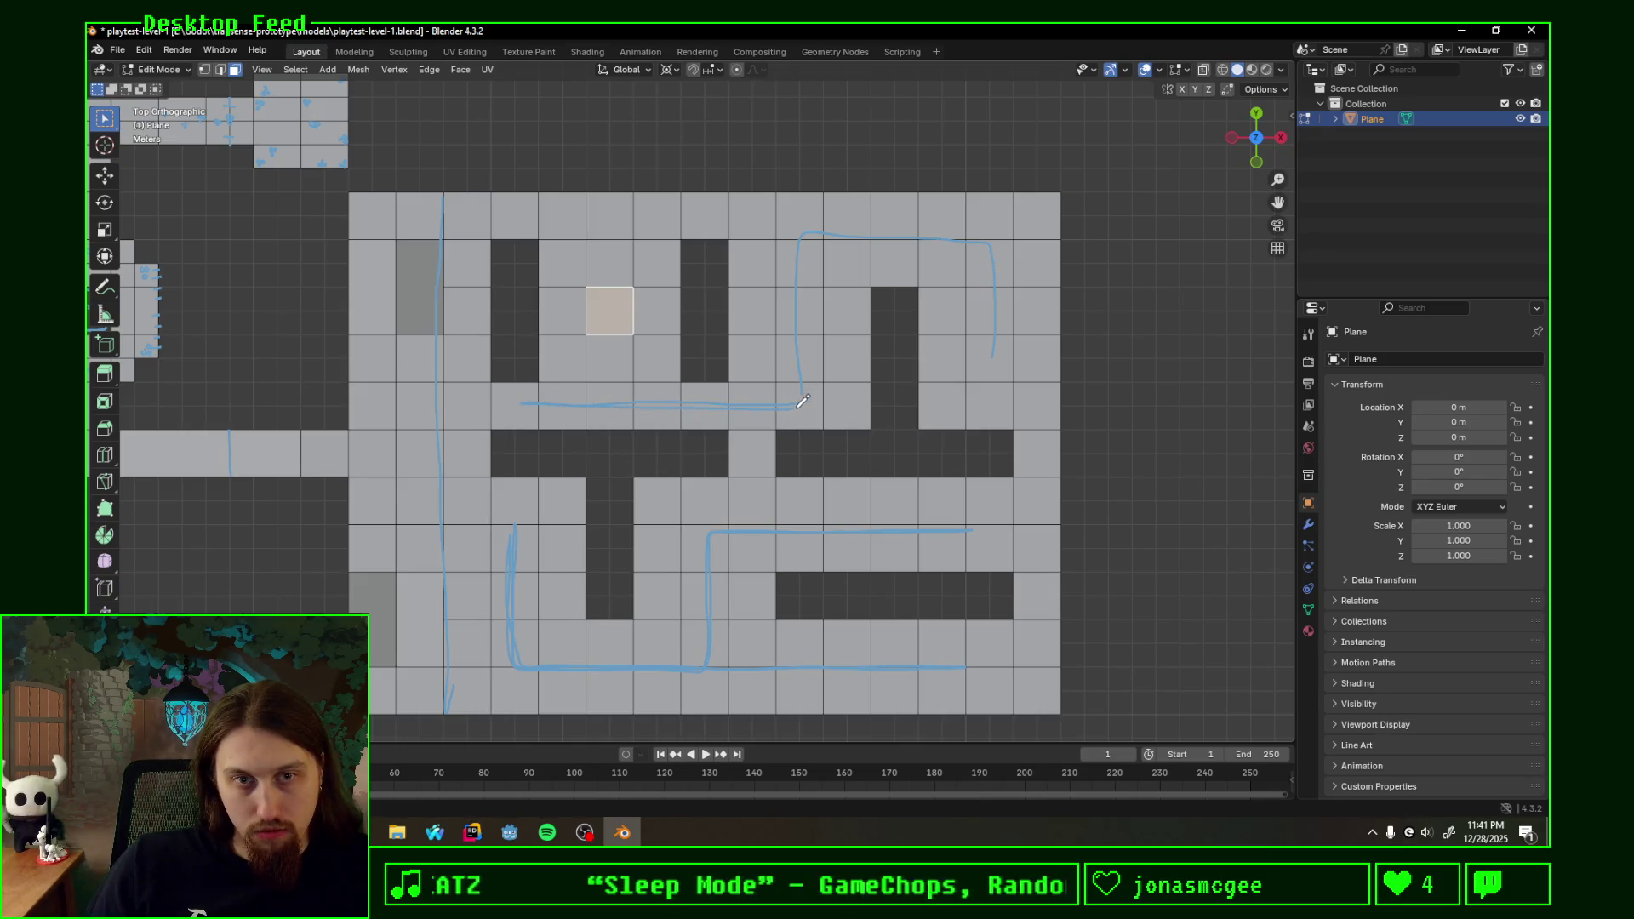
drag(804, 225, 986, 374)
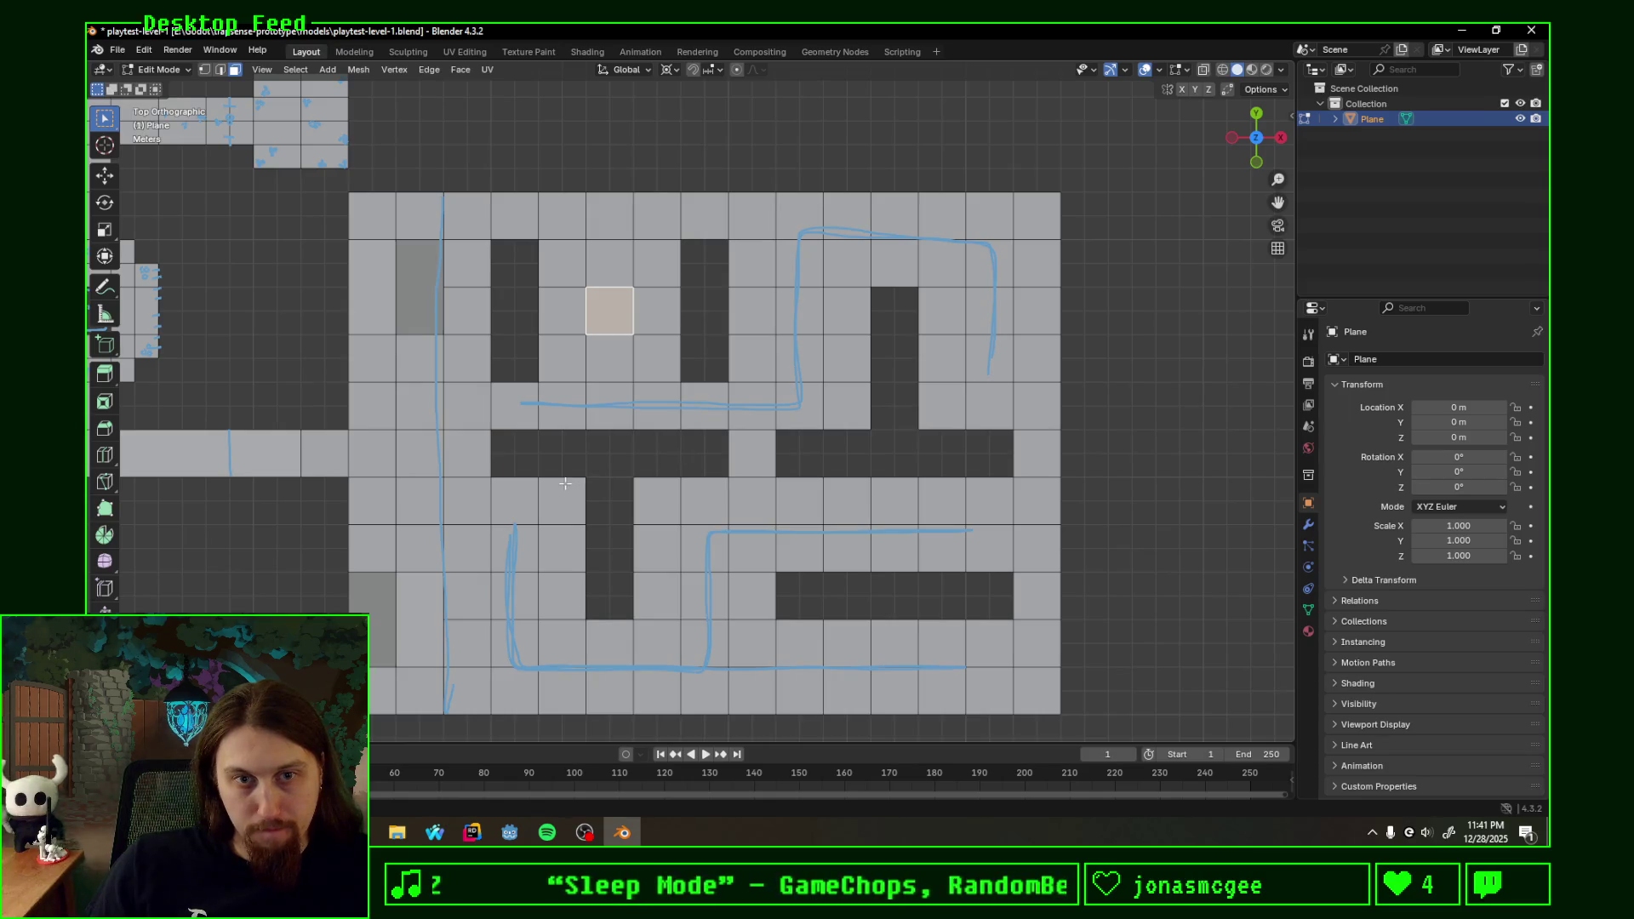
shift+middle_drag(564, 483, 660, 499)
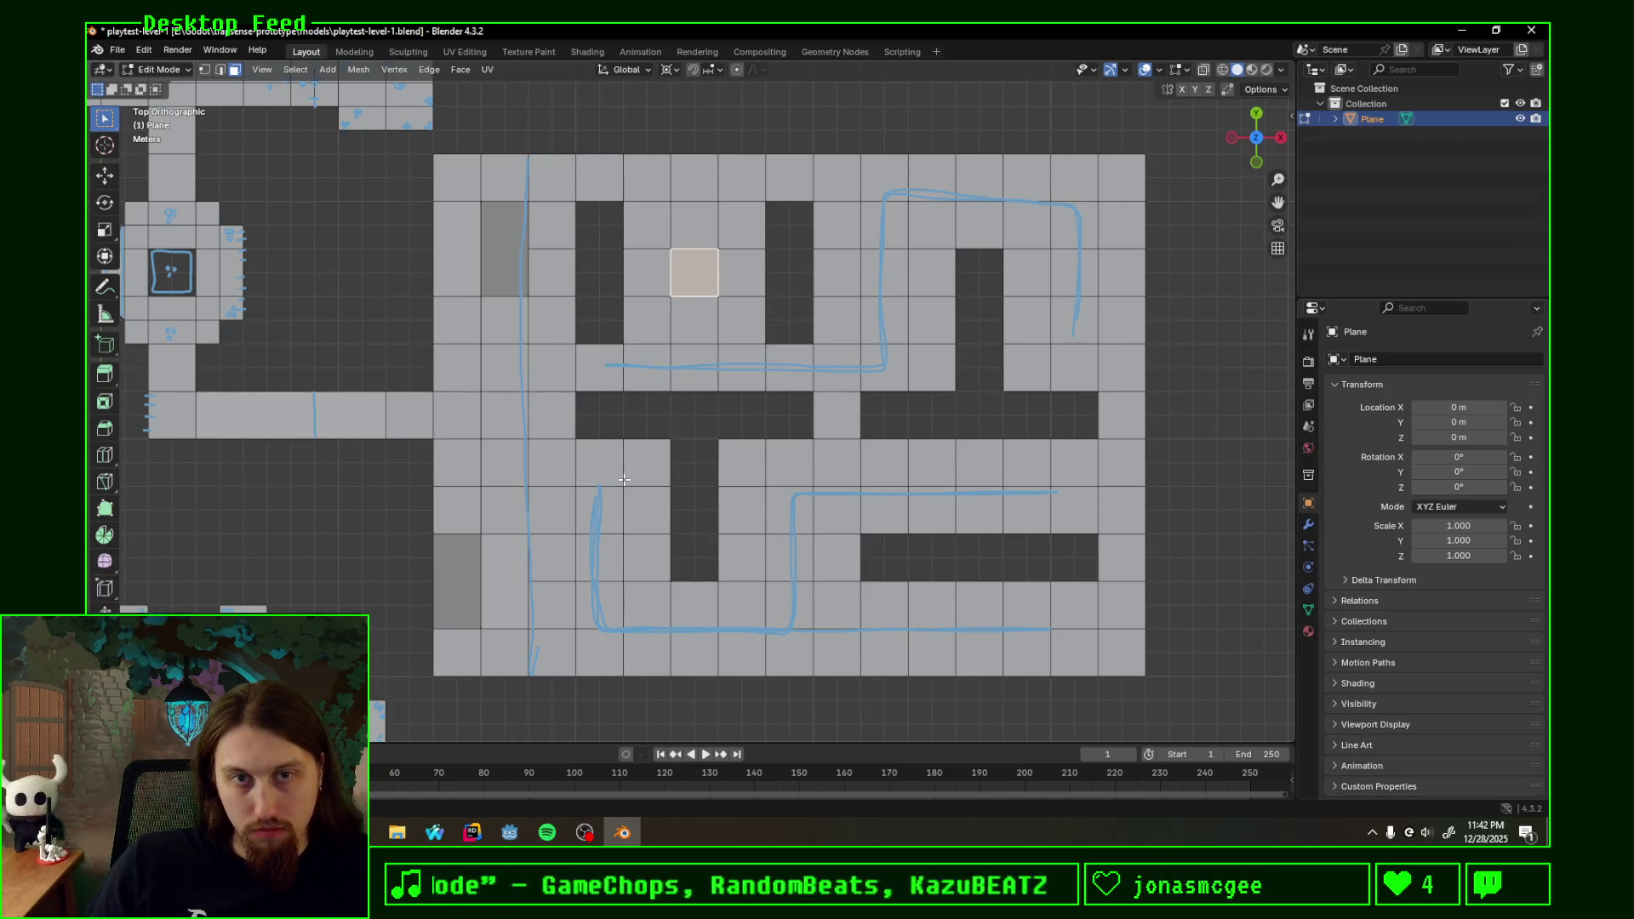
- Erase part of the sketch and redraw the path along the upper-right corridors
mouse_move(595, 354)
mouse_down()
mouse_move(750, 365)
mouse_move(1060, 312)
mouse_move(977, 166)
mouse_move(690, 179)
mouse_up()
mouse_move(807, 175)
mouse_down()
mouse_move(722, 374)
mouse_move(756, 166)
mouse_move(1083, 284)
mouse_move(1079, 335)
mouse_up()
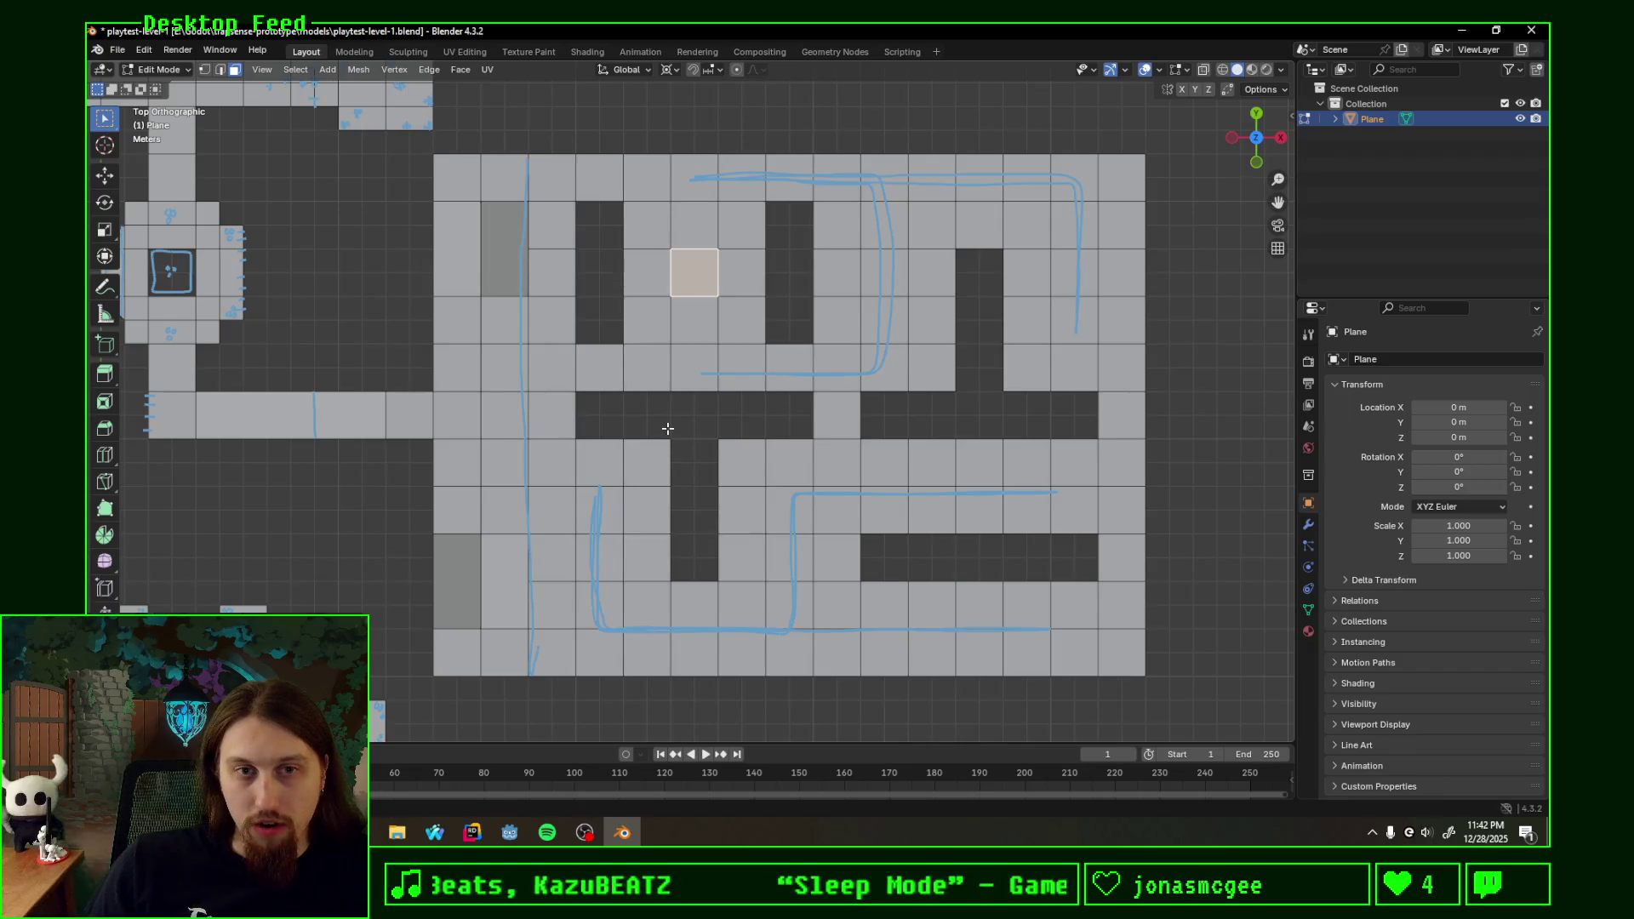
shift+middle_drag(766, 409, 648, 431)
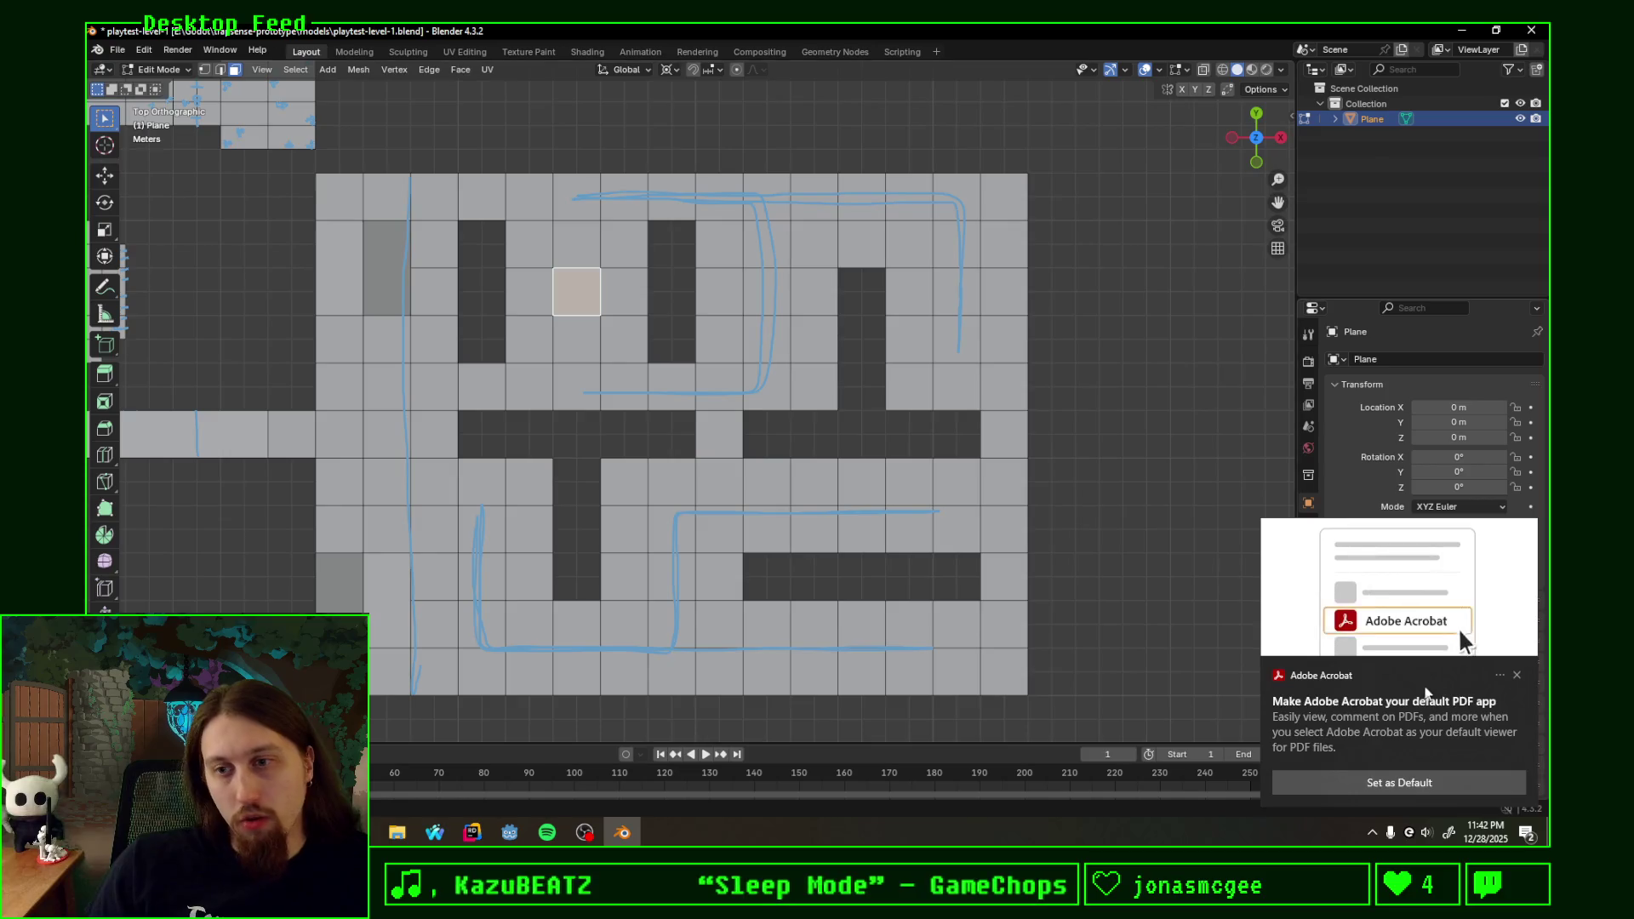
- Dismiss the notification and snap the 3D cursor back to the world origin with Shift+S
click(1520, 676)
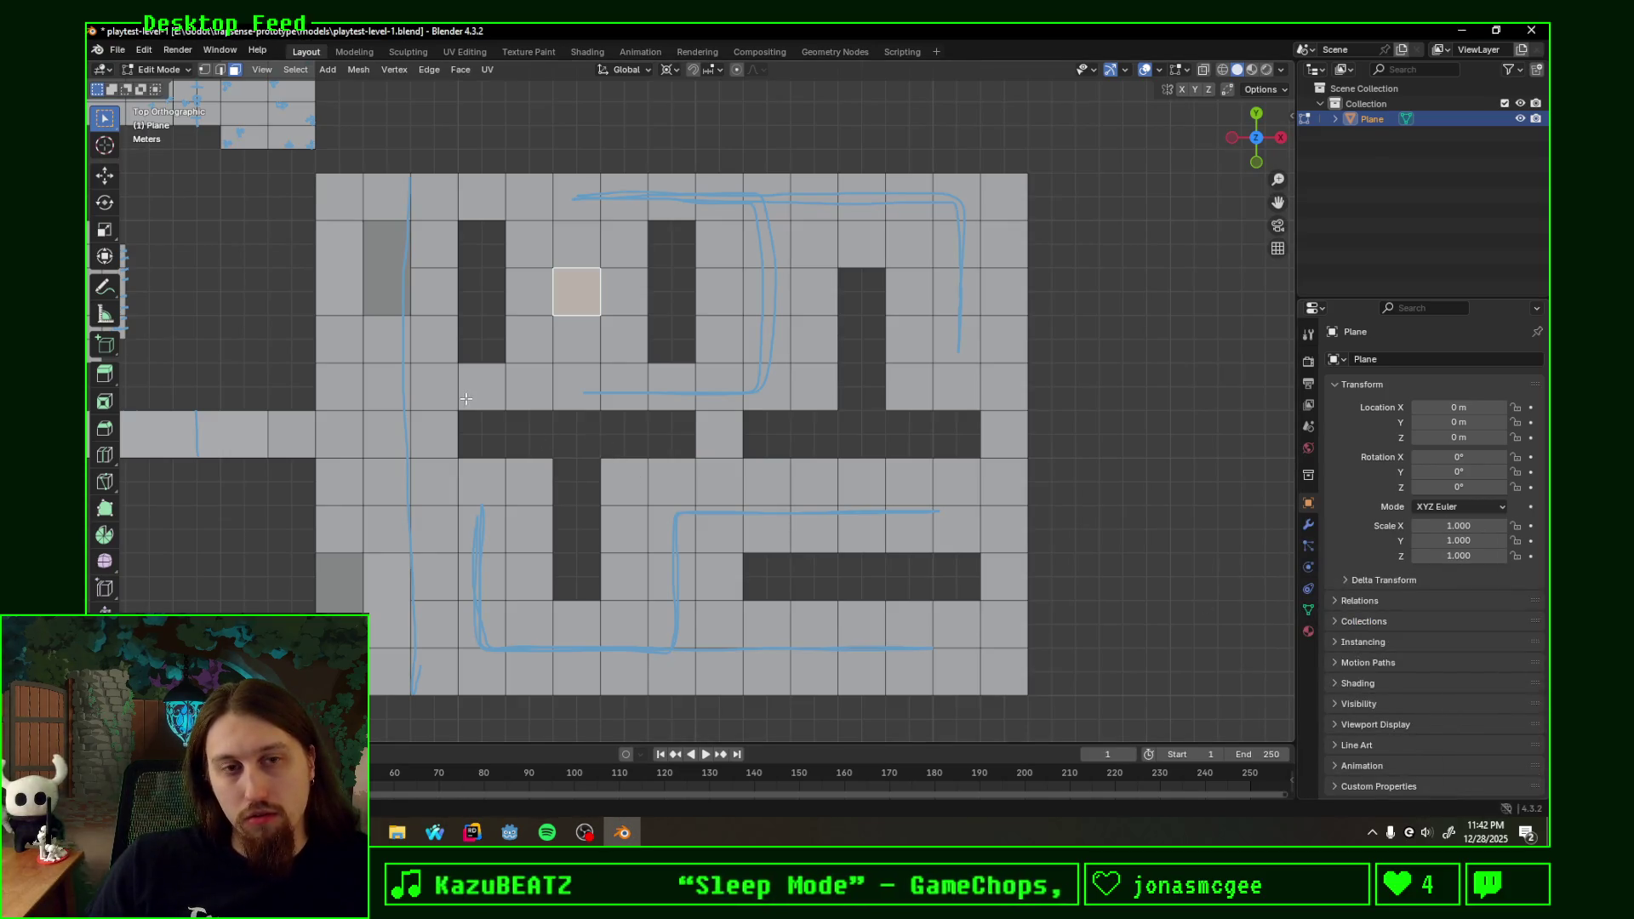
shift+right_click(785, 379)
key(shift+s)
click(614, 398)
- Erase all the blue route sketches over the maze area
right_drag(579, 393, 969, 309)
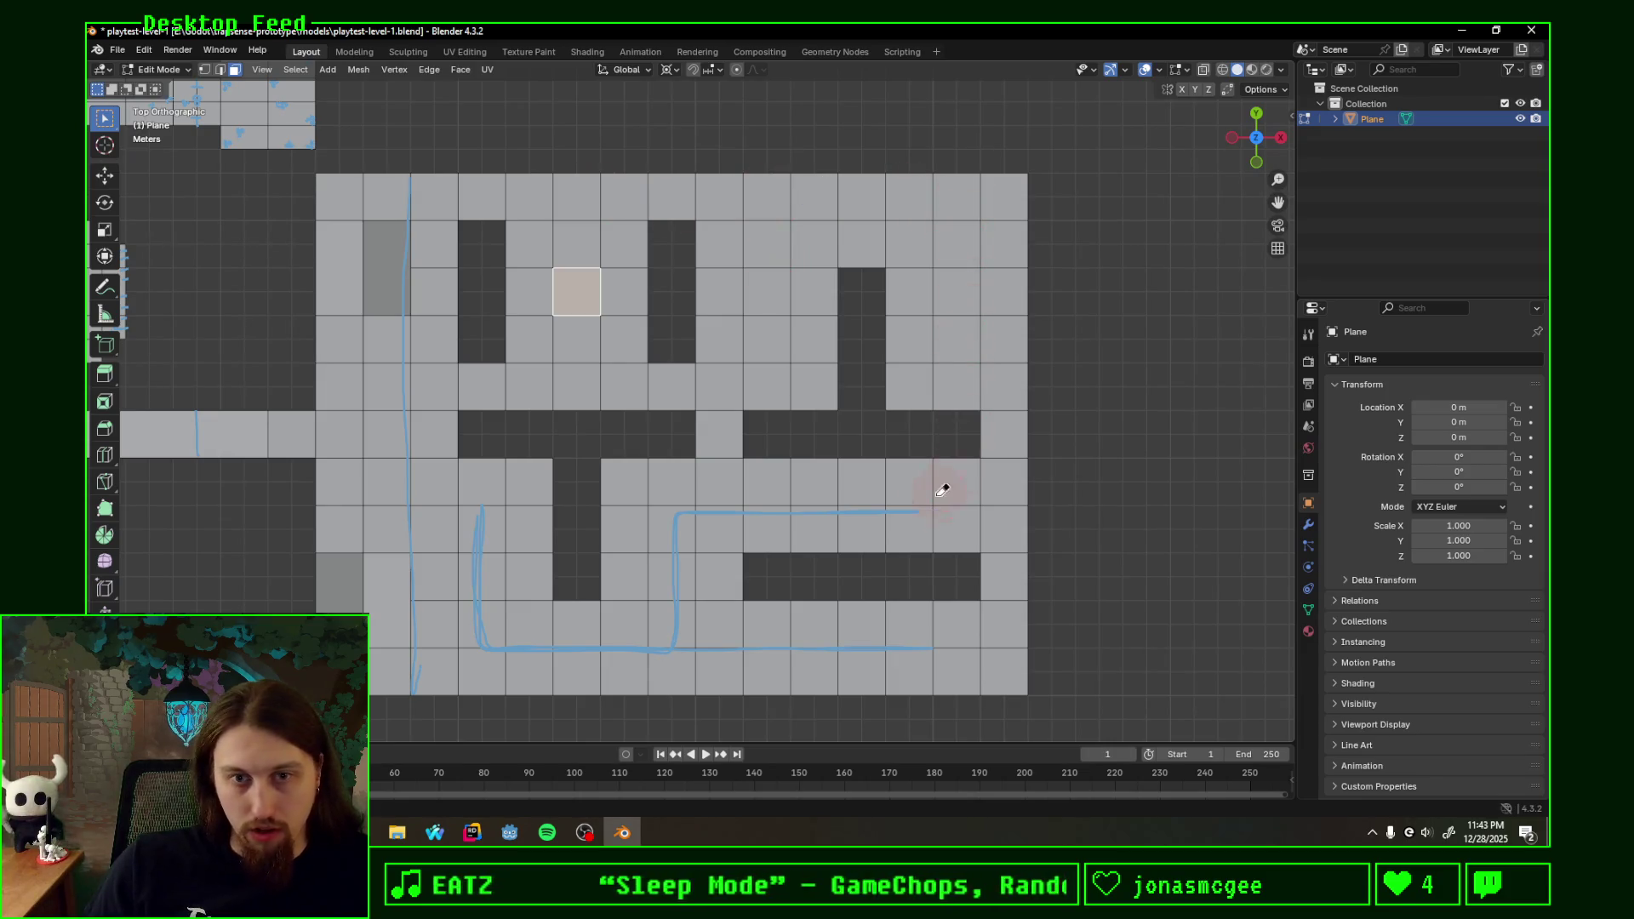
mouse_move(967, 309)
right_down()
mouse_move(564, 628)
mouse_move(1112, 675)
right_up()
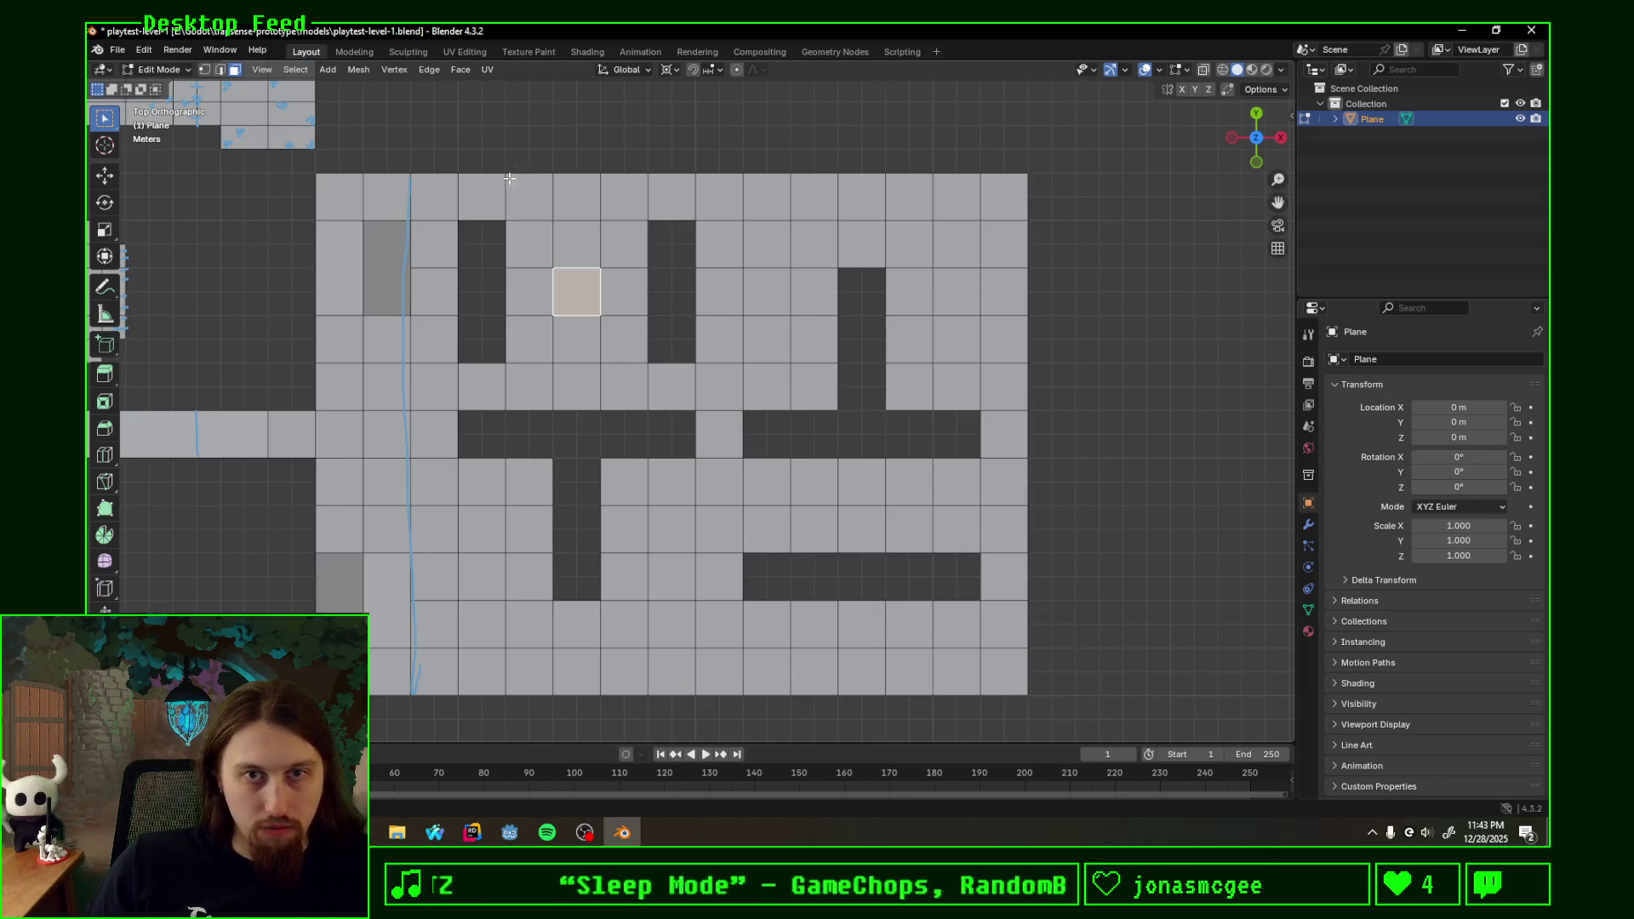
- Box-select all faces of the maze area including the left column
drag(477, 182, 1020, 695)
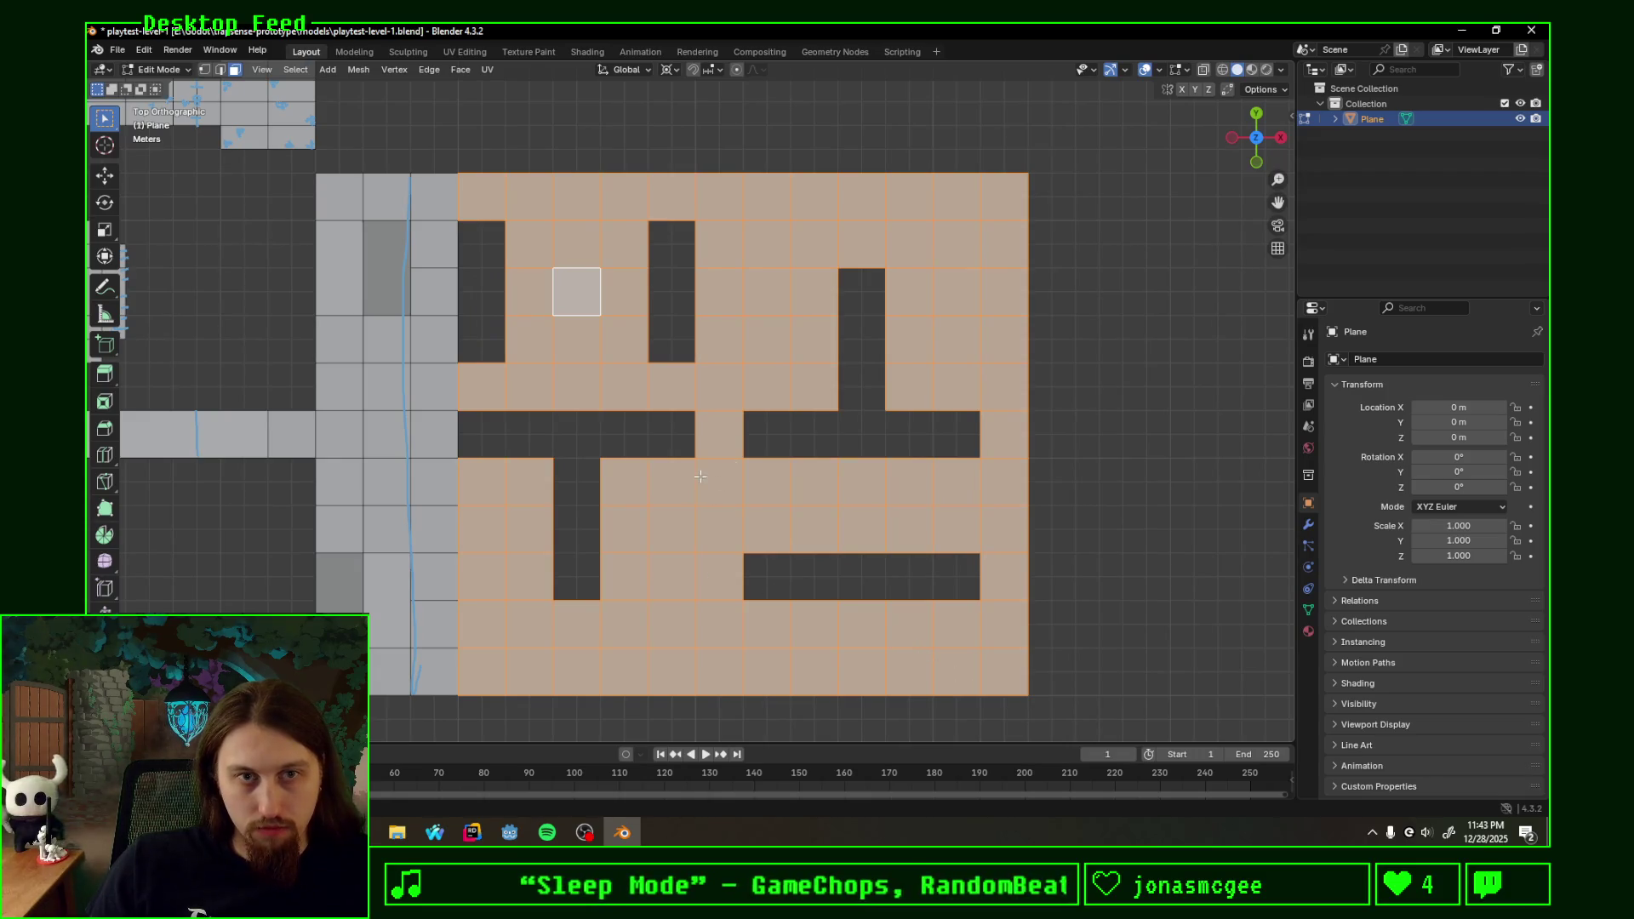
drag(532, 191, 1087, 707)
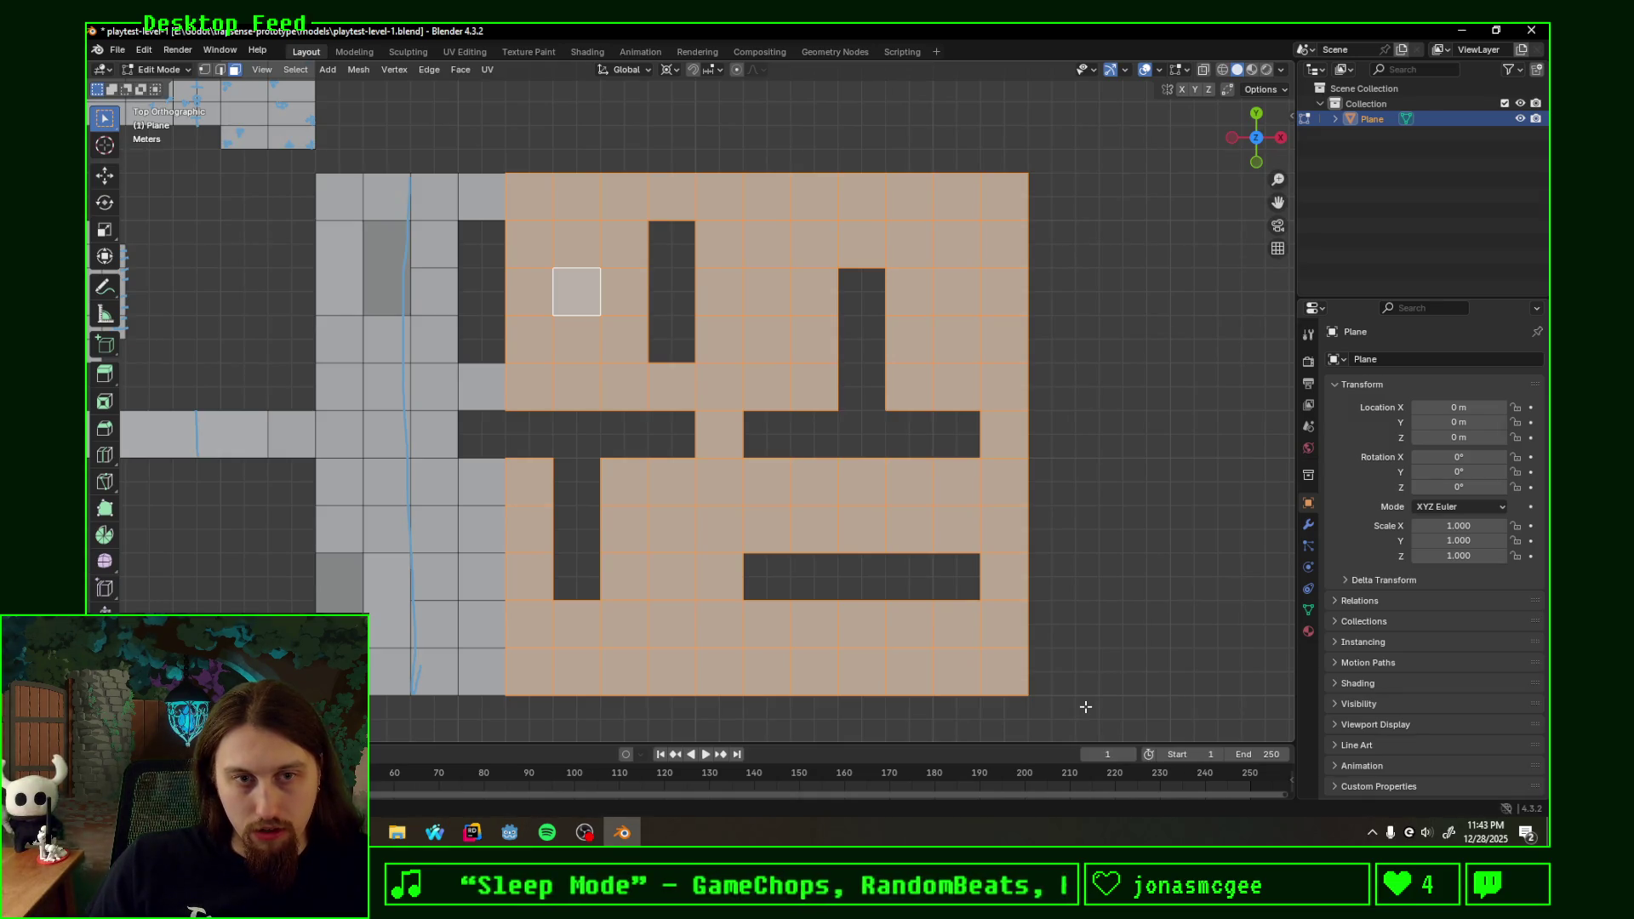
drag(1086, 707, 416, 176)
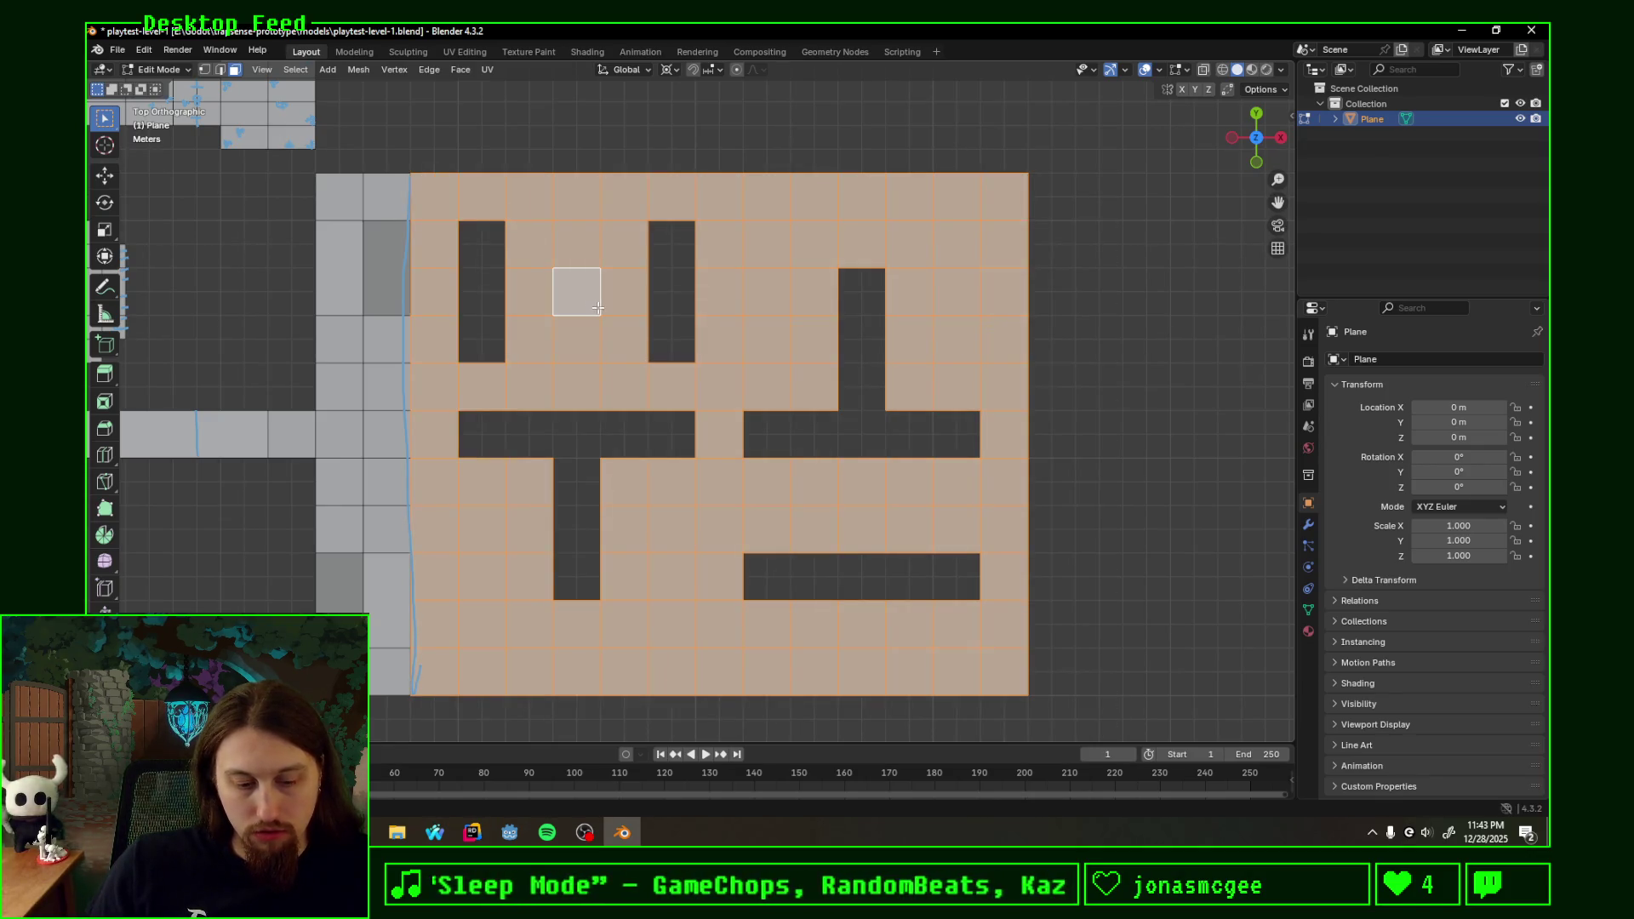
key(alt+h)
key(ctrl+z)
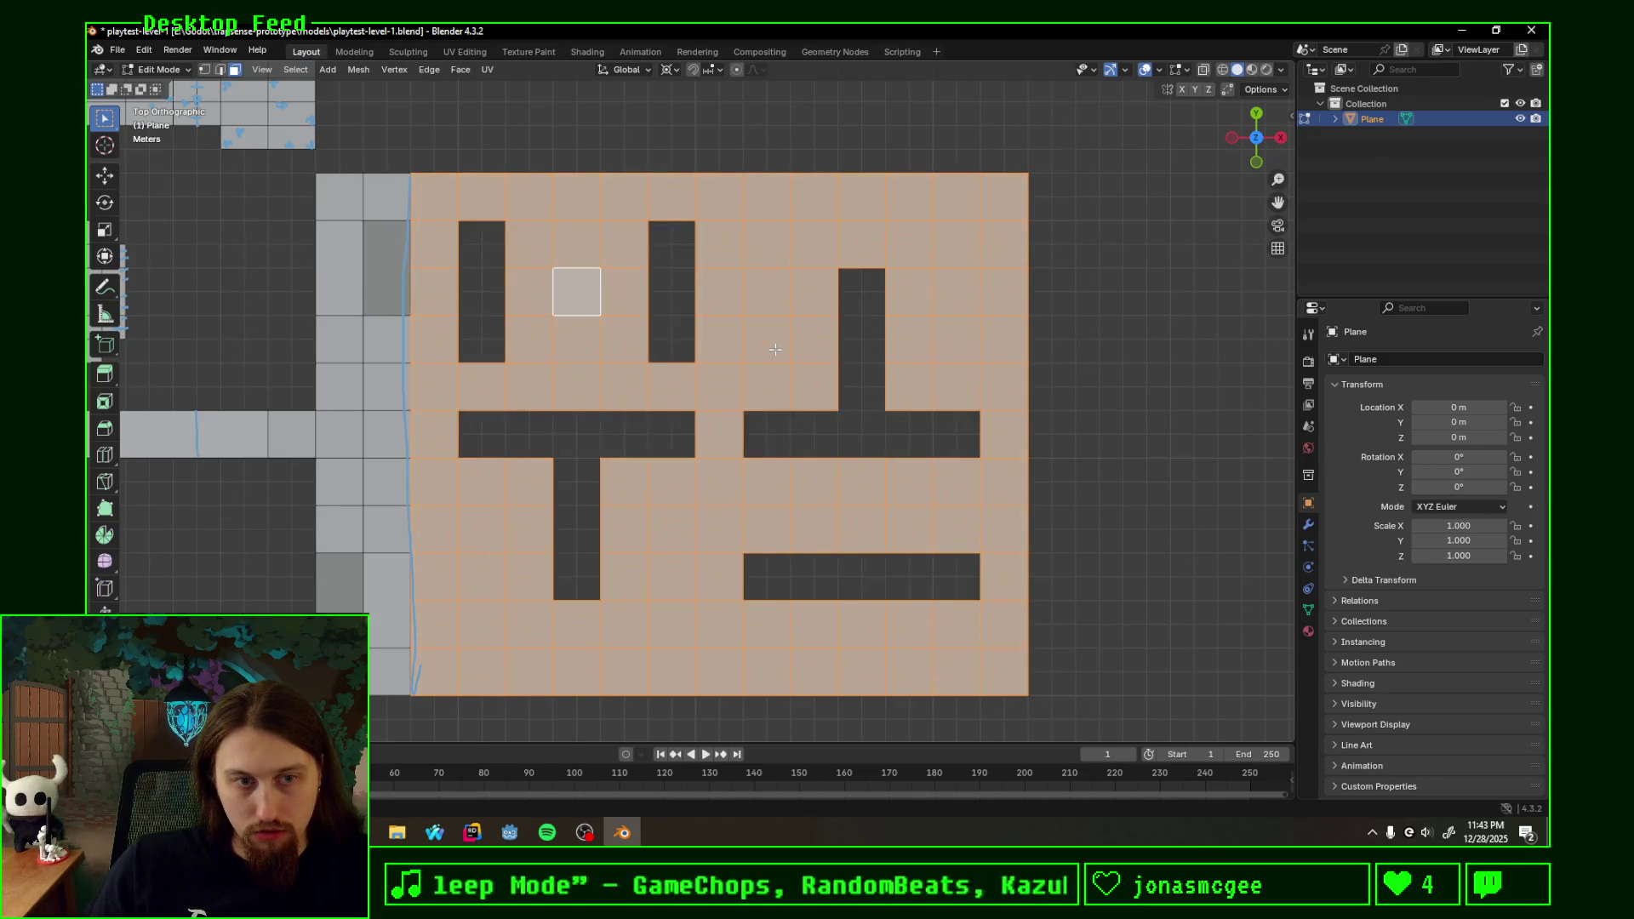
click(672, 477)
click(1069, 477)
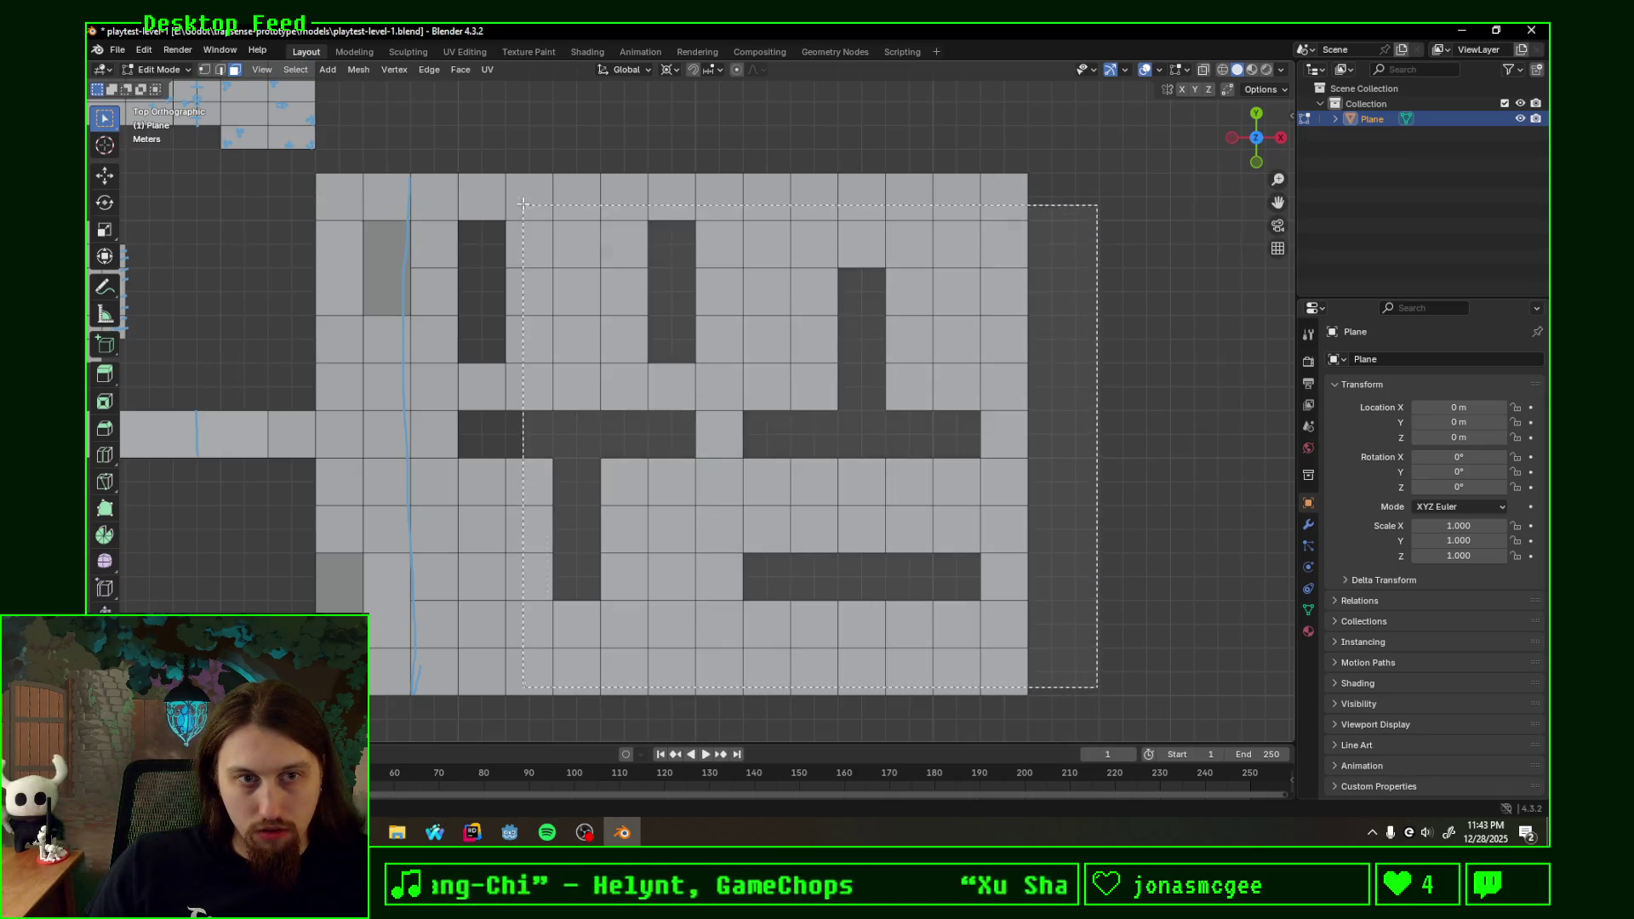
drag(1095, 679, 478, 159)
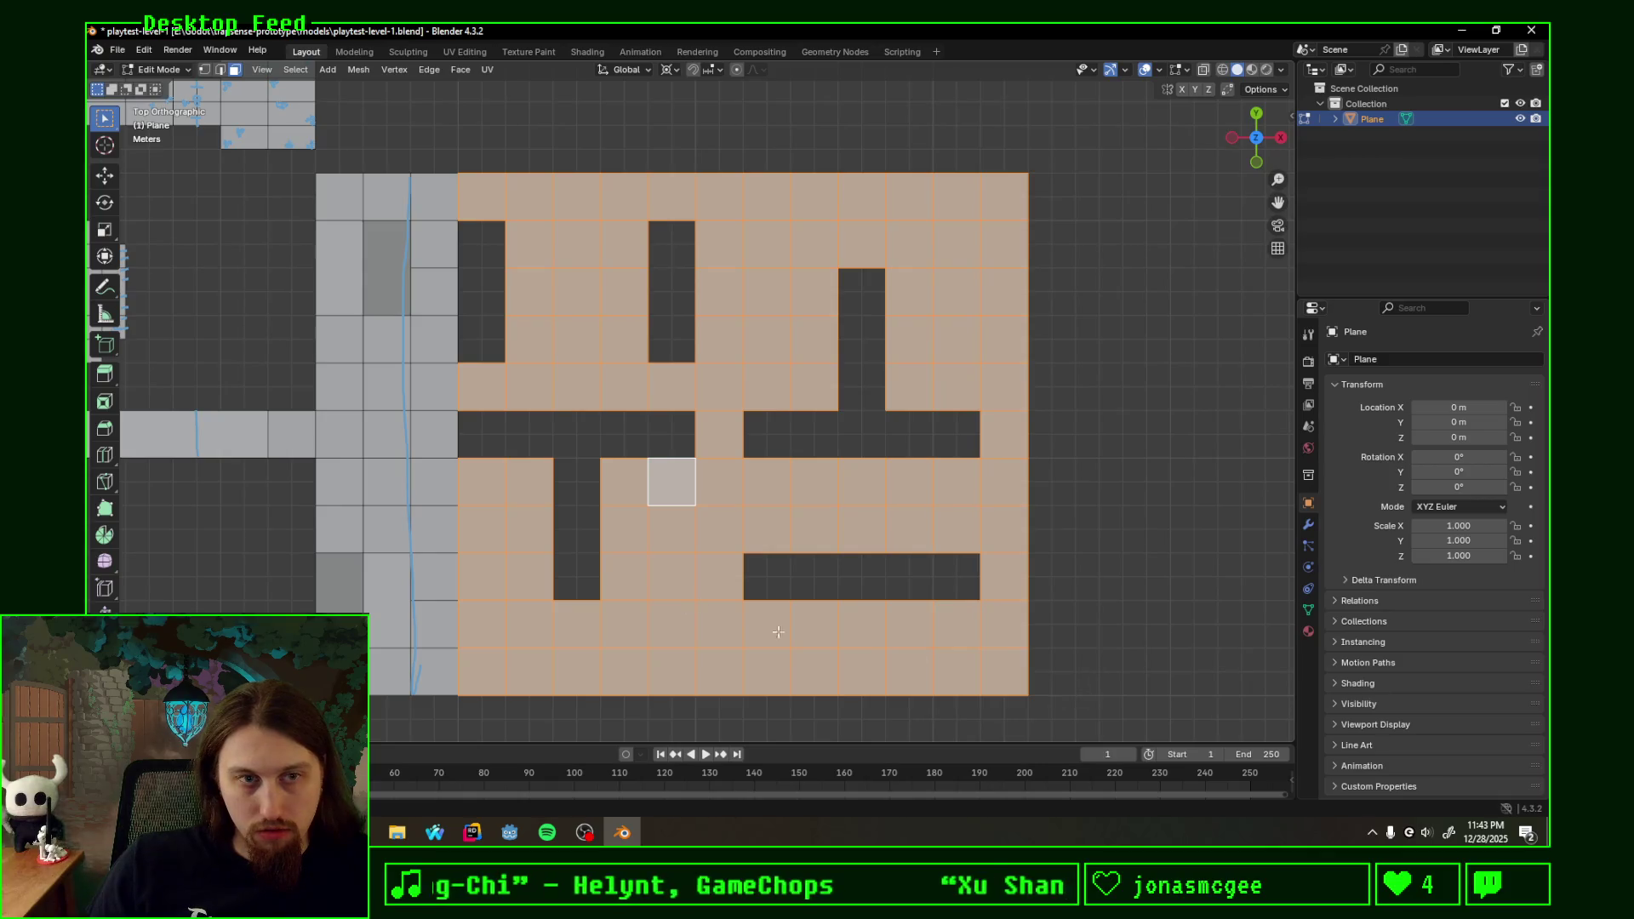
drag(1055, 708, 437, 169)
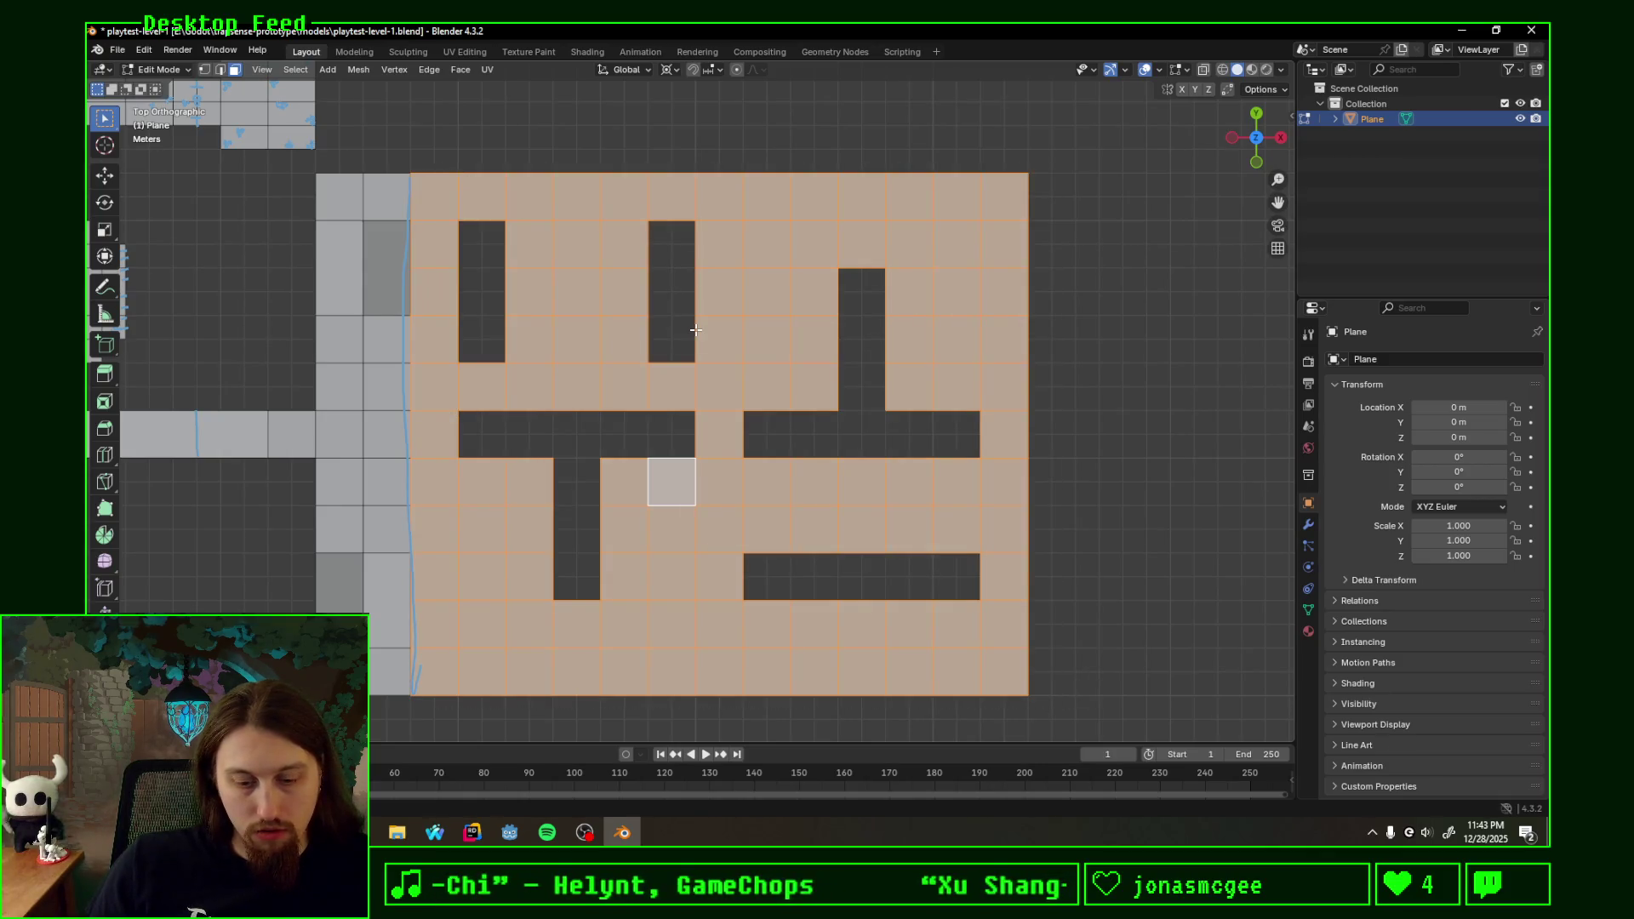
middle_drag(694, 271, 488, 371)
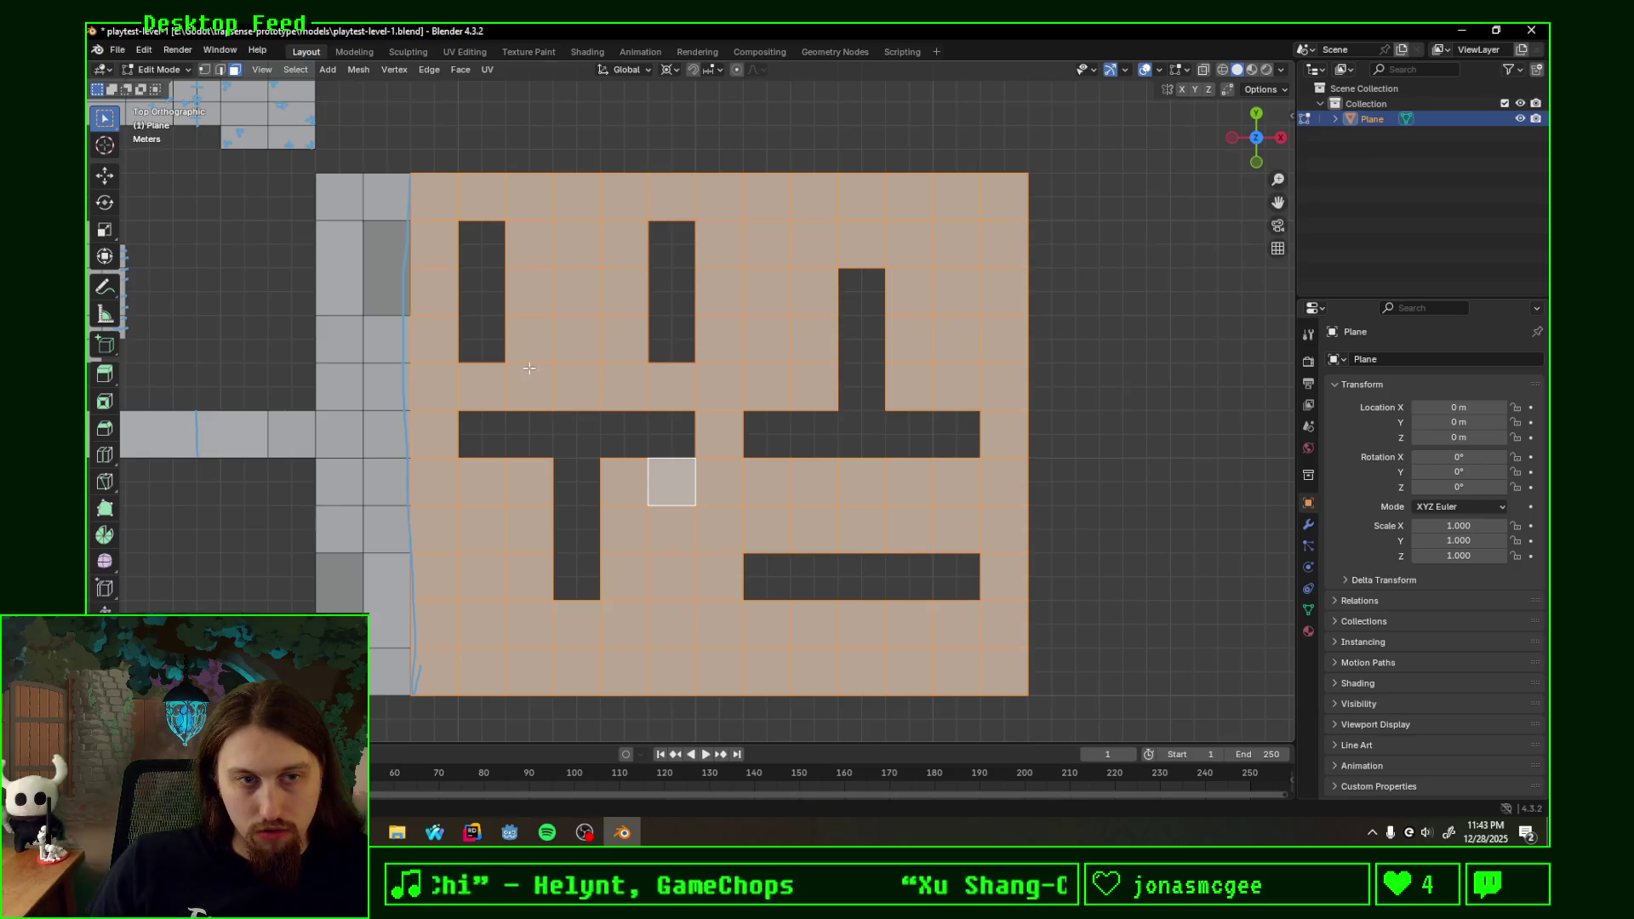
- Separate the maze with P > Selection, then join it back into the plane with Ctrl+J and re-enter Edit Mode
key(p)
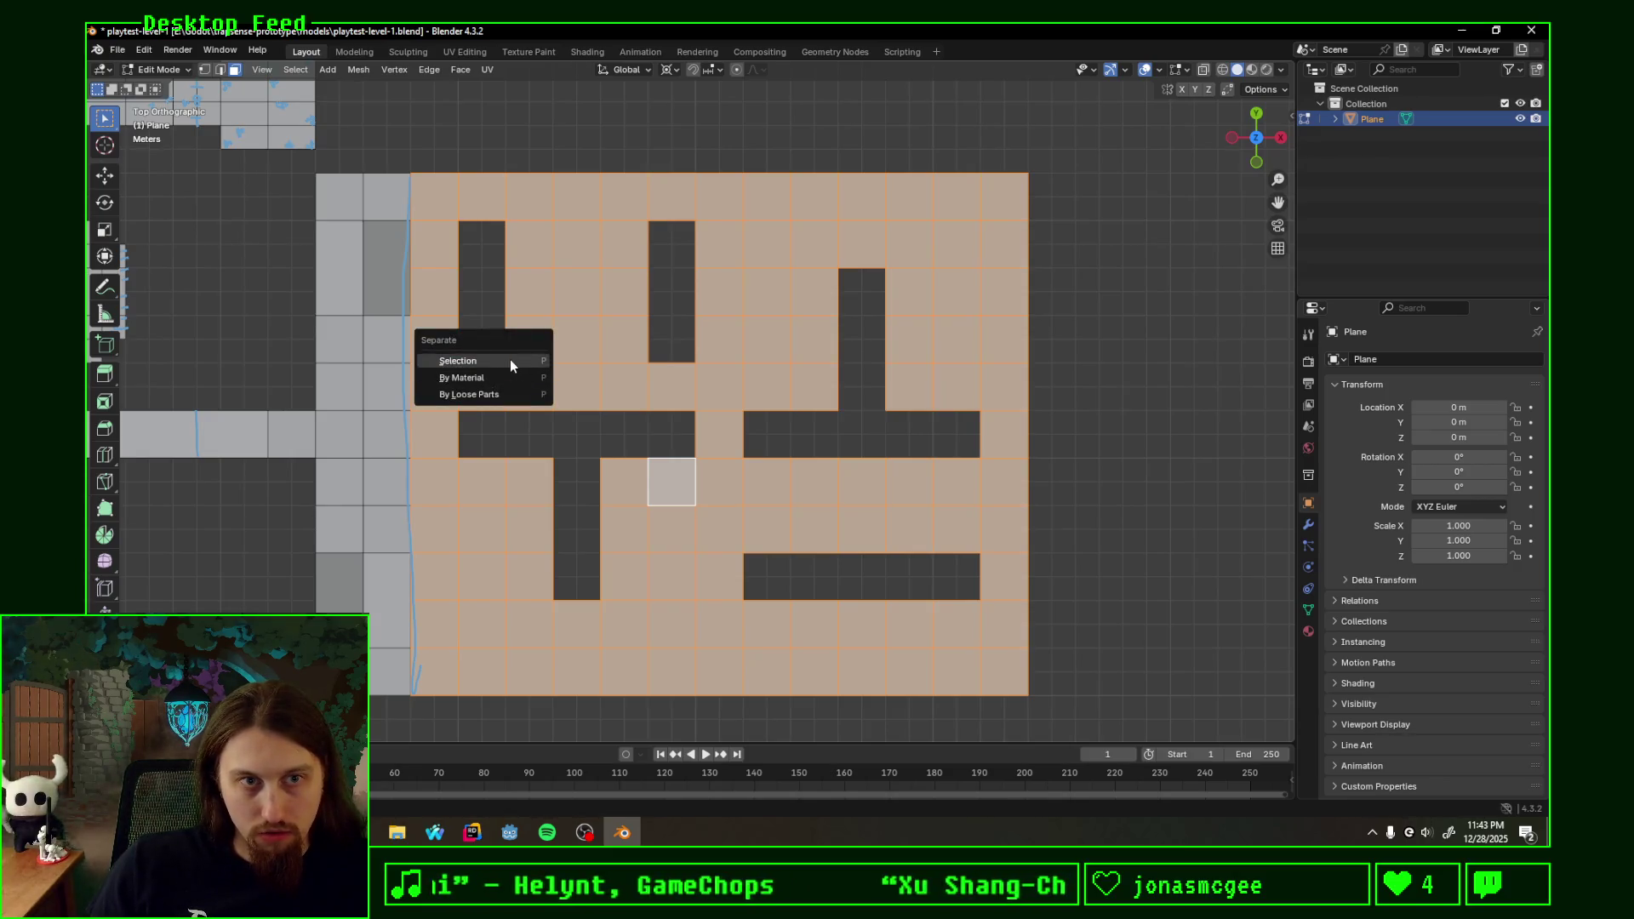
click(510, 360)
key(Tab)
click(610, 368)
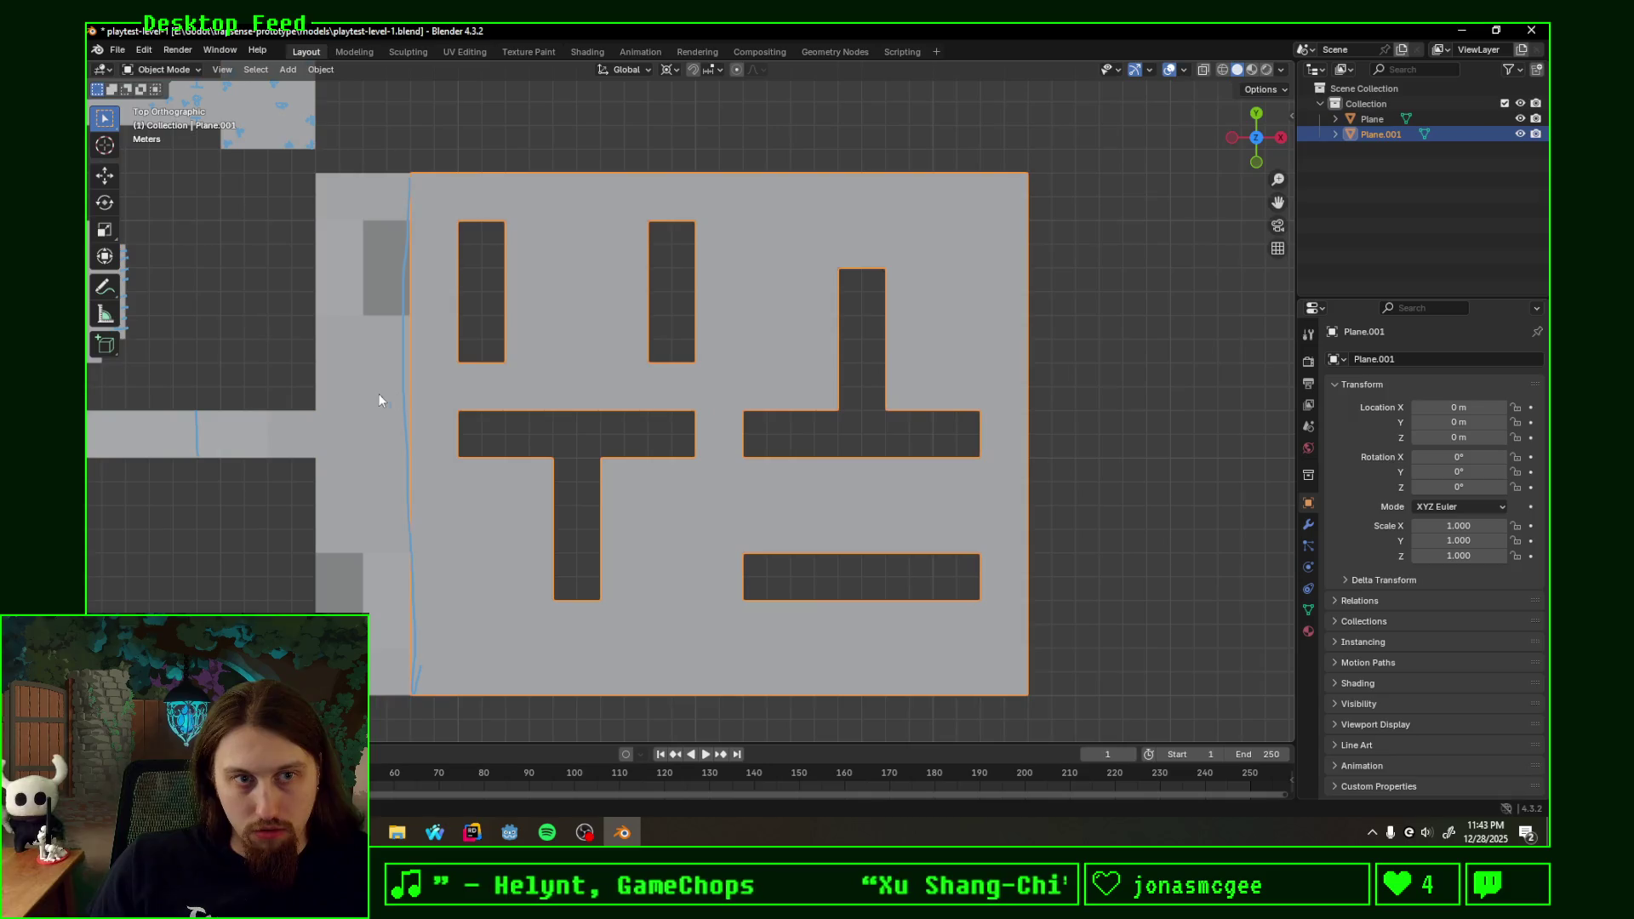
shift+click(366, 398)
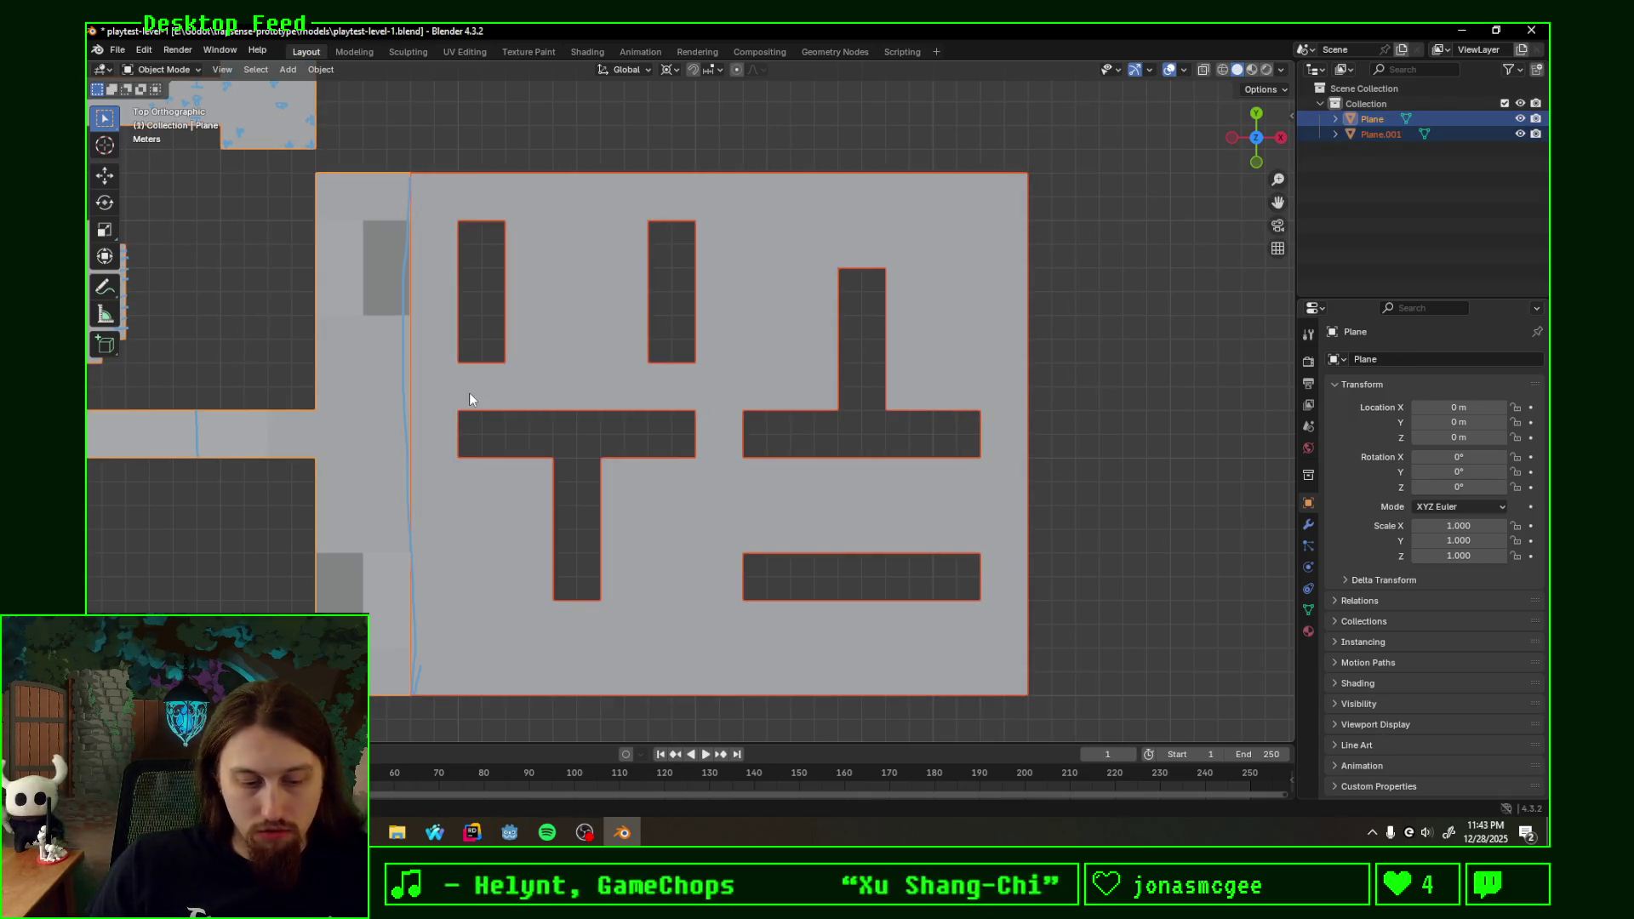
key(ctrl+j)
key(Tab)
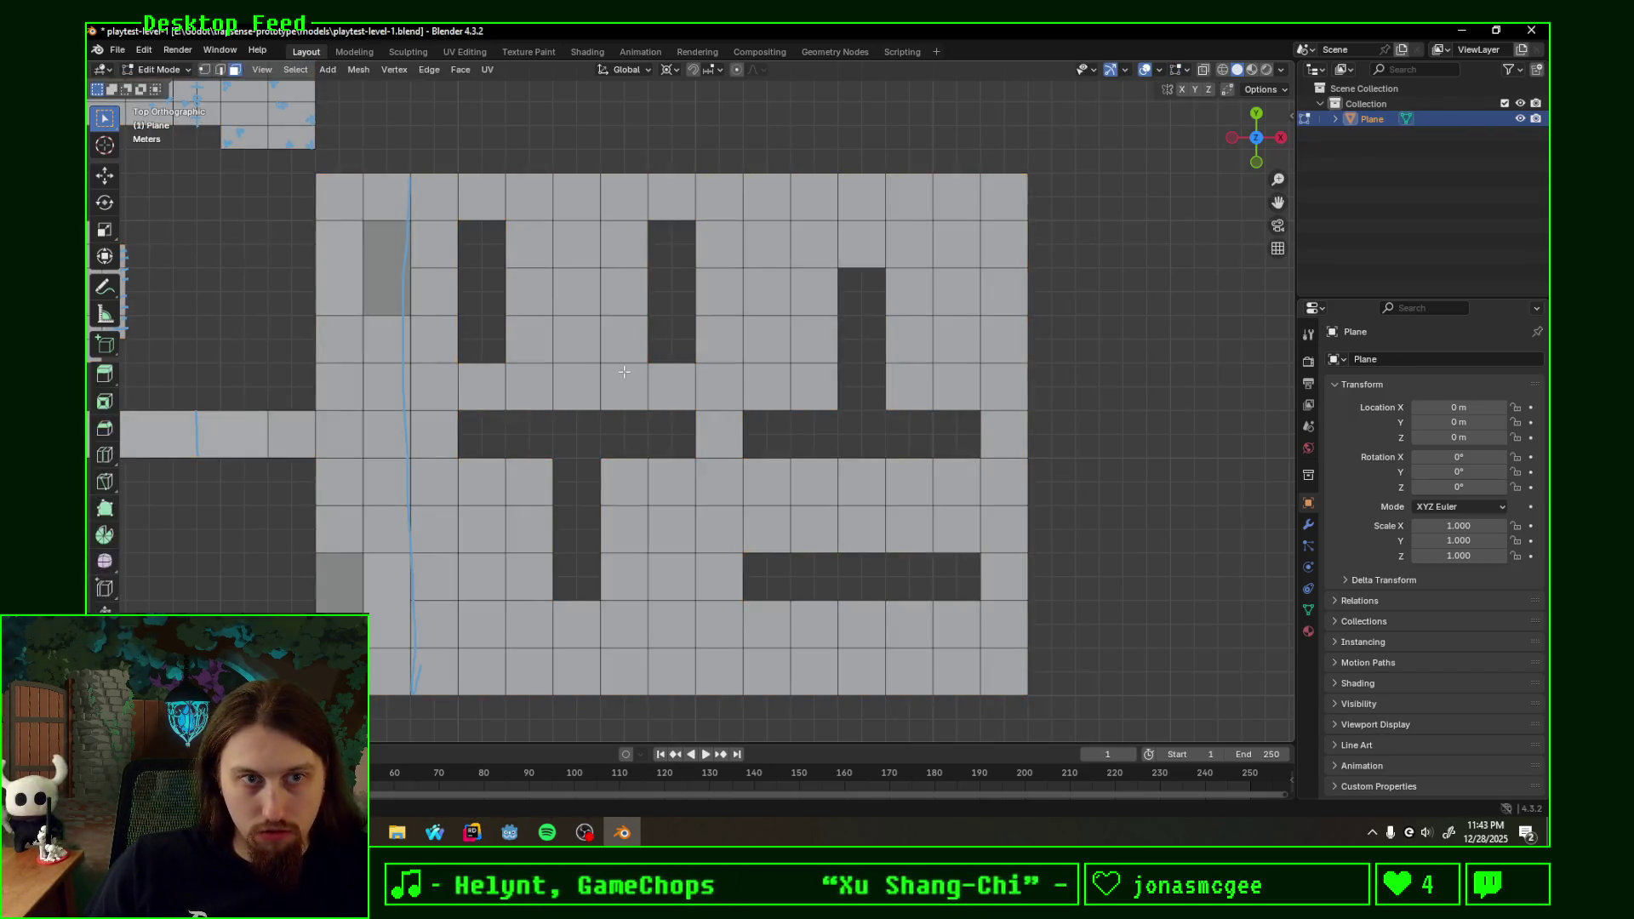
key(l)
key(g)
right_click(702, 389)
key(r)
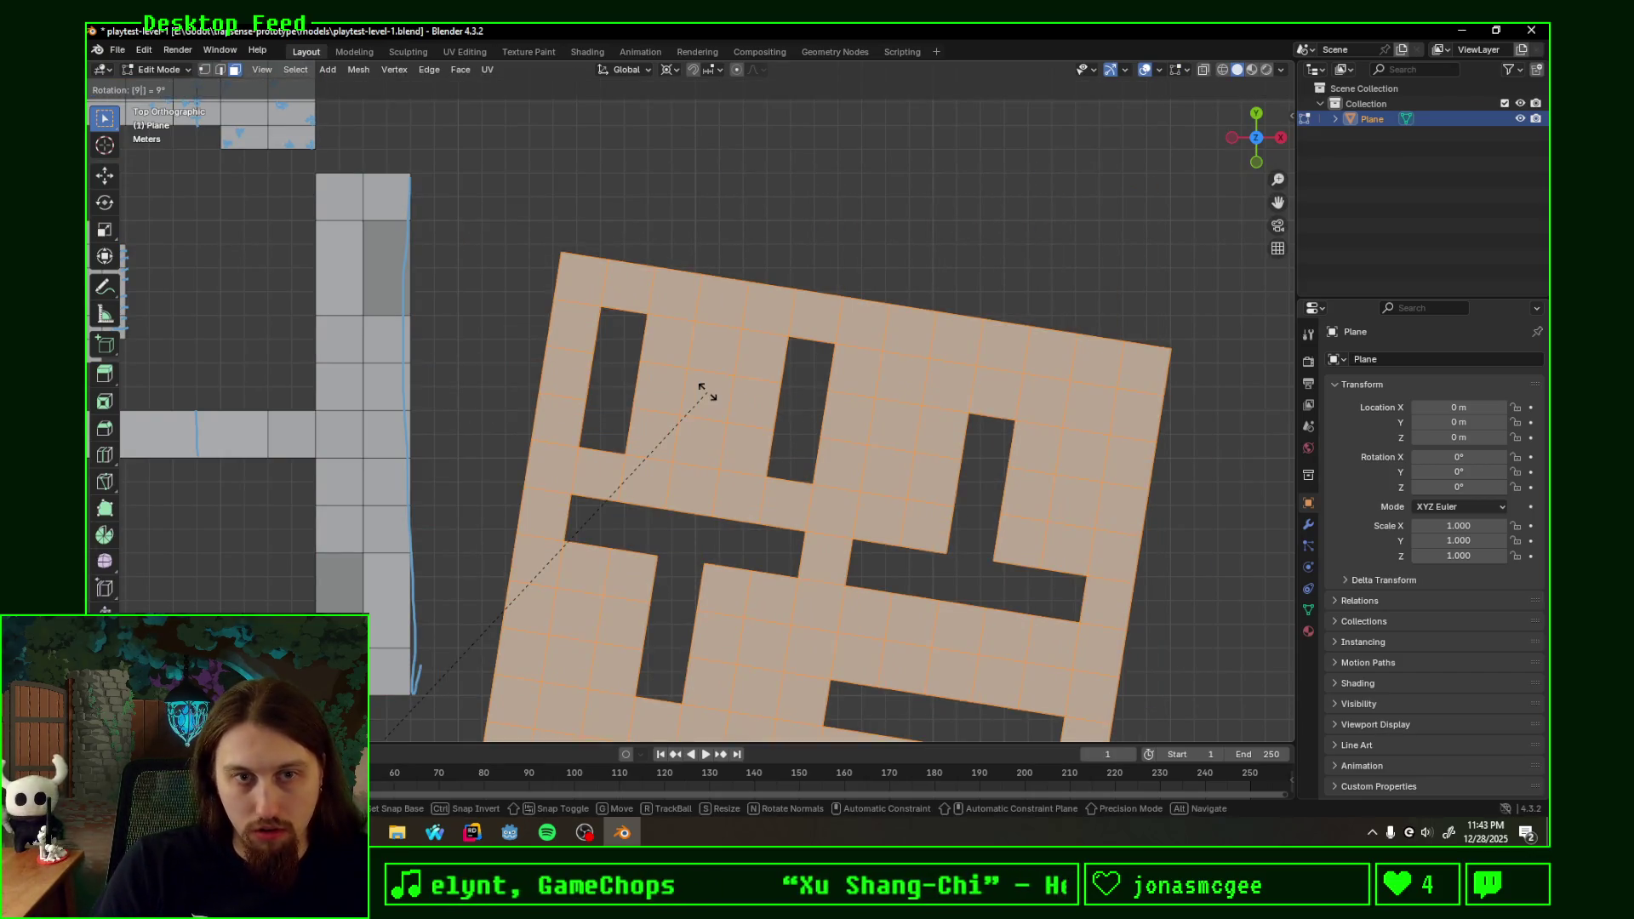
right_click(702, 390)
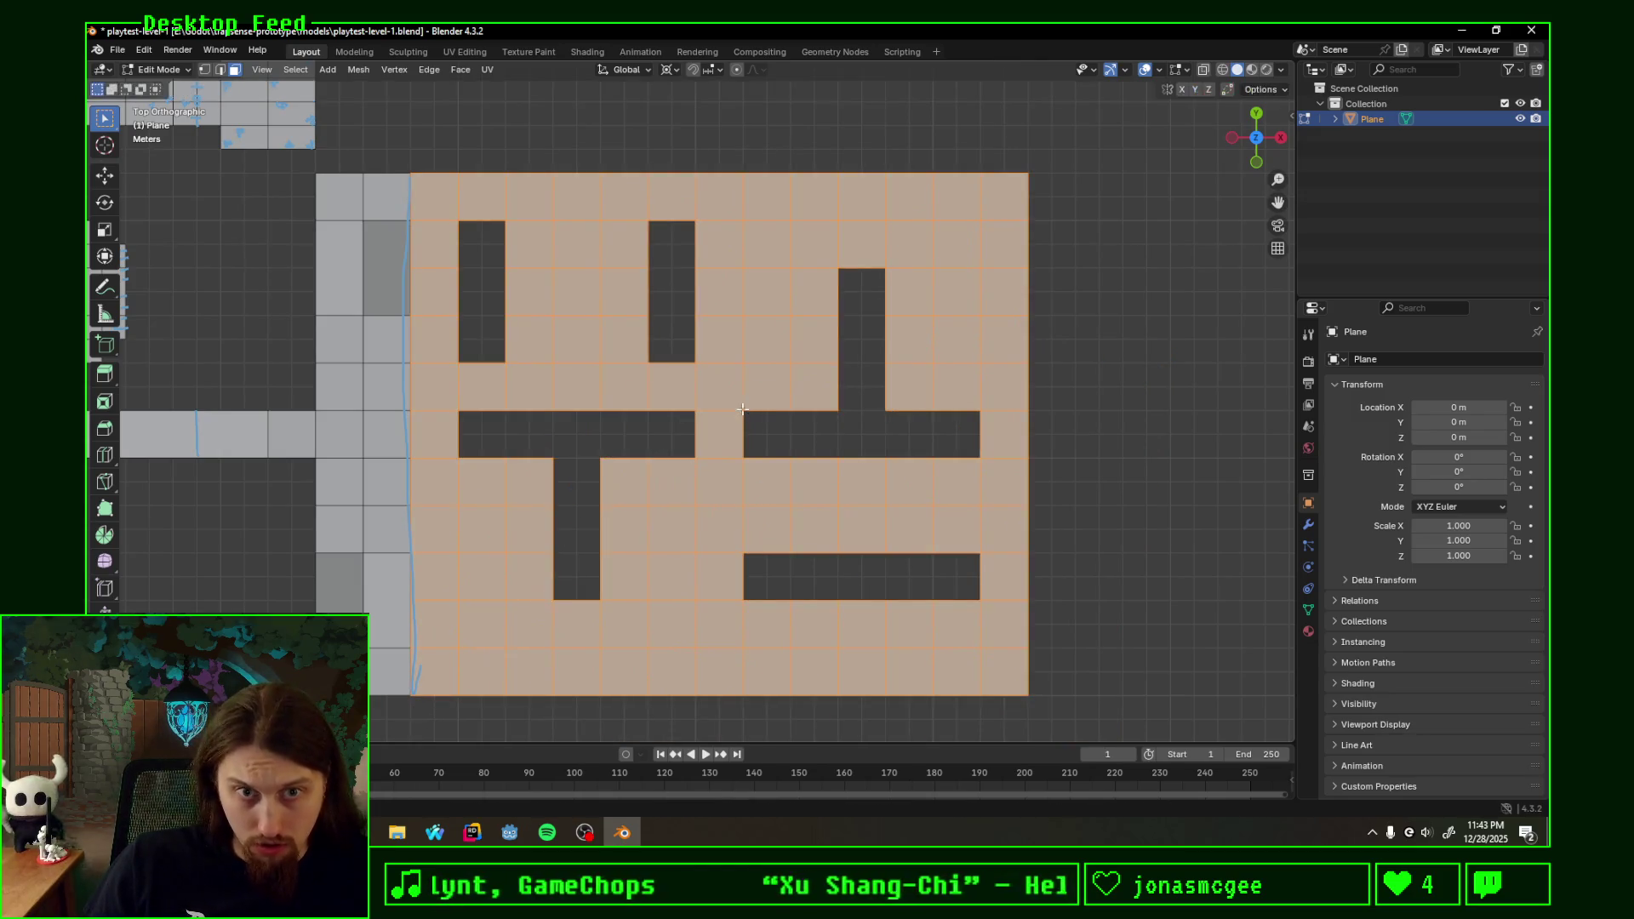
key(period)
click(762, 297)
text(r)
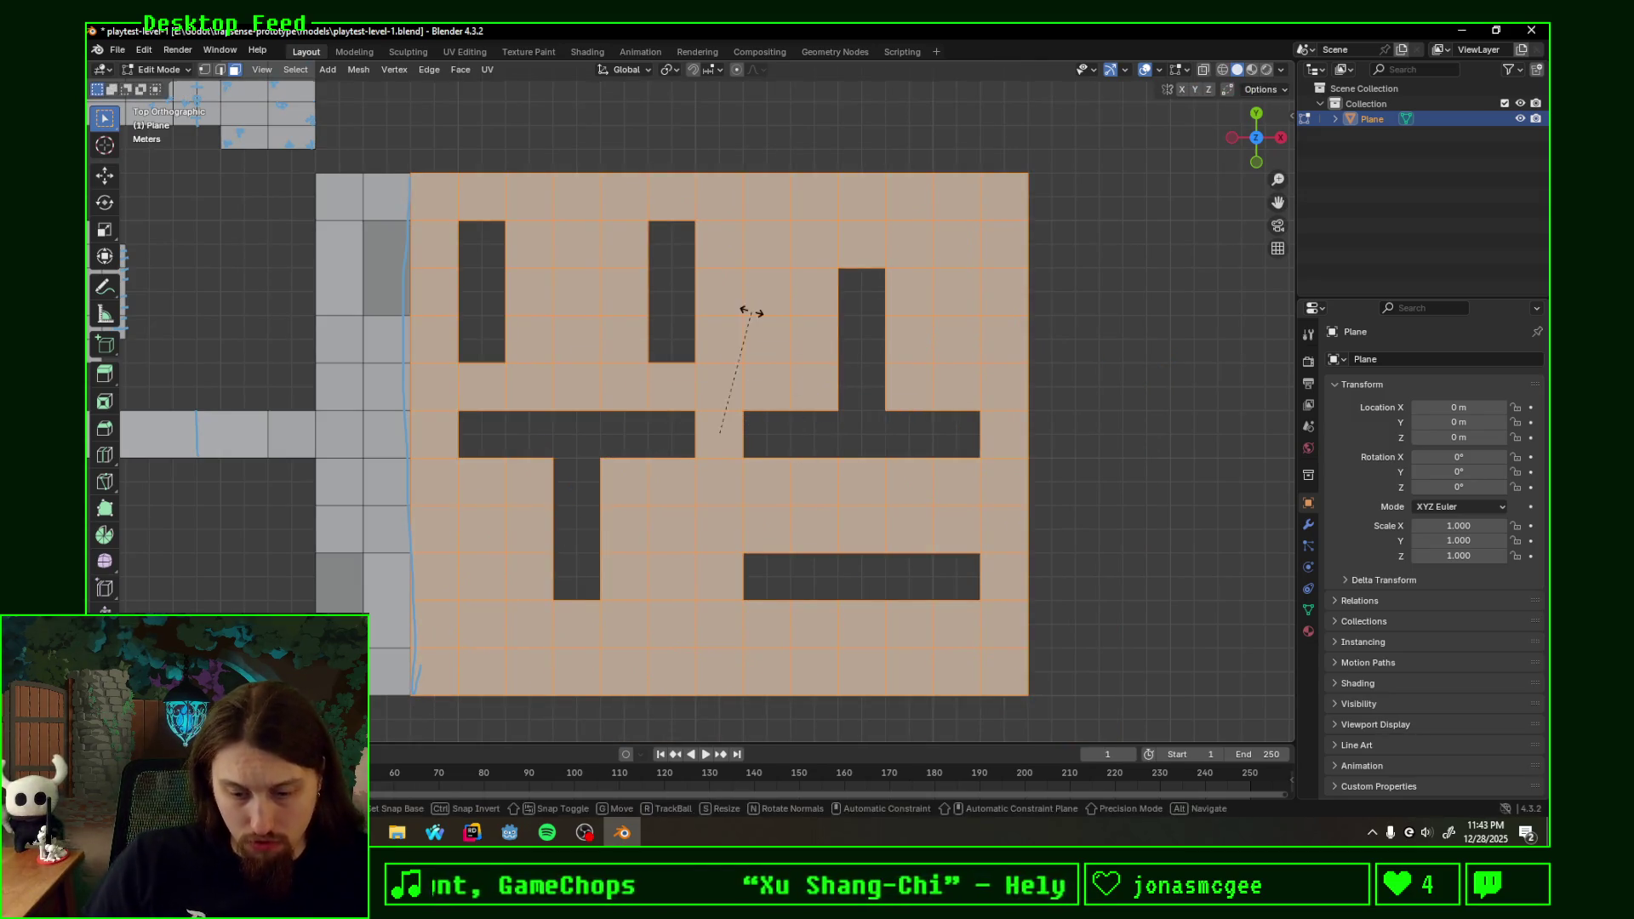
text(90)
key(minus)
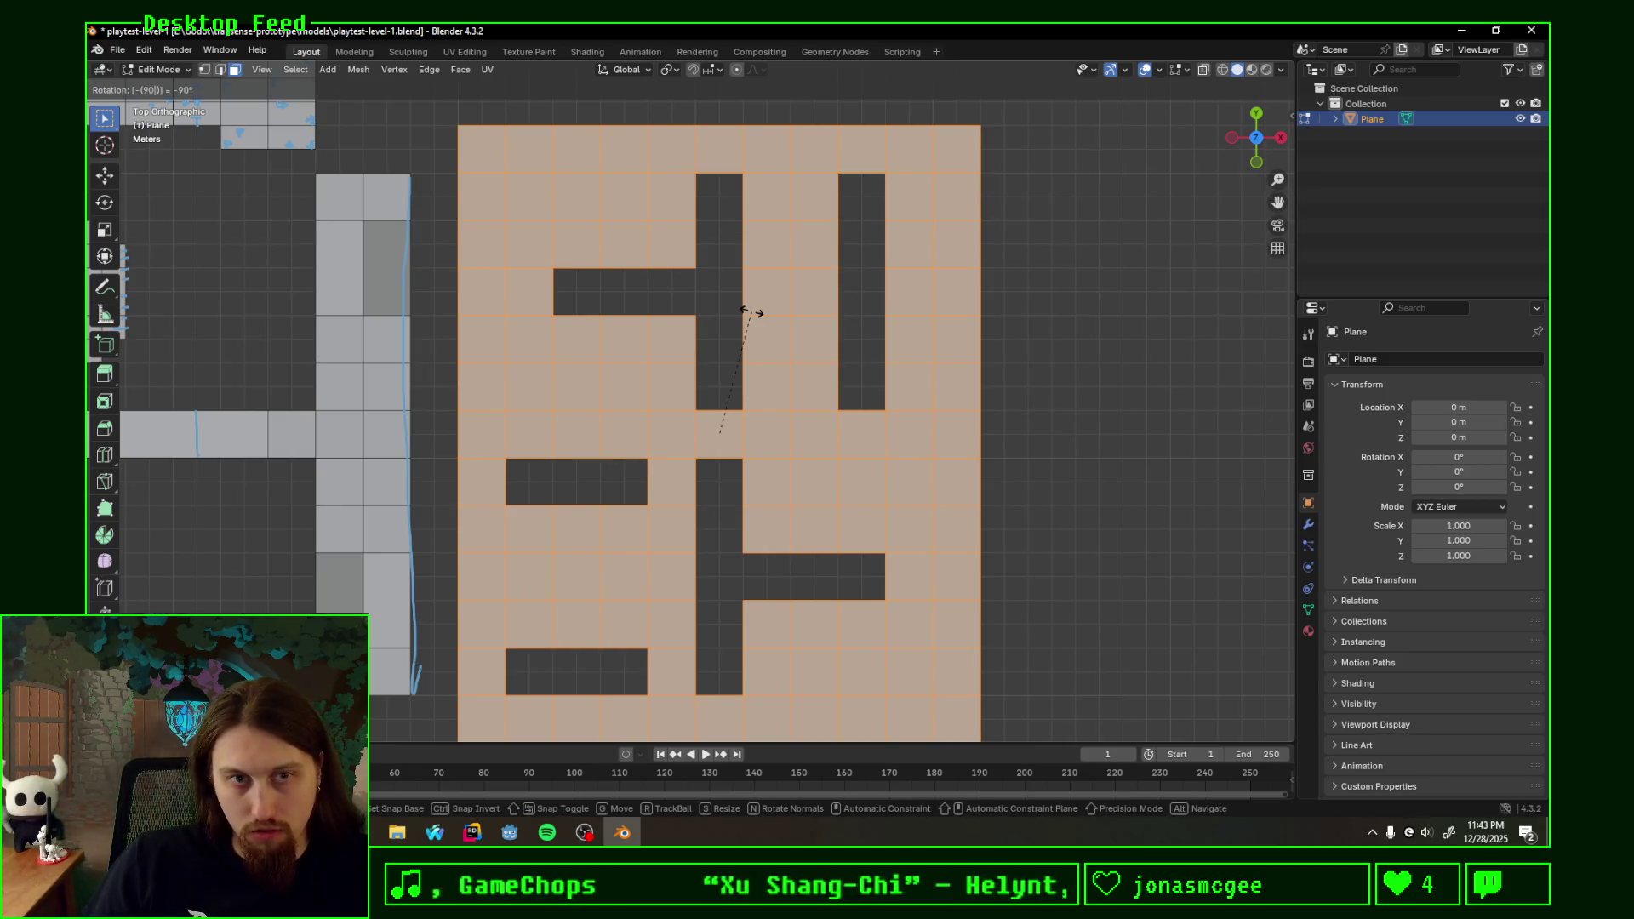
key(Return)
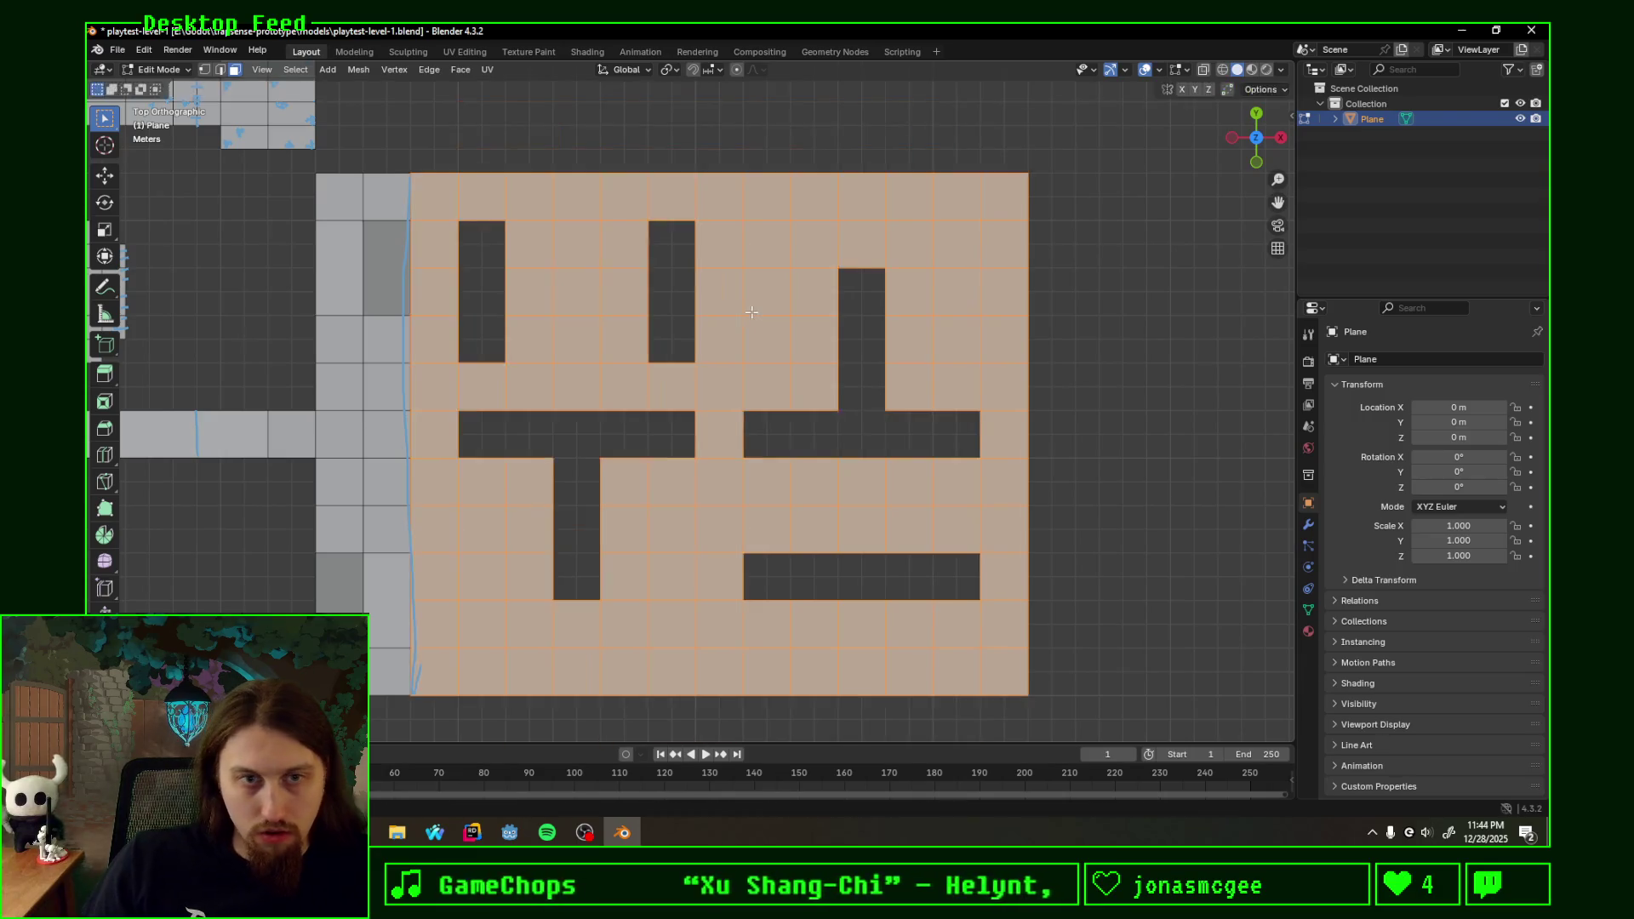
key(Tab)
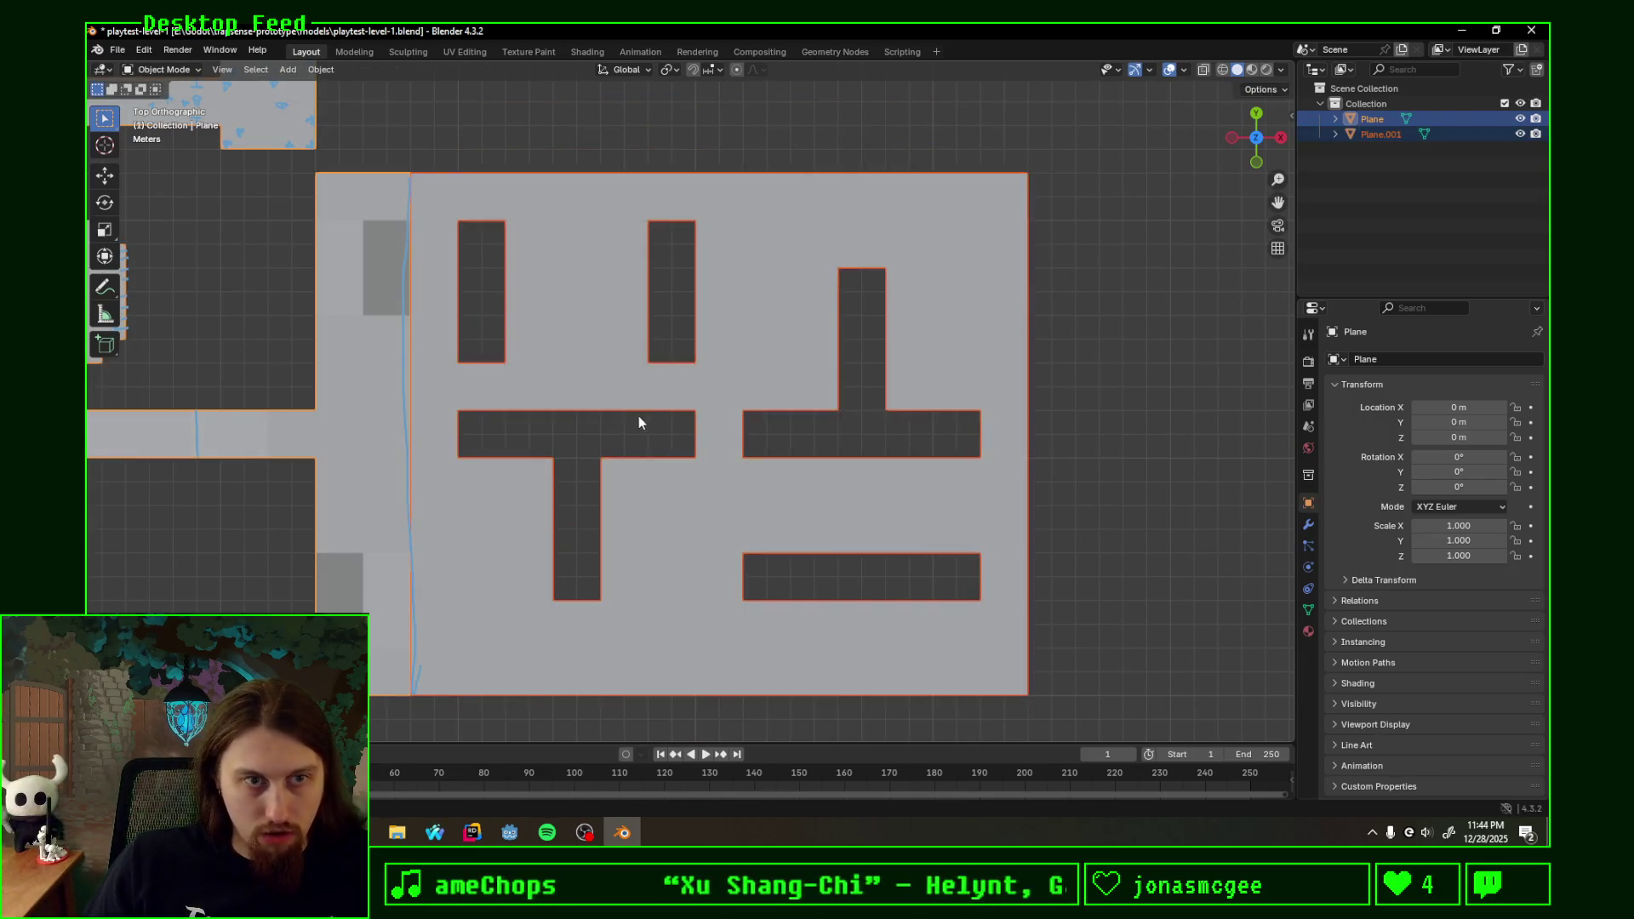
key(Tab)
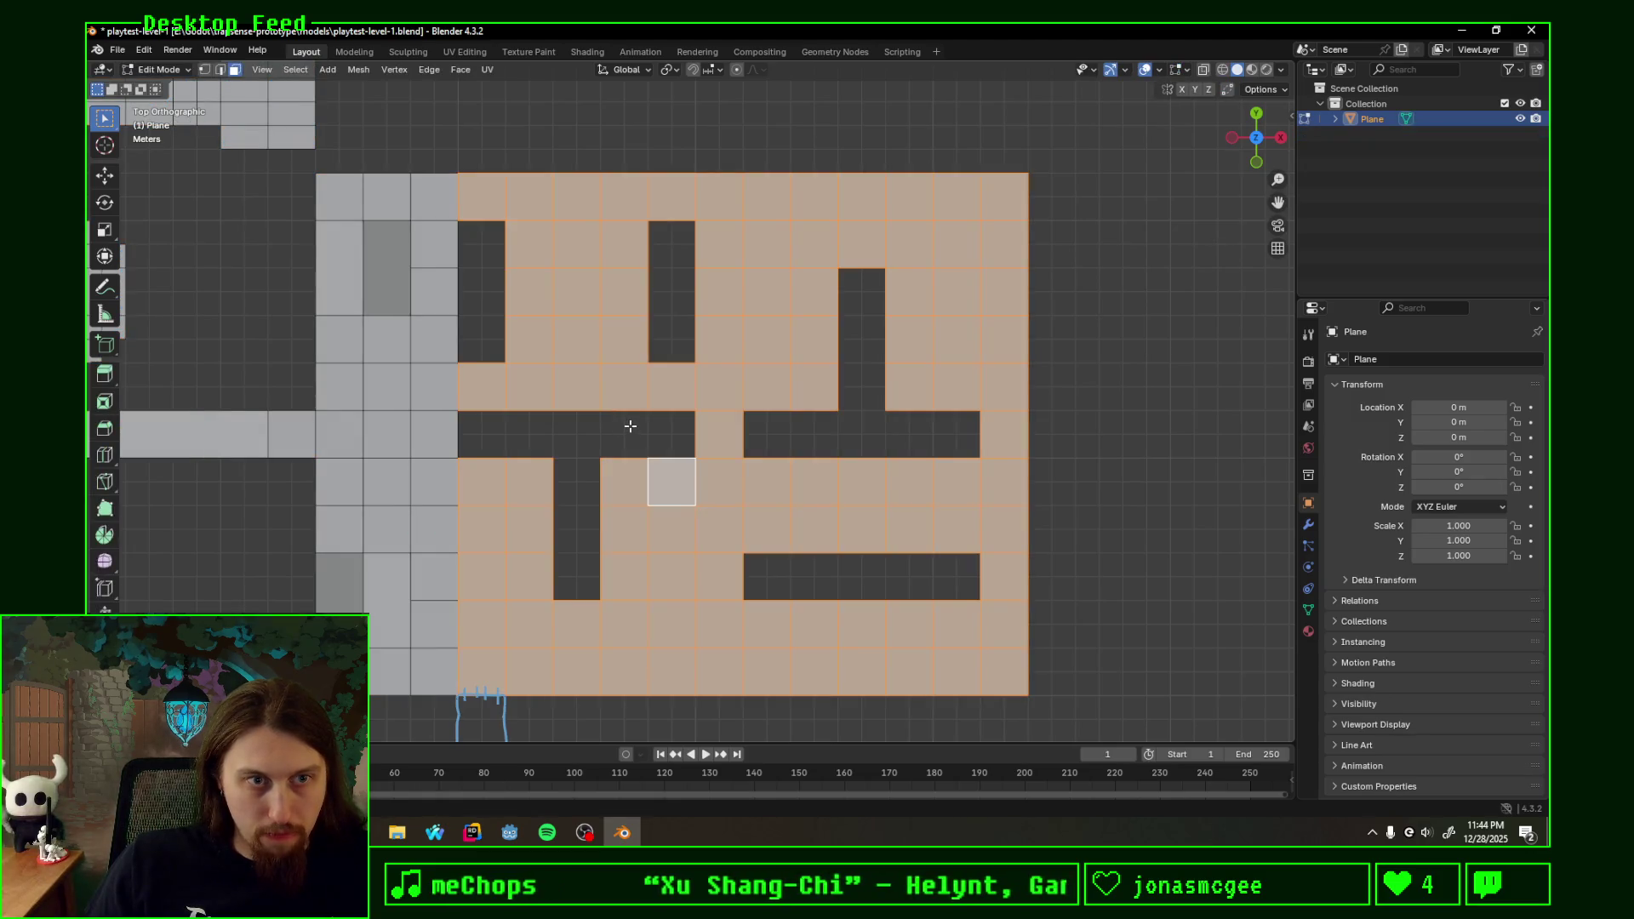
- Deselect all and orbit into a tilted perspective view of the whole level and maze room
click(588, 509)
scroll(635, 517, down, 1)
scroll(635, 518, down, 1)
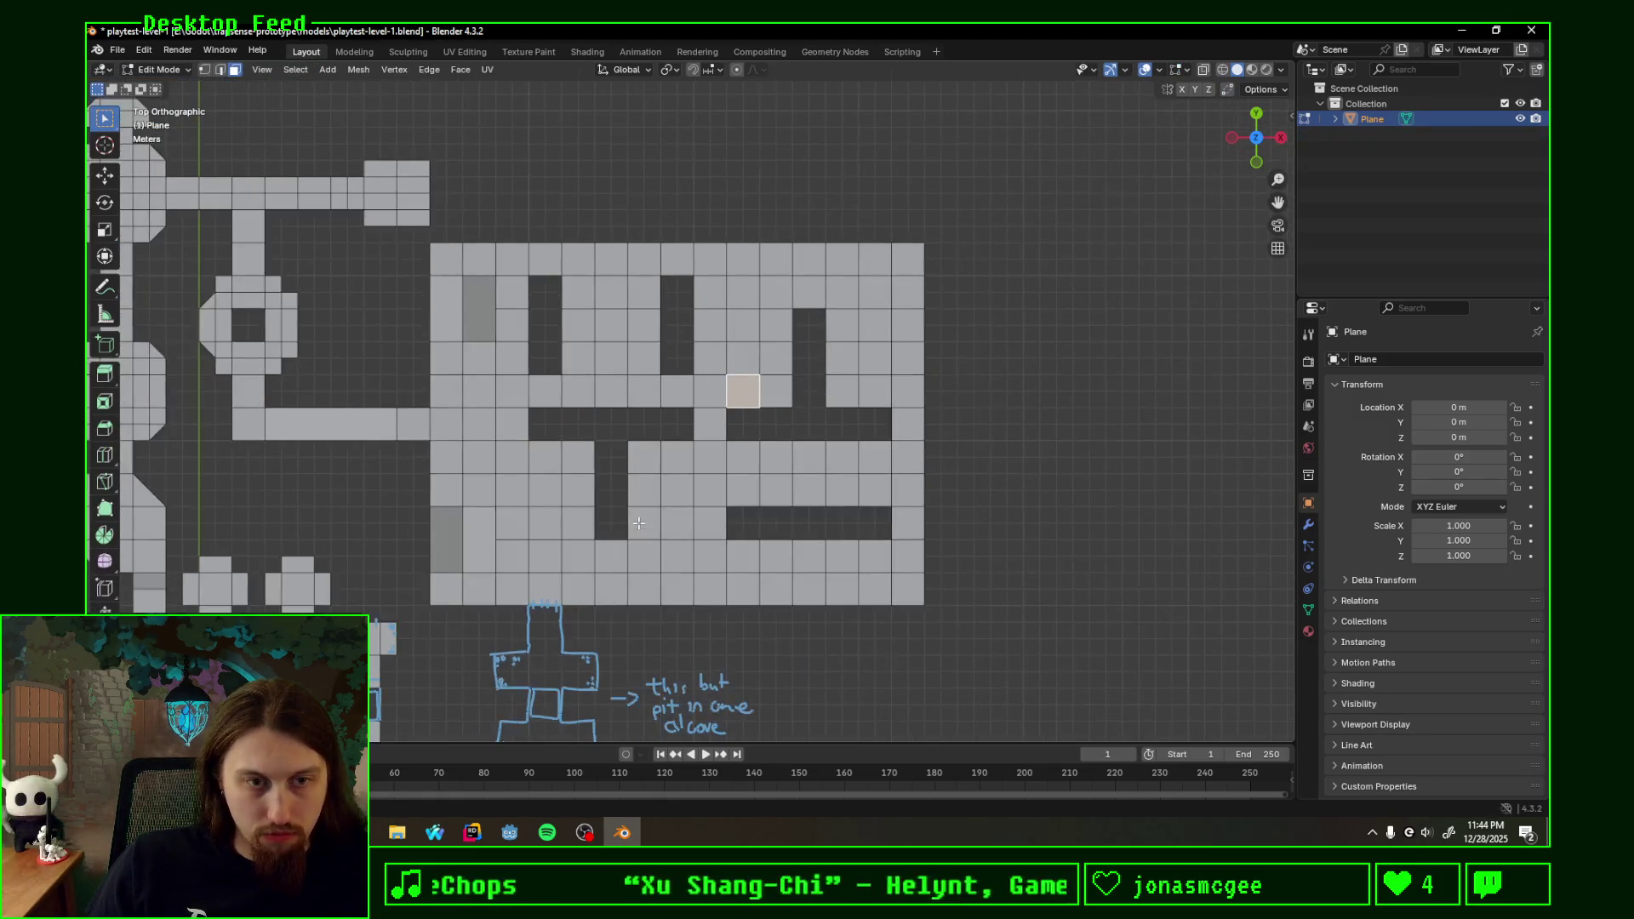
scroll(639, 524, down, 1)
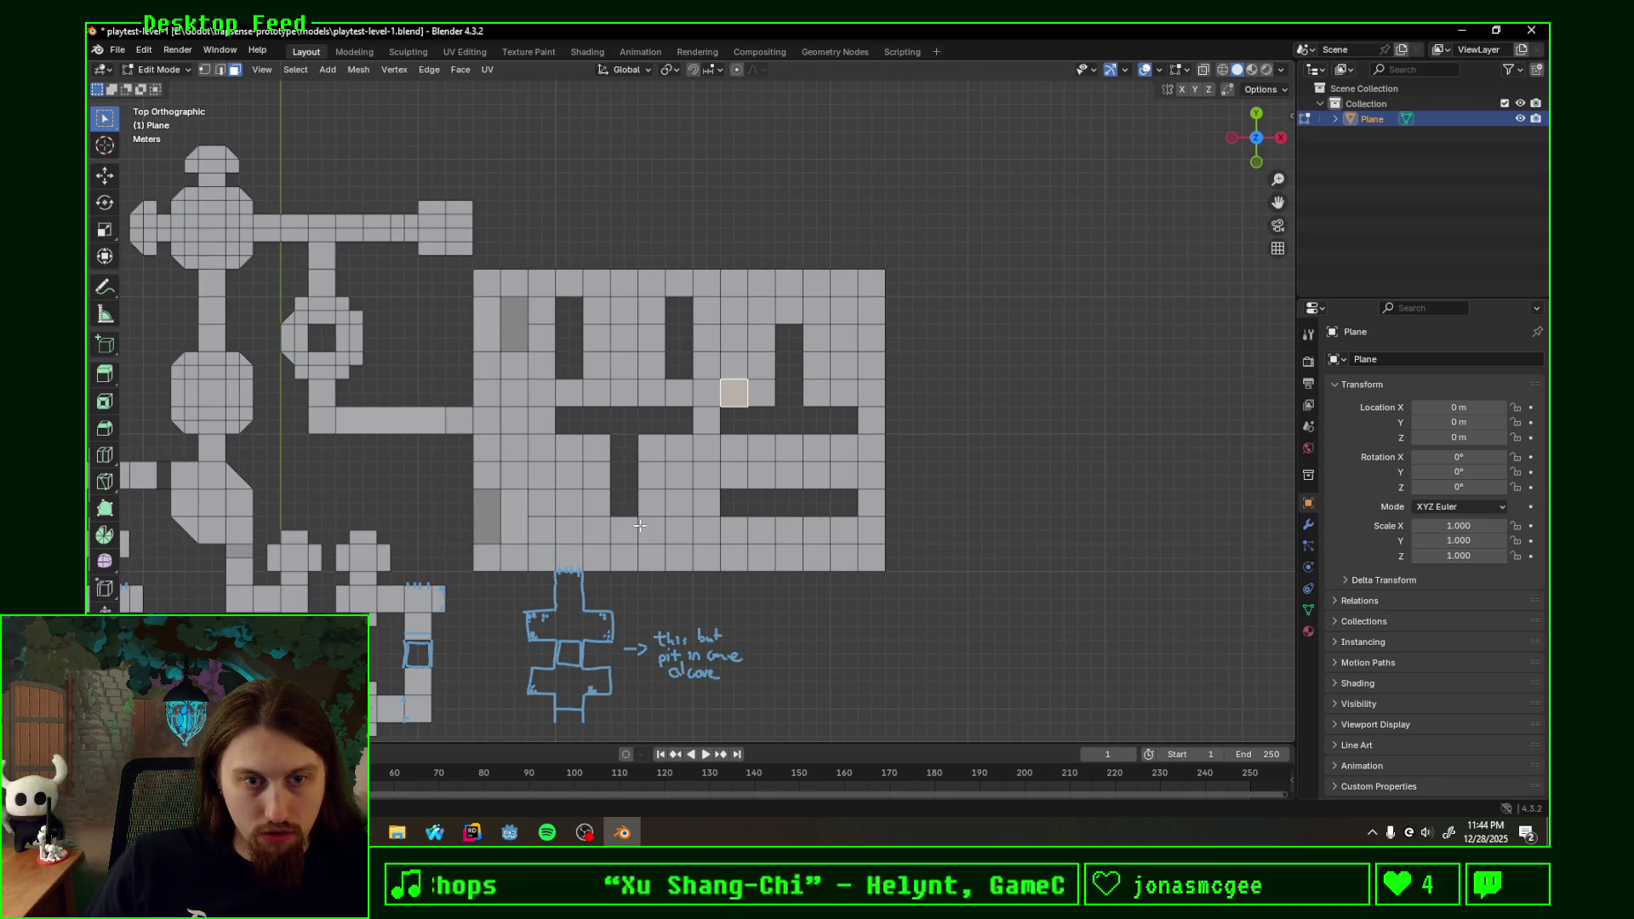
shift+middle_drag(639, 524, 895, 479)
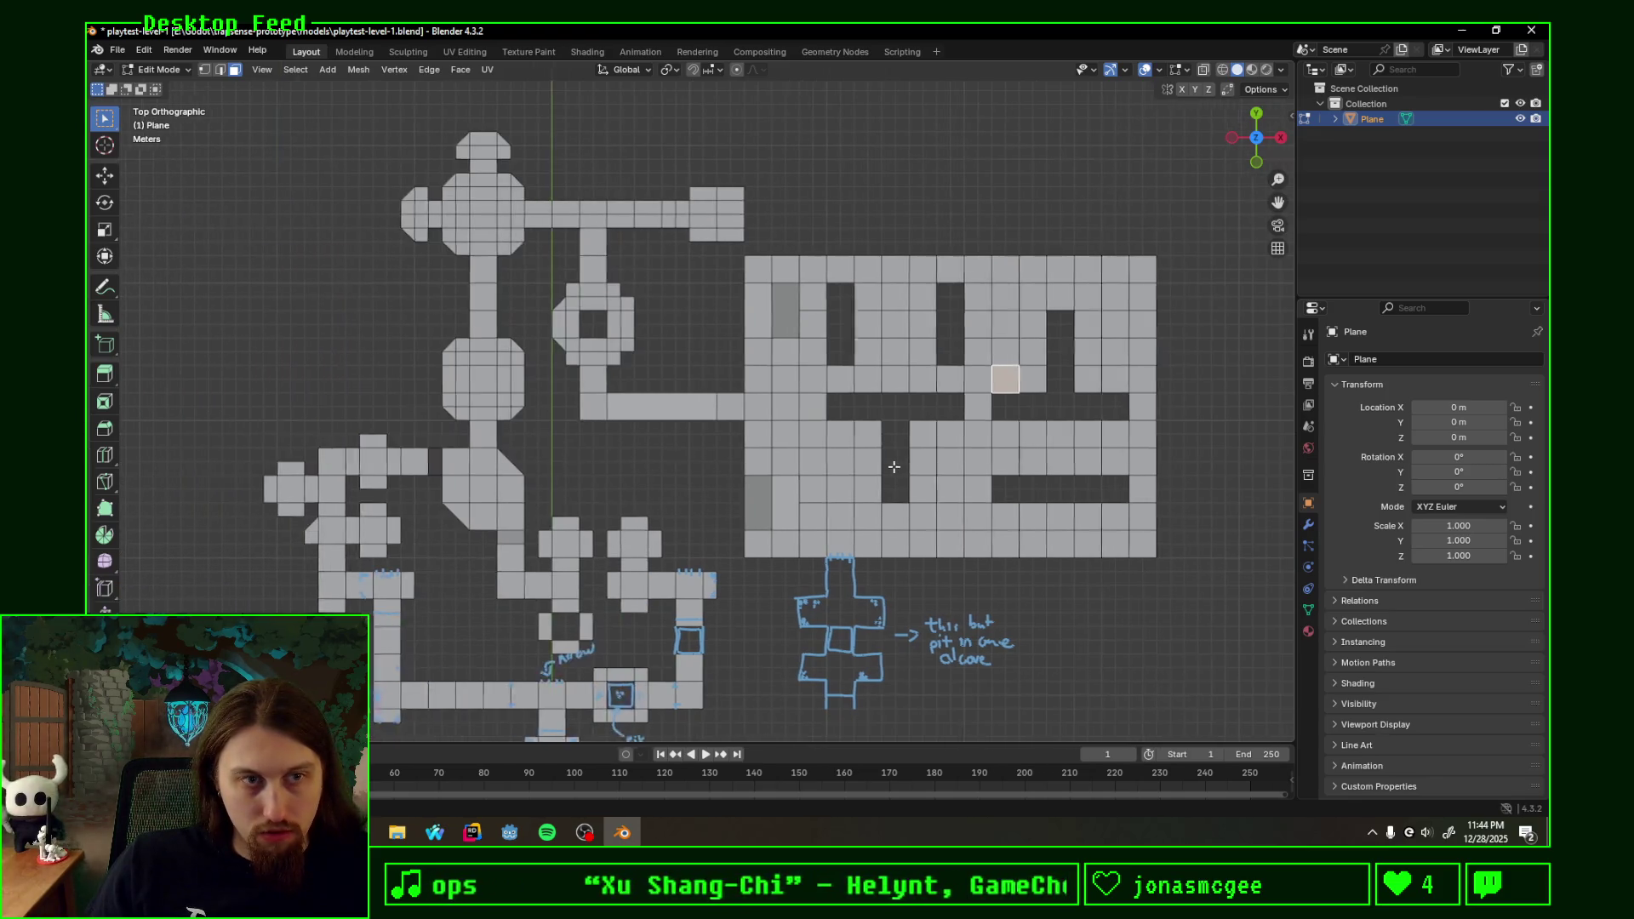
key(Tab)
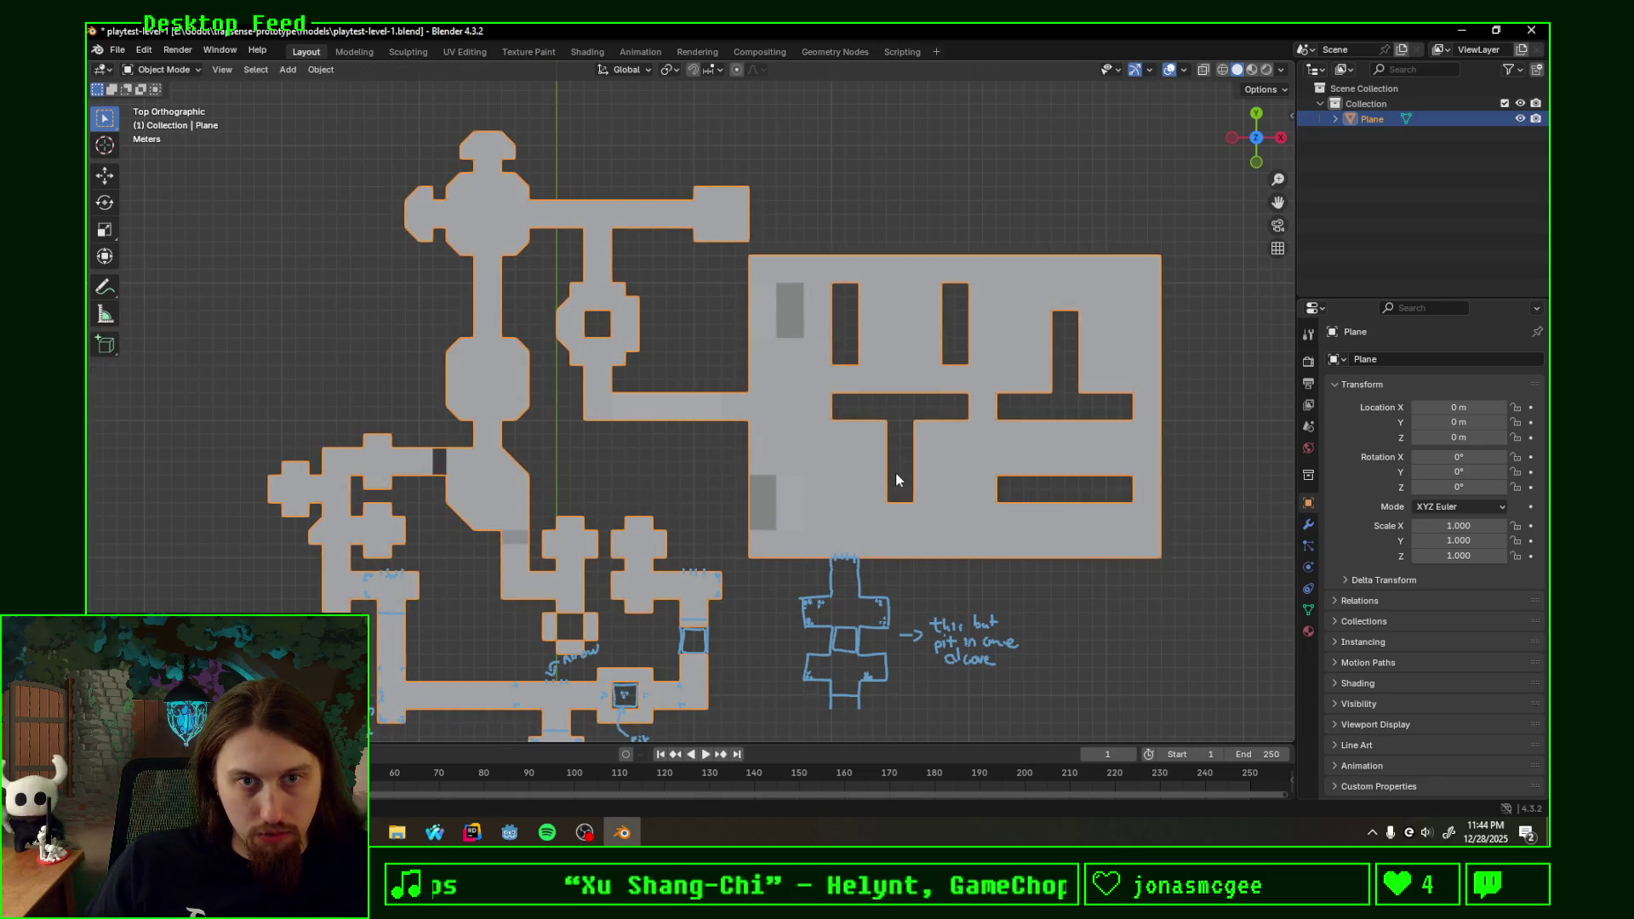
key(Tab)
scroll(767, 502, down, 2)
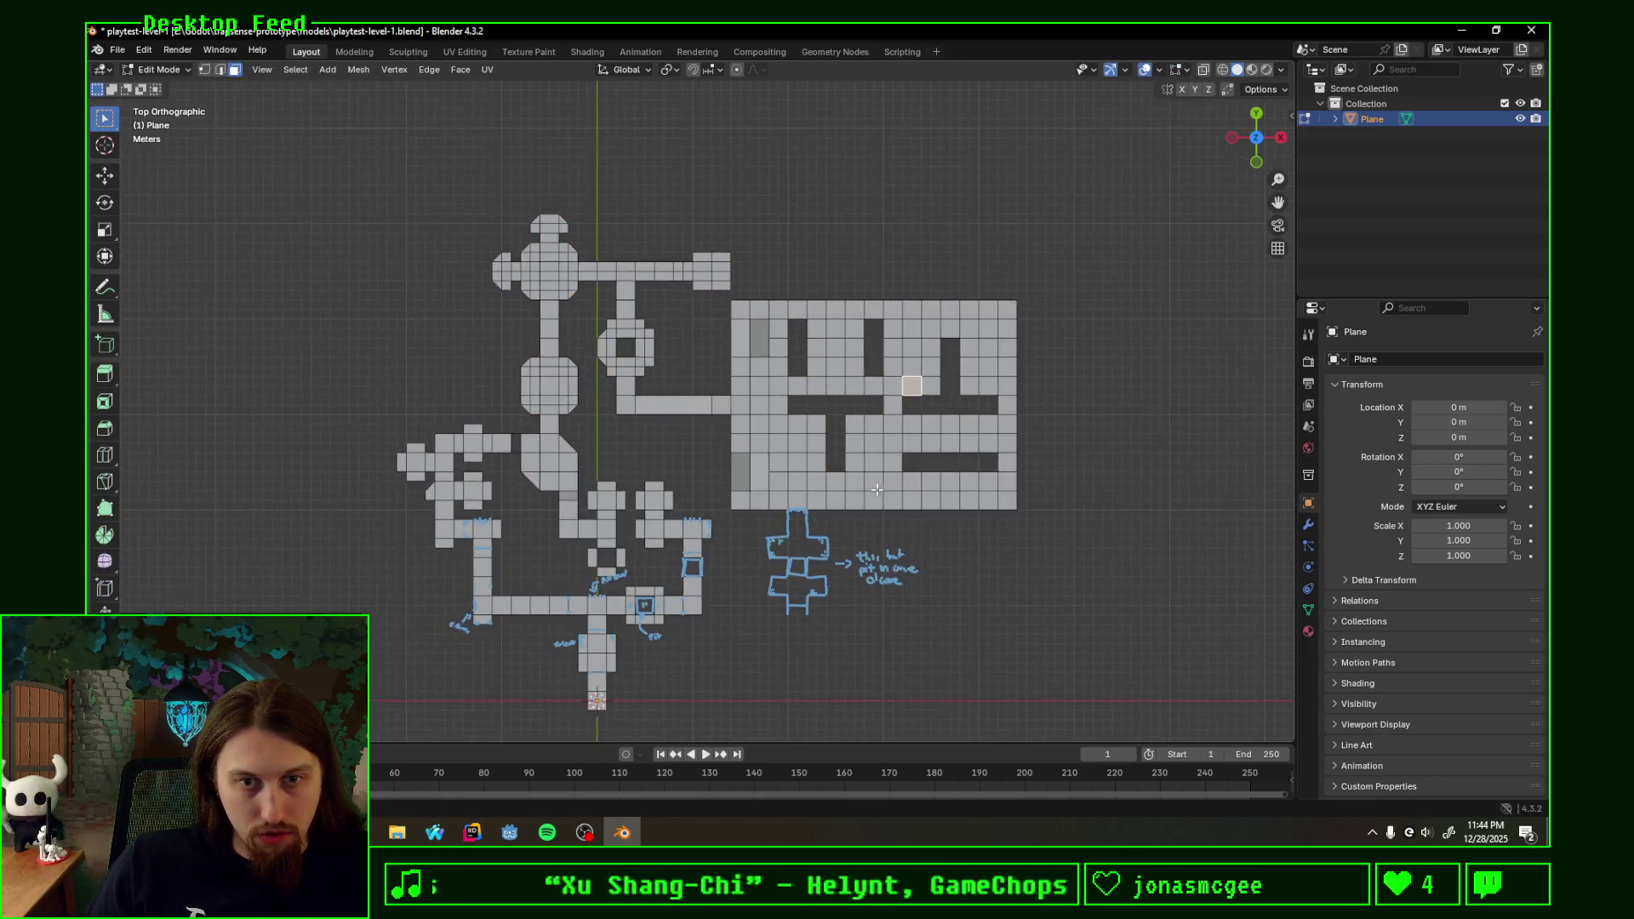
scroll(766, 502, down, 2)
scroll(663, 498, up, 2)
scroll(662, 495, up, 1)
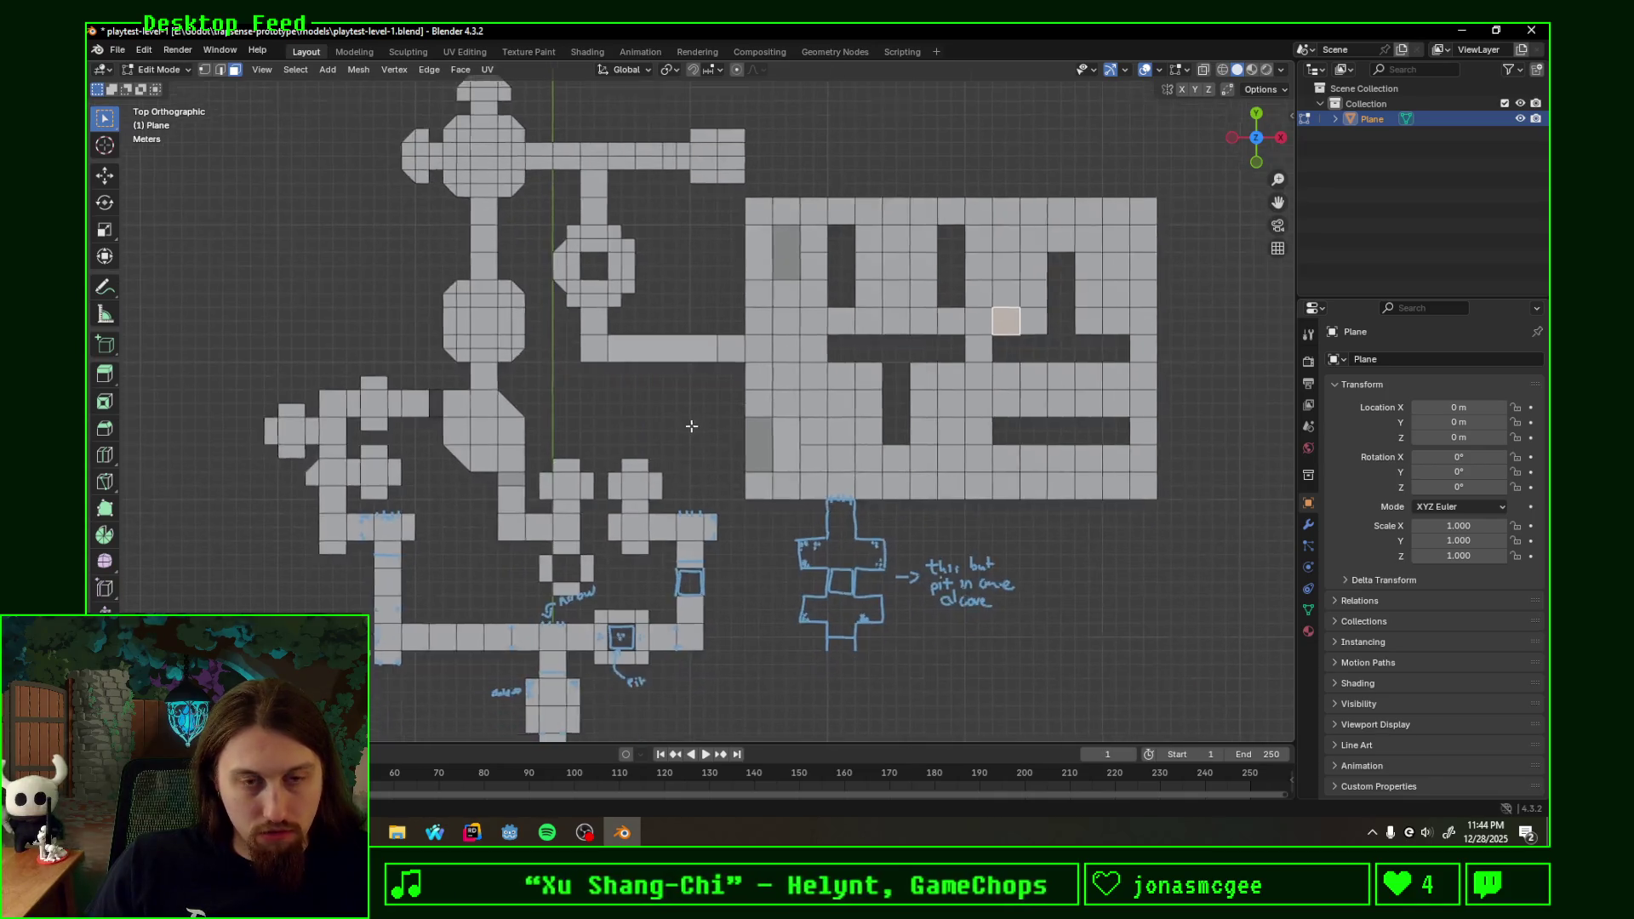
scroll(675, 443, up, 1)
key(Tab)
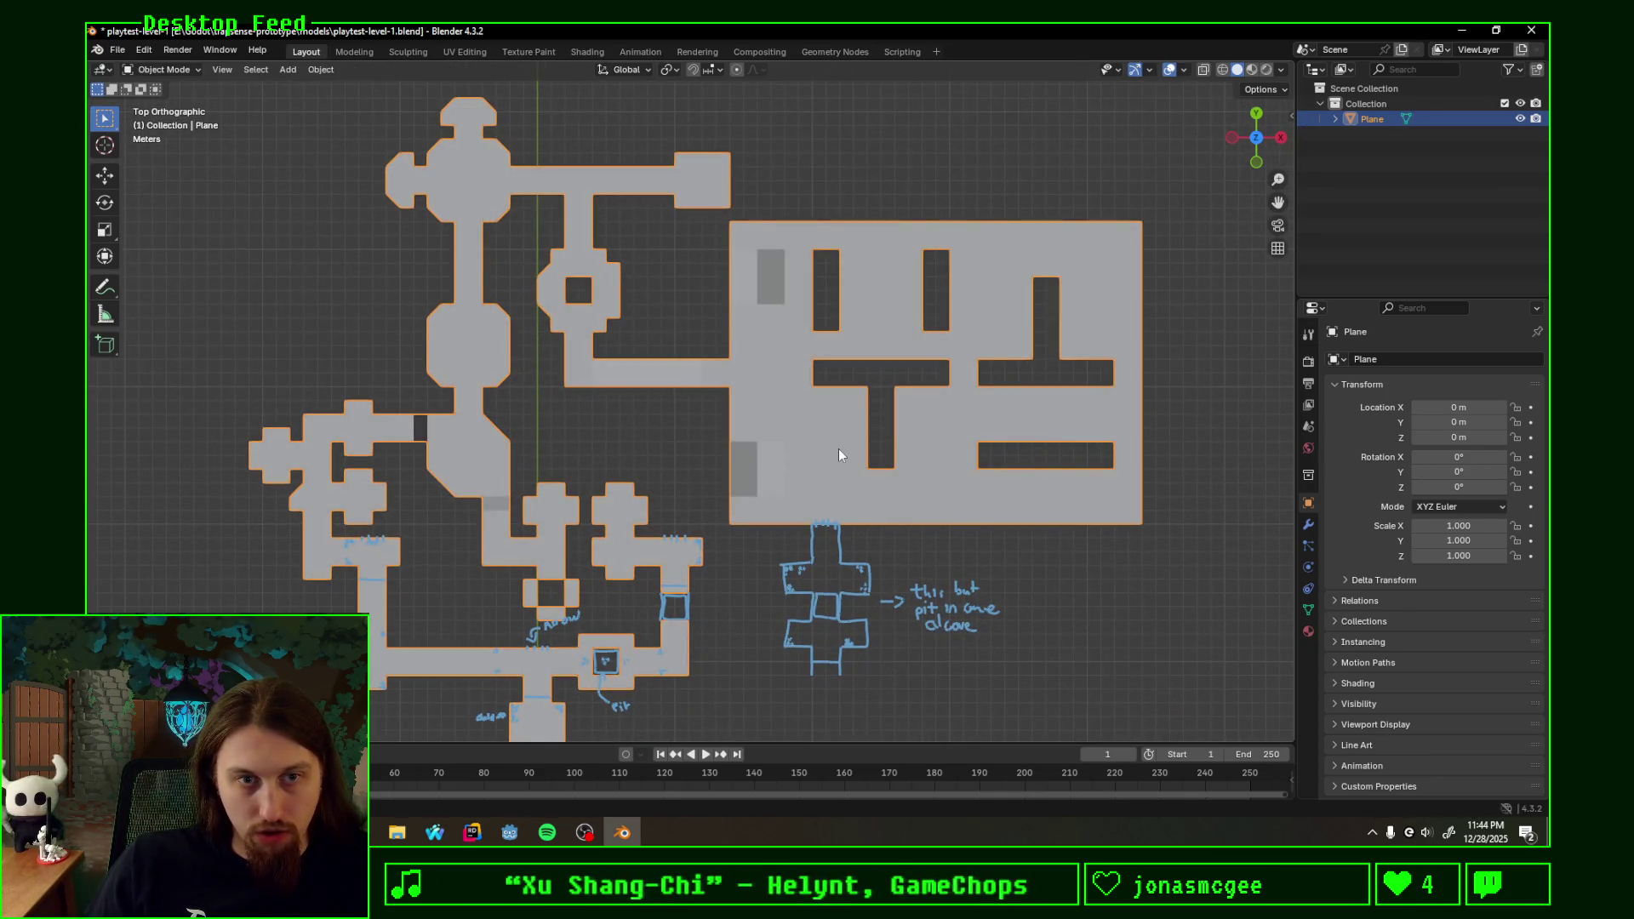
middle_drag(724, 465, 514, 370)
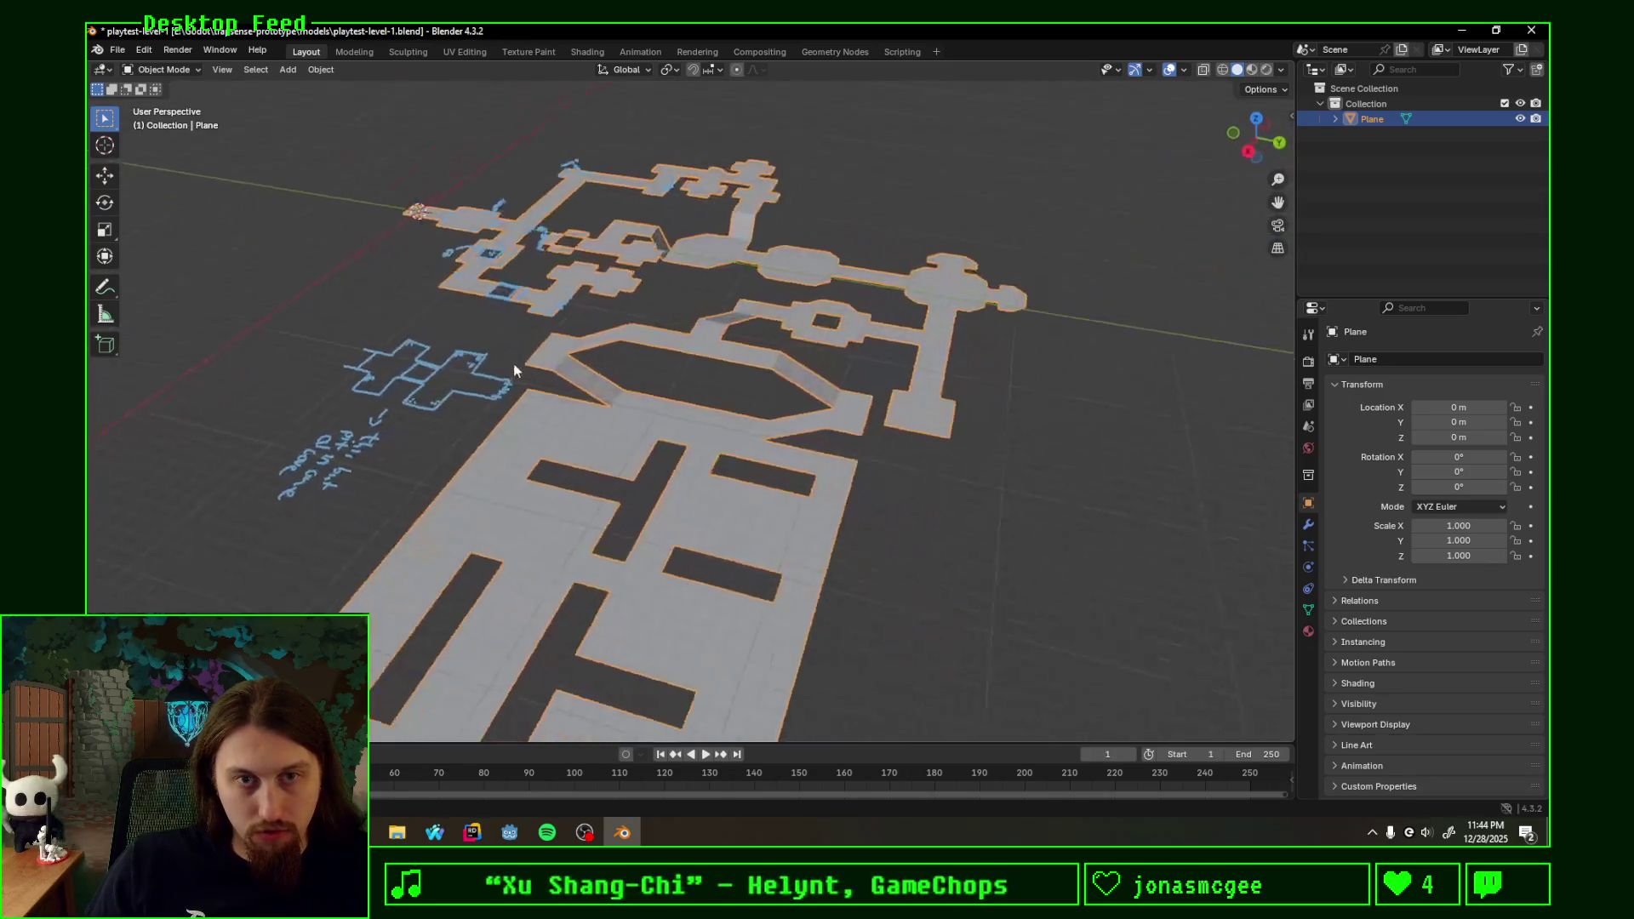
key(Tab)
scroll(504, 364, up, 3)
middle_drag(503, 364, 758, 417)
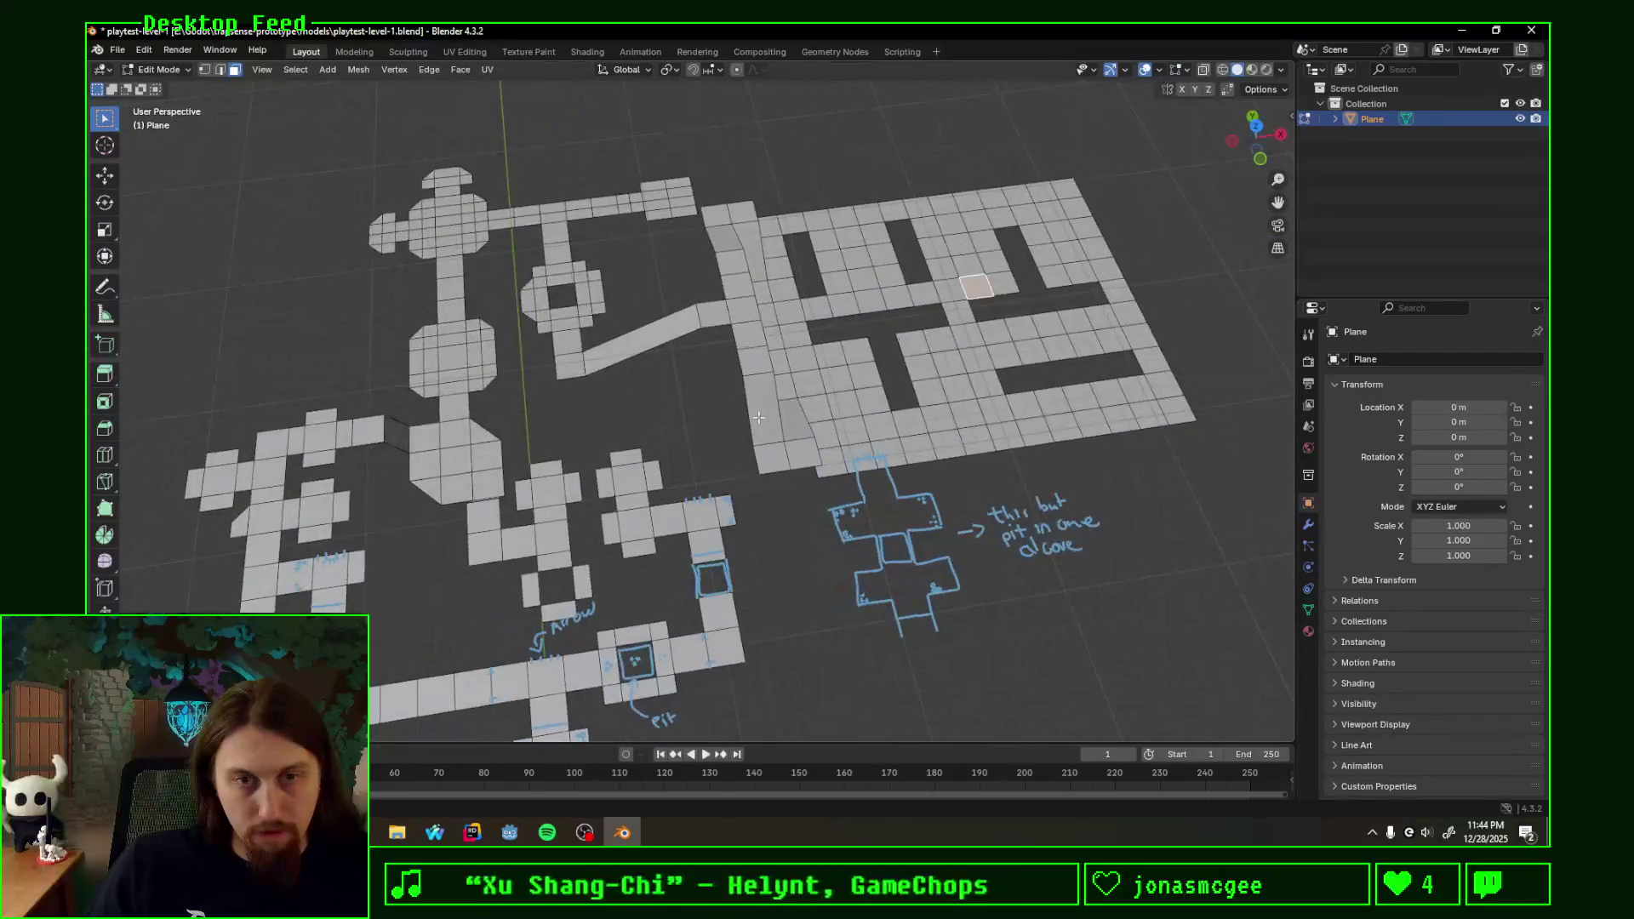
key(Tab)
key(Tab)
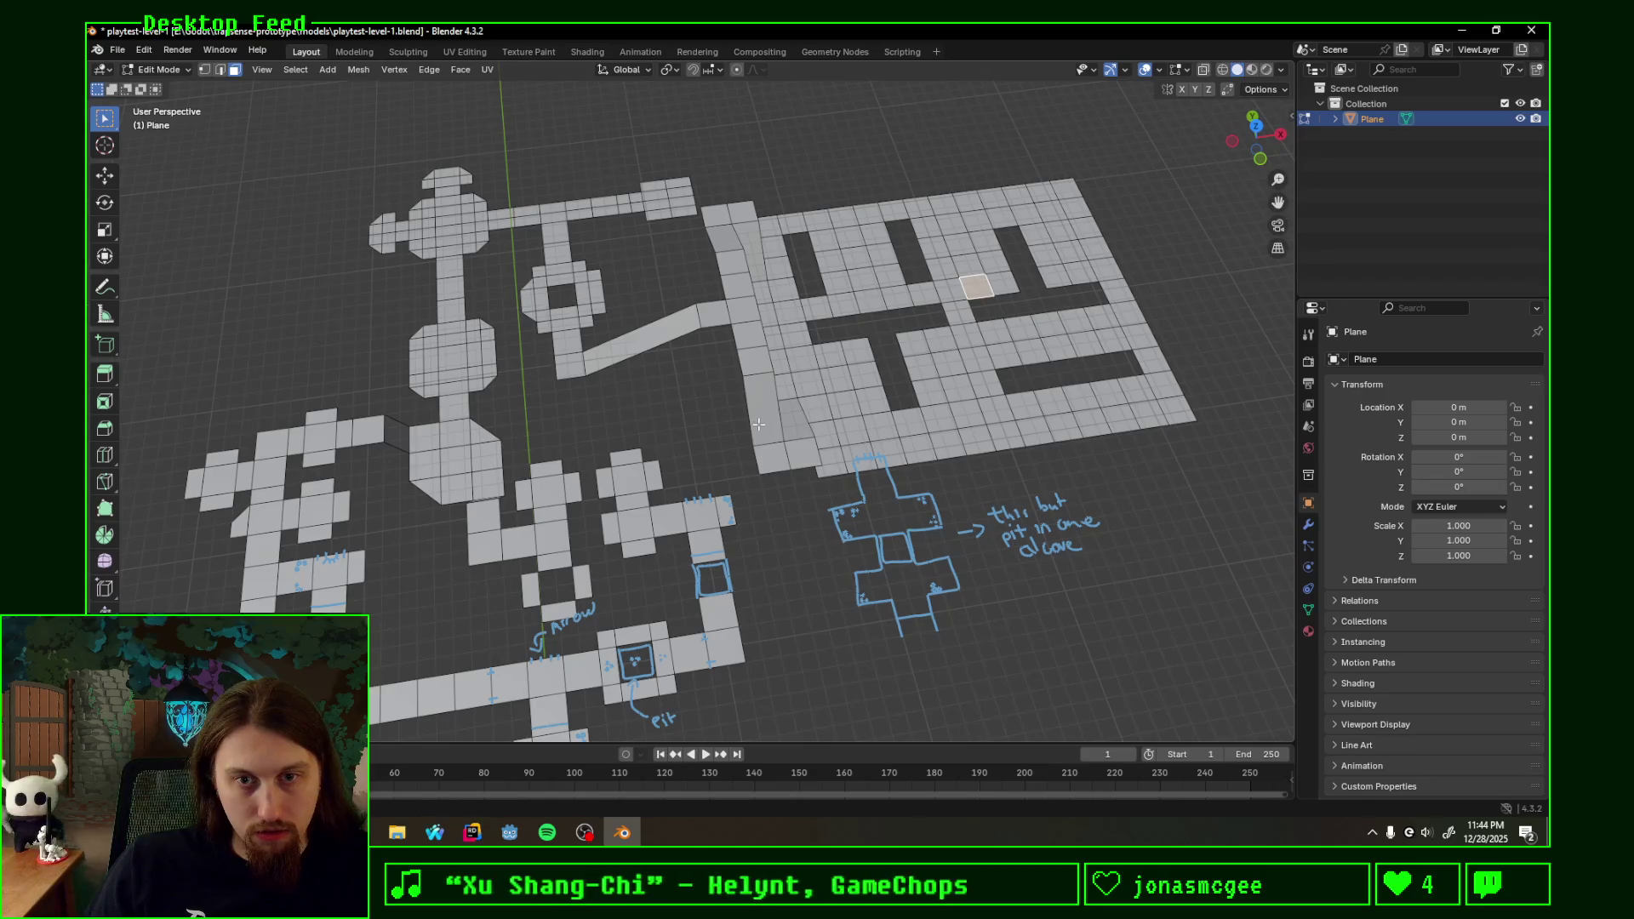
key(Tab)
mouse_move(759, 425)
middle_down()
mouse_move(706, 482)
mouse_move(663, 401)
mouse_move(735, 462)
mouse_move(657, 470)
mouse_move(785, 482)
mouse_move(732, 407)
mouse_move(845, 437)
mouse_move(767, 437)
mouse_move(1047, 463)
mouse_move(810, 391)
mouse_move(865, 443)
mouse_move(790, 506)
mouse_move(849, 458)
mouse_move(865, 526)
mouse_move(1049, 328)
middle_up()
- Erase the blue sketch and pit note in Top view, then center on the T-shaped walls
click(1254, 144)
scroll(730, 484, down, 3)
scroll(774, 522, up, 3)
scroll(793, 457, down, 2)
mouse_move(594, 460)
right_down()
mouse_move(601, 543)
mouse_move(768, 520)
right_up()
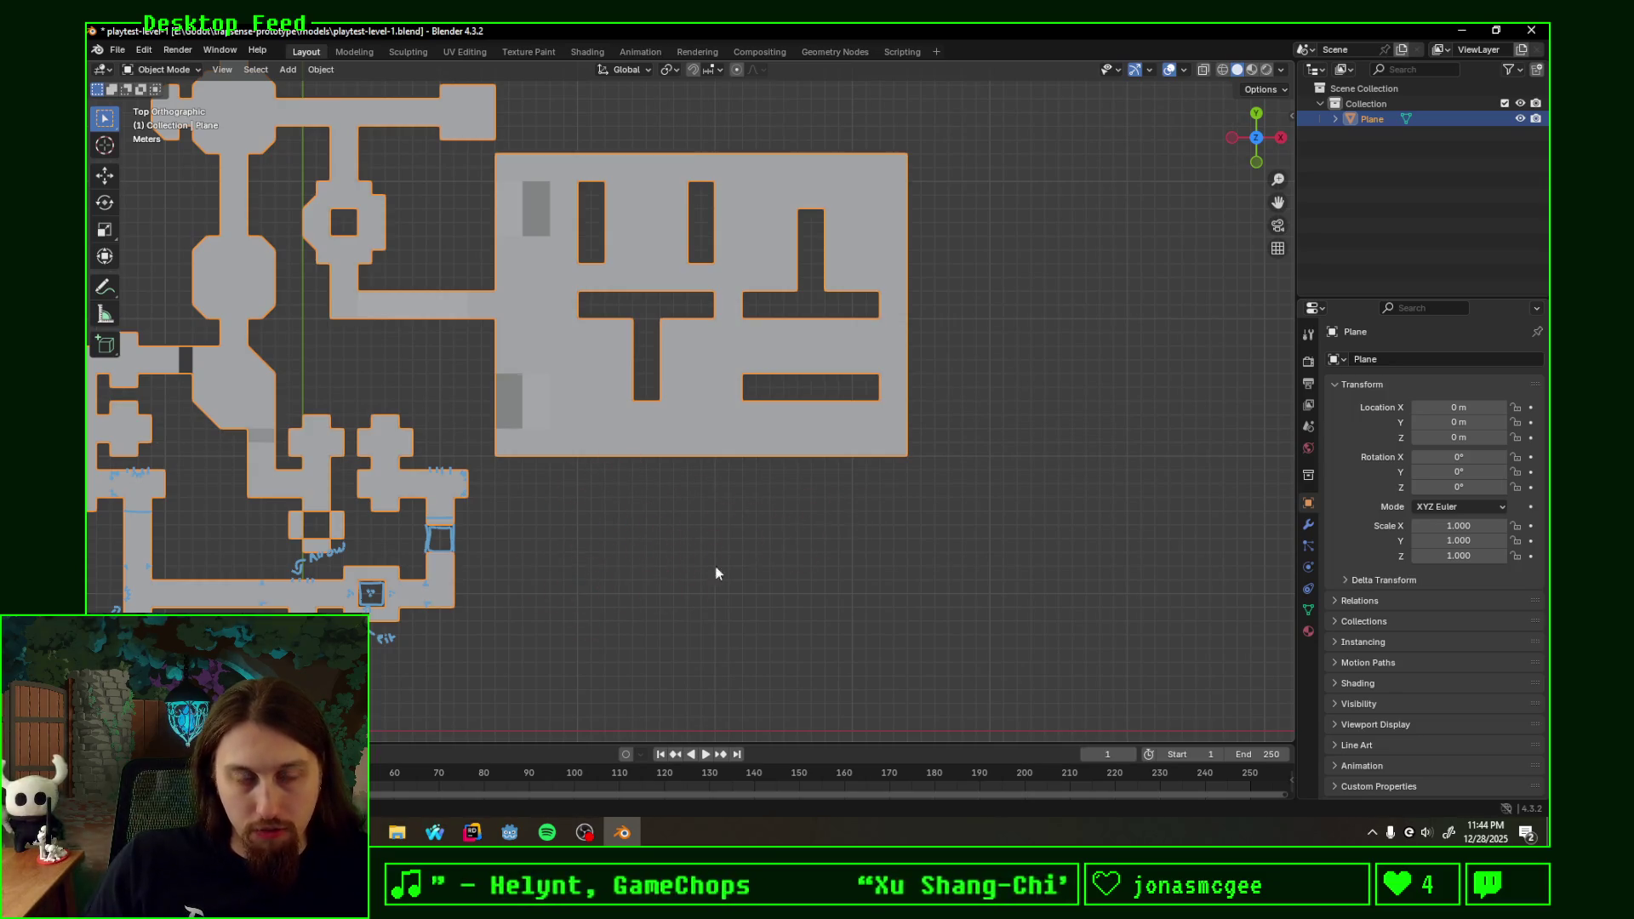
scroll(715, 573, up, 4)
shift+middle_drag(708, 276, 741, 407)
scroll(747, 441, down, 3)
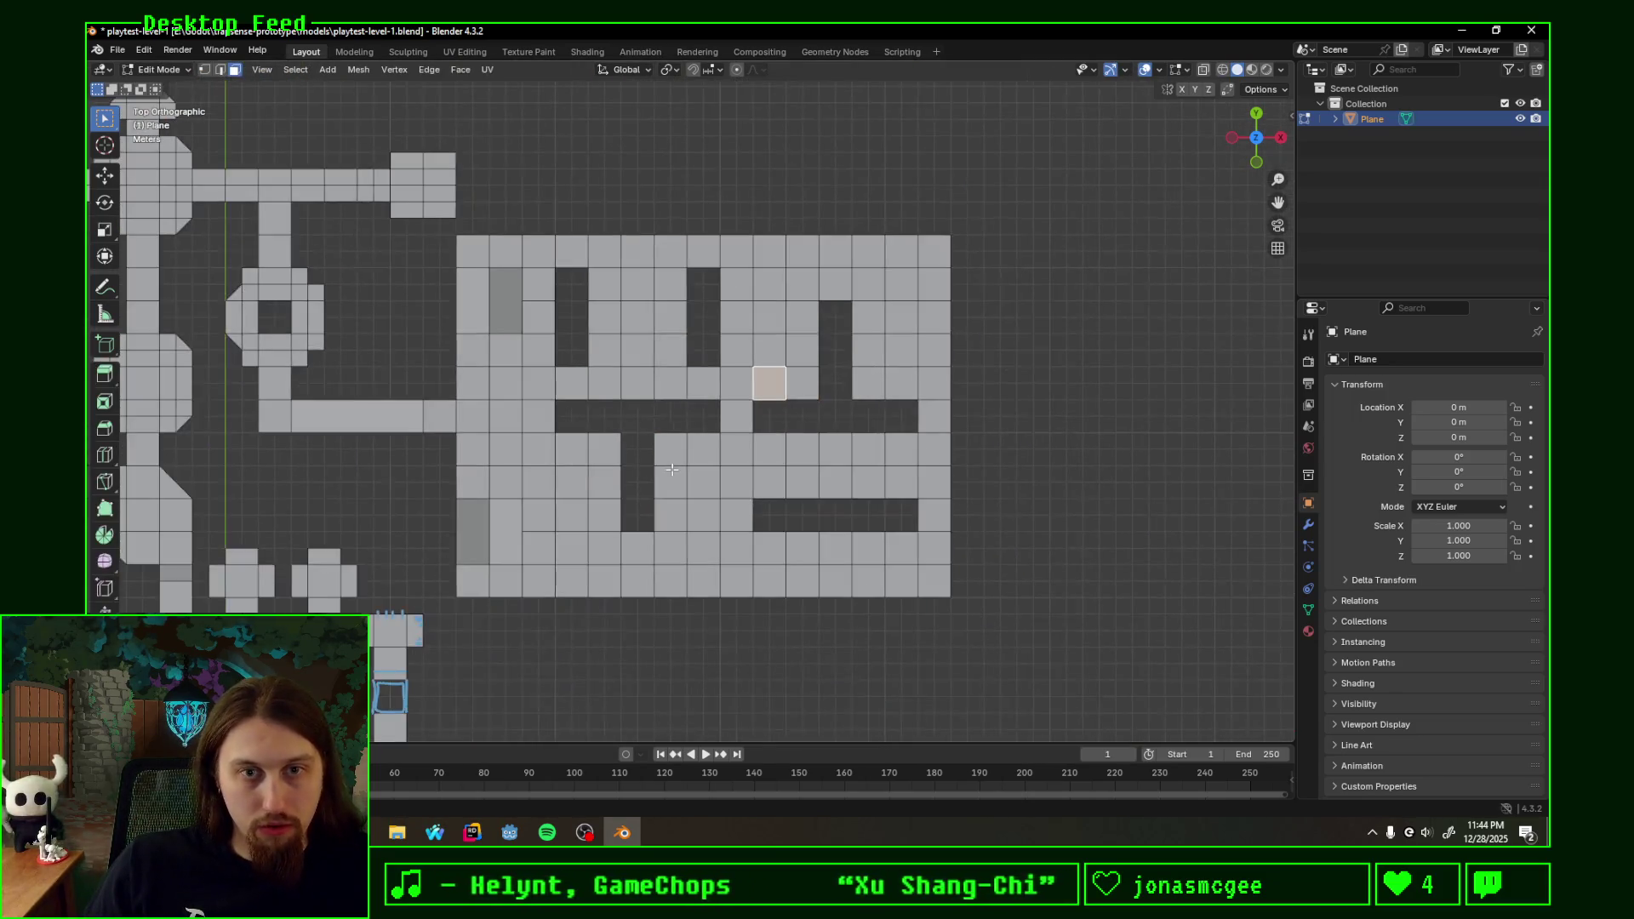
scroll(639, 358, up, 1)
scroll(521, 263, up, 1)
click(463, 217)
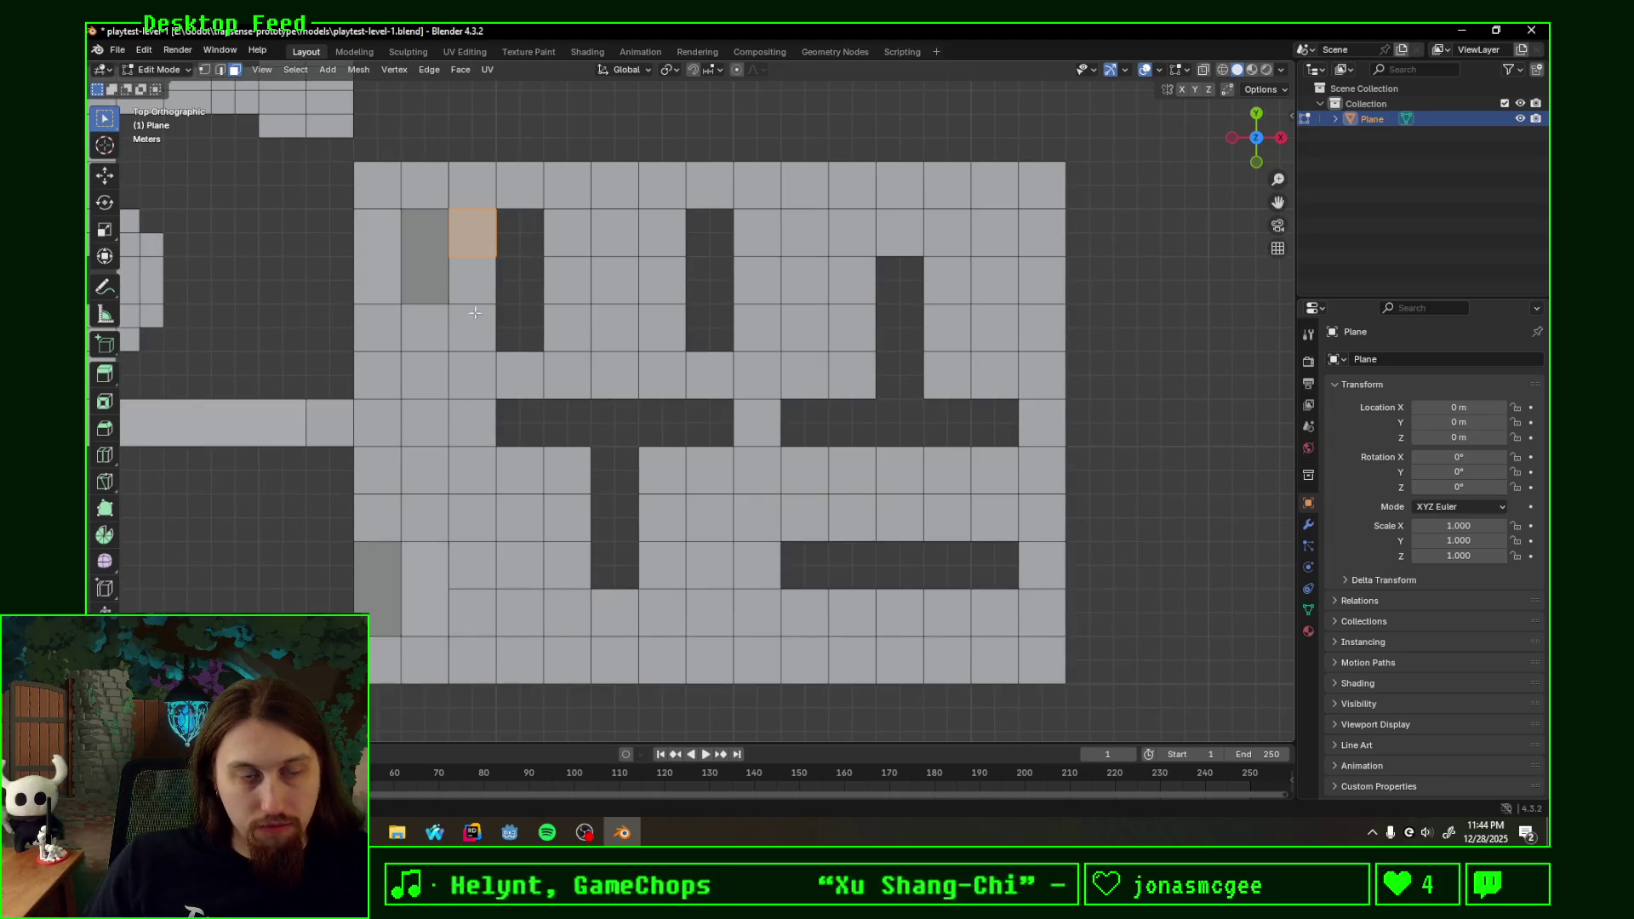
- Switch to edge select and fill the first hole's dark cells with faces (F)
shift+click(473, 281)
shift+click(472, 328)
click(220, 69)
click(498, 236)
shift+click(545, 237)
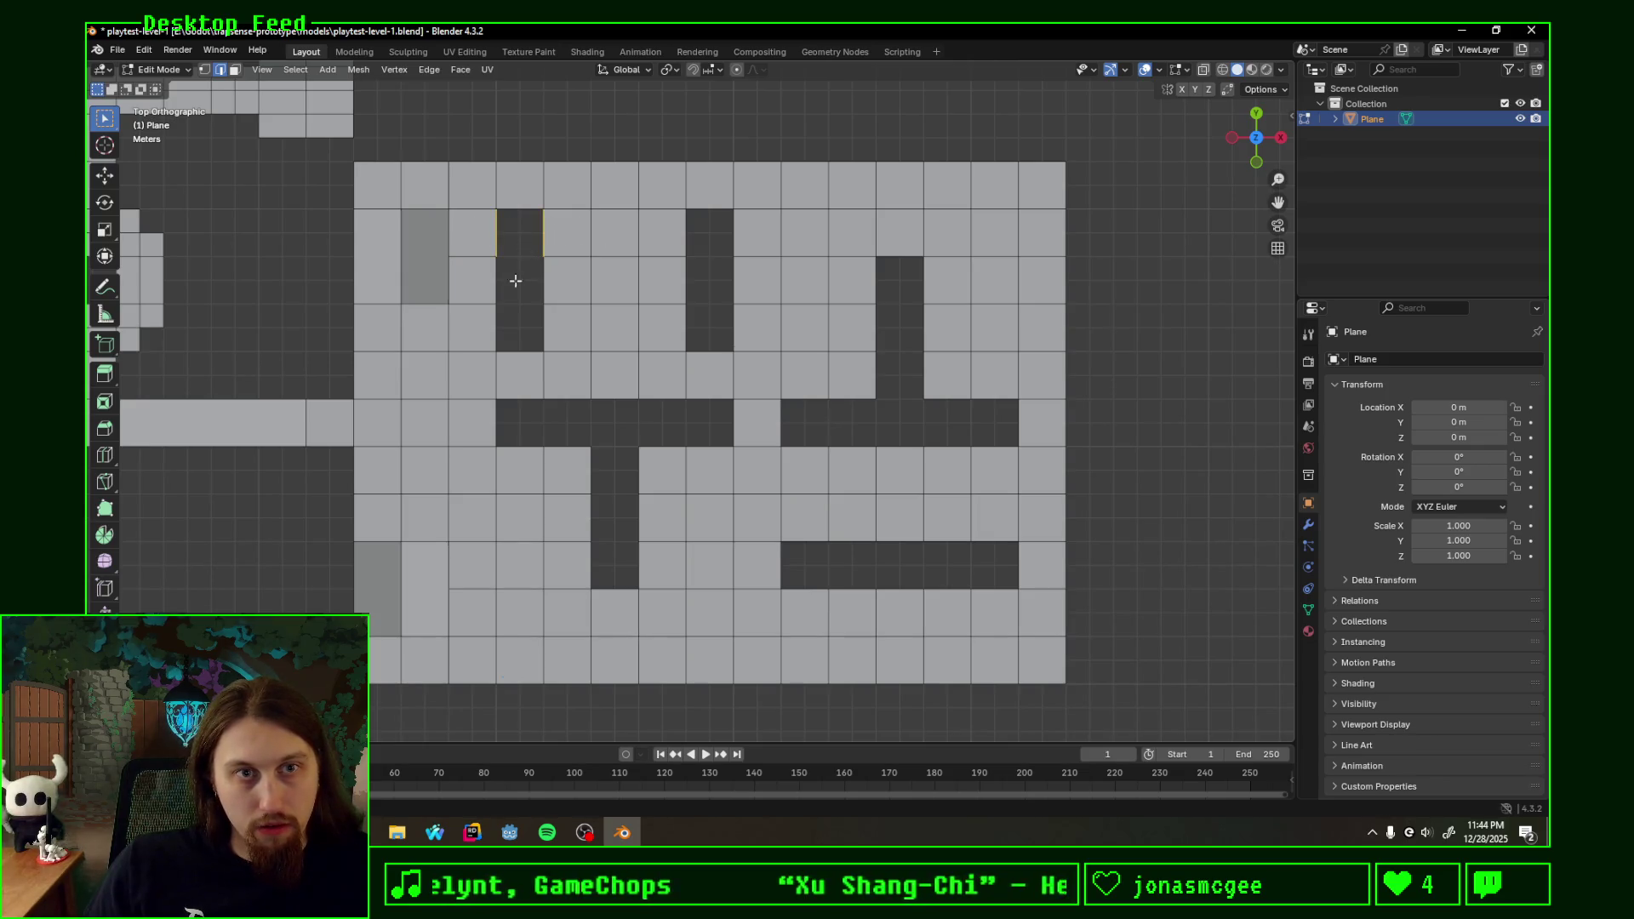
drag(464, 236, 545, 290)
key(f)
key(f)
- Fill the remaining empty cells down the left column and the next hole with faces
drag(467, 327, 578, 332)
key(f)
drag(474, 424, 593, 417)
key(f)
key(f)
key(f)
drag(574, 541, 654, 541)
key(f)
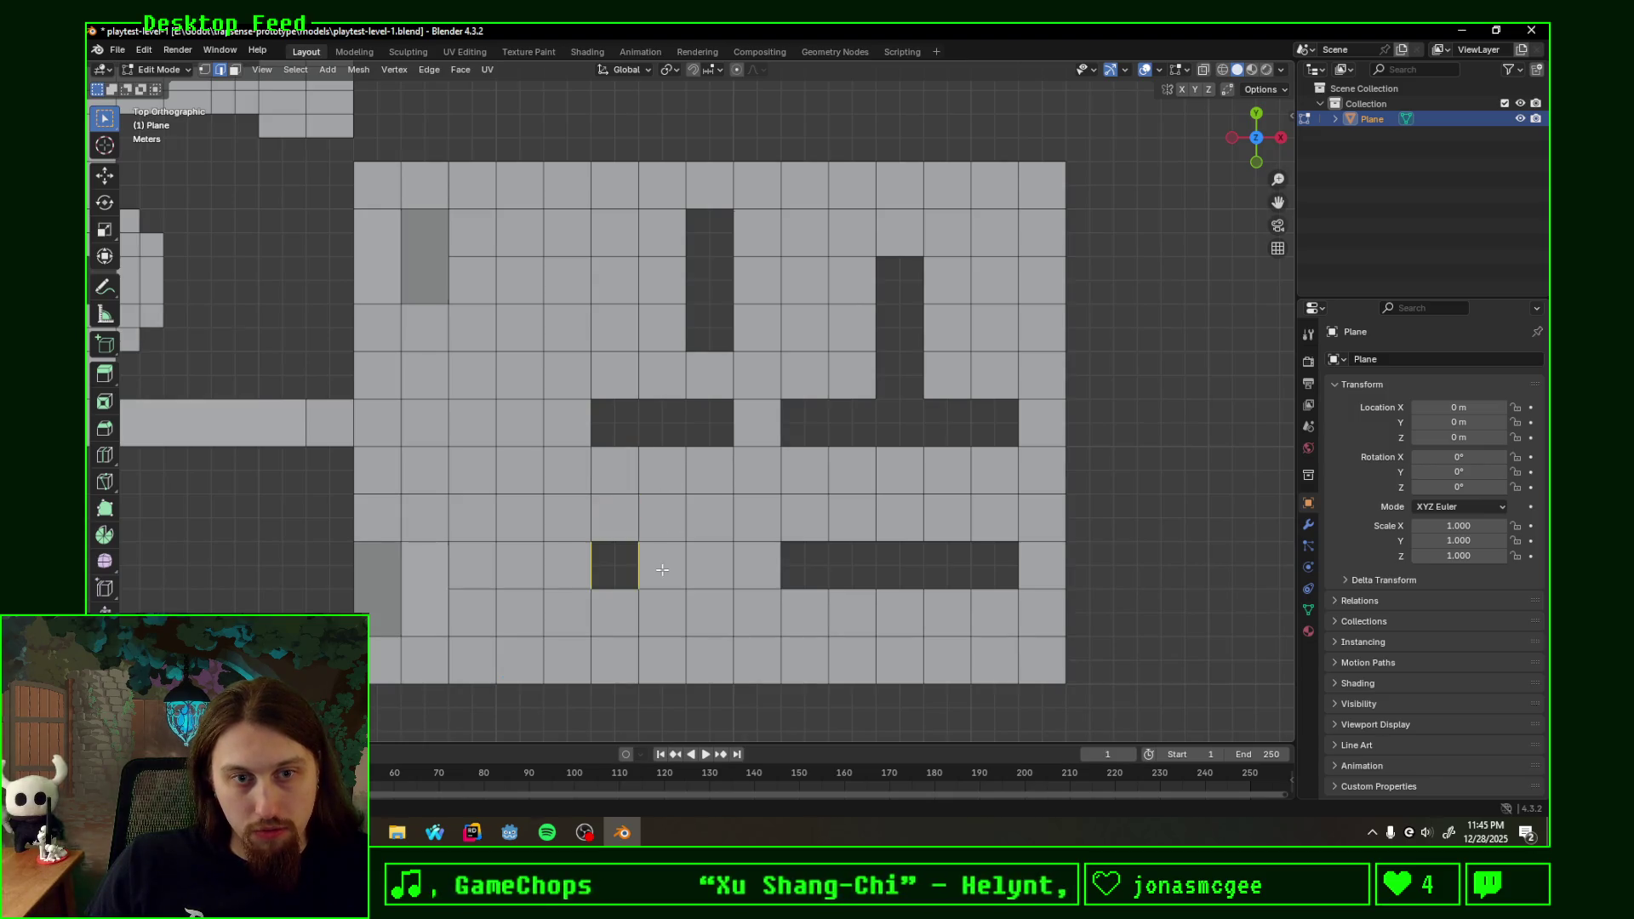
key(f)
key(f)
drag(667, 377, 718, 467)
key(f)
key(f)
- Fill the right-hand holes and the row below, undoing and redoing one bad fill
mouse_move(793, 327)
mouse_down()
mouse_move(685, 283)
mouse_move(754, 329)
mouse_up()
key(f)
key(ctrl+z)
key(f)
drag(687, 283, 939, 284)
key(f)
key(f)
key(f)
key(f)
drag(852, 369, 934, 370)
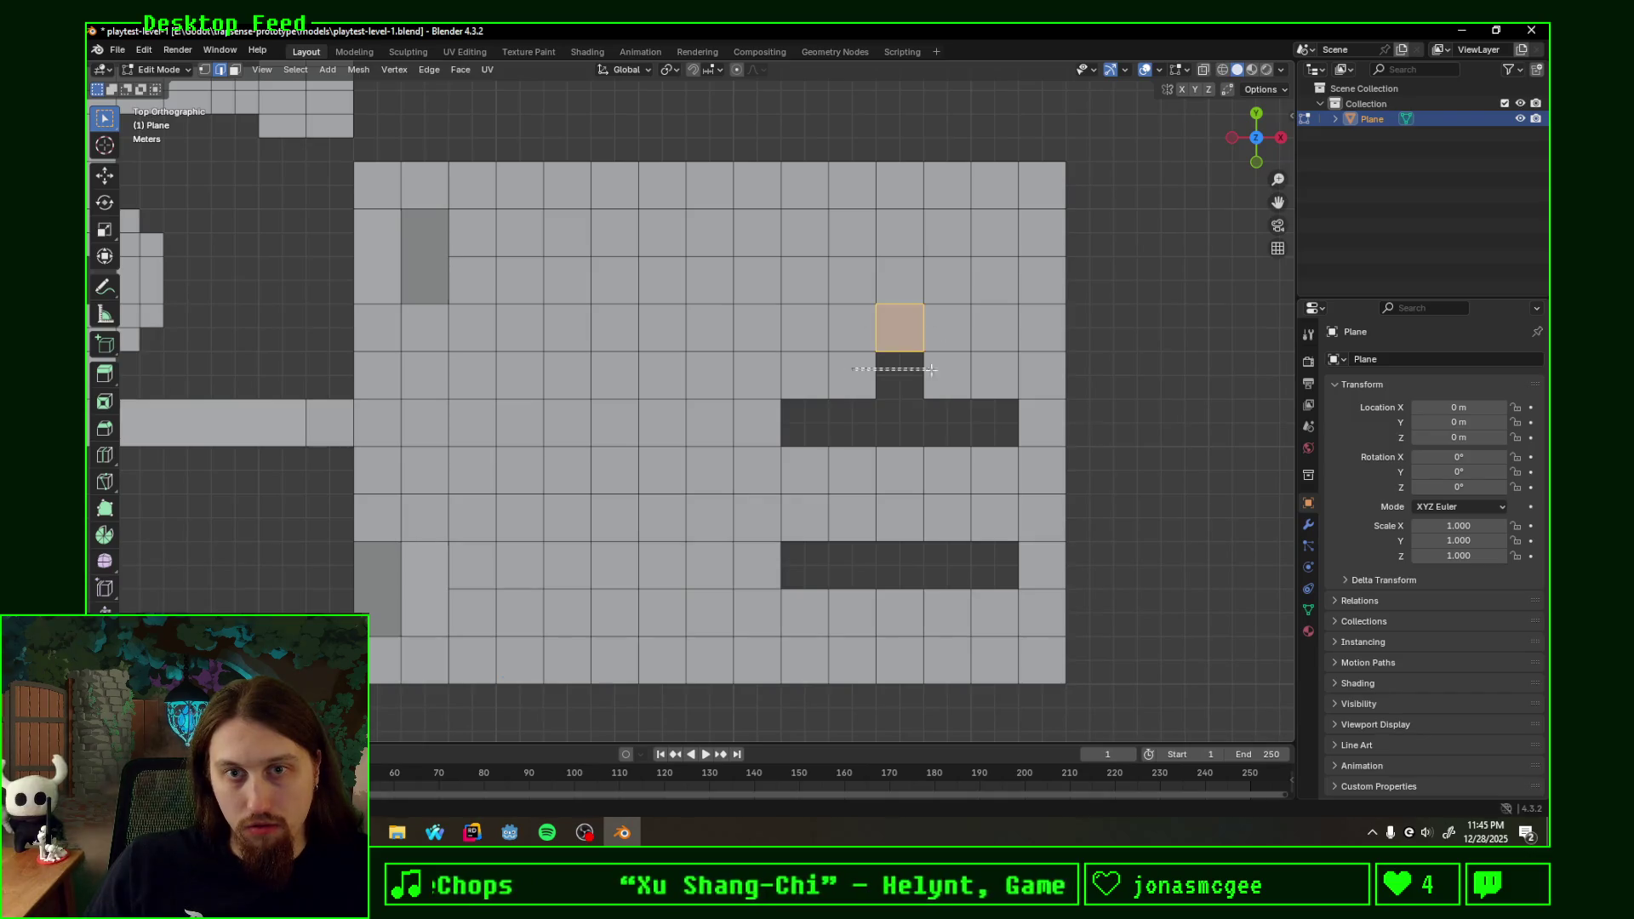
key(f)
key(f)
mouse_move(773, 386)
mouse_down()
mouse_move(837, 458)
mouse_move(883, 457)
mouse_up()
key(f)
key(f)
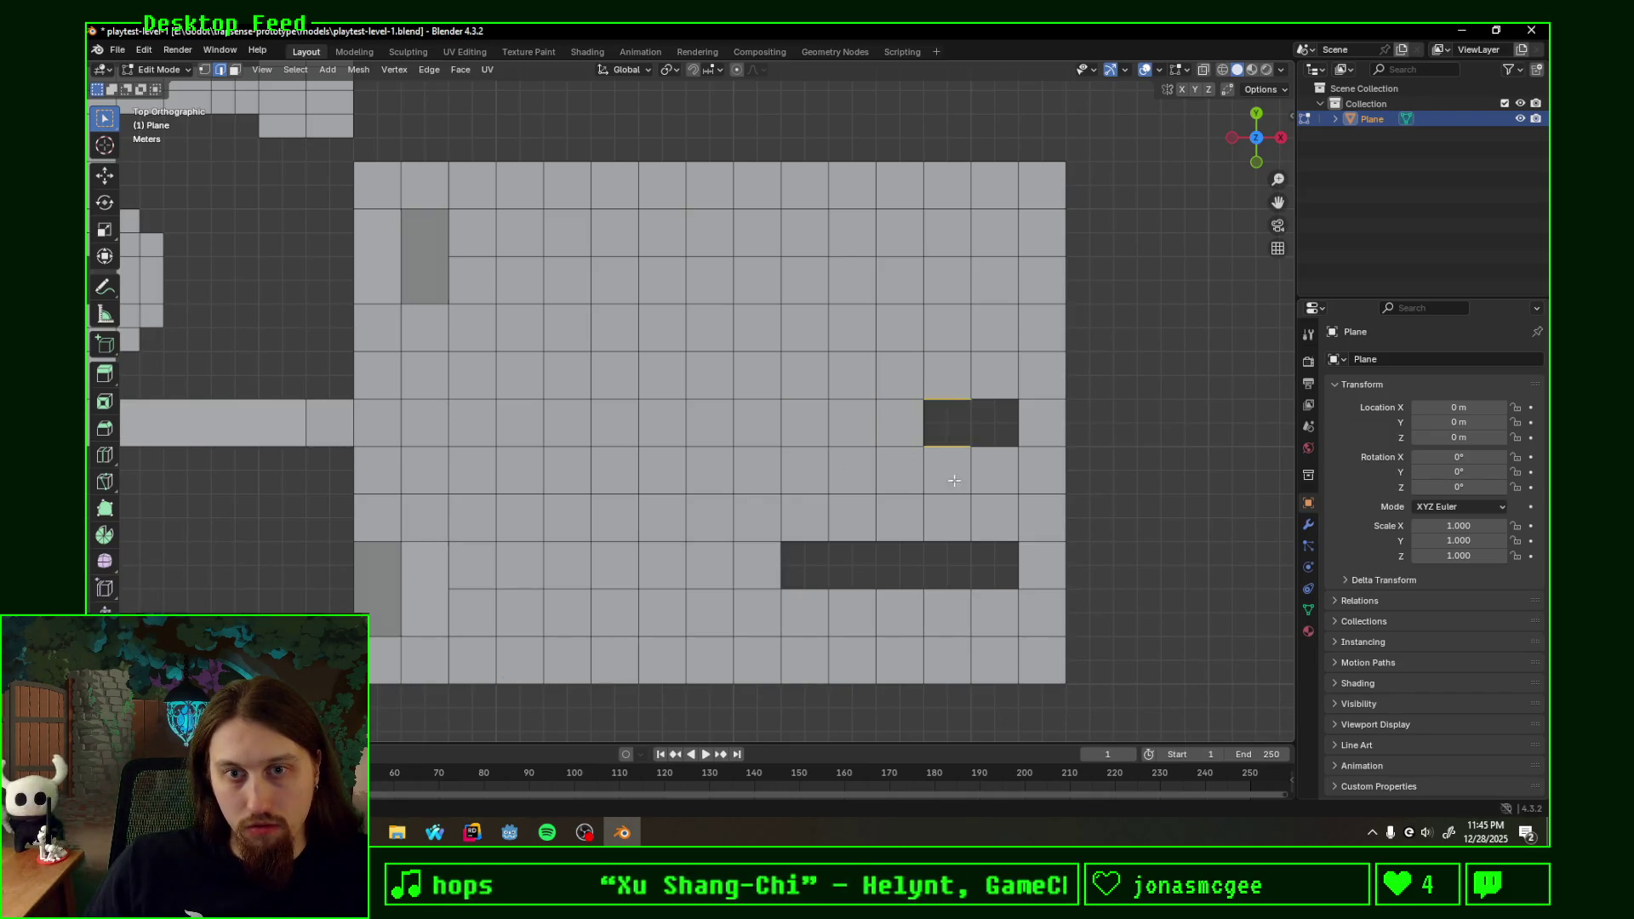
key(f)
key(f)
- Undo the triangular fill and fill the lower dark strip cell by cell into solid faces
drag(818, 517, 881, 600)
key(f)
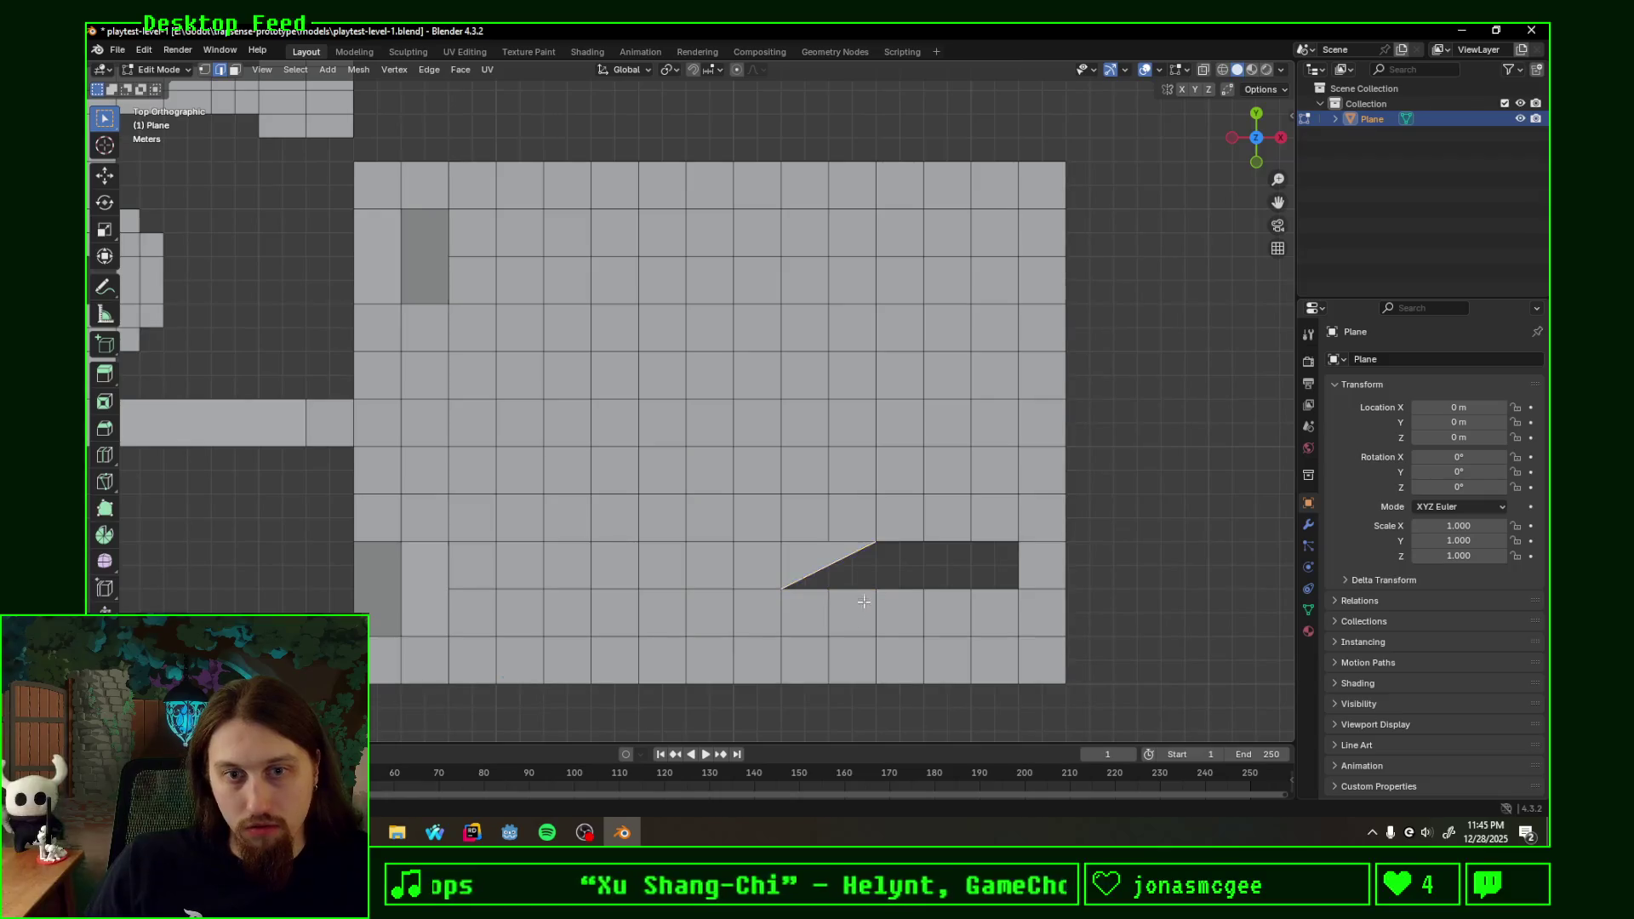
key(ctrl+z)
drag(773, 601, 798, 524)
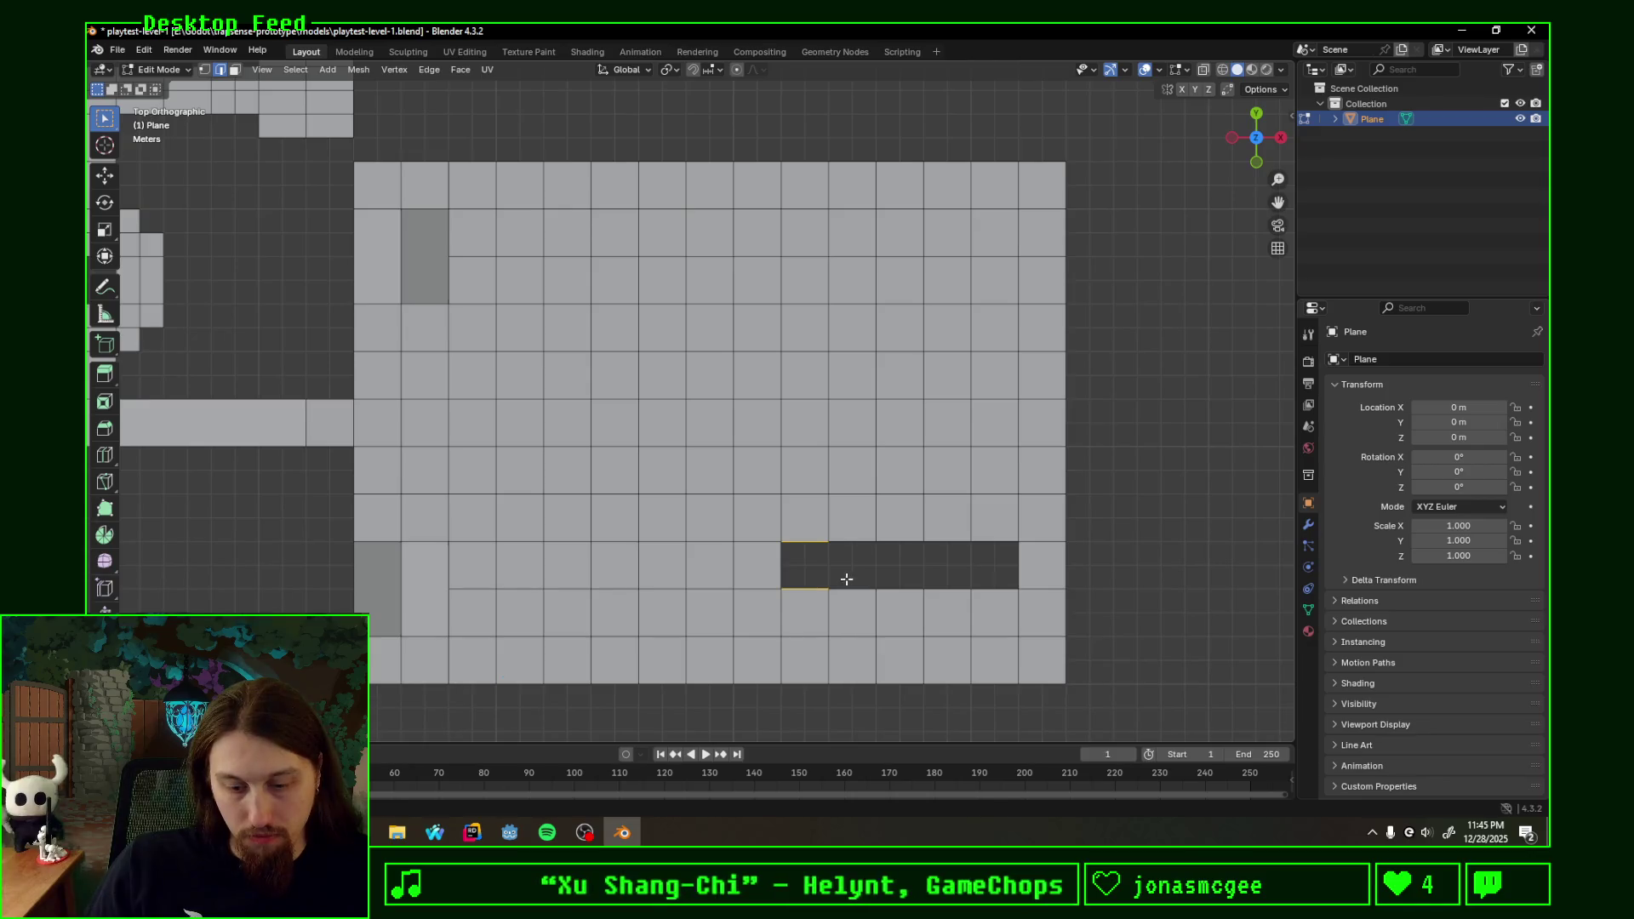
key(f)
drag(851, 531, 818, 597)
key(f)
drag(899, 526, 868, 598)
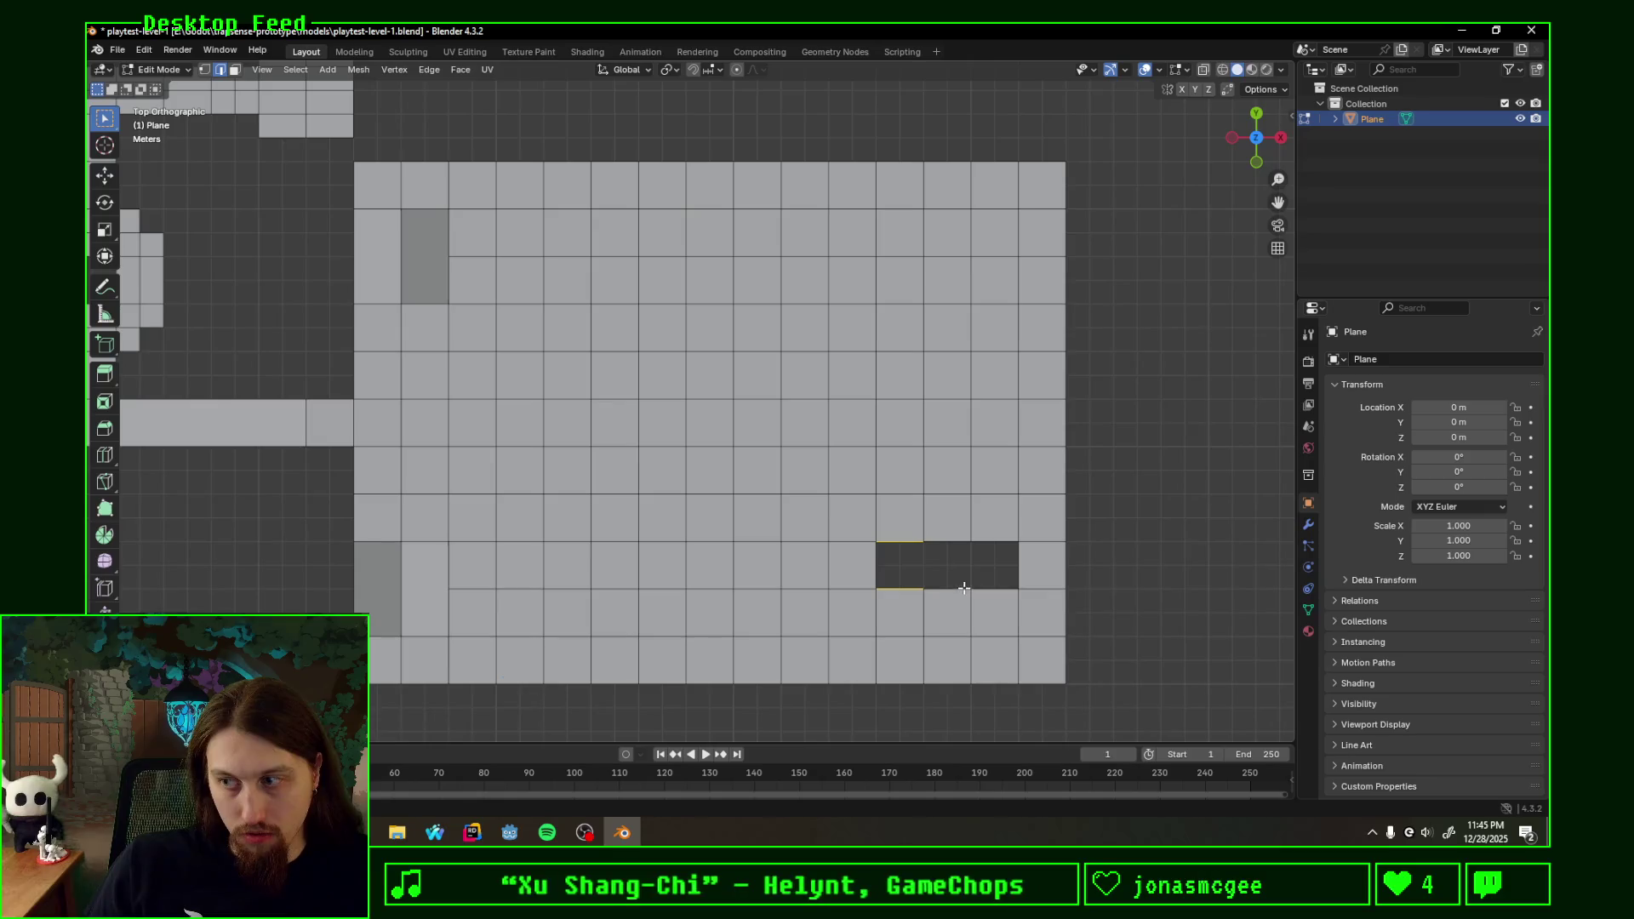
key(f)
key(f)
mouse_move(961, 529)
mouse_down()
mouse_move(942, 600)
mouse_move(990, 611)
mouse_up()
key(f)
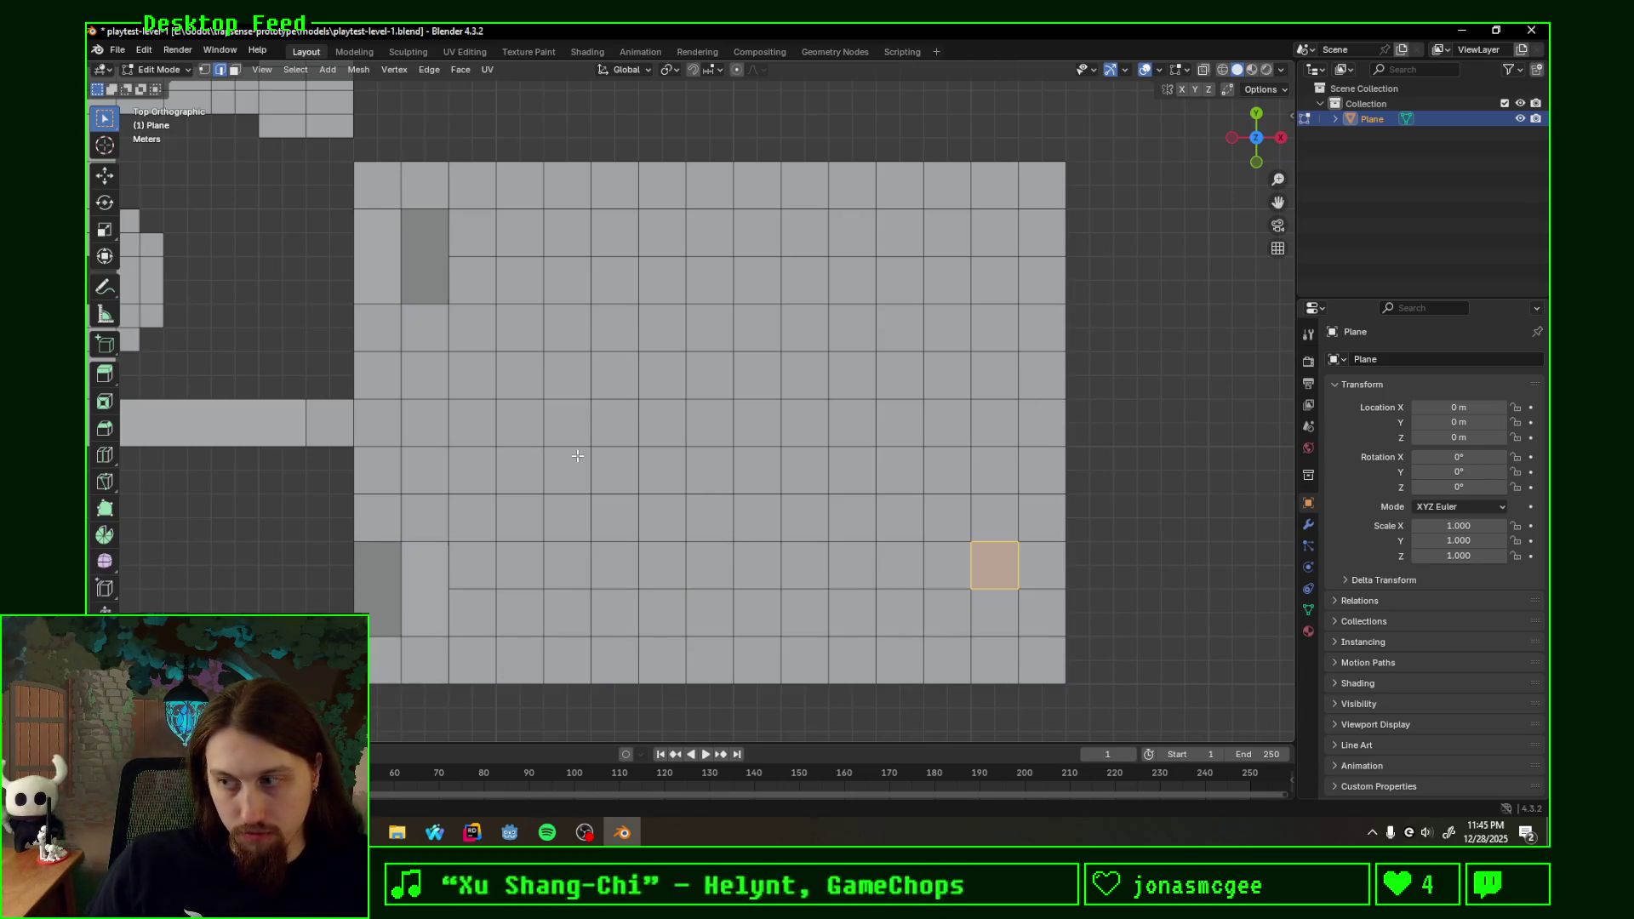
click(1030, 538)
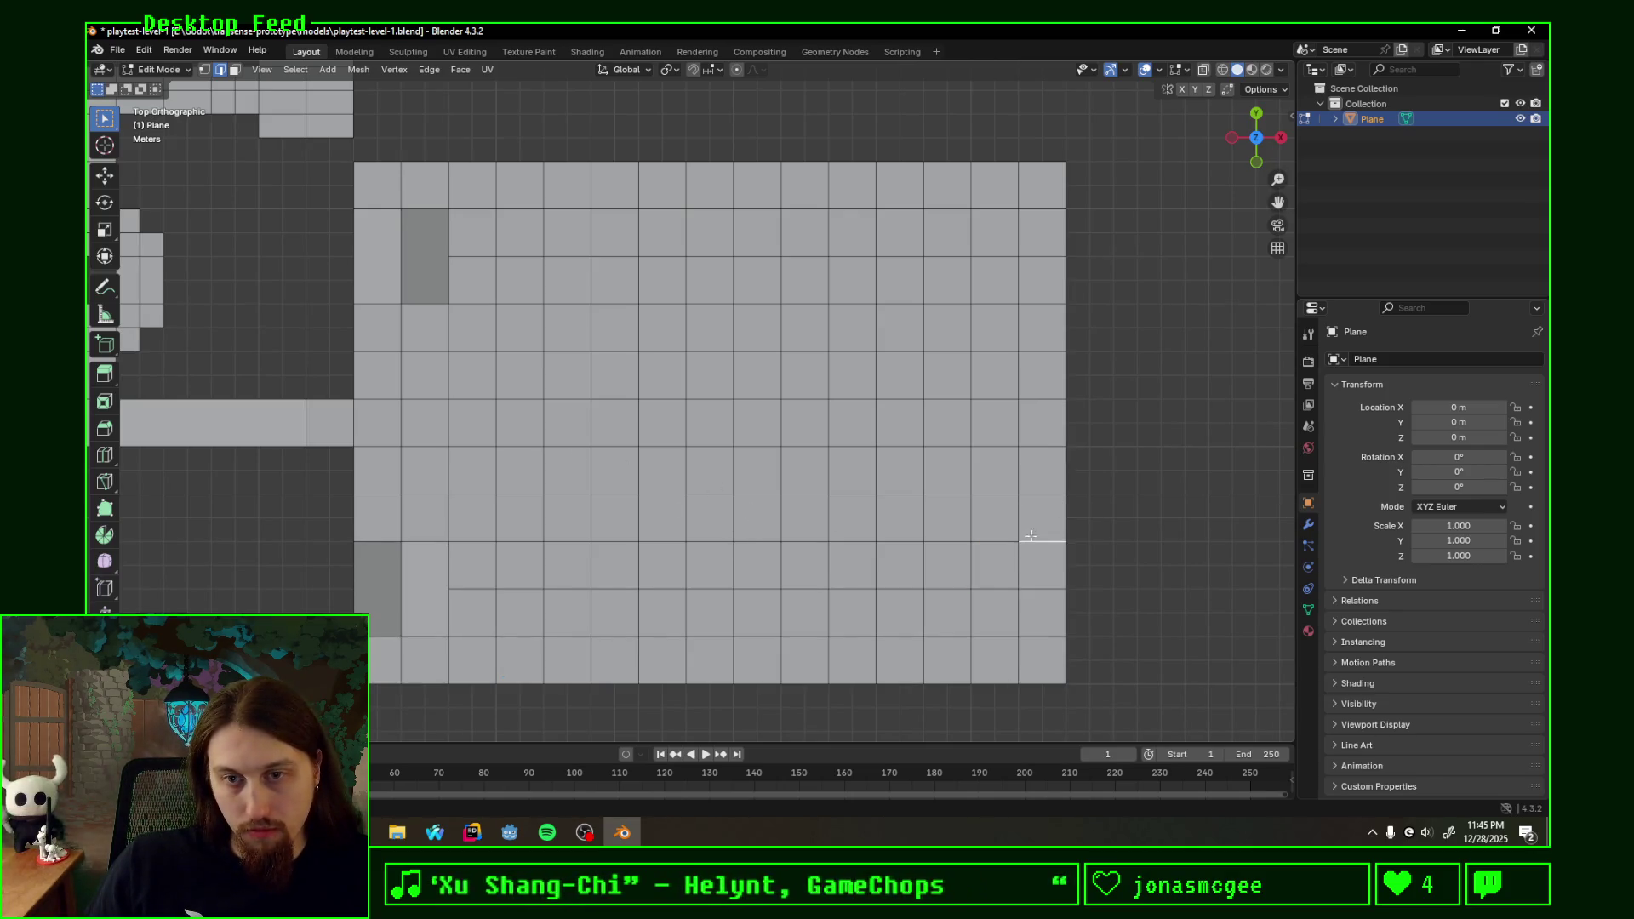
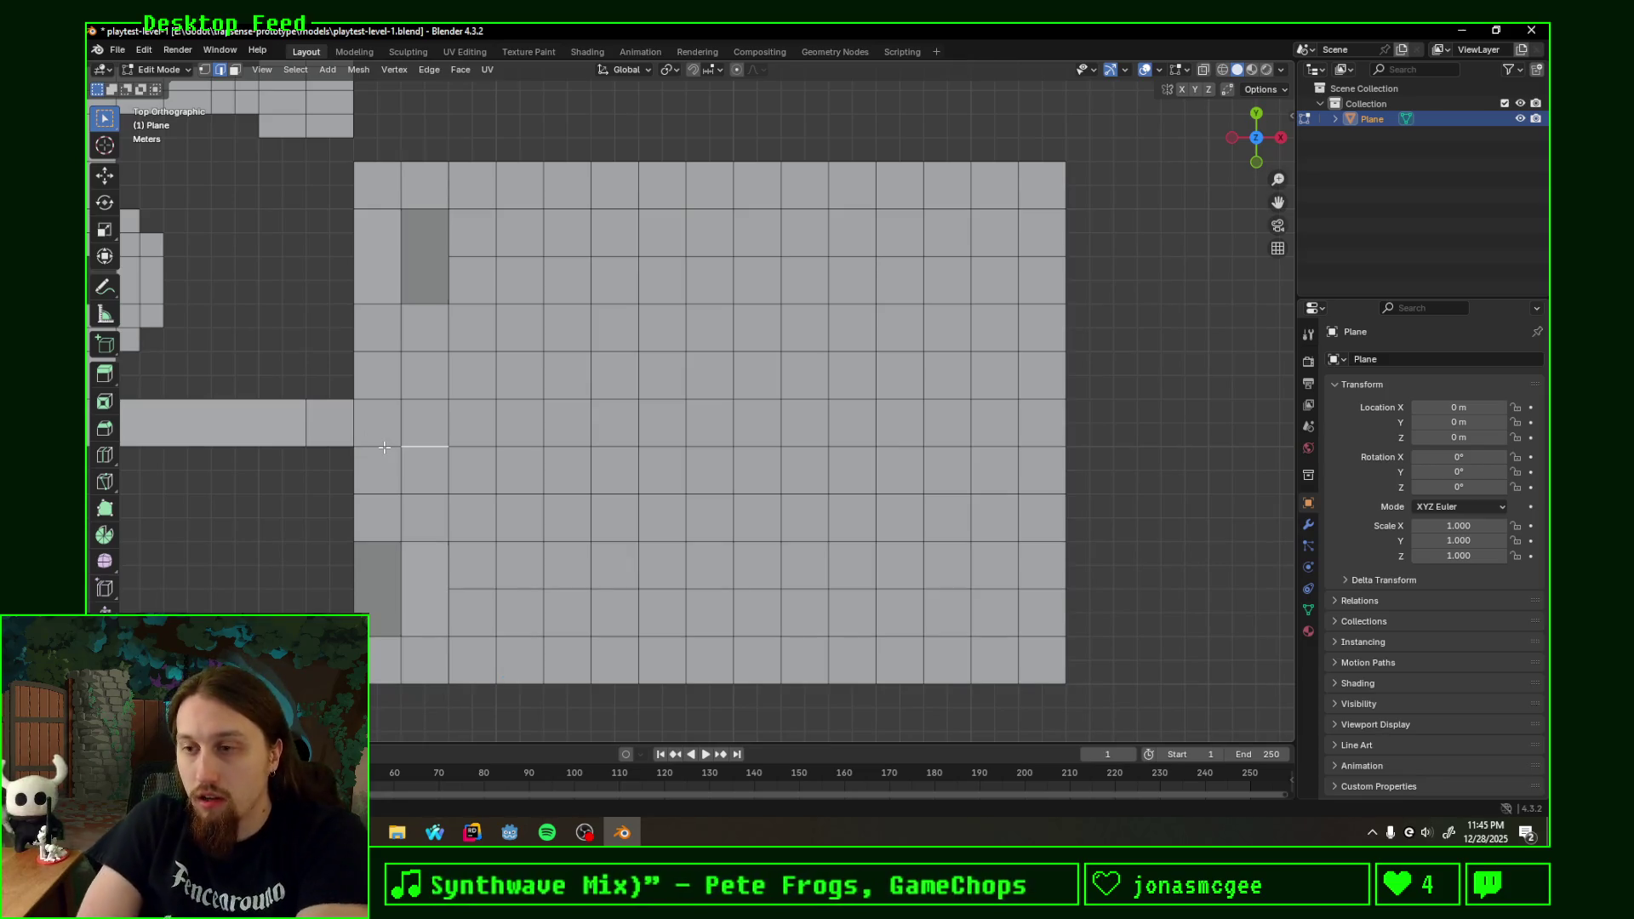
- View the level top-down, clear the selection and frame the large room
drag(500, 449, 610, 555)
mouse_move(781, 472)
middle_down()
mouse_move(736, 419)
mouse_move(783, 460)
middle_up()
scroll(753, 435, down, 4)
scroll(595, 447, up, 3)
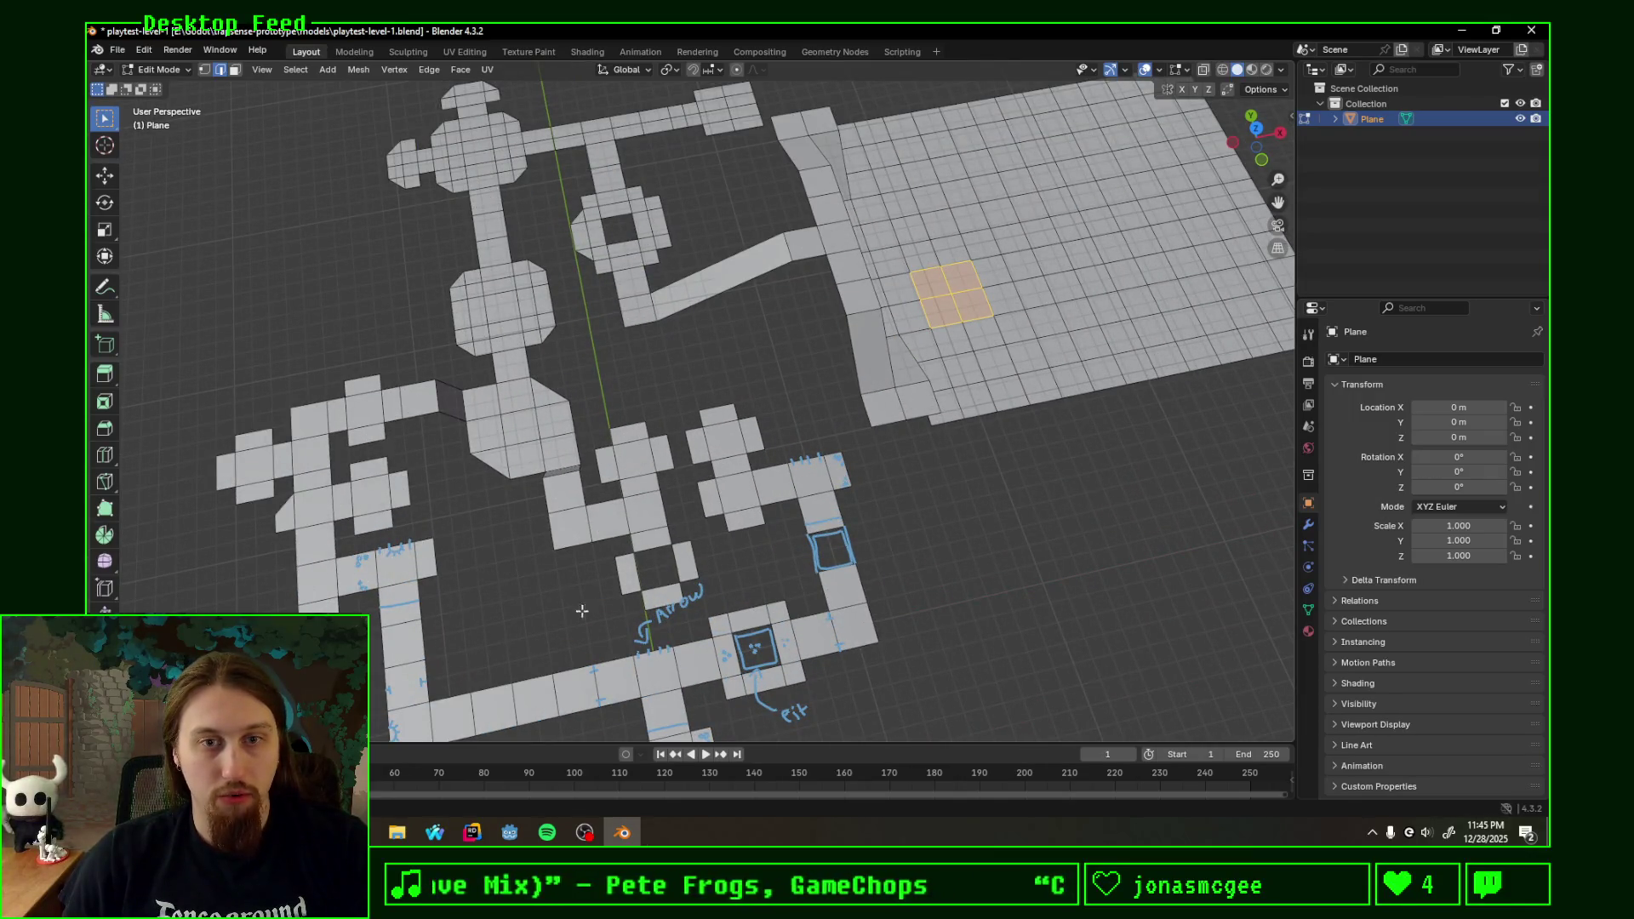
scroll(520, 424, down, 3)
mouse_move(678, 366)
middle_down()
mouse_move(784, 373)
mouse_move(750, 430)
mouse_move(649, 308)
mouse_move(870, 410)
middle_up()
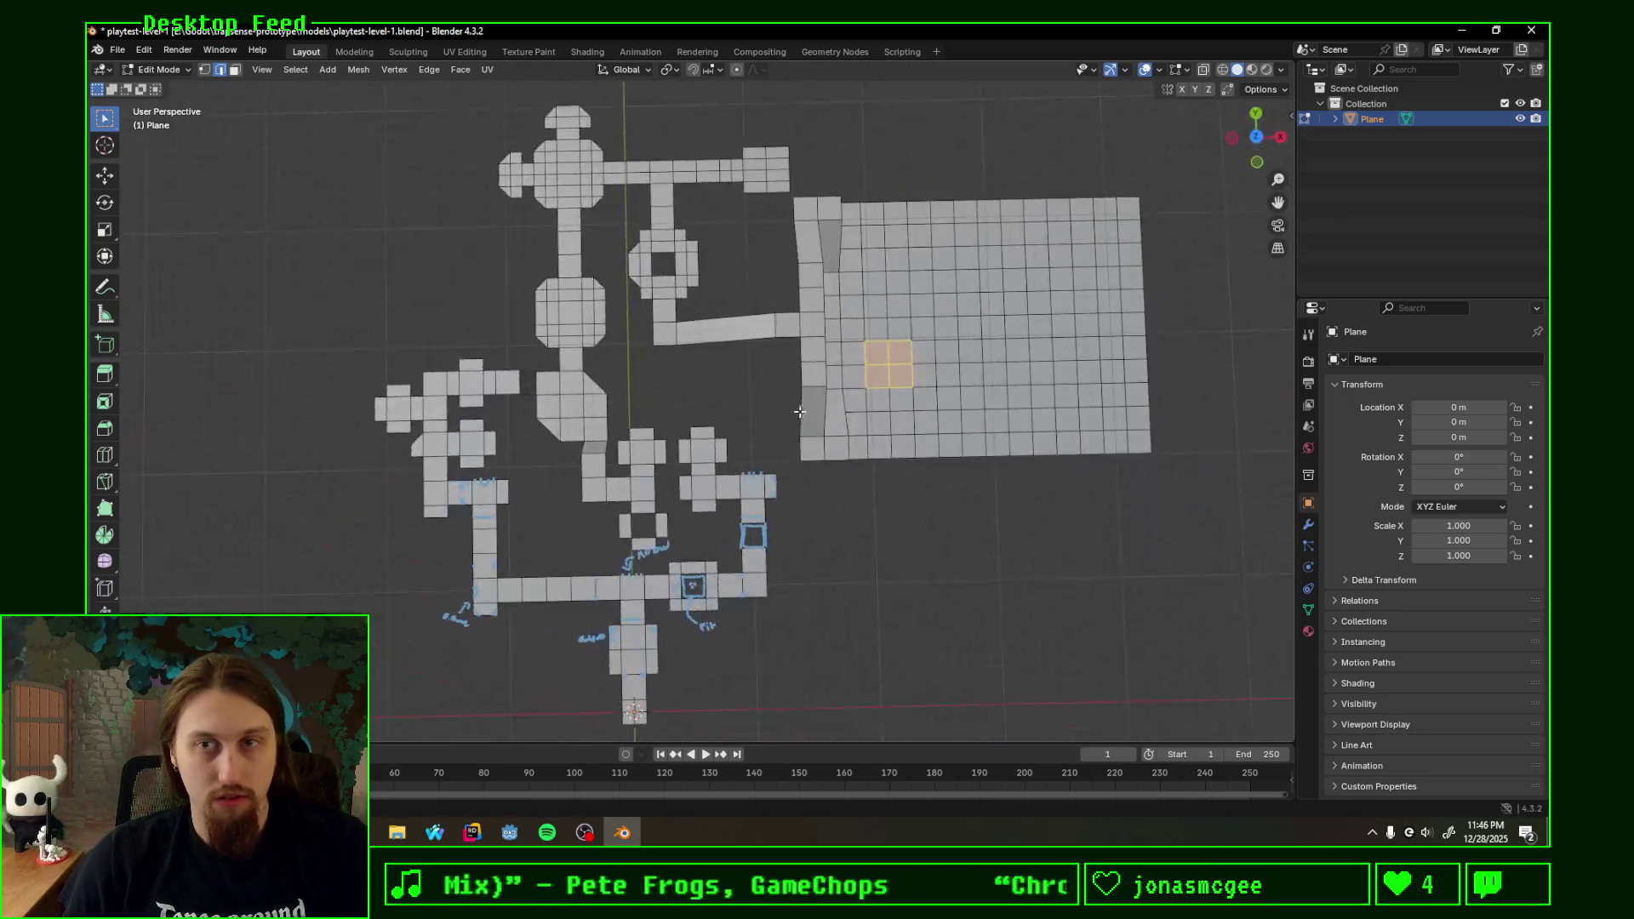
scroll(870, 409, up, 2)
click(1257, 137)
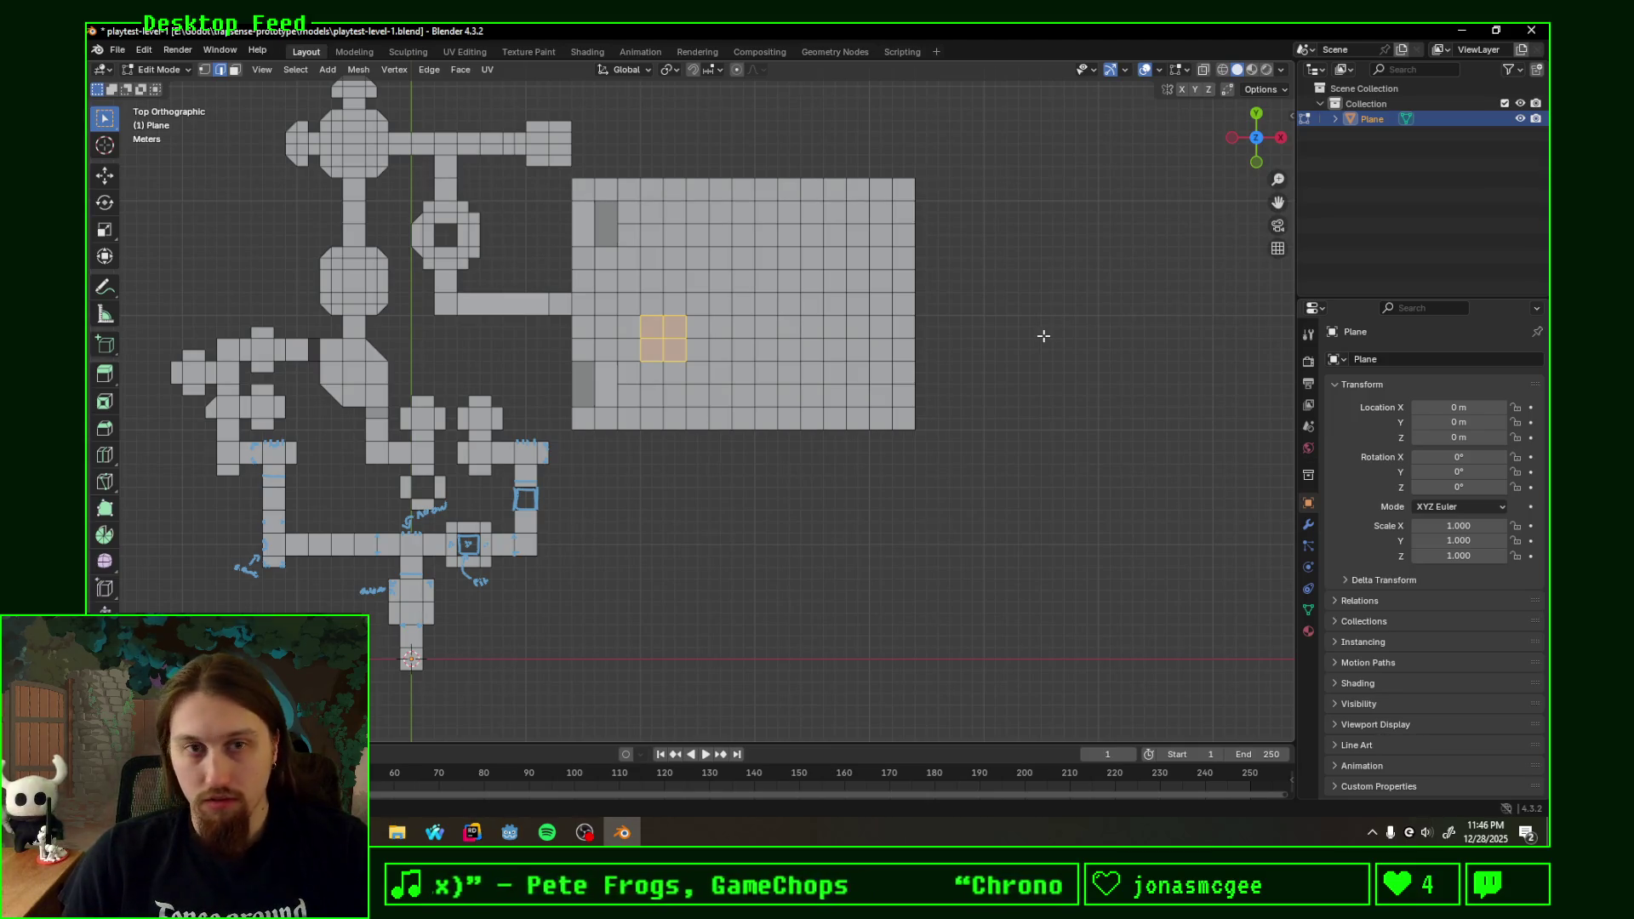
key(alt+a)
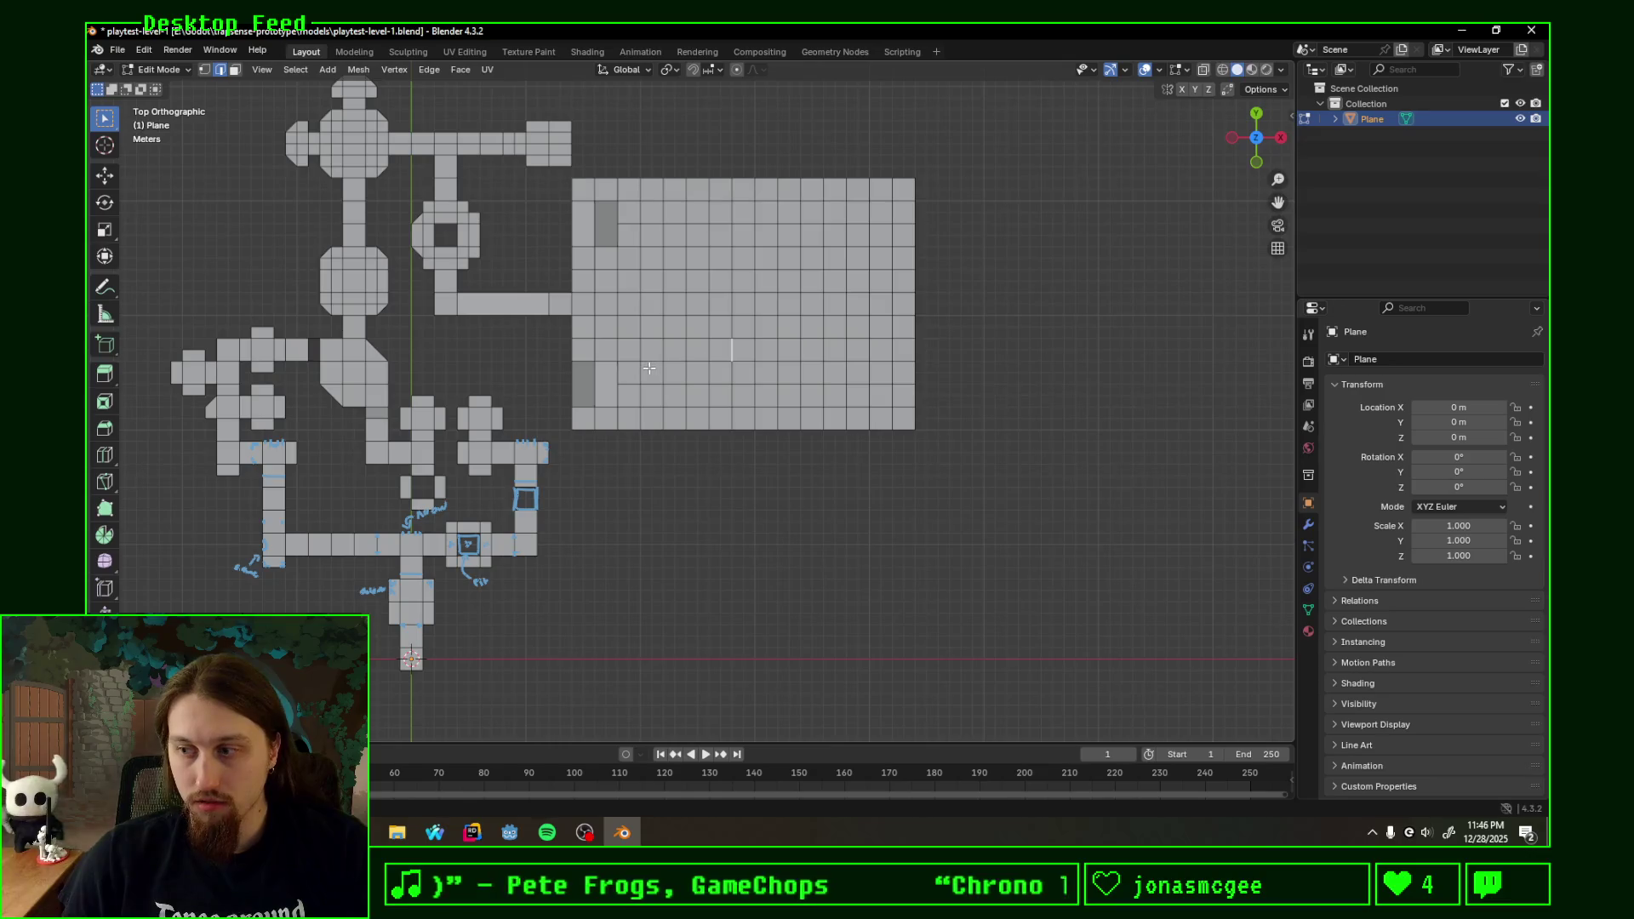
scroll(649, 369, up, 2)
scroll(626, 383, up, 1)
scroll(596, 403, up, 1)
mouse_move(596, 404)
shift+middle_down()
mouse_move(780, 363)
mouse_move(649, 368)
shift+middle_up()
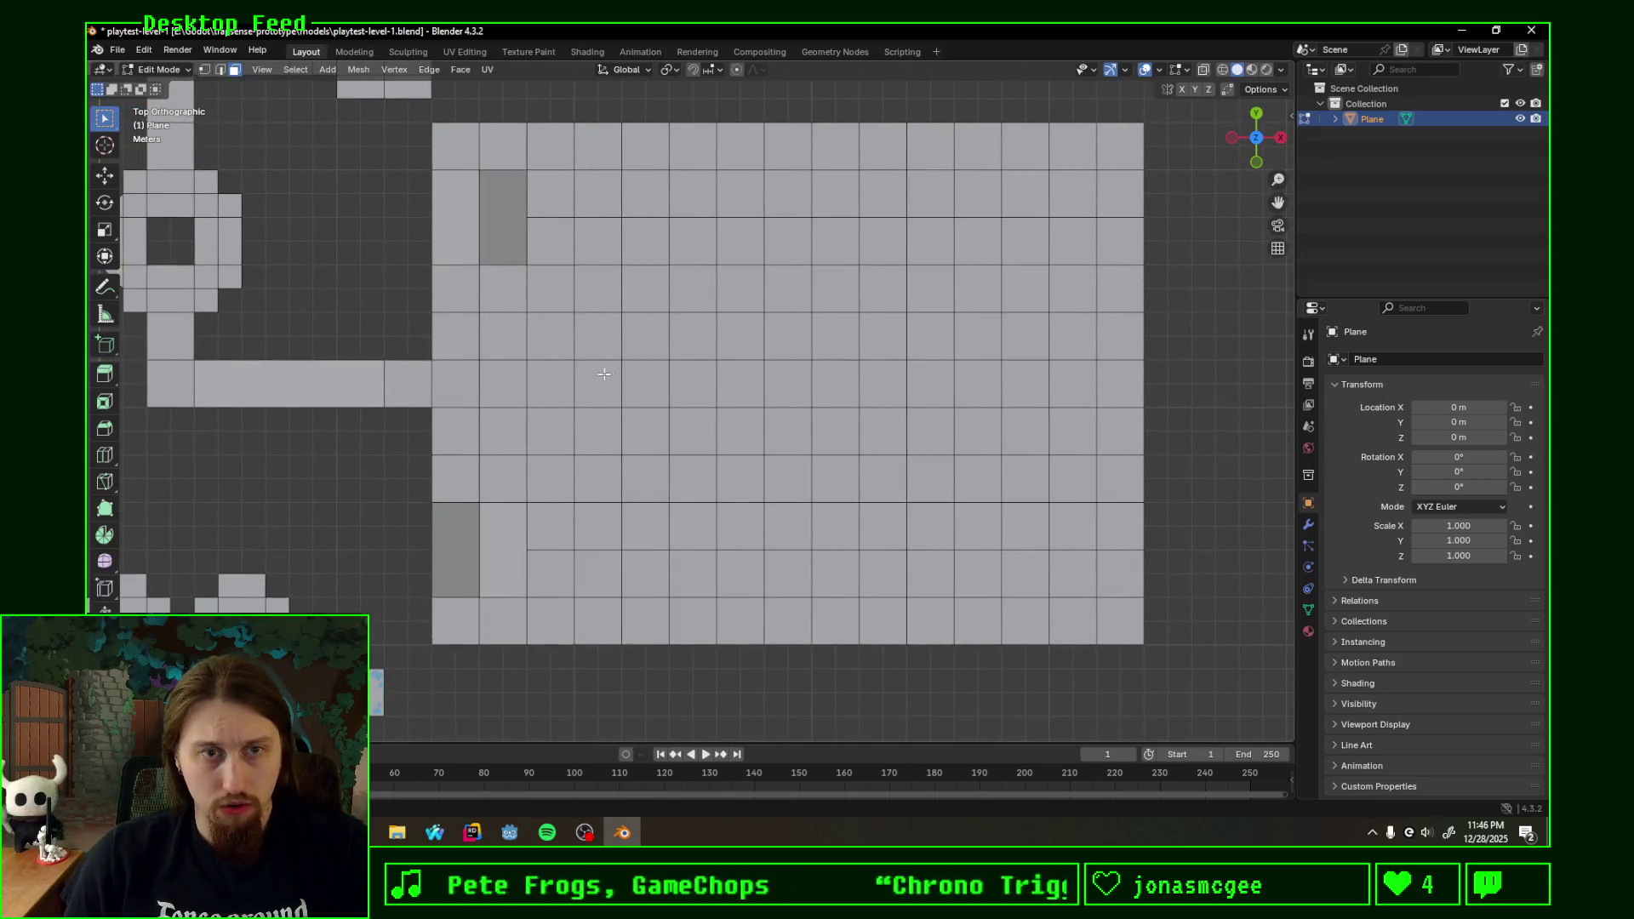
- Select a bottom row, right column and top row of floor faces forming a C shape
click(637, 383)
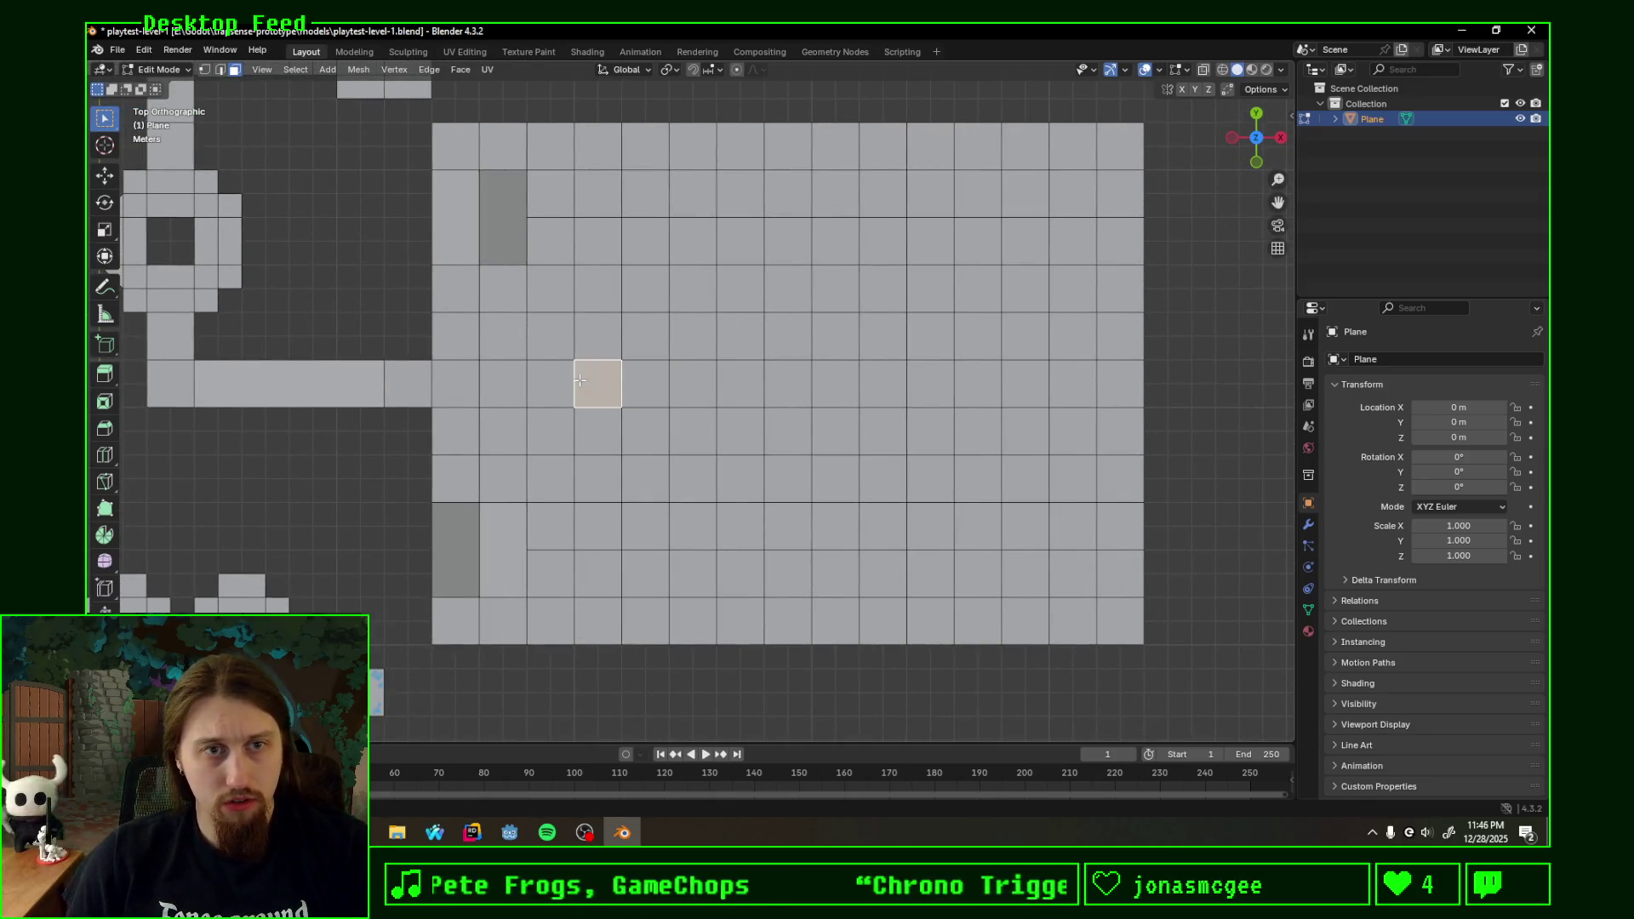
click(708, 380)
click(598, 390)
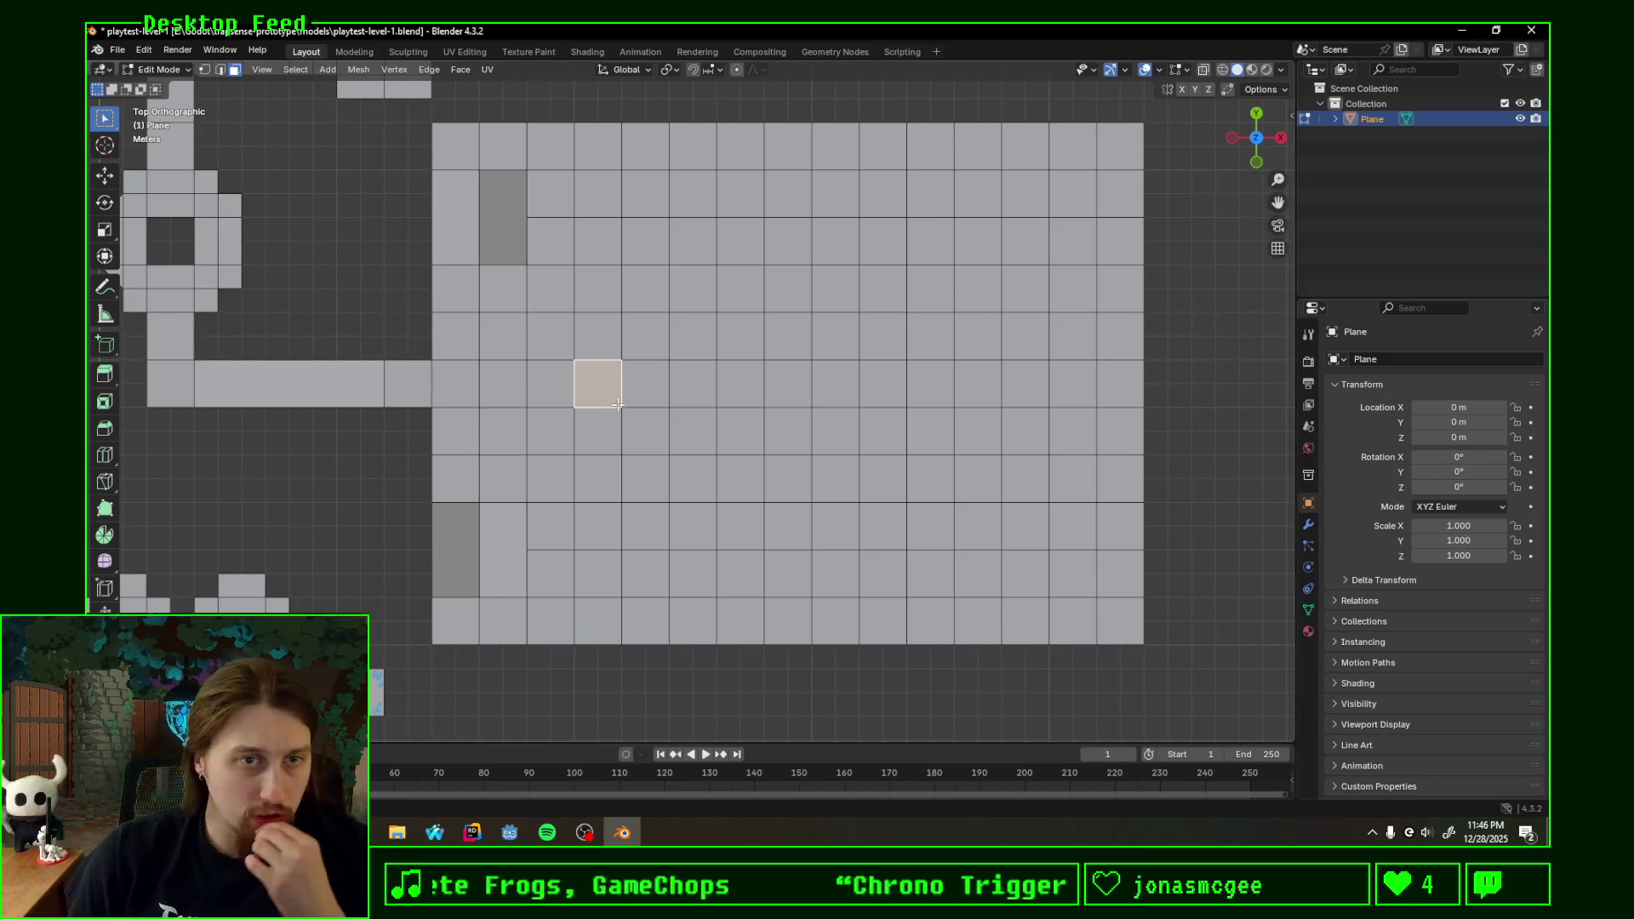
click(592, 352)
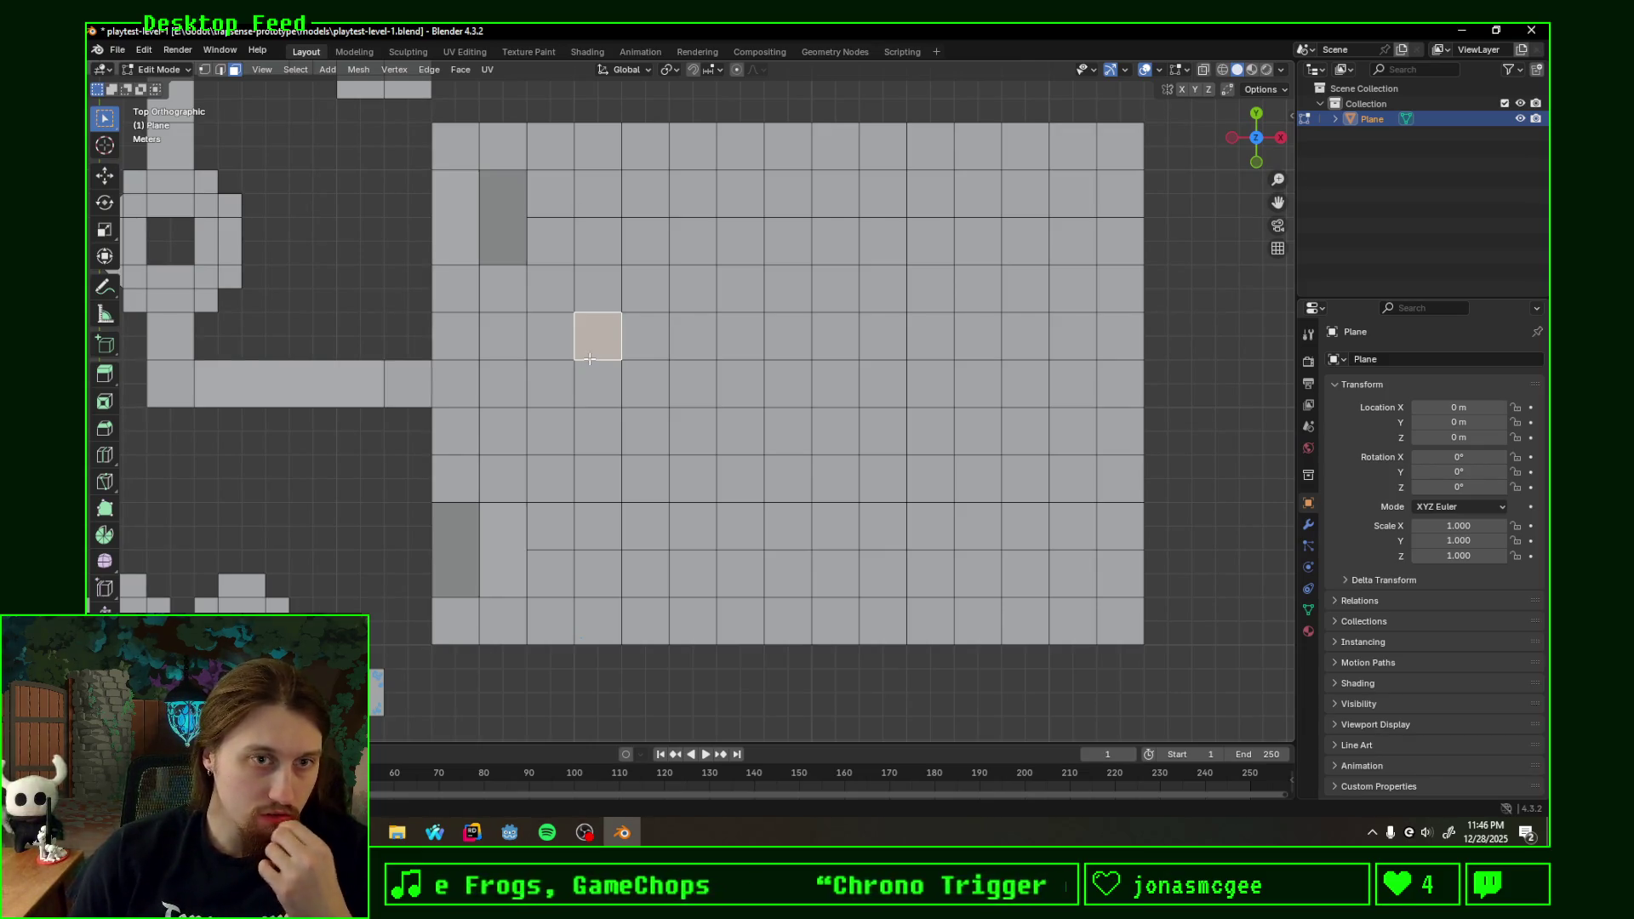
click(601, 381)
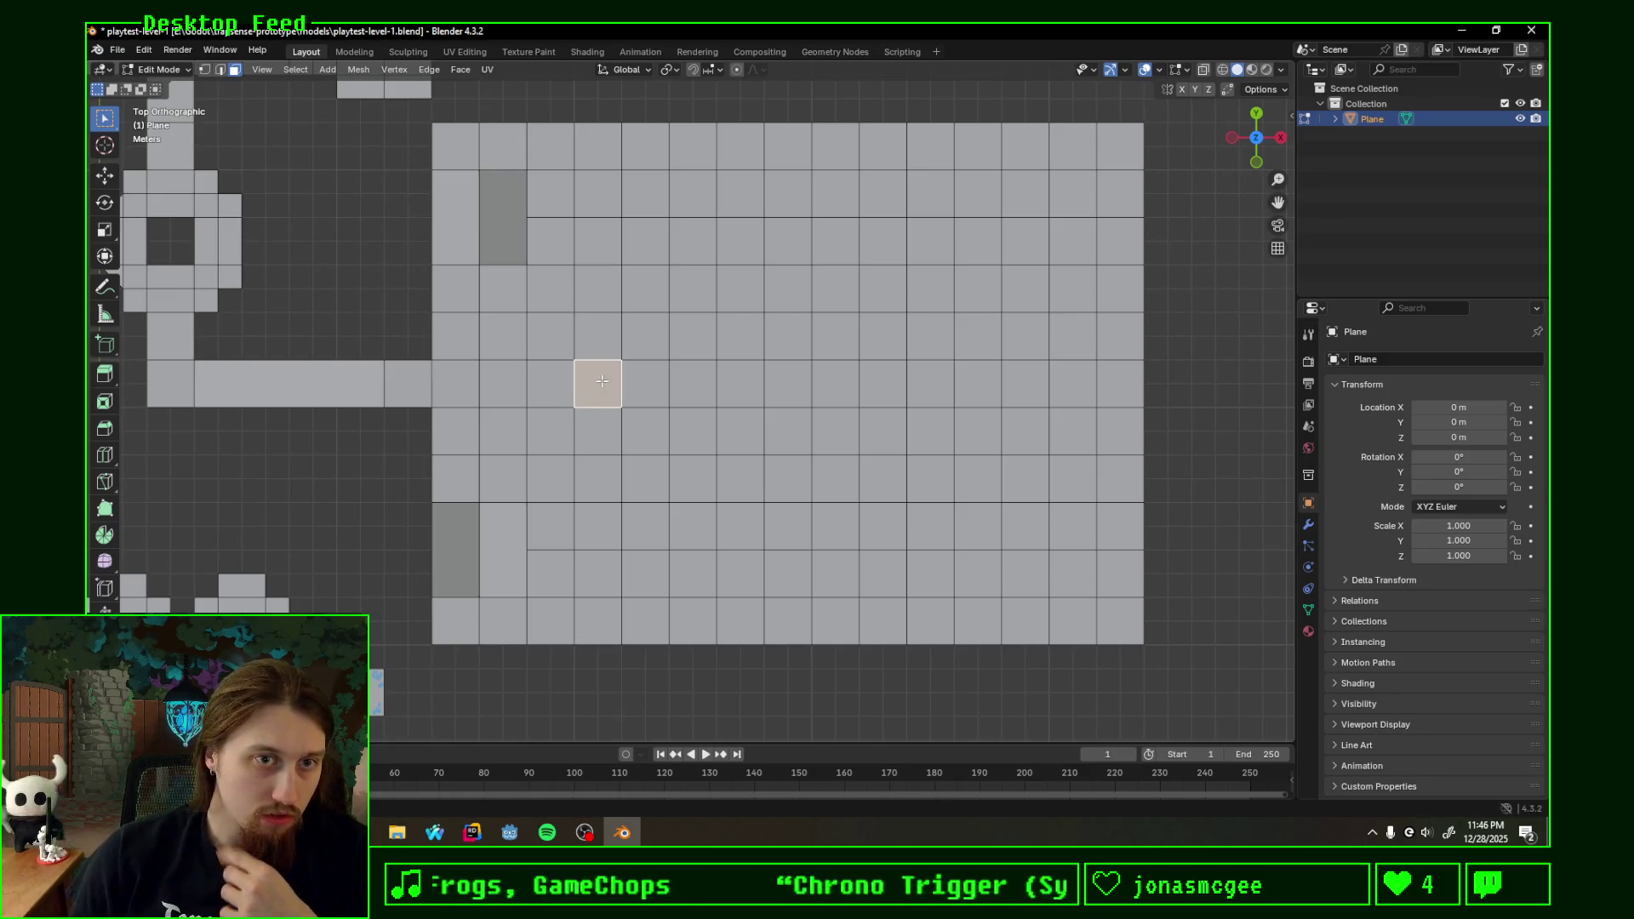
click(692, 479)
click(597, 526)
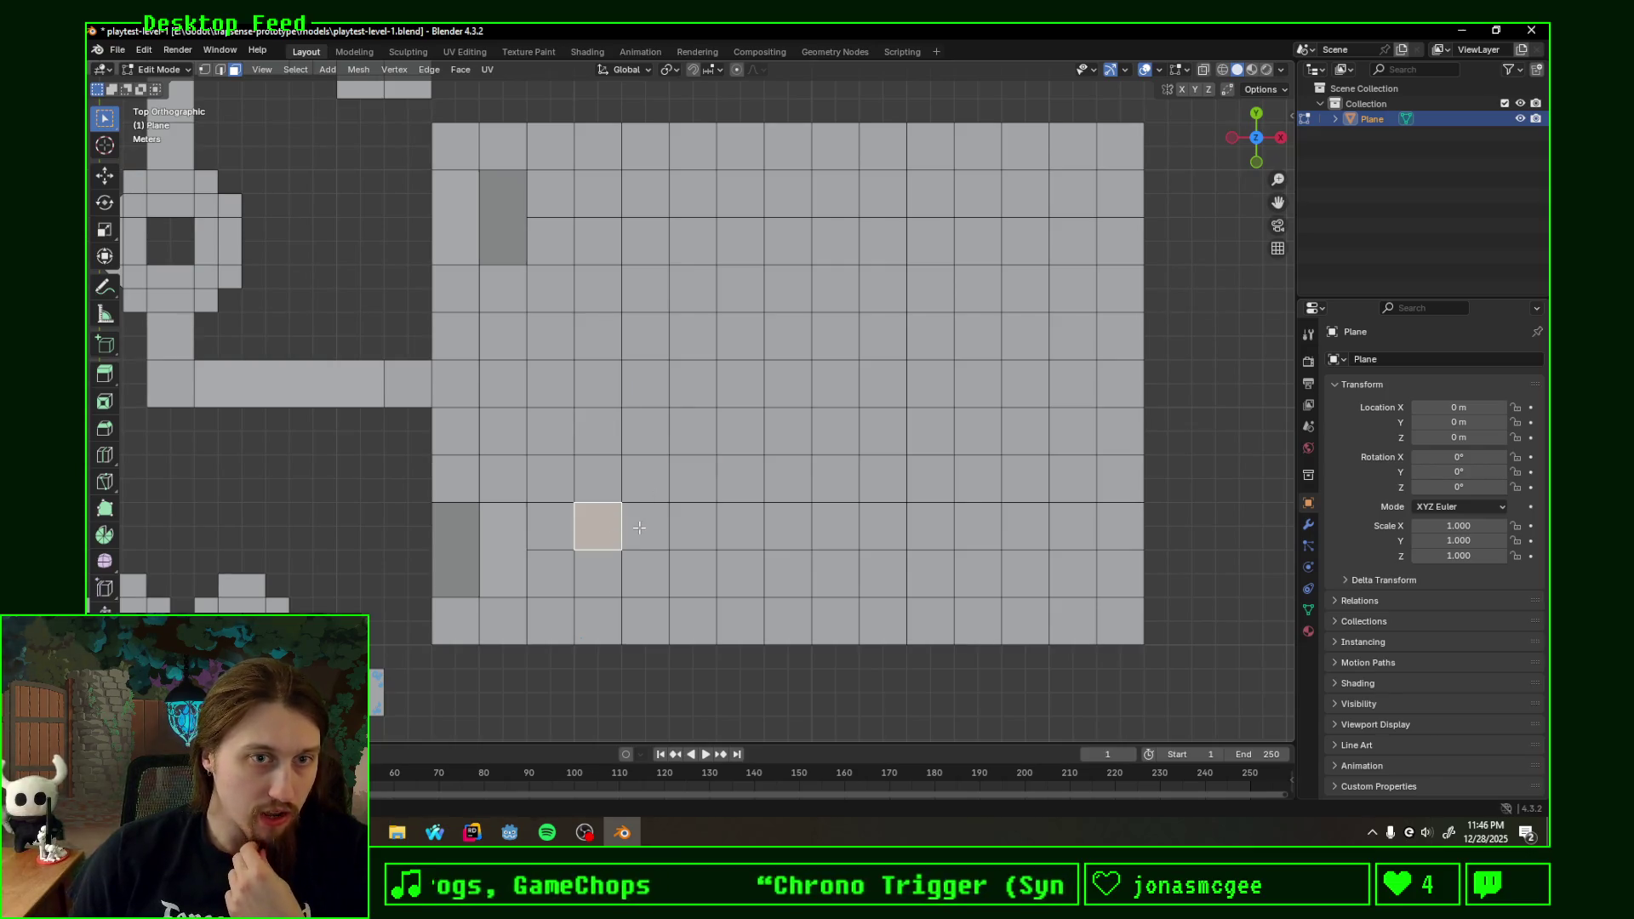
click(584, 381)
click(598, 526)
shift+click(647, 526)
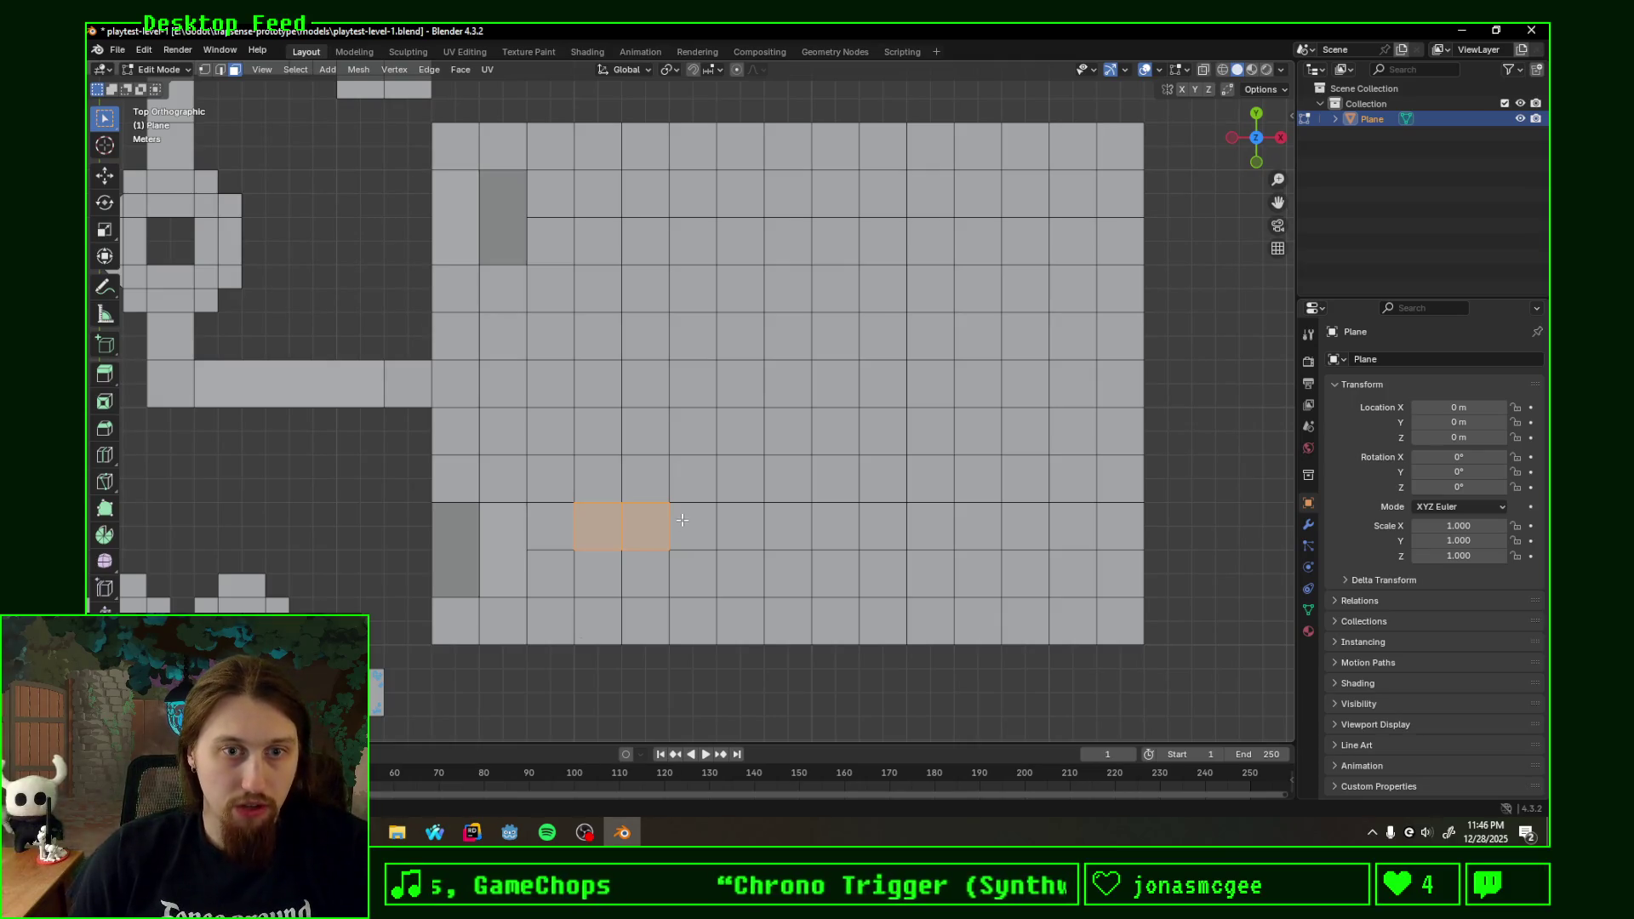
ctrl+click(743, 511)
shift+drag(754, 264, 754, 243)
shift+drag(581, 242, 724, 246)
- Delete the selected faces, leaving an inner island block of tiles
key(x)
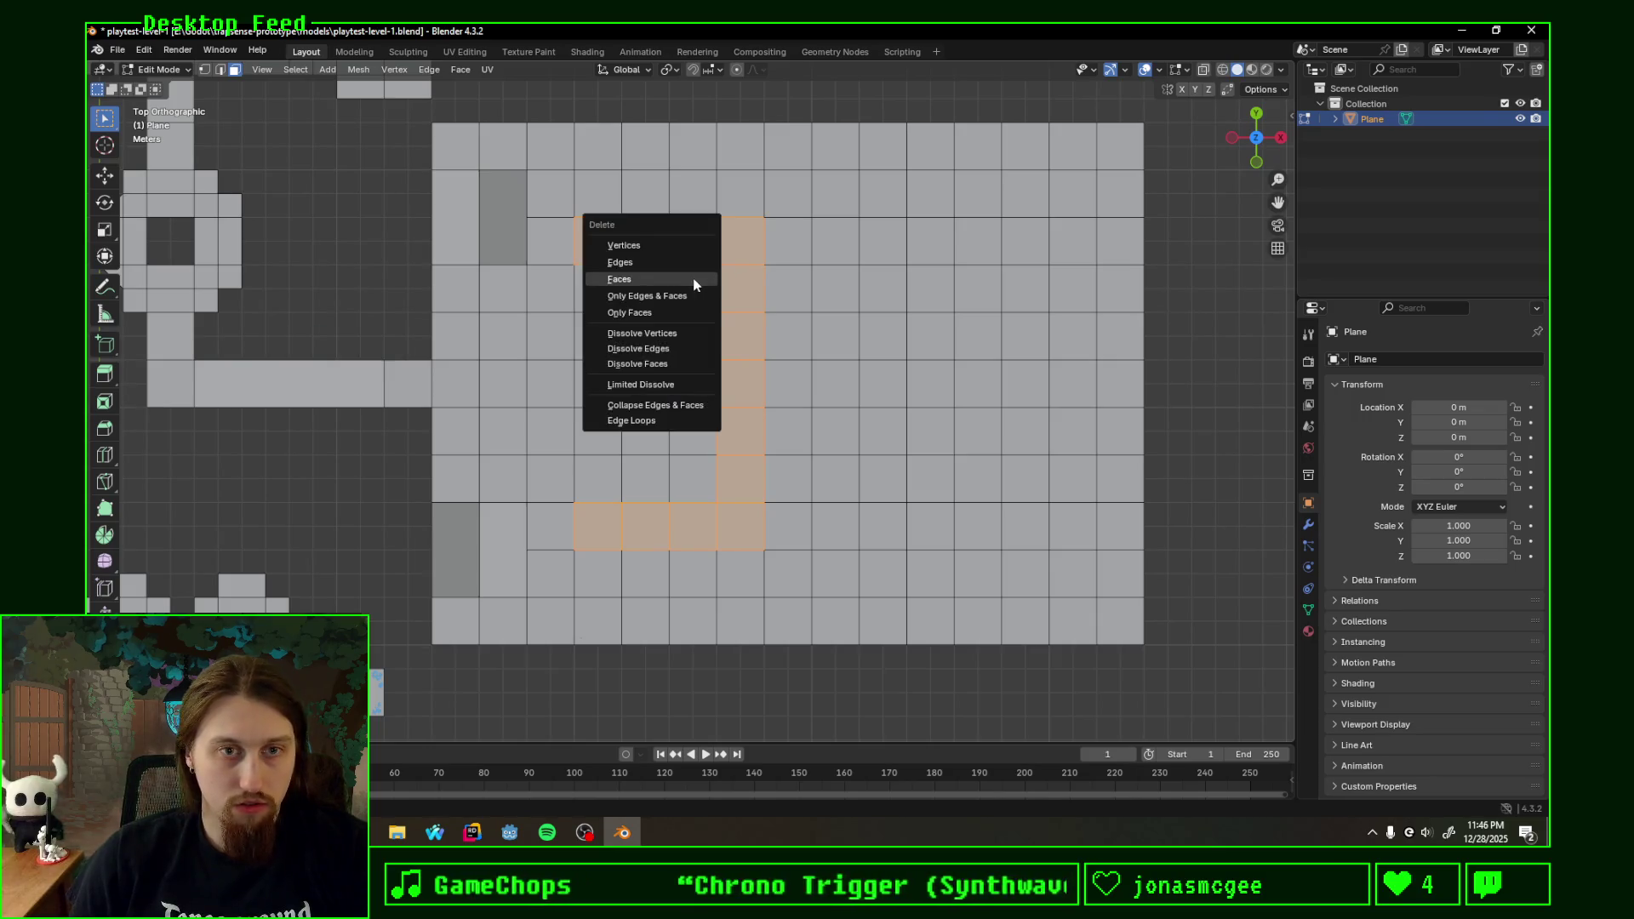
click(688, 277)
drag(595, 376, 614, 440)
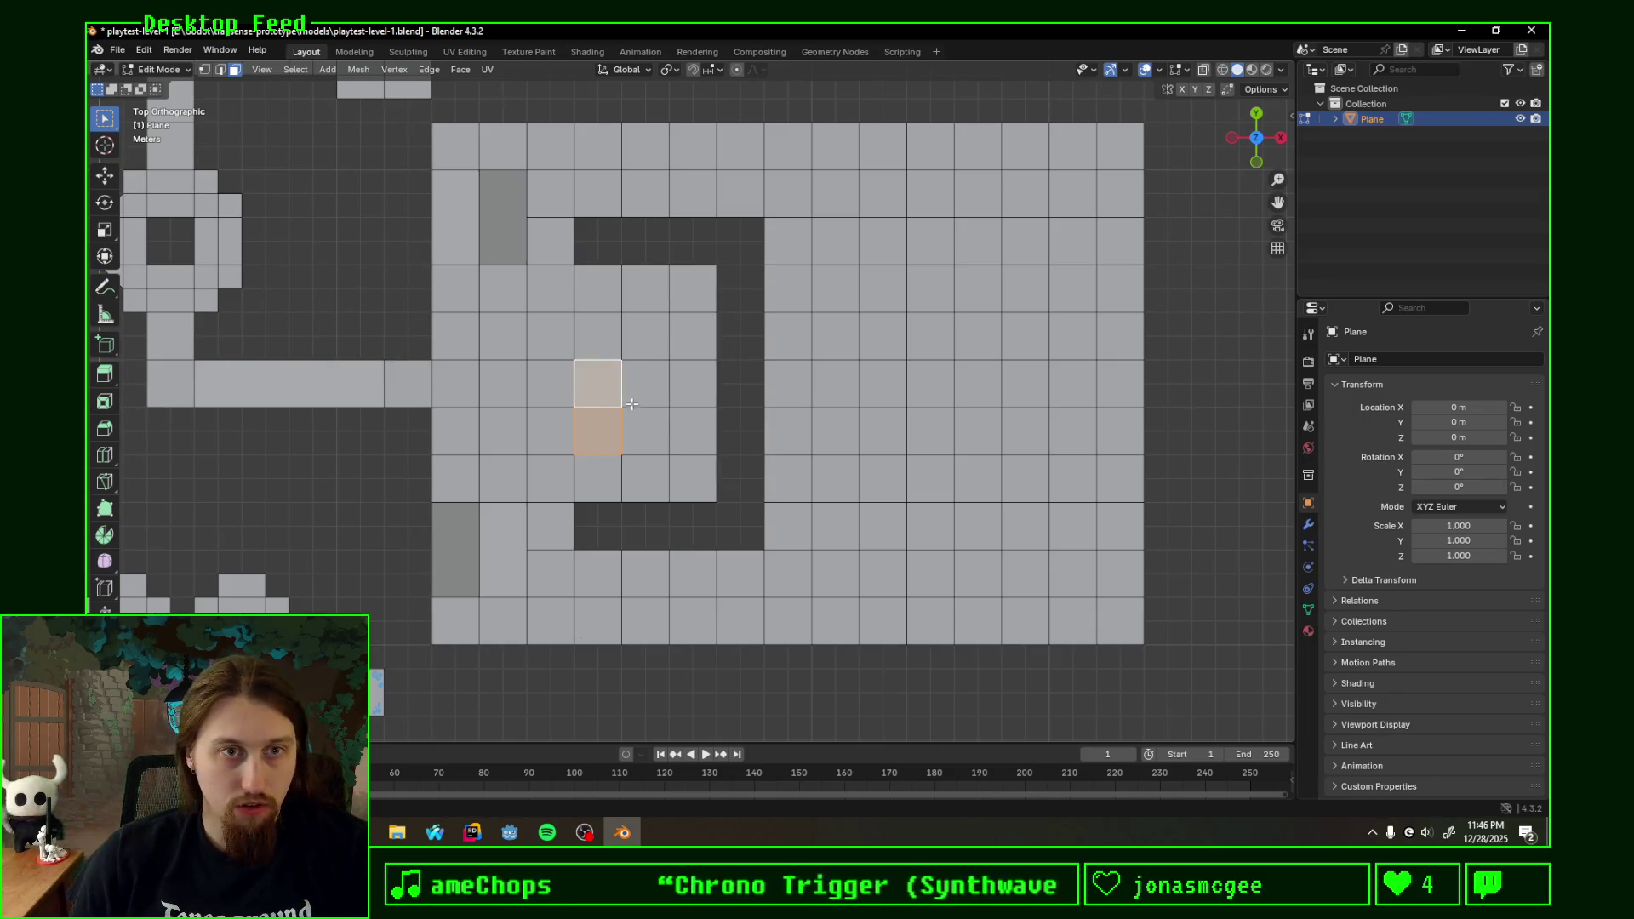
mouse_move(616, 401)
middle_down()
mouse_move(683, 327)
mouse_move(658, 368)
middle_up()
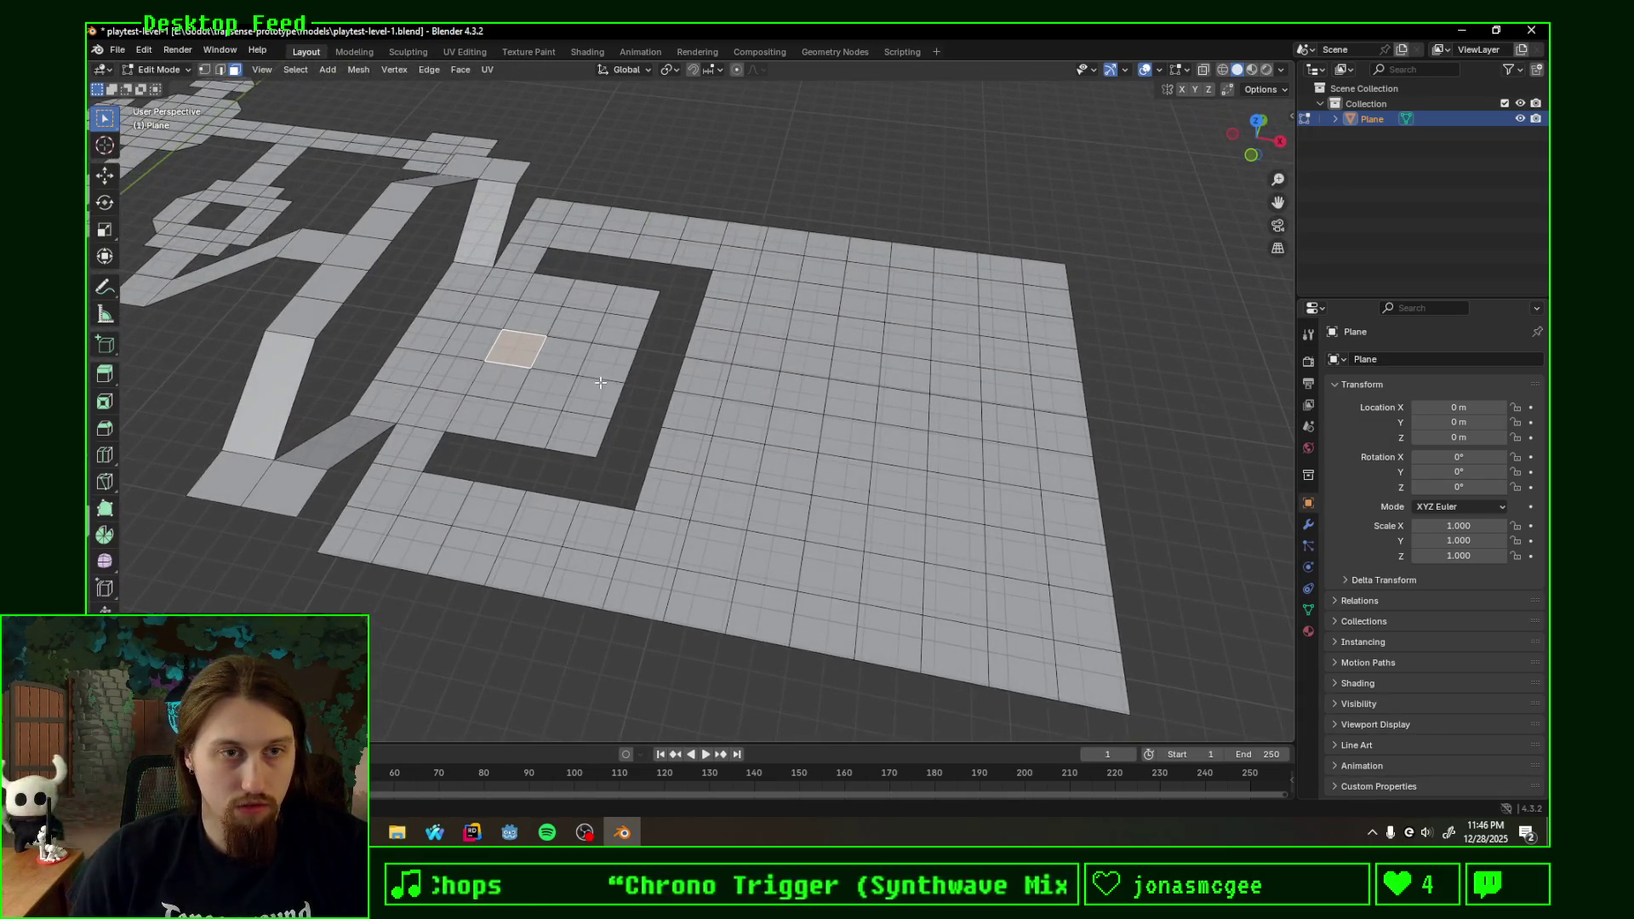
- Switch to edge select mode and orbit around the carved room
click(526, 440)
click(221, 71)
click(518, 441)
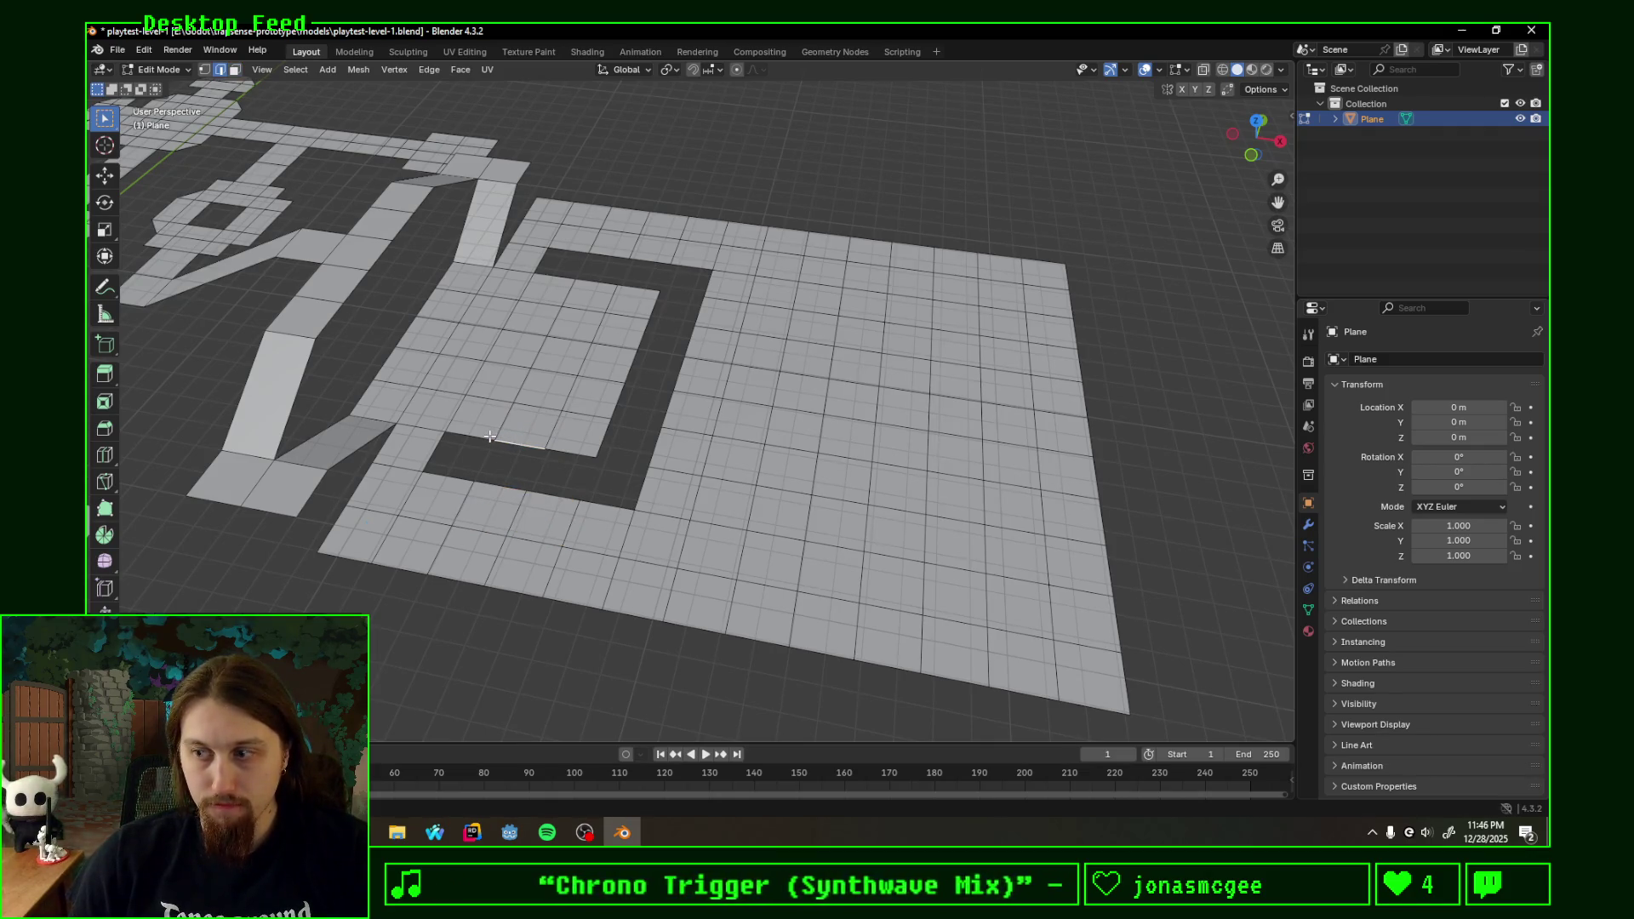
scroll(488, 438, down, 5)
scroll(490, 436, down, 2)
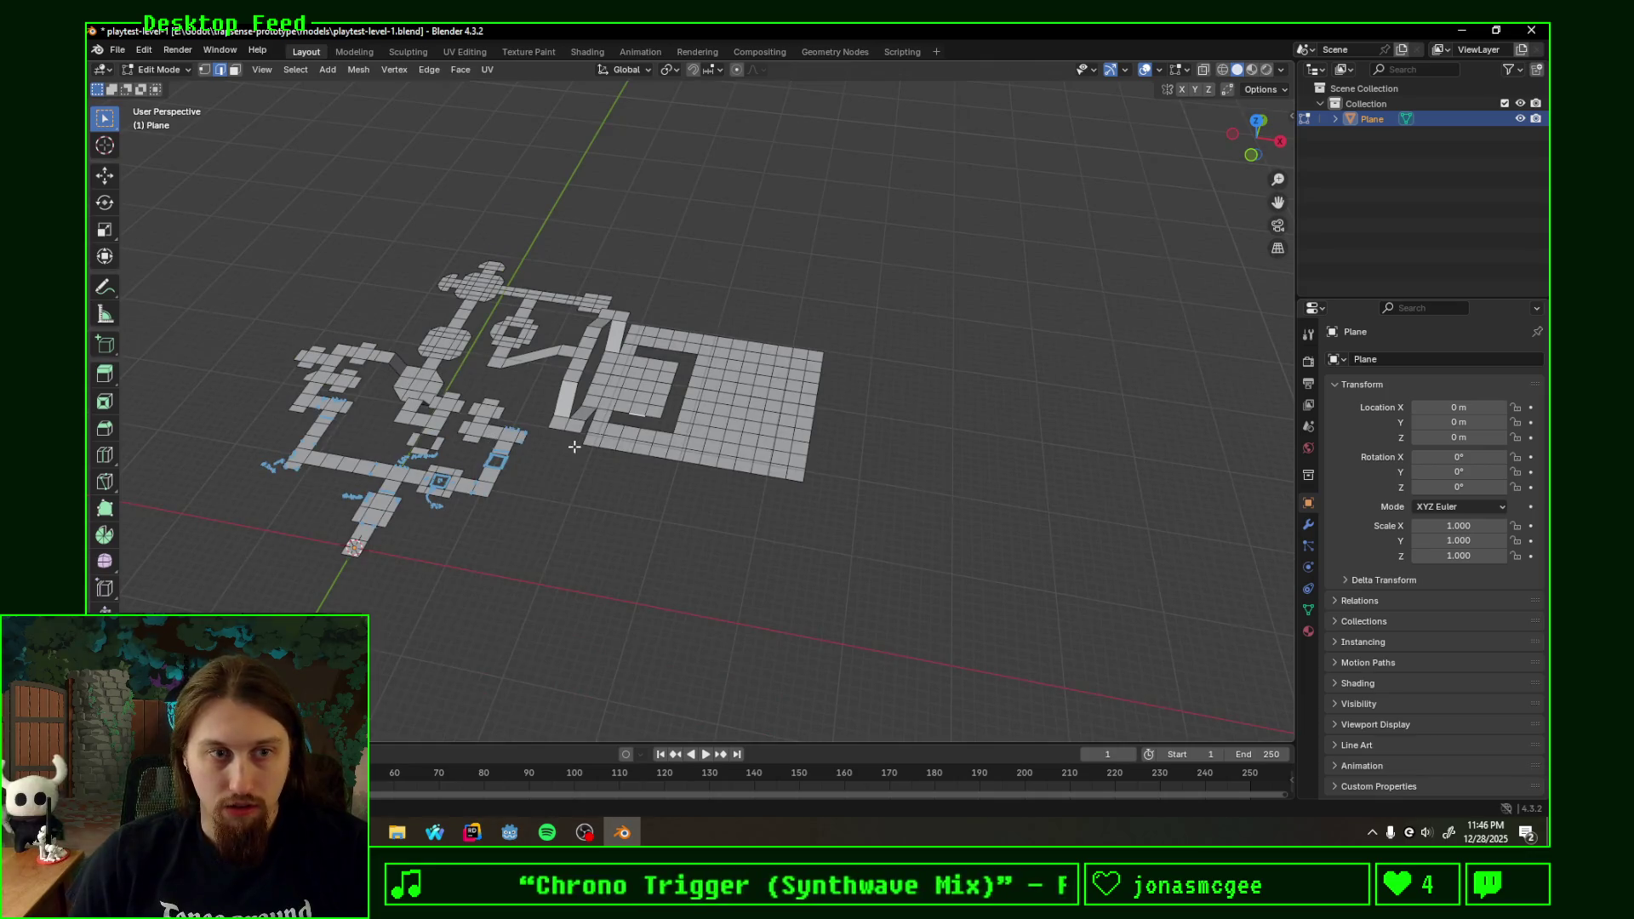
middle_drag(584, 441, 729, 408)
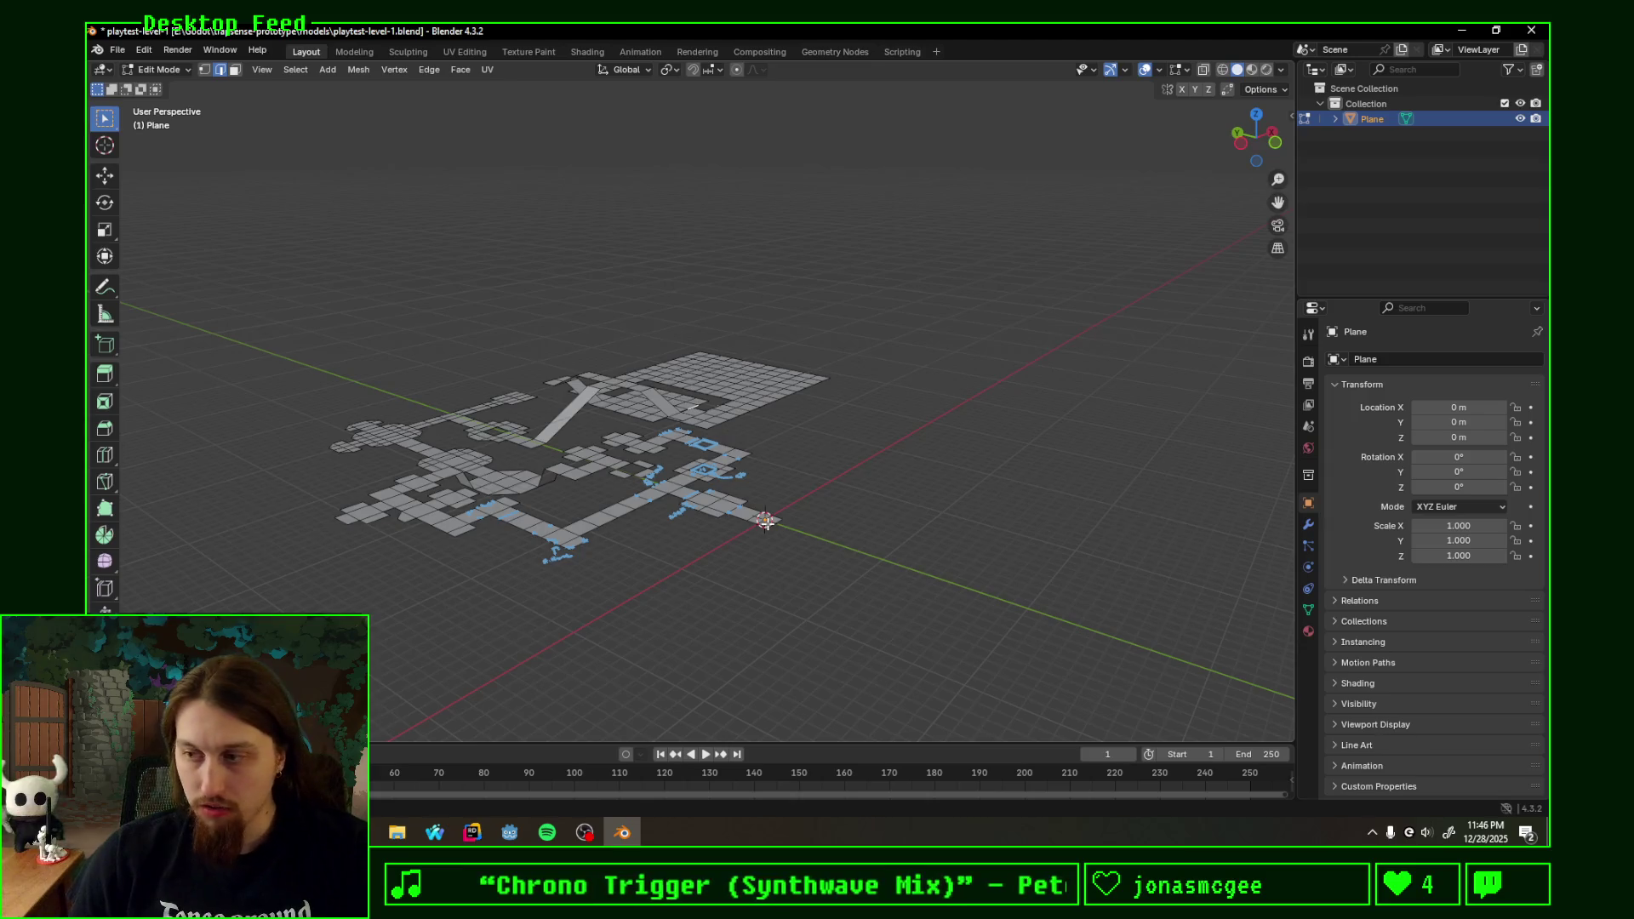
scroll(812, 431, down, 4)
middle_drag(812, 432, 617, 493)
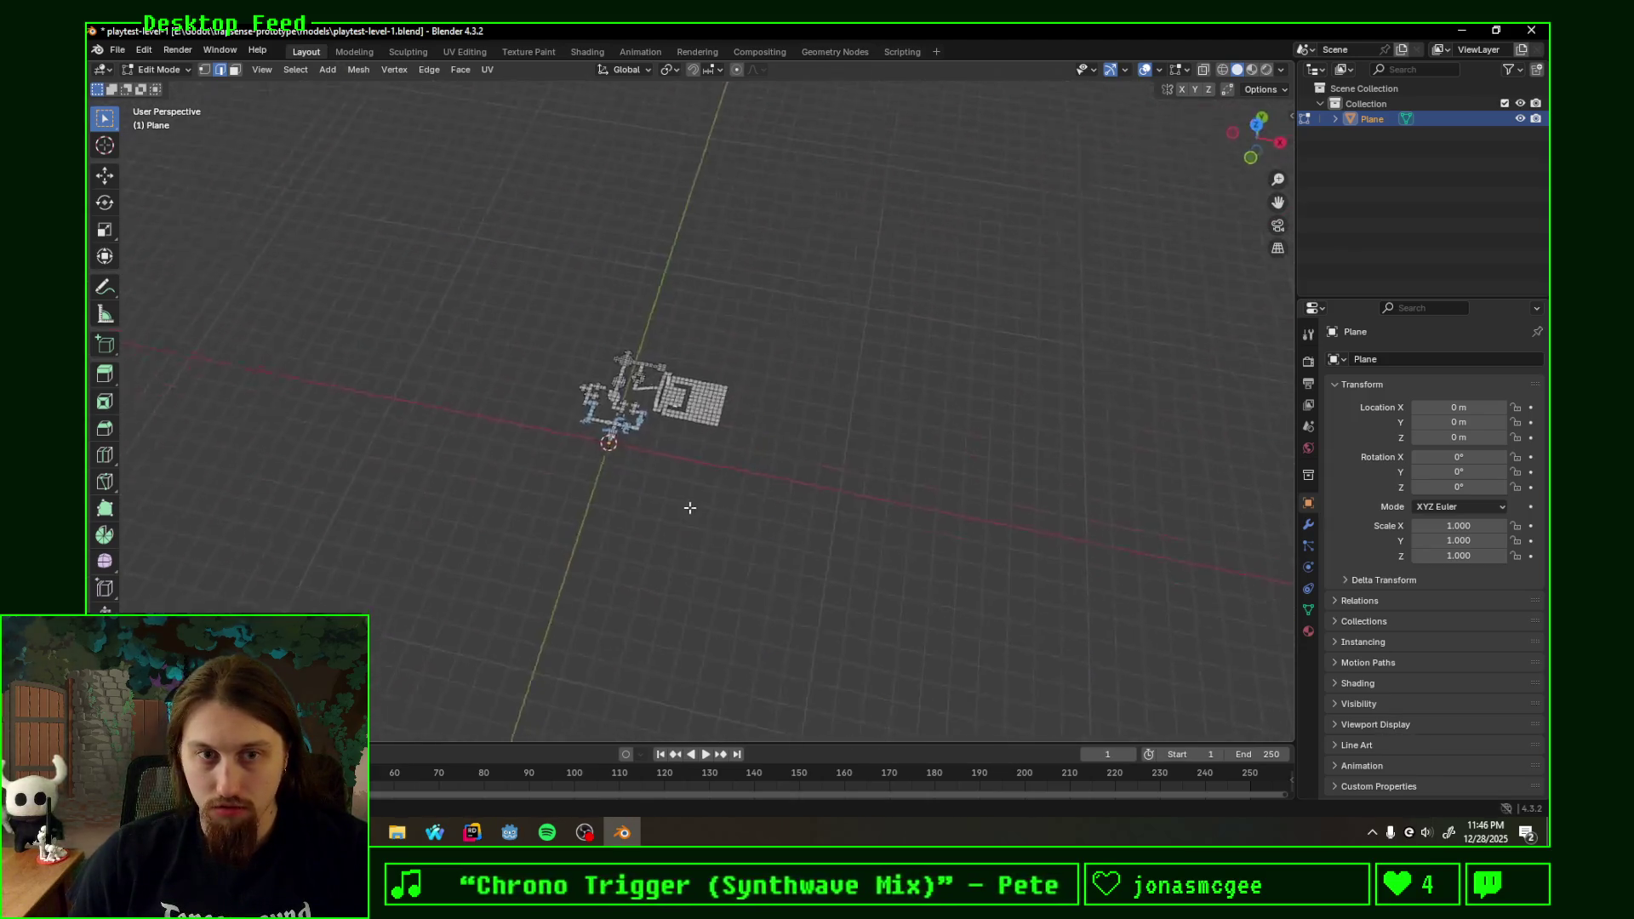
scroll(624, 487, up, 3)
scroll(627, 483, up, 3)
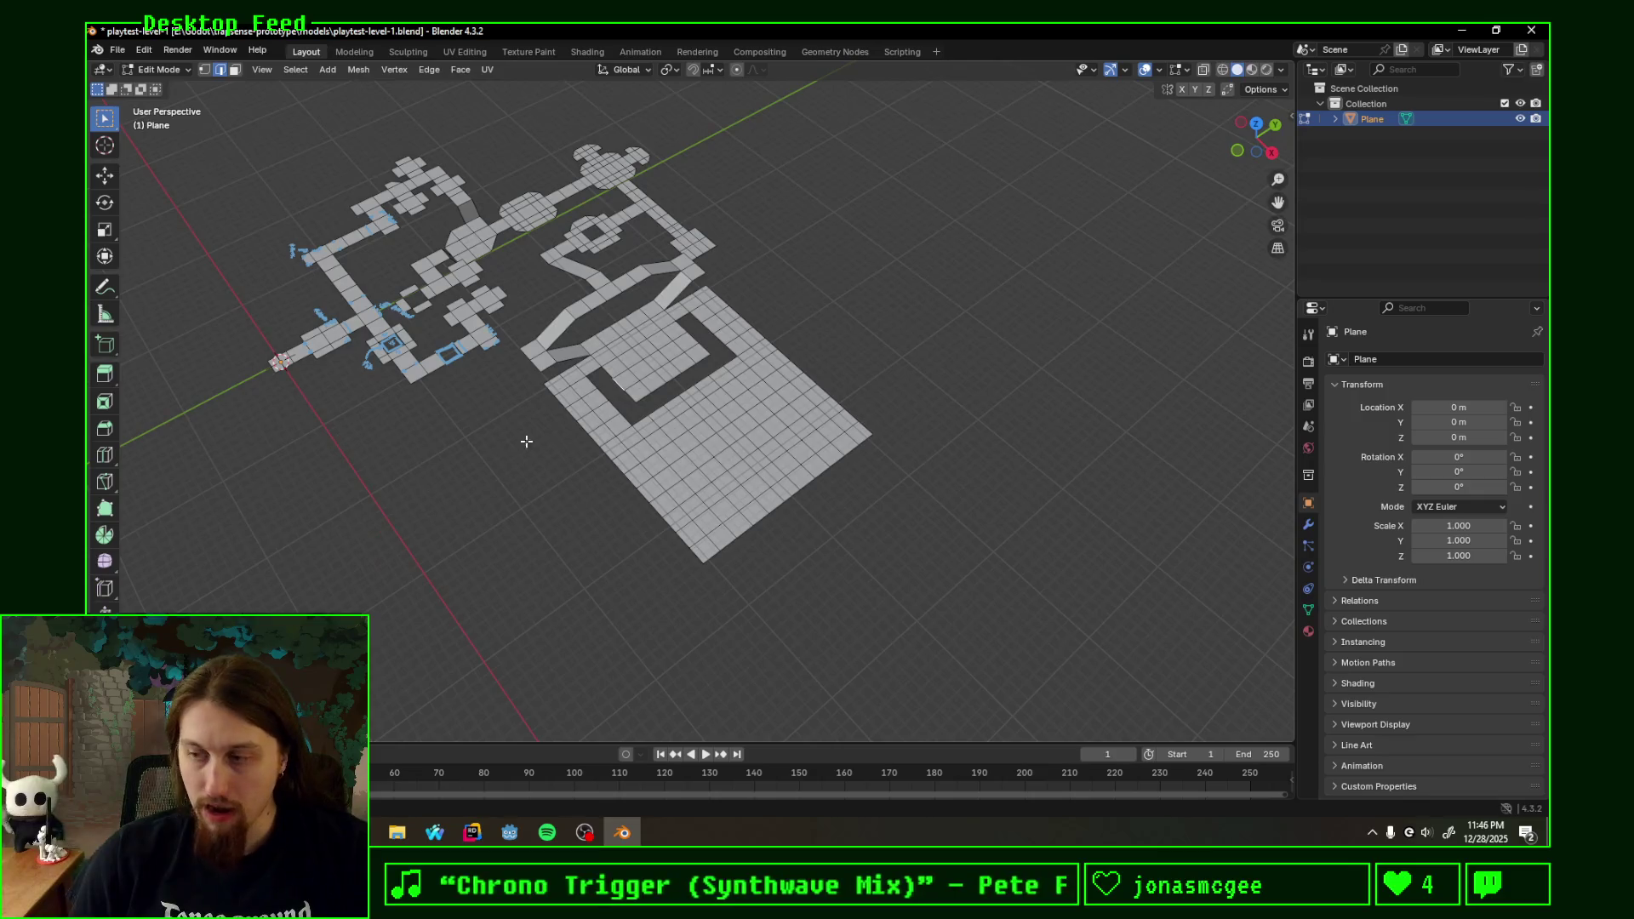
middle_drag(542, 442, 645, 438)
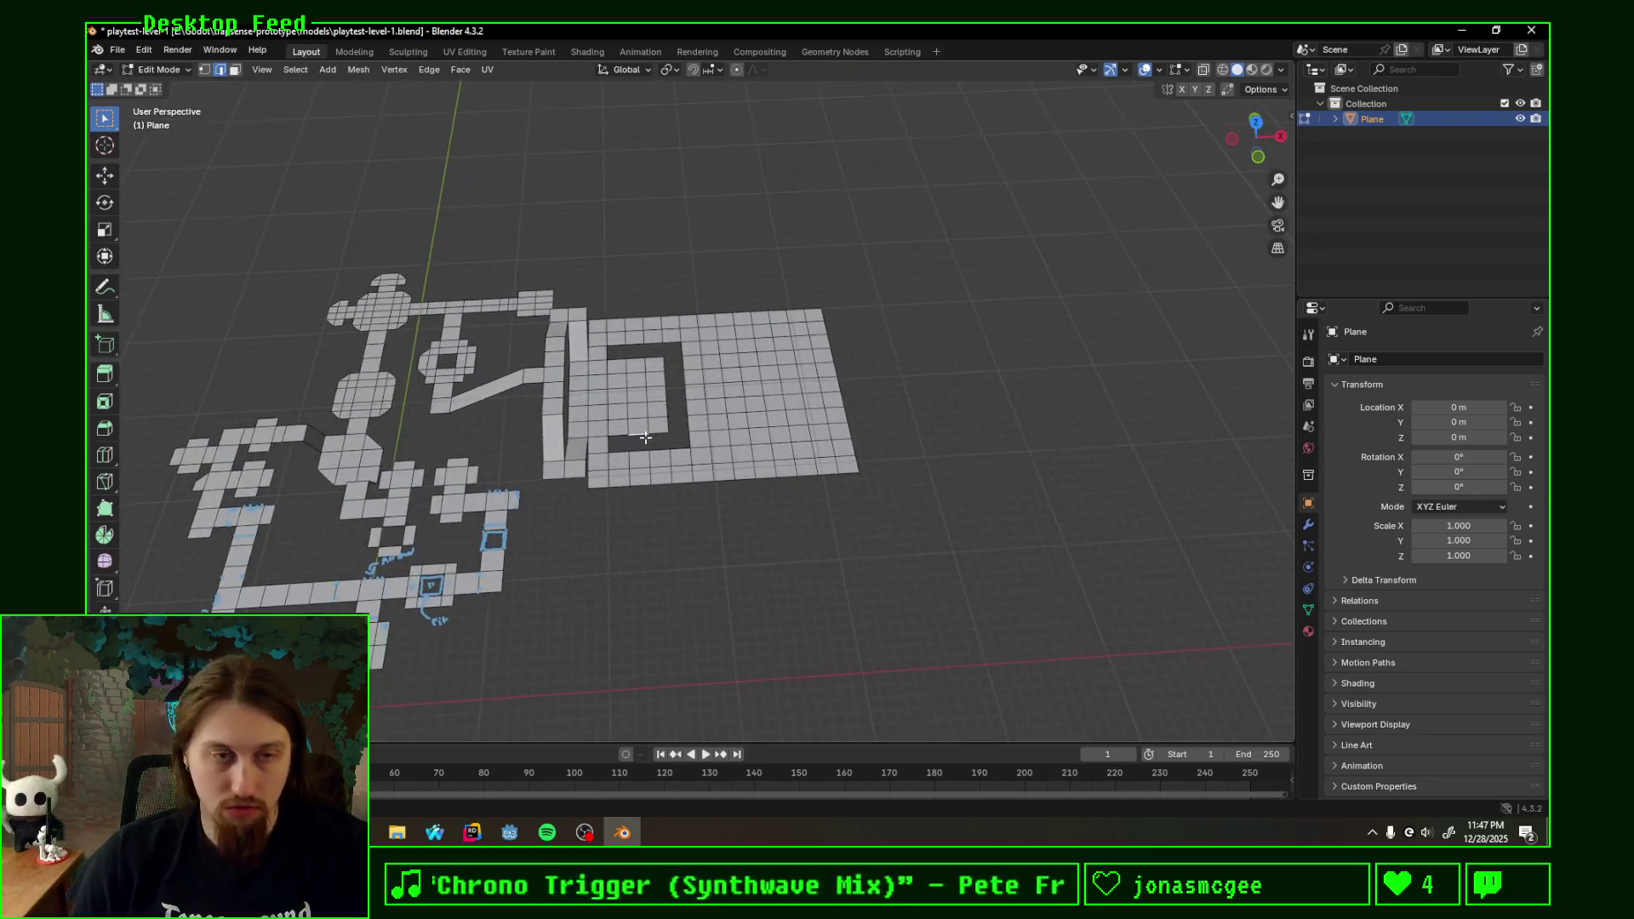
- Undo an accidental extruded strip from the room edge and tilt back toward top-down
right_click(712, 495)
key(Escape)
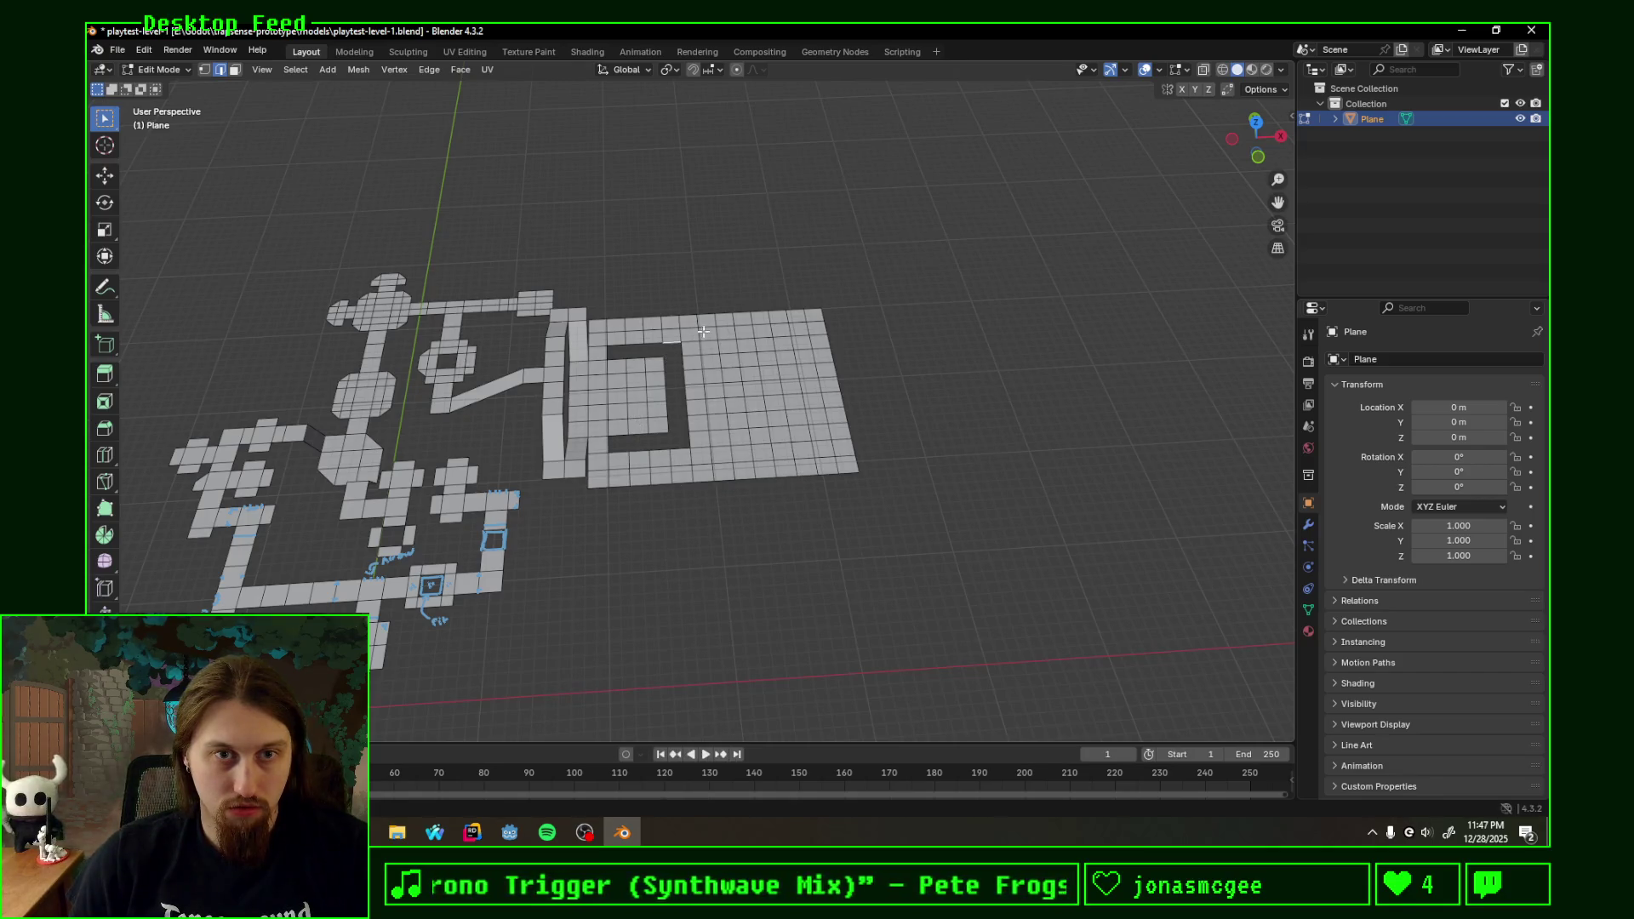
ctrl+right_click(656, 271)
key(ctrl+z)
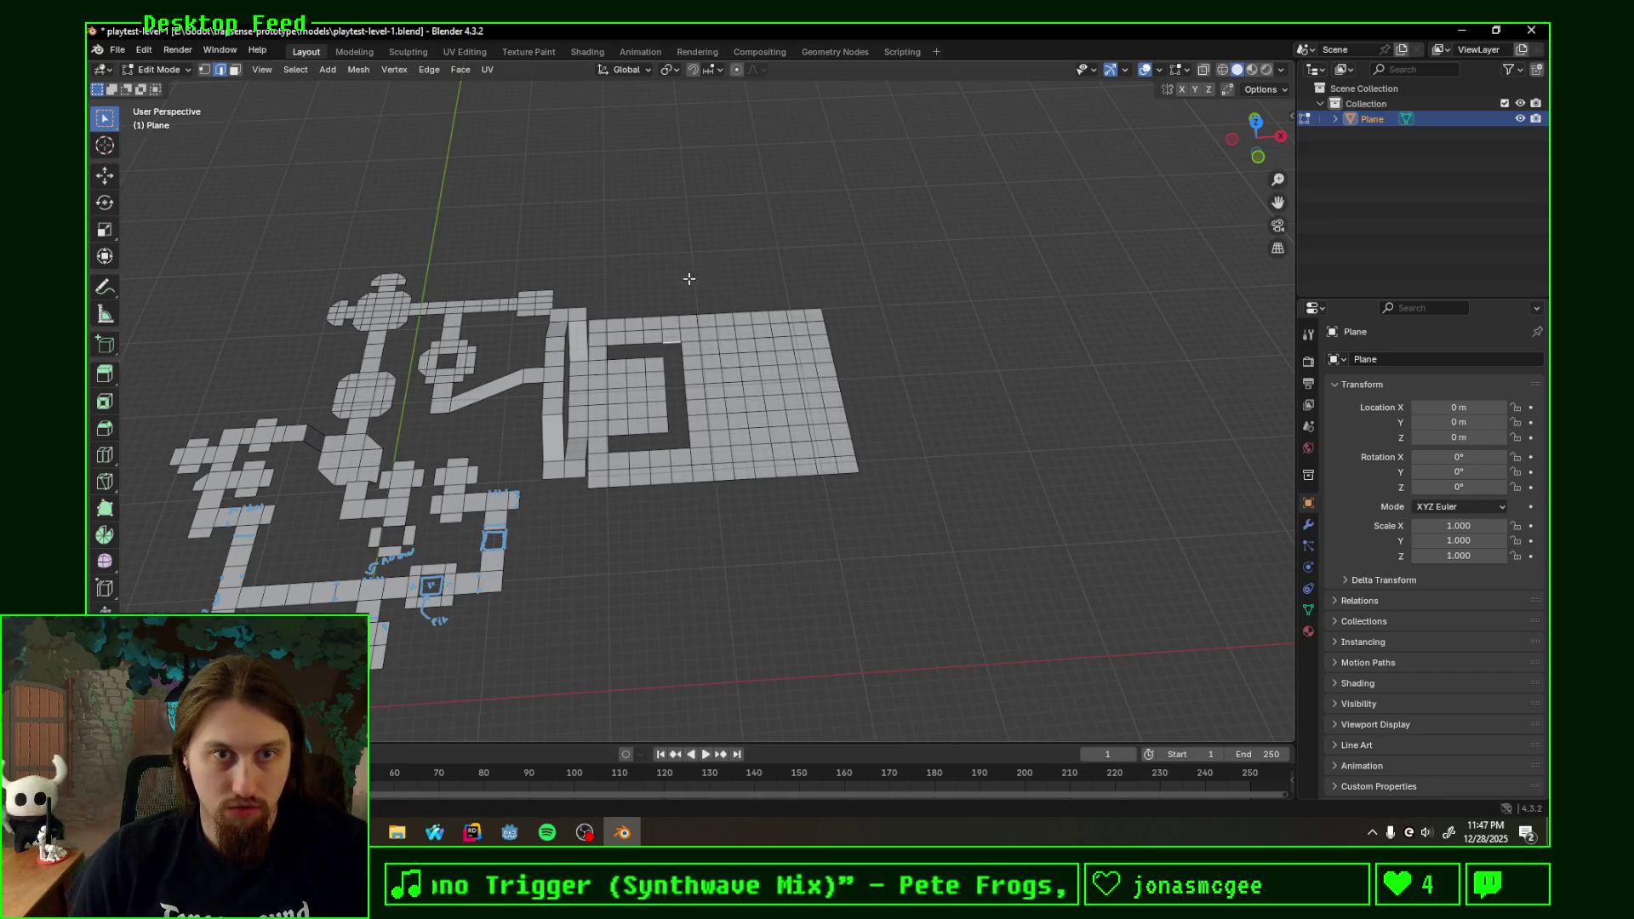
middle_drag(659, 392, 543, 419)
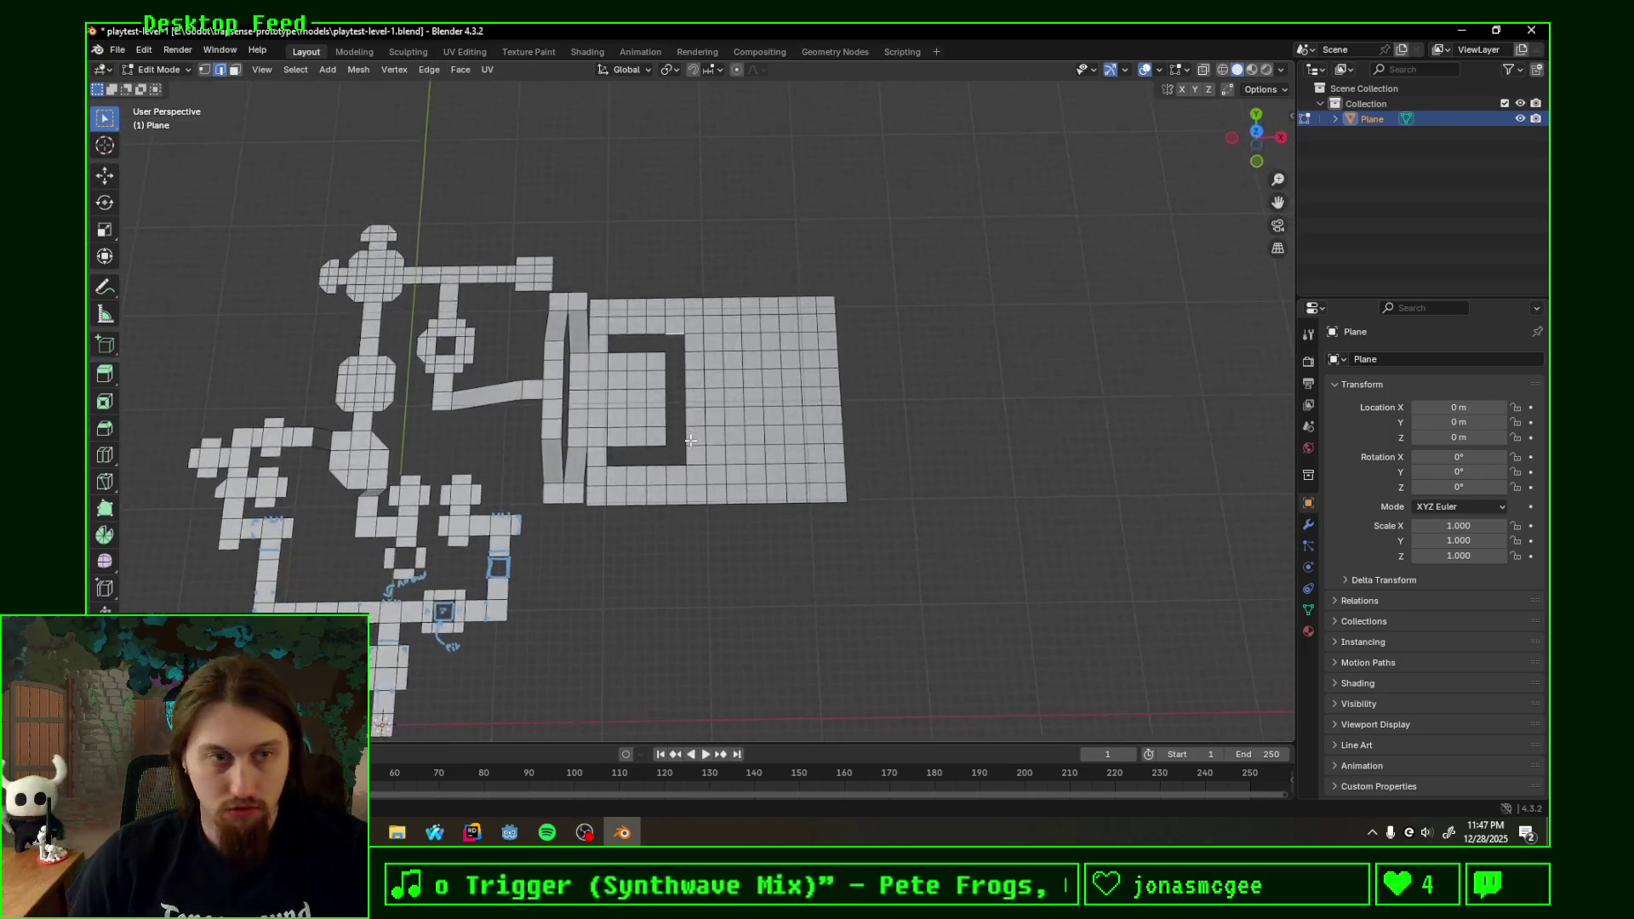
scroll(544, 419, up, 3)
mouse_move(664, 454)
shift+middle_down()
mouse_move(737, 389)
mouse_move(677, 384)
mouse_move(642, 350)
mouse_move(658, 384)
shift+middle_up()
scroll(716, 412, down, 5)
scroll(658, 384, up, 2)
scroll(658, 383, up, 2)
scroll(721, 384, up, 1)
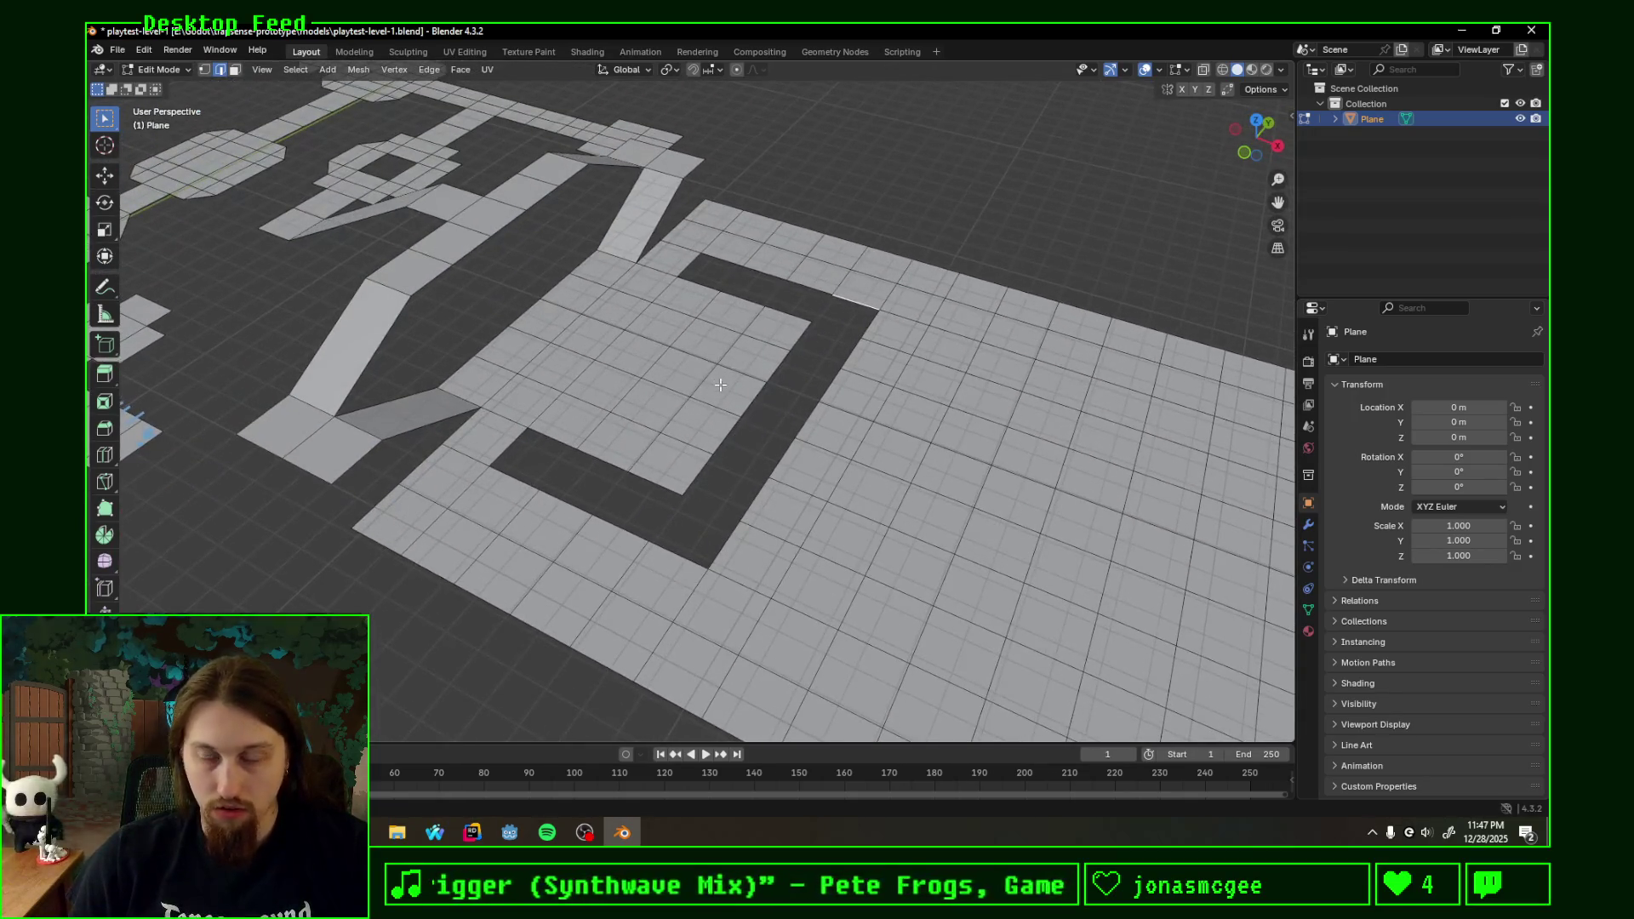
middle_drag(796, 417, 882, 450)
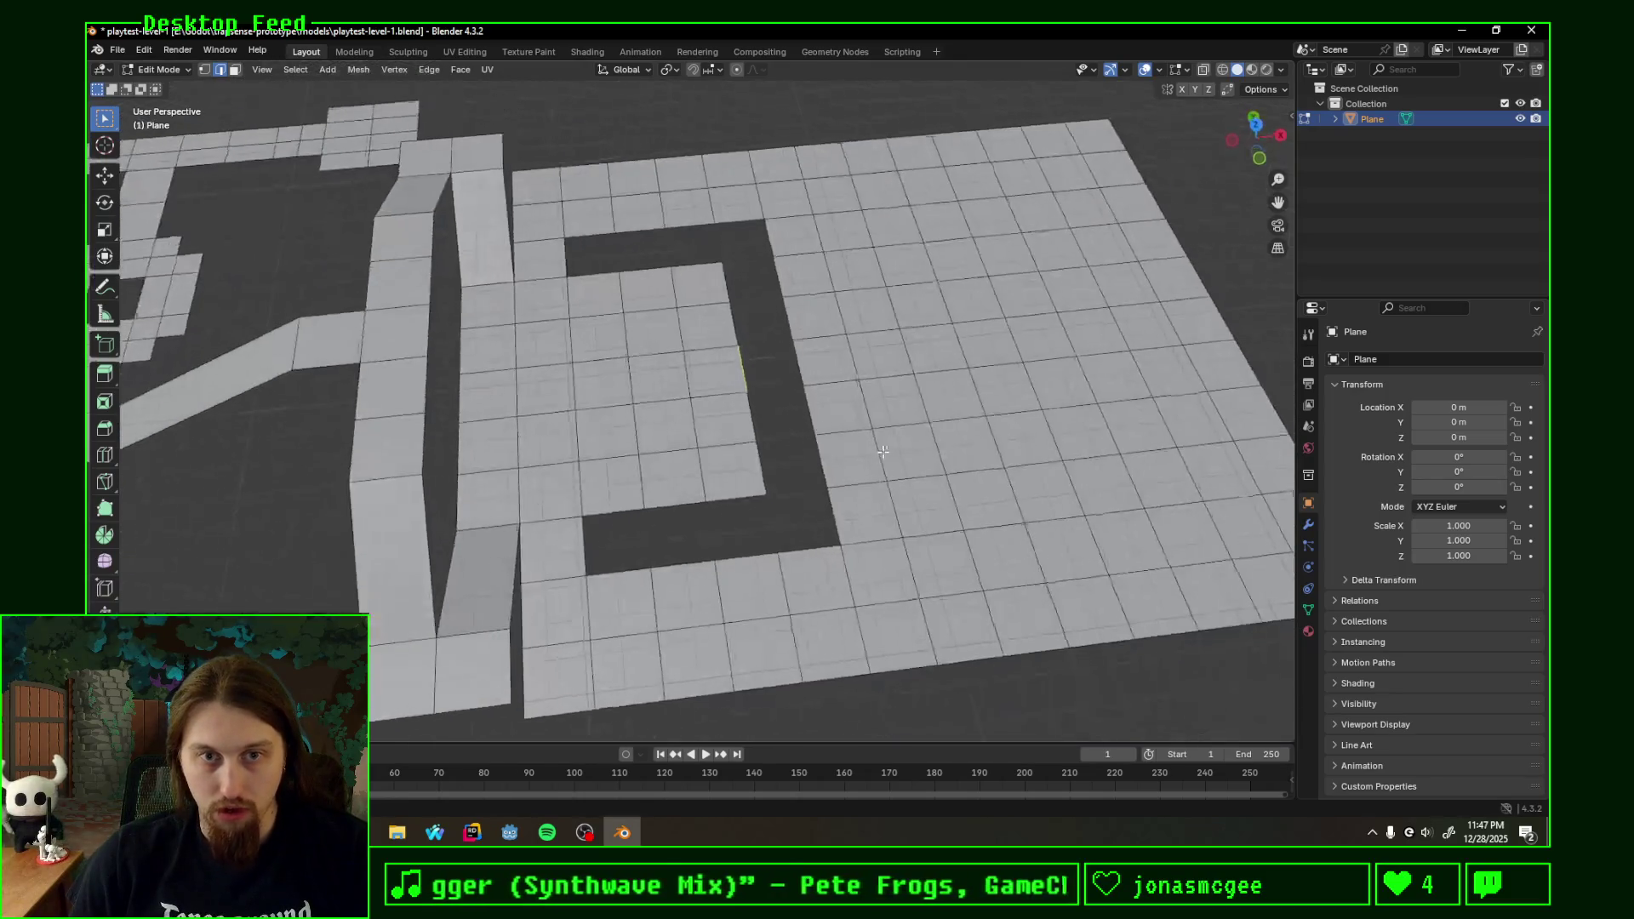
middle_drag(848, 364, 836, 409)
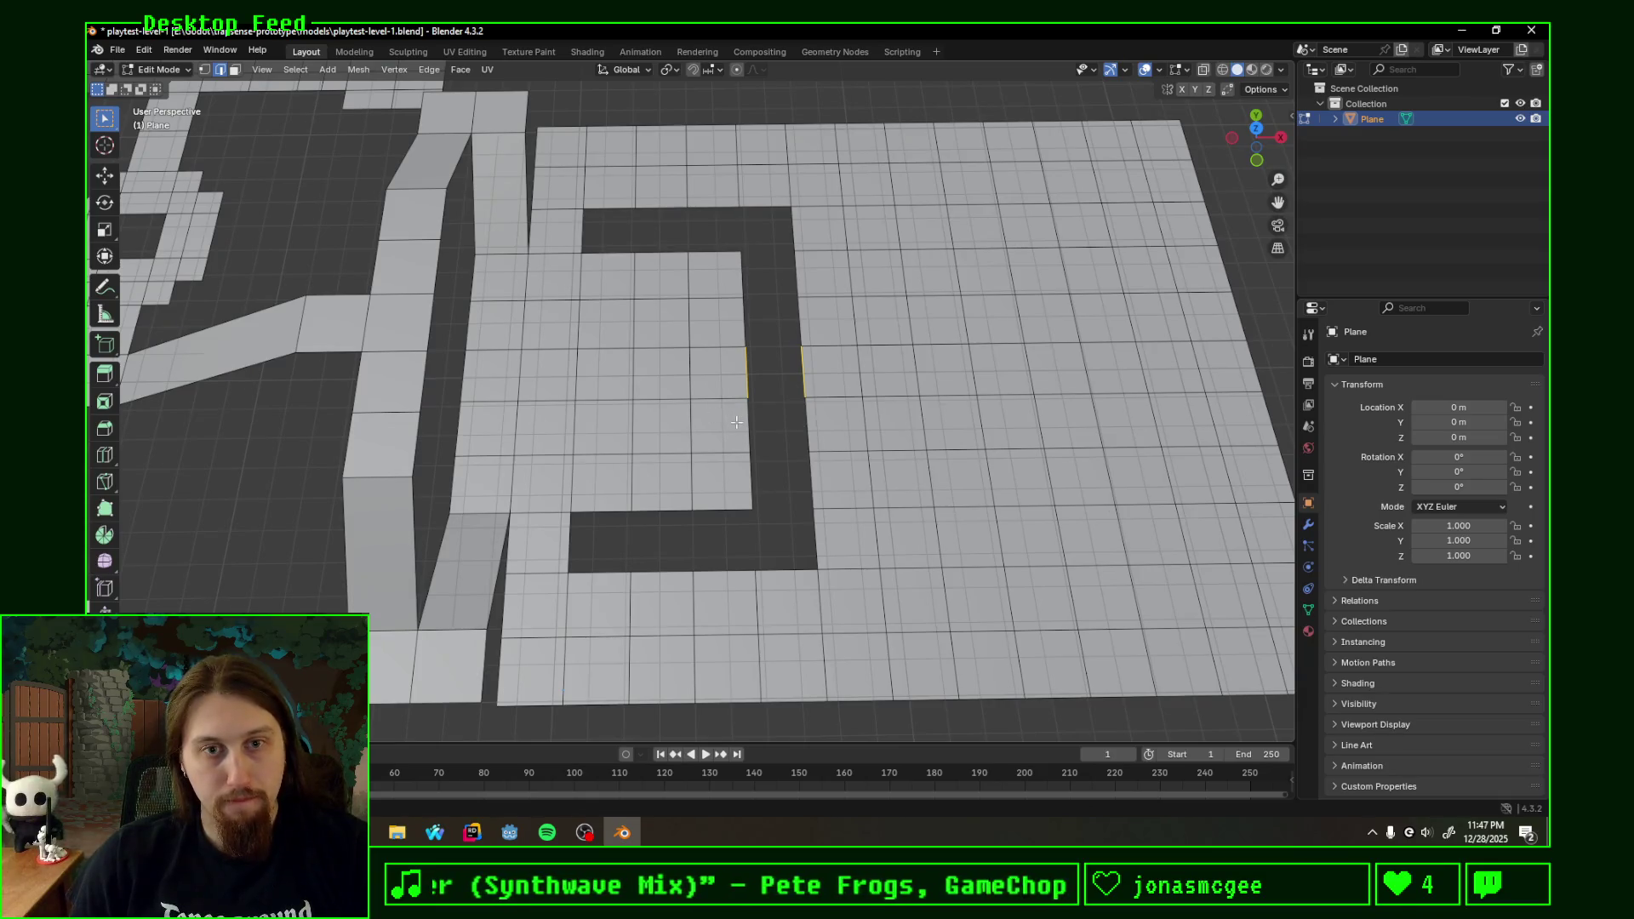
- Fill the gap between selected edges with faces, undoing one extra fill
key(f)
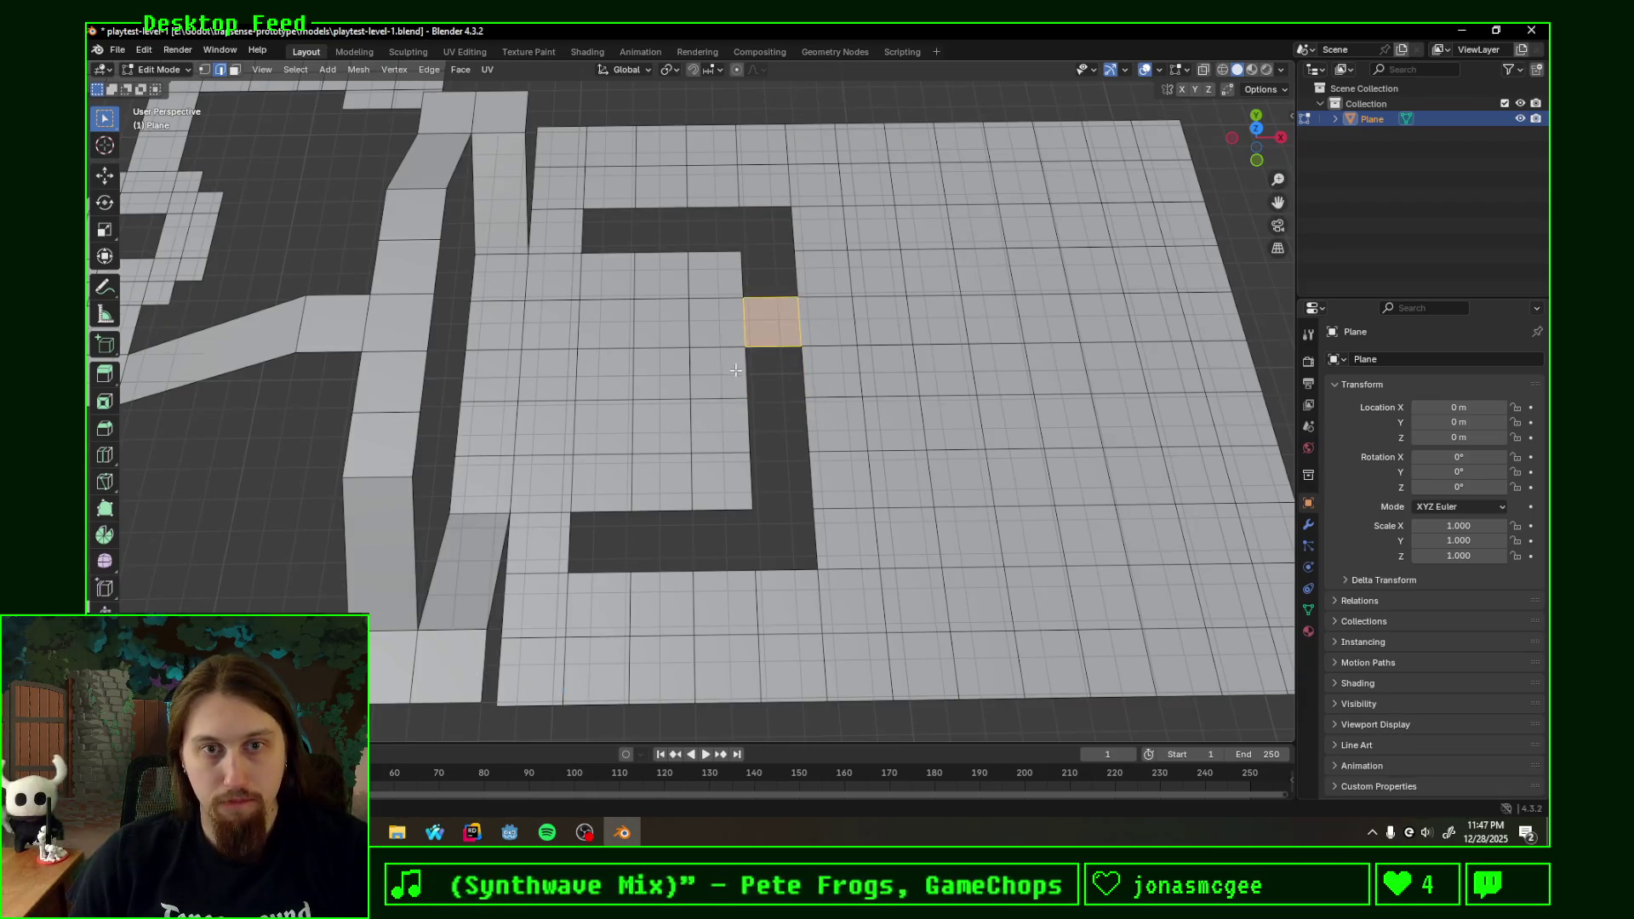
key(f)
key(f)
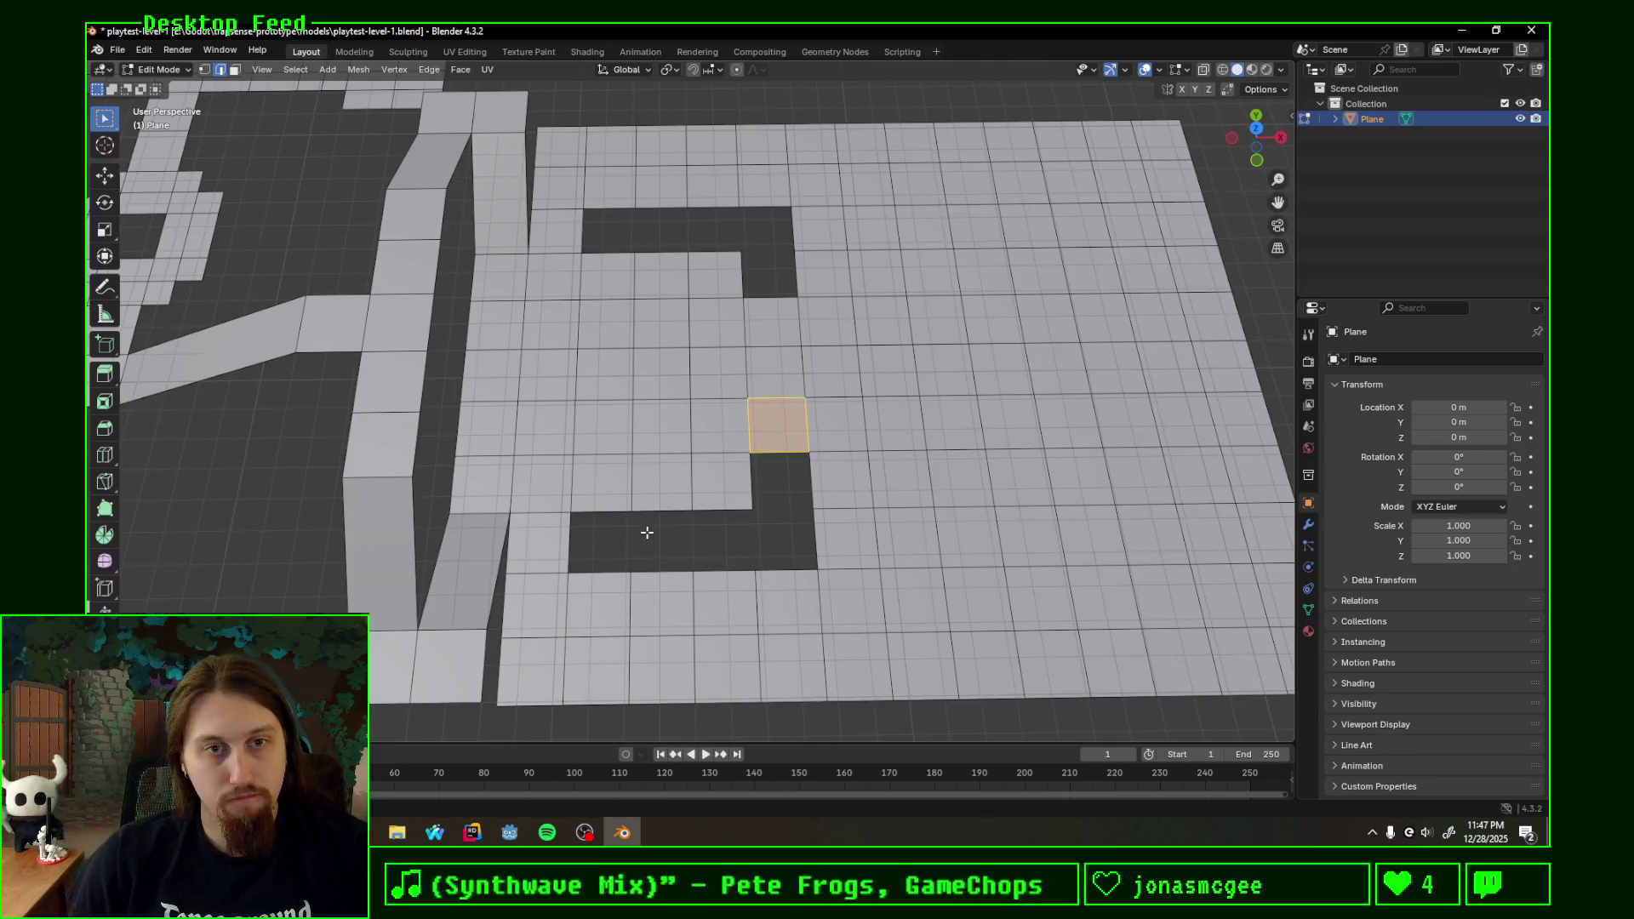
key(ctrl+z)
middle_drag(782, 493, 786, 456)
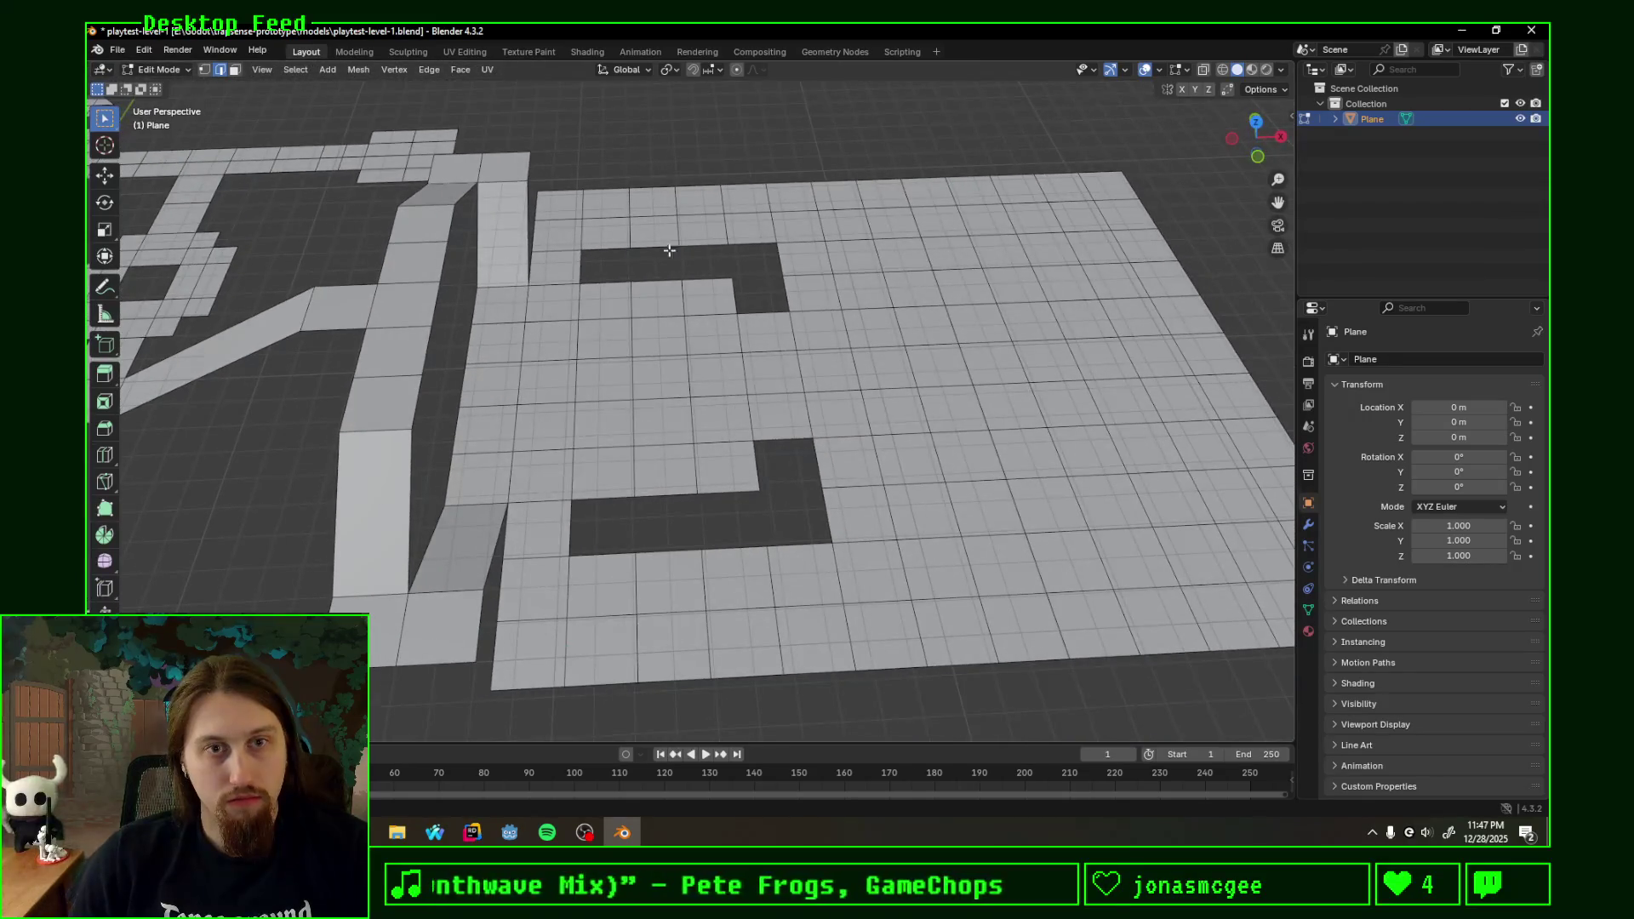
- Select and fill the upper gap edges and part of the lower gap with new faces
drag(659, 234, 663, 297)
key(f)
drag(661, 483, 667, 568)
key(f)
mouse_move(814, 491)
middle_down()
mouse_move(618, 442)
mouse_move(791, 443)
mouse_move(660, 532)
mouse_move(686, 495)
middle_up()
scroll(703, 442, up, 3)
scroll(789, 443, down, 2)
scroll(818, 467, up, 3)
scroll(817, 467, up, 3)
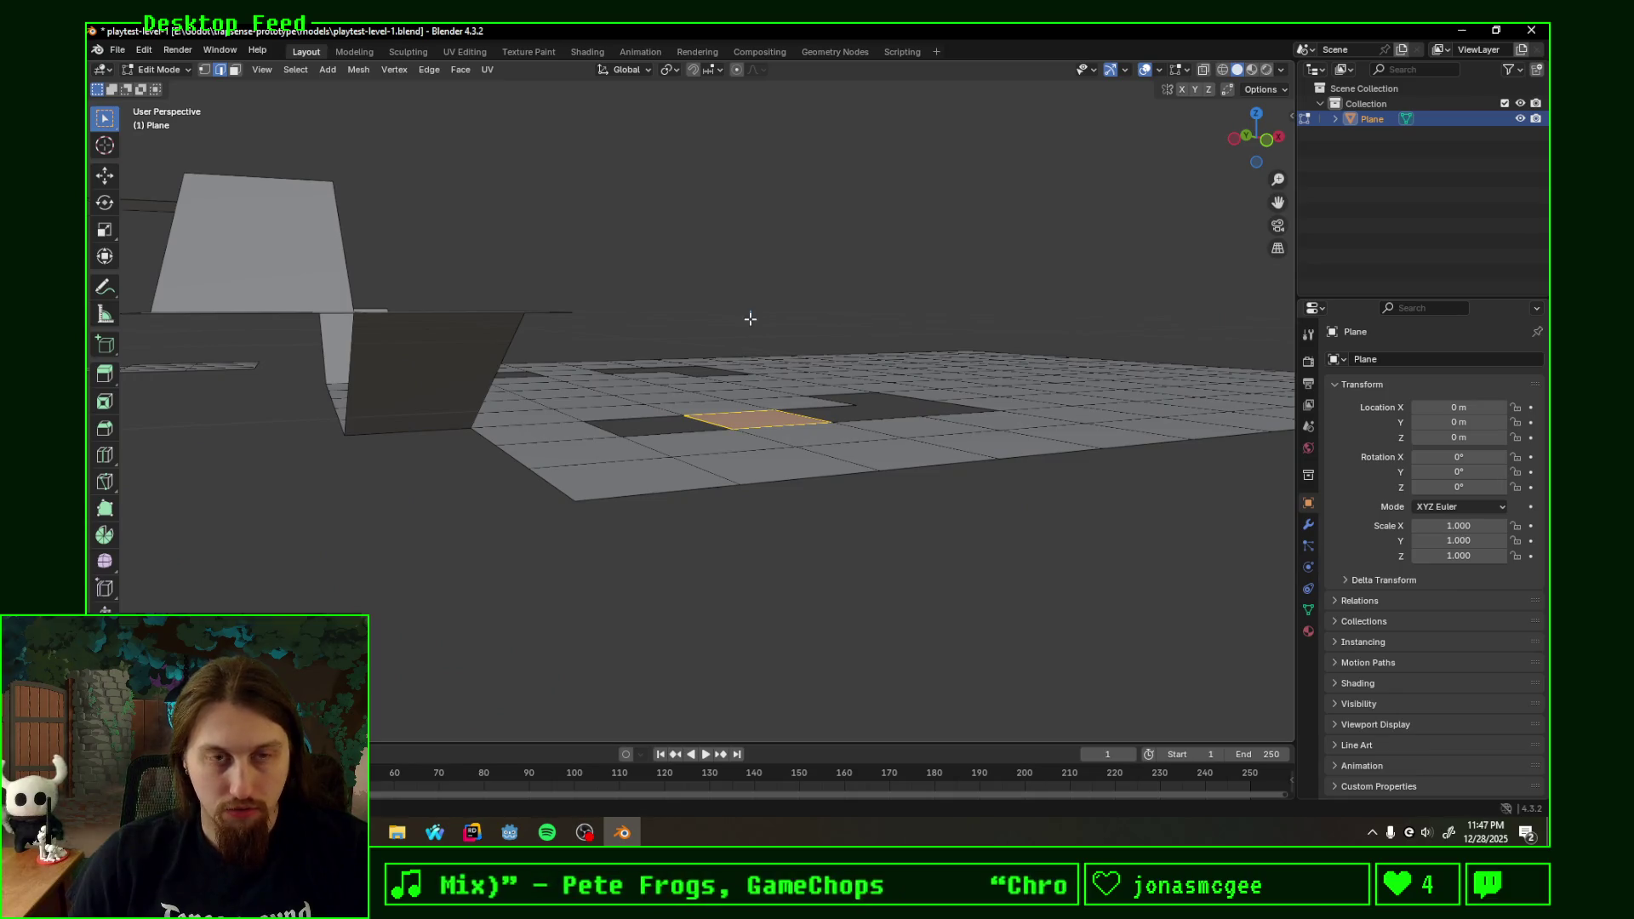
- Enlarge the timeline area and bring up the Edit menu's undo history
mouse_move(776, 289)
middle_down()
mouse_move(712, 337)
mouse_move(878, 219)
mouse_move(603, 311)
mouse_move(657, 346)
mouse_move(800, 296)
mouse_move(685, 434)
mouse_move(767, 396)
mouse_move(751, 373)
mouse_move(571, 424)
middle_up()
scroll(791, 328, up, 5)
scroll(791, 328, down, 5)
scroll(686, 434, up, 5)
scroll(687, 434, down, 3)
scroll(657, 438, down, 3)
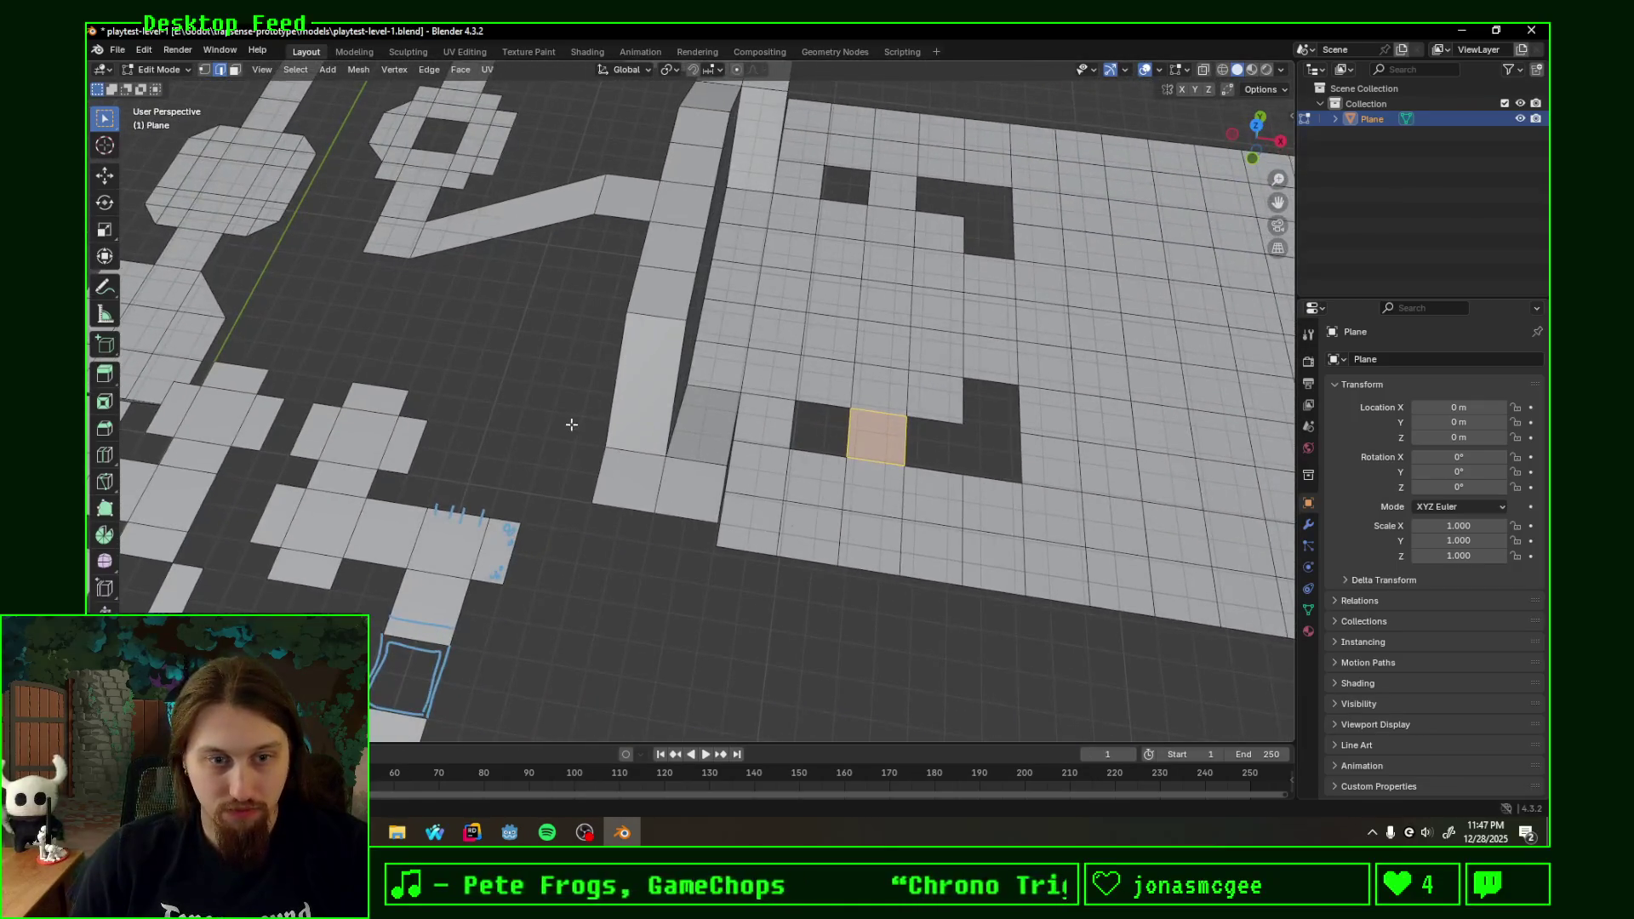
drag(812, 741, 810, 696)
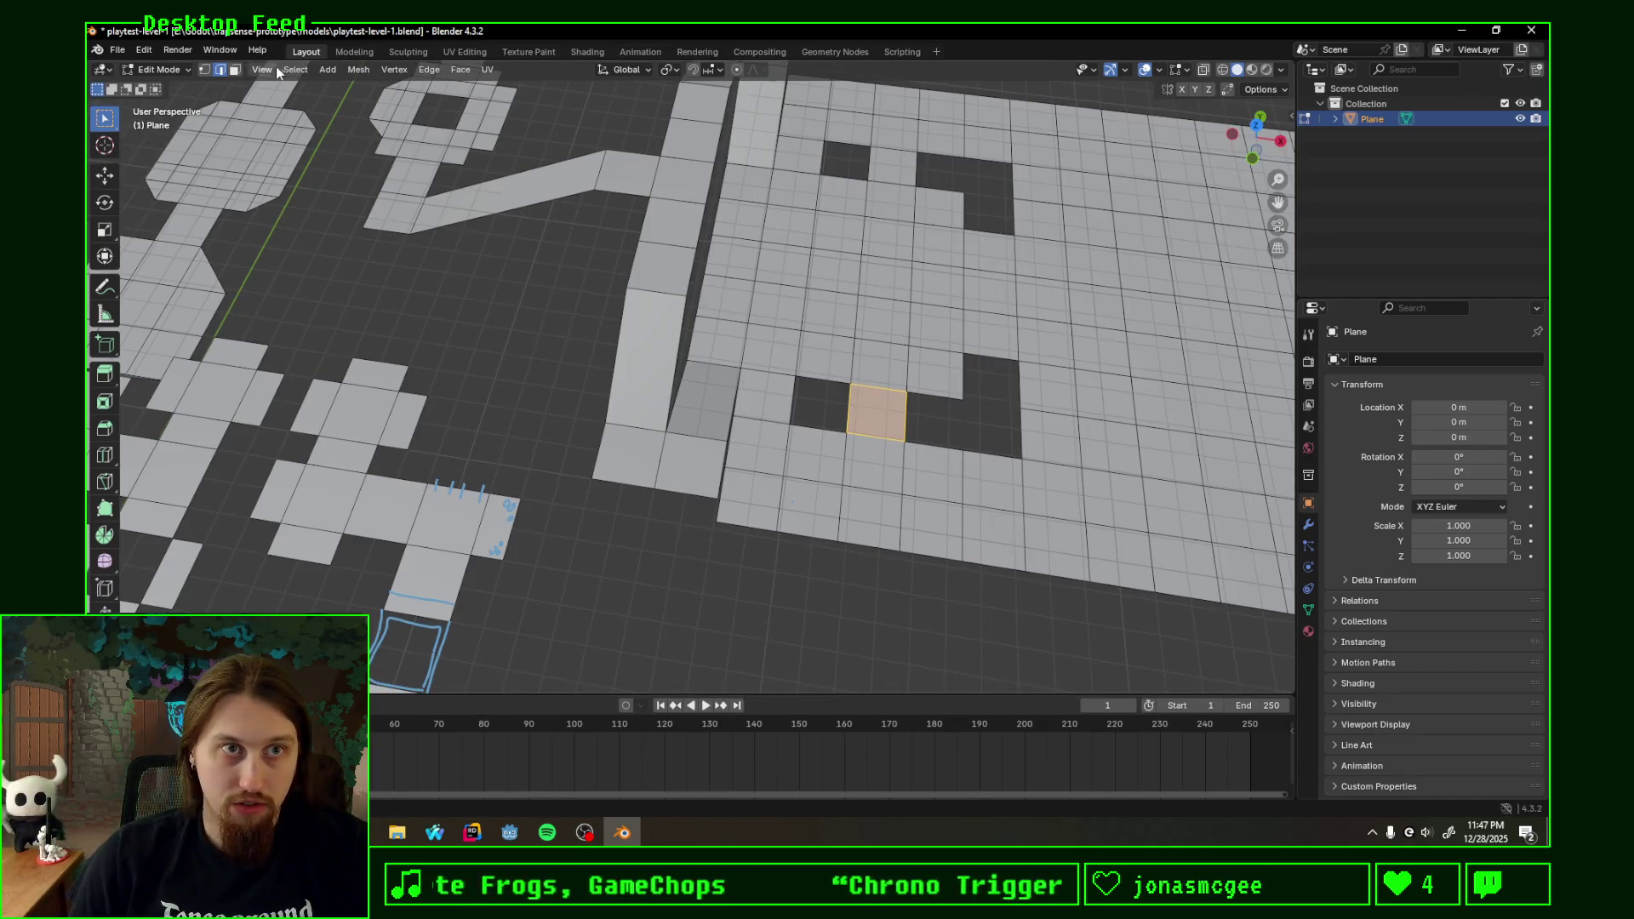
click(117, 49)
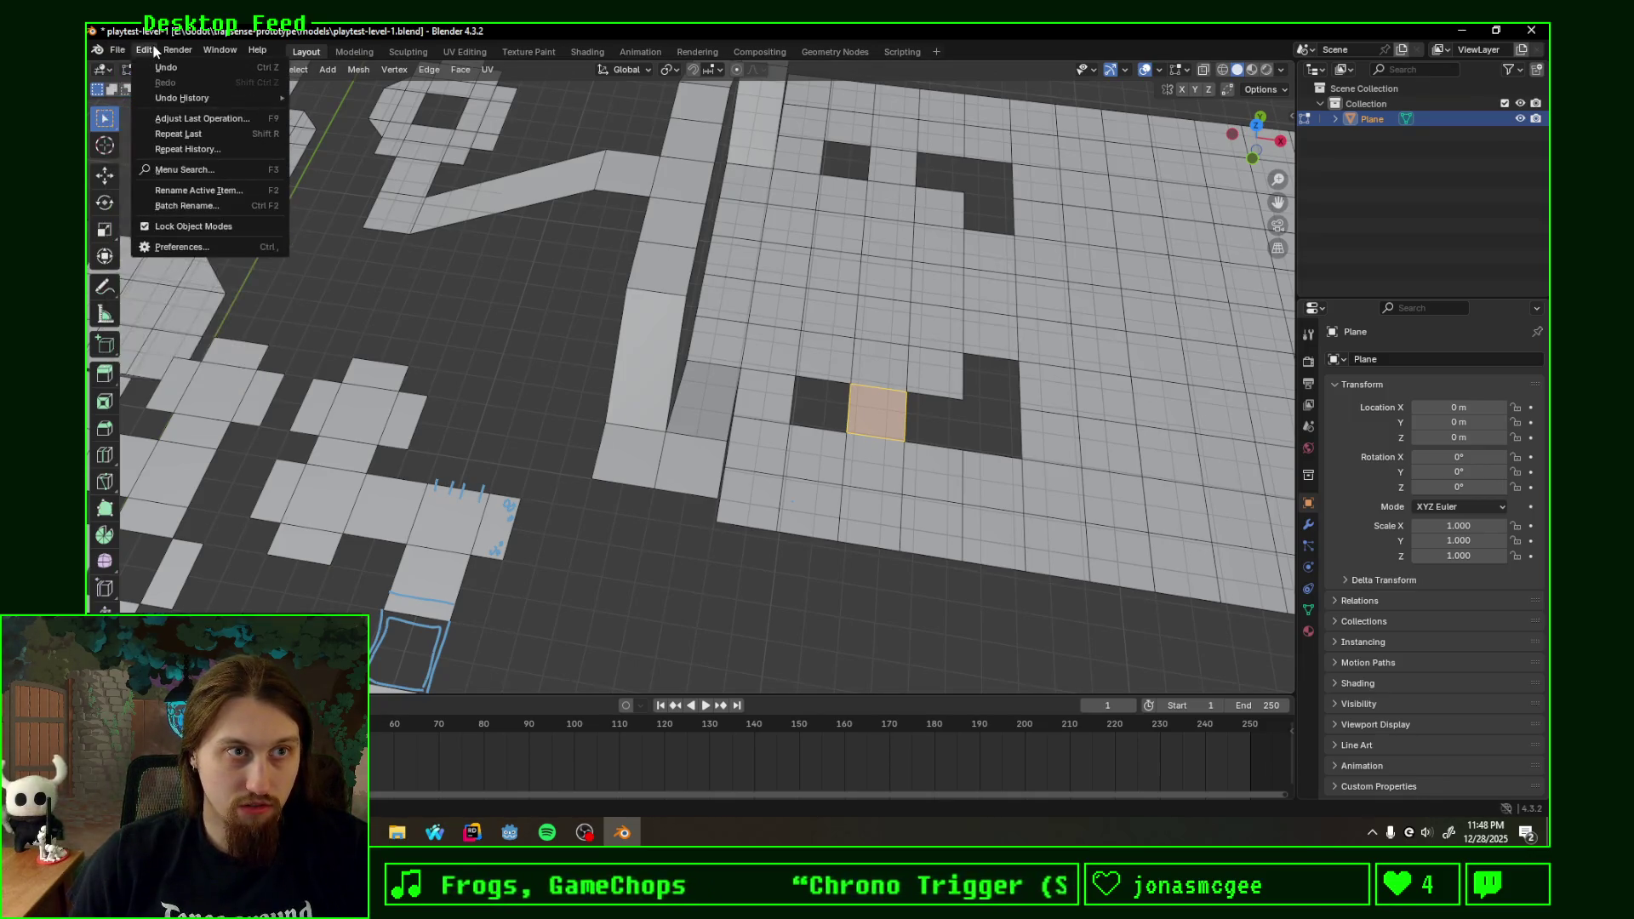
mouse_move(191, 97)
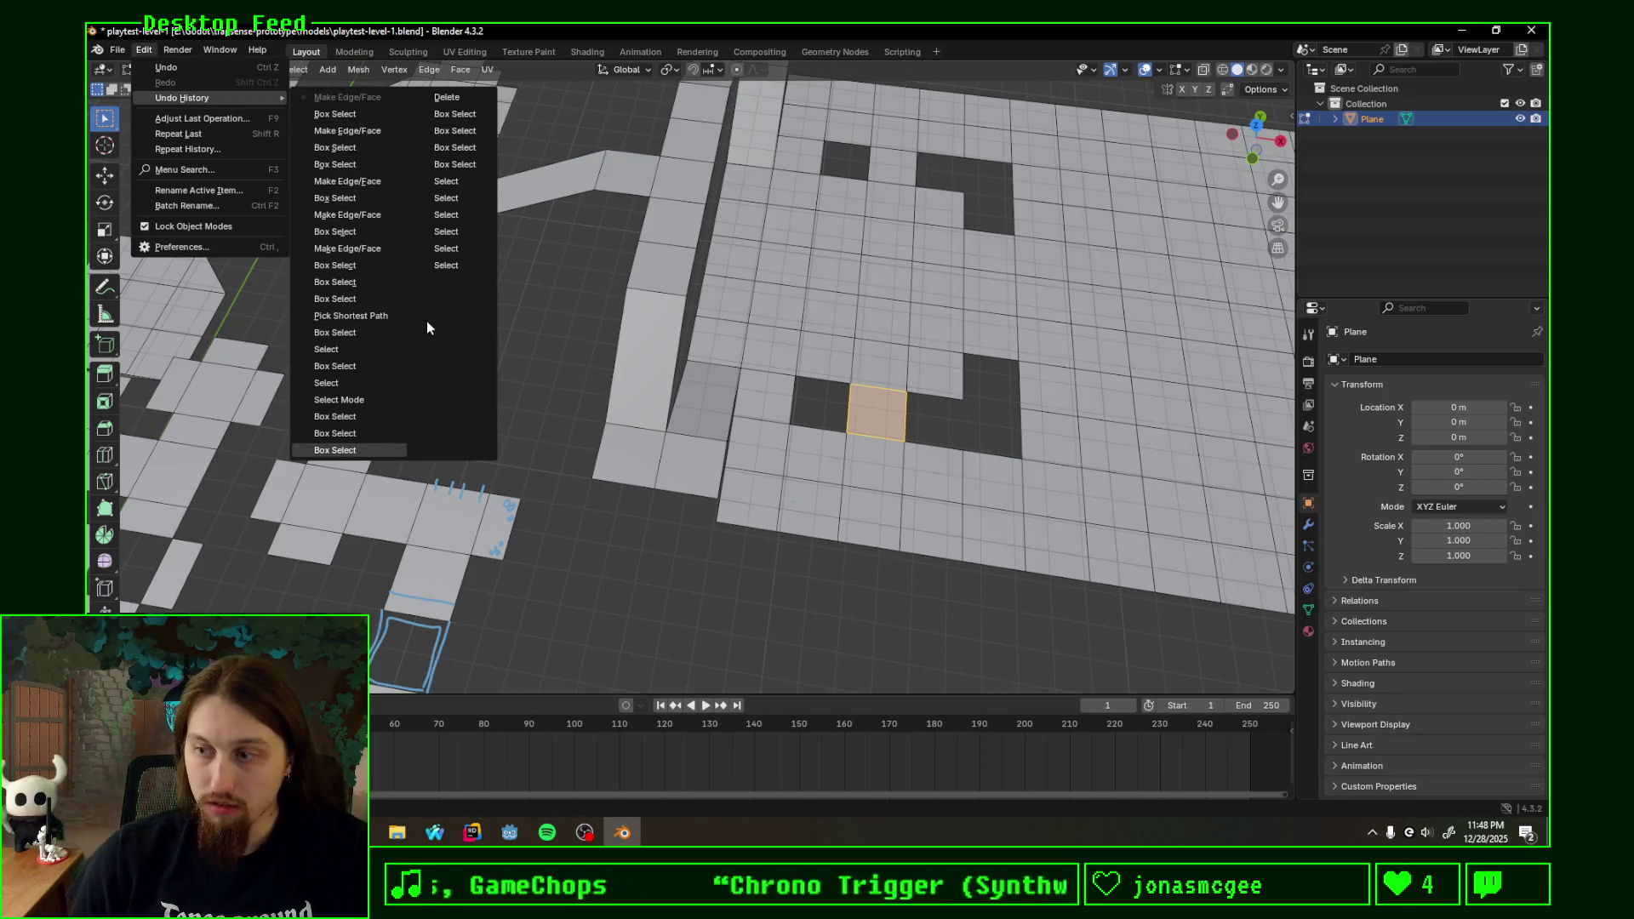
key(space)
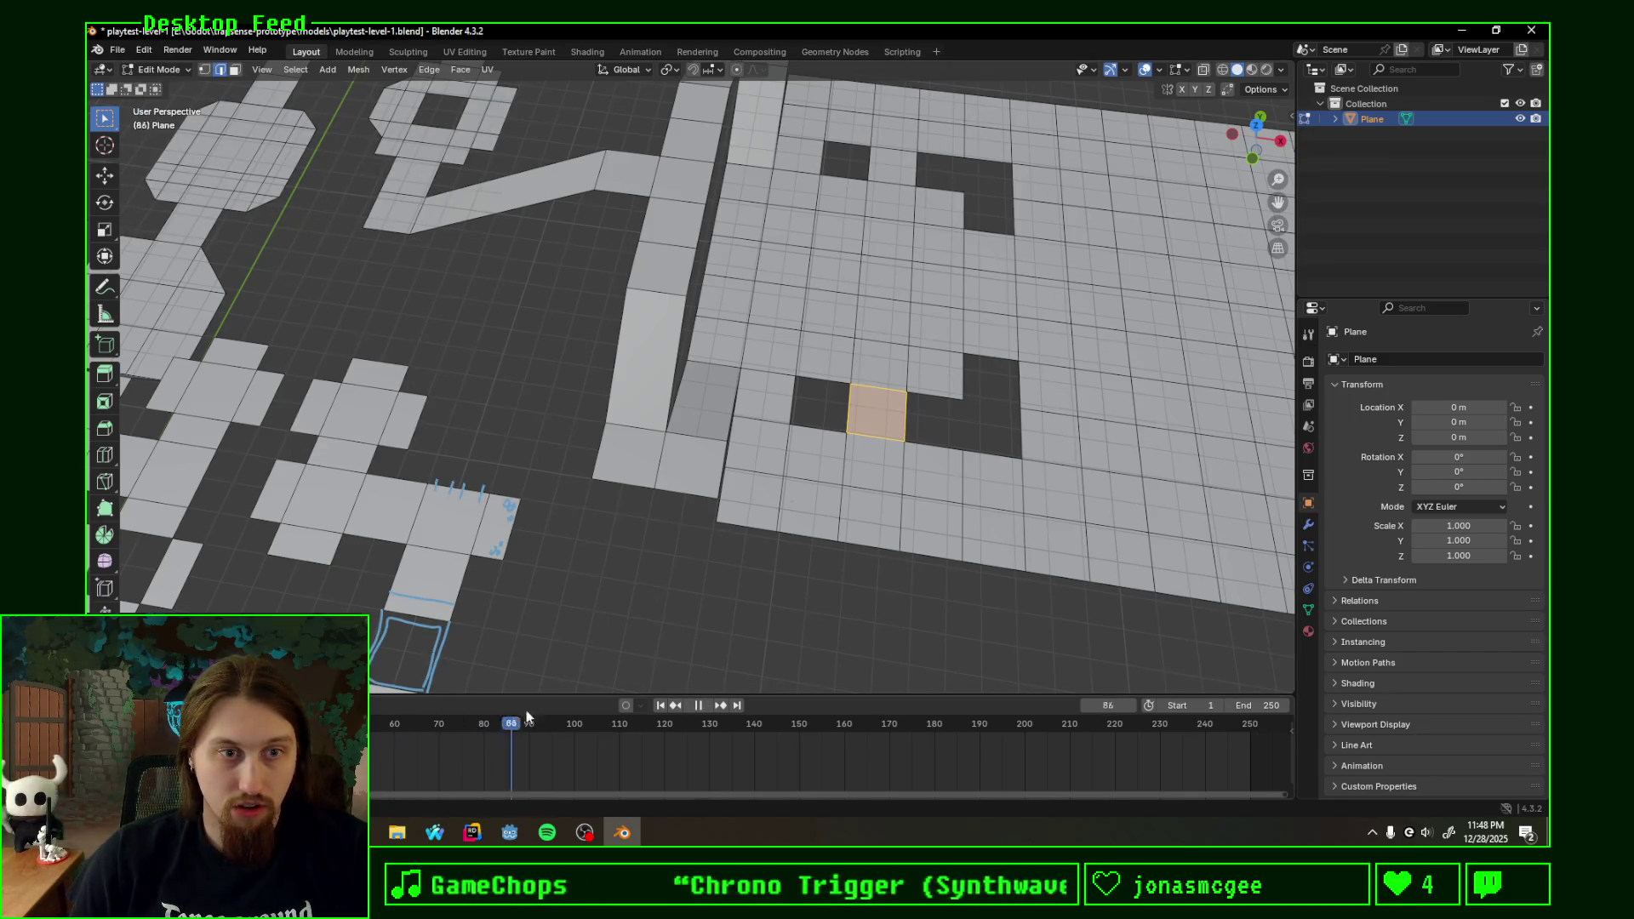
scroll(719, 664, down, 6)
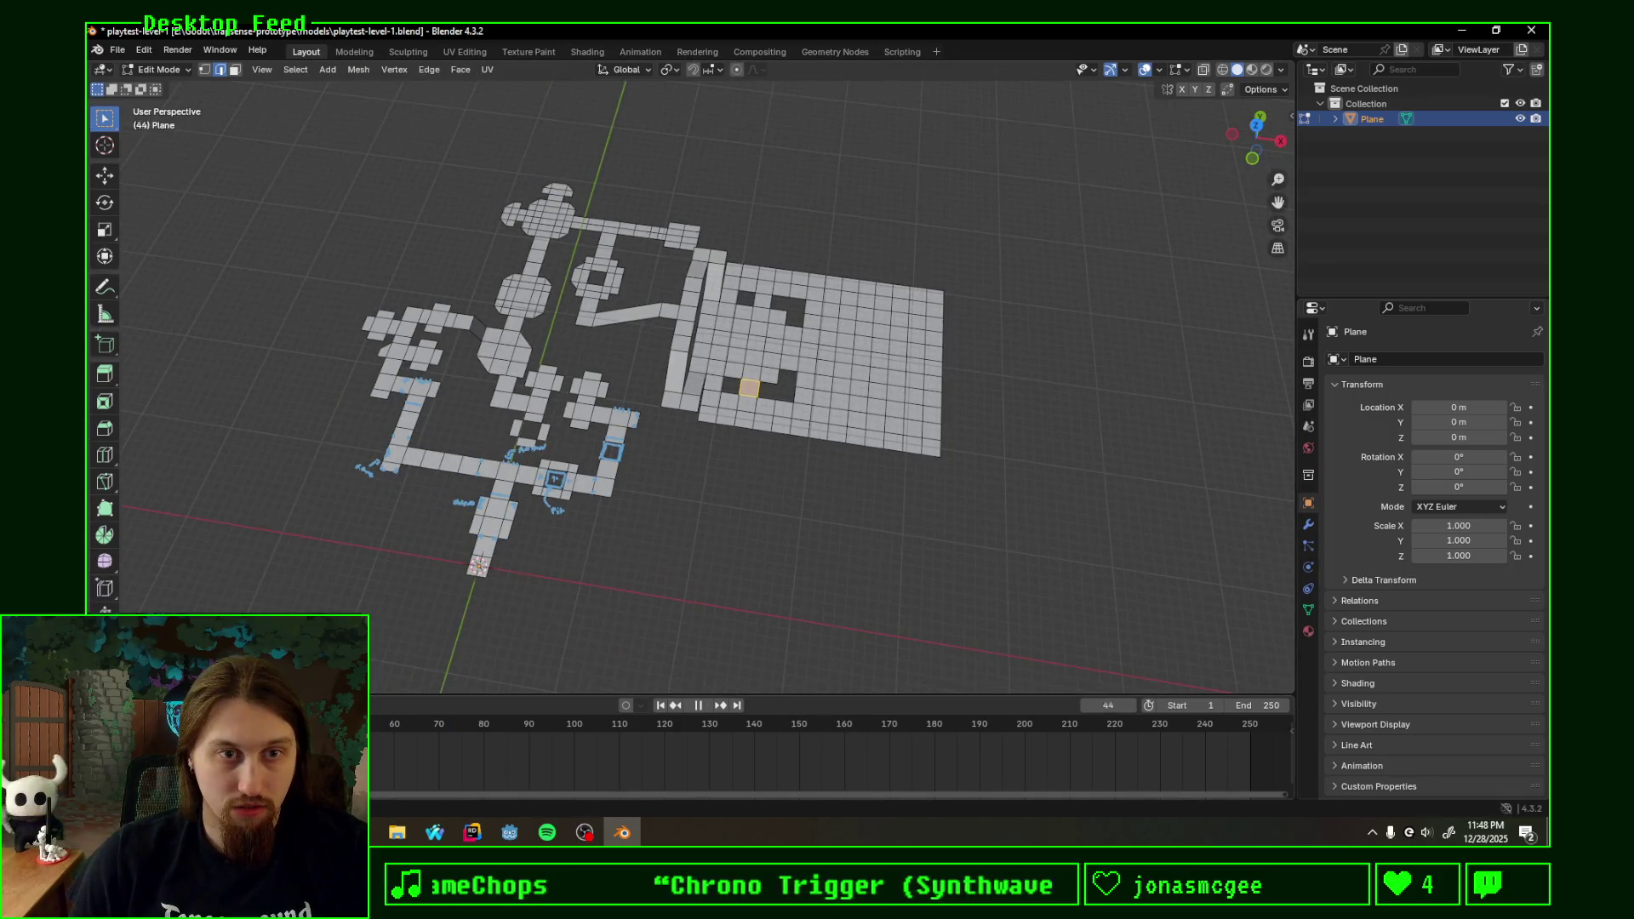
key(space)
click(985, 742)
scroll(1069, 750, down, 2)
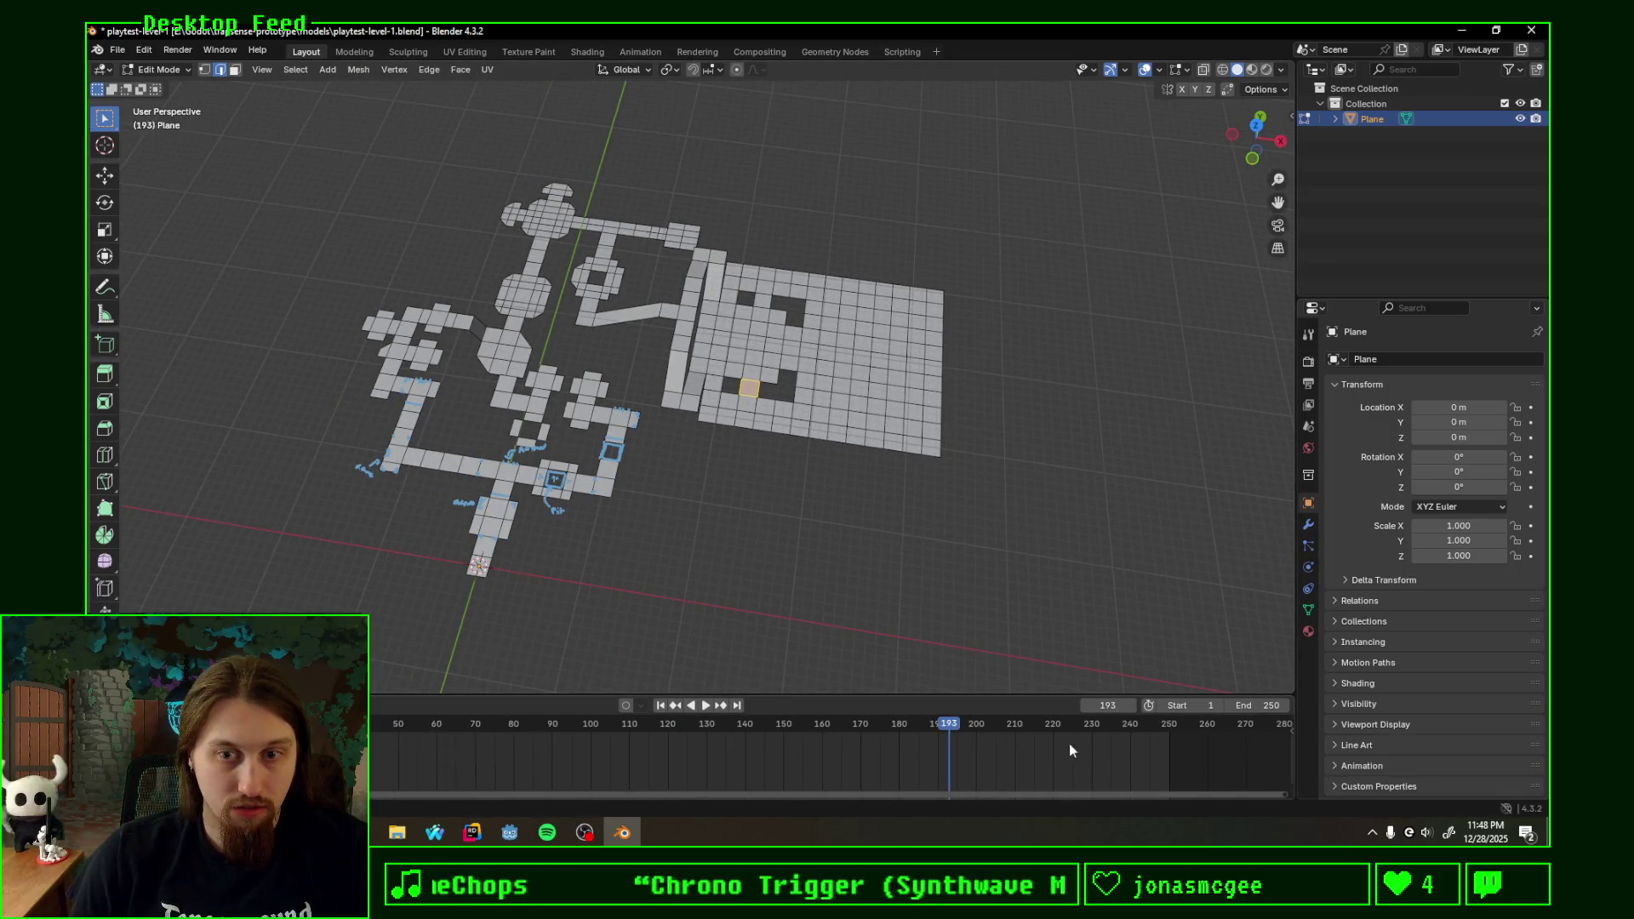
drag(880, 727, 1020, 739)
scroll(939, 742, down, 3)
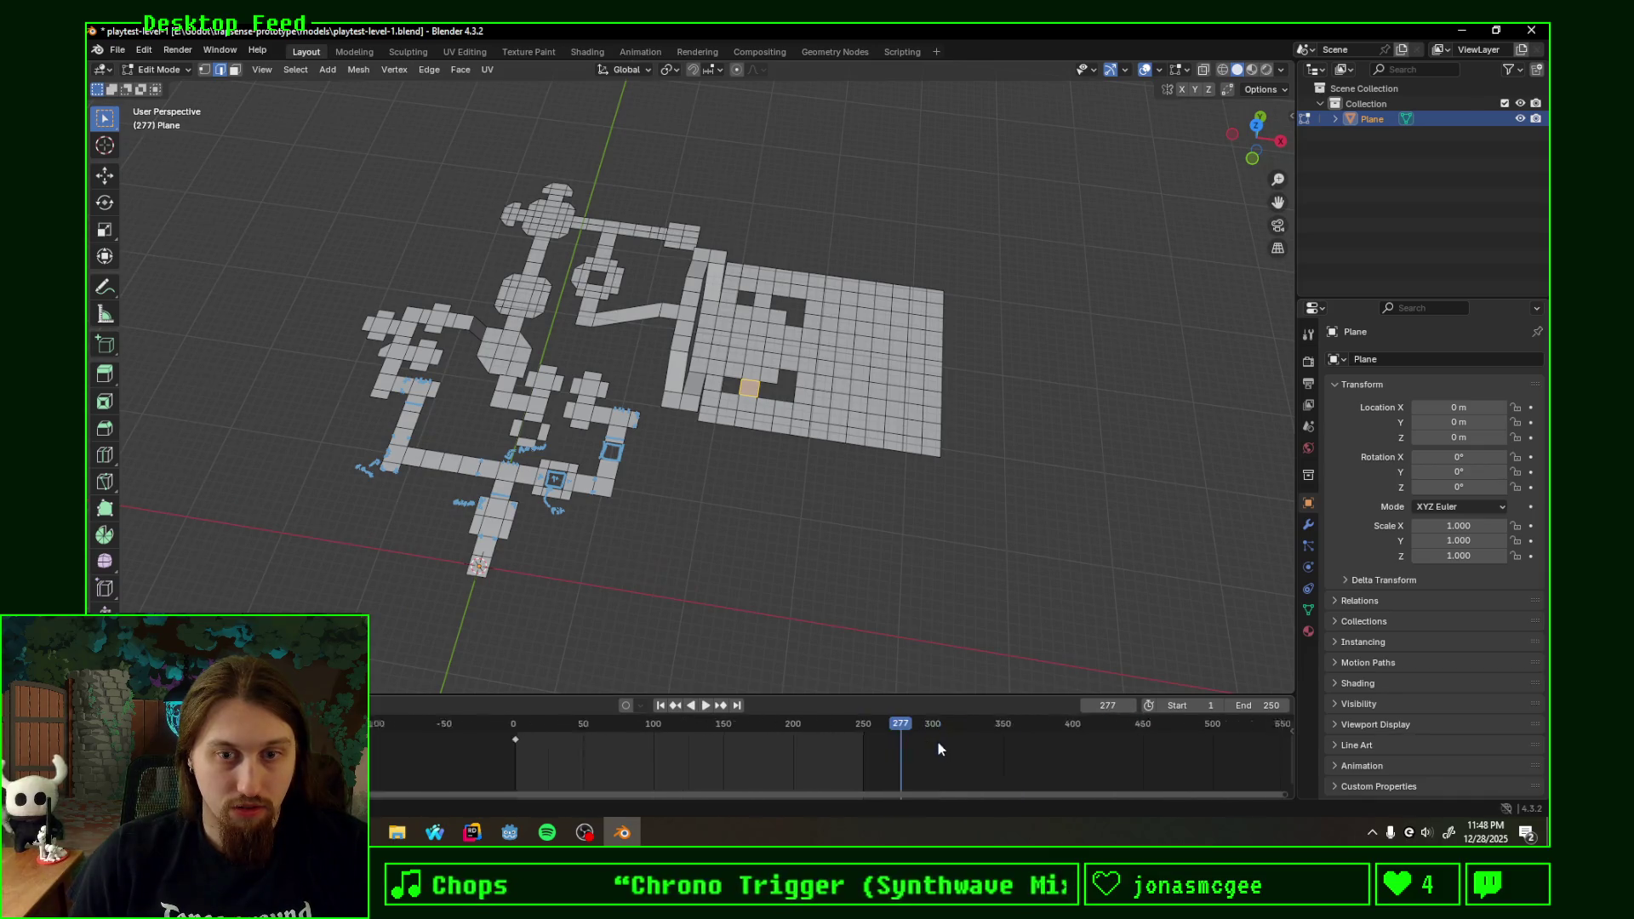
scroll(869, 741, down, 2)
scroll(800, 740, down, 2)
scroll(754, 734, down, 2)
scroll(699, 729, down, 2)
key(space)
key(shift+Left)
key(space)
scroll(720, 740, up, 2)
scroll(711, 738, up, 2)
scroll(658, 732, up, 2)
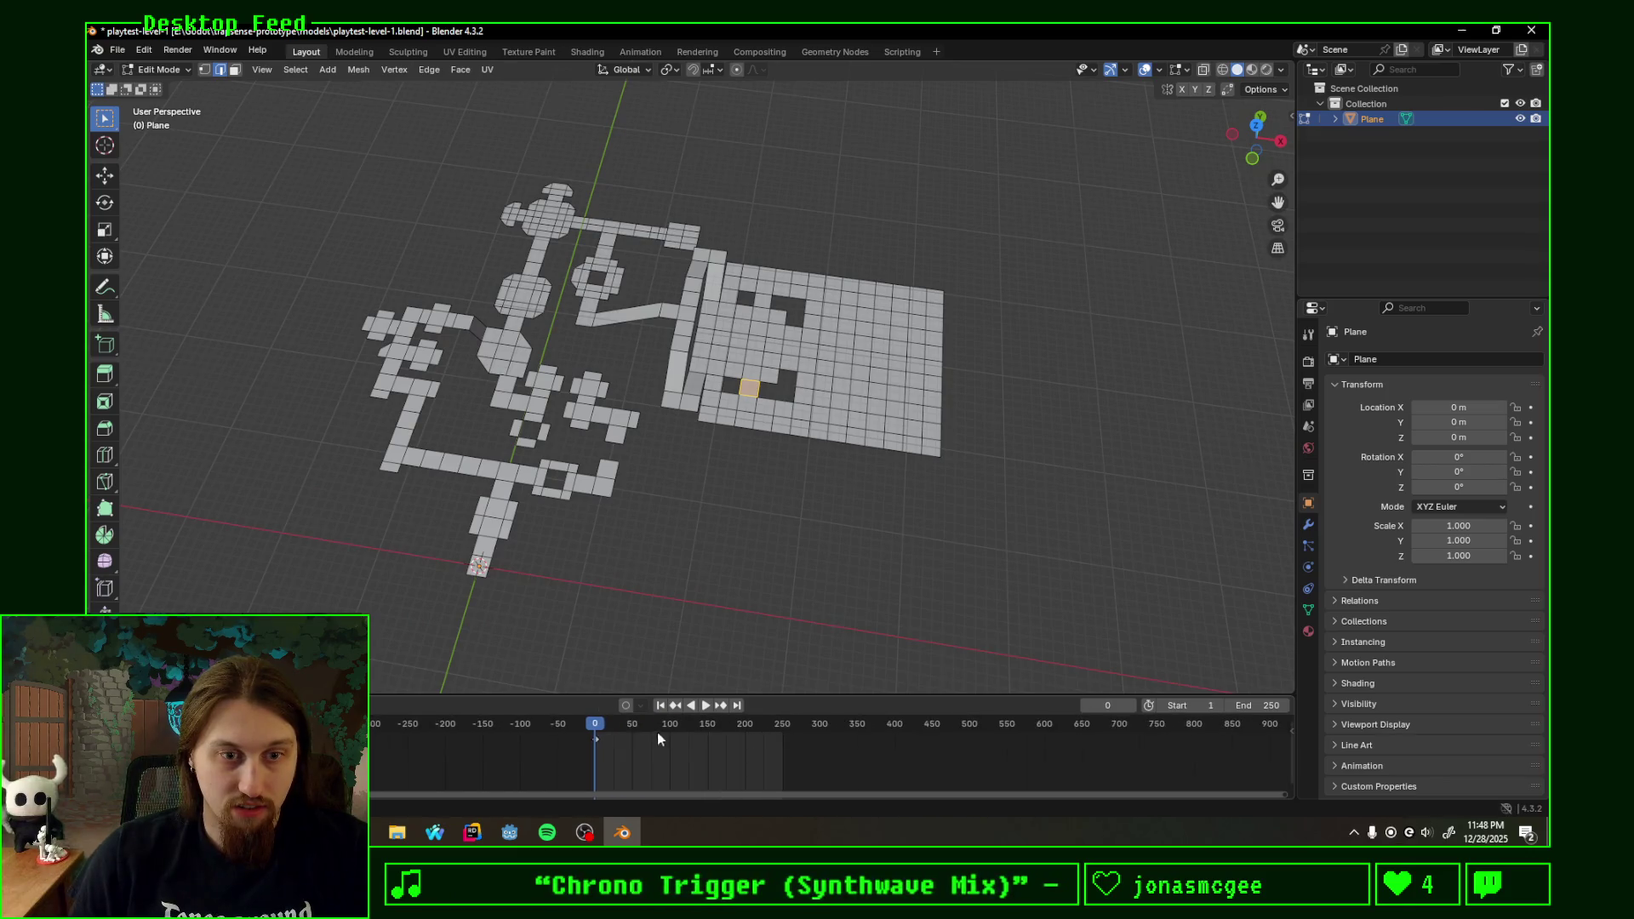
scroll(657, 731, up, 2)
scroll(585, 729, up, 2)
scroll(587, 729, up, 2)
key(space)
key(space)
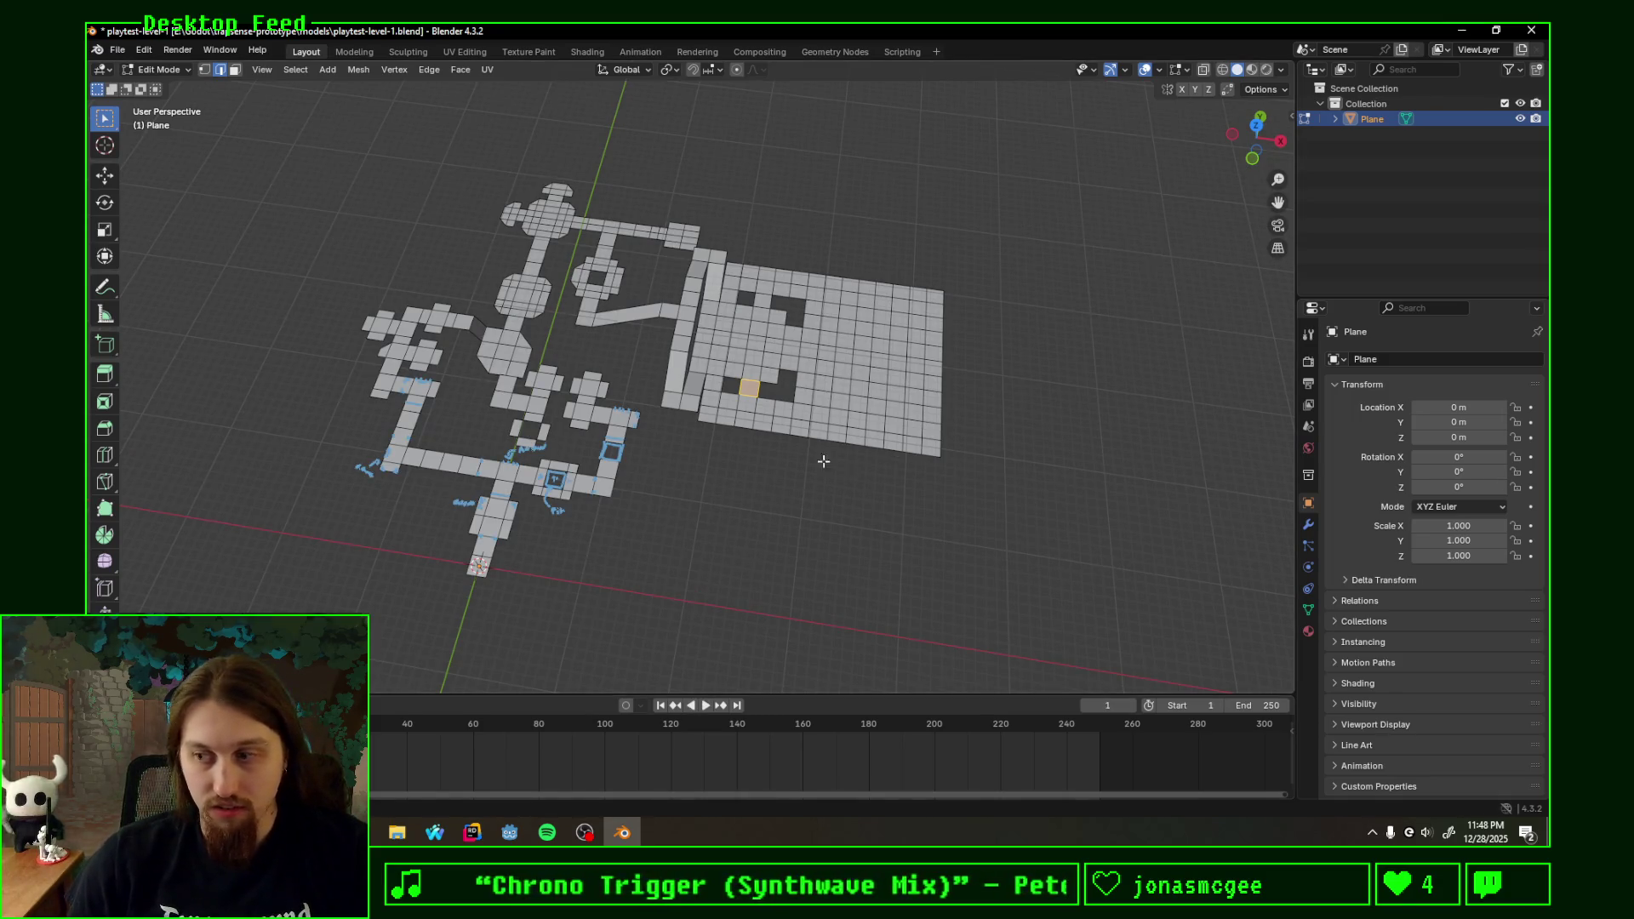
- Snap to top orthographic view, save the file and frame the grid room
middle_drag(823, 461, 846, 485)
click(1258, 122)
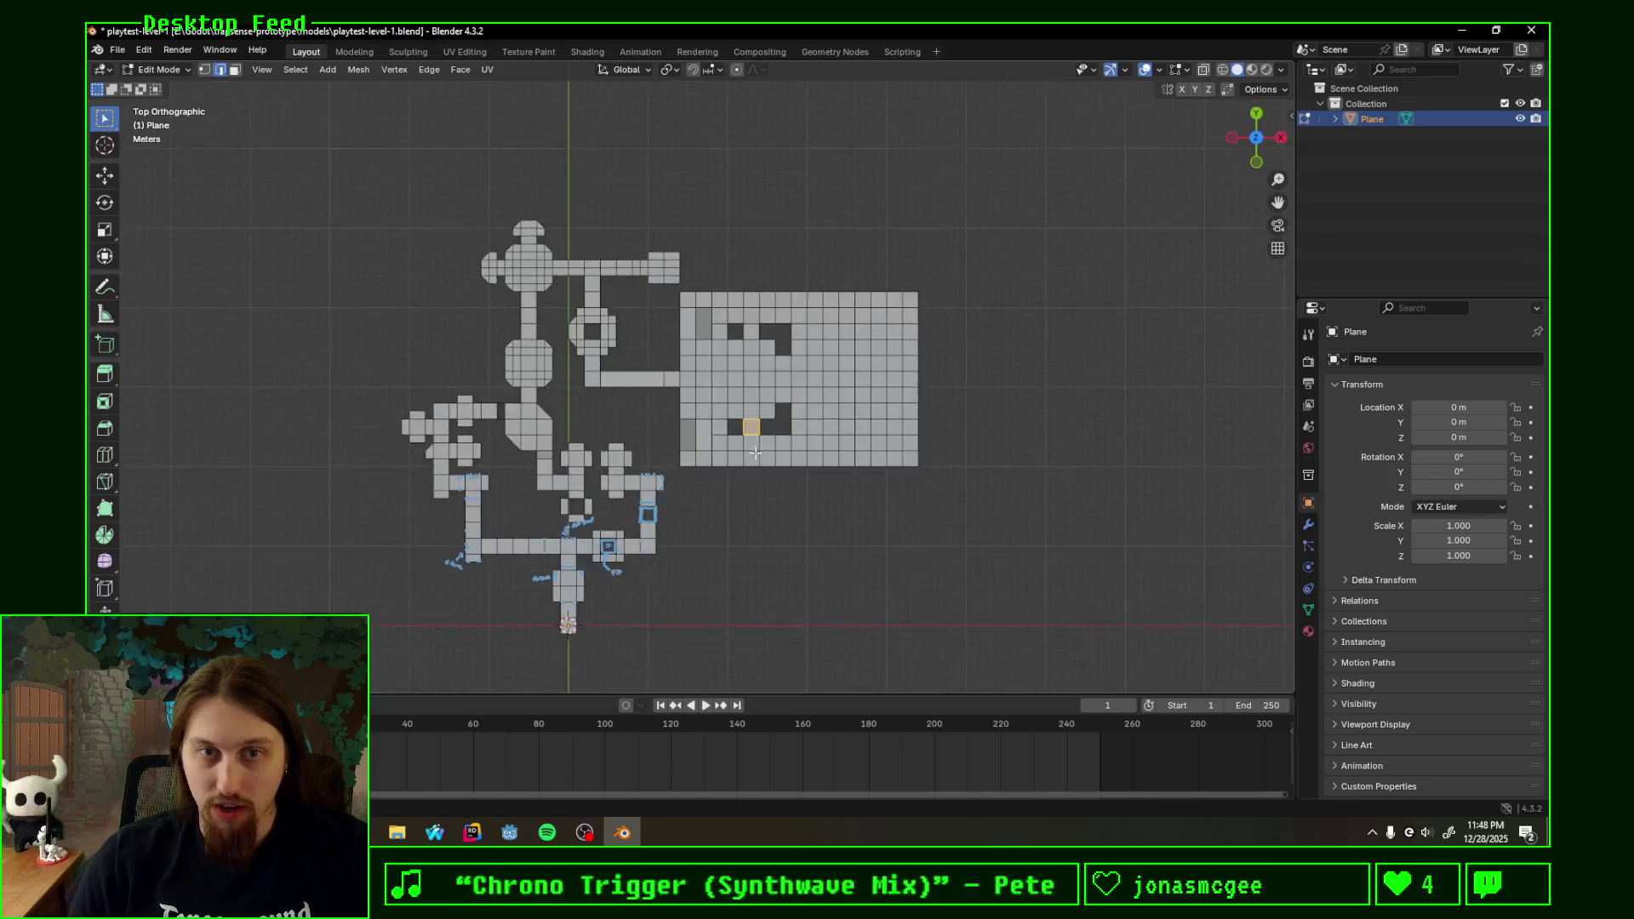
scroll(755, 453, up, 3)
scroll(756, 458, up, 2)
scroll(760, 461, up, 1)
scroll(761, 463, up, 1)
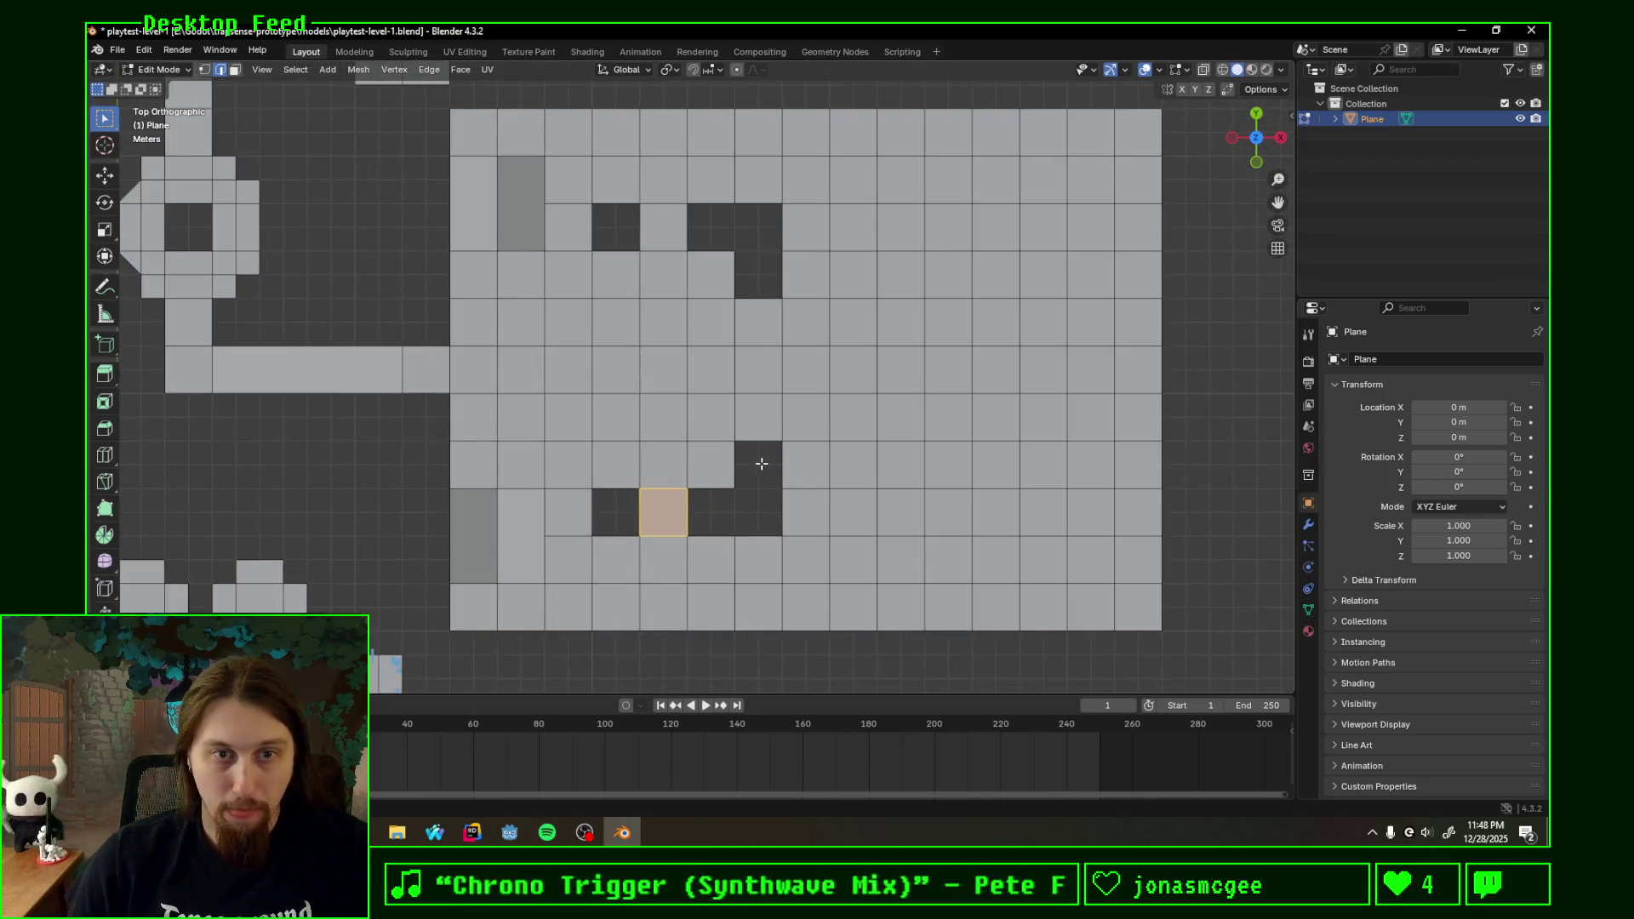
scroll(761, 463, up, 1)
scroll(754, 471, up, 1)
scroll(742, 479, down, 1)
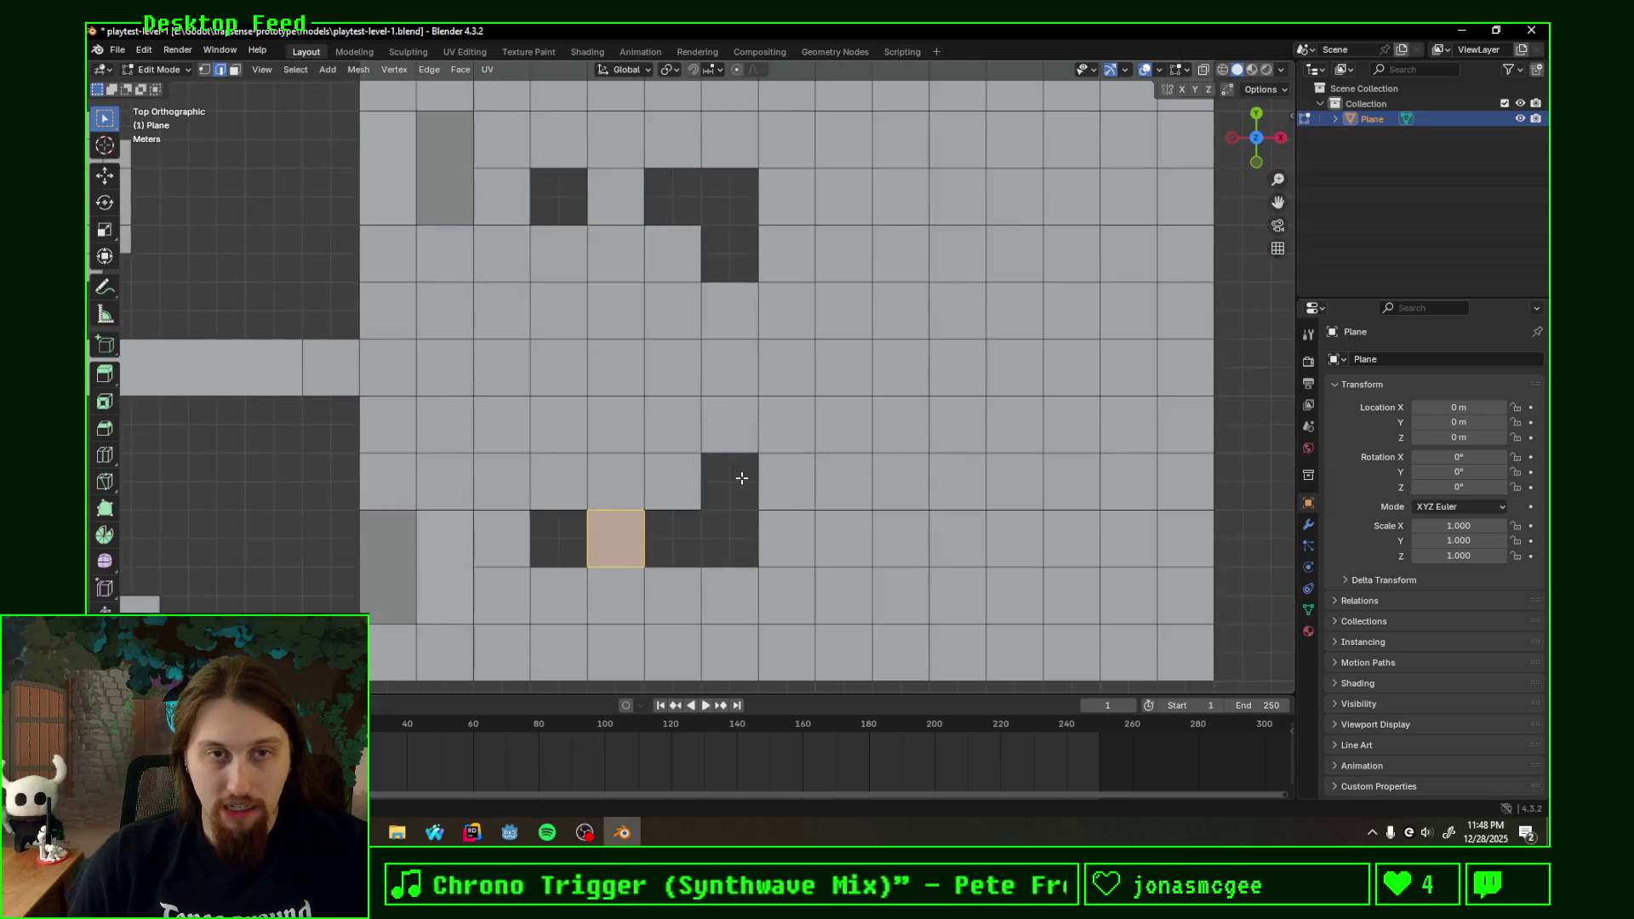
scroll(742, 477, down, 1)
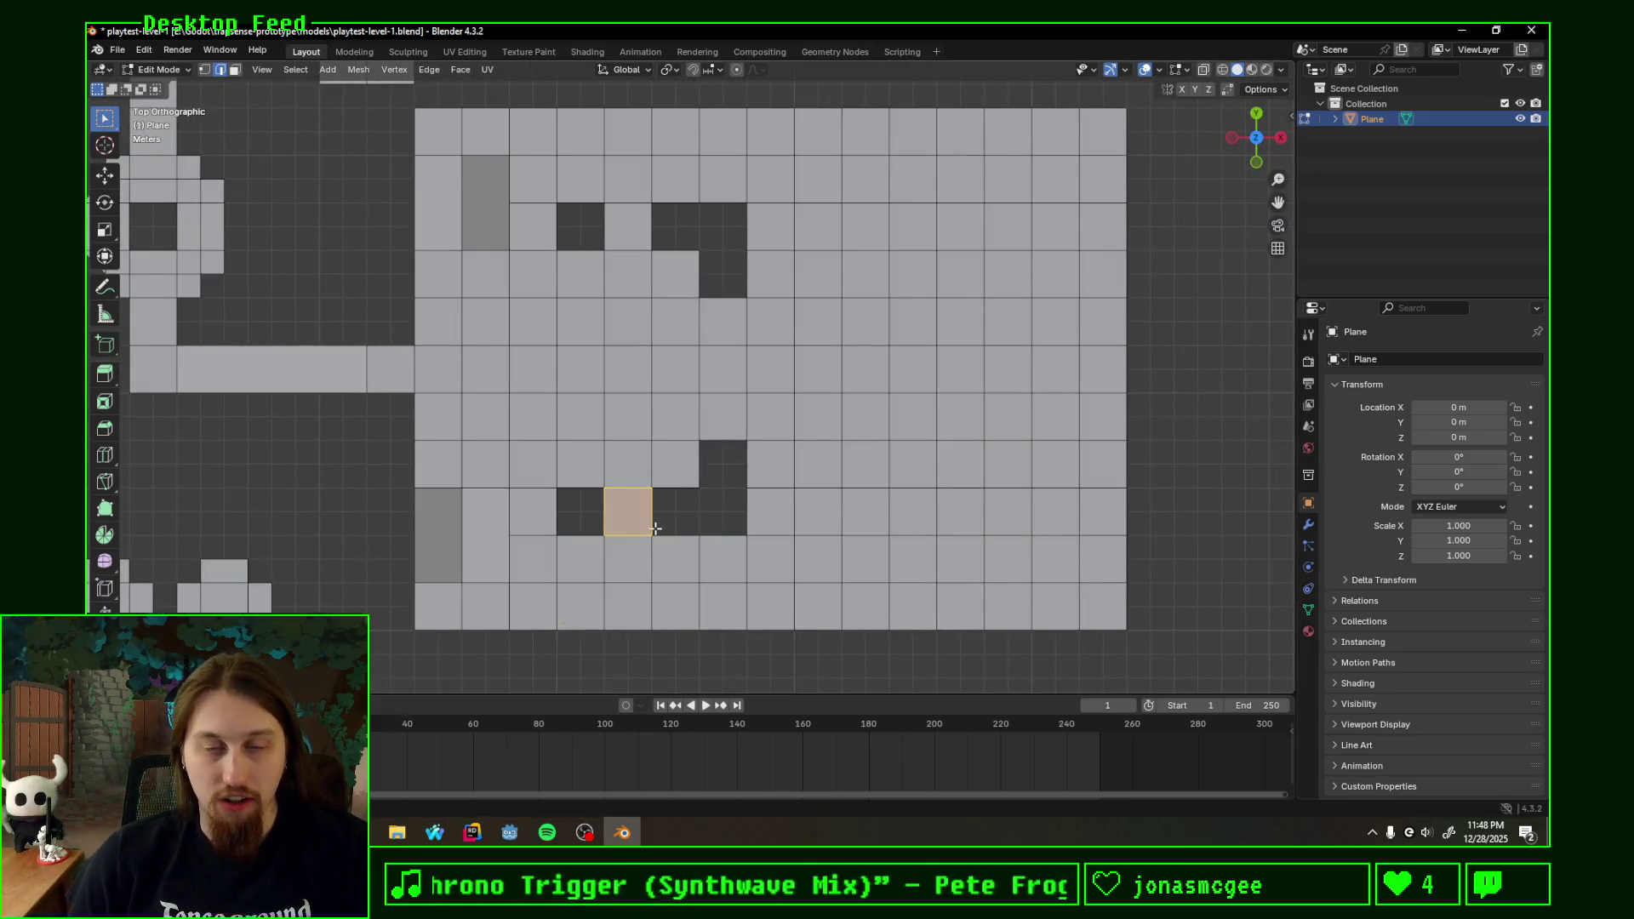
scroll(654, 527, down, 1)
scroll(664, 526, up, 1)
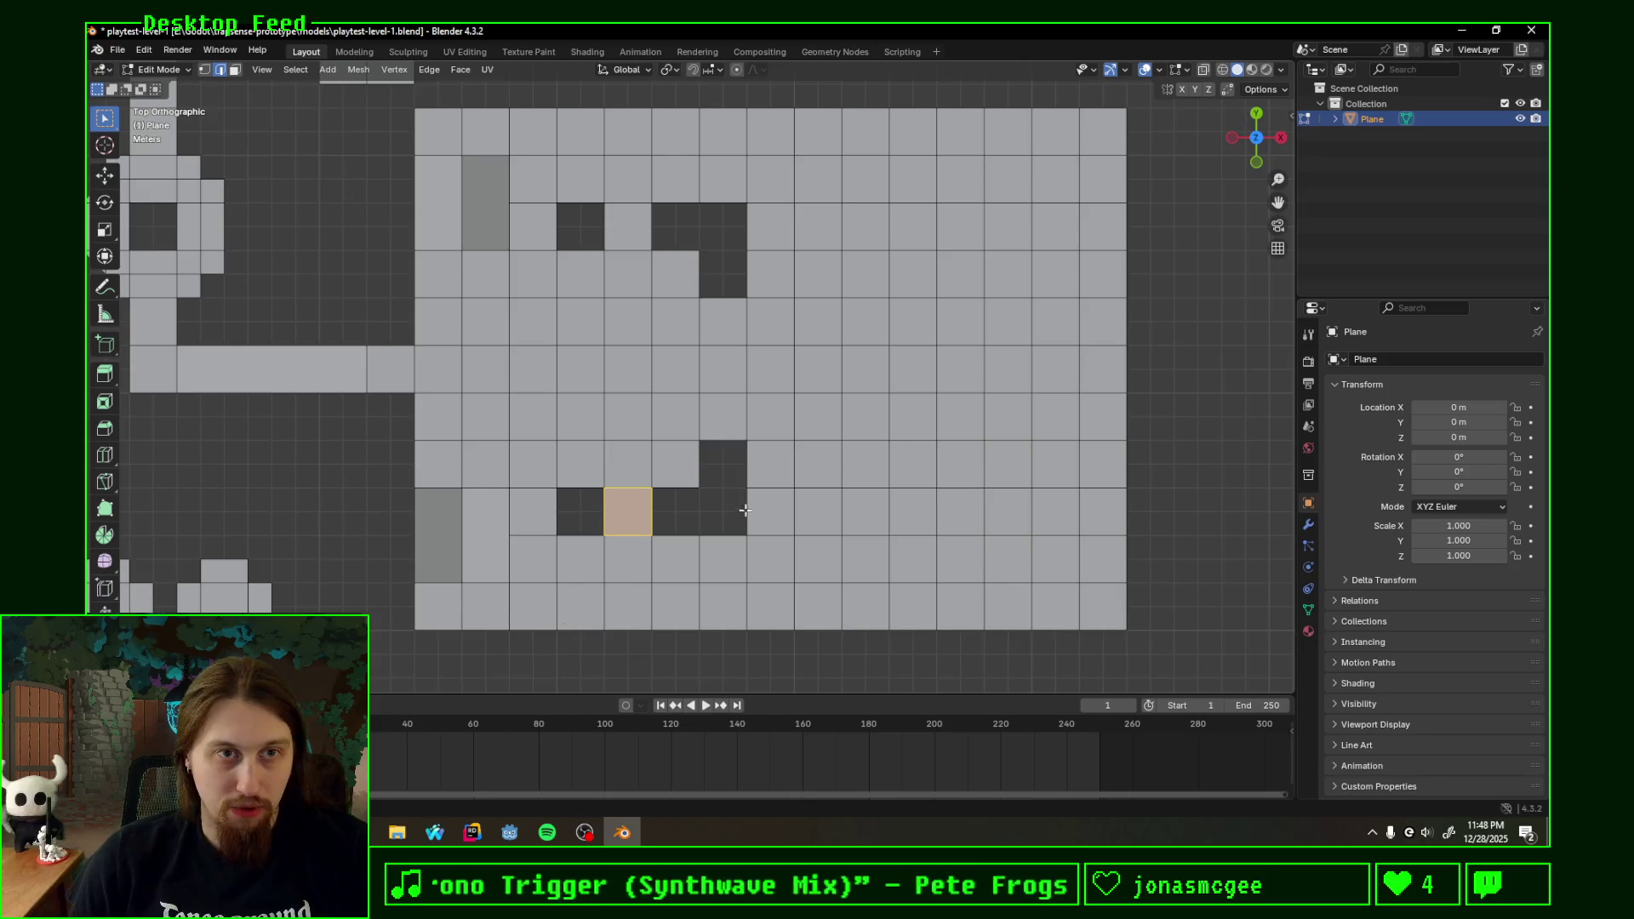
scroll(731, 478, up, 1)
key(ctrl+s)
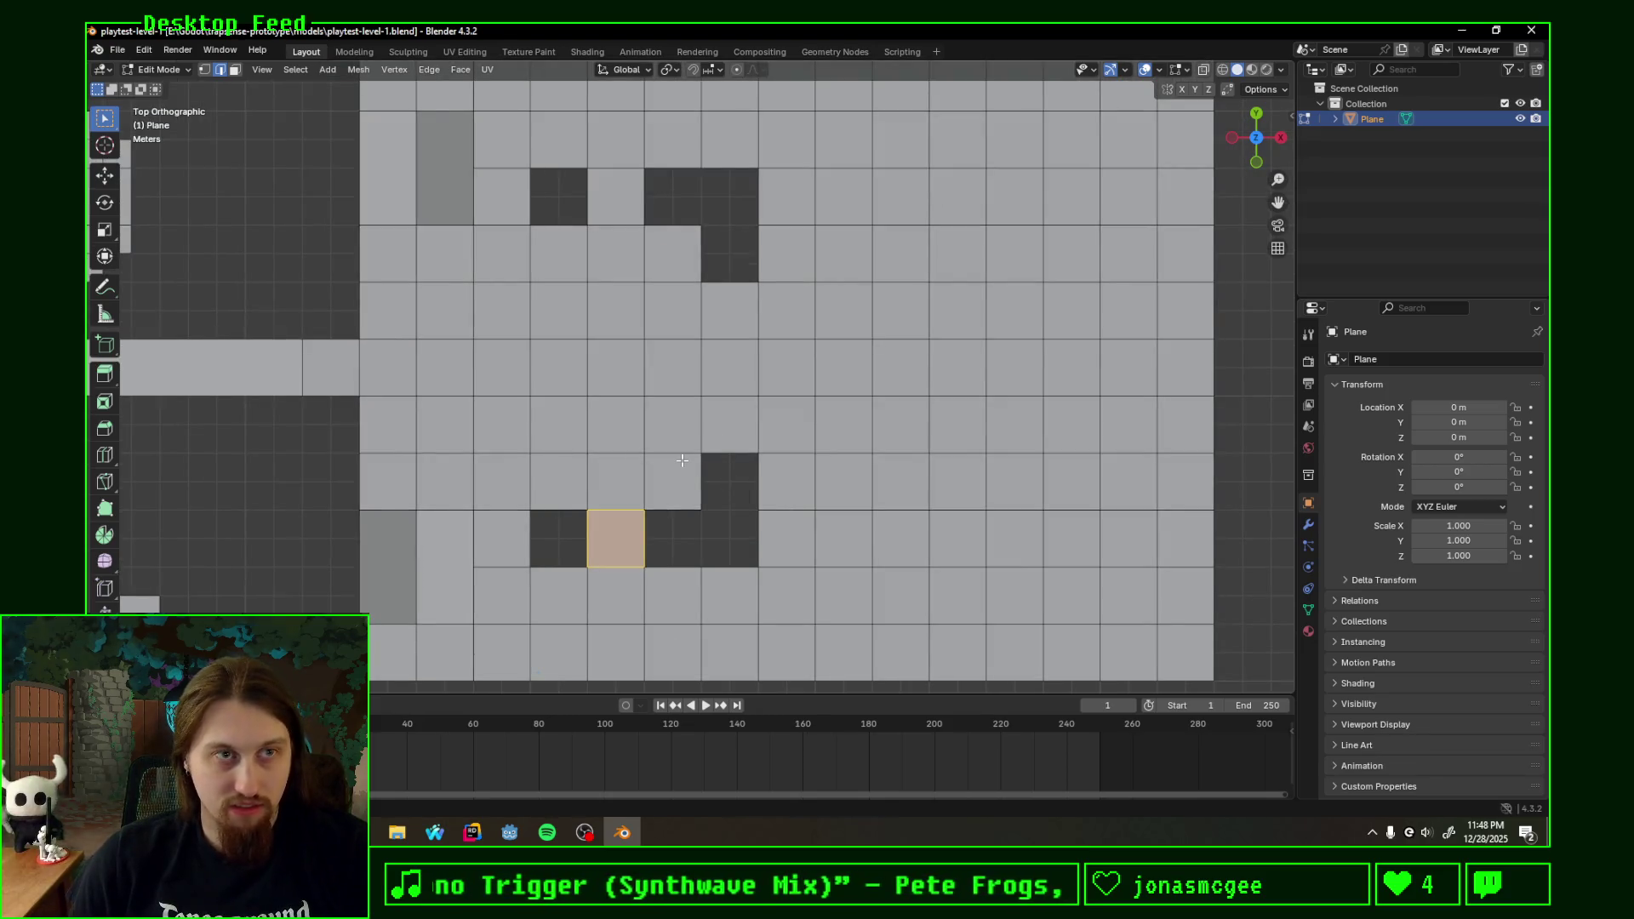
scroll(677, 464, down, 1)
scroll(646, 465, up, 1)
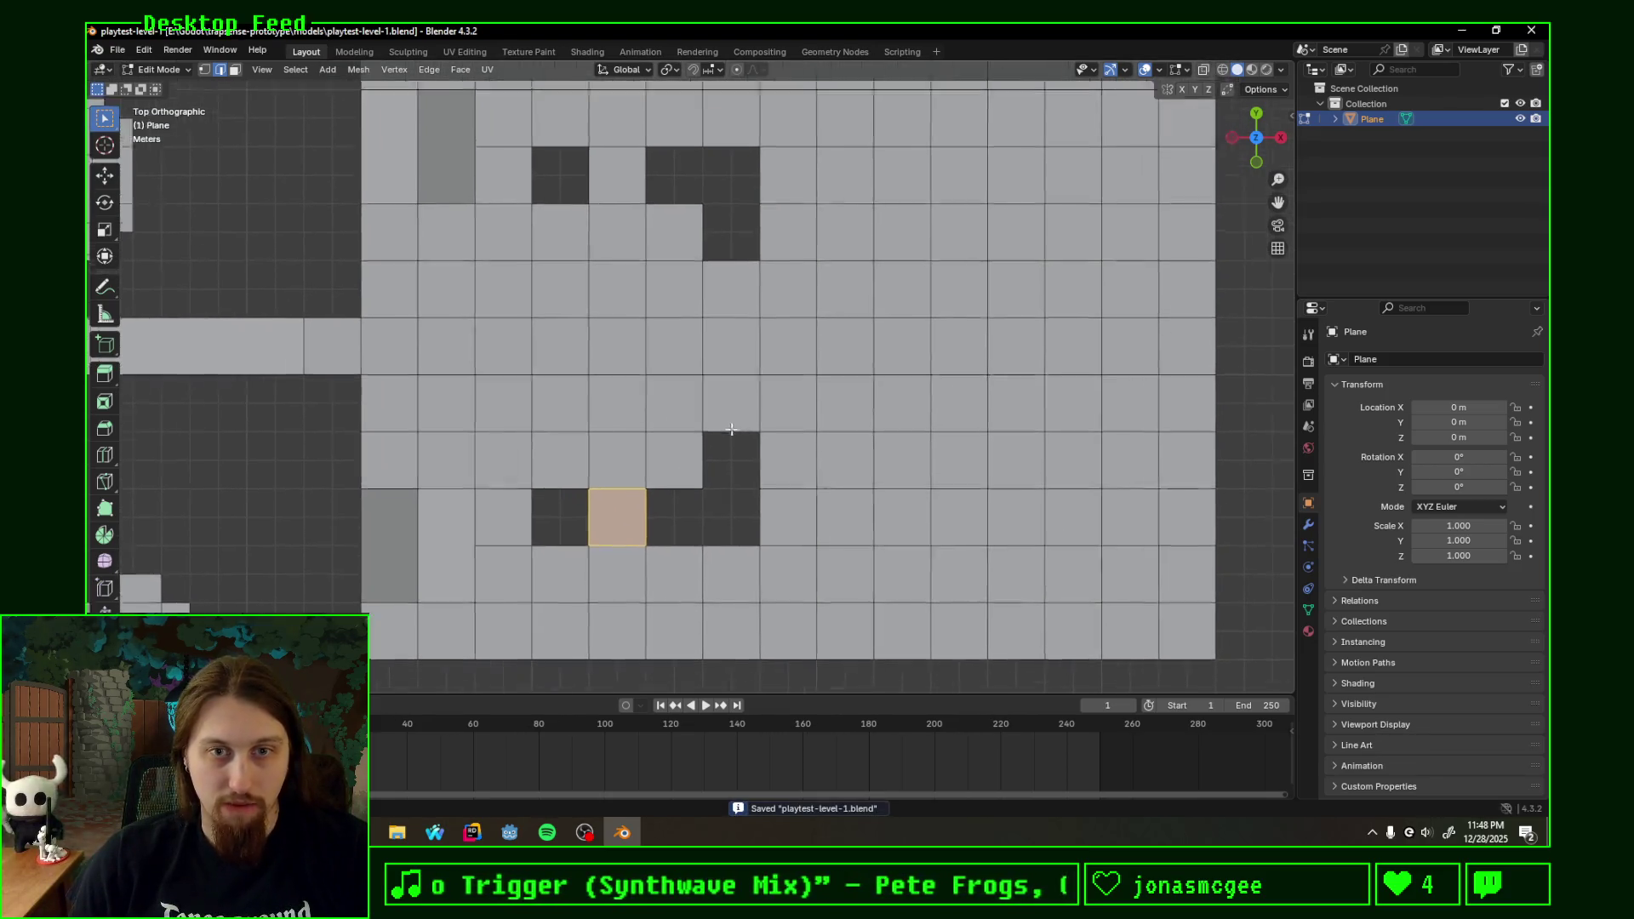
scroll(646, 466, down, 1)
scroll(674, 384, up, 1)
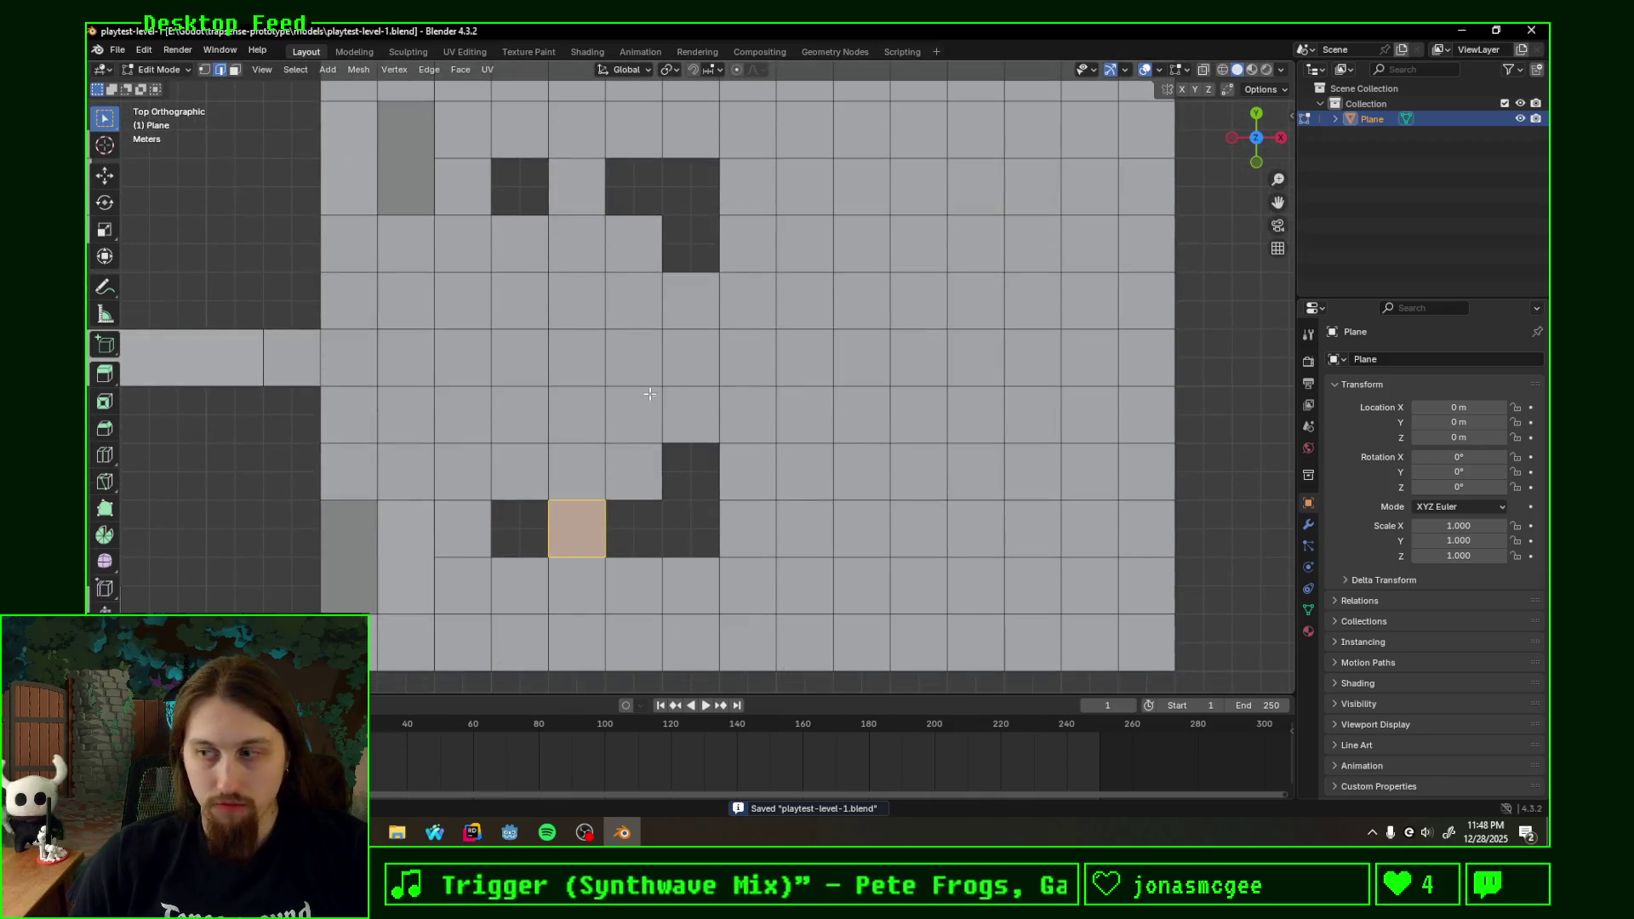
shift+middle_drag(649, 509, 747, 405)
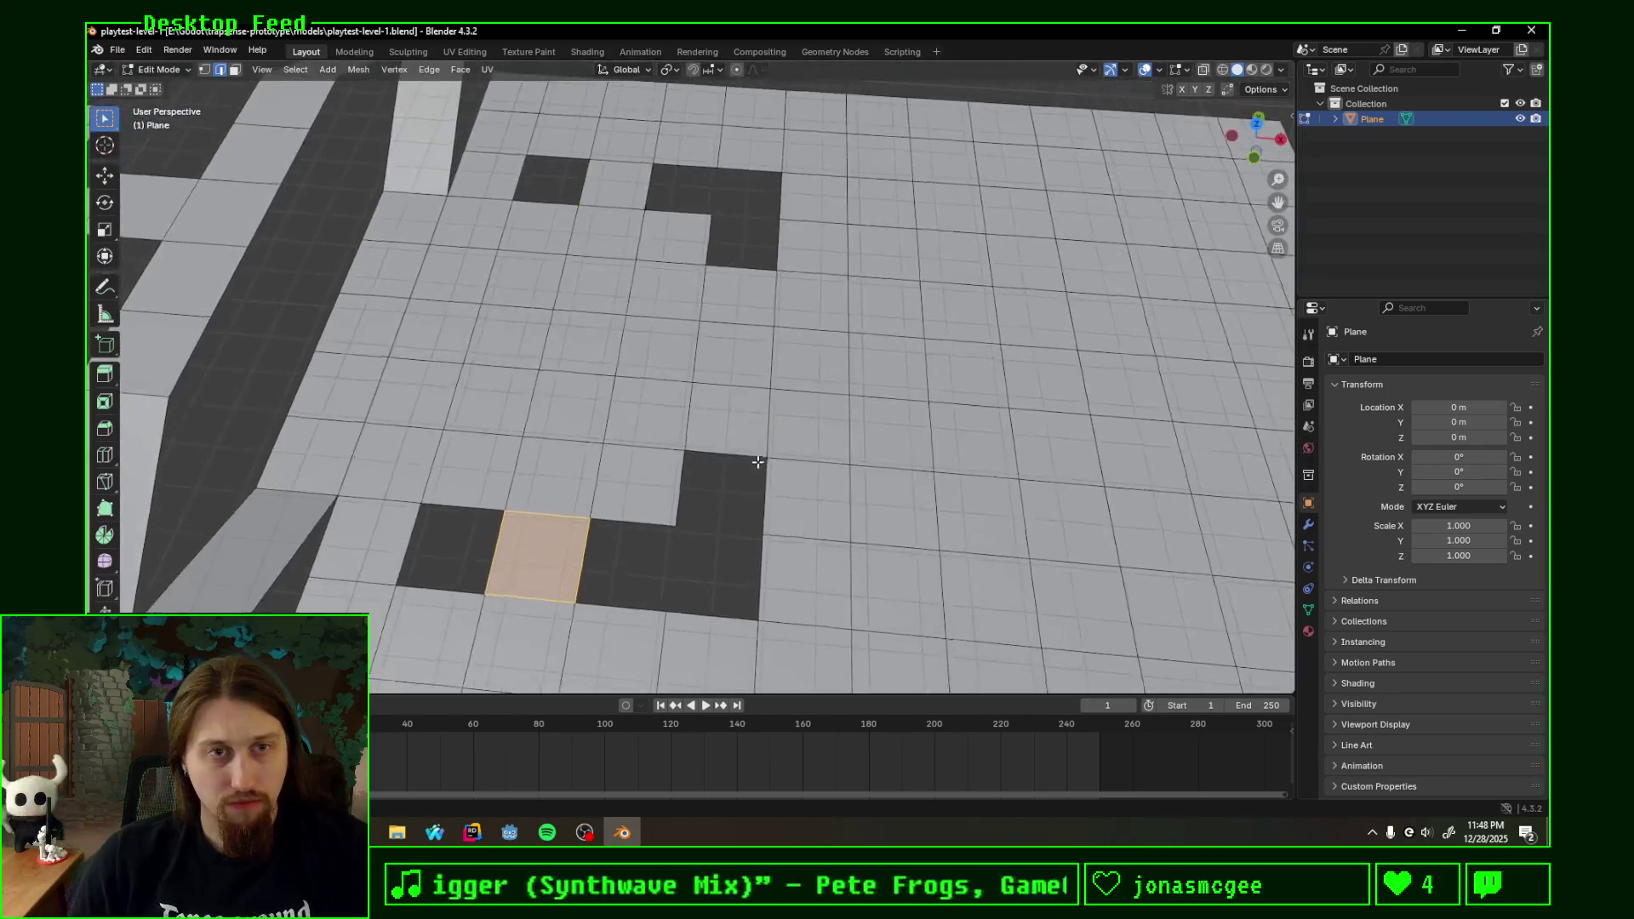
scroll(727, 412, up, 2)
scroll(702, 421, up, 2)
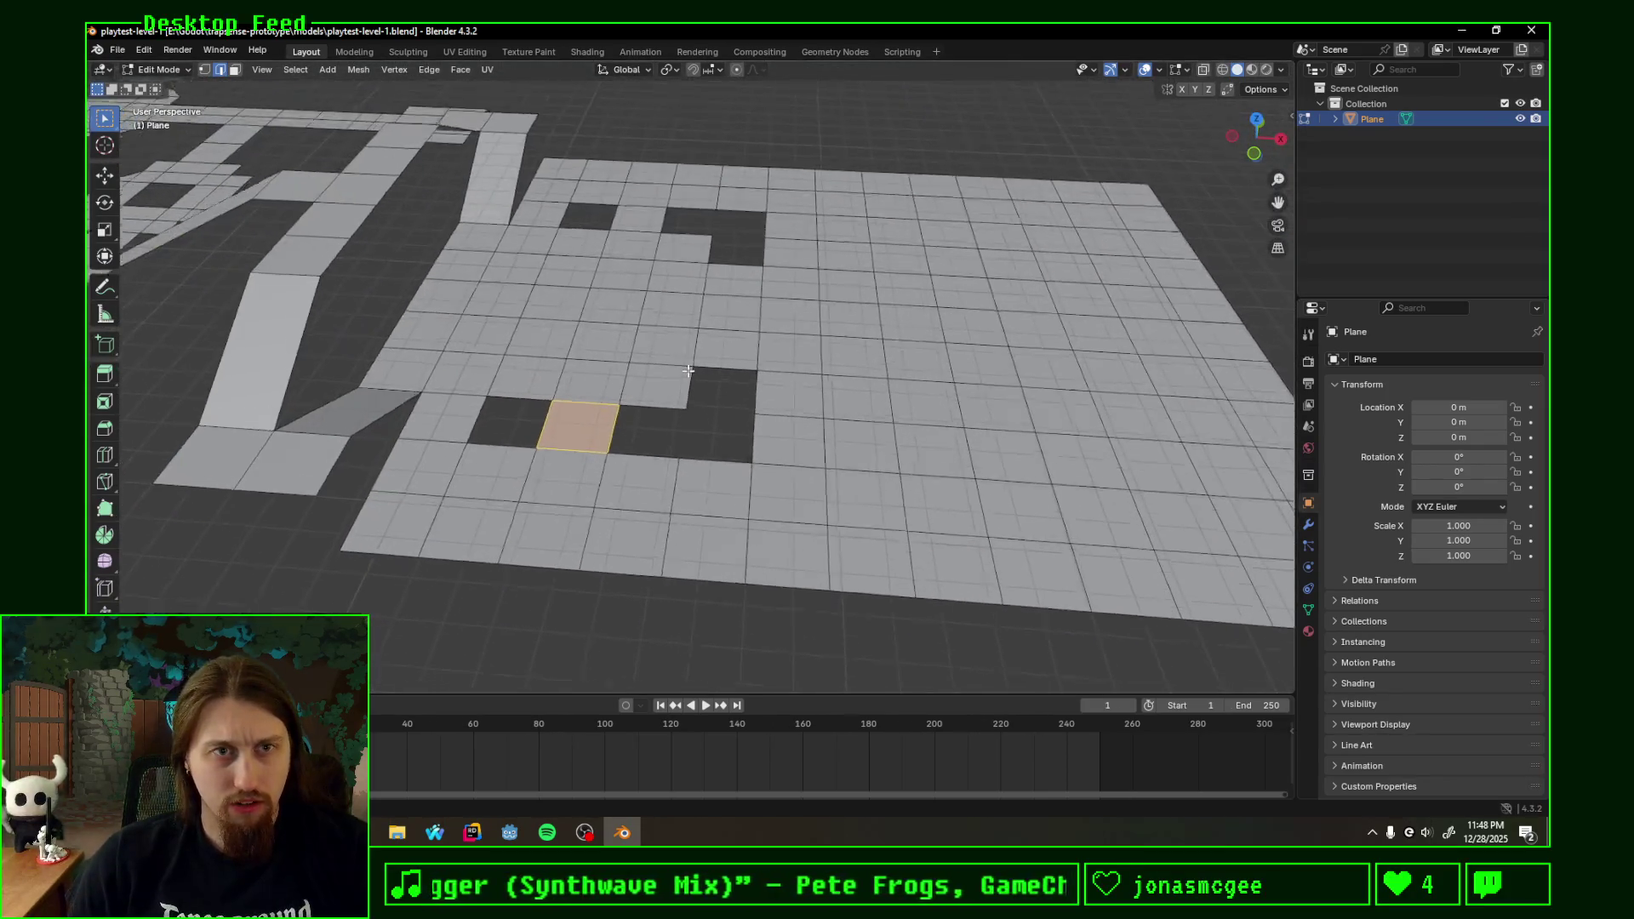
scroll(676, 432, up, 1)
scroll(657, 440, up, 1)
scroll(657, 440, down, 2)
middle_drag(658, 441, 669, 439)
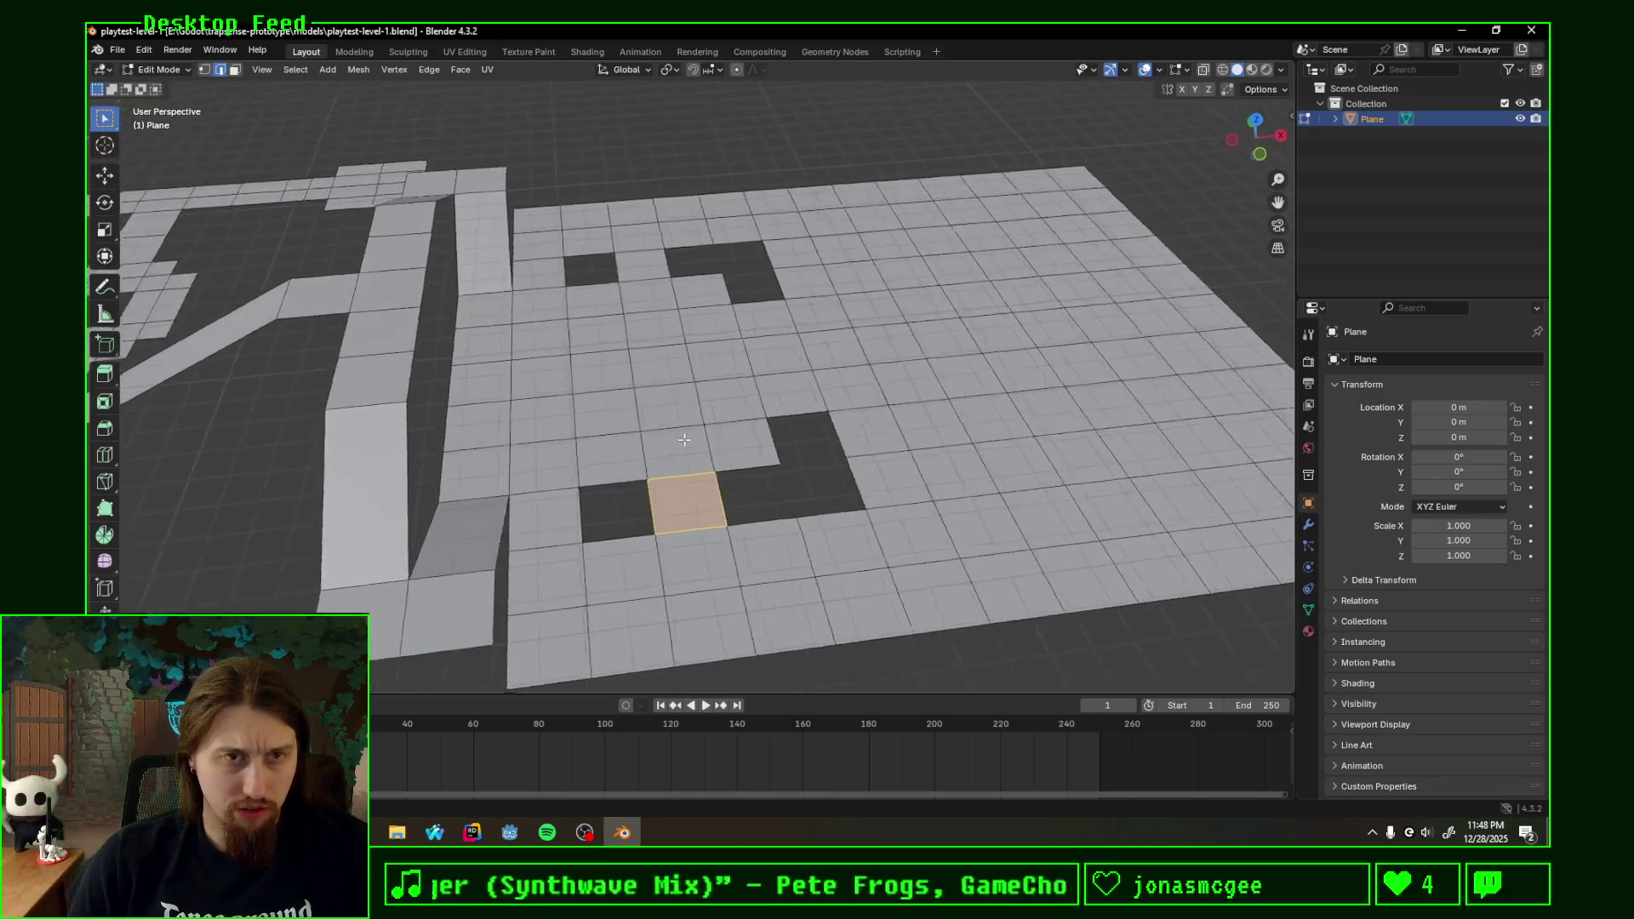
scroll(670, 440, up, 2)
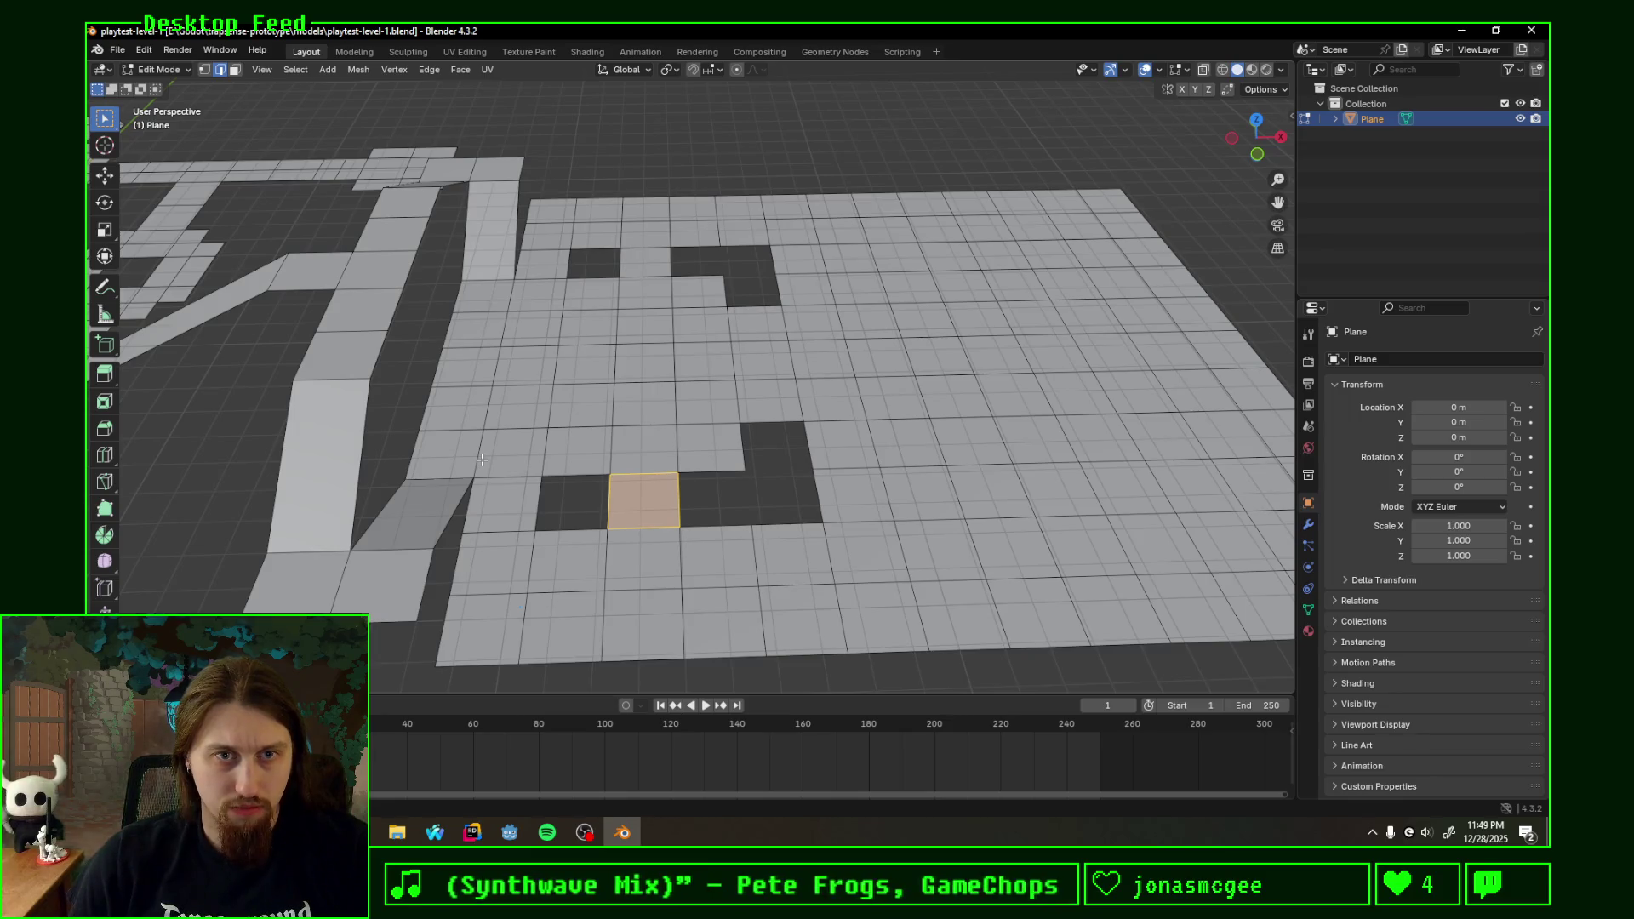
- Delete the floor tile between the two lower gaps, merging them
key(x)
key(f)
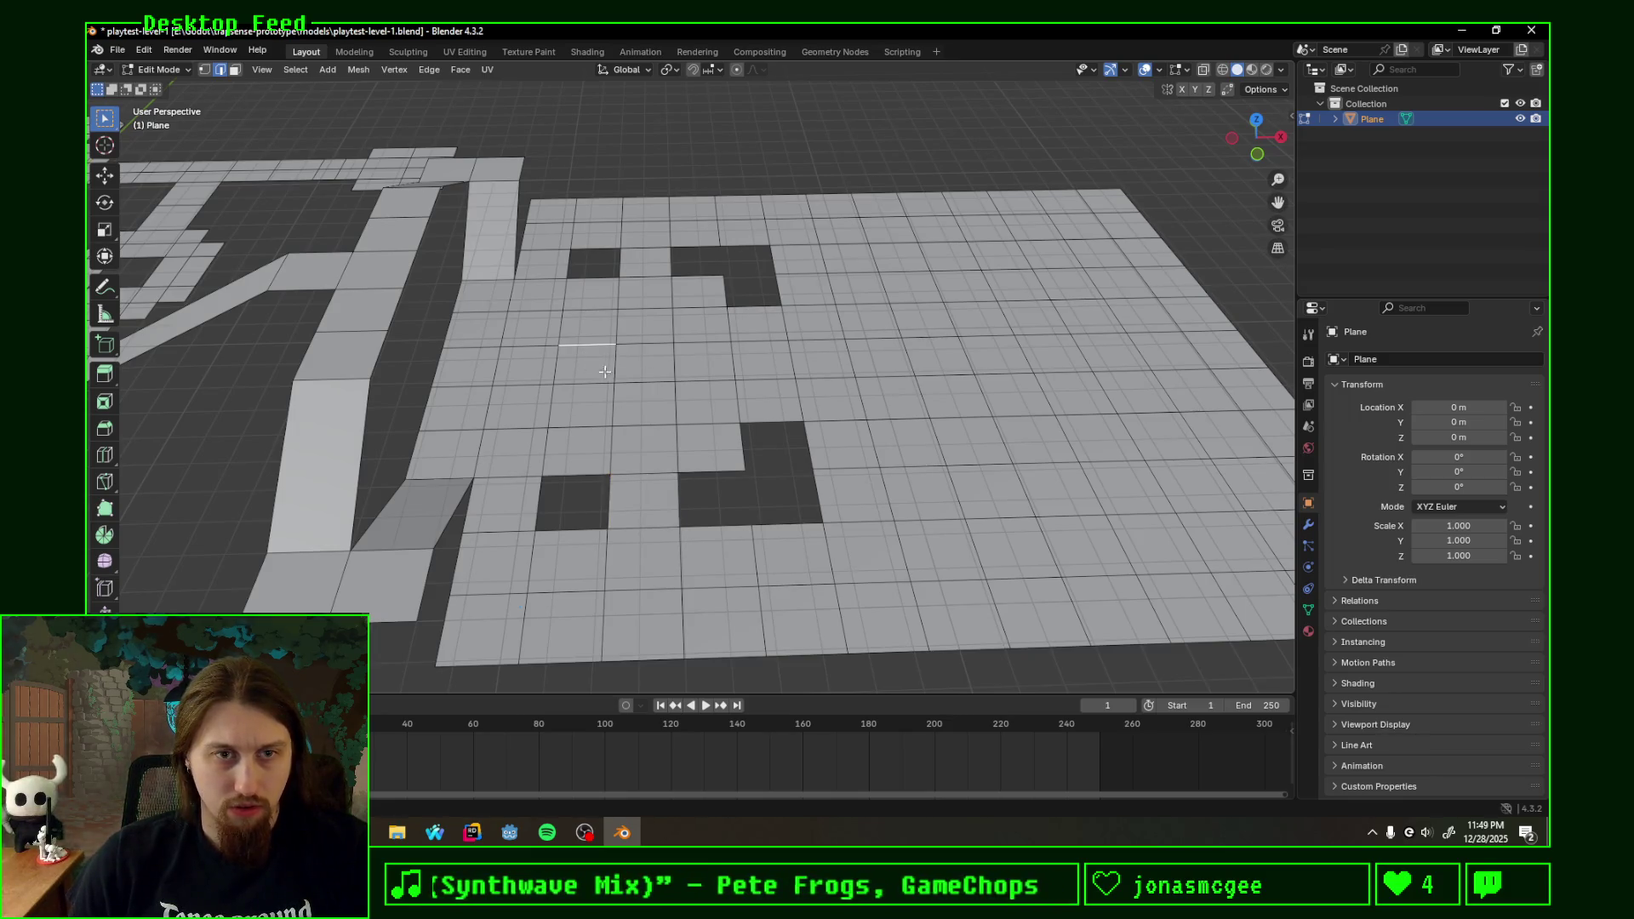
drag(1260, 123, 1260, 139)
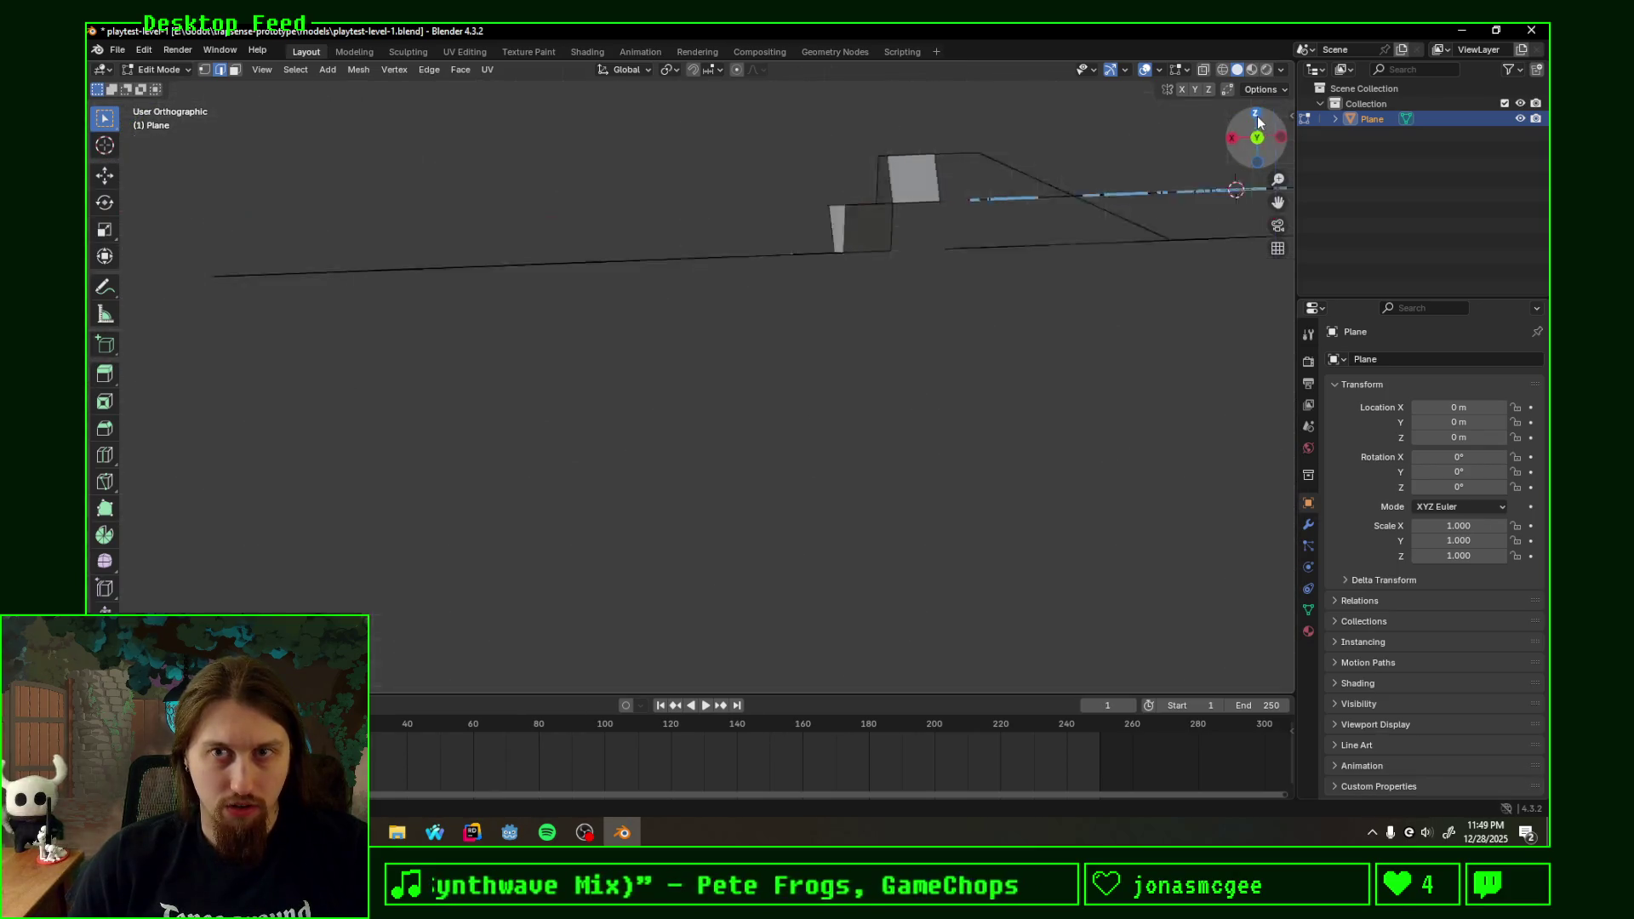
- Look straight down on the room, pan left and clear the leftover selection
click(1259, 116)
scroll(778, 369, up, 2)
scroll(760, 383, up, 2)
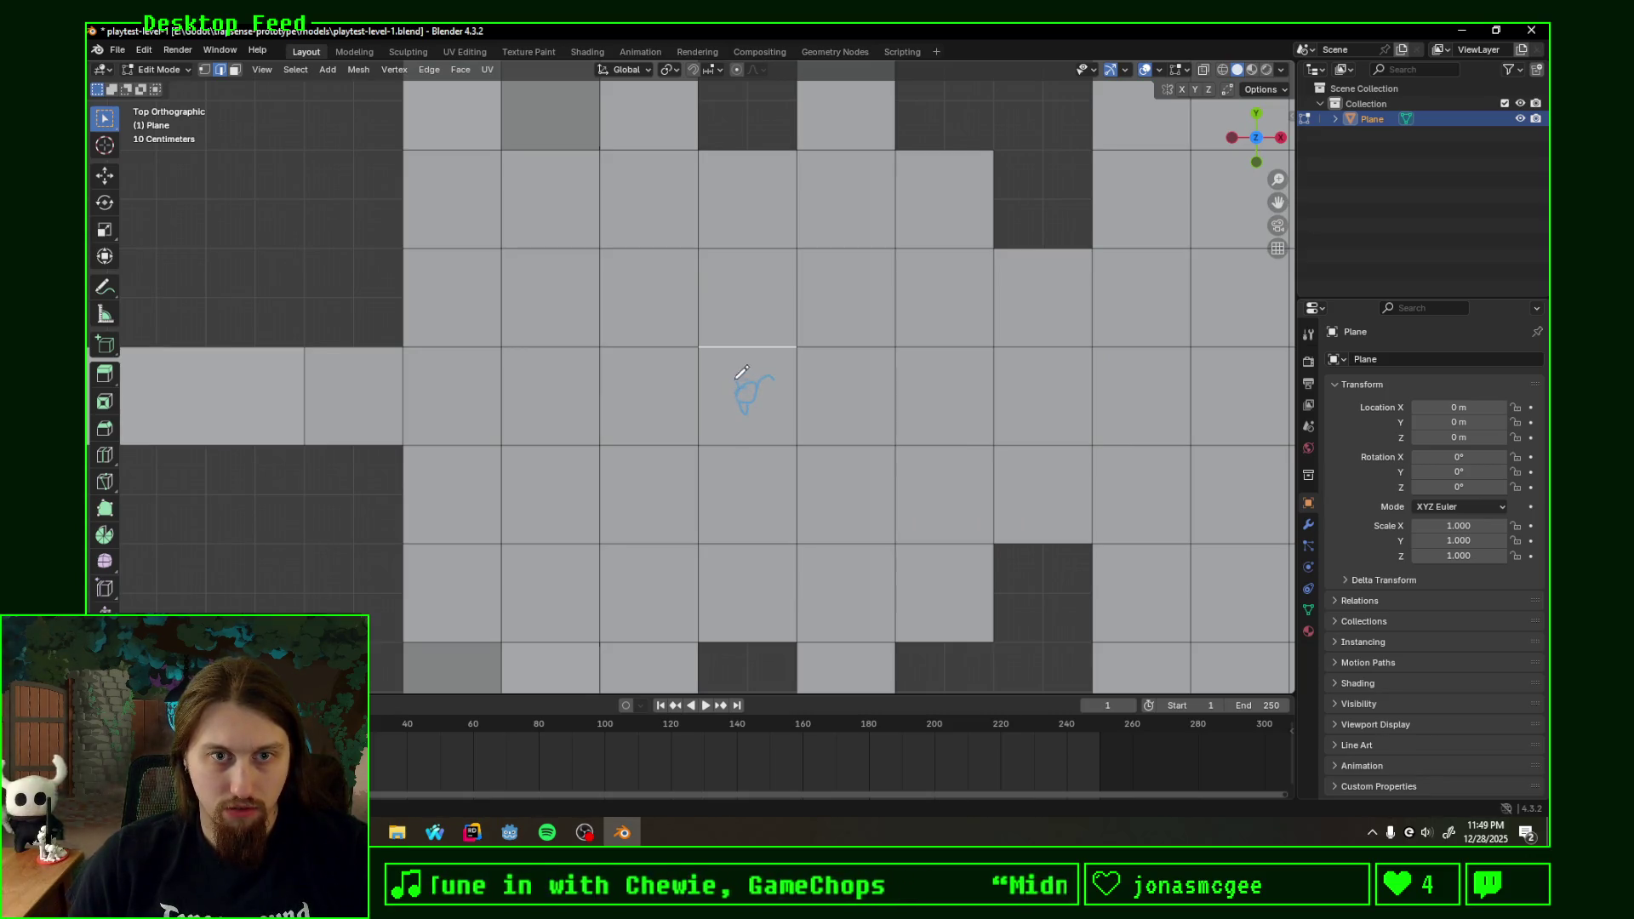
shift+middle_drag(742, 372, 383, 332)
scroll(690, 373, down, 4)
scroll(689, 372, down, 1)
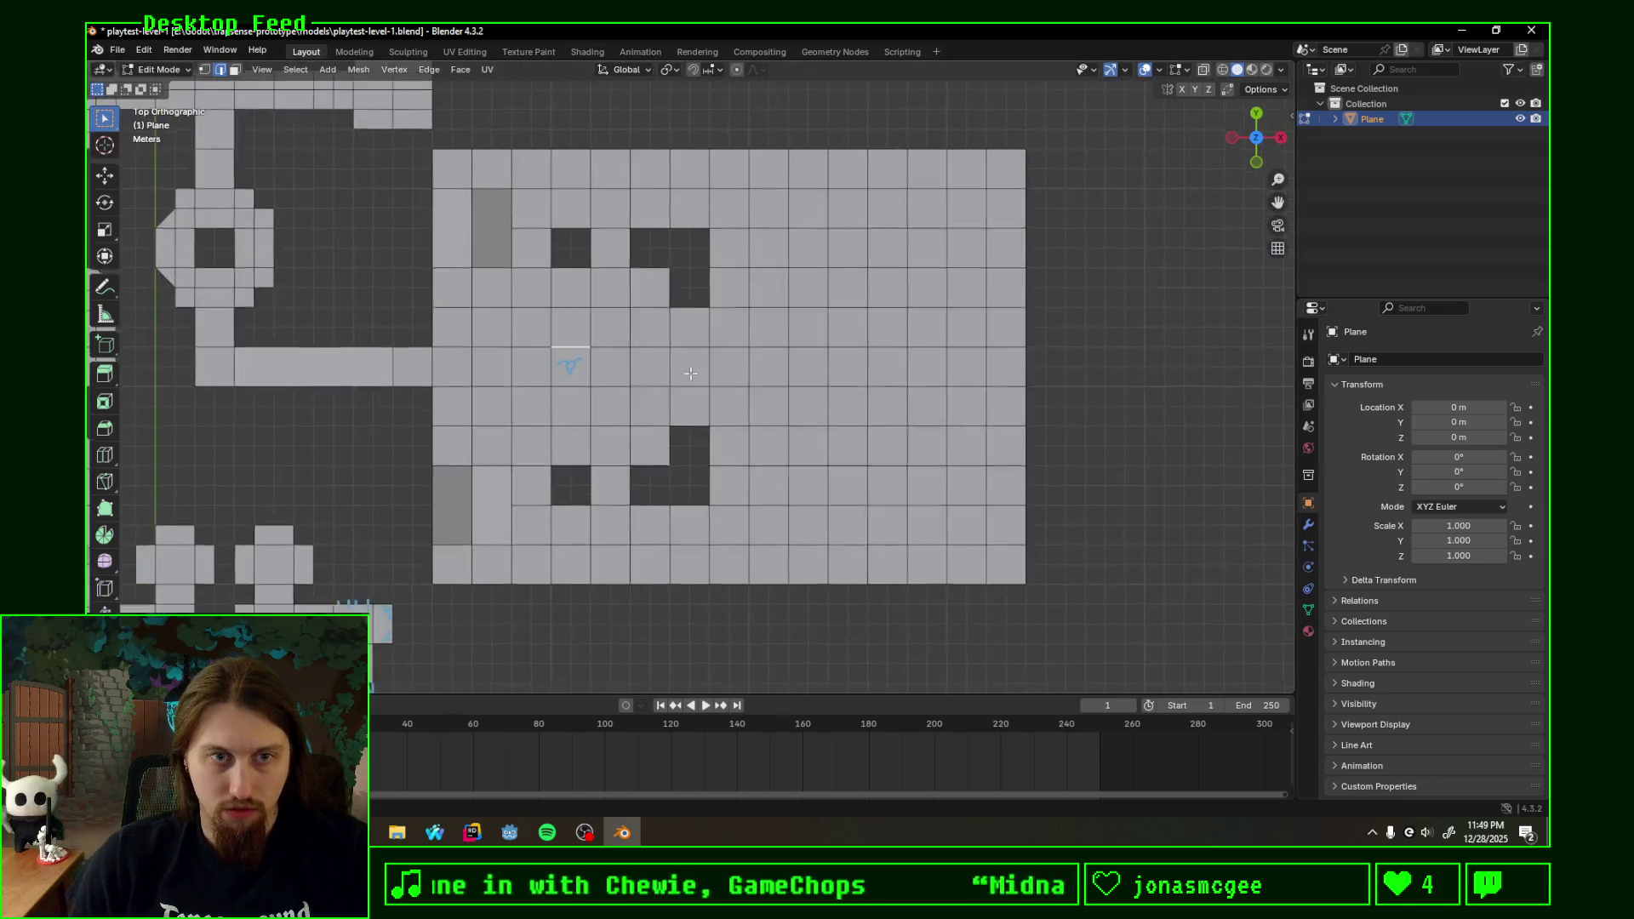
shift+middle_drag(690, 372, 654, 373)
scroll(655, 373, up, 1)
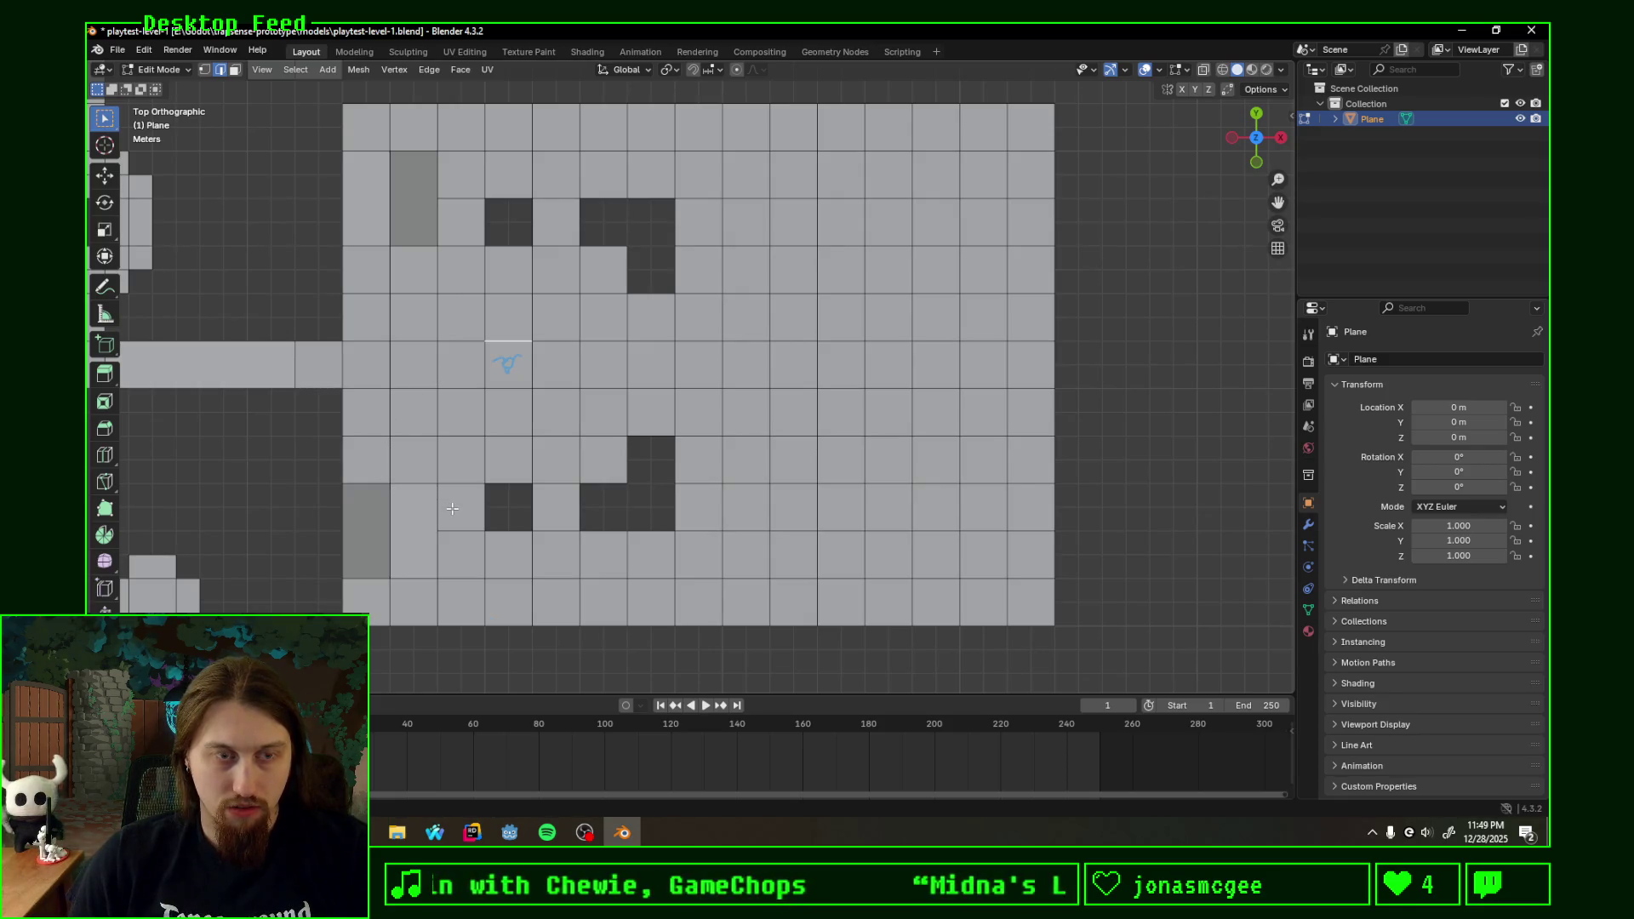
key(alt+a)
- Fill the two small left-side gaps with new faces
shift+click(534, 511)
key(f)
drag(483, 208, 550, 225)
key(f)
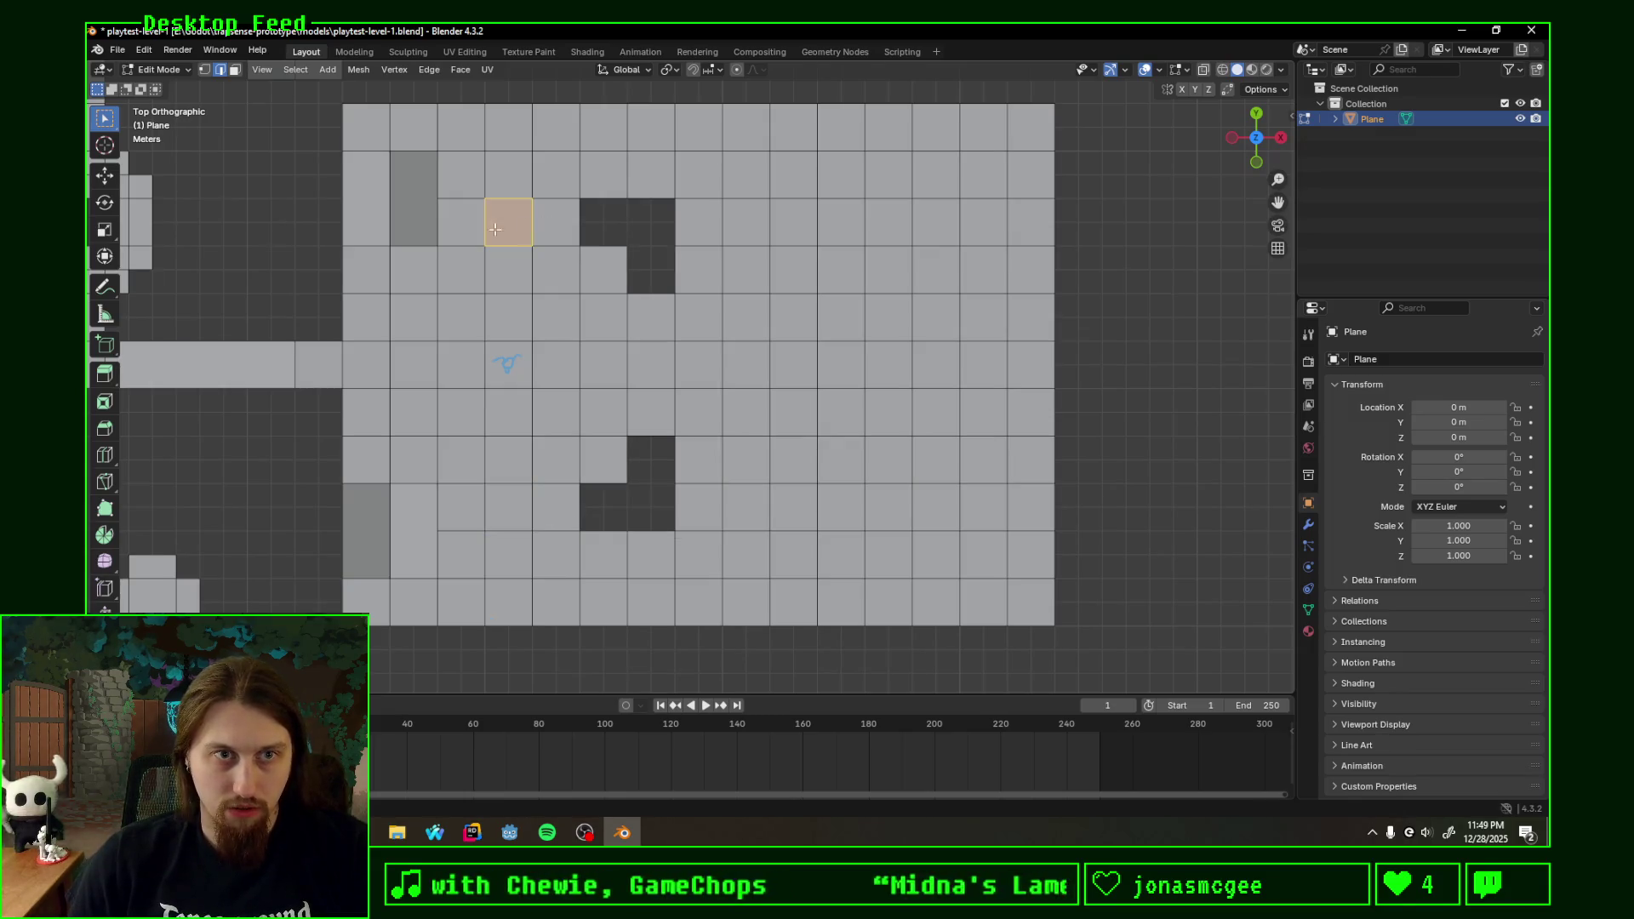
- In face select, delete the tiles just left of each filled gap
click(234, 69)
click(452, 216)
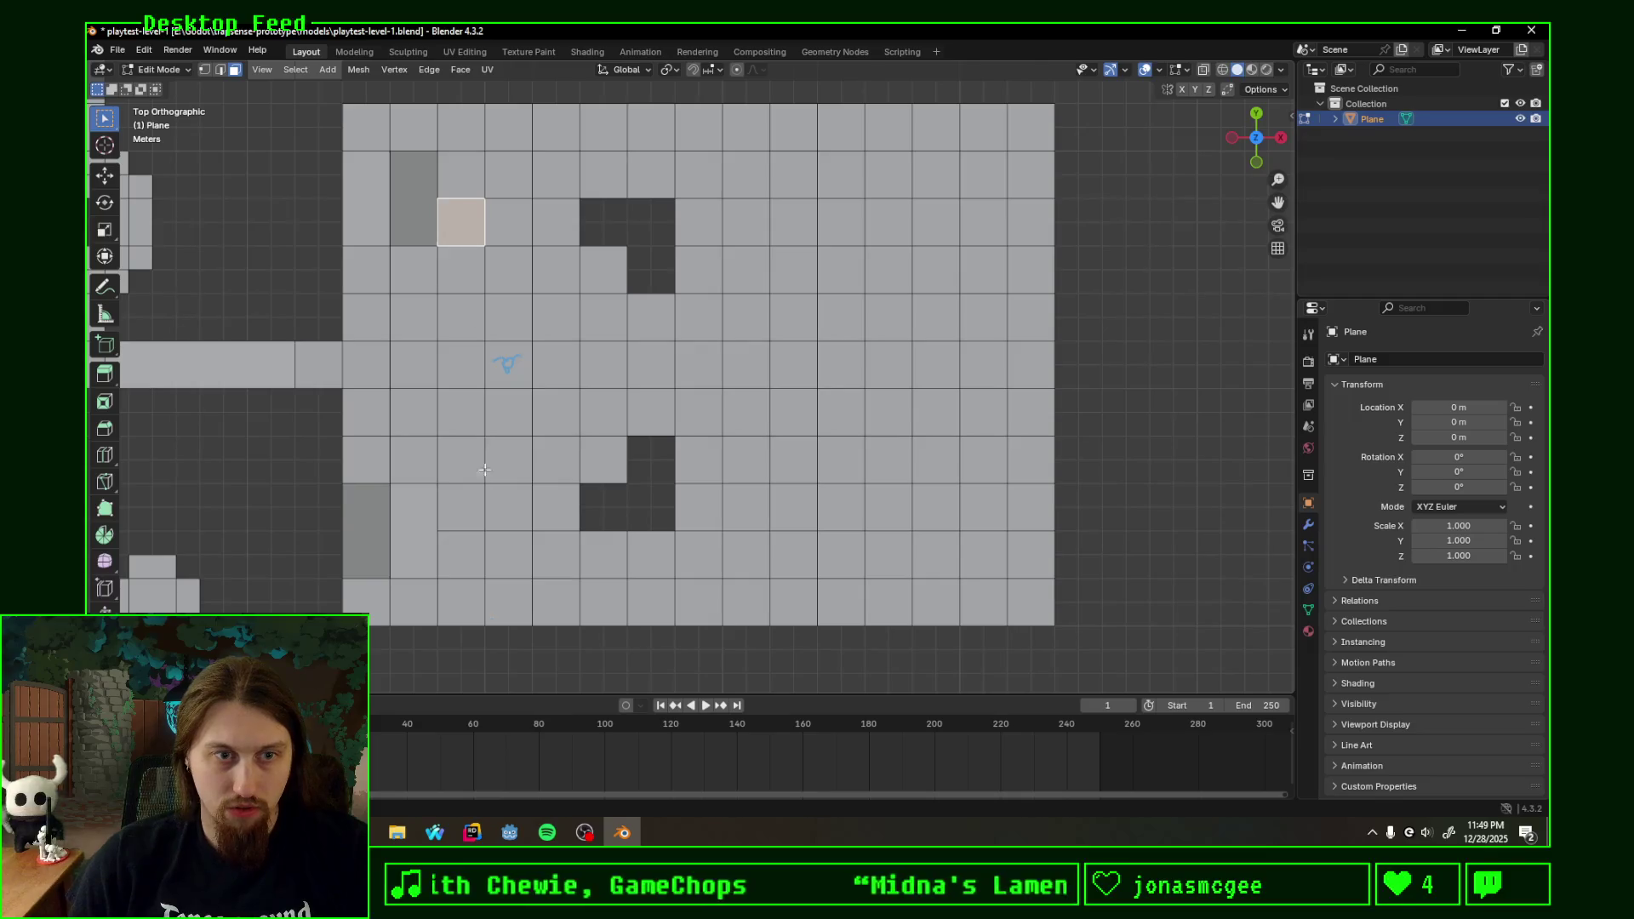
shift+click(467, 508)
key(x)
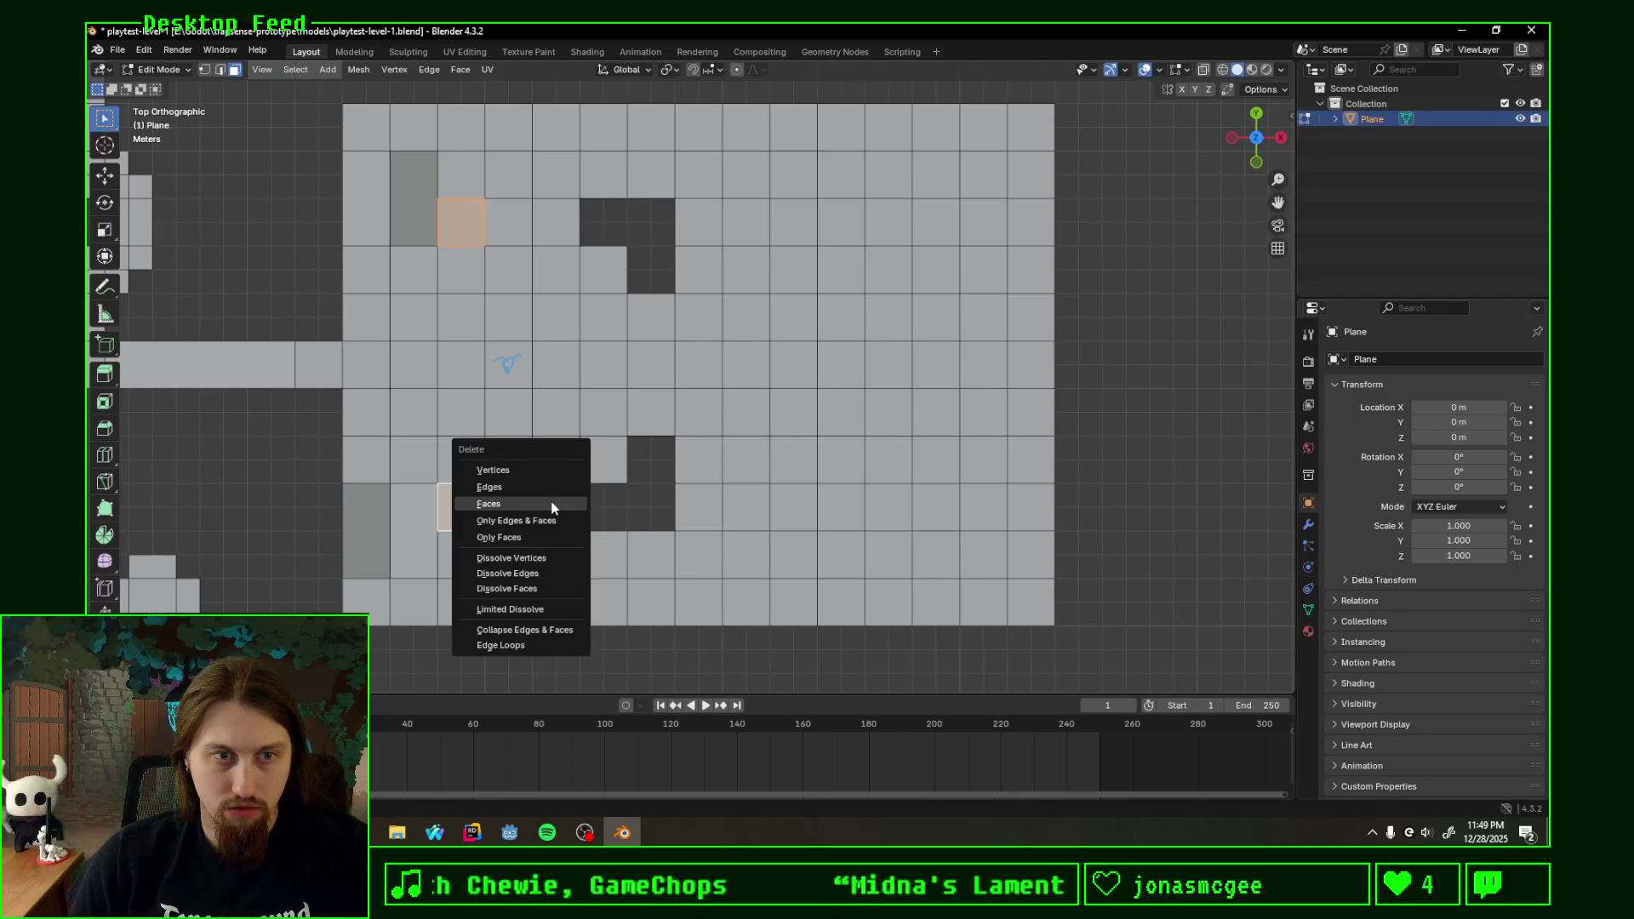
click(550, 502)
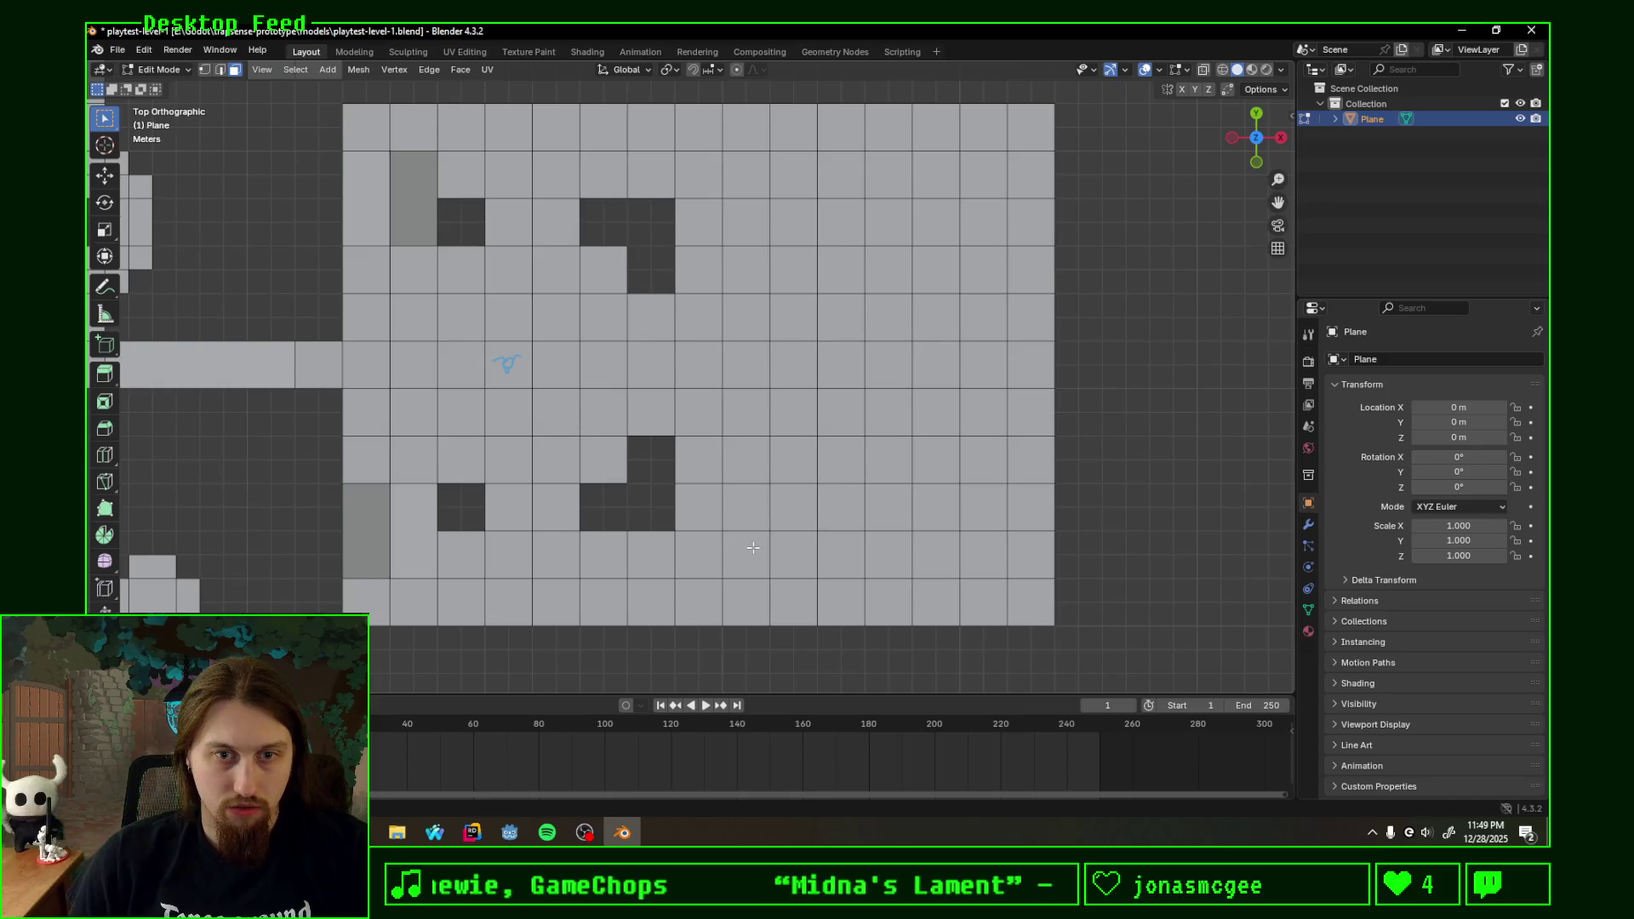
click(793, 554)
- Shift-select a tile column, a row rightward and a right-hand column for the corridor
shift+click(793, 507)
shift+click(793, 458)
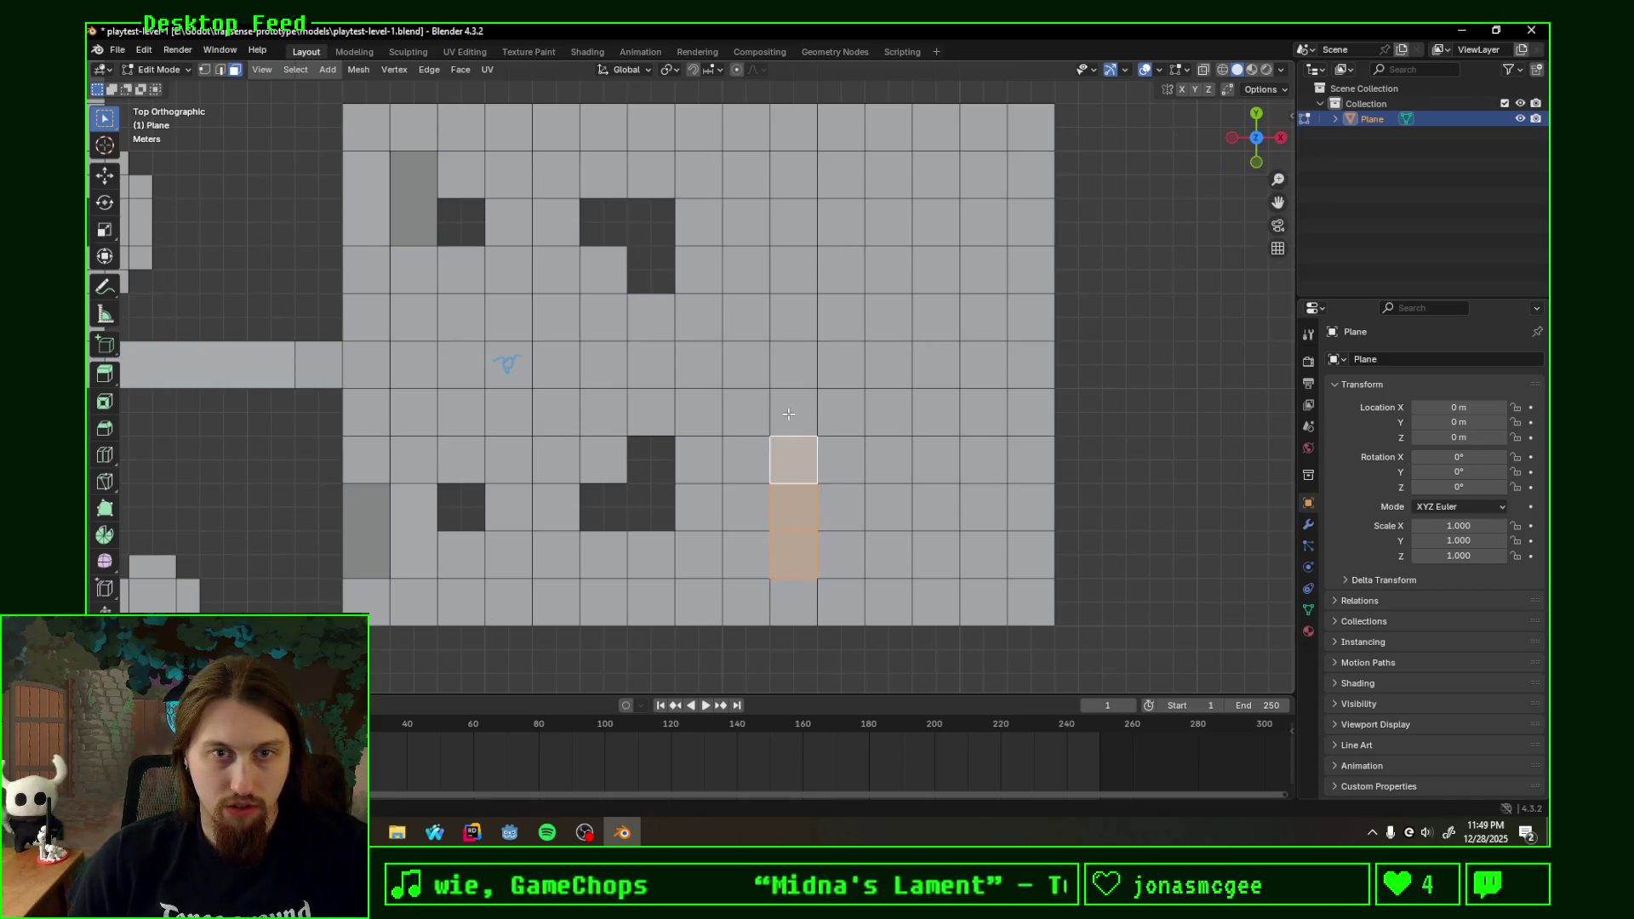
shift+click(793, 412)
shift+click(792, 364)
shift+click(842, 458)
shift+click(936, 458)
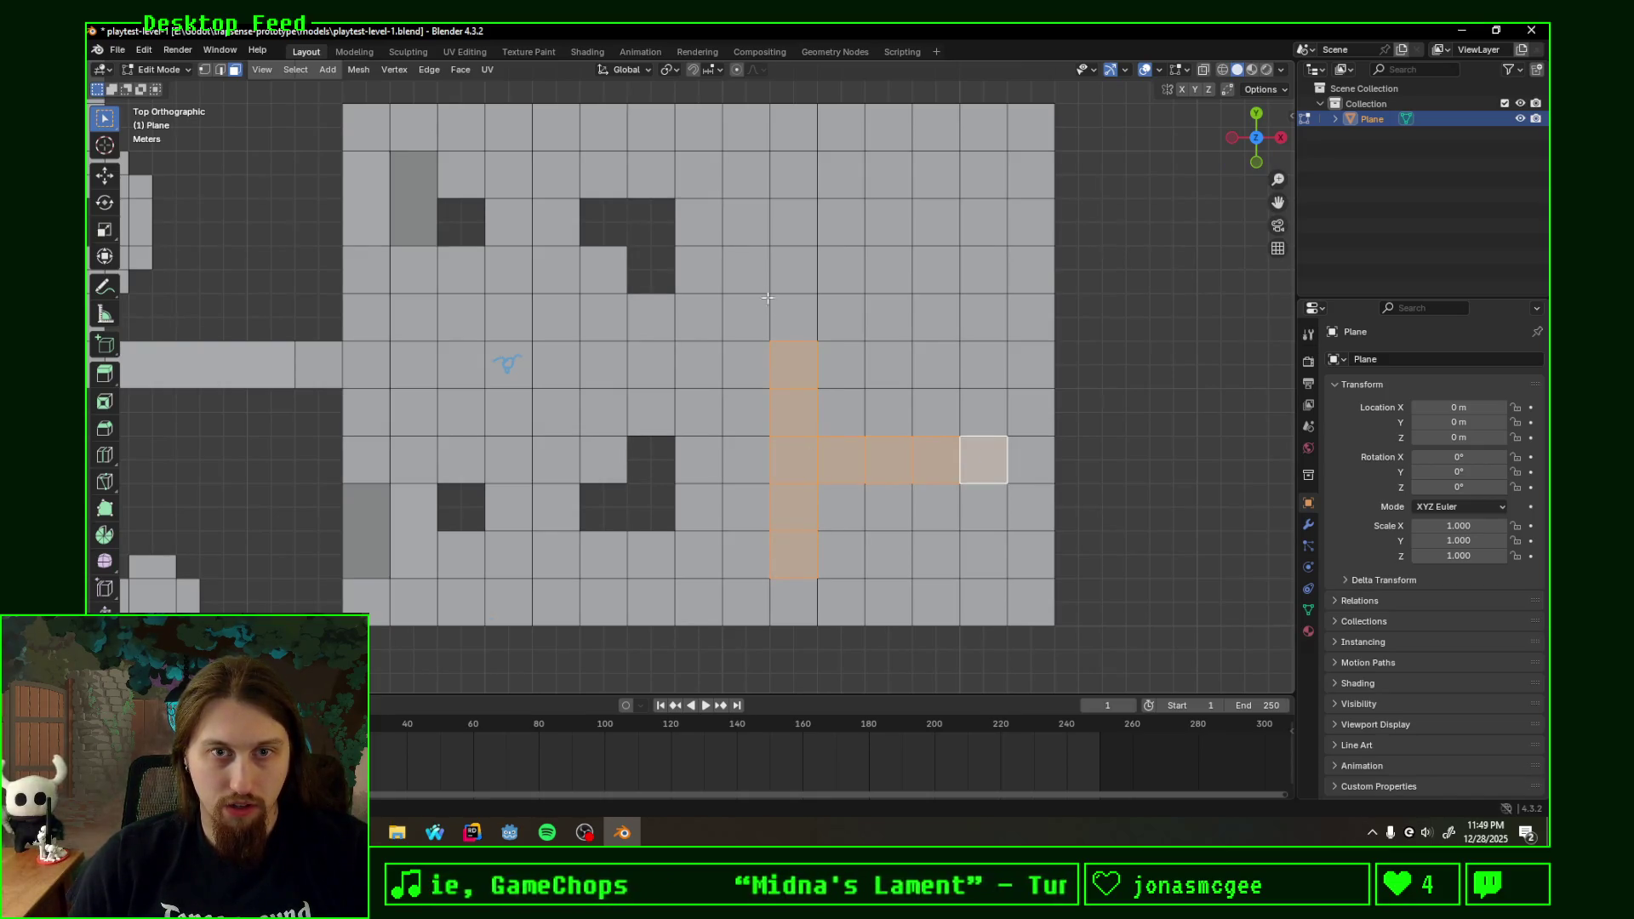
shift+click(983, 316)
shift+click(984, 269)
shift+click(983, 222)
shift+click(983, 175)
- Add the top two corridor rows, then start and cancel a grab move
shift+click(937, 222)
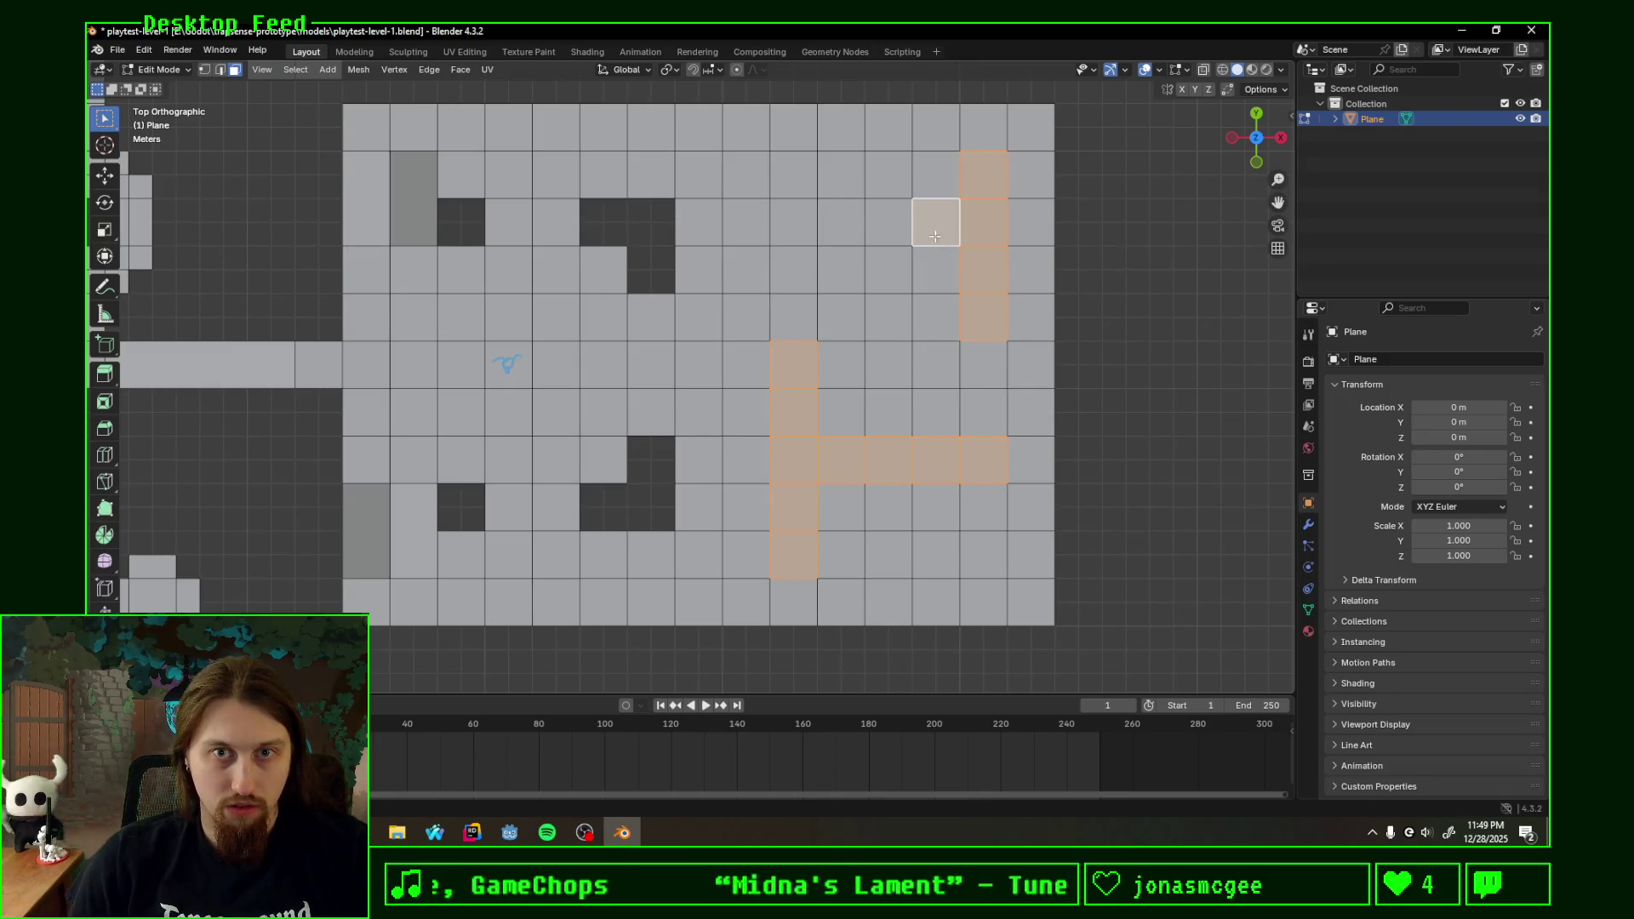
shift+click(890, 223)
shift+click(840, 223)
shift+click(793, 269)
shift+click(841, 269)
shift+click(888, 269)
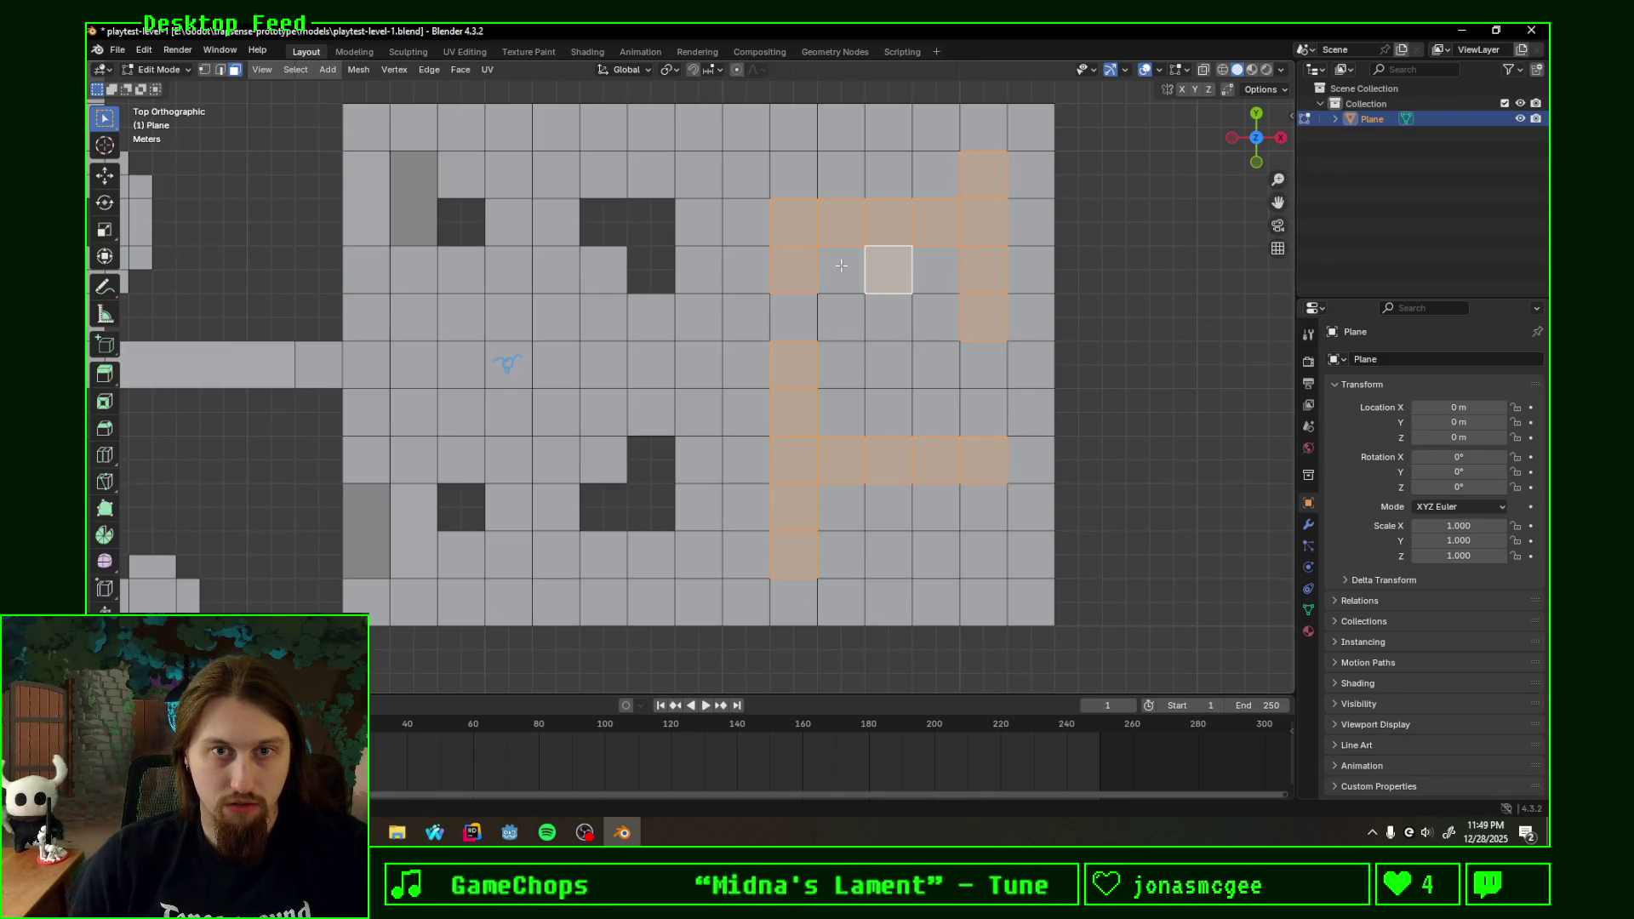
key(g)
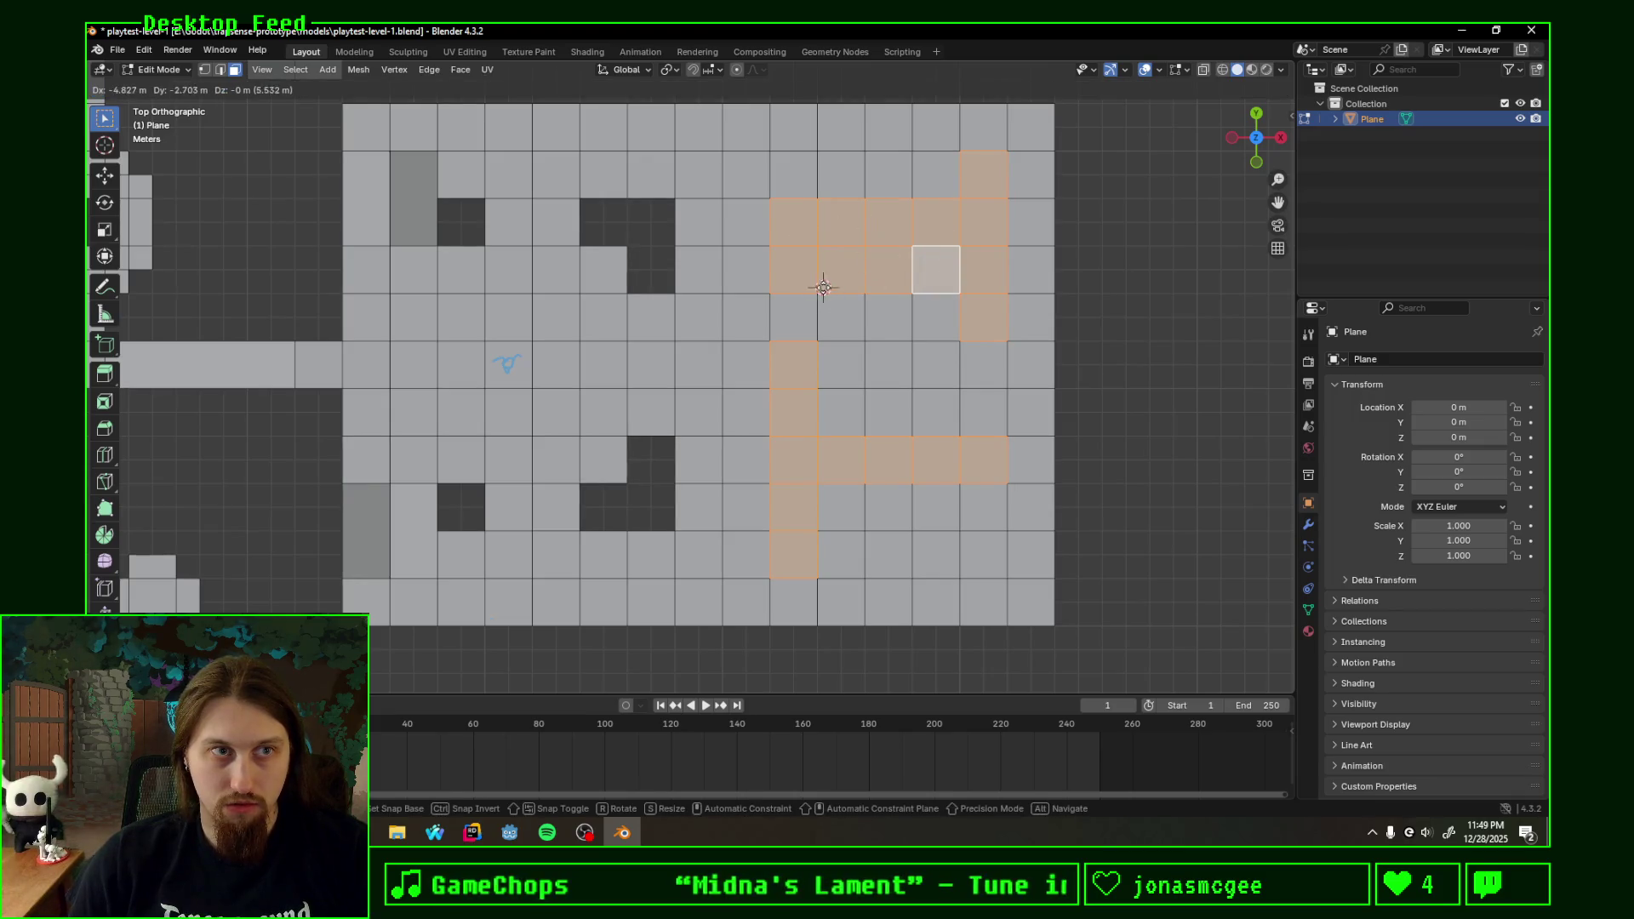
shift+right_drag(504, 488, 1171, 528)
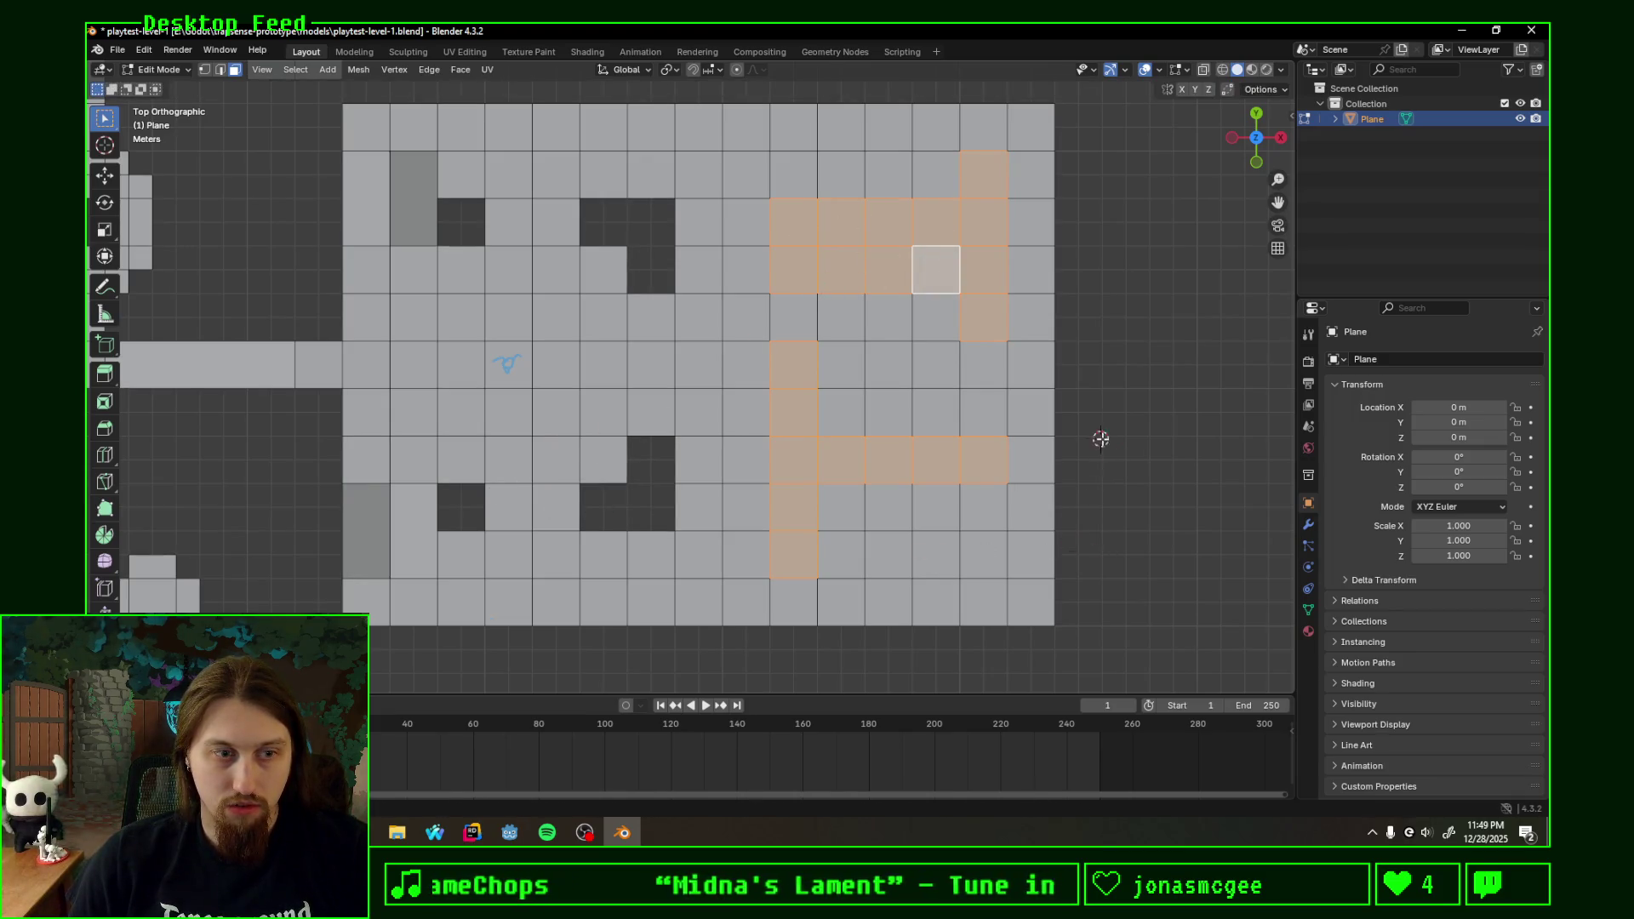
- Snap the 3D cursor to world origin and dismiss the pivot point pie unchanged
key(shift+s)
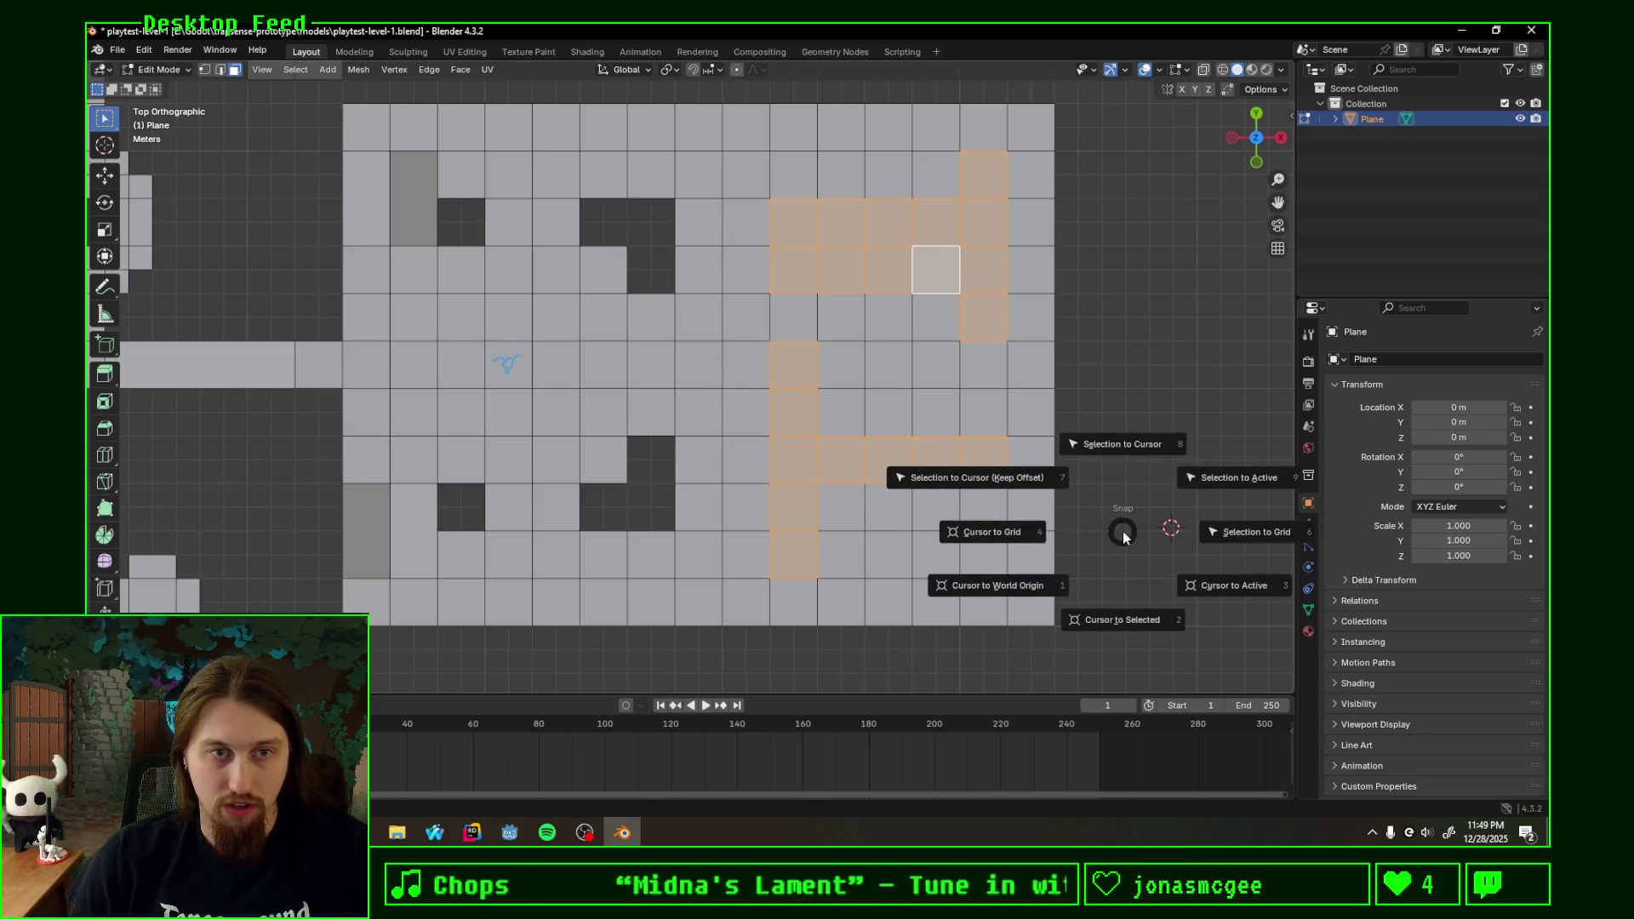
key(1)
scroll(1124, 533, down, 5)
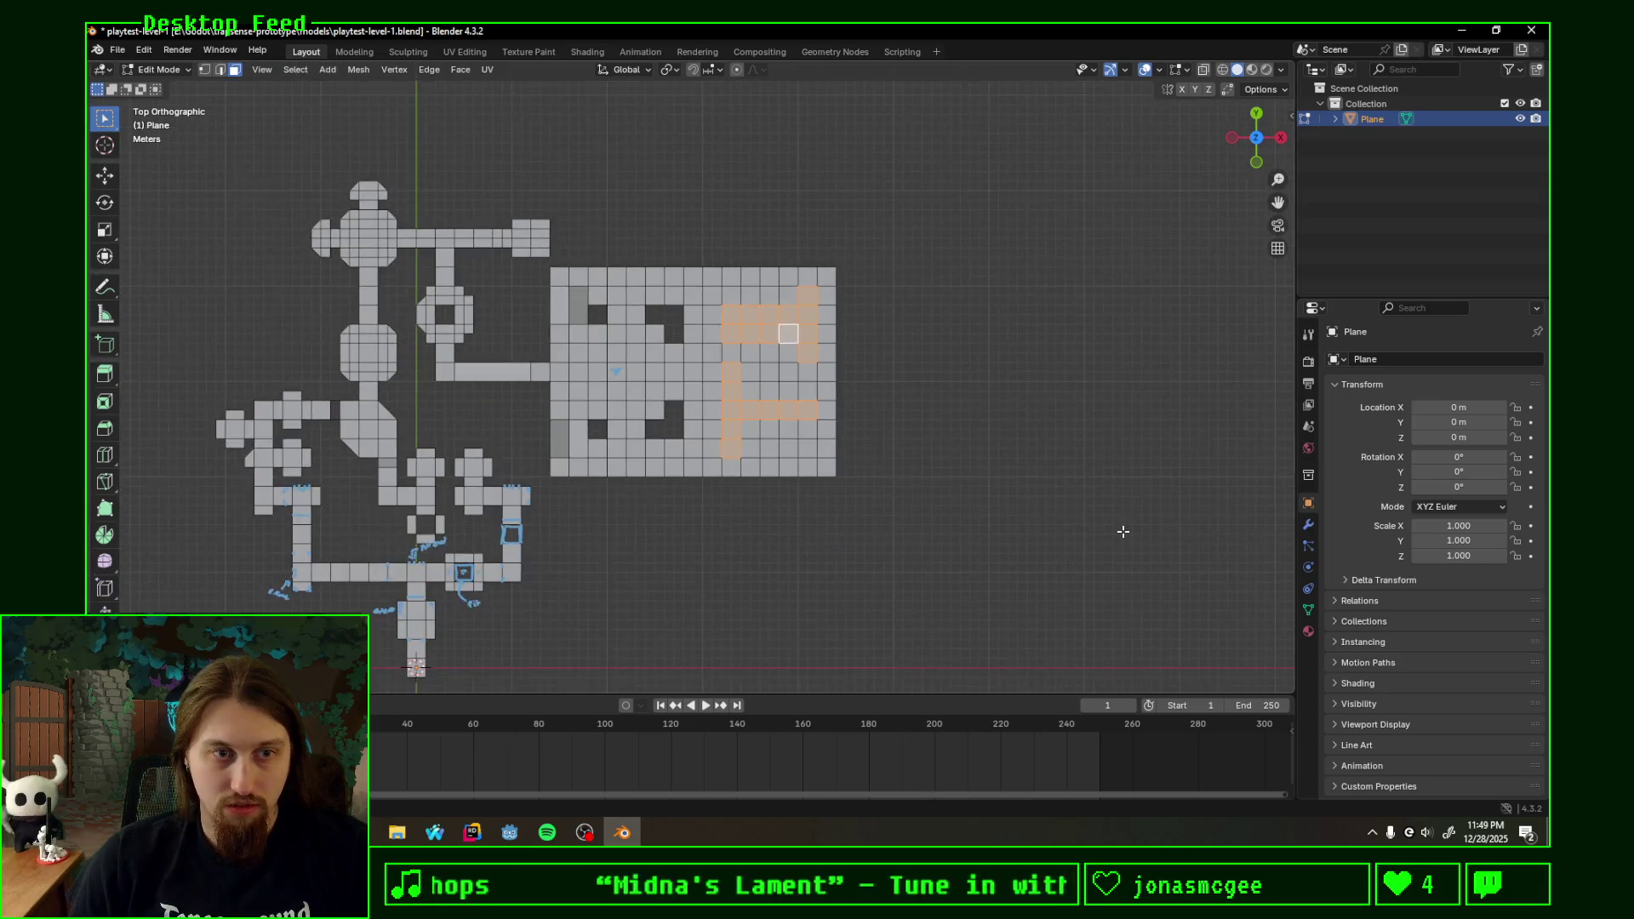
scroll(844, 463, up, 1)
scroll(838, 460, down, 5)
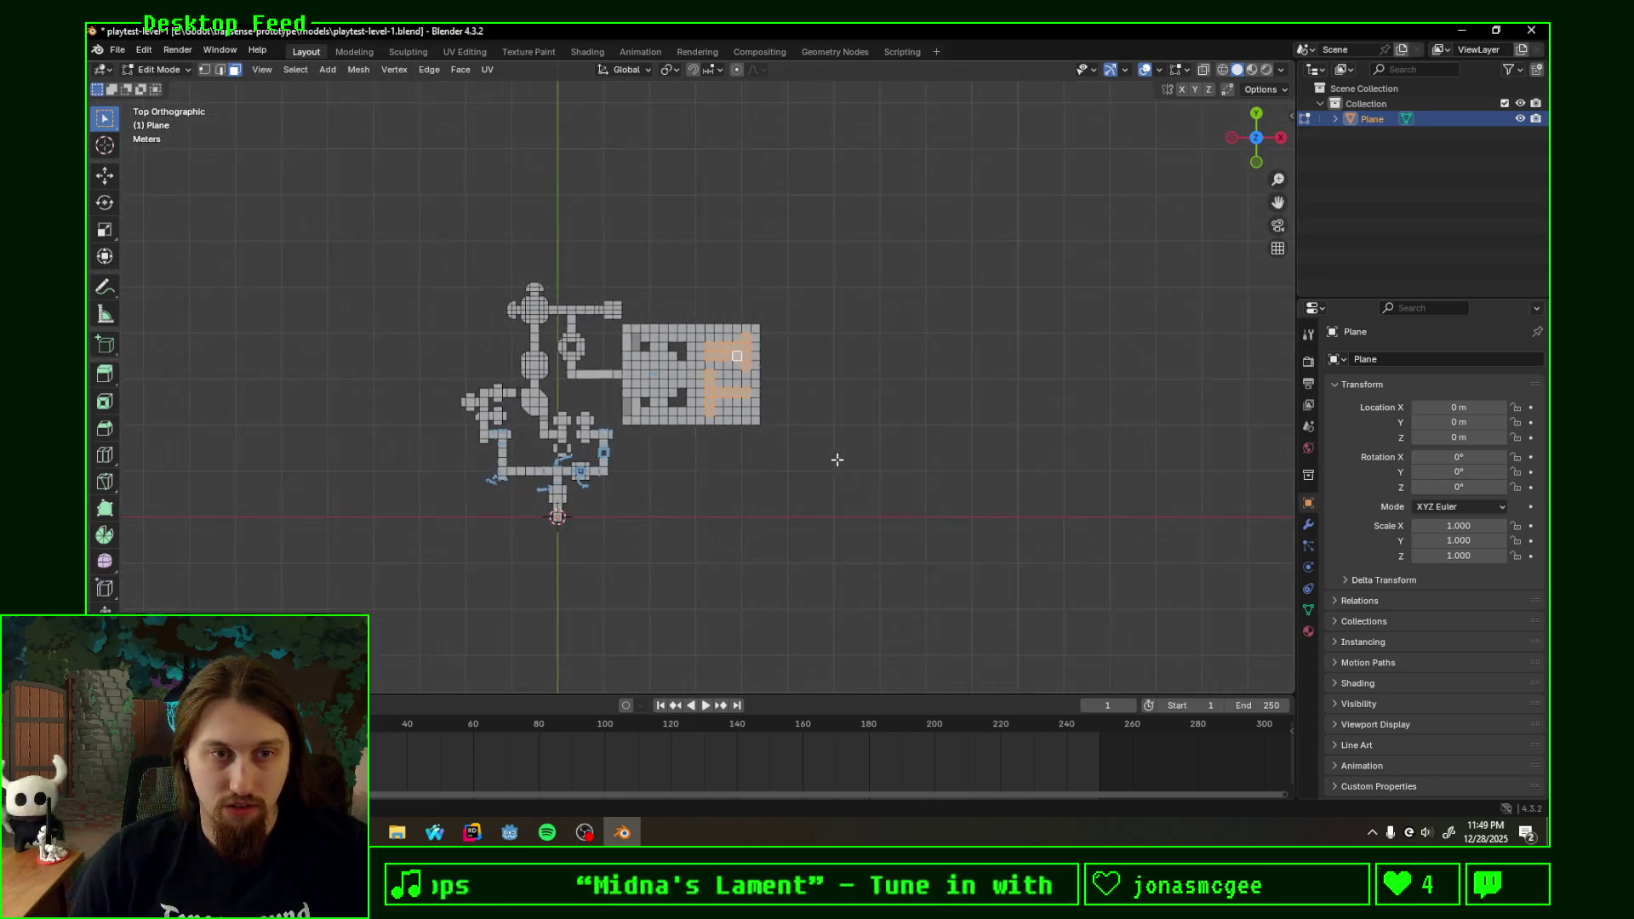
scroll(837, 460, down, 5)
scroll(838, 459, down, 4)
scroll(793, 452, up, 5)
scroll(793, 452, up, 5)
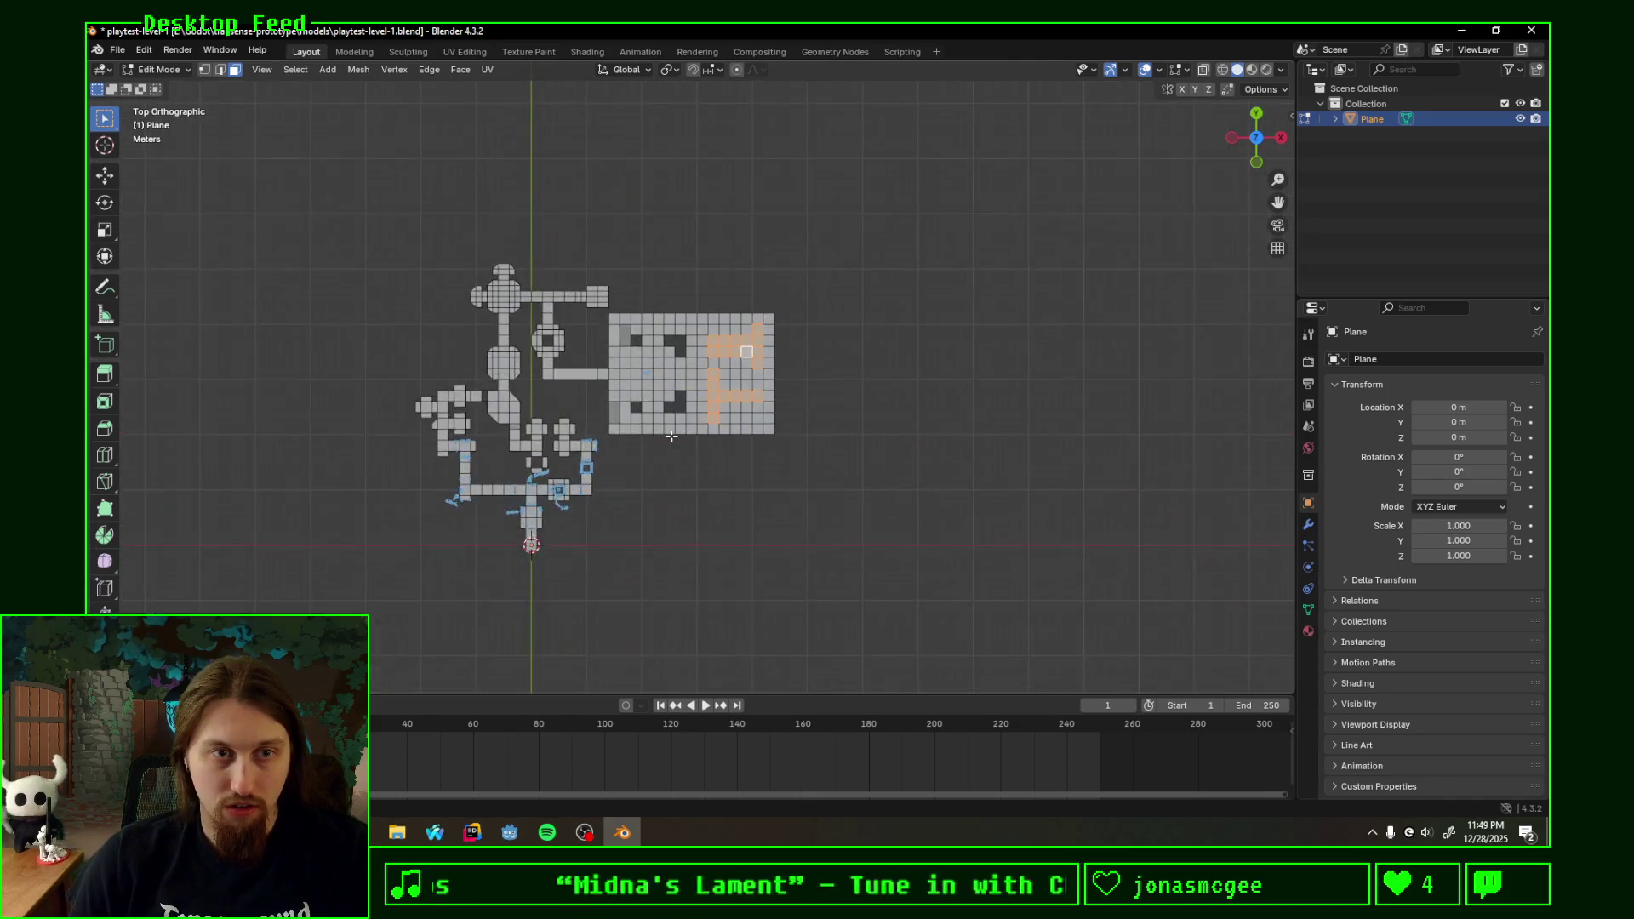
scroll(670, 437, up, 2)
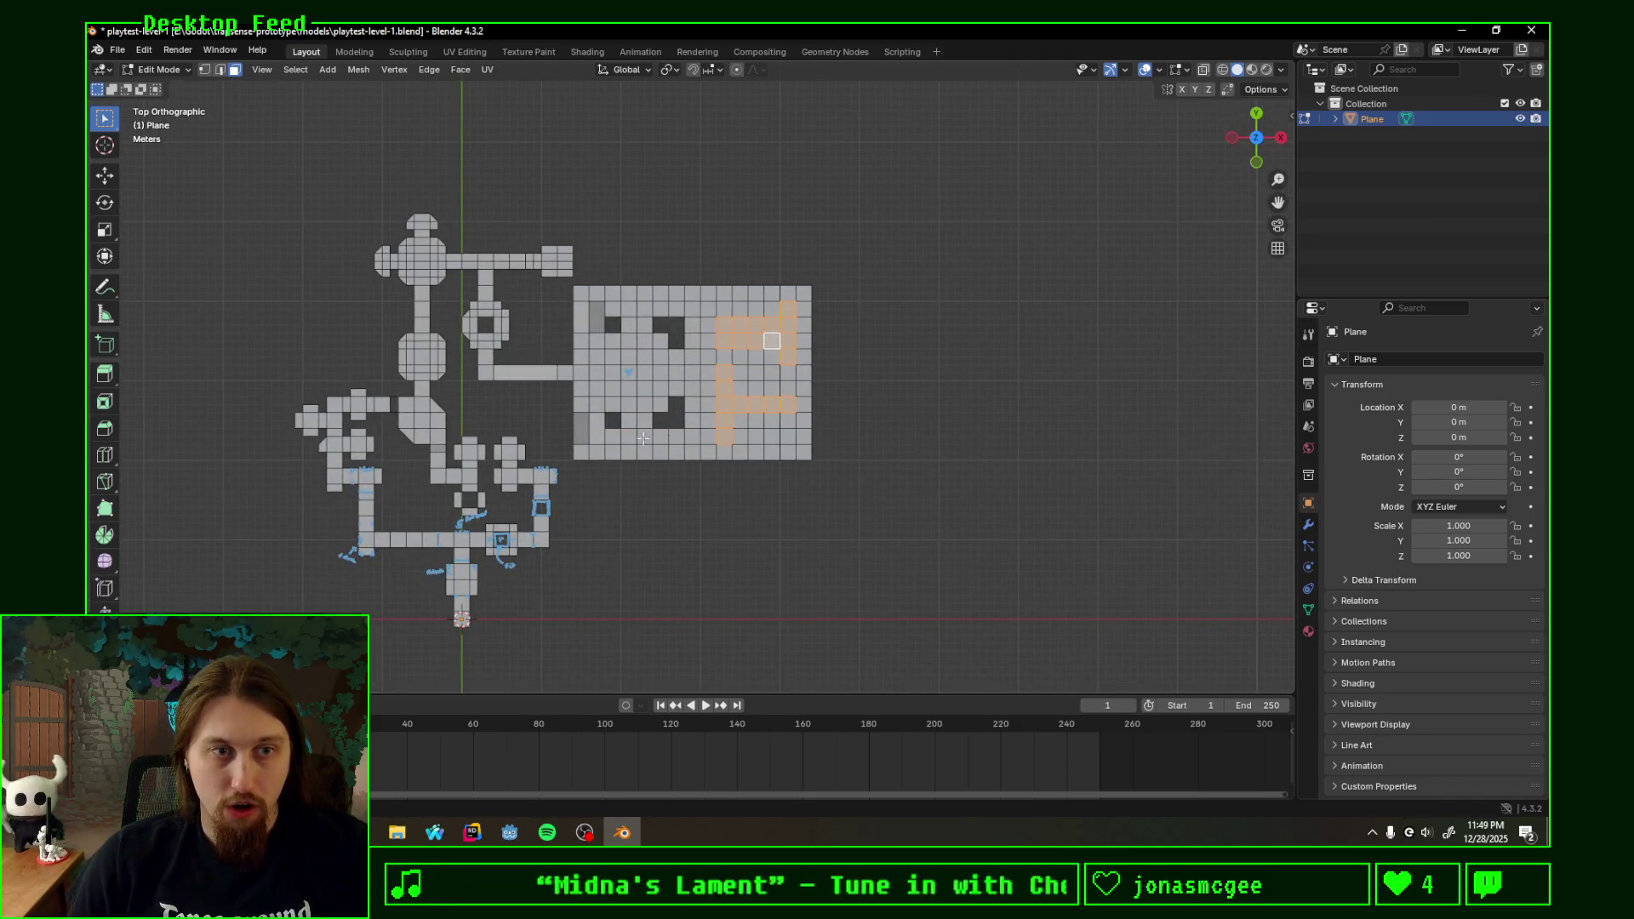
scroll(538, 558, down, 3)
scroll(537, 555, down, 3)
scroll(539, 542, up, 2)
scroll(540, 543, up, 10)
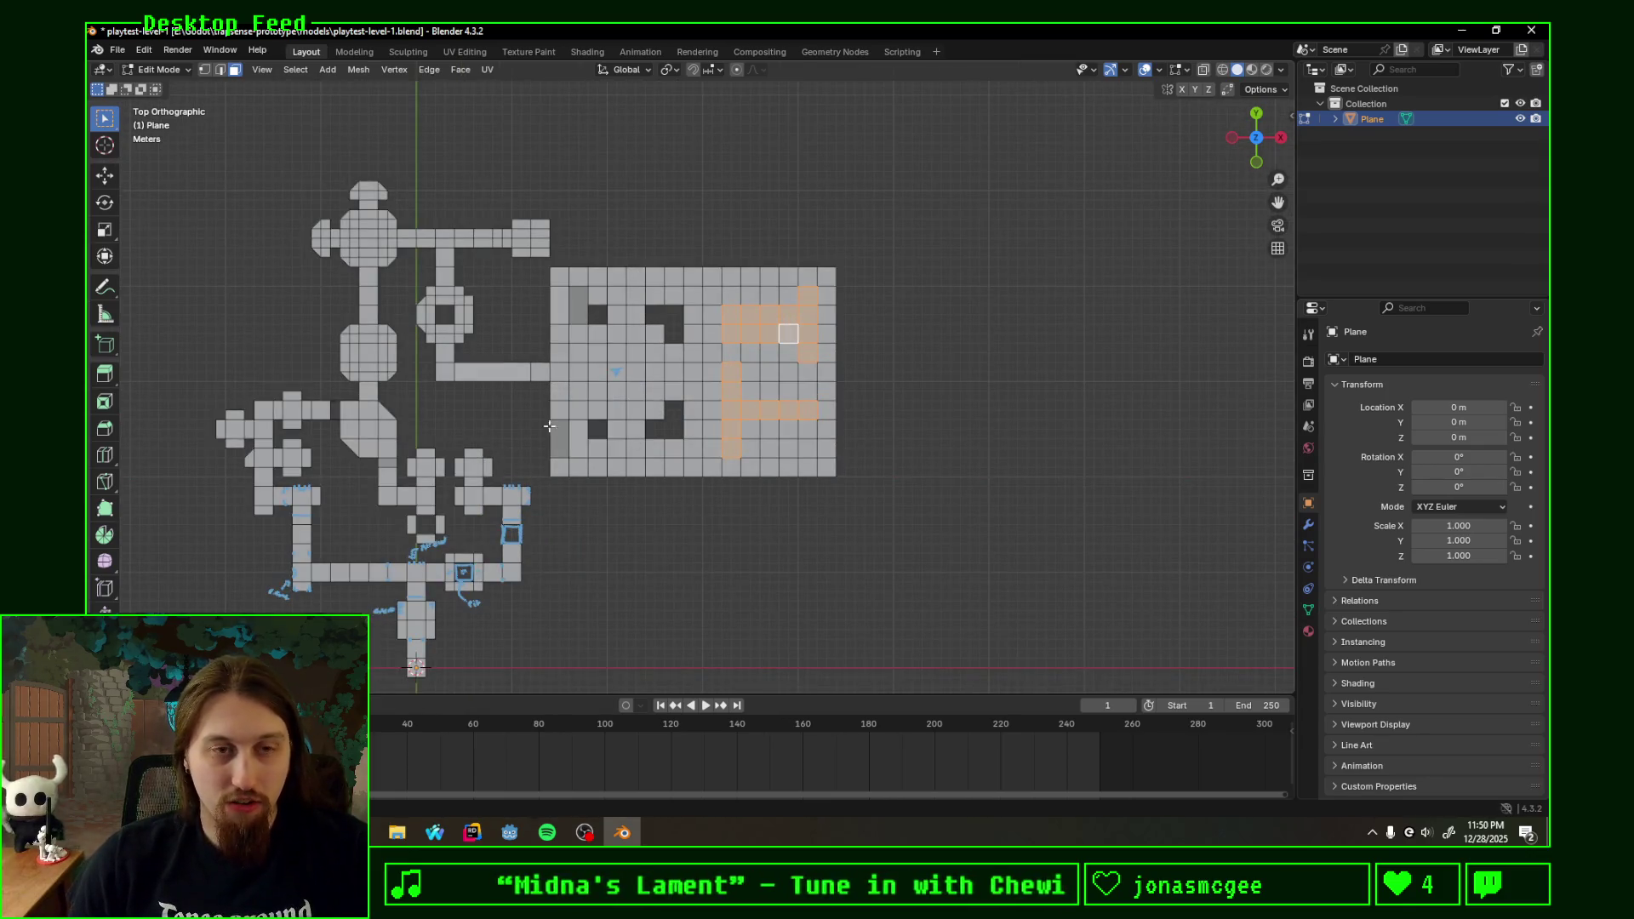
key(period)
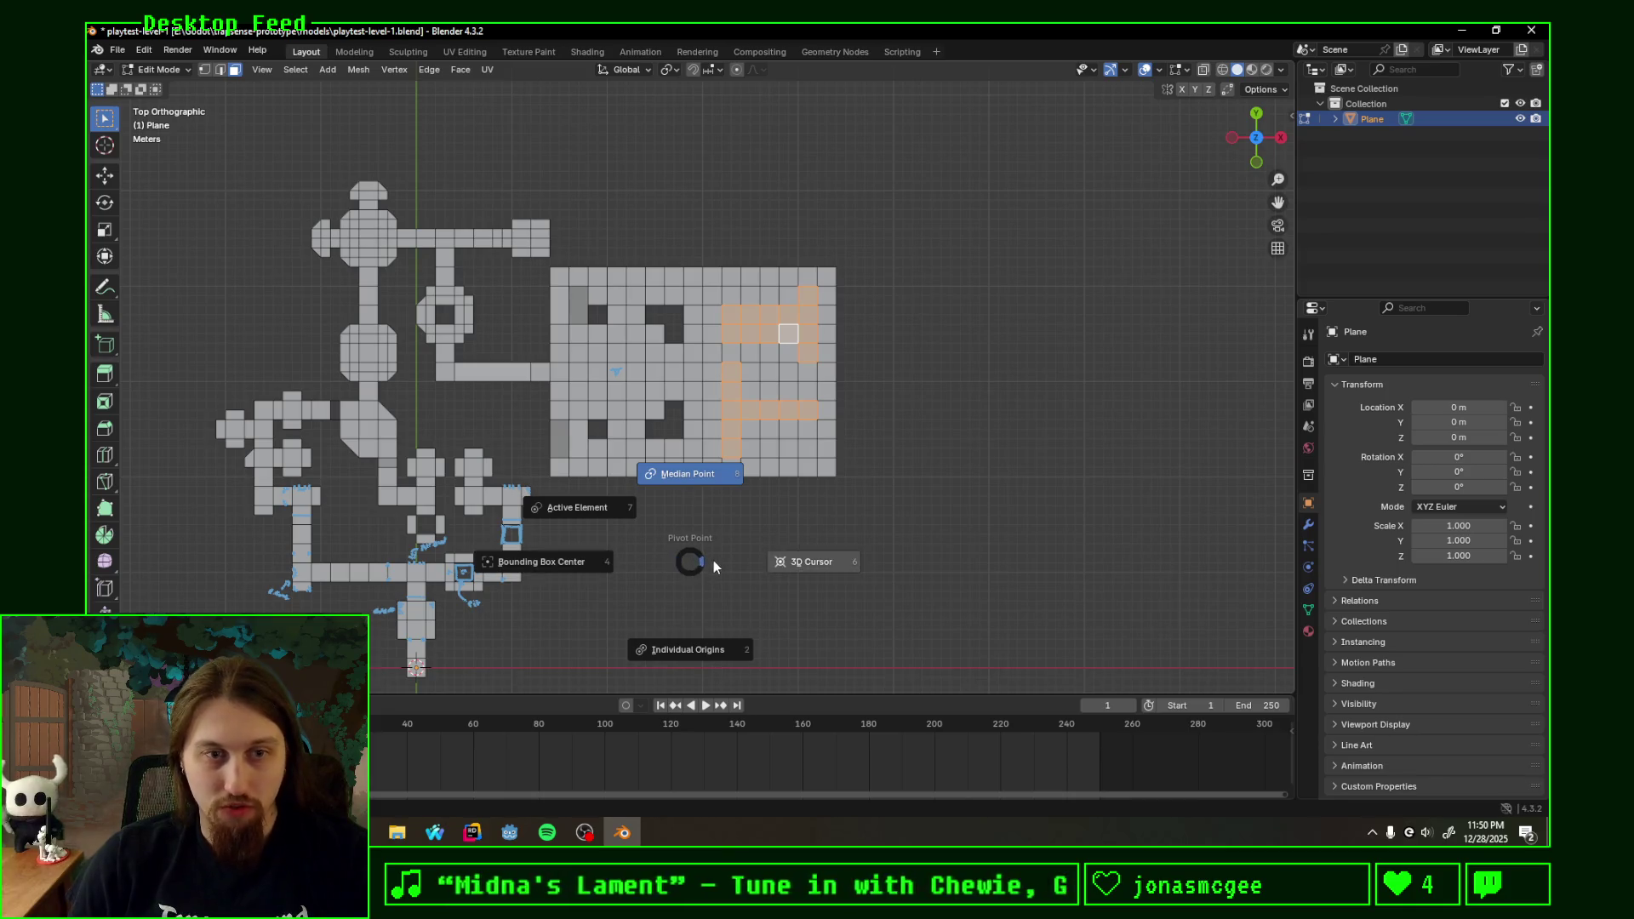
click(693, 562)
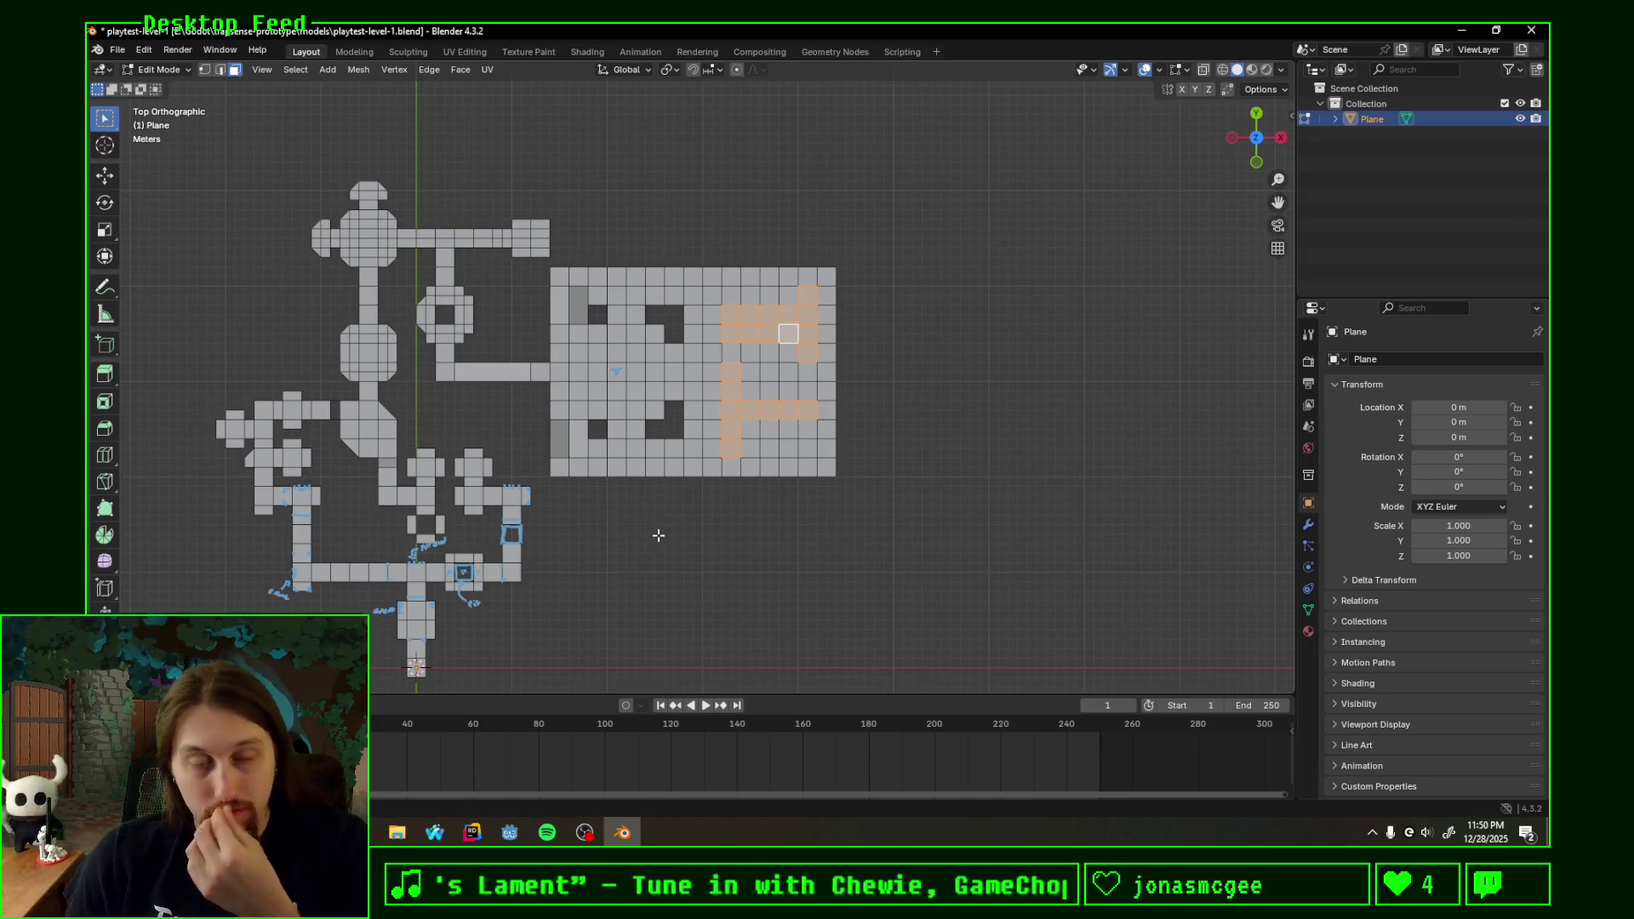
scroll(652, 529, up, 2)
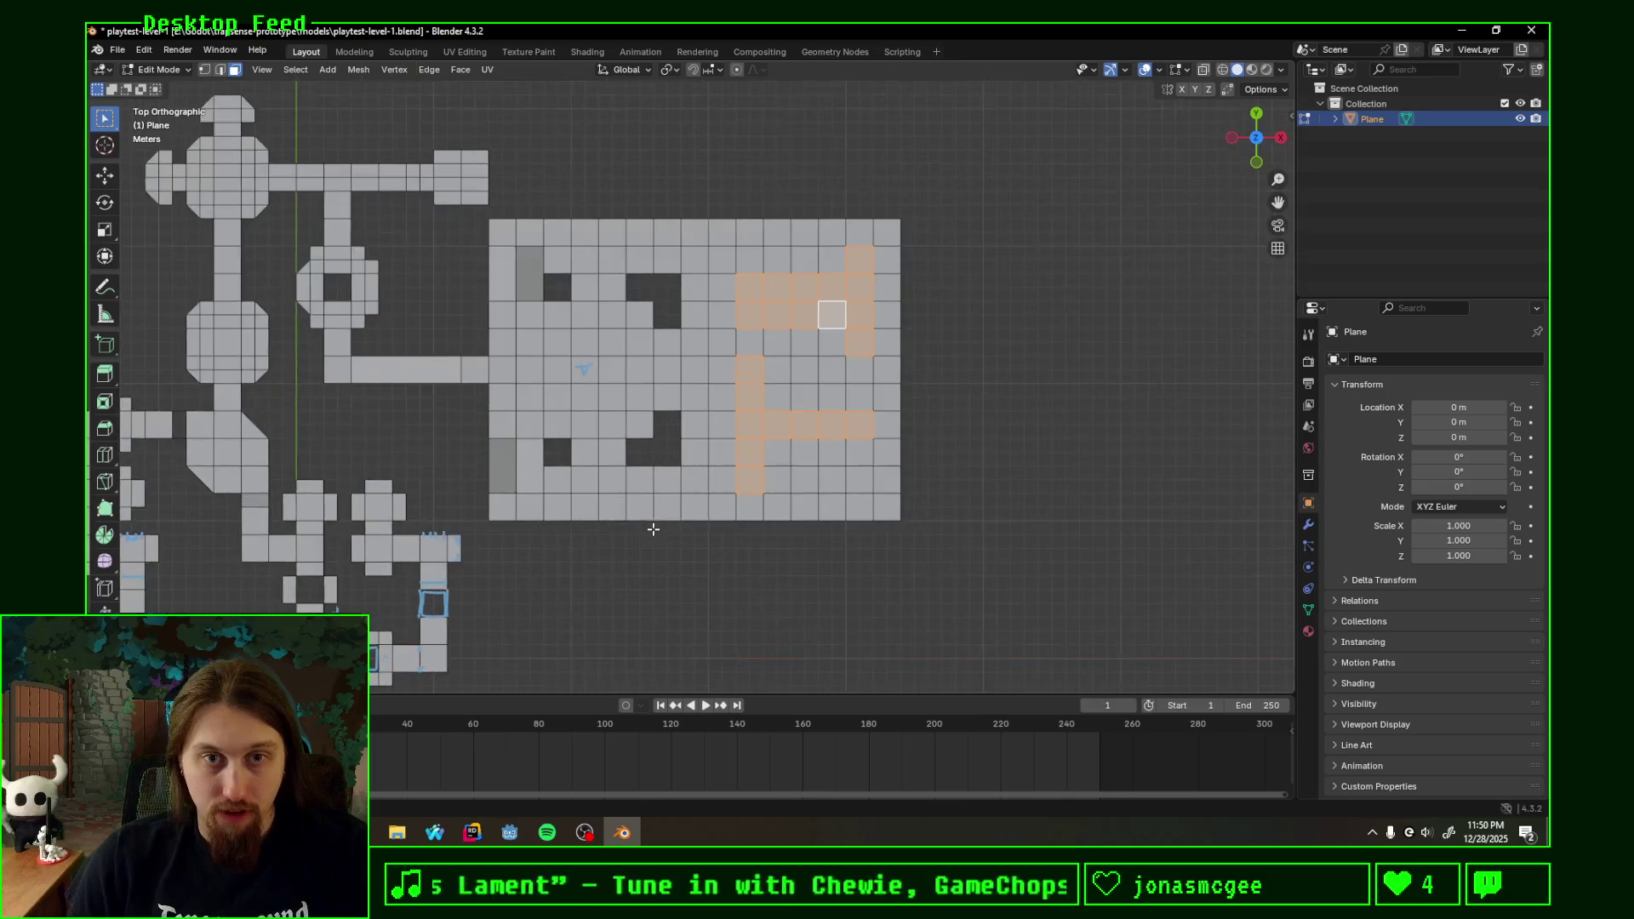
- Snap the misplaced 3D cursor back to world origin and pan onto the room
shift+right_drag(933, 445, 953, 350)
key(shift+s)
click(876, 463)
scroll(543, 511, down, 2)
scroll(446, 610, down, 2)
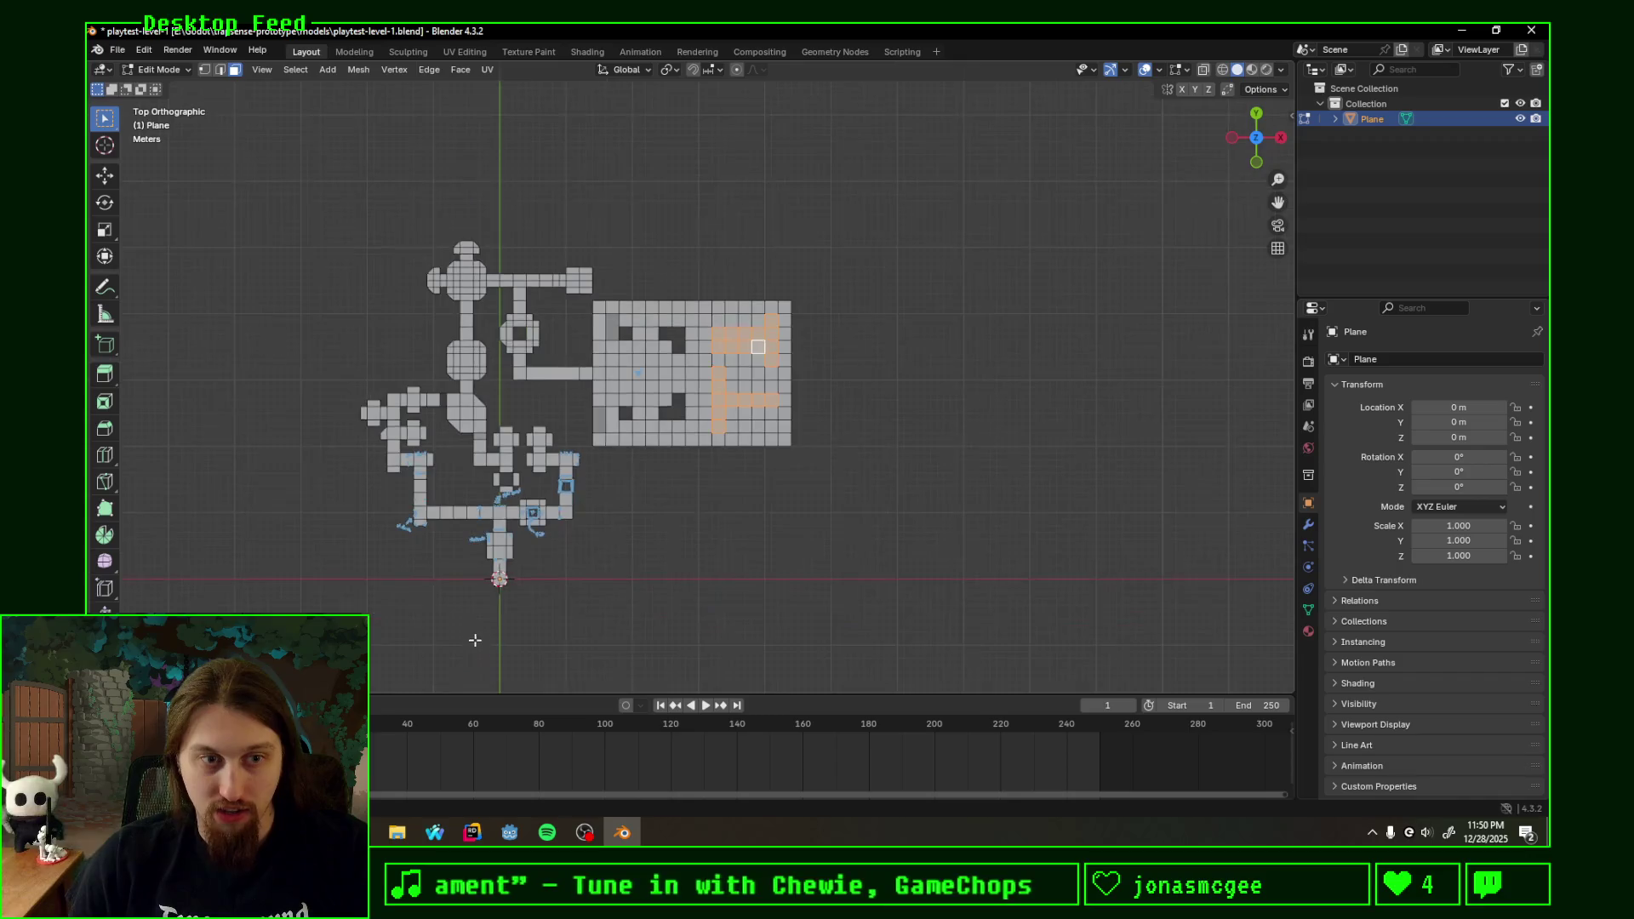
scroll(511, 634, up, 4)
scroll(429, 537, down, 1)
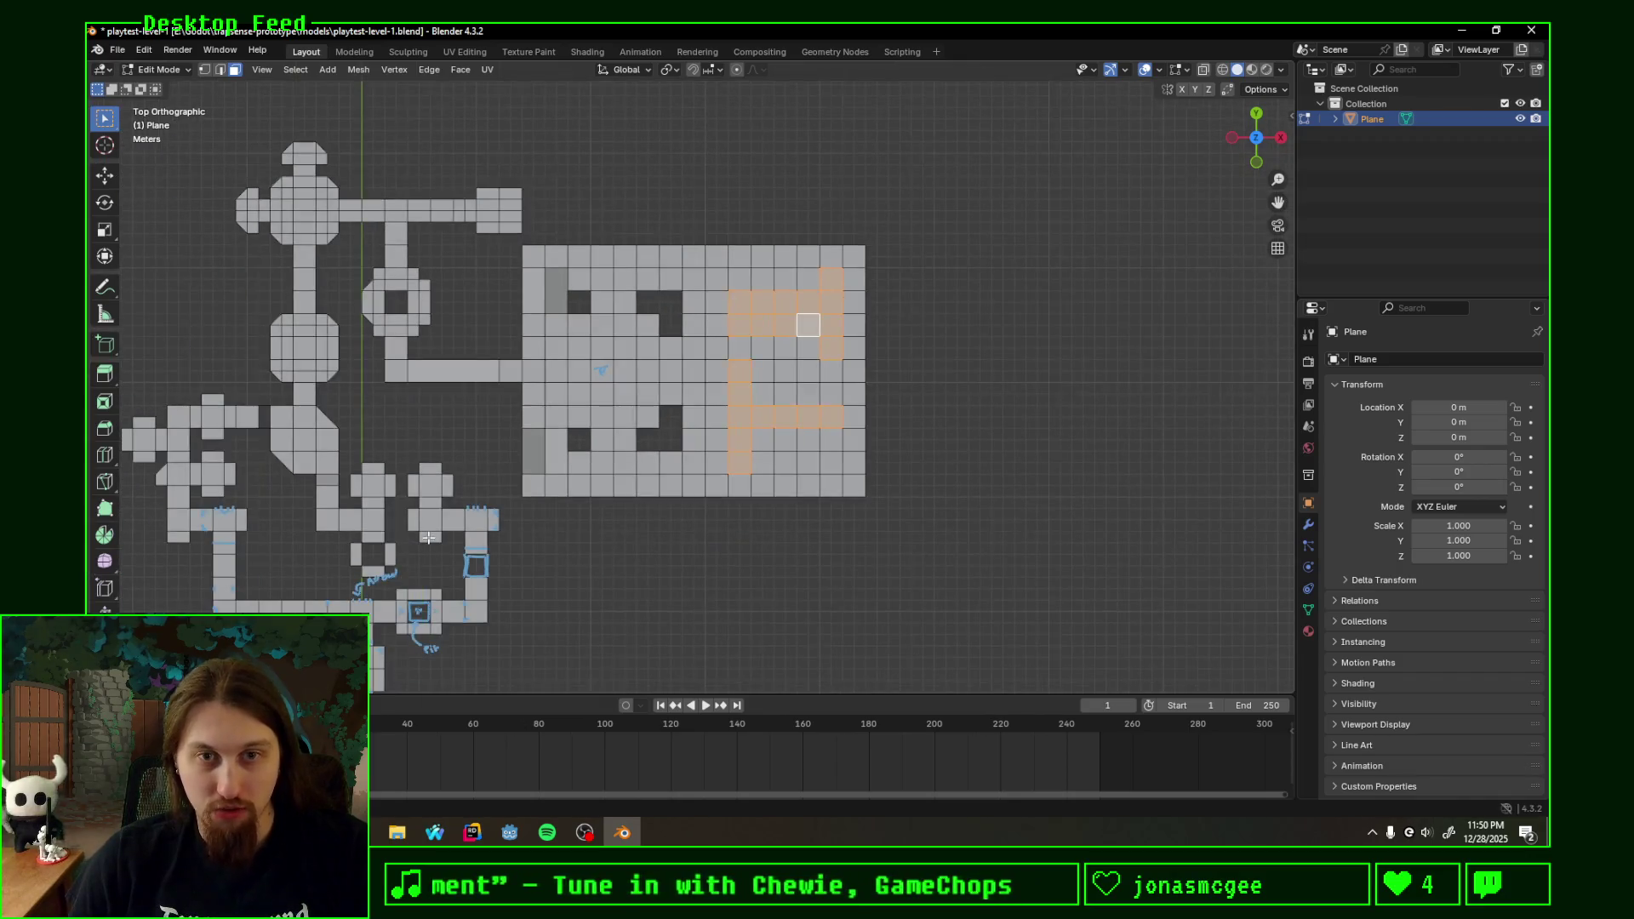
scroll(623, 521, up, 2)
shift+middle_drag(711, 398, 680, 470)
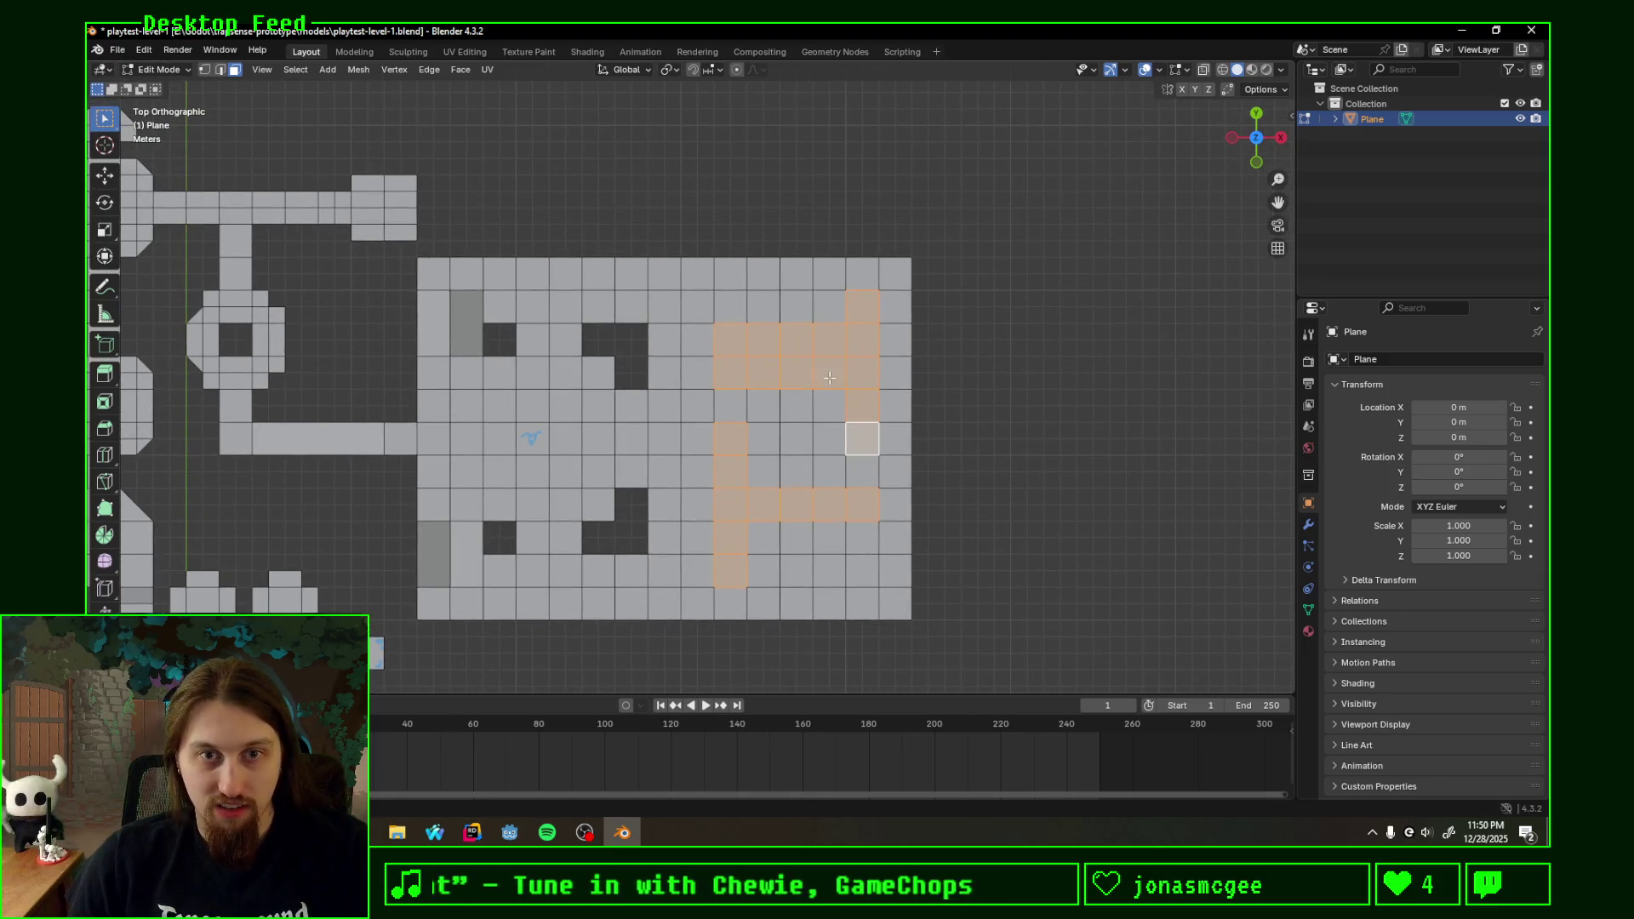
shift+right_drag(830, 378, 961, 418)
key(ctrl+z)
- Undo a wrong shortest-path selection and select the corridor's lower arm one row down
ctrl+click(741, 370)
key(ctrl+z)
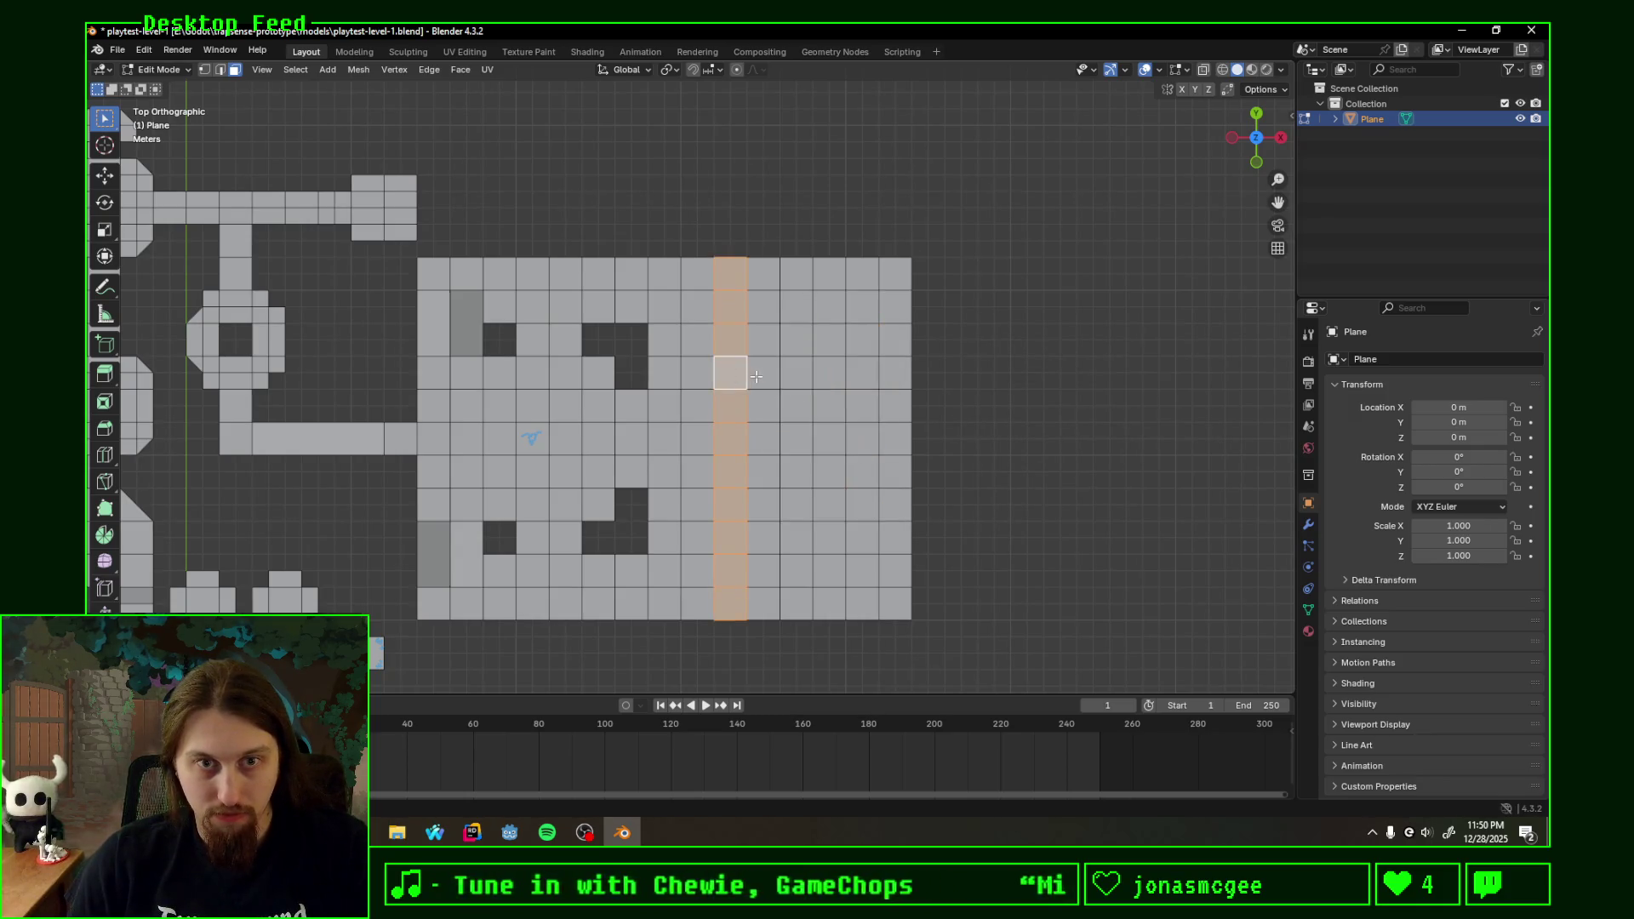
key(ctrl+z)
key(ctrl+z)
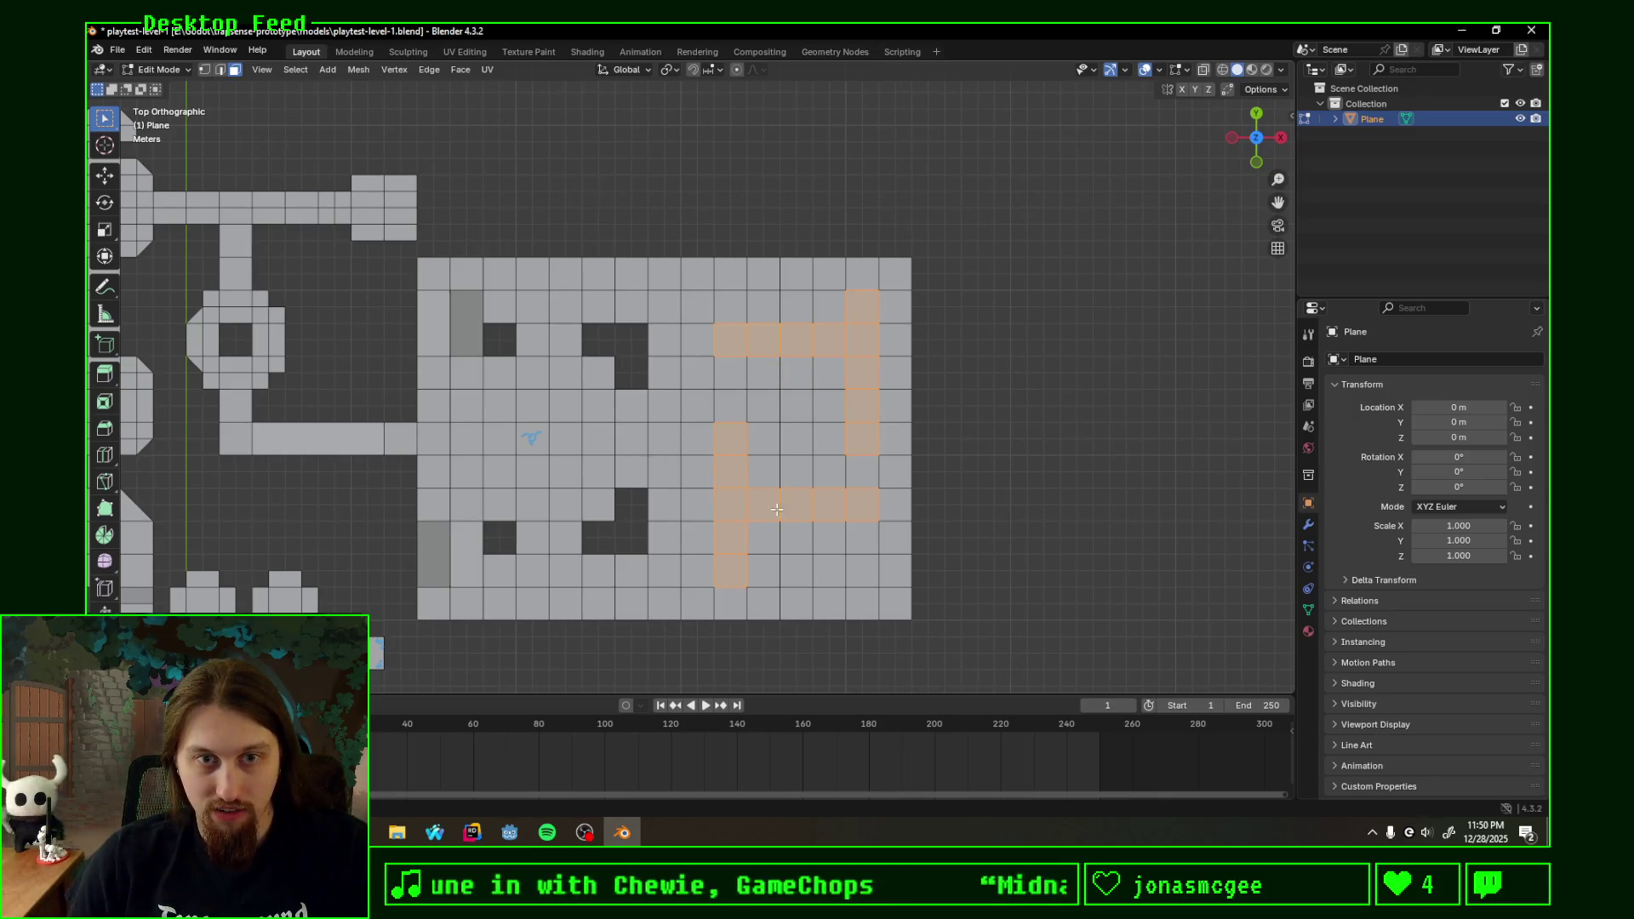
key(ctrl+z)
ctrl+click(864, 529)
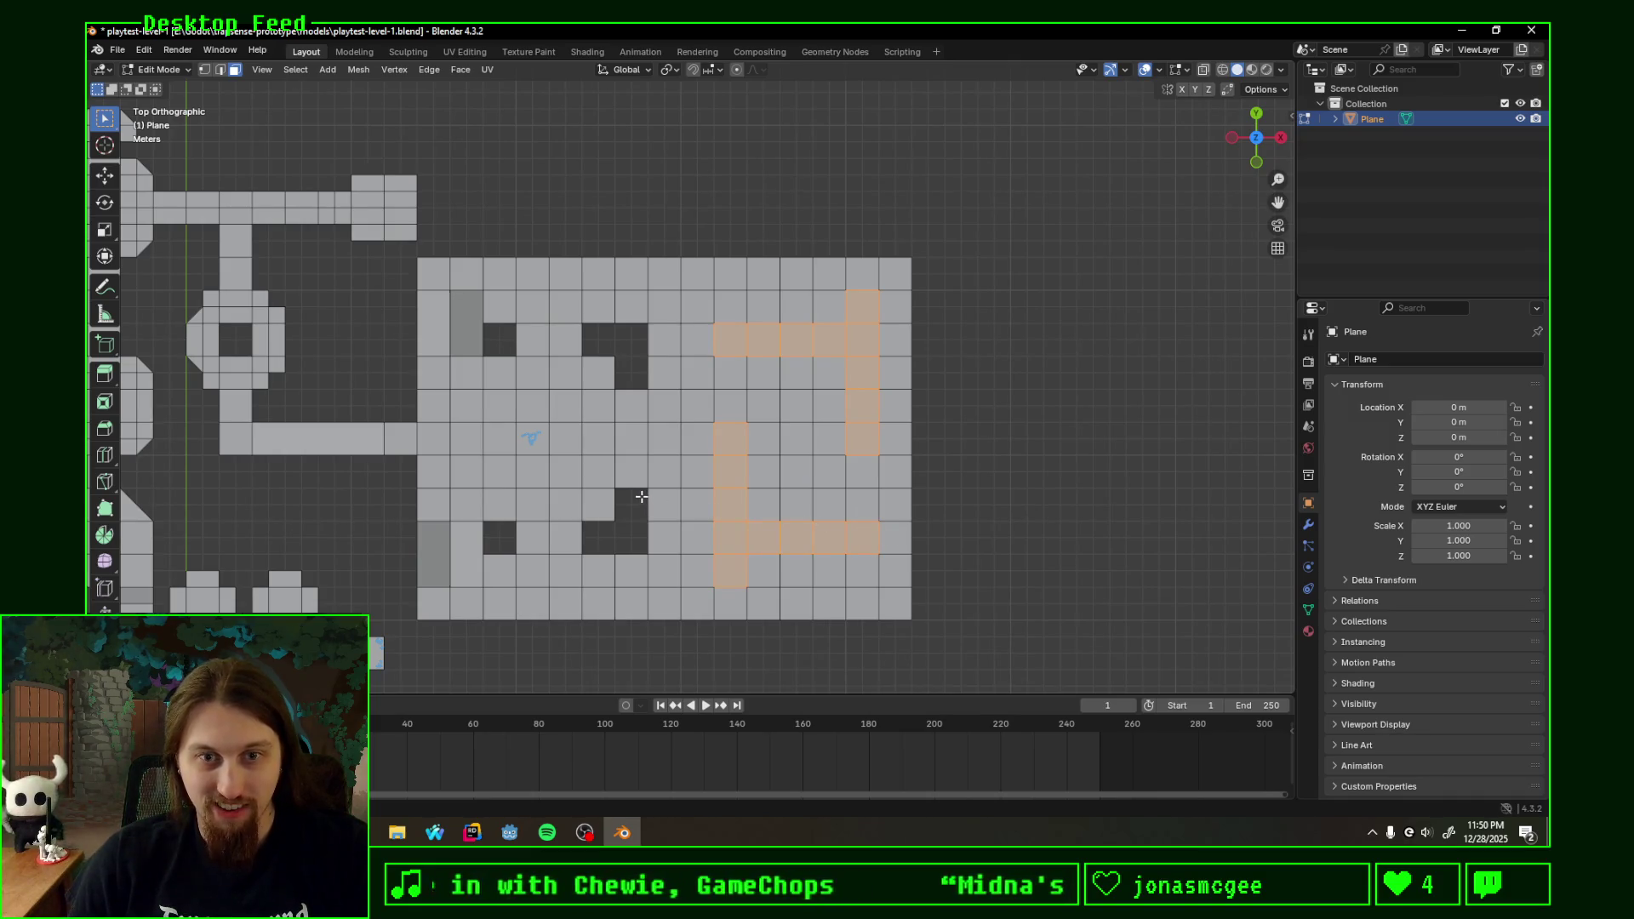
shift+click(848, 509)
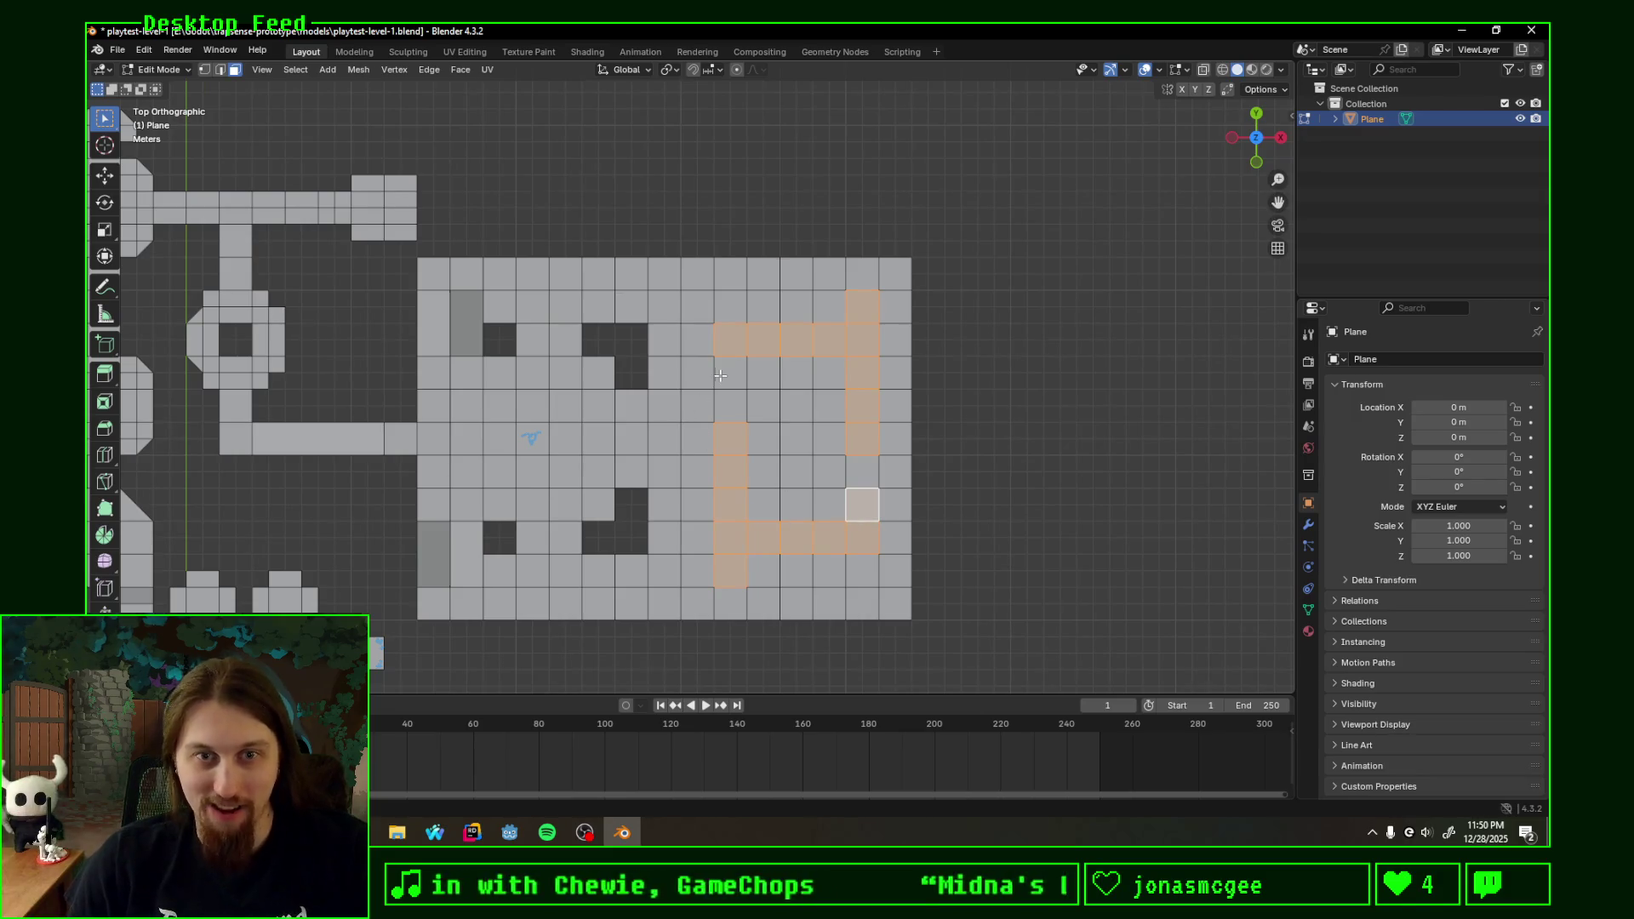
shift+click(845, 490)
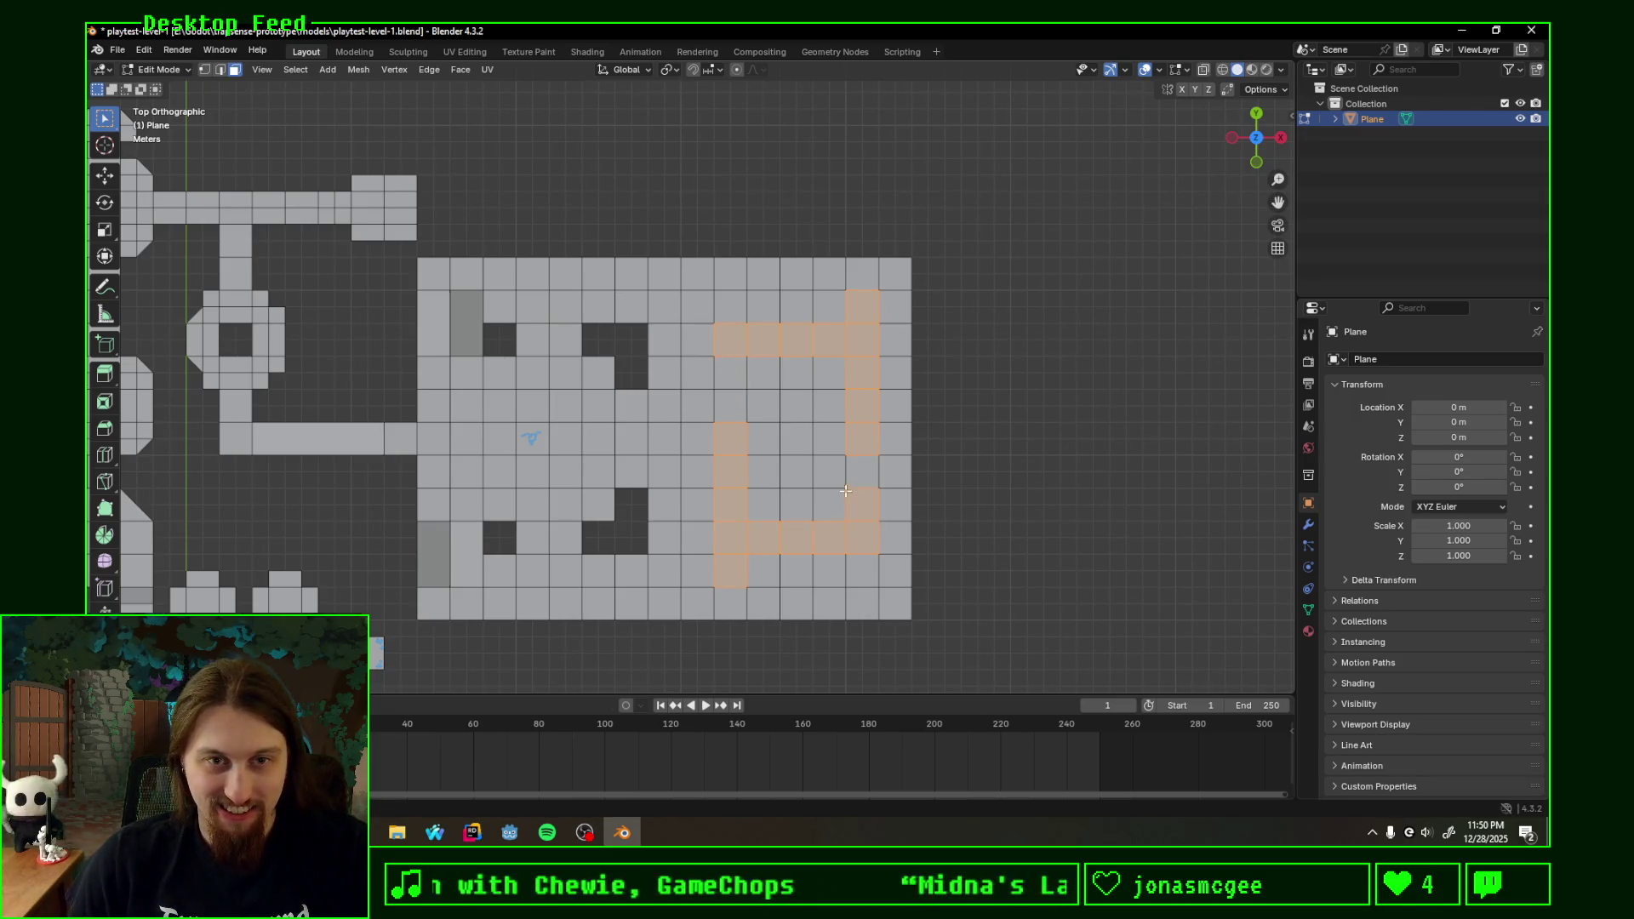
mouse_move(772, 445)
shift+middle_down()
mouse_move(864, 437)
mouse_move(753, 418)
shift+middle_up()
scroll(865, 437, up, 1)
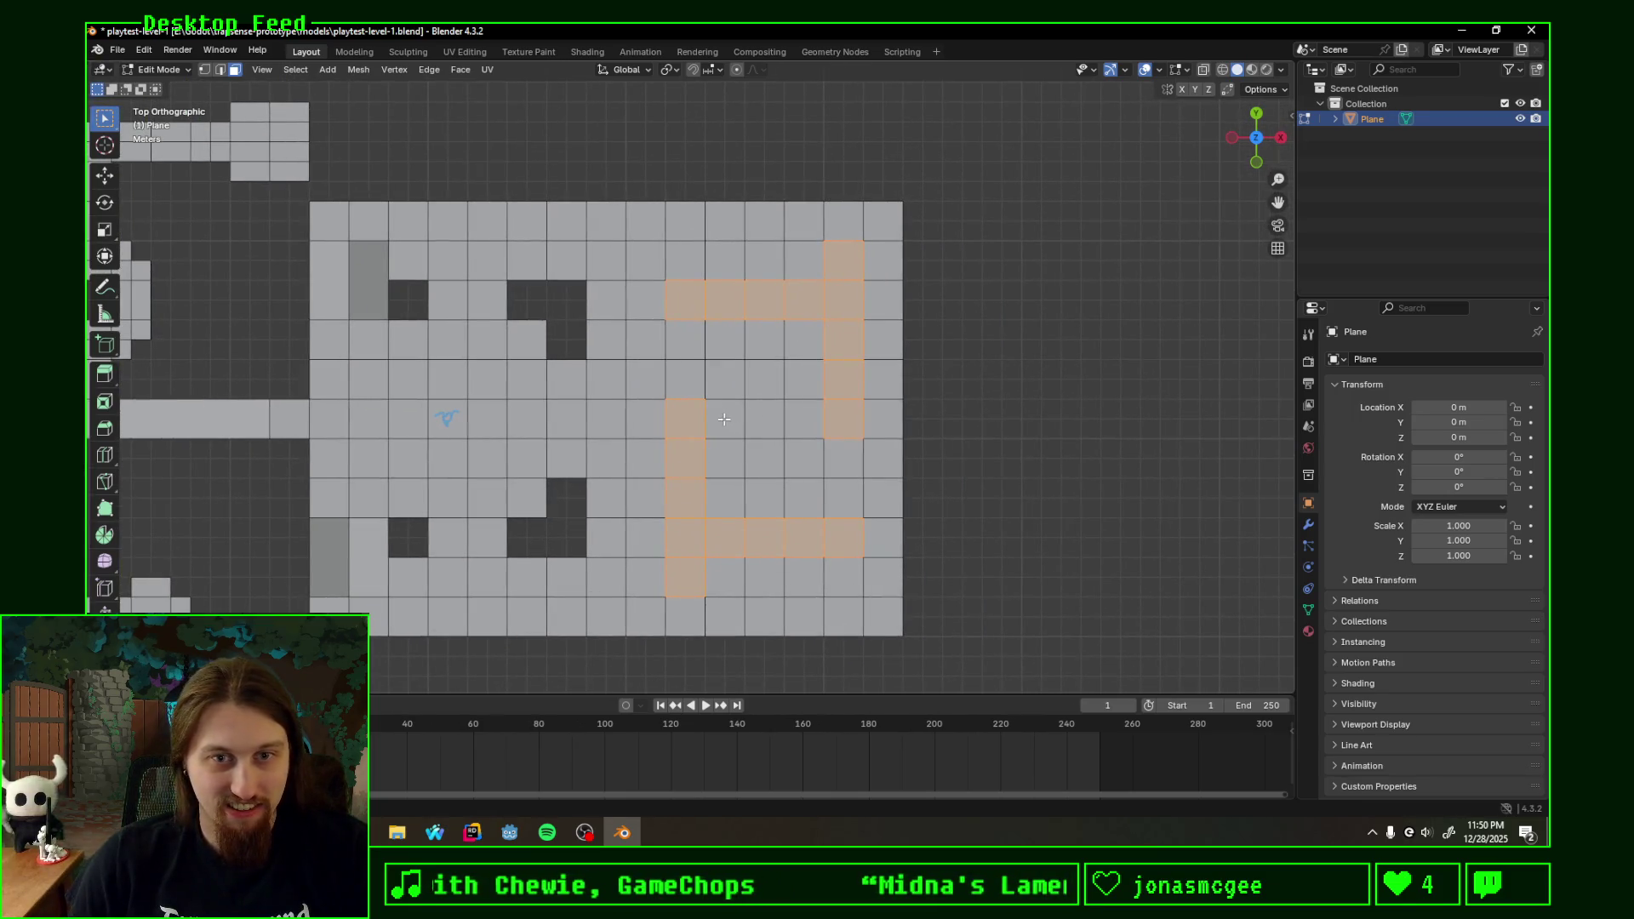
- Refine the corridor face selection in the right column, cancelling an accidental move
shift+click(832, 536)
shift+click(803, 419)
shift+click(802, 381)
shift+click(803, 262)
shift+click(817, 315)
shift+click(805, 303)
shift+click(845, 460)
key(g)
key(Escape)
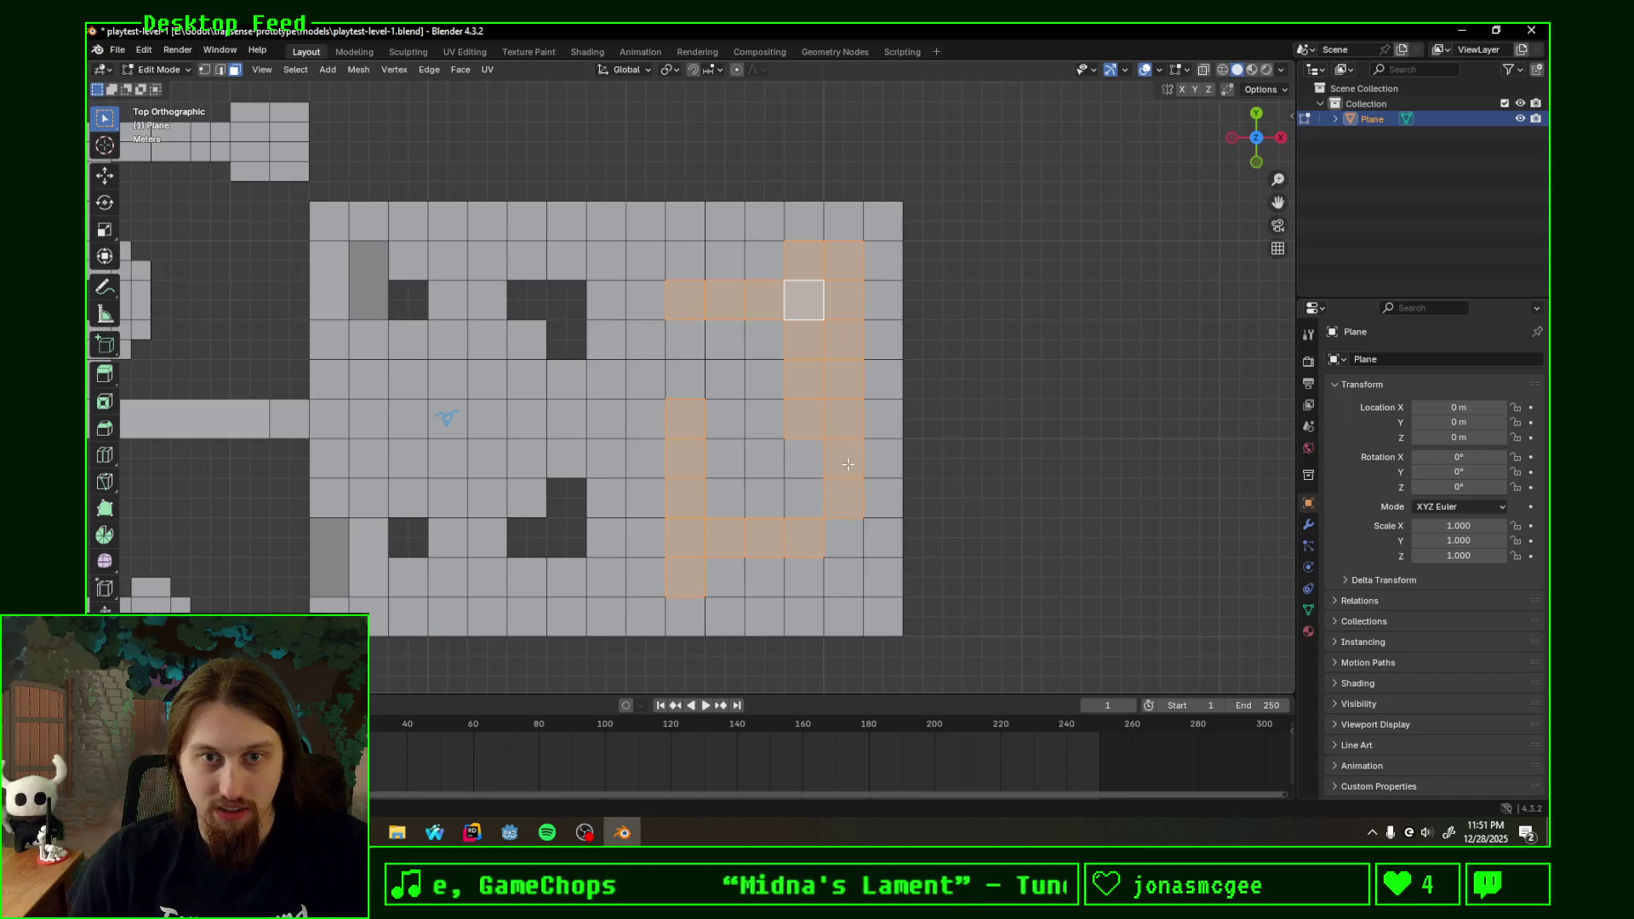
- Deselect the lower right-column faces and delete the selected corridor faces
drag(850, 460, 849, 347)
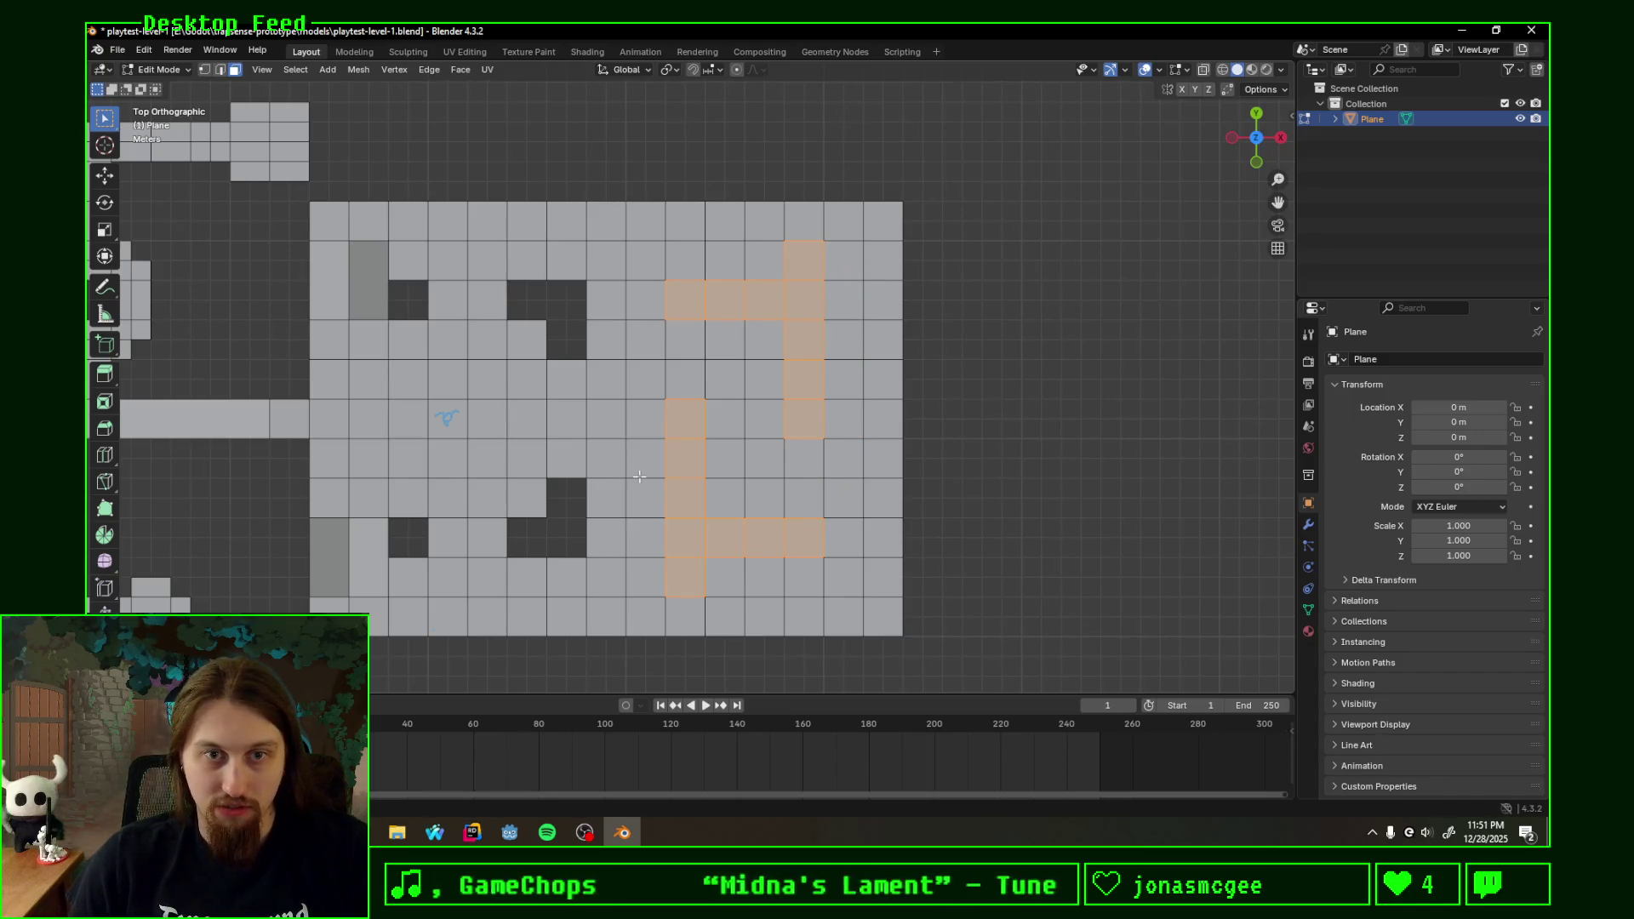
shift+middle_drag(849, 276, 783, 436)
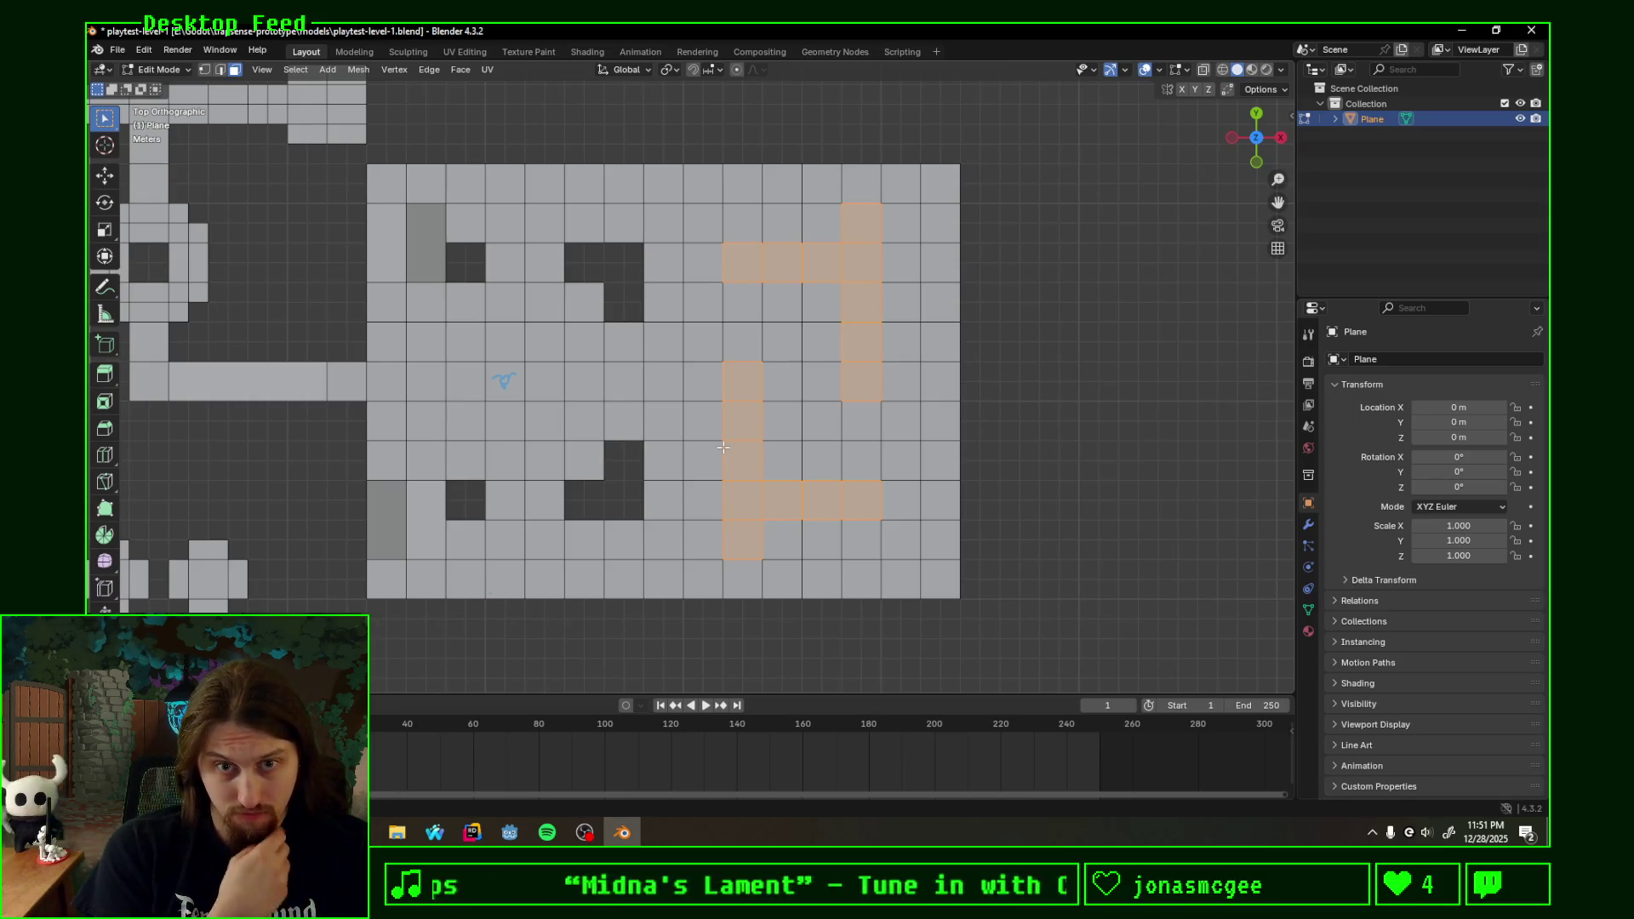
key(x)
click(724, 450)
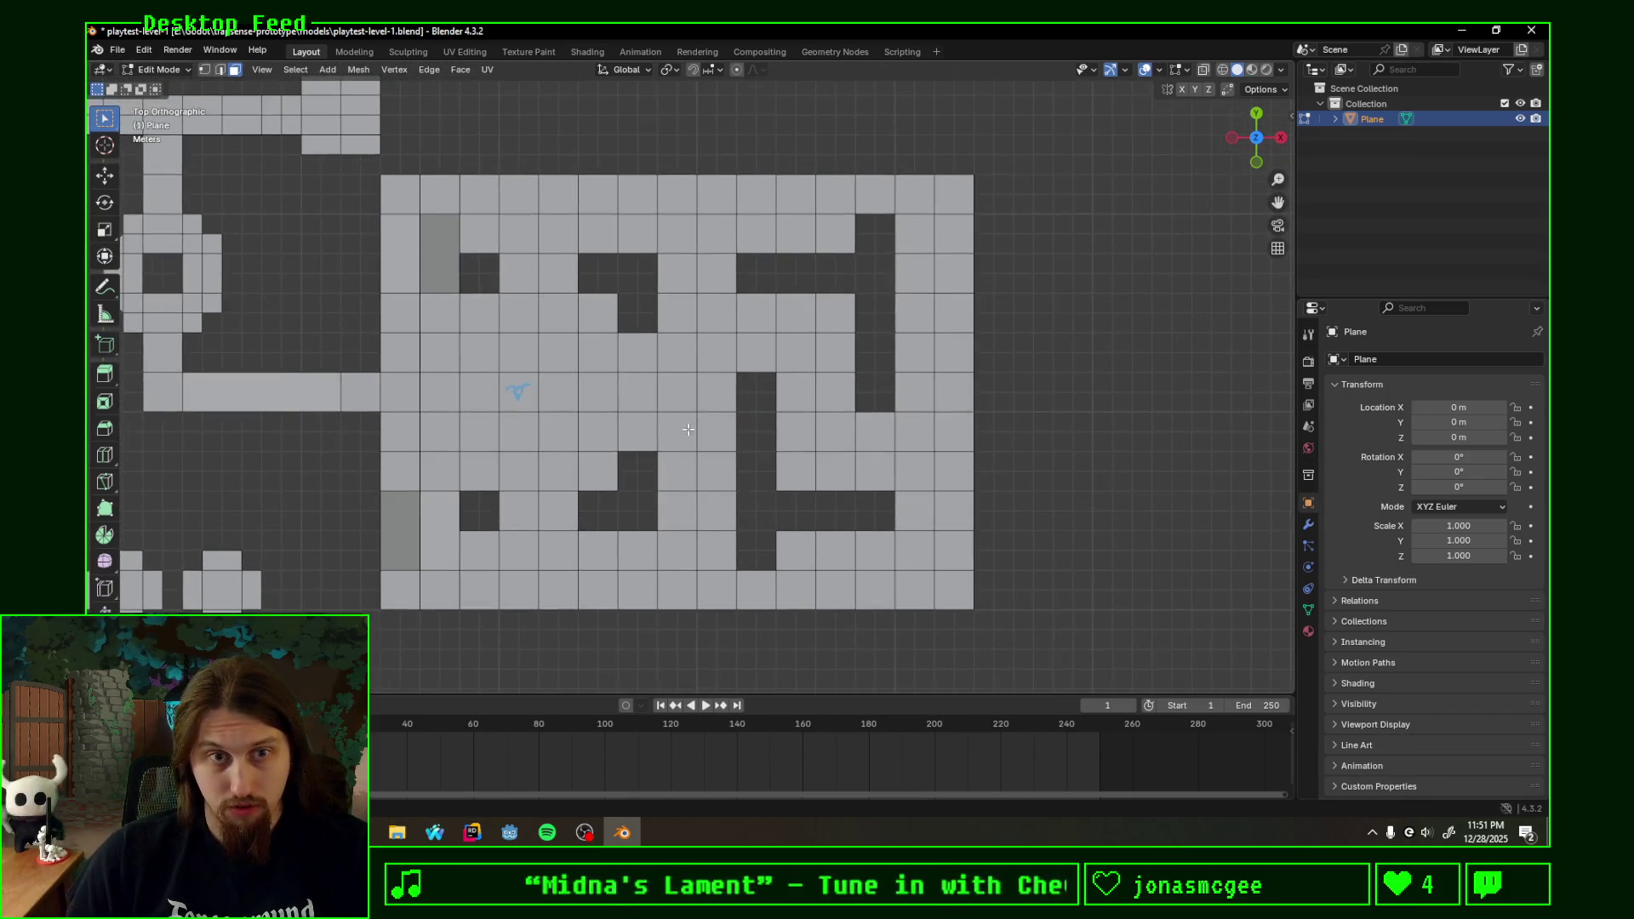
scroll(690, 442, up, 1)
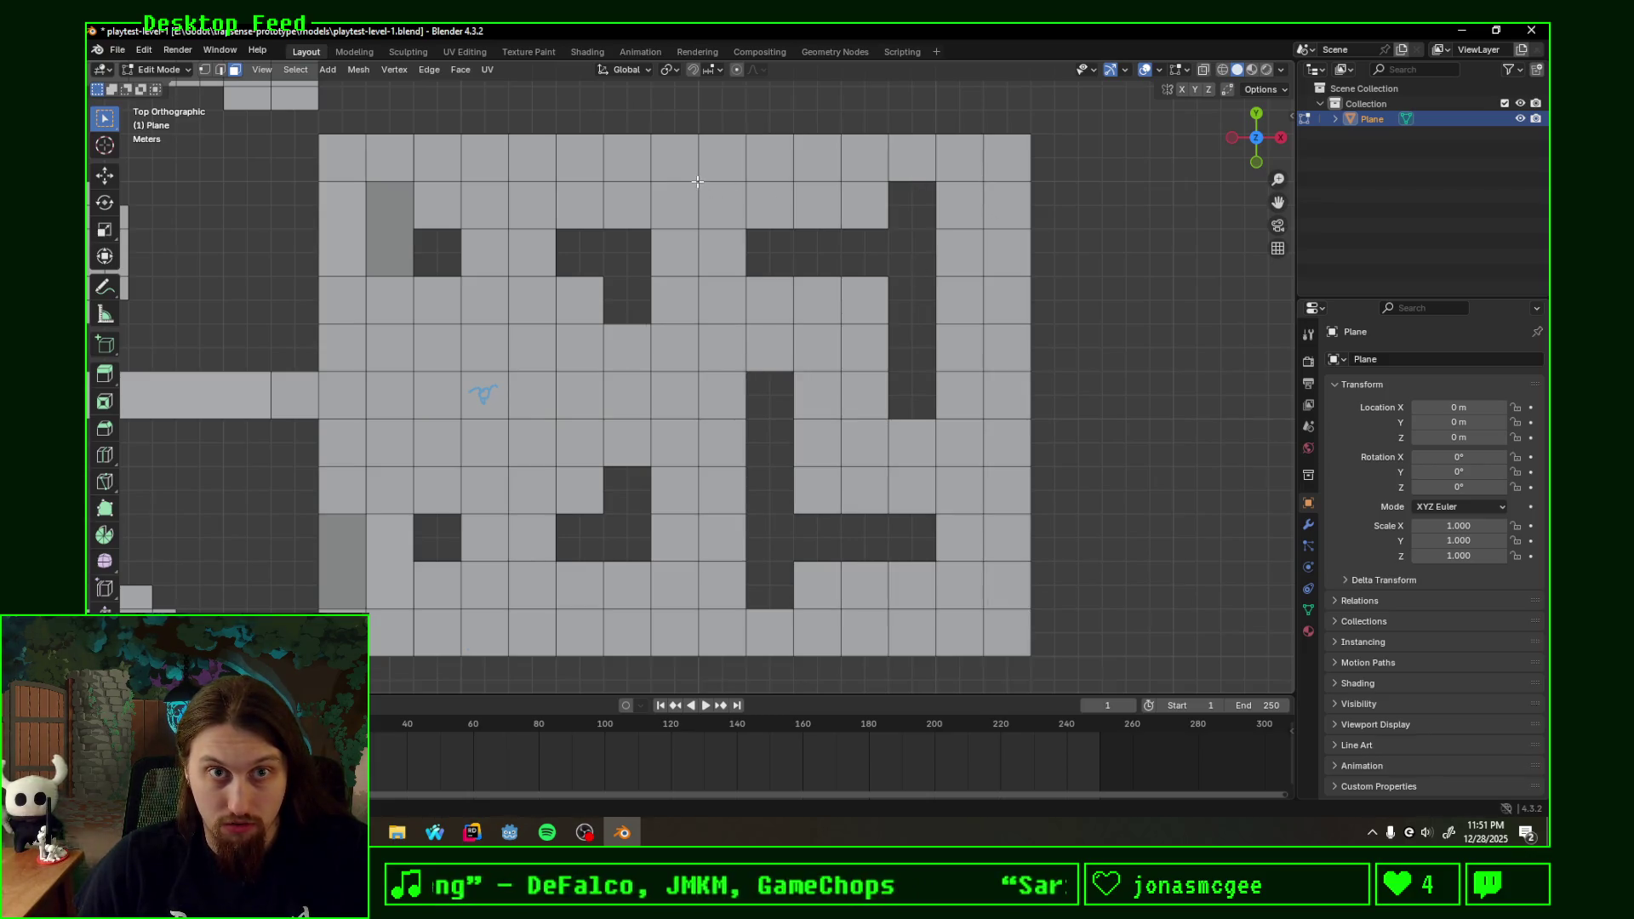
- Sketch a blue vertical guide stroke over the new maze
mouse_move(698, 190)
mouse_down()
mouse_move(701, 587)
mouse_move(852, 627)
mouse_move(988, 533)
mouse_move(984, 483)
mouse_move(842, 463)
mouse_move(843, 319)
mouse_move(707, 316)
mouse_move(695, 281)
mouse_move(698, 192)
mouse_move(818, 150)
mouse_move(992, 161)
mouse_move(982, 427)
mouse_move(916, 457)
mouse_move(848, 457)
mouse_move(837, 313)
mouse_move(704, 310)
mouse_up()
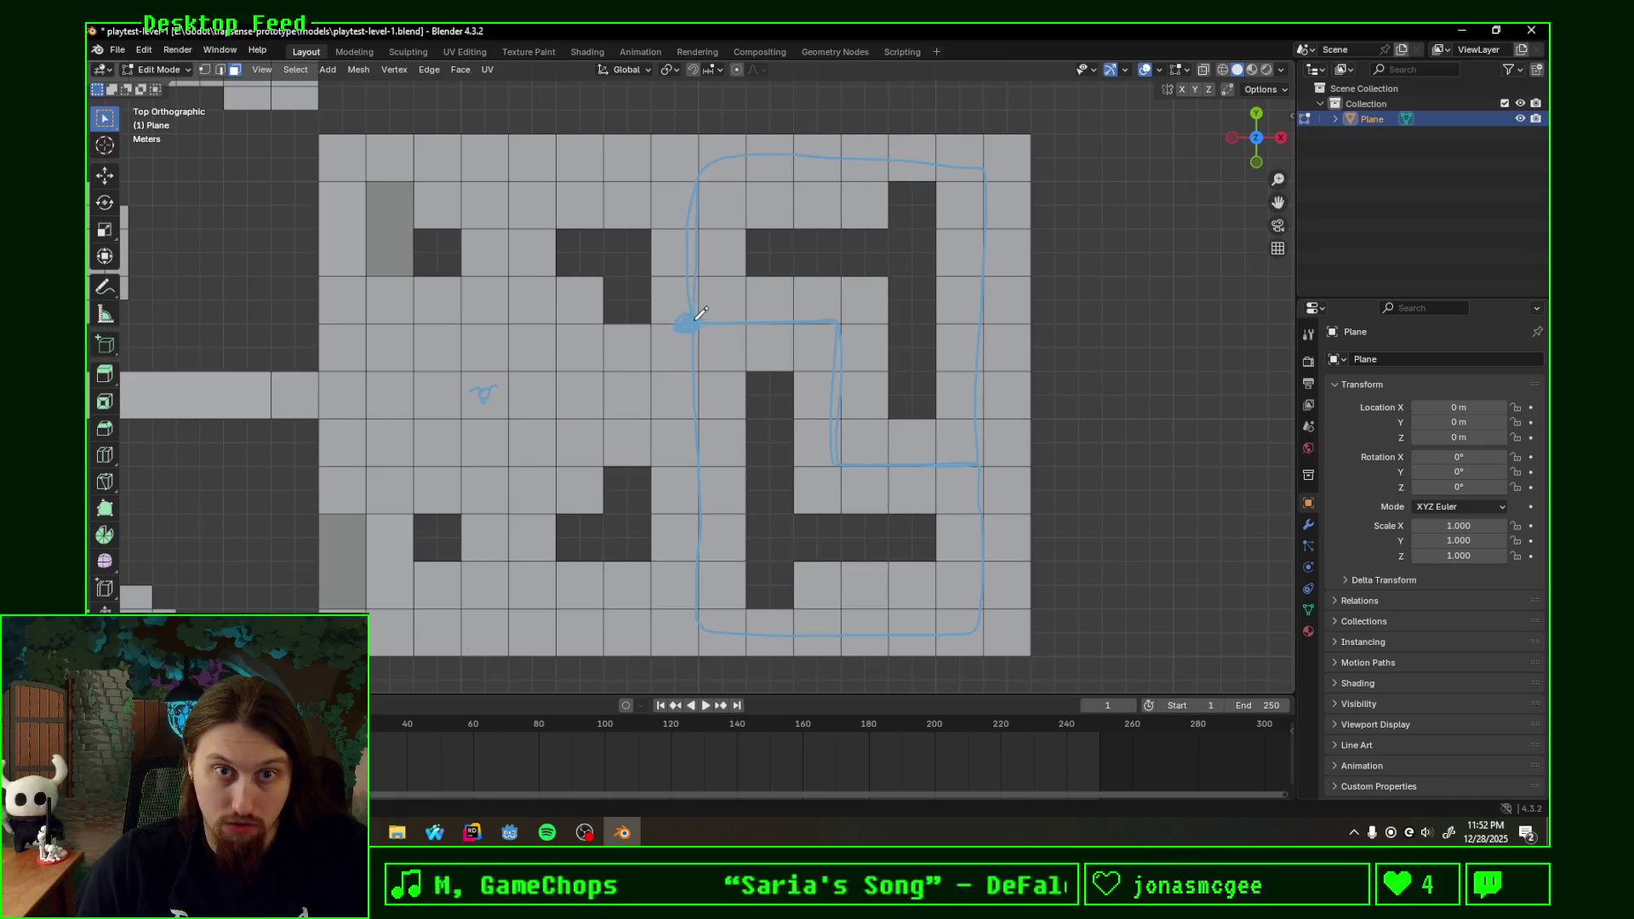
- Draw a blue outline around the maze's left, top and right, then erase the rough strokes
drag(689, 325, 698, 565)
drag(790, 625, 697, 293)
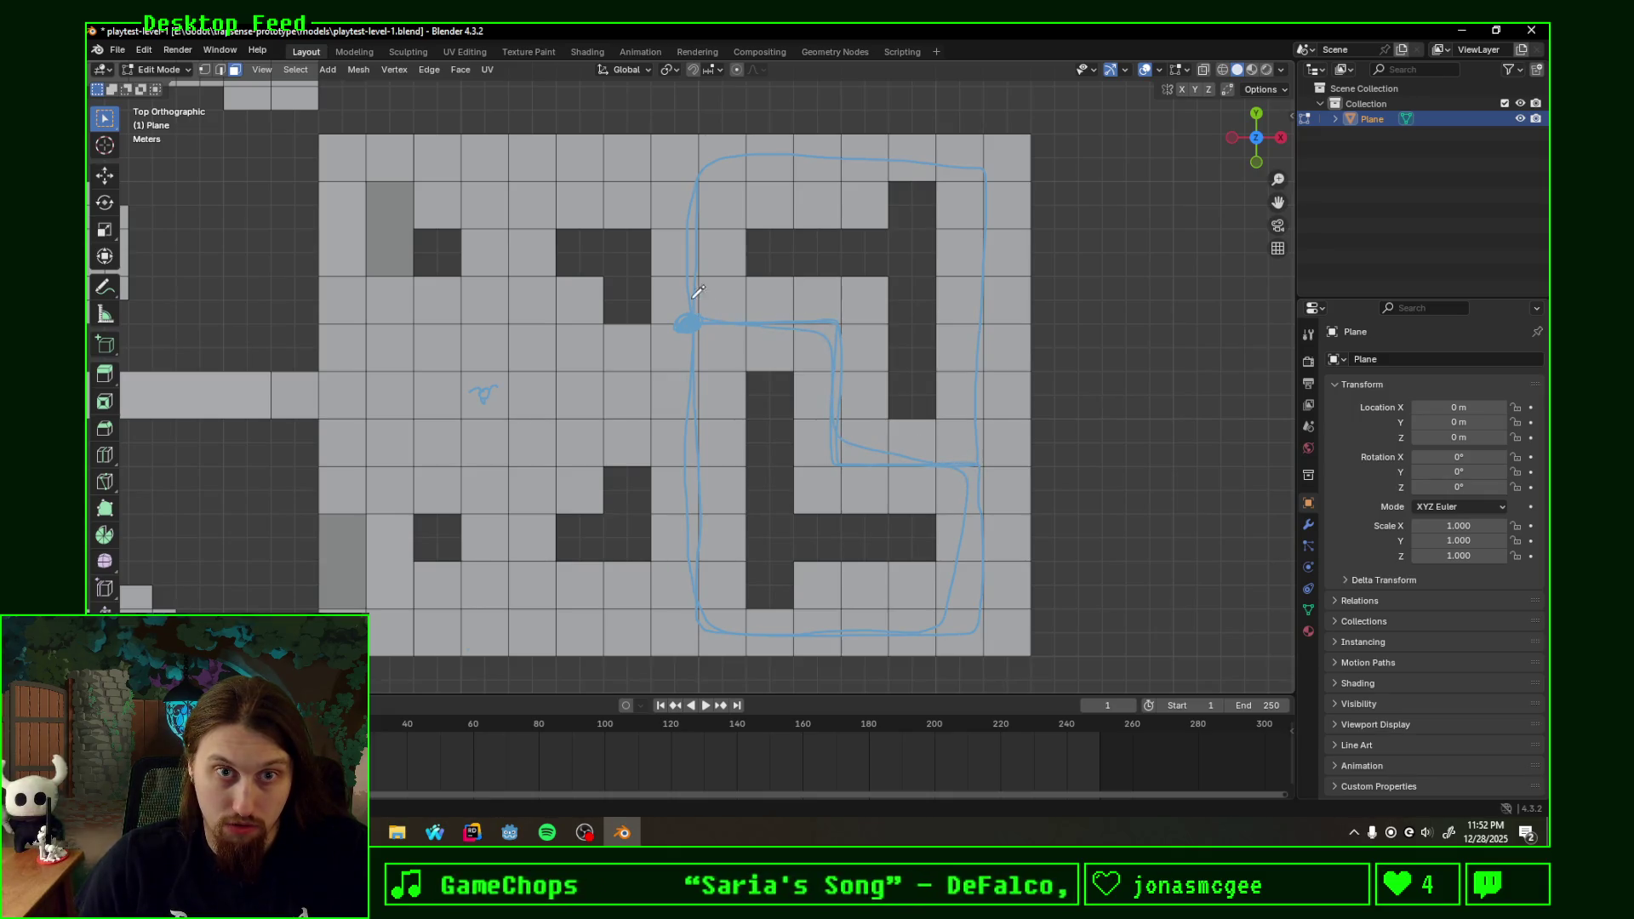
mouse_move(721, 168)
mouse_down()
mouse_move(914, 465)
mouse_move(759, 312)
mouse_up()
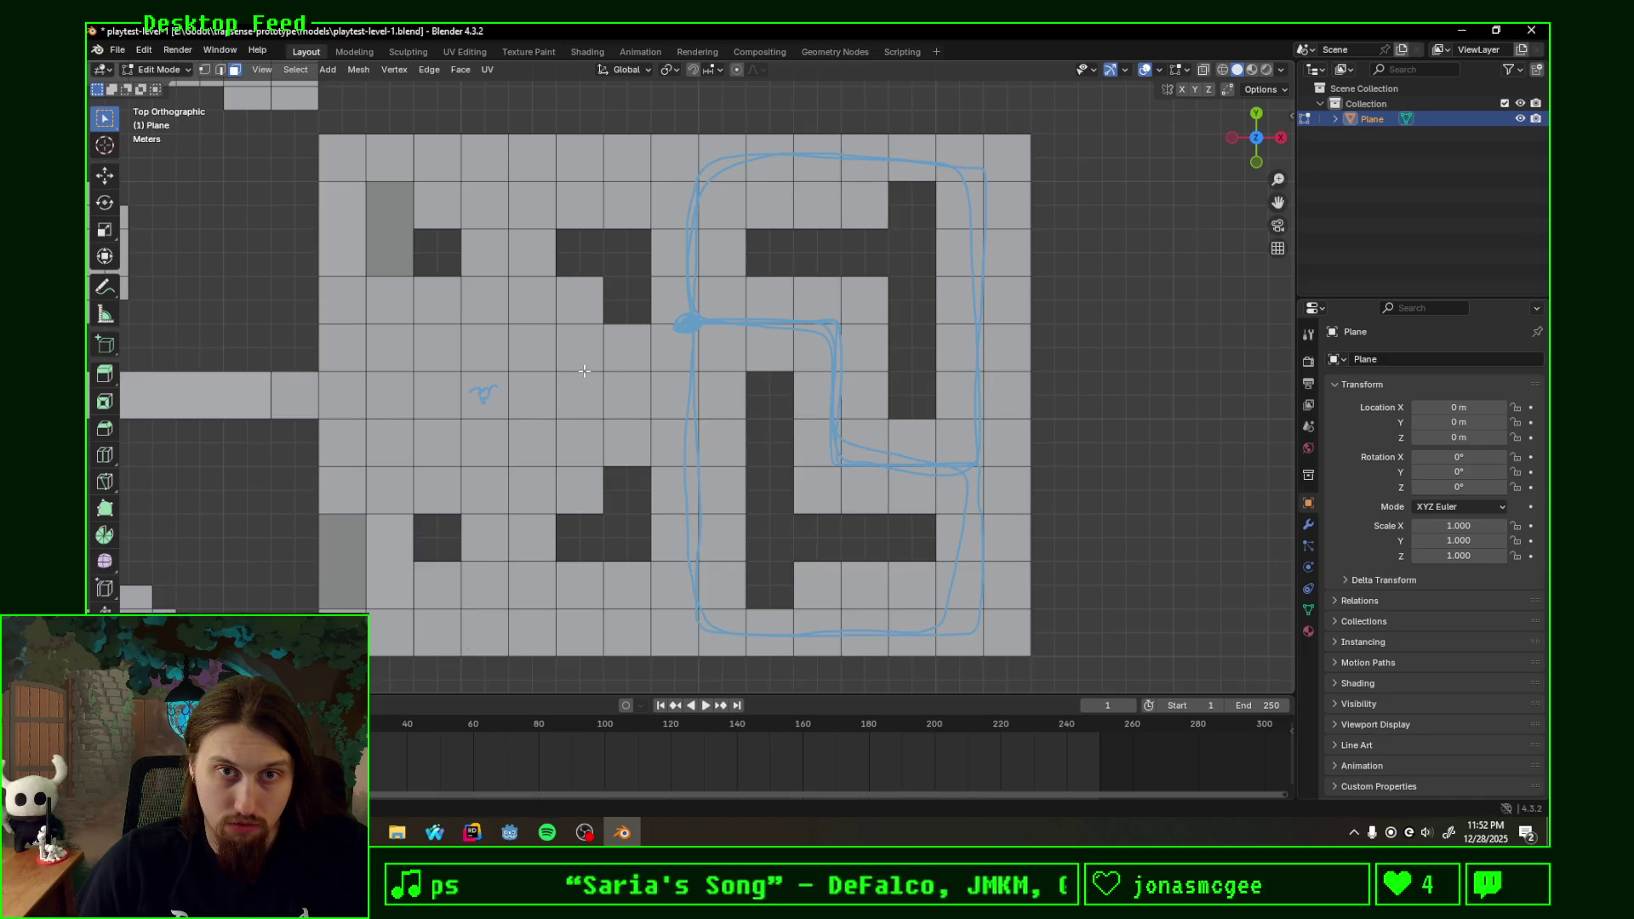
mouse_move(700, 309)
mouse_down()
mouse_move(766, 626)
mouse_move(985, 486)
mouse_move(877, 464)
mouse_move(832, 324)
mouse_move(697, 245)
mouse_move(934, 171)
mouse_move(870, 144)
mouse_move(974, 285)
mouse_move(997, 234)
mouse_up()
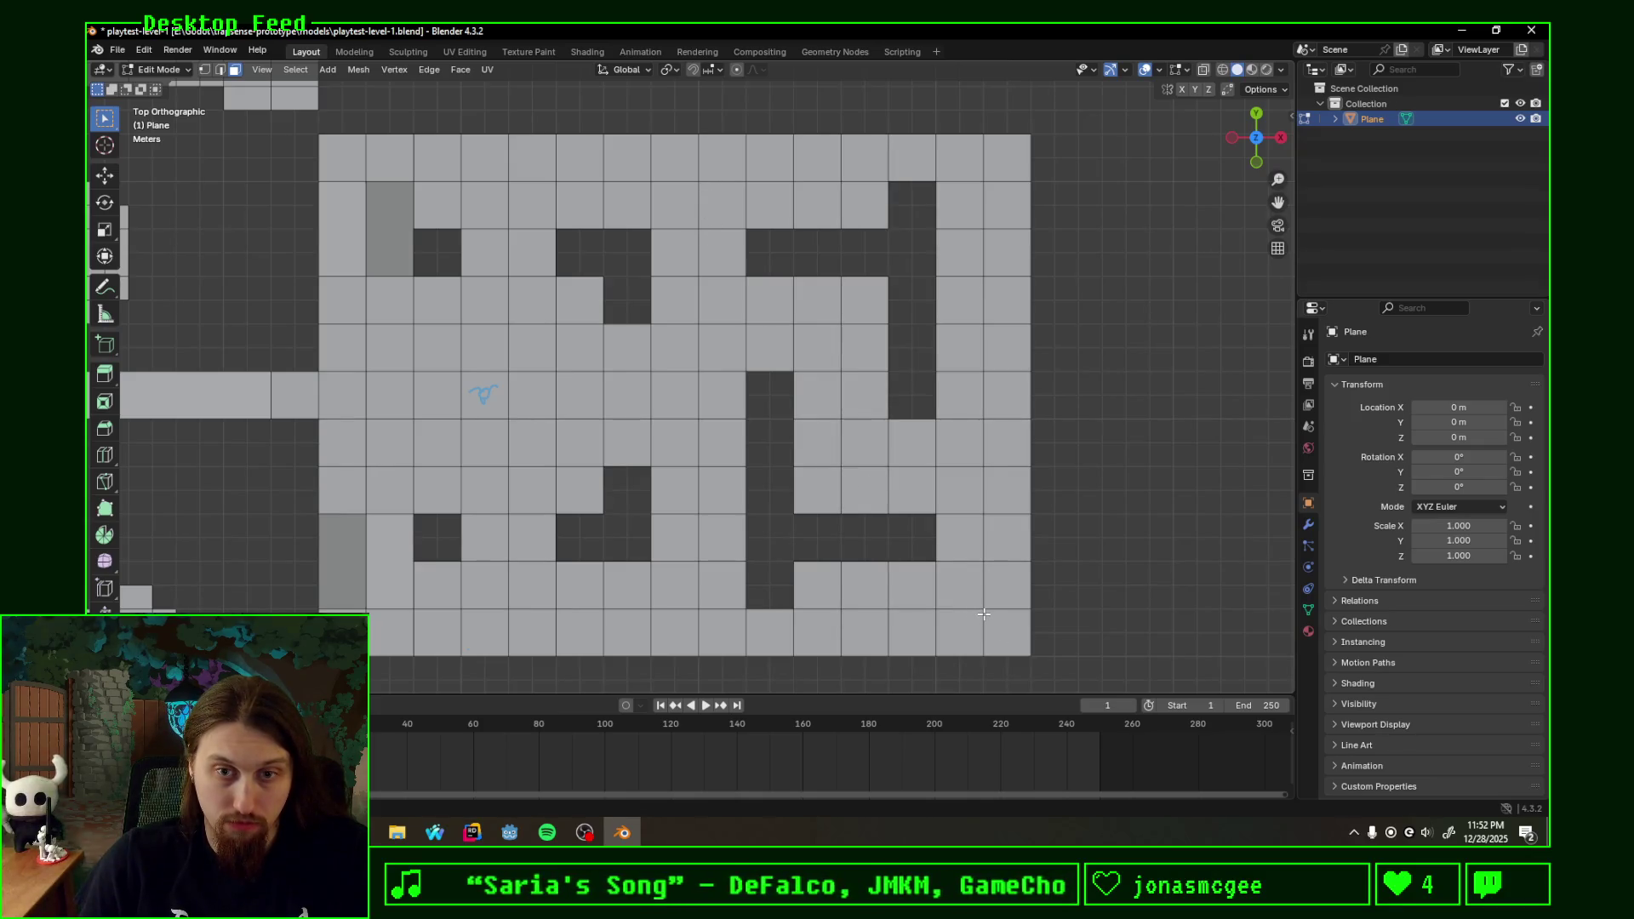
- Redraw the lower-right corner, right side and inner corridor turn with clean blue strokes
mouse_move(986, 609)
mouse_down()
mouse_move(844, 459)
mouse_move(850, 412)
mouse_up()
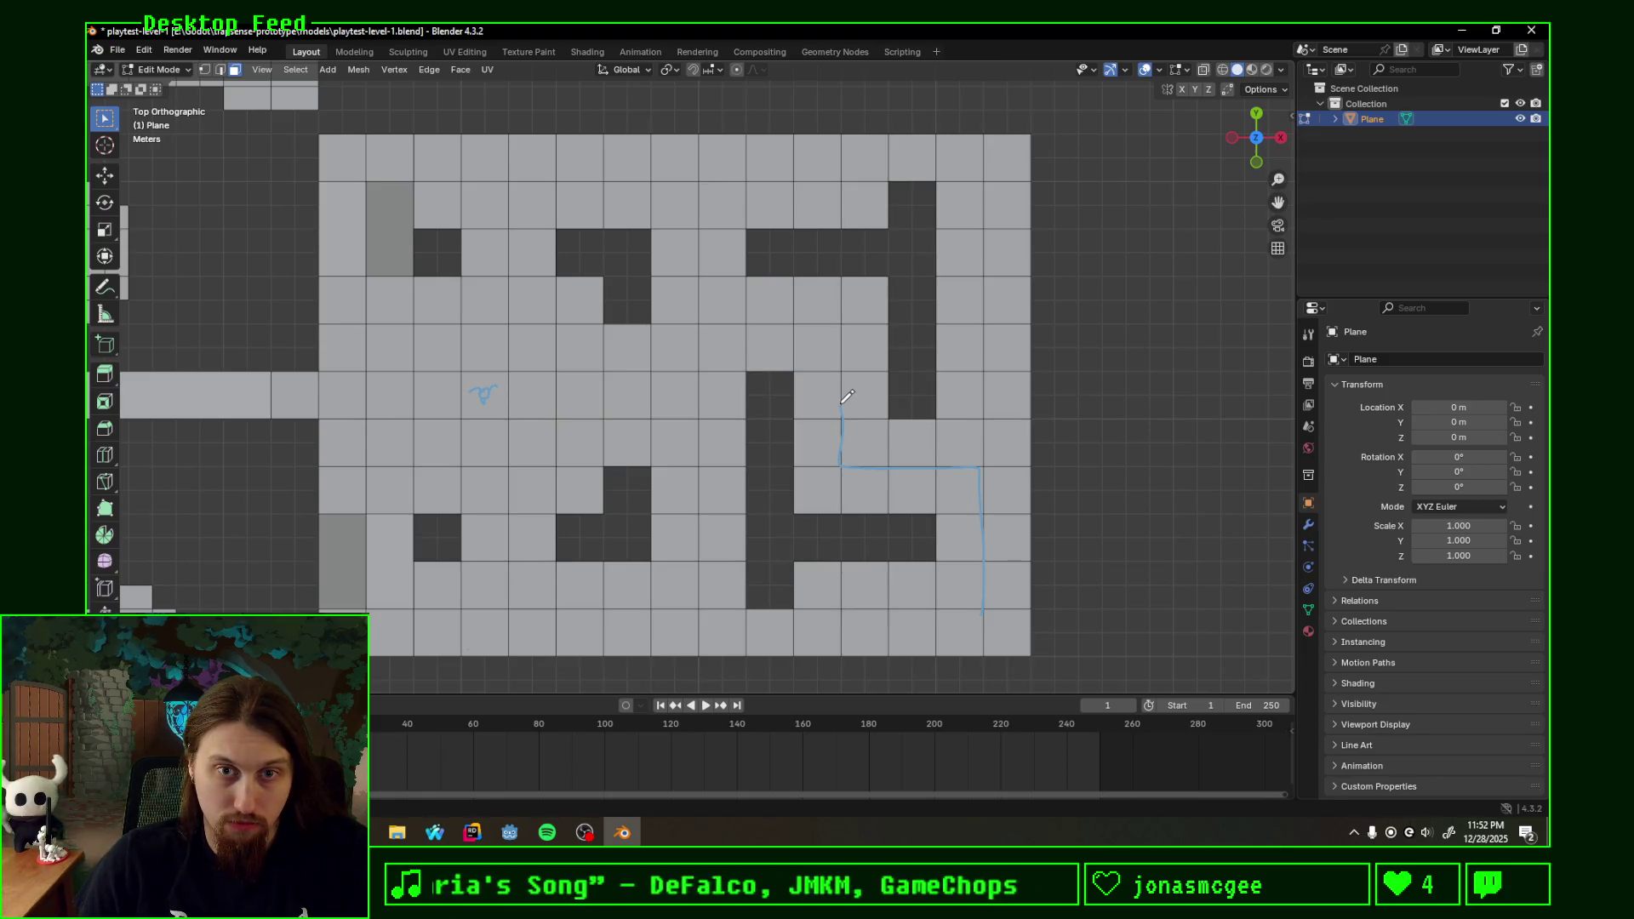
mouse_move(851, 436)
mouse_down()
mouse_move(992, 536)
mouse_move(972, 468)
mouse_up()
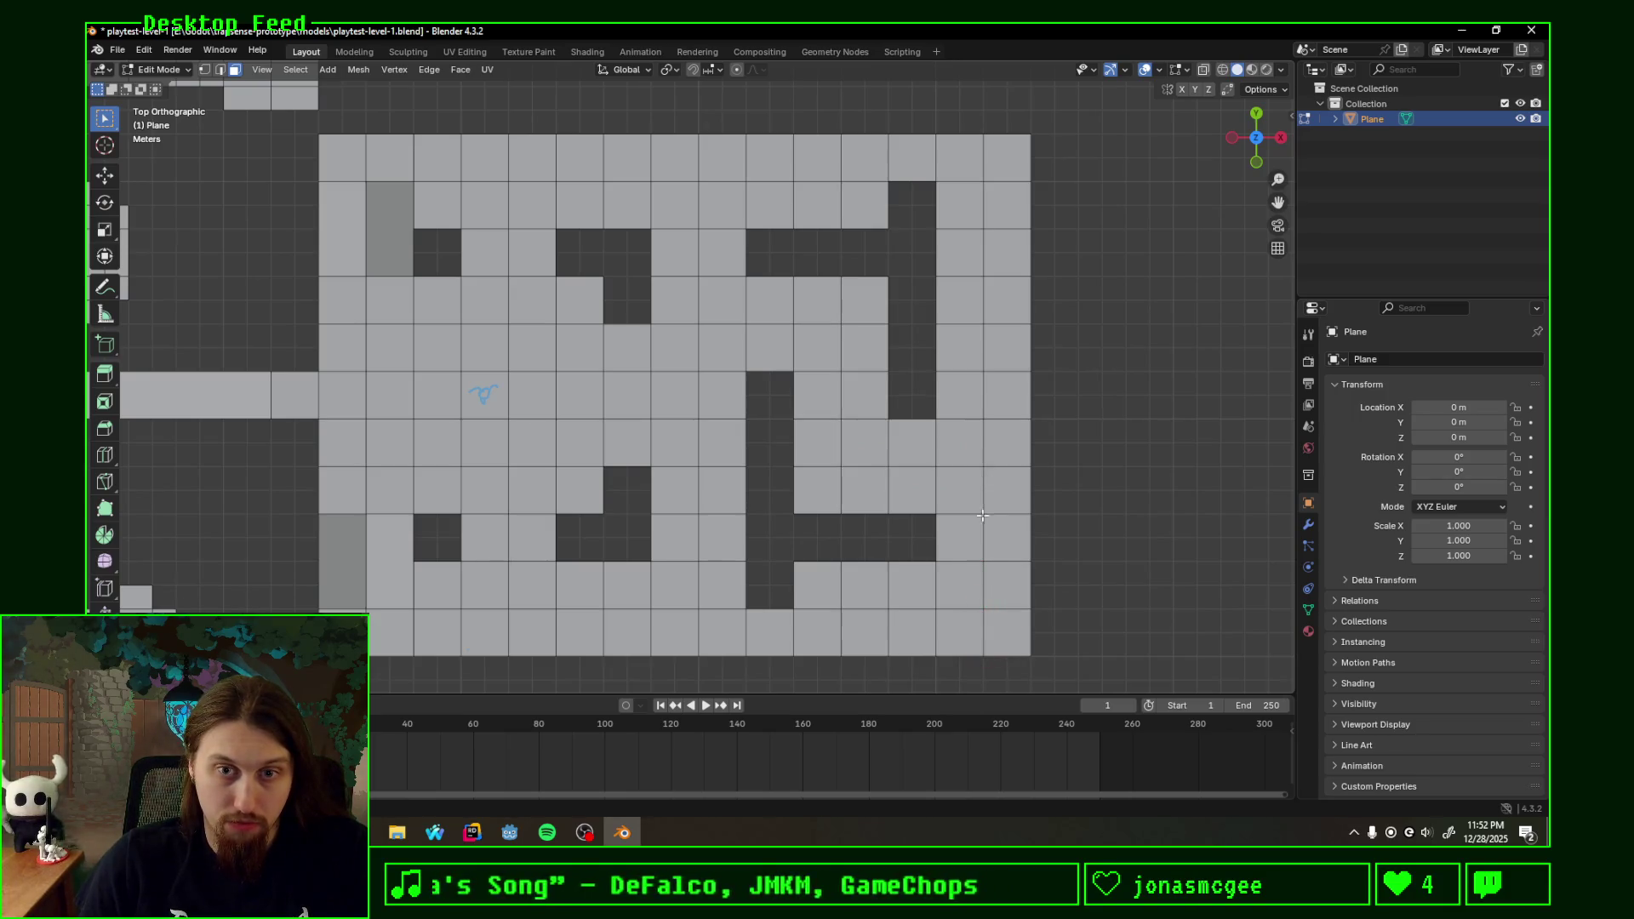
drag(983, 617, 845, 457)
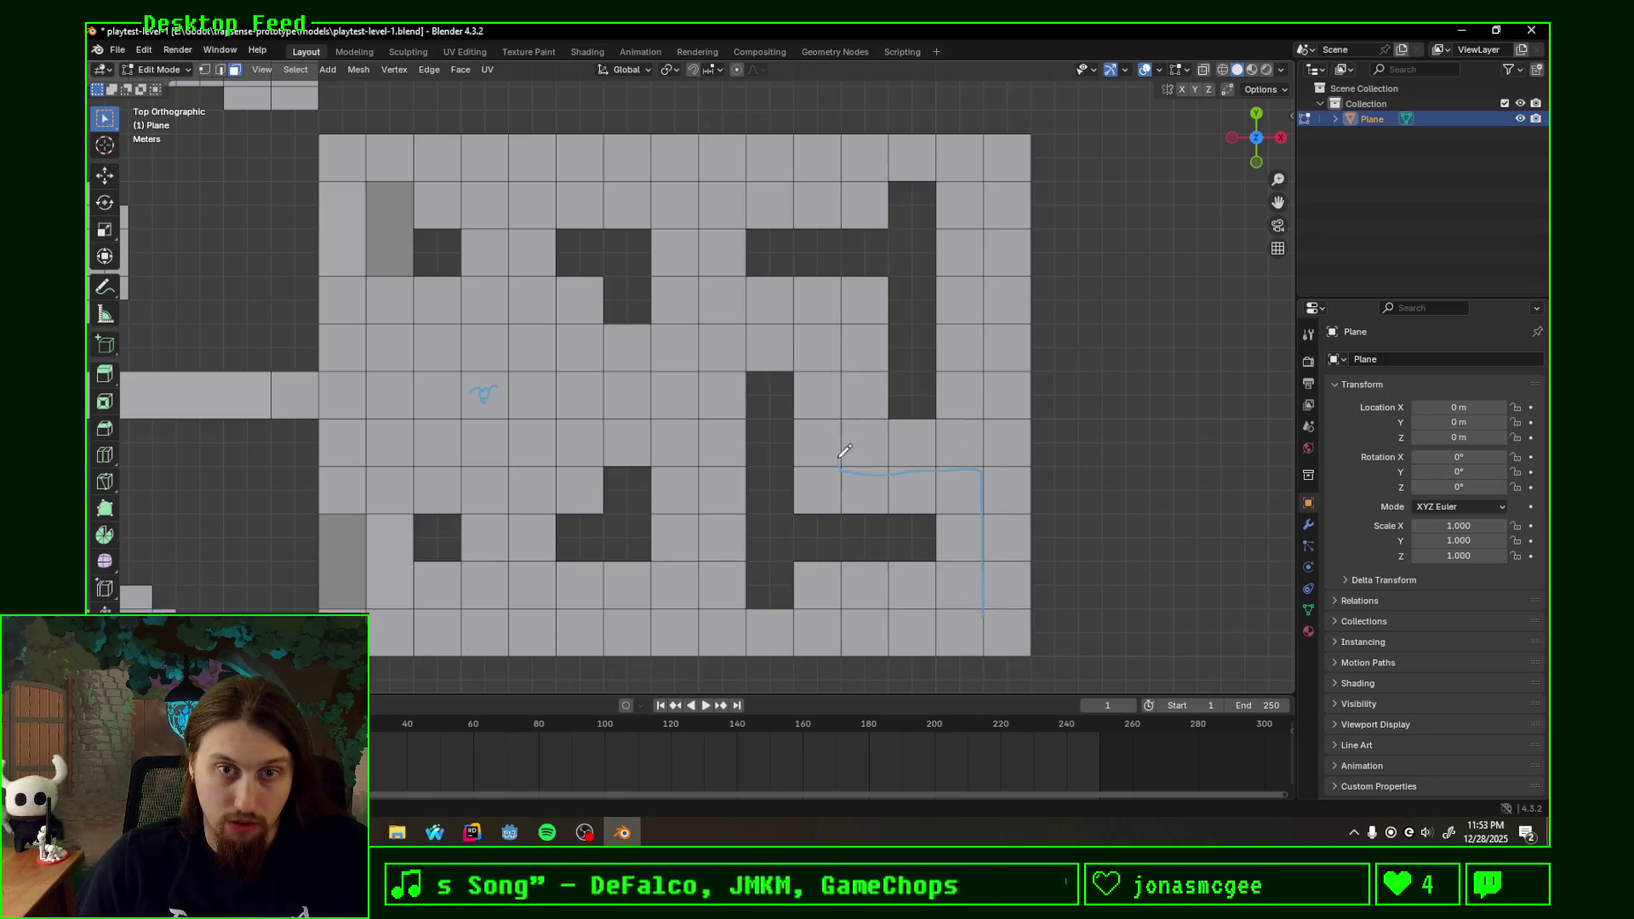
mouse_move(981, 471)
mouse_down()
mouse_move(984, 160)
mouse_move(705, 319)
mouse_up()
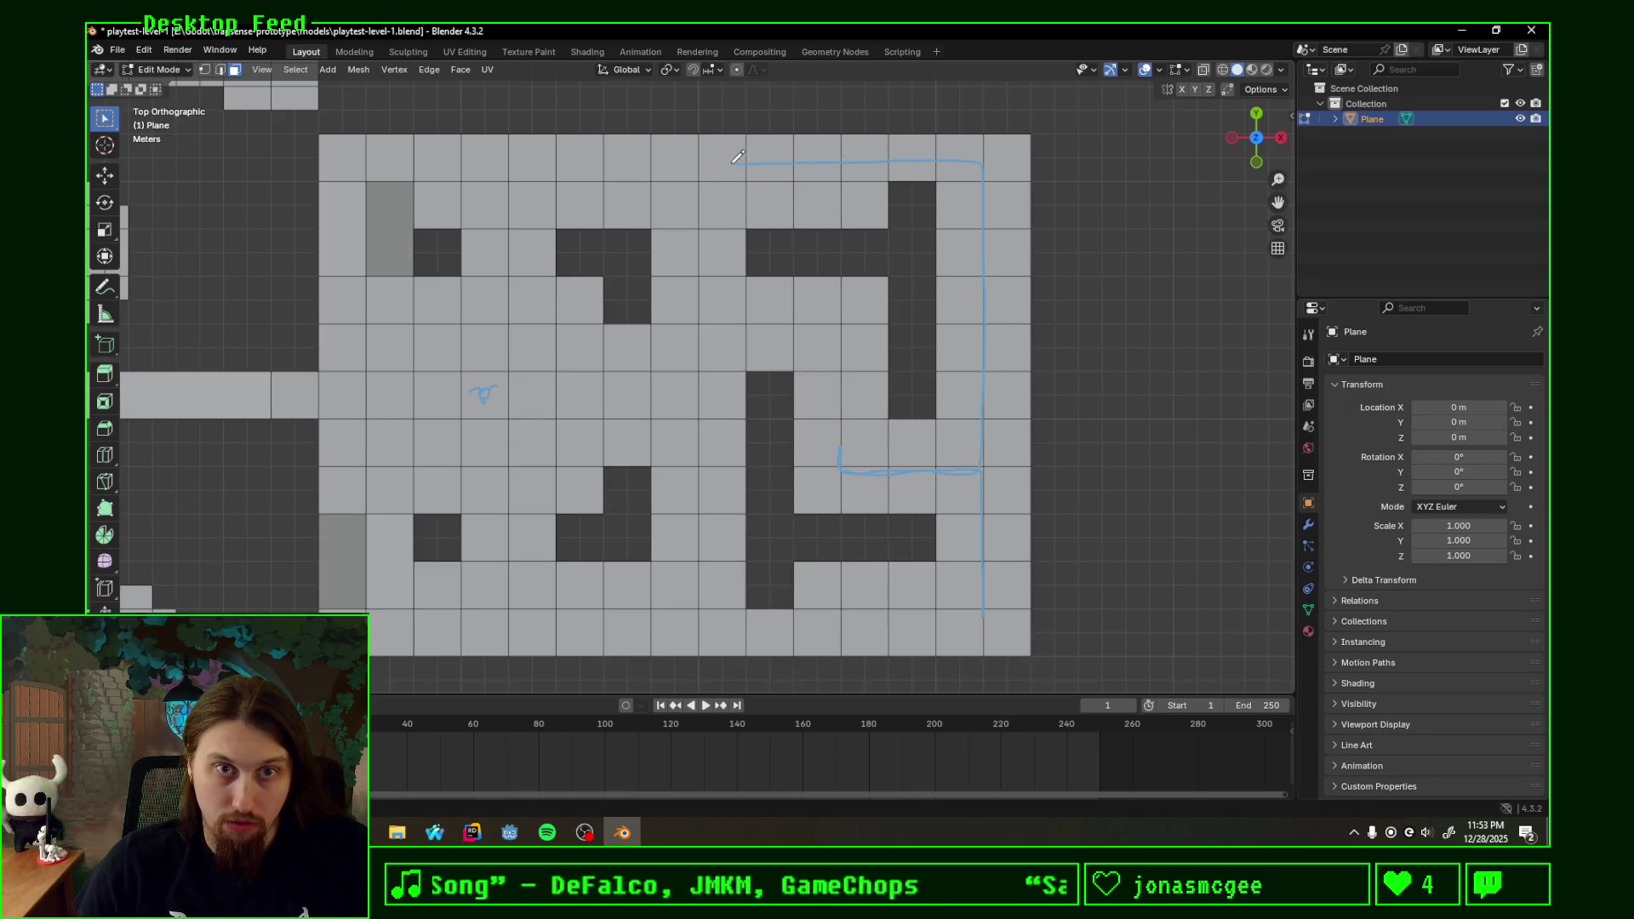
mouse_move(841, 331)
mouse_down()
mouse_move(699, 378)
mouse_move(825, 630)
mouse_move(981, 629)
mouse_move(986, 607)
mouse_up()
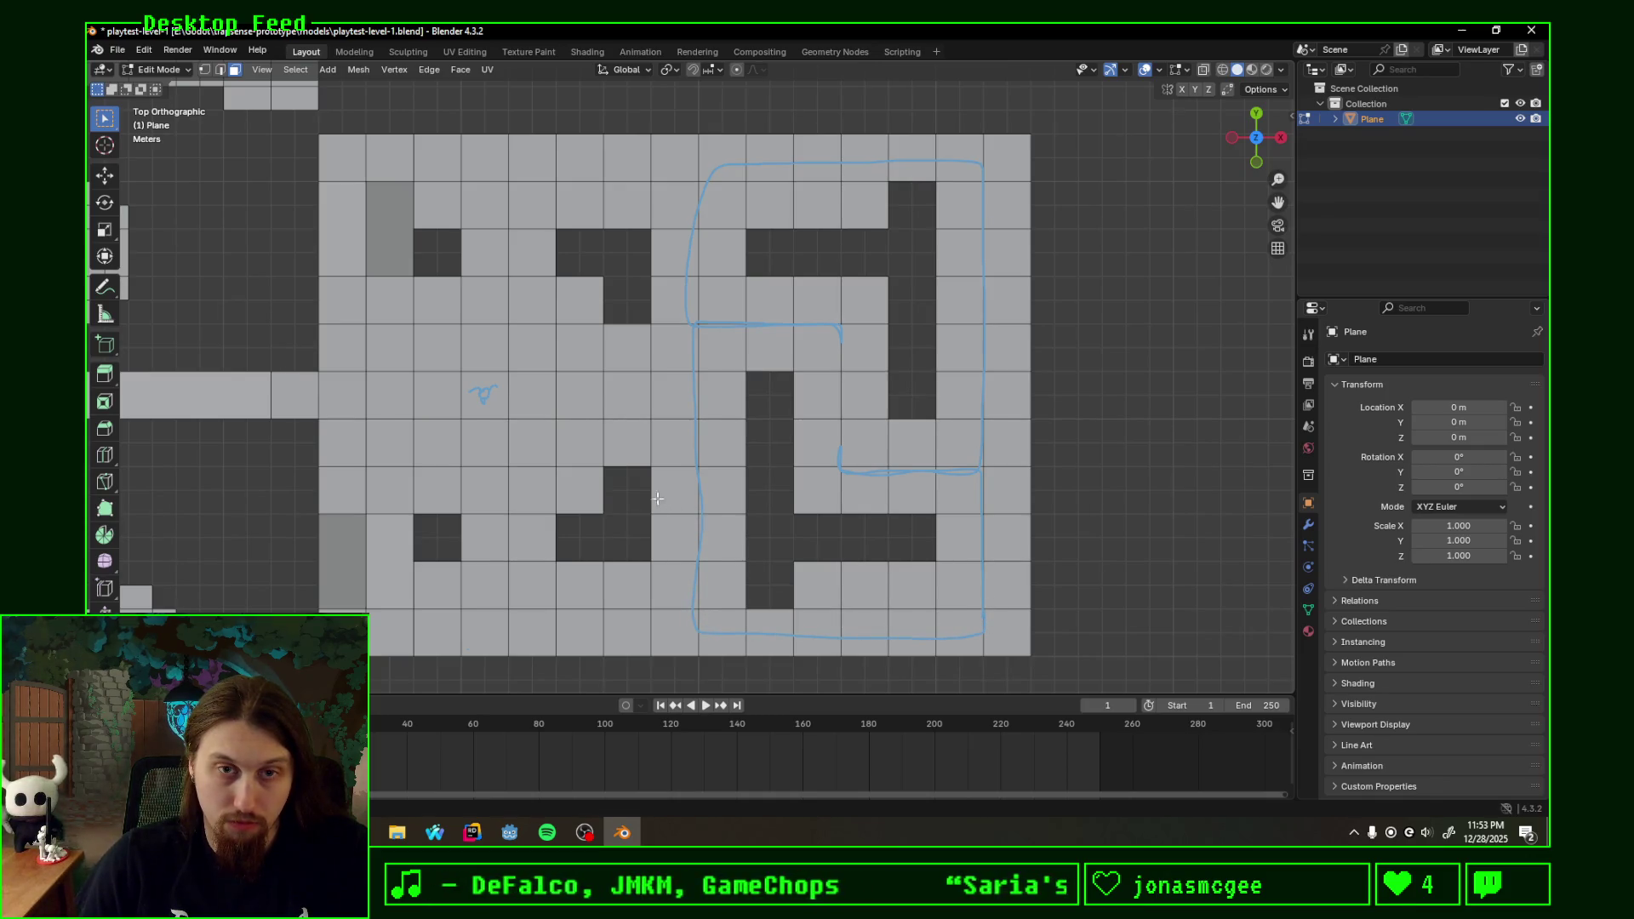